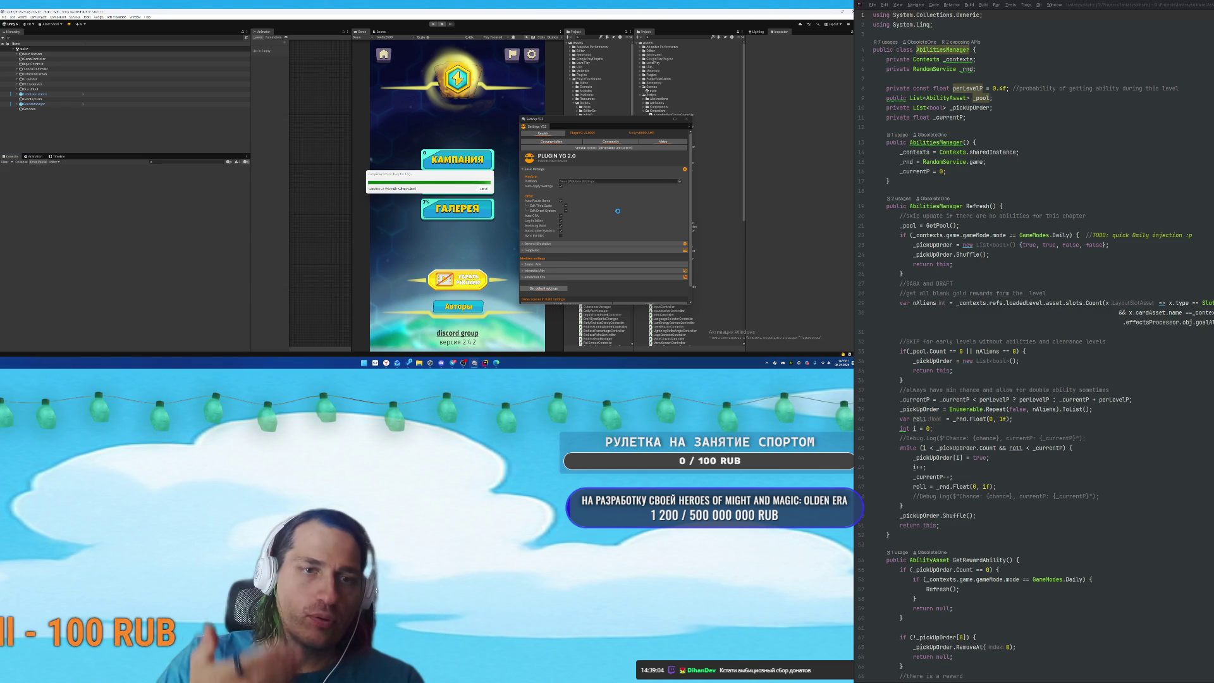
# Expand the simulation and Templates settings and set Logo Image Format to PNG.
pyautogui.click(545, 245)
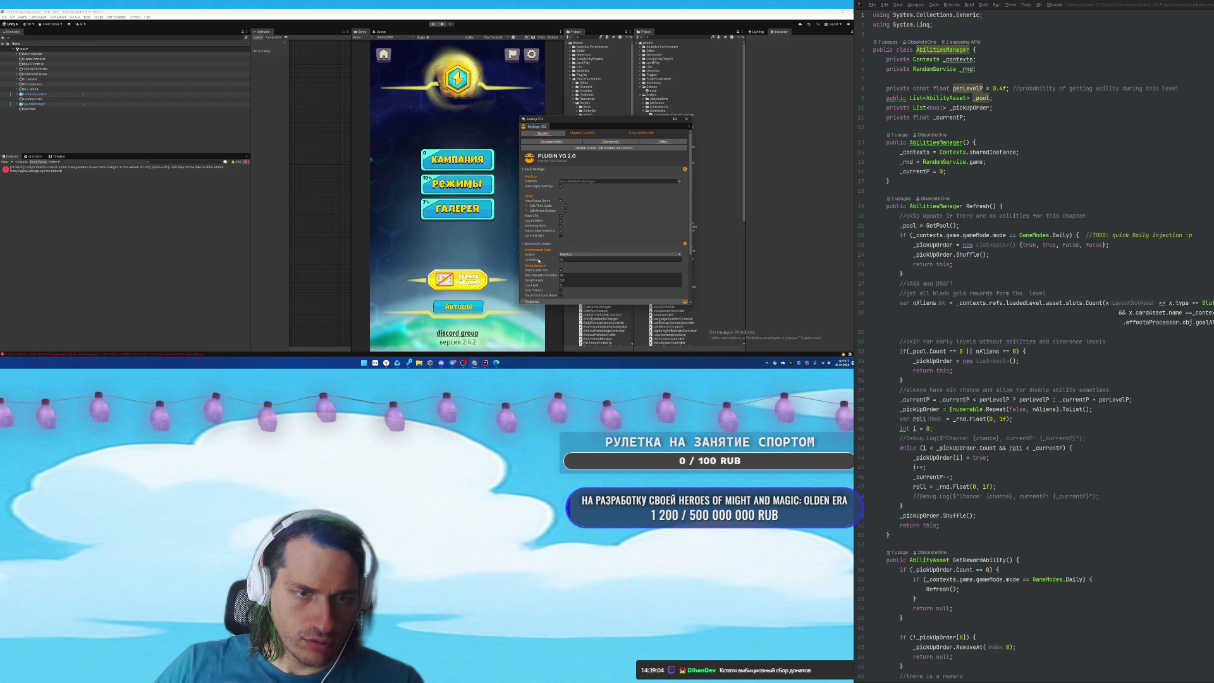
pyautogui.scroll(-3, 553, 259)
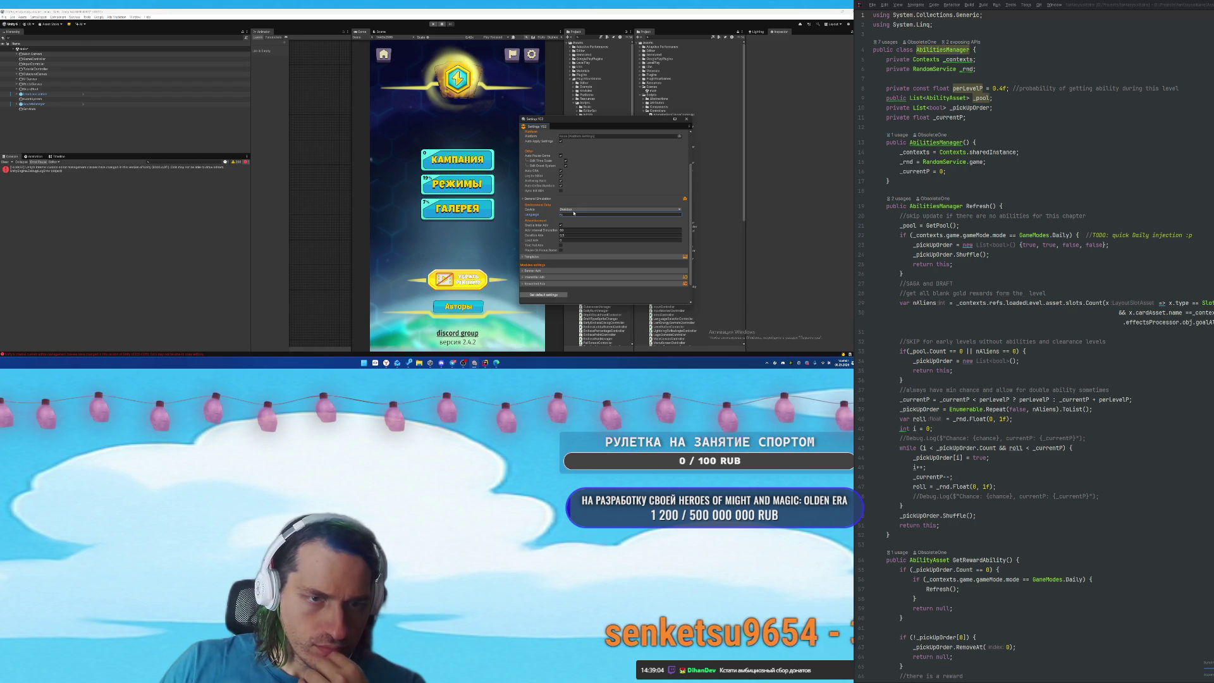
pyautogui.scroll(-2, 601, 228)
pyautogui.click(609, 233)
pyautogui.scroll(-4, 609, 233)
pyautogui.click(539, 193)
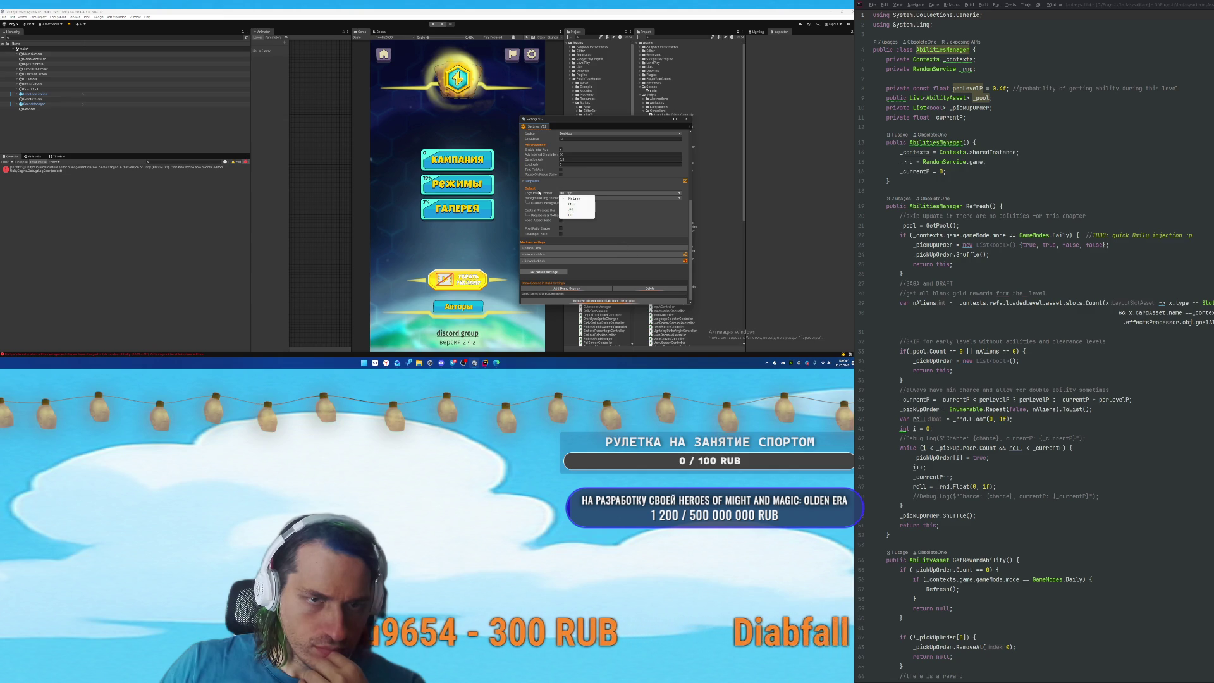
pyautogui.click(572, 203)
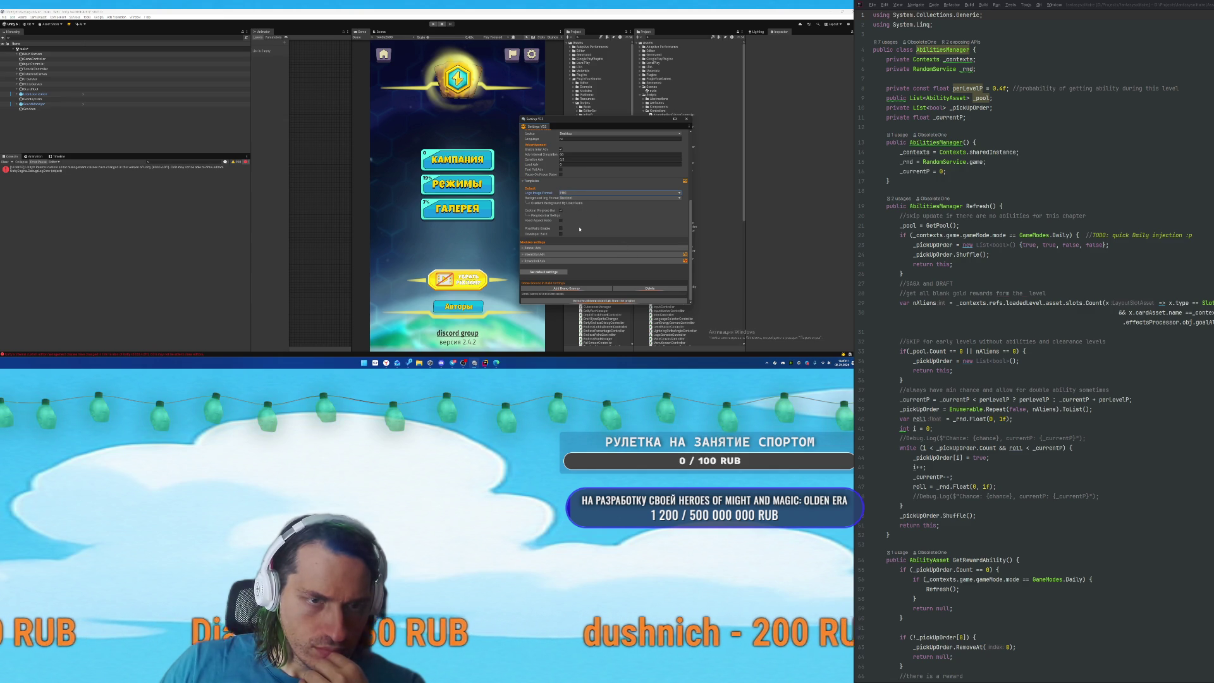
# Expand the Banner, Interstitial and Rewarded ad settings to review them.
pyautogui.click(541, 248)
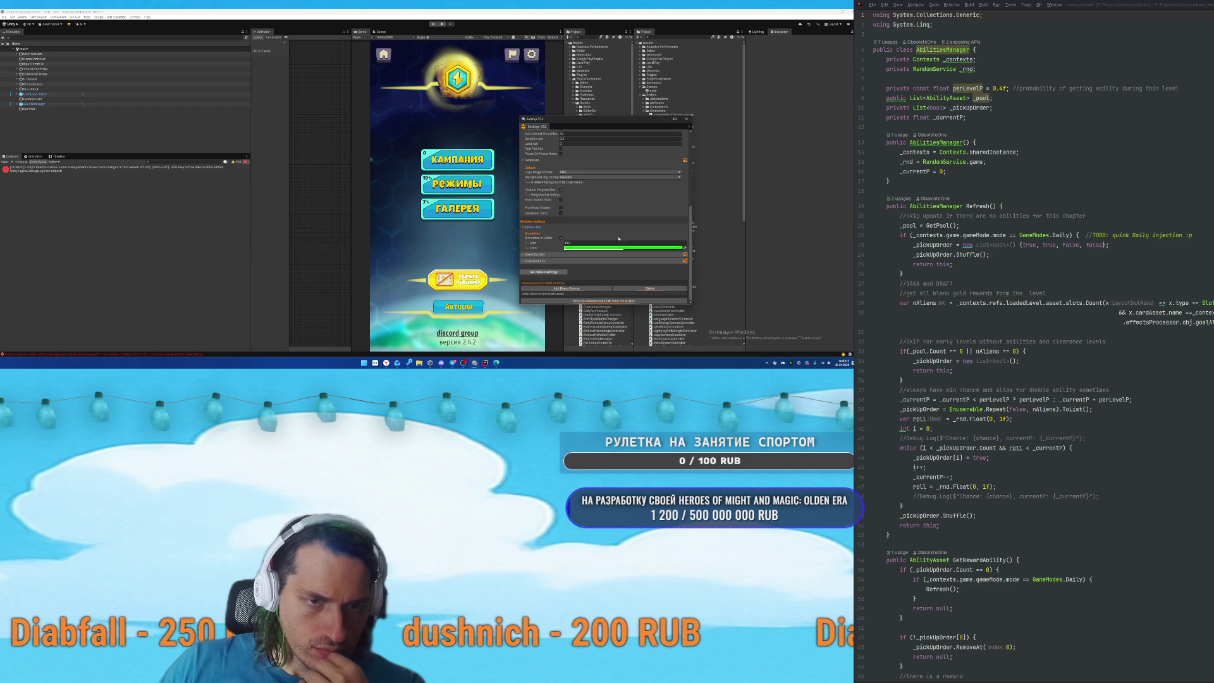
pyautogui.click(541, 255)
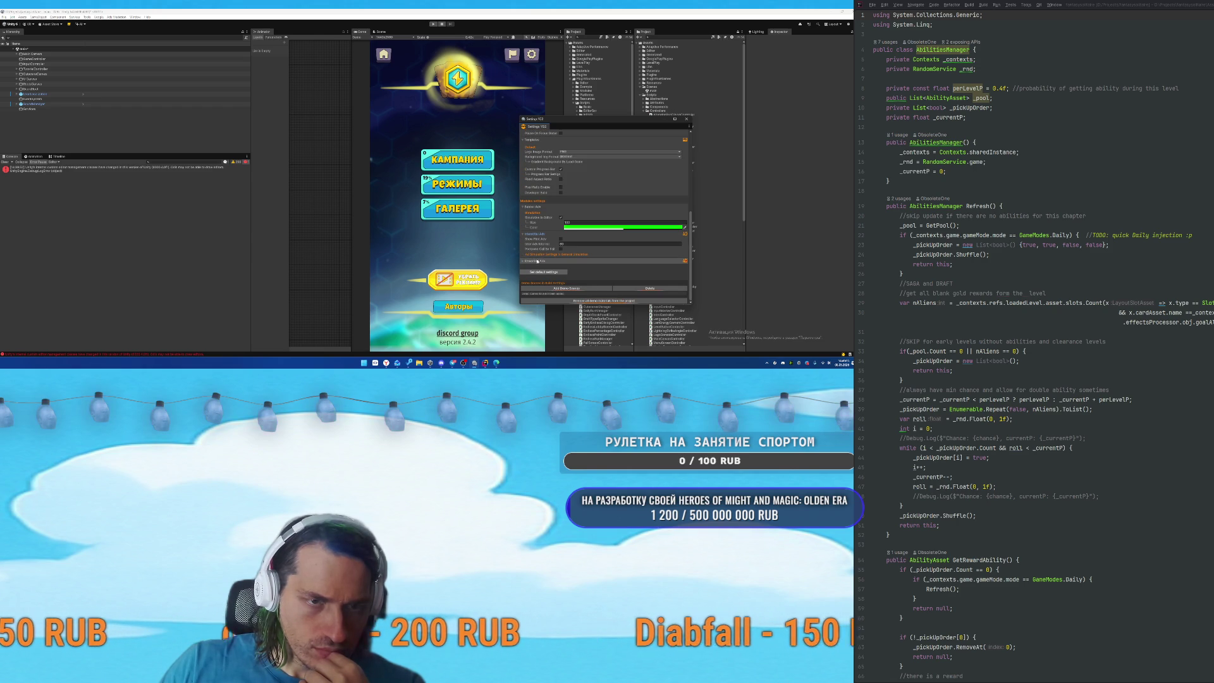
pyautogui.click(536, 260)
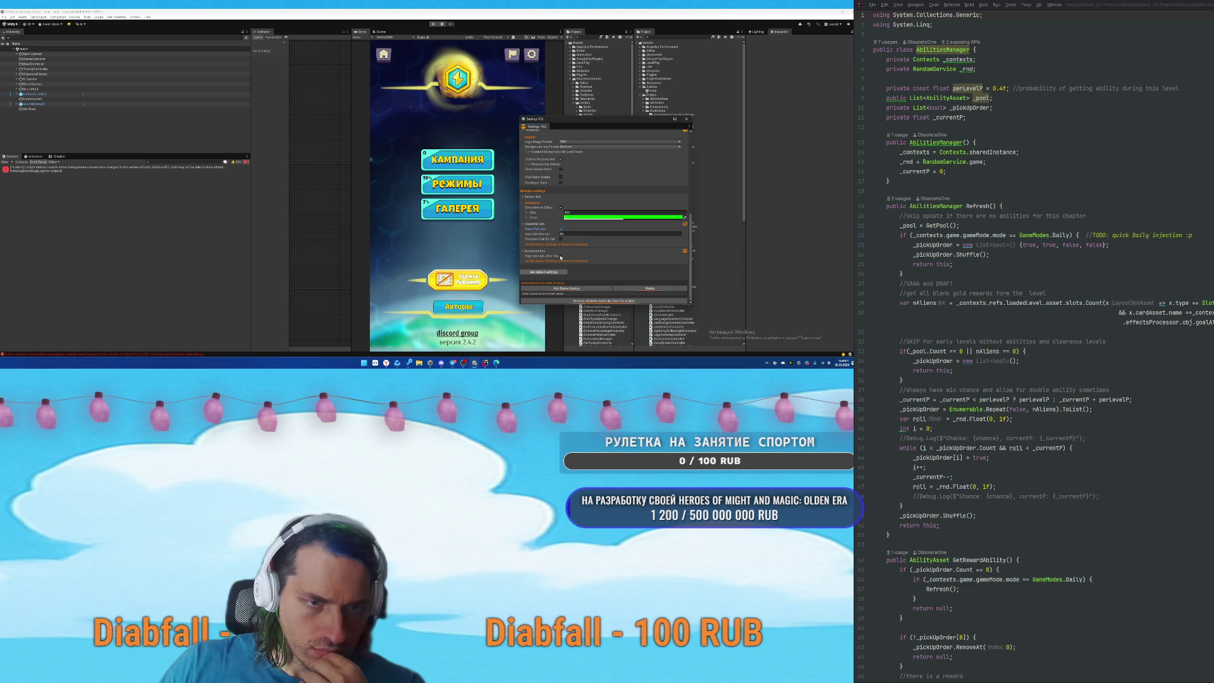
pyautogui.scroll(10, 617, 247)
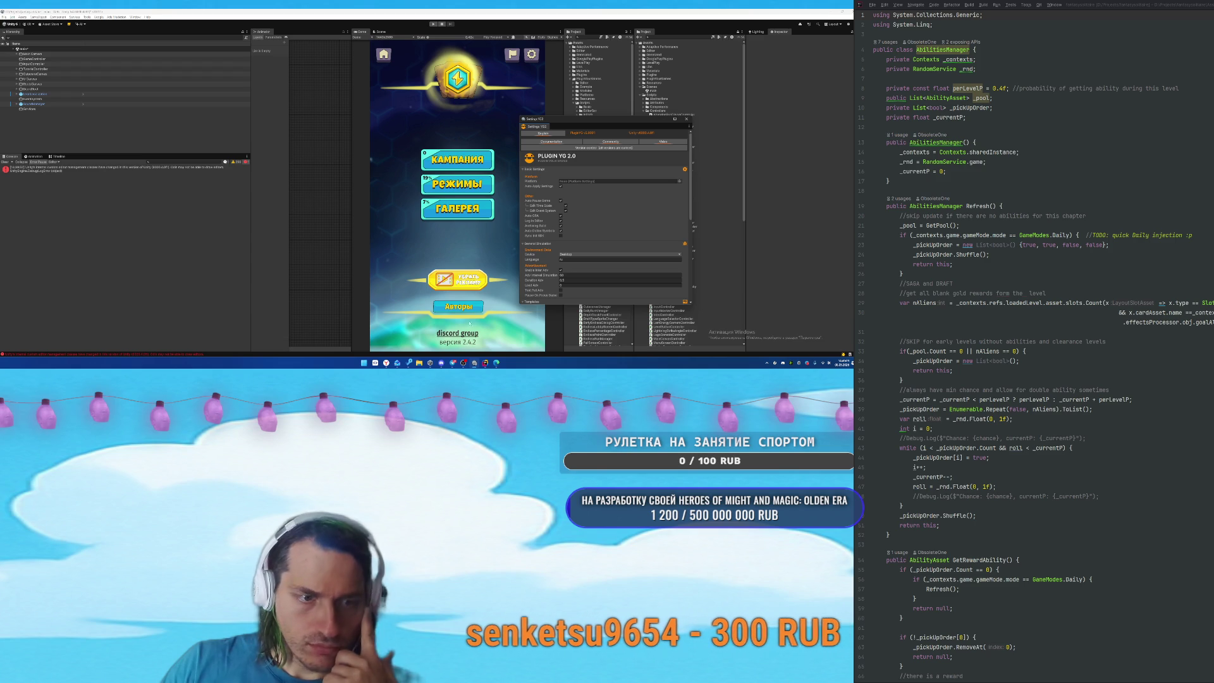
# Switch from AbilitiesManager.cs to AdsManager.cs and go to its #else fallback directive.
pyautogui.moveTo(873, 438); pyautogui.dragTo(1149, 435)
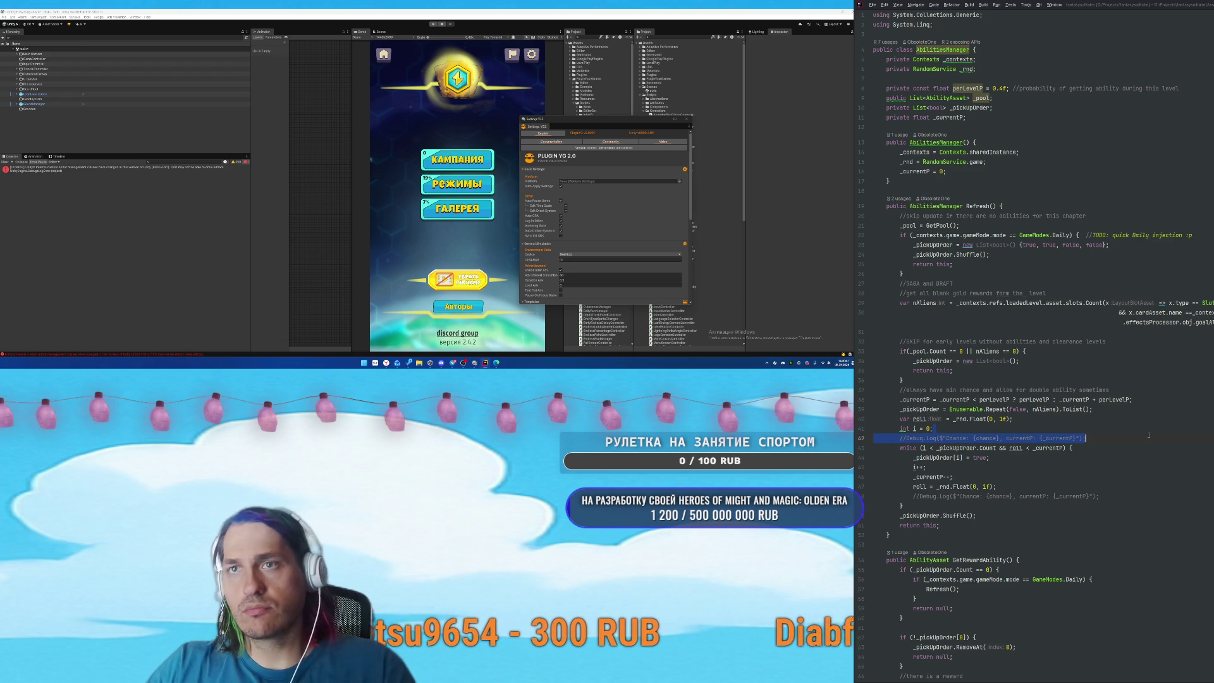
pyautogui.click(1168, 417)
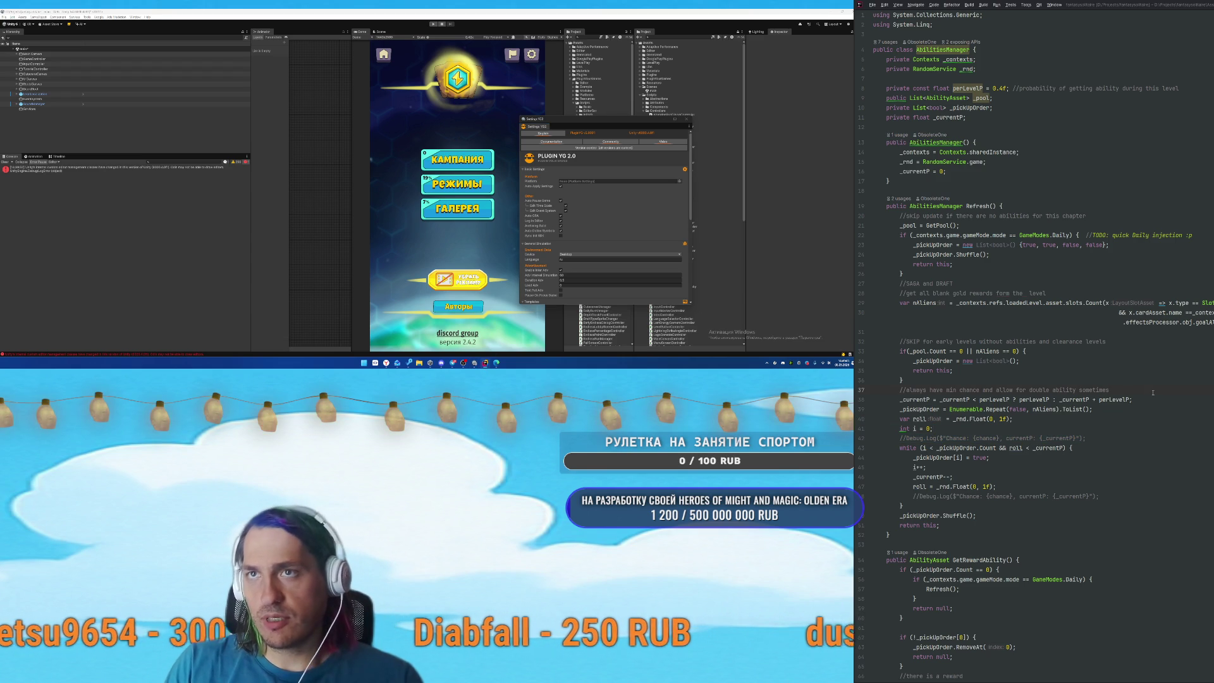
pyautogui.hotkey('ctrl', 'Tab')
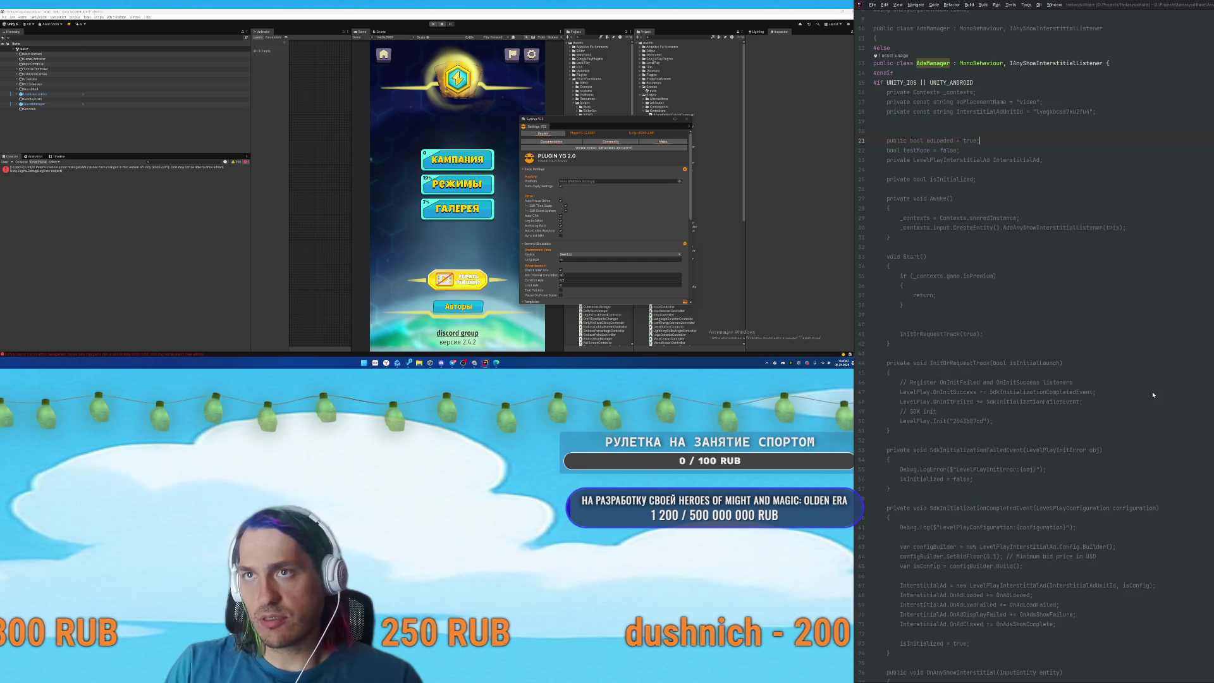
pyautogui.scroll(3, 1068, 353)
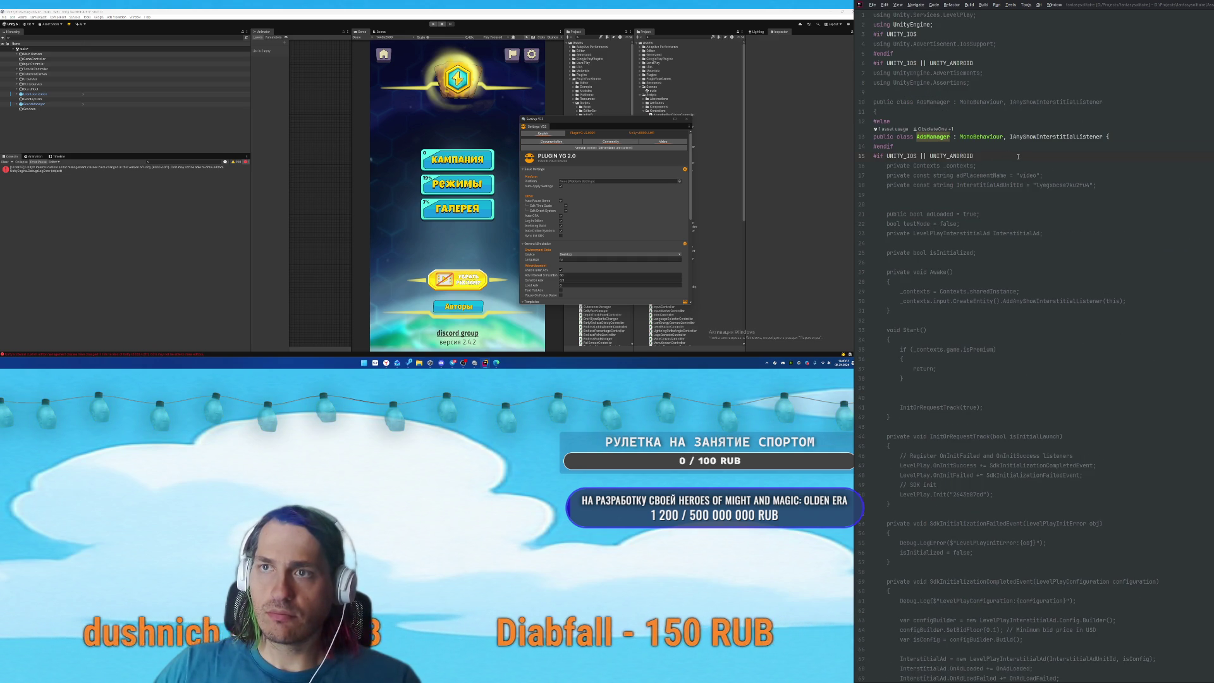
pyautogui.scroll(-20, 1018, 156)
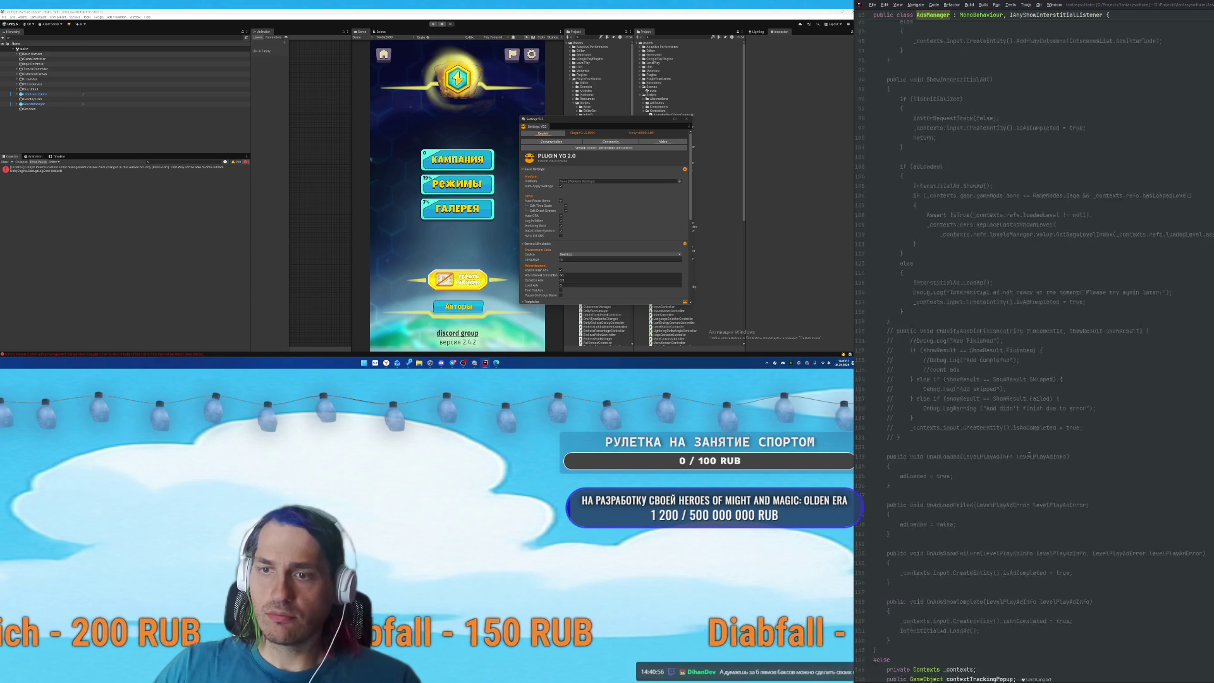
pyautogui.click(890, 492)
# Turn #else into #elif UNITY_EDITOR, add an #elif UNITY_WEBGL branch above, and select the mobile ad code.
pyautogui.press('BackSpace')
pyautogui.press('BackSpace')
pyautogui.write('if')
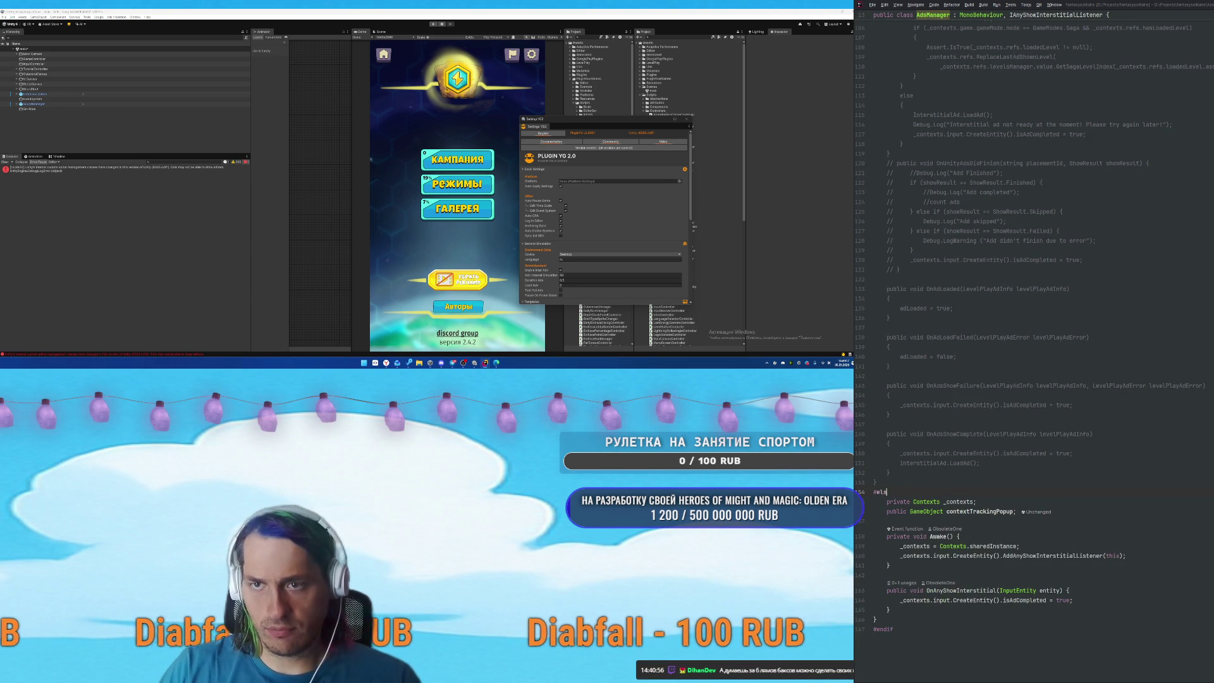
pyautogui.write(' UNIT')
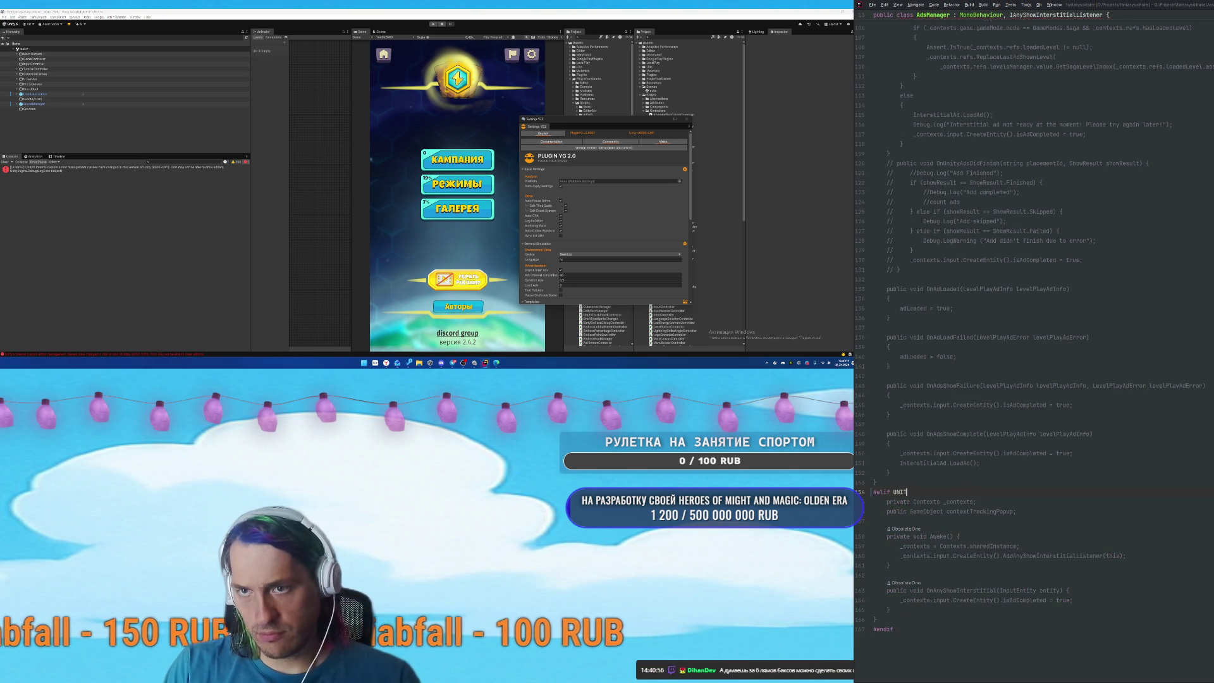
pyautogui.write('_Y_EDI')
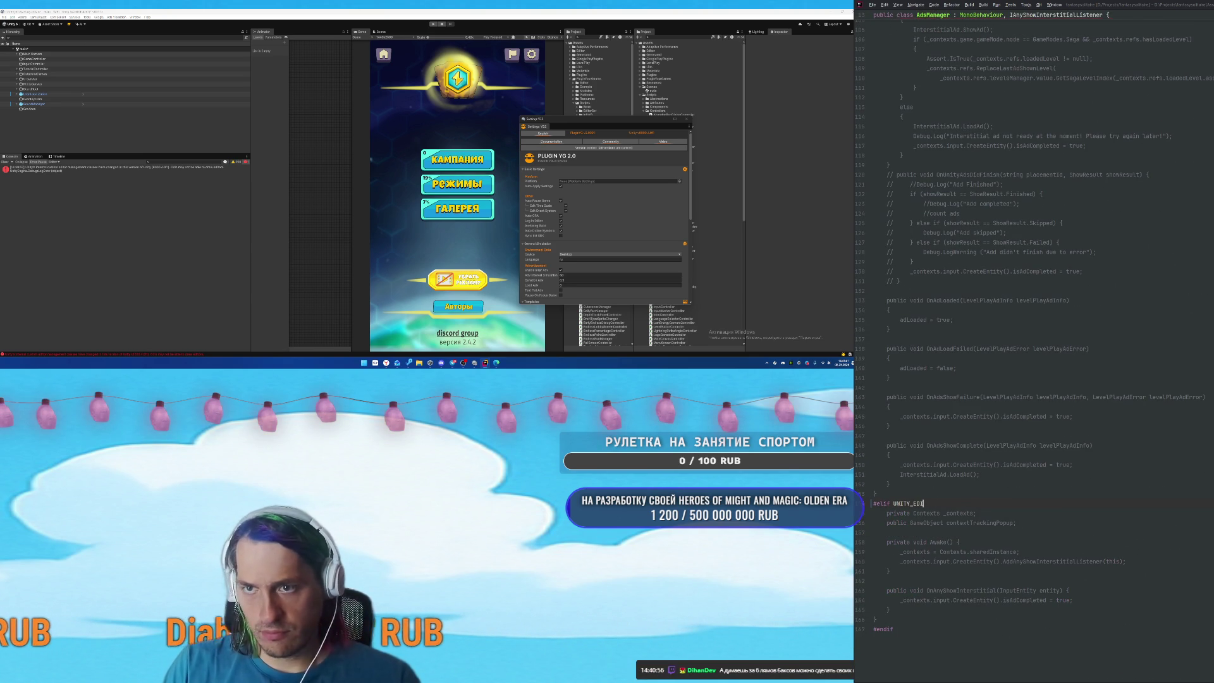
pyautogui.write('TOR')
pyautogui.hotkey('ctrl', 'alt', 'Return')
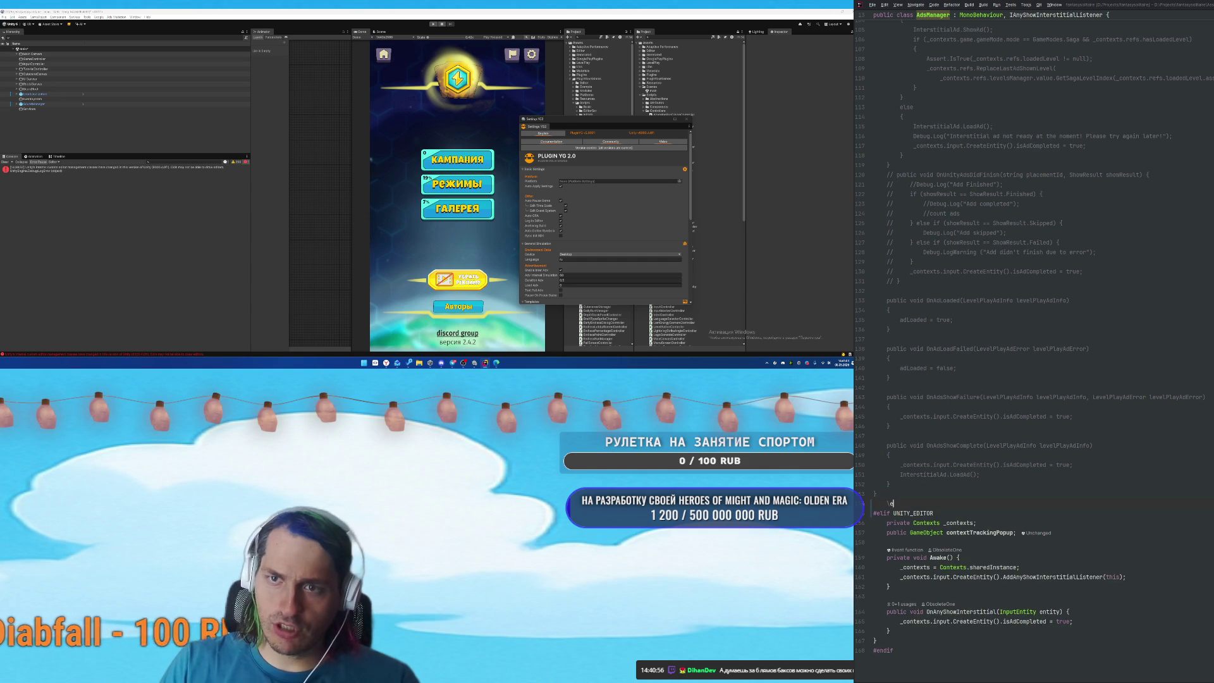
pyautogui.write('#end')
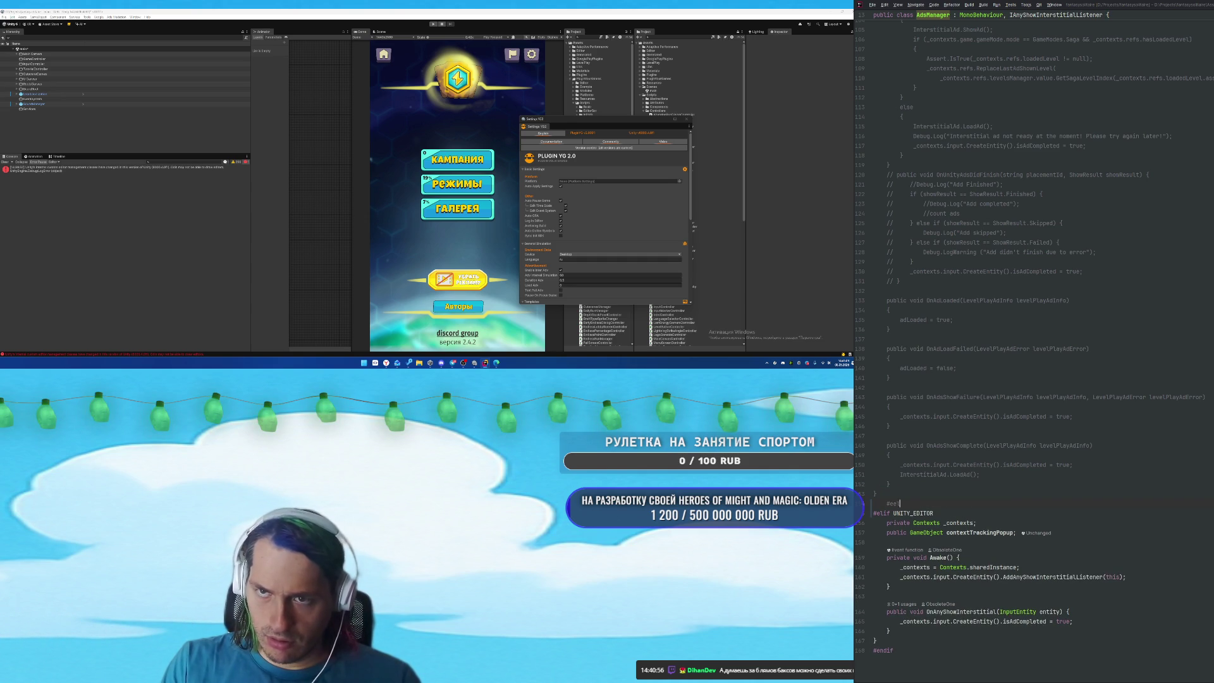
pyautogui.write('ifUNITY_WEBGL')
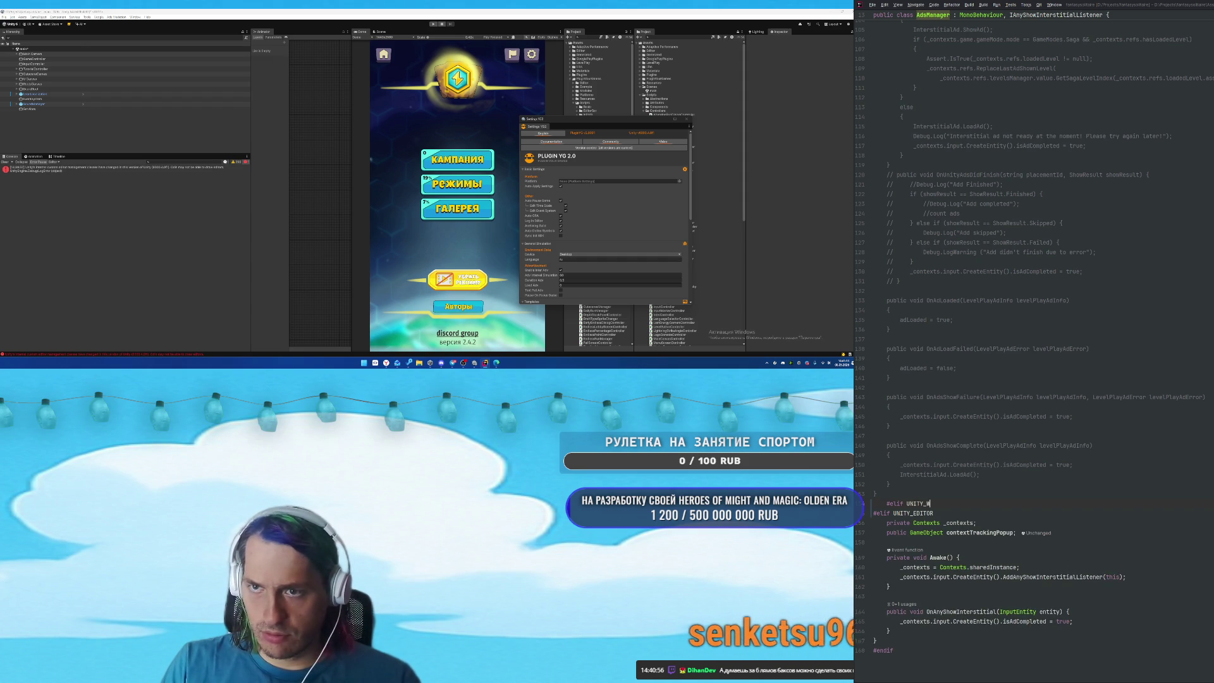
pyautogui.press('Return')
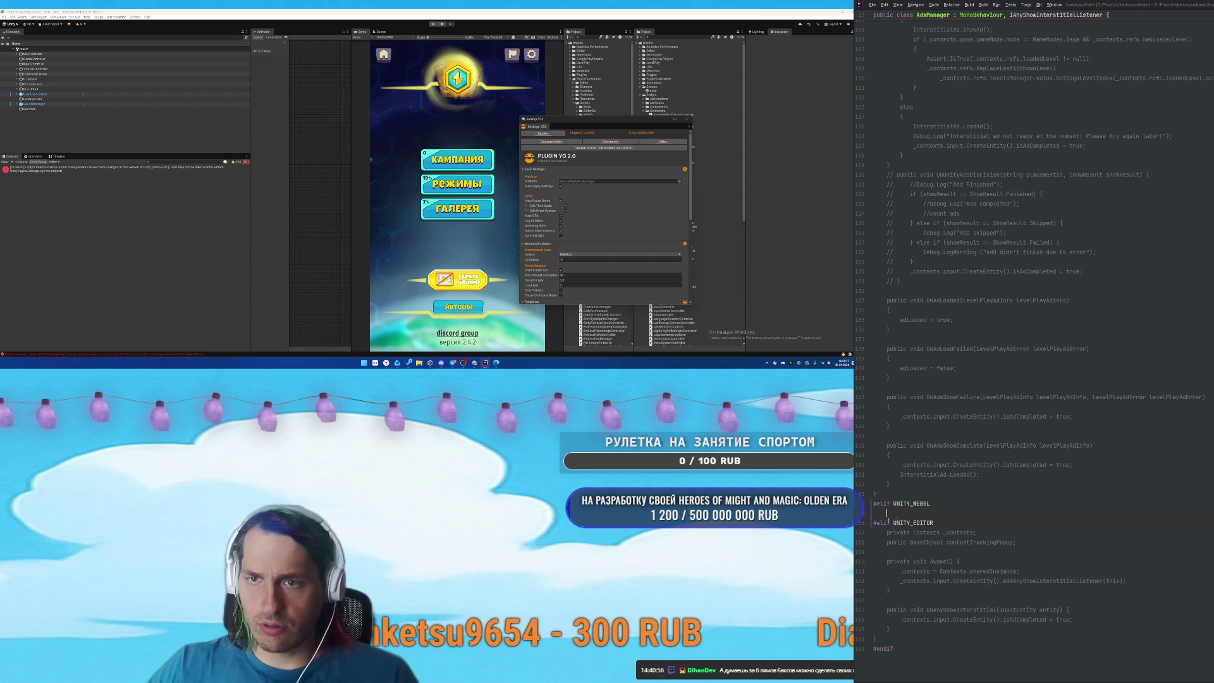
pyautogui.moveTo(881, 492)
pyautogui.mouseDown()
pyautogui.moveTo(873, 230)
pyautogui.moveTo(872, 269)
pyautogui.moveTo(865, 254)
pyautogui.moveTo(887, 156)
pyautogui.moveTo(886, 165)
pyautogui.mouseUp()
pyautogui.scroll(-15, 966, 536)
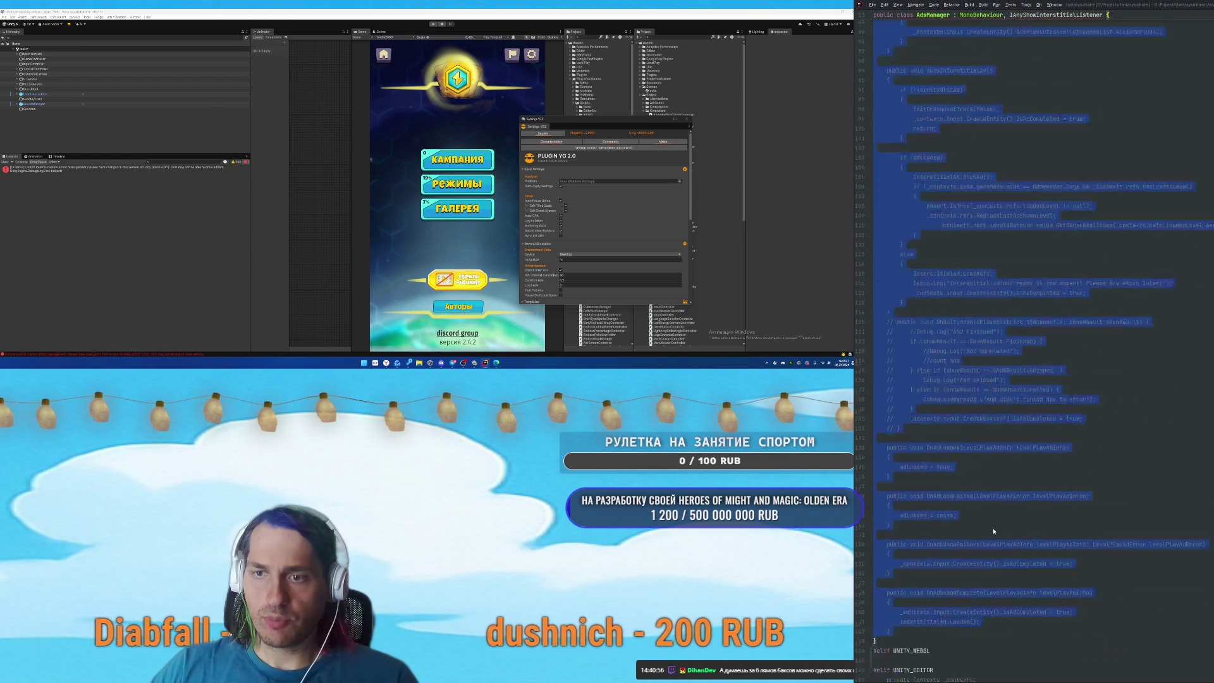
# Paste the copied interstitial ad code into the UNITY_WEBGL branch.
pyautogui.hotkey('ctrl', 'v')
pyautogui.scroll(10, 1037, 530)
pyautogui.scroll(20, 1037, 530)
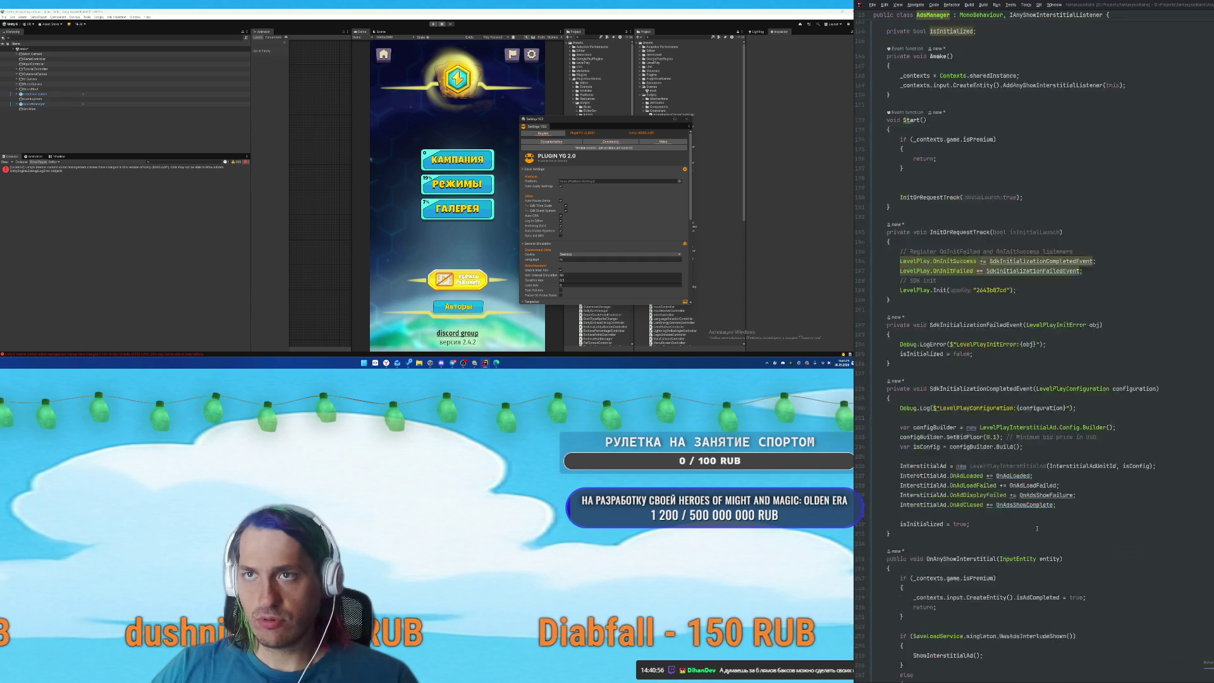
pyautogui.scroll(3, 1038, 530)
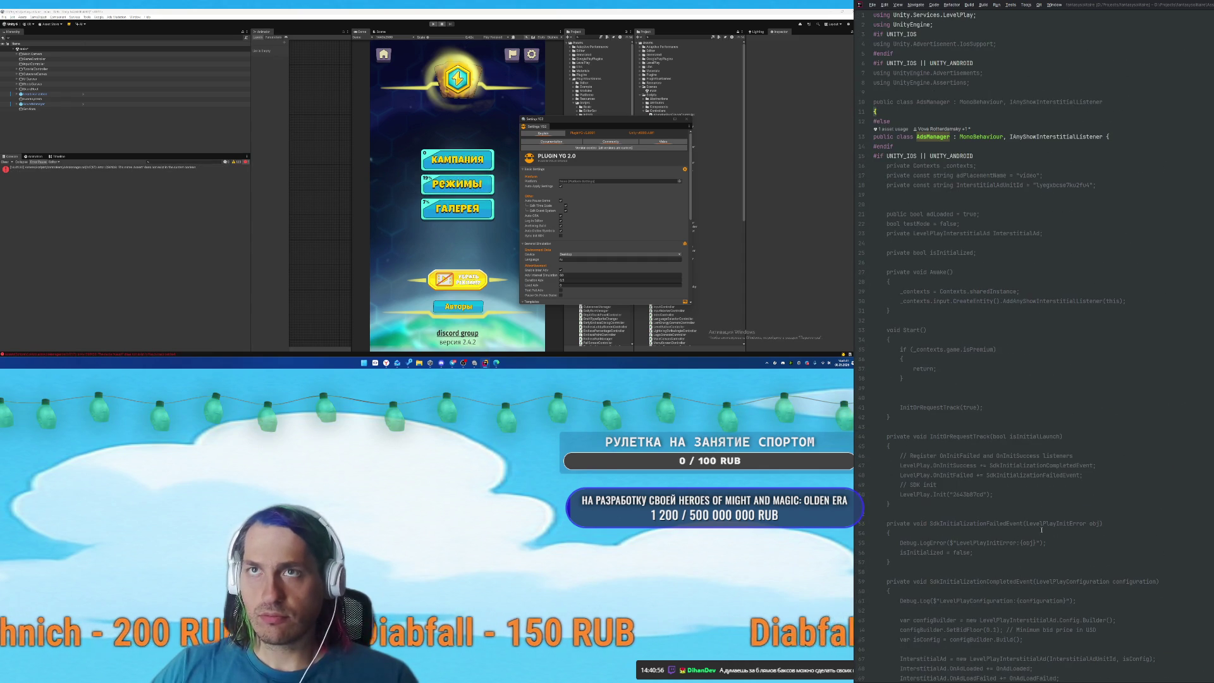
pyautogui.scroll(-6, 1070, 269)
pyautogui.scroll(4, 1120, 440)
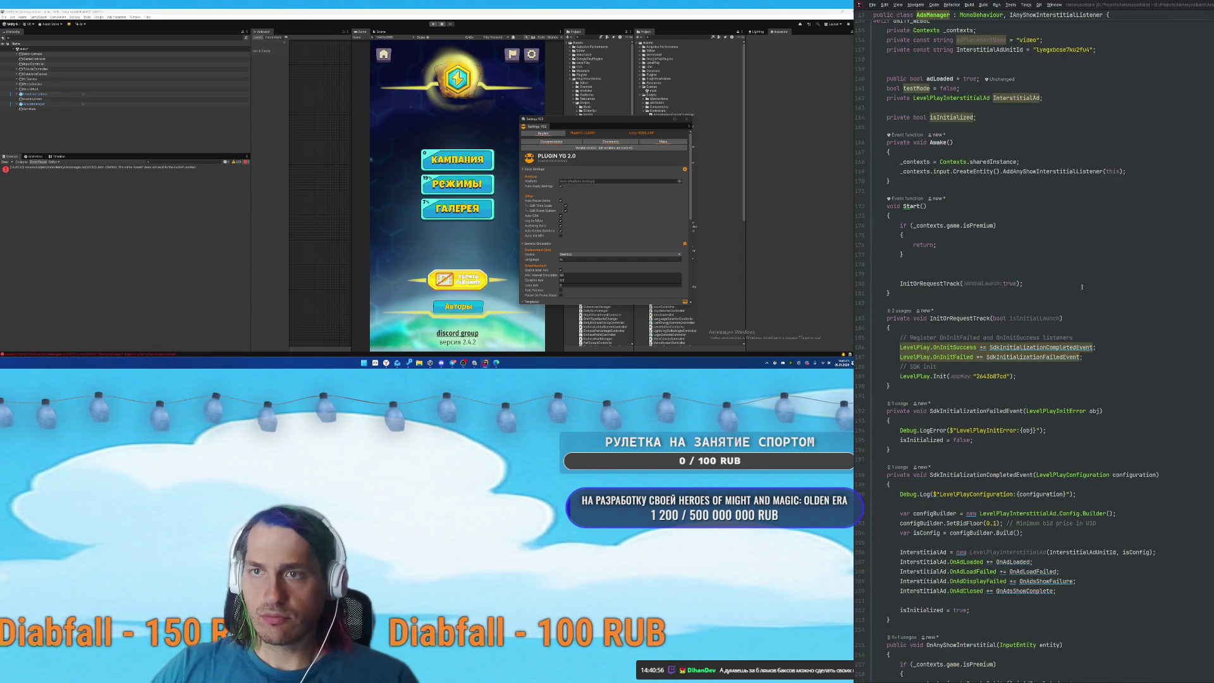
pyautogui.scroll(10, 1120, 440)
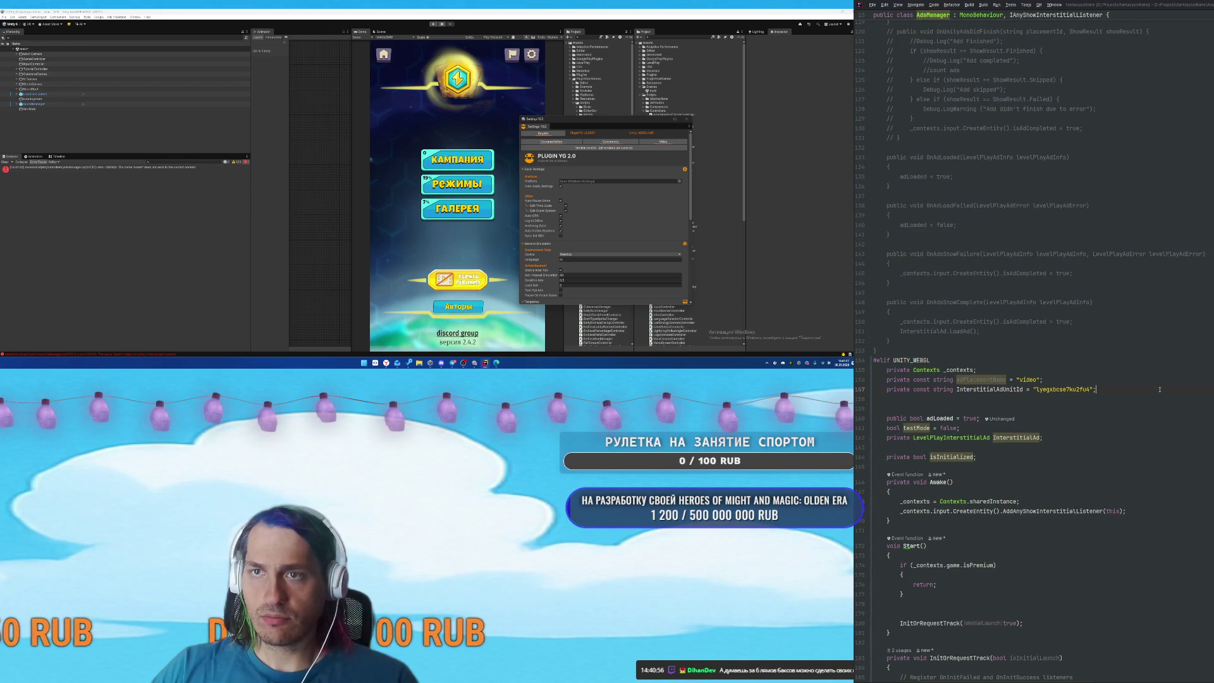
pyautogui.scroll(-2, 1103, 392)
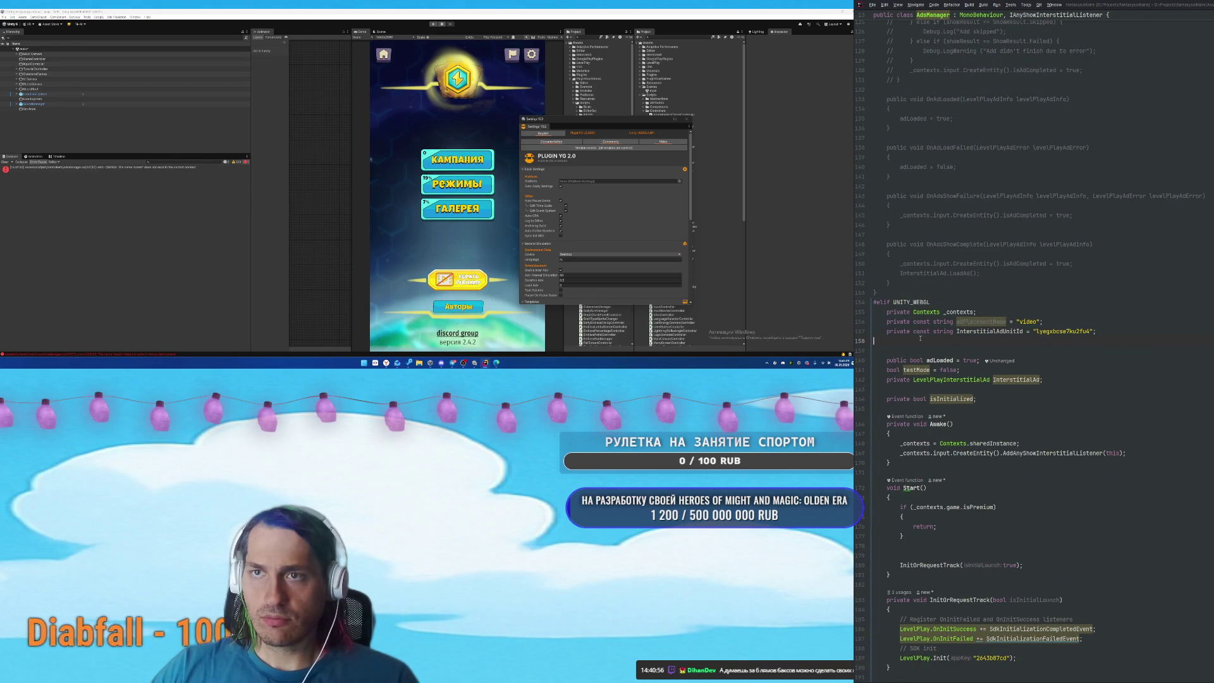
# Delete the adPlacementName and InterstitialAdUnitId constants from the pasted code.
pyautogui.moveTo(875, 321); pyautogui.dragTo(1137, 331)
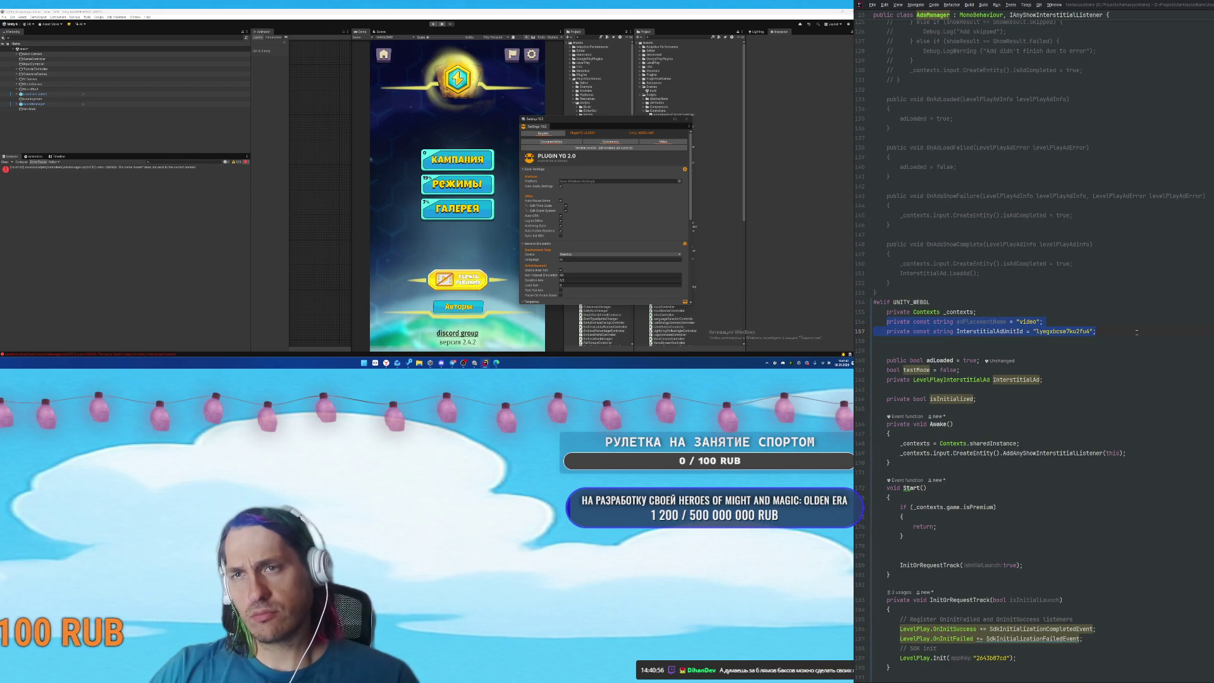
pyautogui.press('Delete')
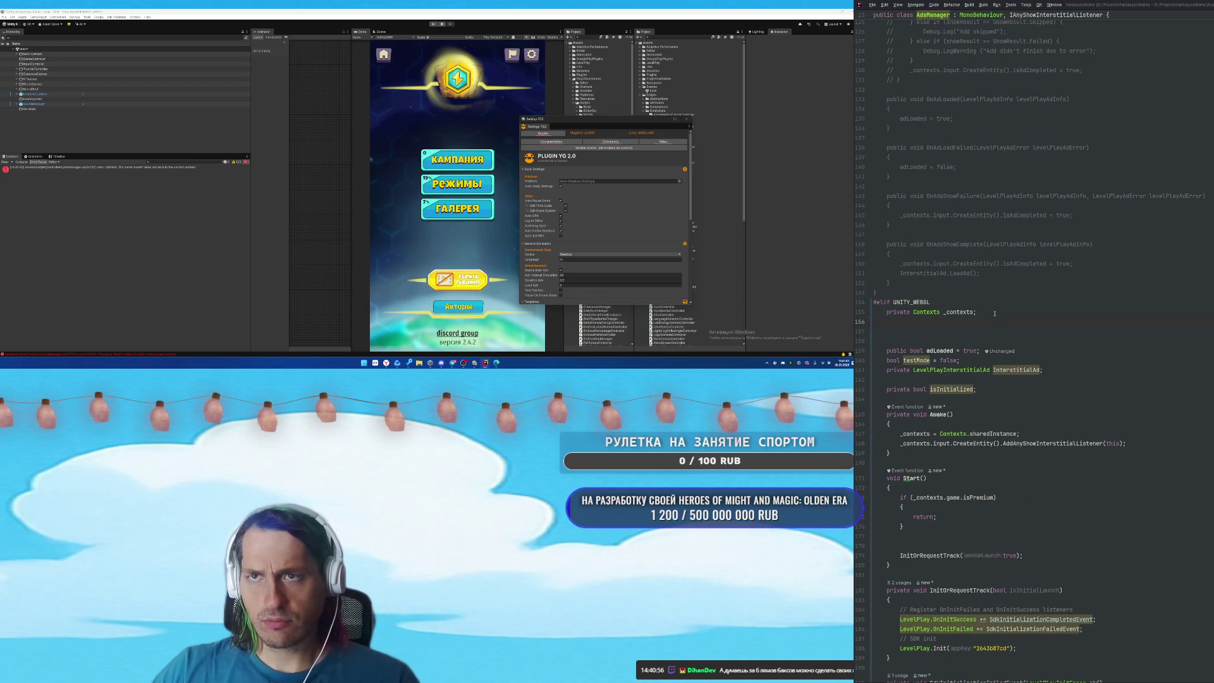
pyautogui.scroll(-20, 1012, 321)
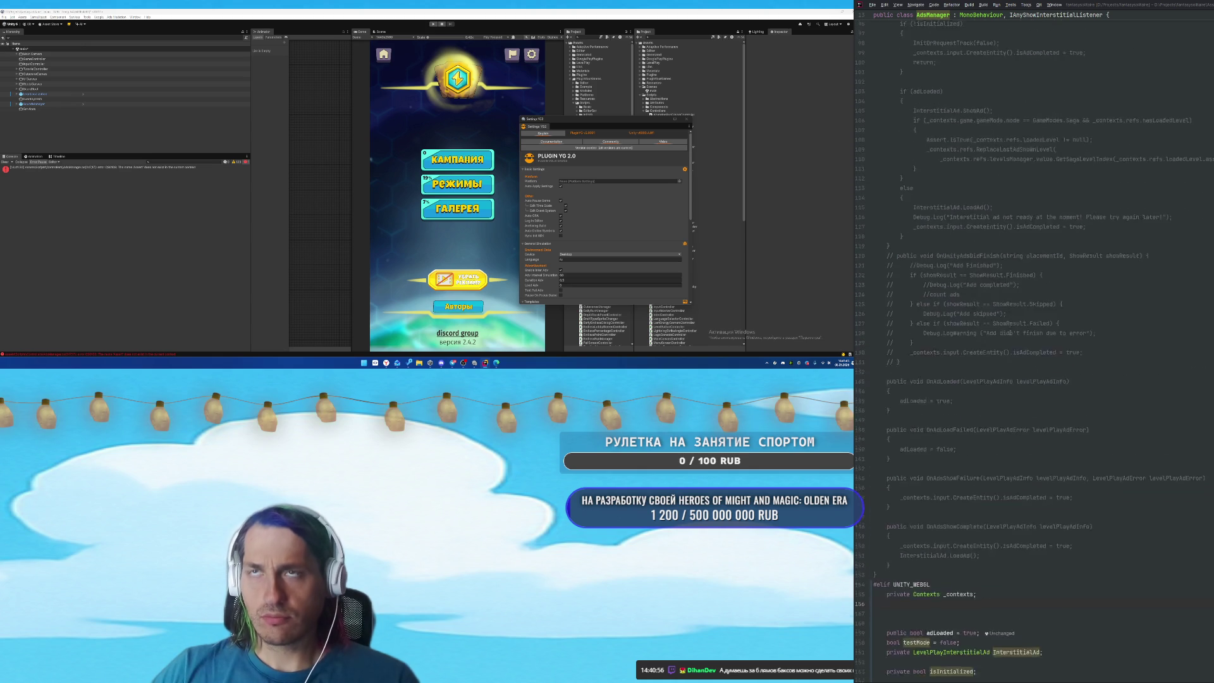
pyautogui.scroll(15, 1010, 332)
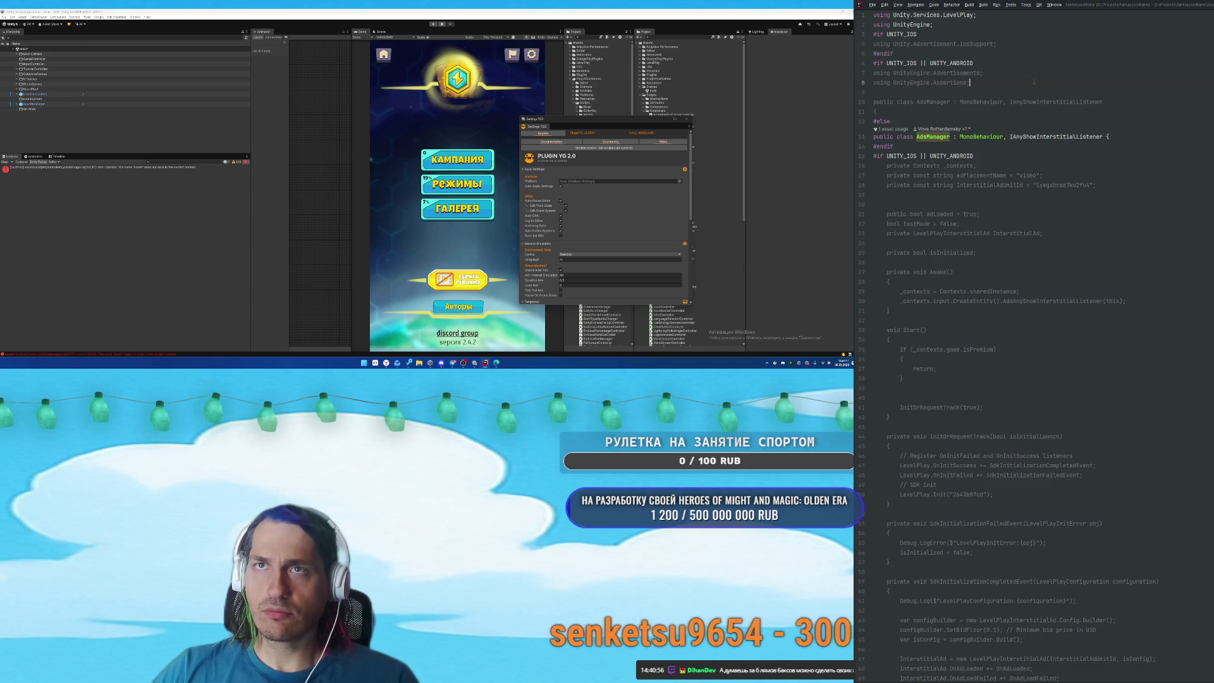
# Add an #if UNITY_WEBGL block containing using YG, closed by #endif, below the first #endif.
pyautogui.click(1041, 55)
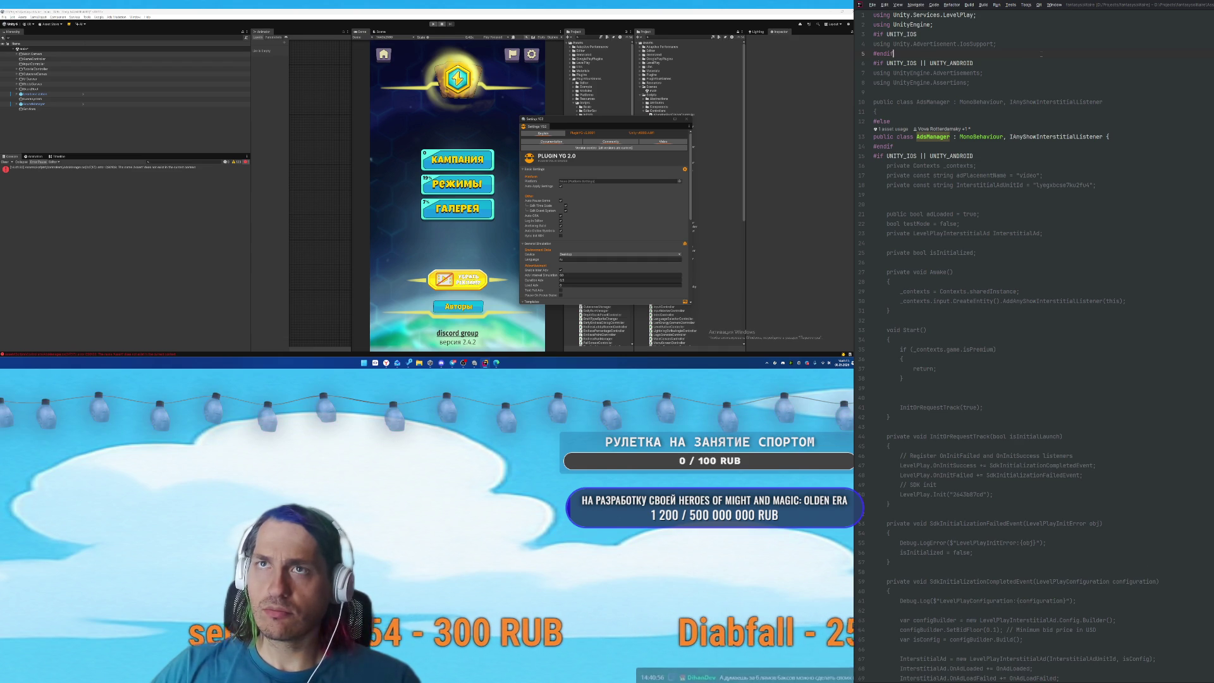
pyautogui.press('Return')
pyautogui.press('Return')
pyautogui.write('if')
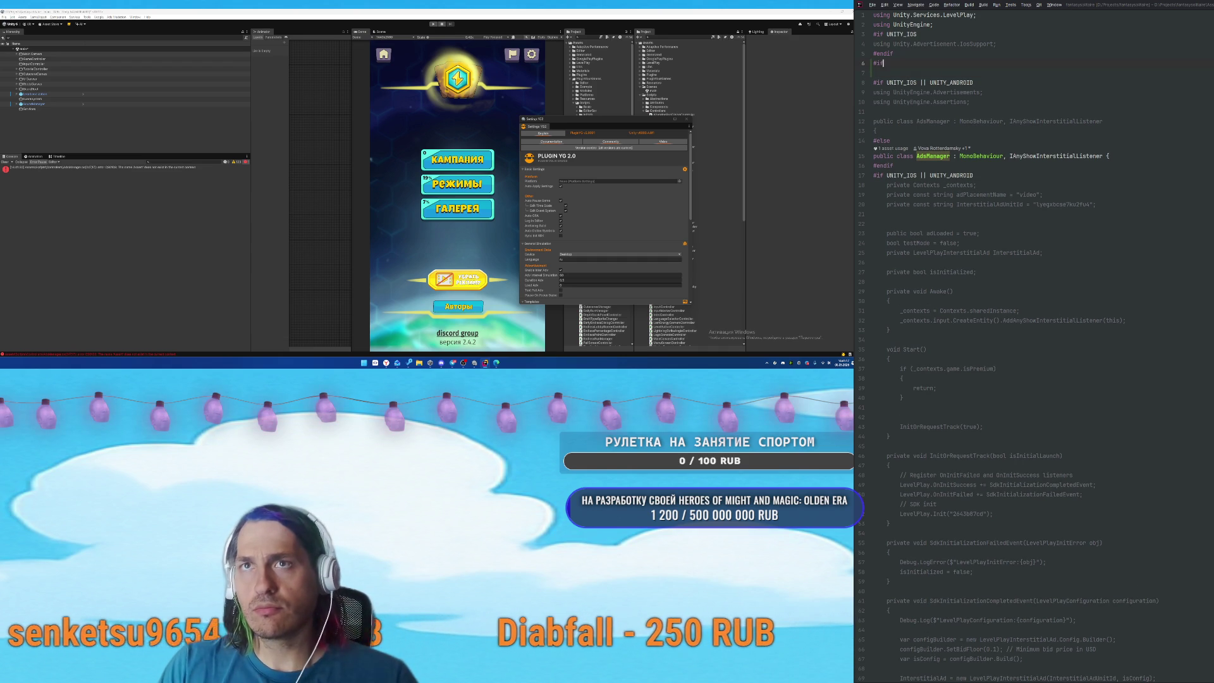
pyautogui.write(' UNITY_WEBGL')
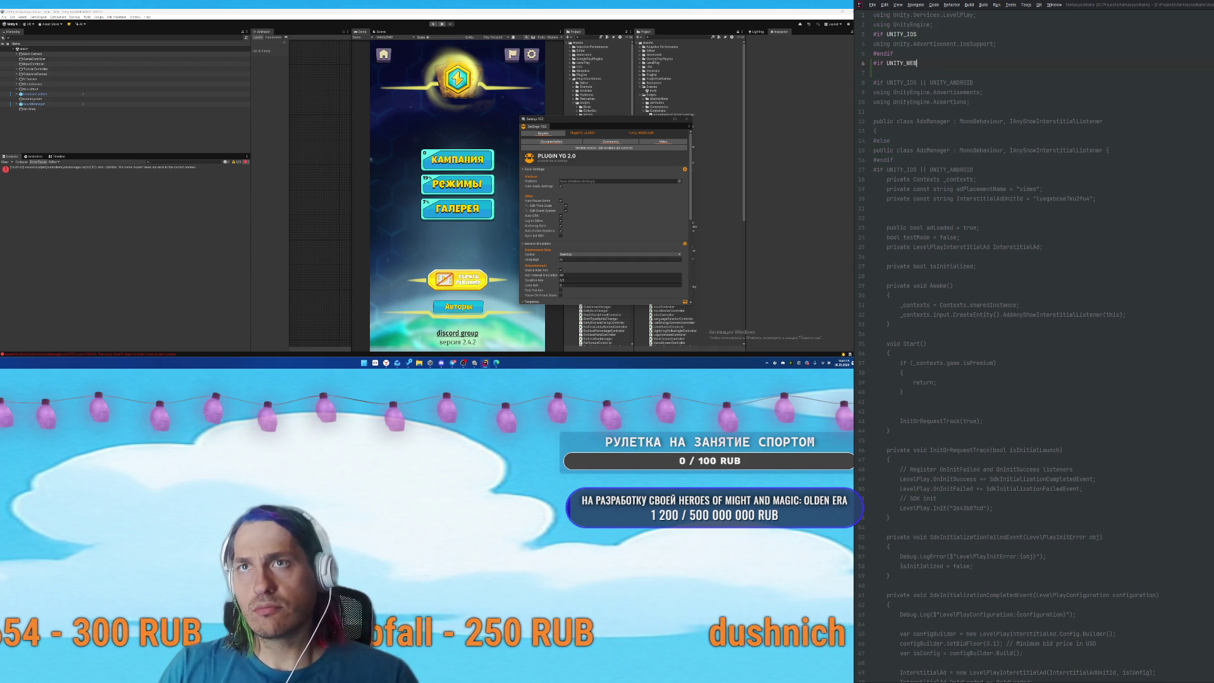
pyautogui.press('Return')
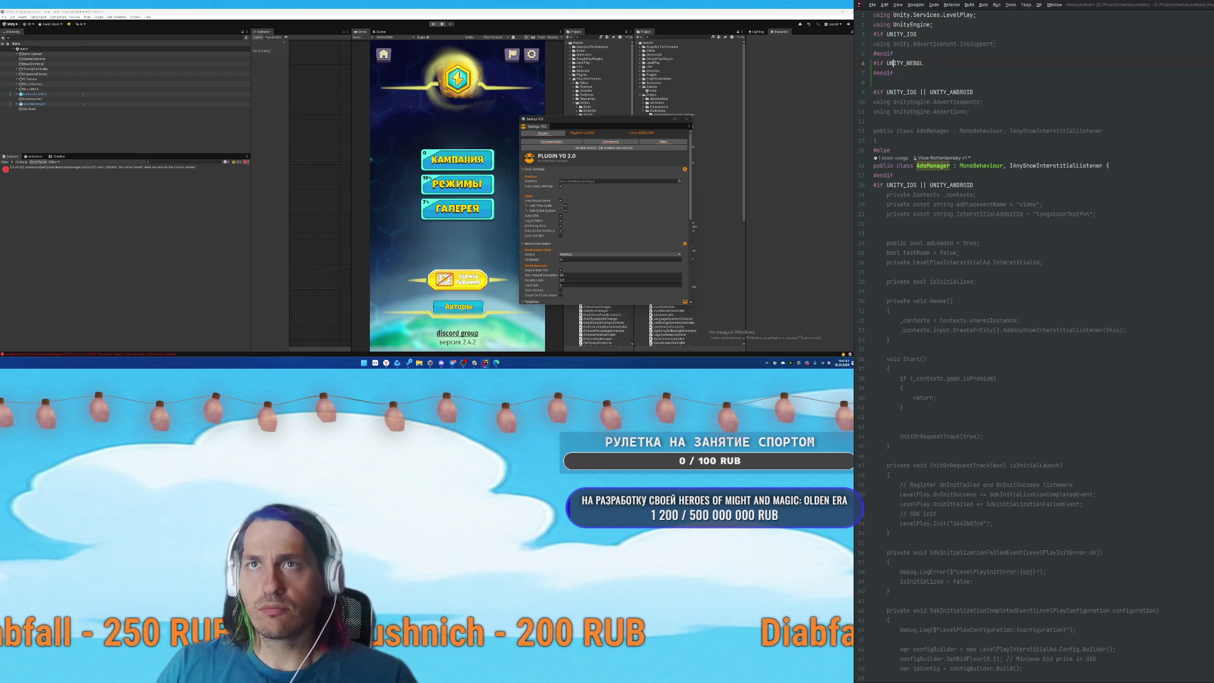
pyautogui.press('Return')
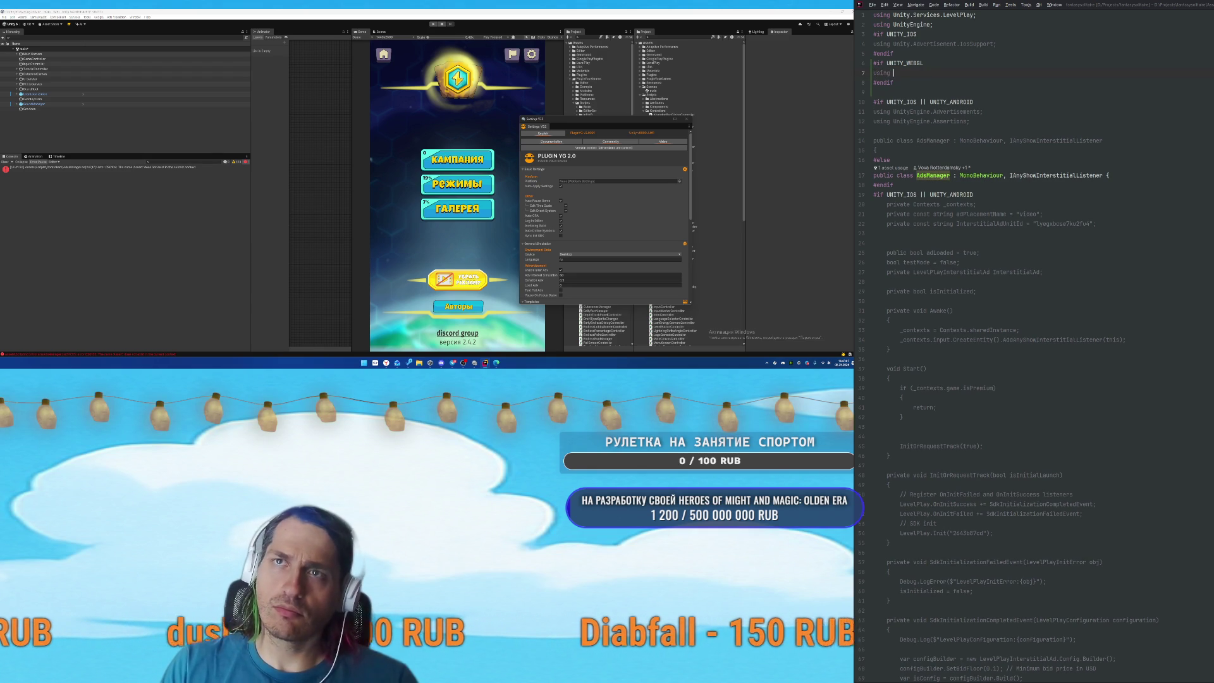
pyautogui.write('using YG.YG2;')
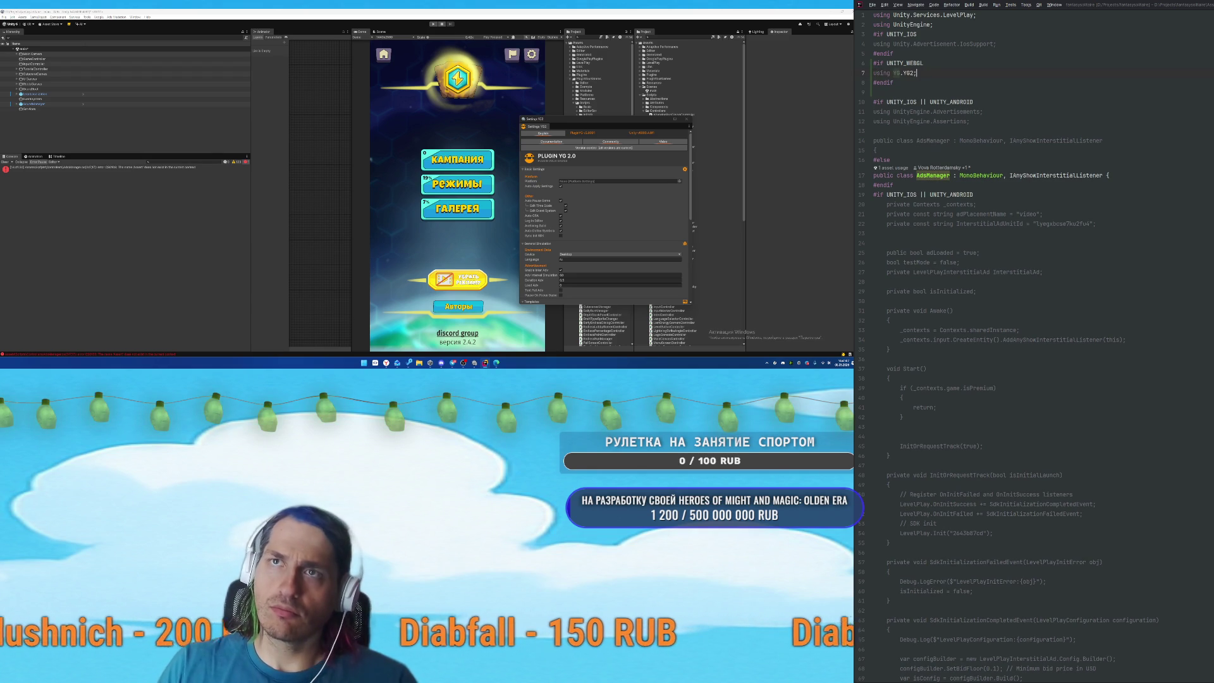
pyautogui.press('BackSpace')
pyautogui.press('BackSpace')
pyautogui.press('BackSpace')
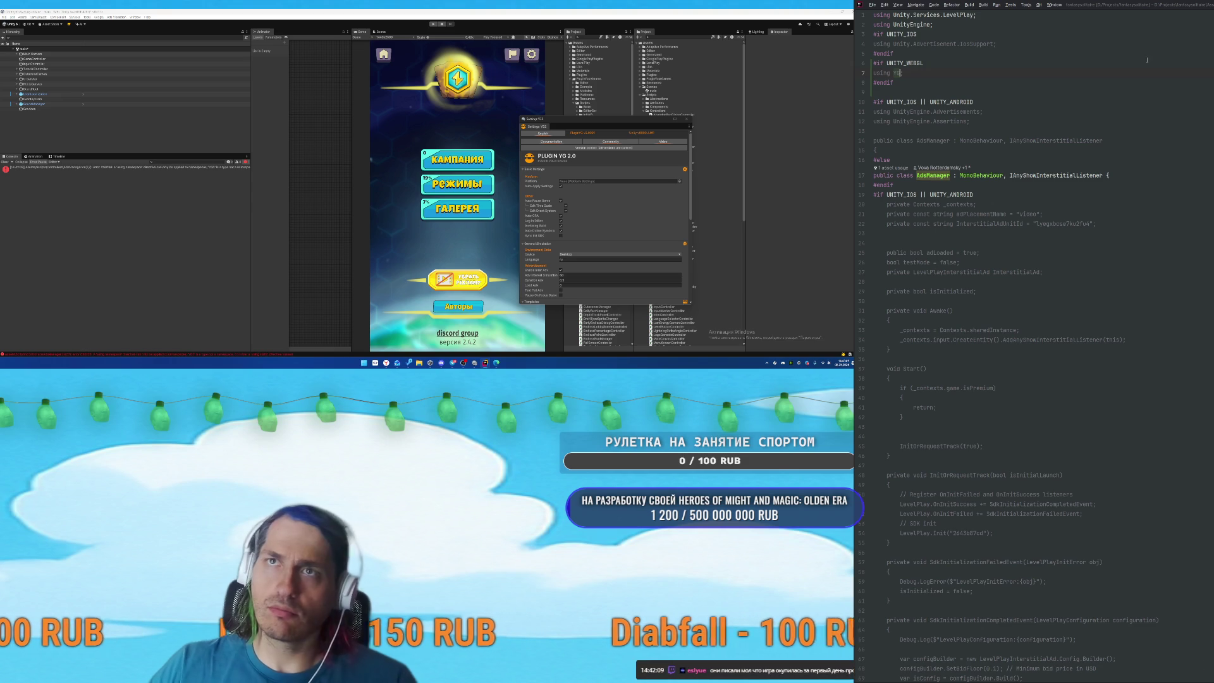
pyautogui.scroll(-1, 1106, 558)
pyautogui.scroll(-20, 1106, 558)
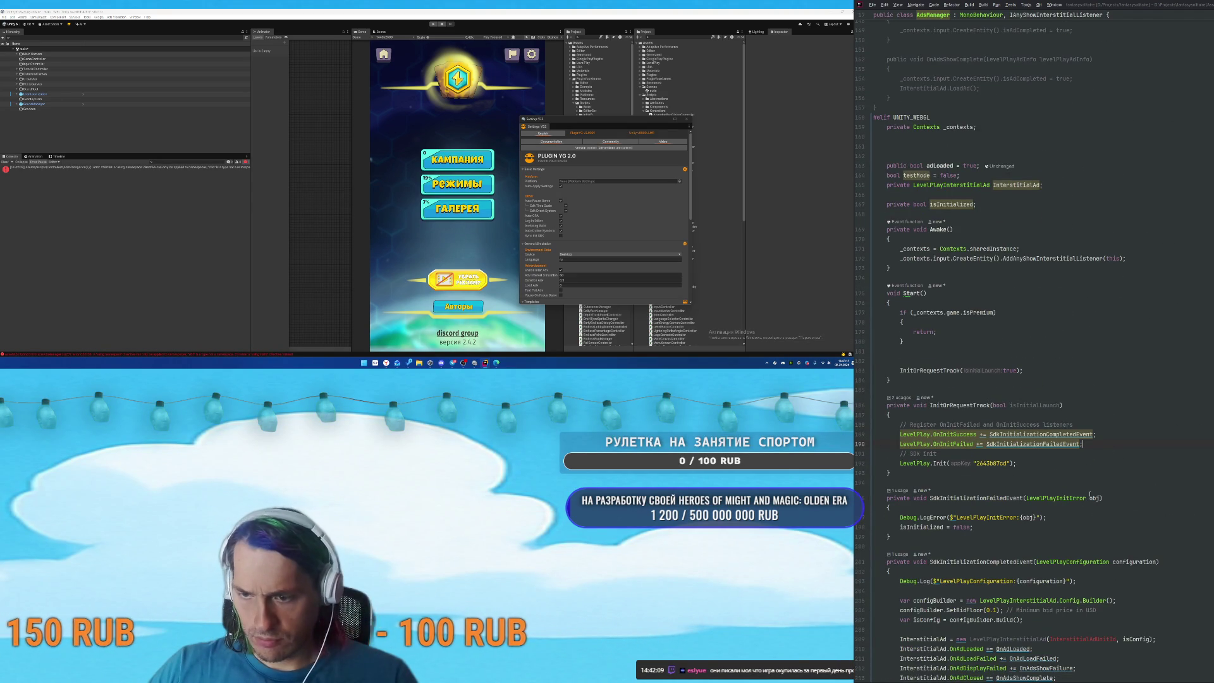
# Delete the LevelPlay registration and init lines and the InterstitialAd field from the WebGL branch.
pyautogui.scroll(-3, 1090, 496)
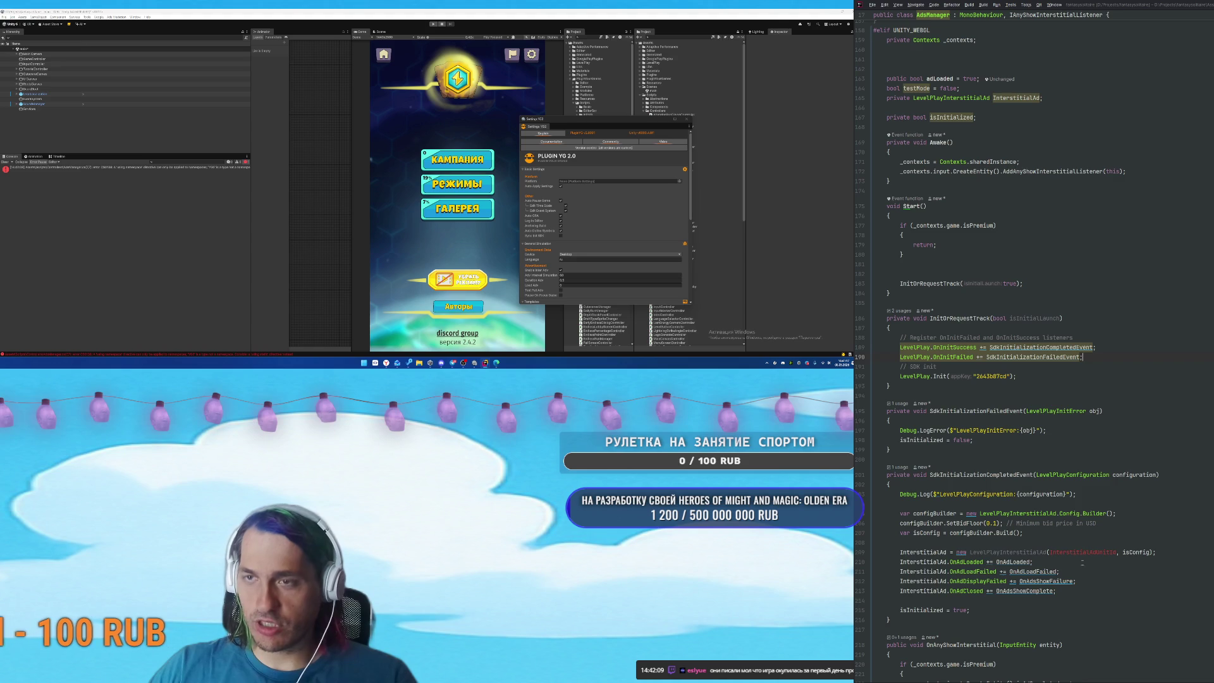
pyautogui.scroll(-2, 1104, 524)
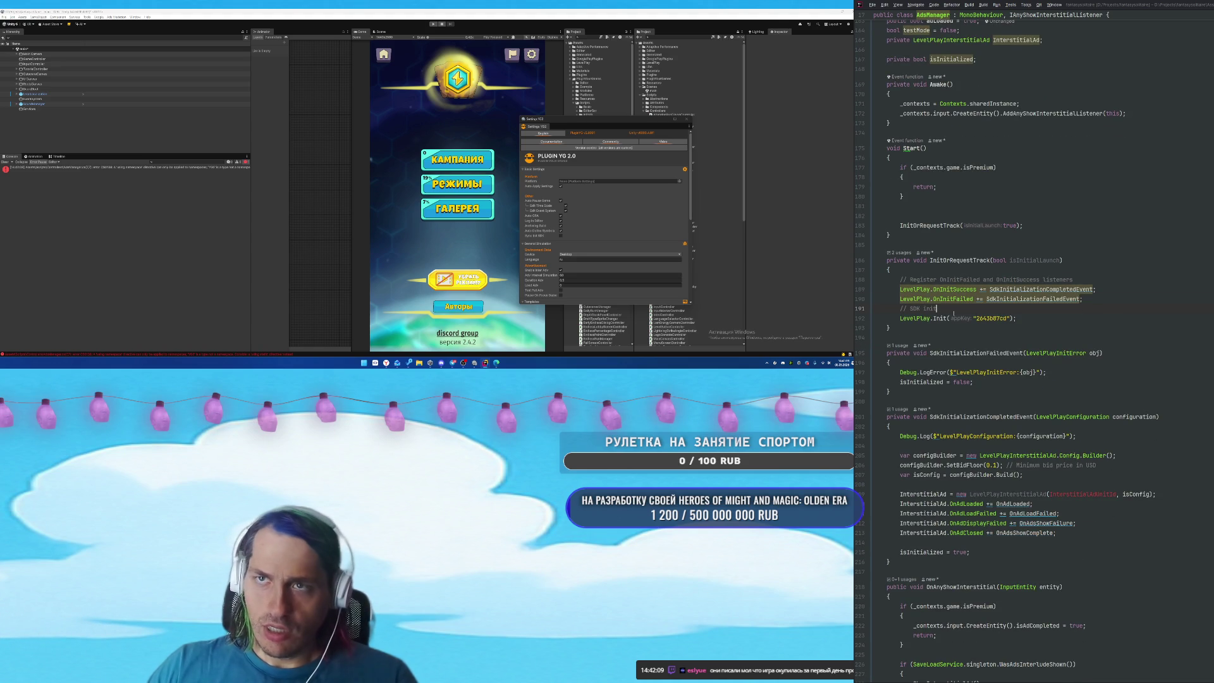
pyautogui.scroll(-1, 1034, 578)
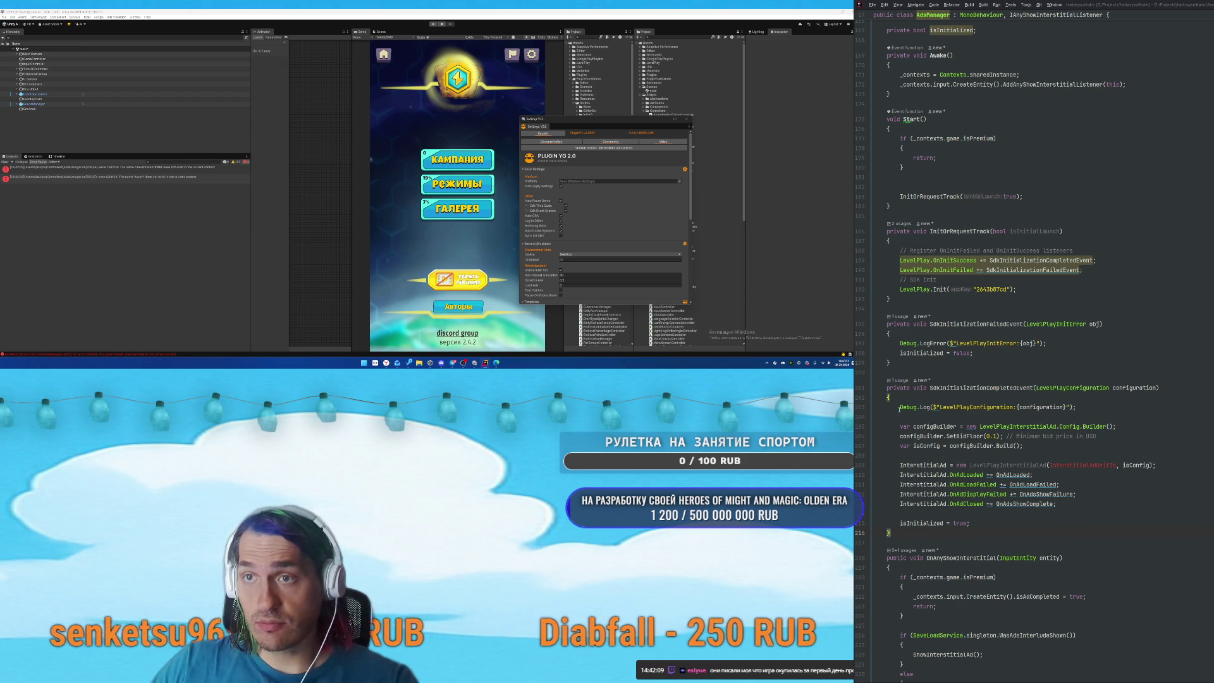
pyautogui.click(897, 298)
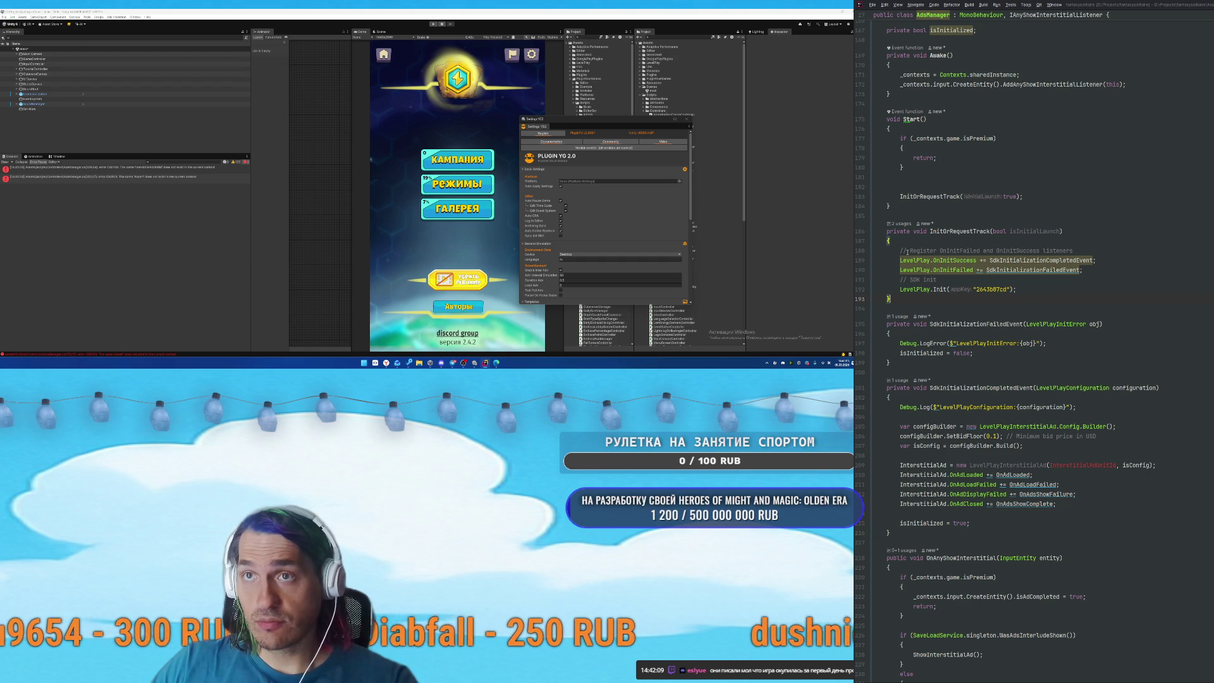
pyautogui.moveTo(905, 250); pyautogui.dragTo(1042, 276)
pyautogui.hotkey('ctrl', 'x')
pyautogui.scroll(9, 1012, 288)
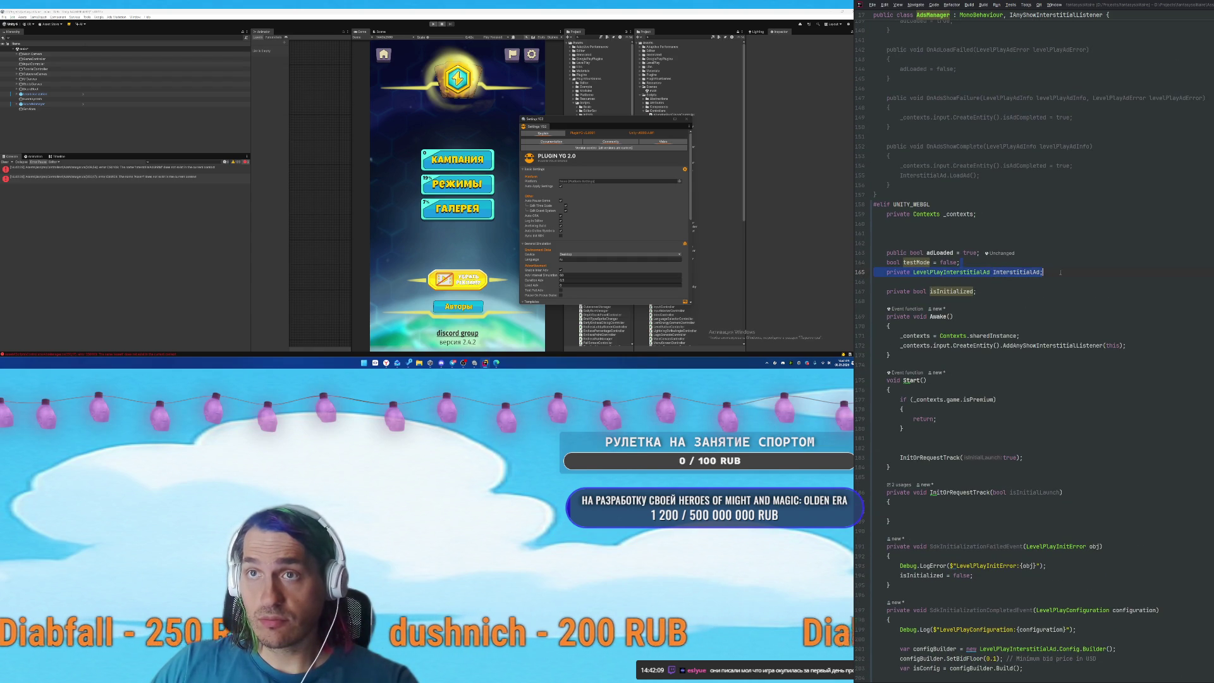
pyautogui.hotkey('ctrl', 'x')
pyautogui.press('Up')
pyautogui.press('Up')
pyautogui.press('Up')
pyautogui.press('BackSpace')
pyautogui.press('BackSpace')
# Delete the two SdkInitialization event methods and the isInitialized field.
pyautogui.scroll(-6, 1080, 358)
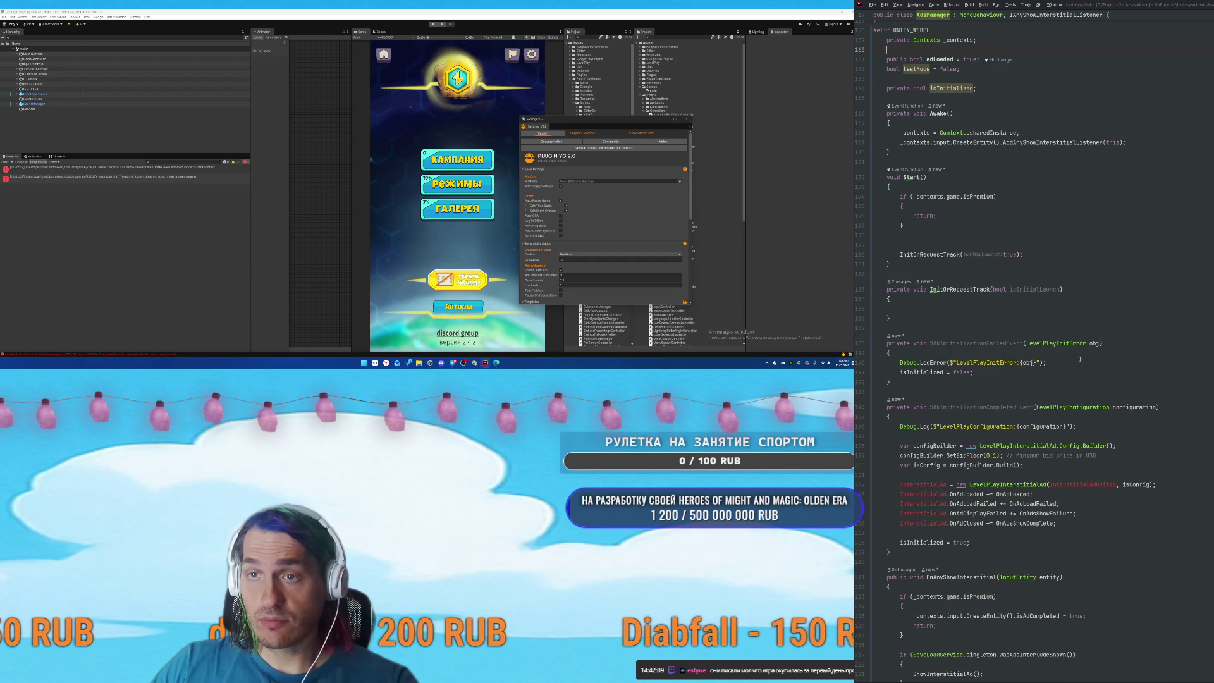
pyautogui.moveTo(885, 346); pyautogui.dragTo(972, 559)
pyautogui.hotkey('ctrl', 'x')
pyautogui.press('BackSpace')
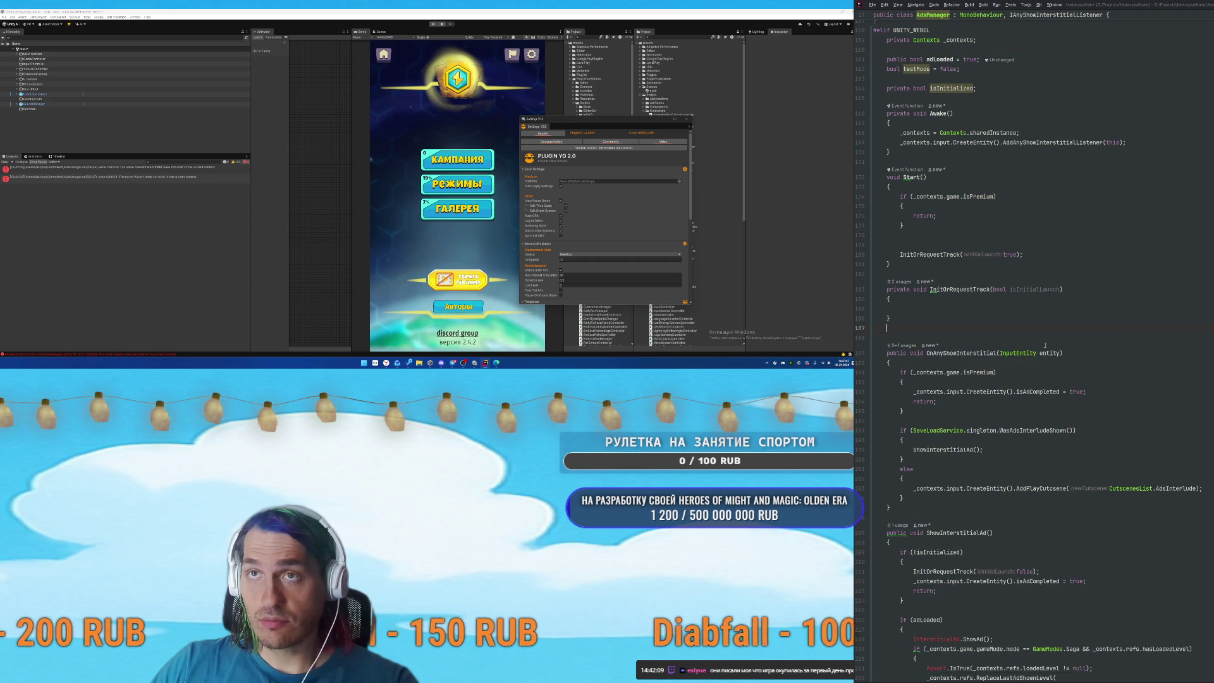
pyautogui.scroll(5, 1053, 288)
pyautogui.hotkey('ctrl', 'x')
pyautogui.press('BackSpace')
pyautogui.press('BackSpace')
pyautogui.scroll(-6, 1031, 272)
pyautogui.scroll(-5, 1012, 392)
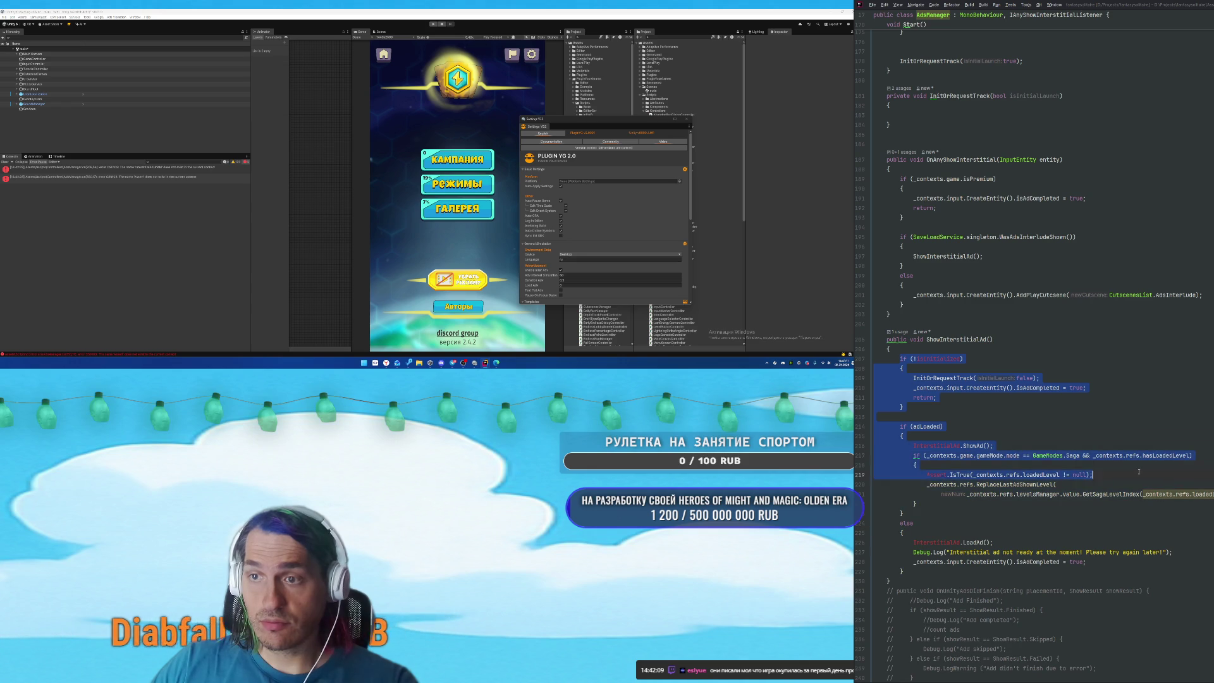
# Insert YG2.InterstitialAdvShow(); at the start of ShowInterstitialAd.
pyautogui.click(1045, 340)
pyautogui.hotkey('ctrl', 'v')
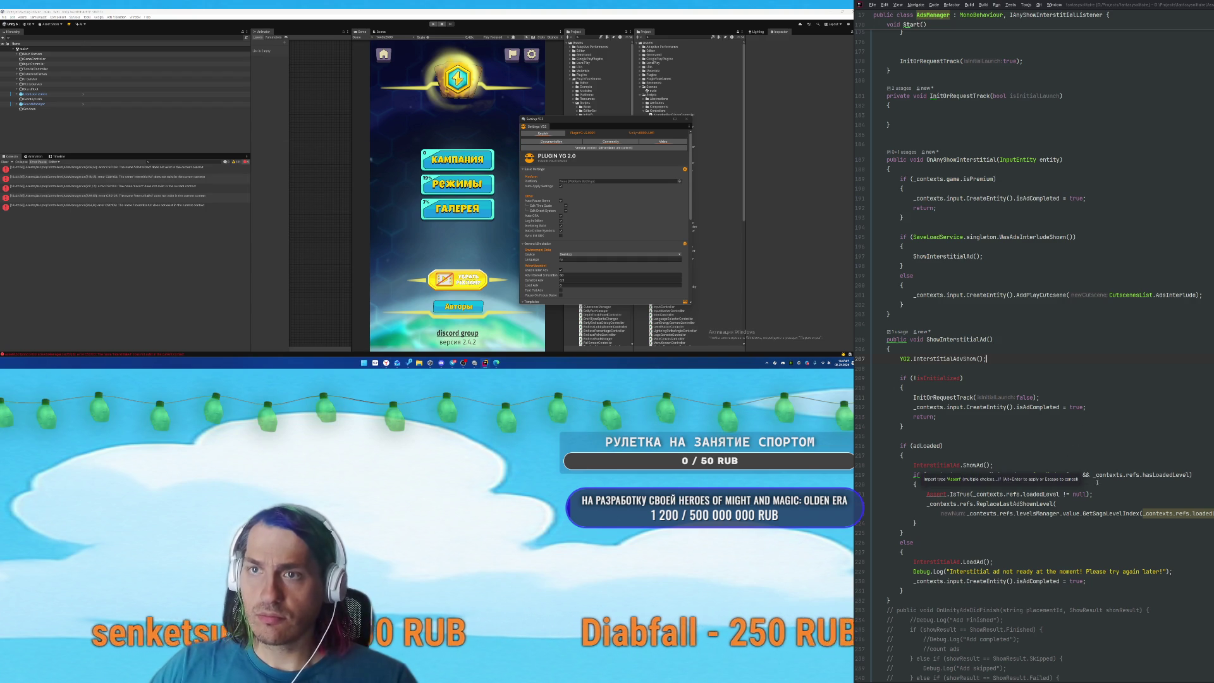
pyautogui.click(1105, 384)
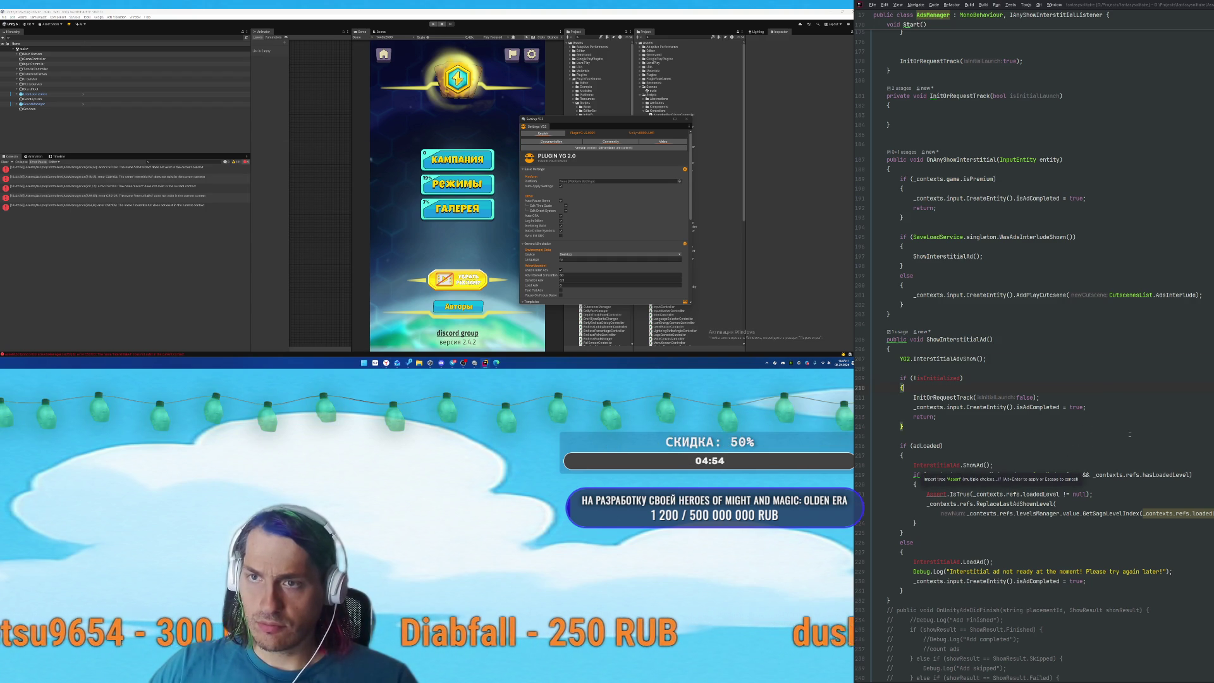
pyautogui.press('Up')
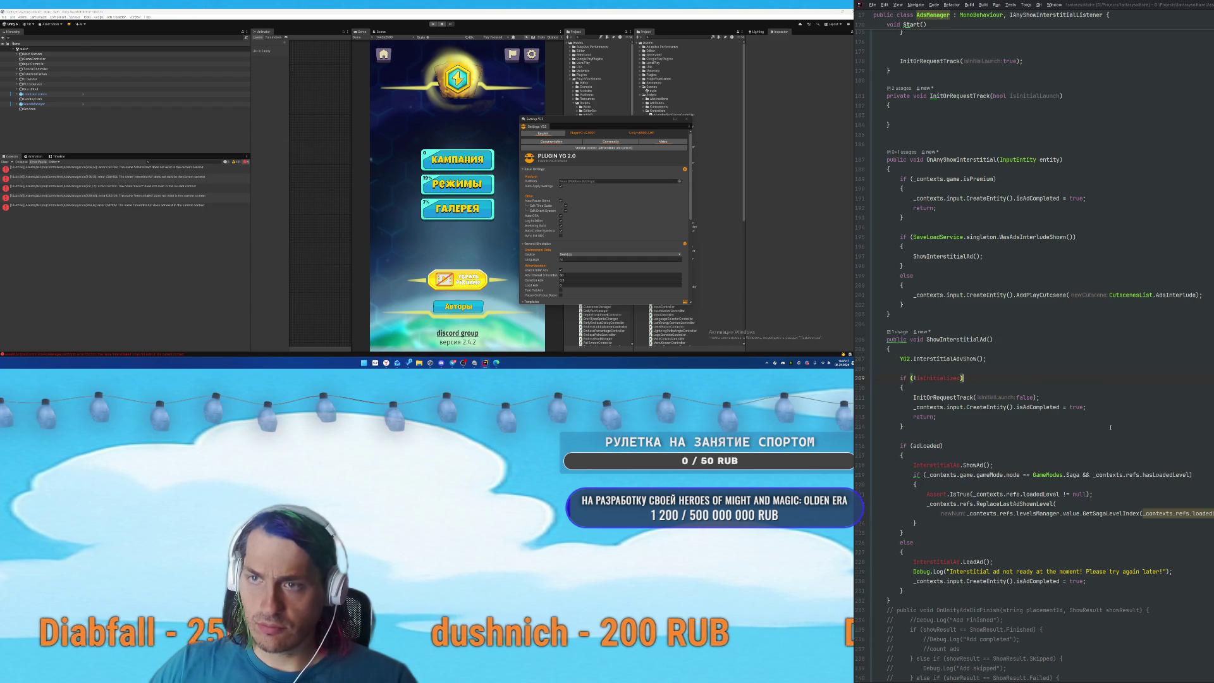
pyautogui.scroll(5, 1111, 428)
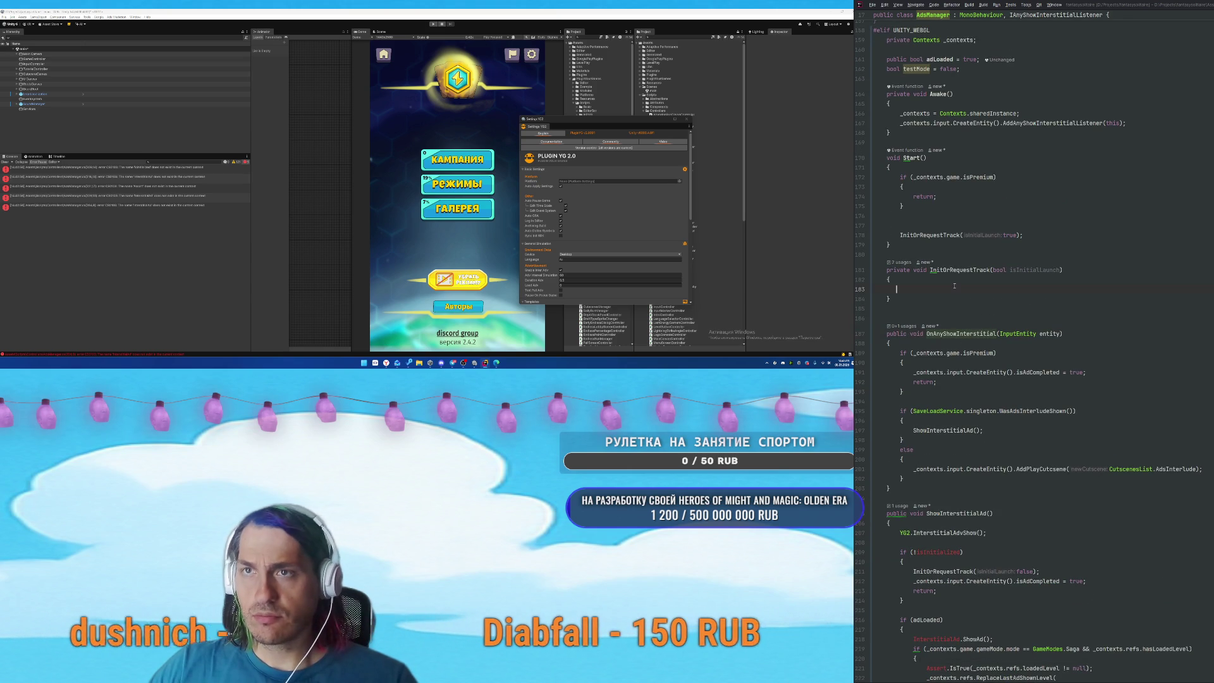
# Add YG2.onCloseInterAdv += OnAnyShowInterstitial; to InitOrRequestTrack and drop the InputEntity parameter.
pyautogui.click(1039, 288)
pyautogui.write('YG2.onCloseInterAdv')
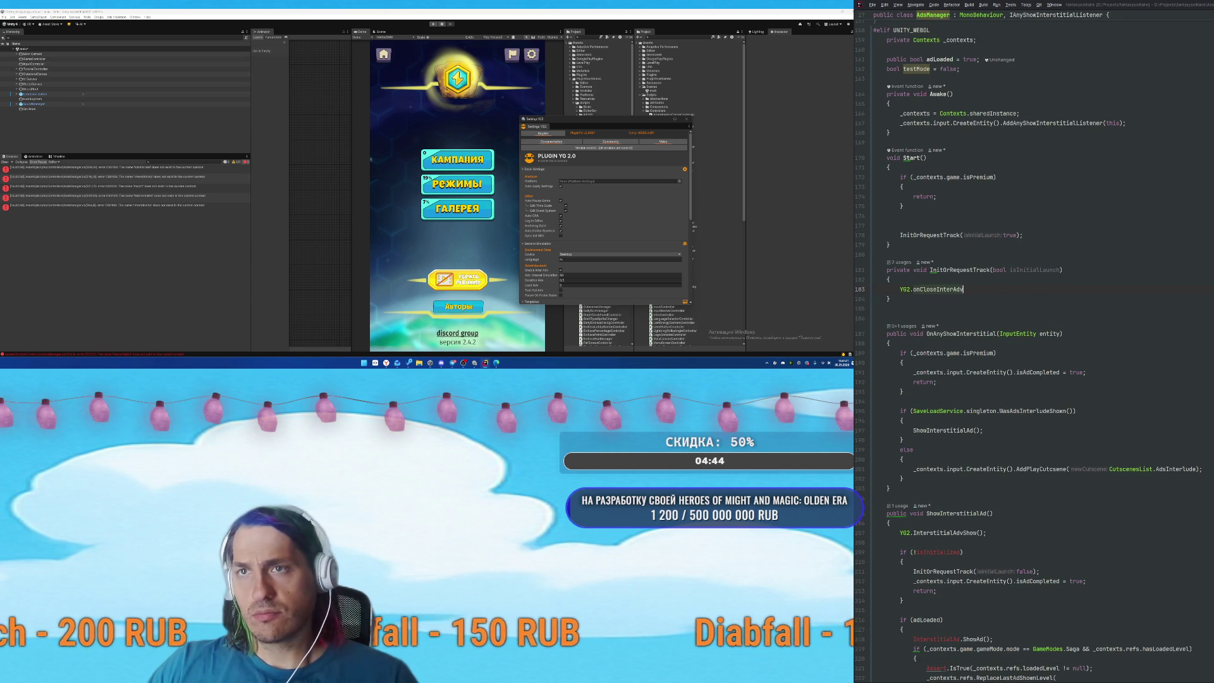
pyautogui.write(' += OnAnyShowInterstitial;')
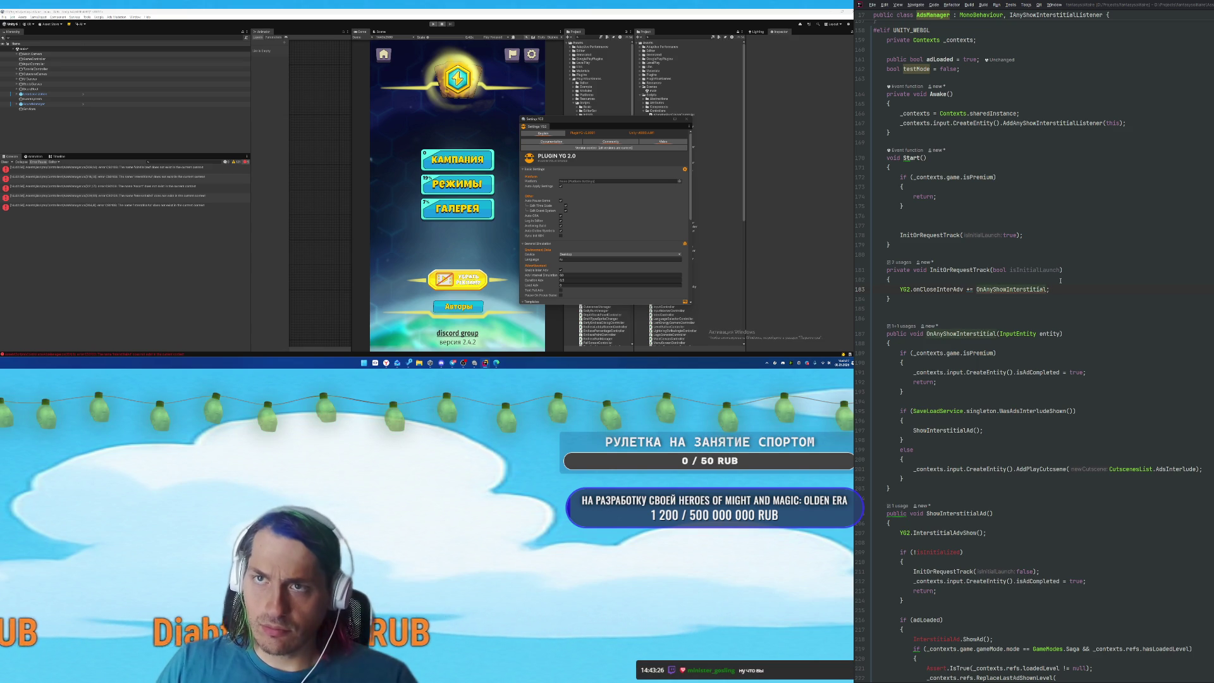
pyautogui.scroll(-7, 1061, 280)
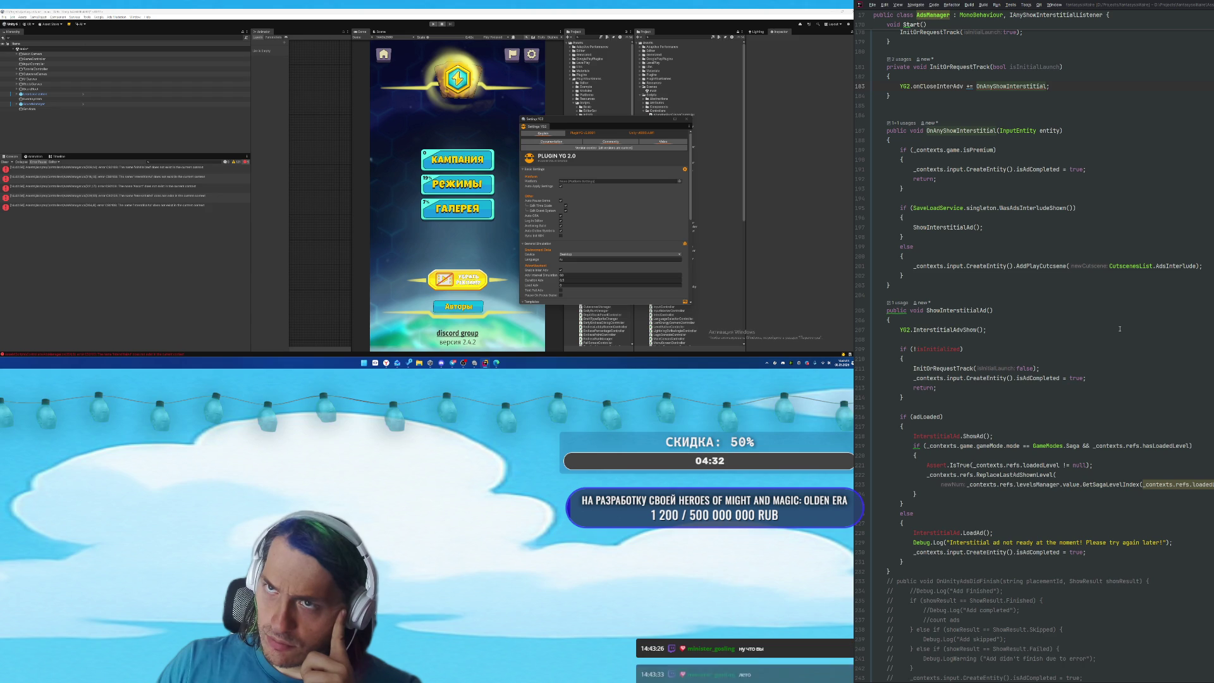
pyautogui.scroll(5, 1119, 329)
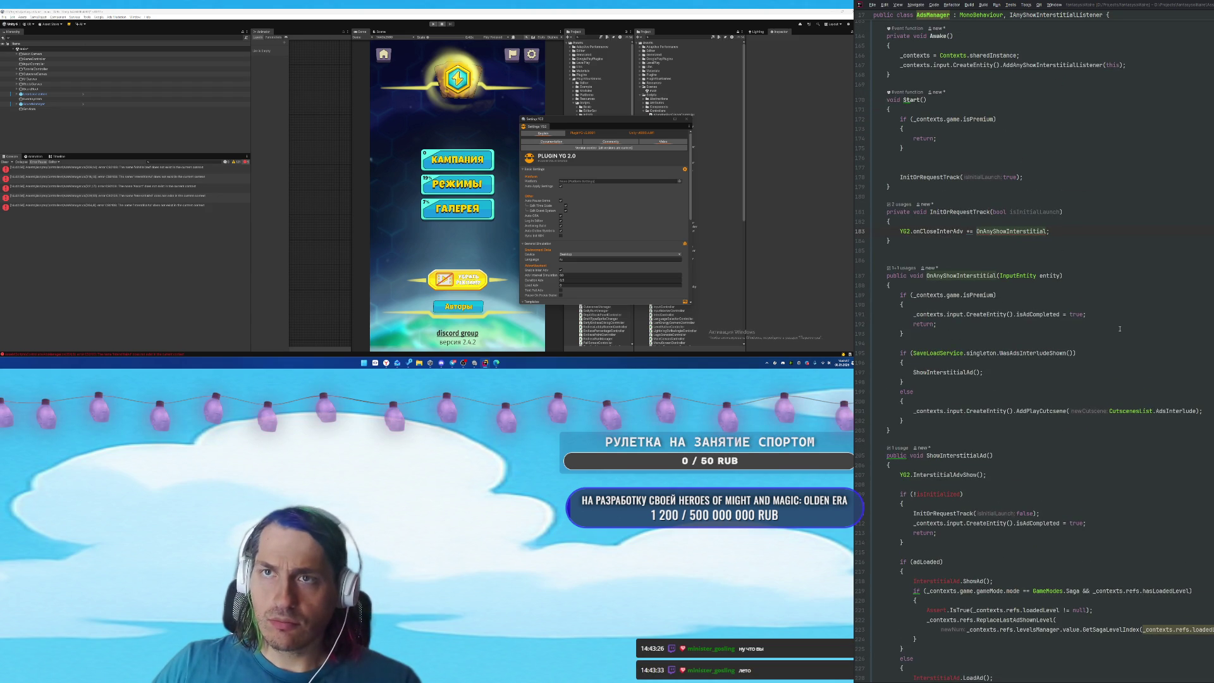
pyautogui.hotkey('ctrl', 'z')
pyautogui.scroll(-3, 1119, 329)
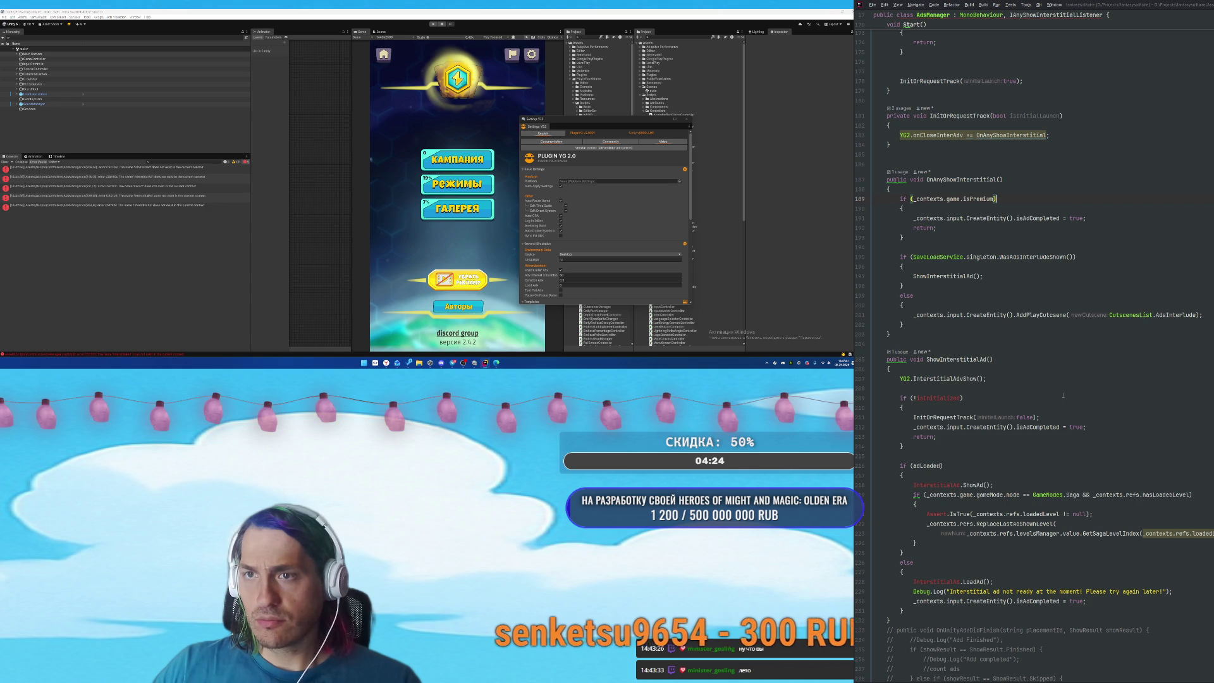
# Delete the isInitialized guard, the adLoaded/else block and the commented-out OnUnityAdsDidFinish block.
pyautogui.moveTo(879, 398); pyautogui.dragTo(879, 456)
pyautogui.press('BackSpace')
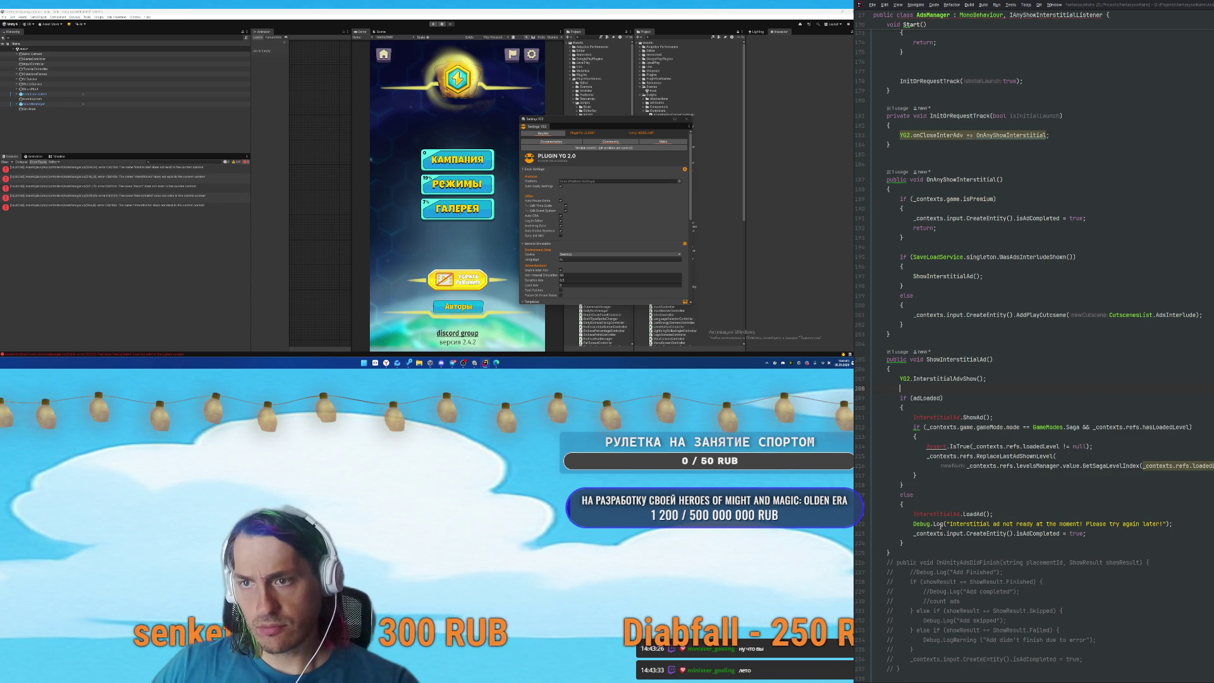
pyautogui.moveTo(1057, 552); pyautogui.dragTo(1054, 409)
pyautogui.press('BackSpace')
pyautogui.press('BackSpace')
pyautogui.press('BackSpace')
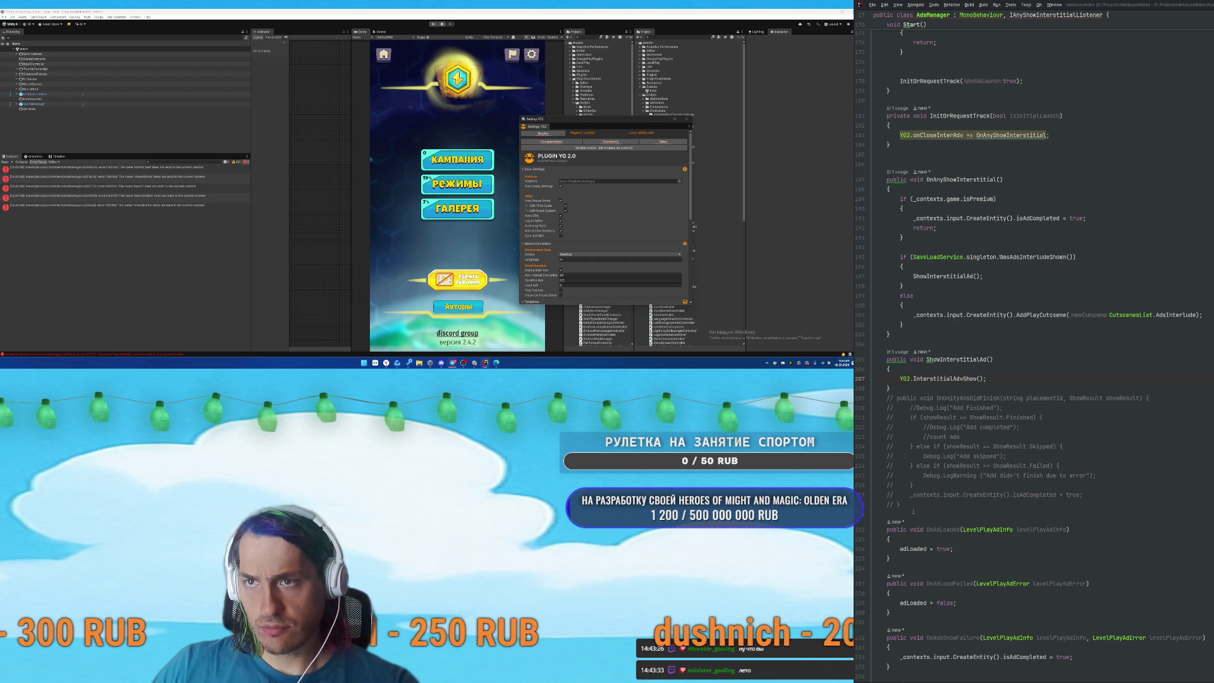
pyautogui.moveTo(901, 504); pyautogui.dragTo(874, 388)
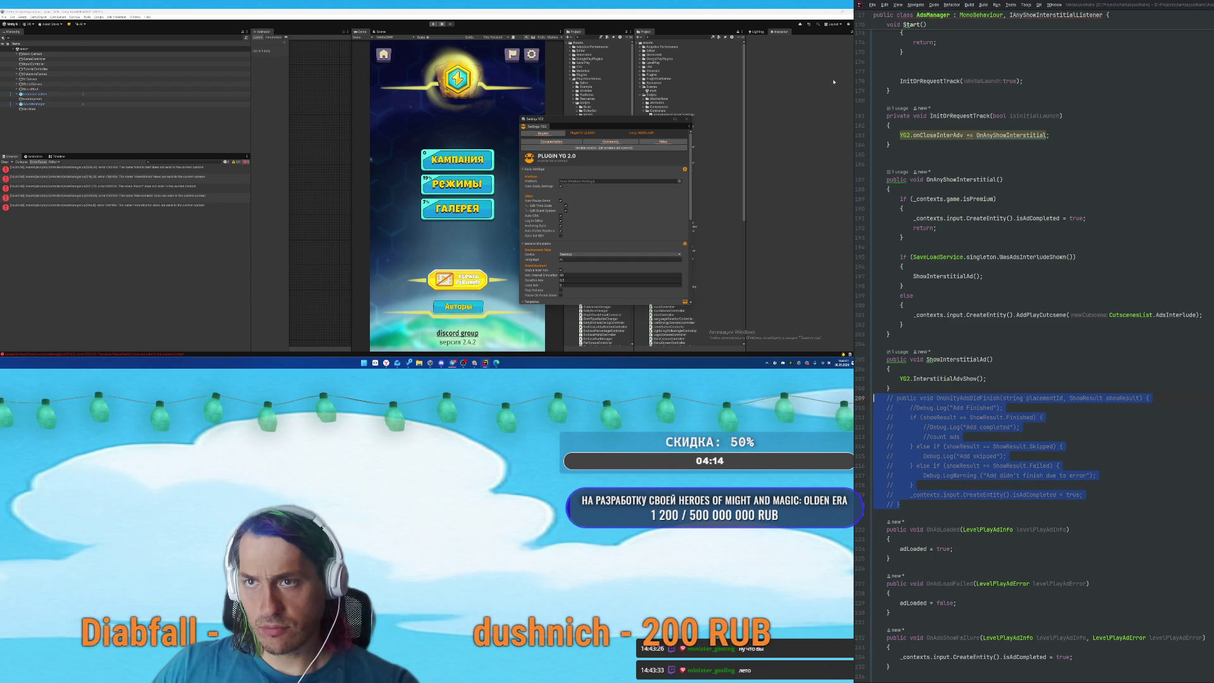
pyautogui.press('BackSpace')
pyautogui.press('BackSpace')
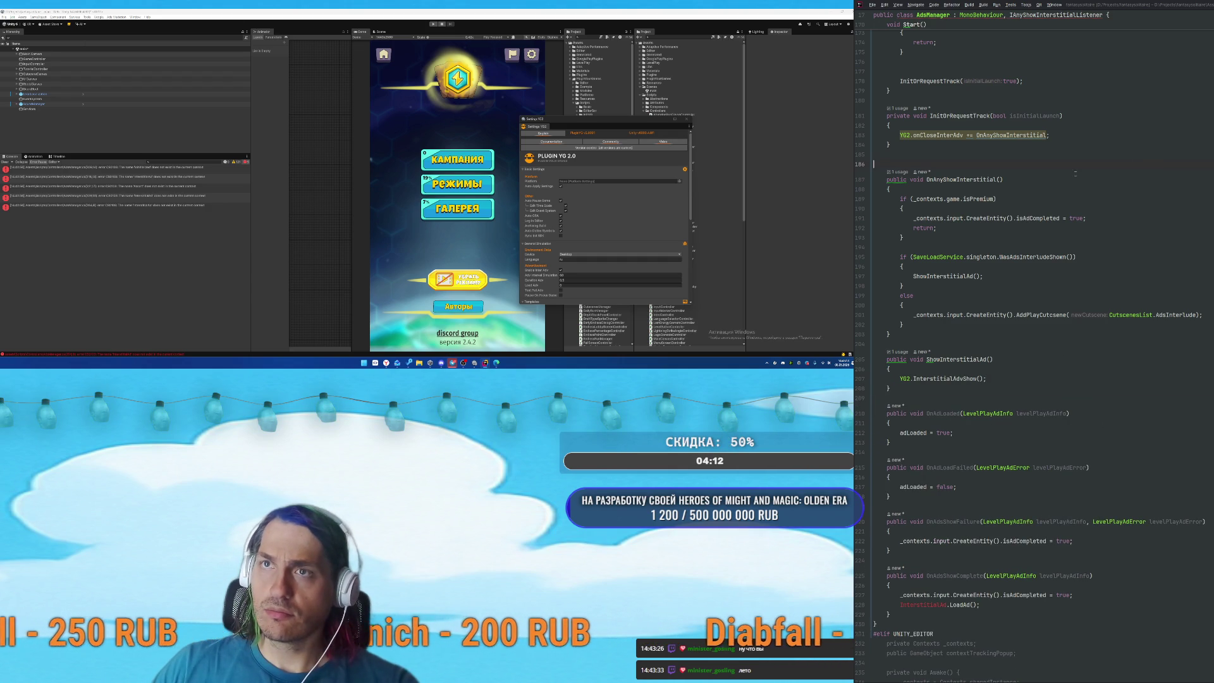
# Delete the unused adLoaded and testMode fields.
pyautogui.scroll(2, 1032, 158)
pyautogui.click(1096, 239)
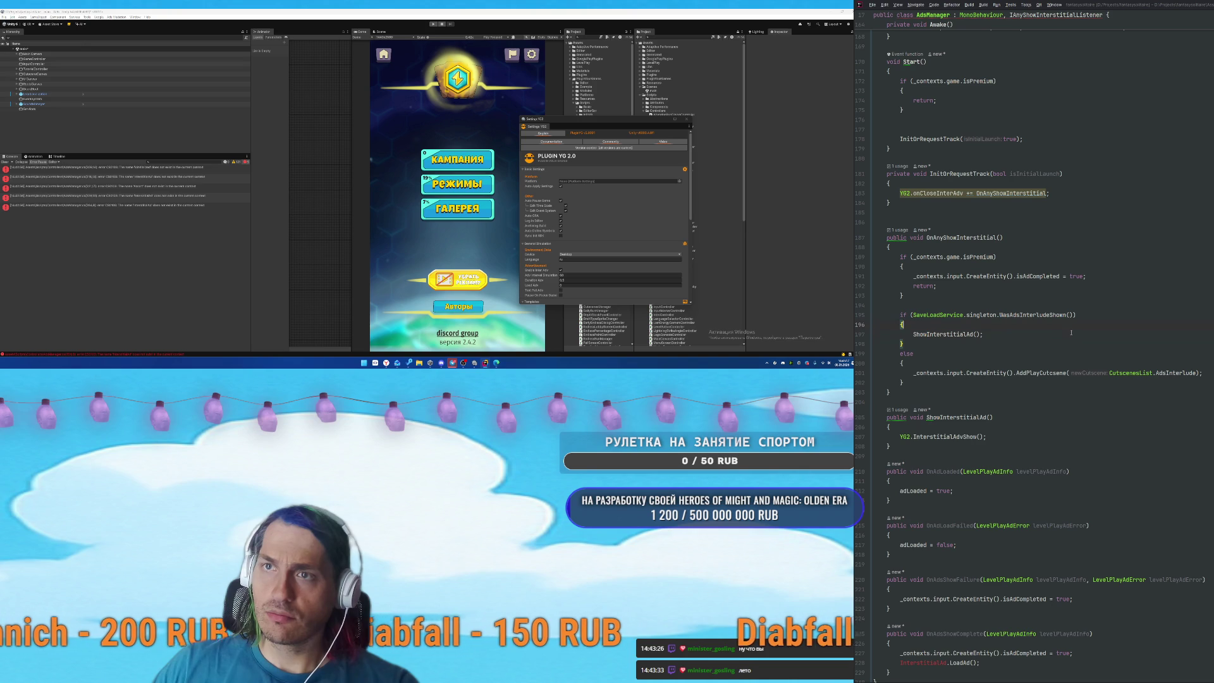
pyautogui.scroll(-6, 1070, 333)
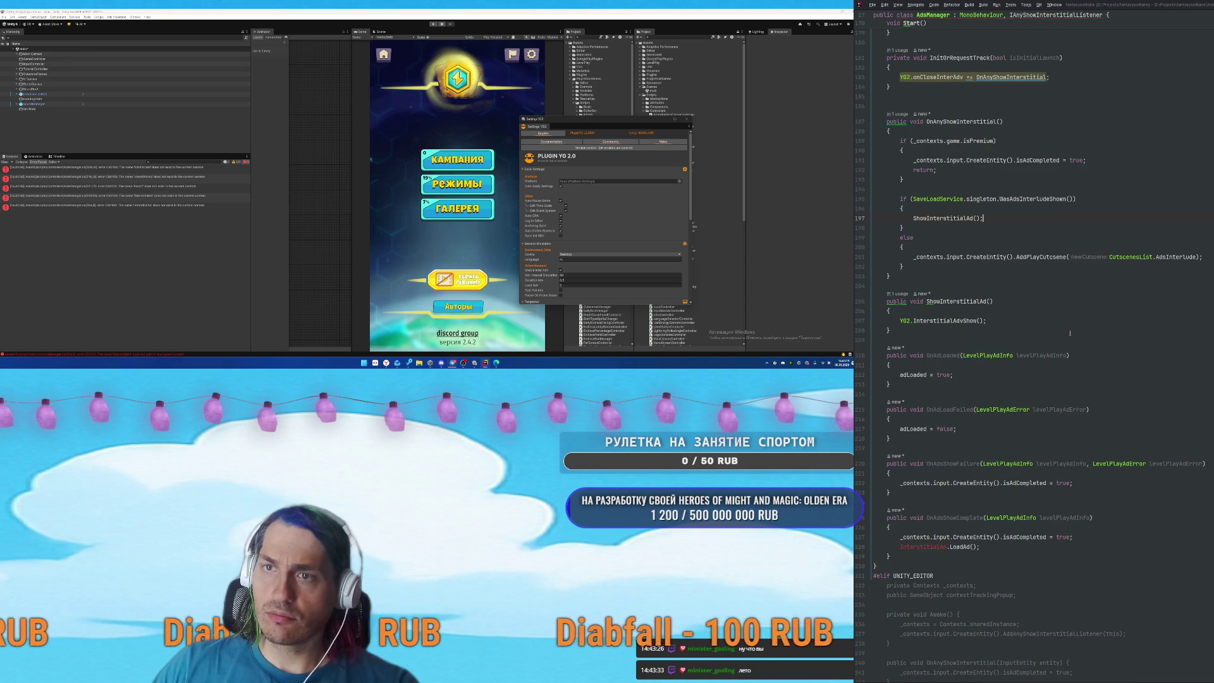
pyautogui.scroll(8, 1043, 351)
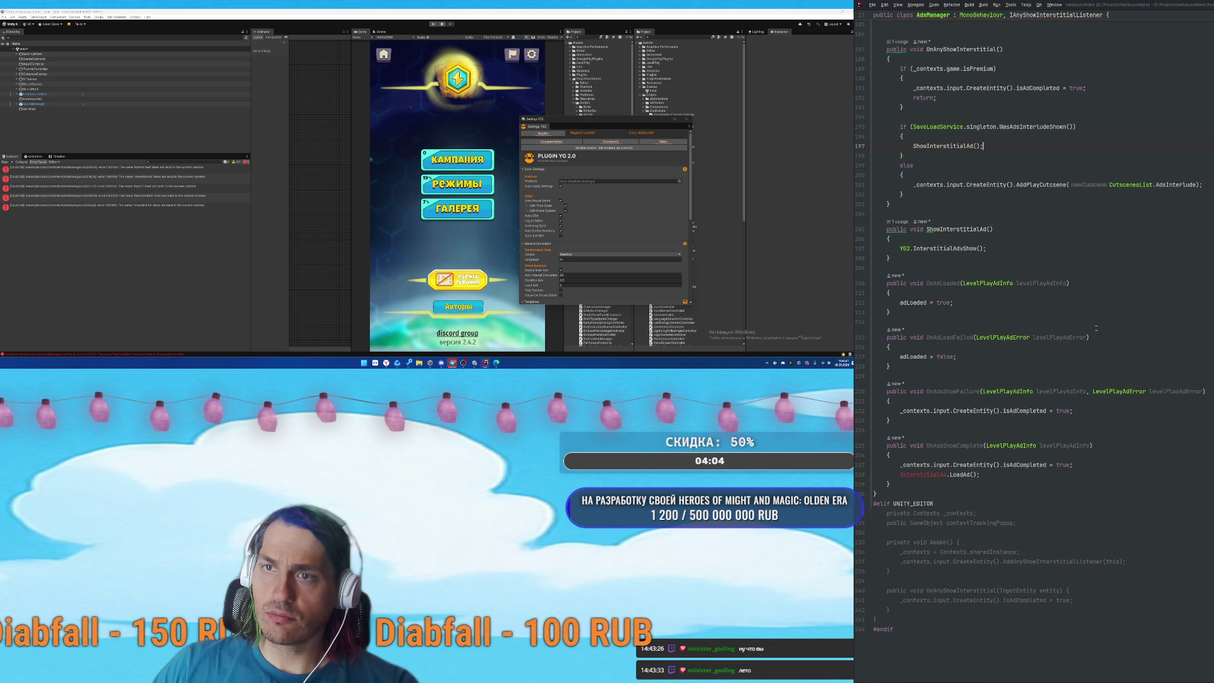
pyautogui.scroll(8, 1019, 366)
pyautogui.click(906, 286)
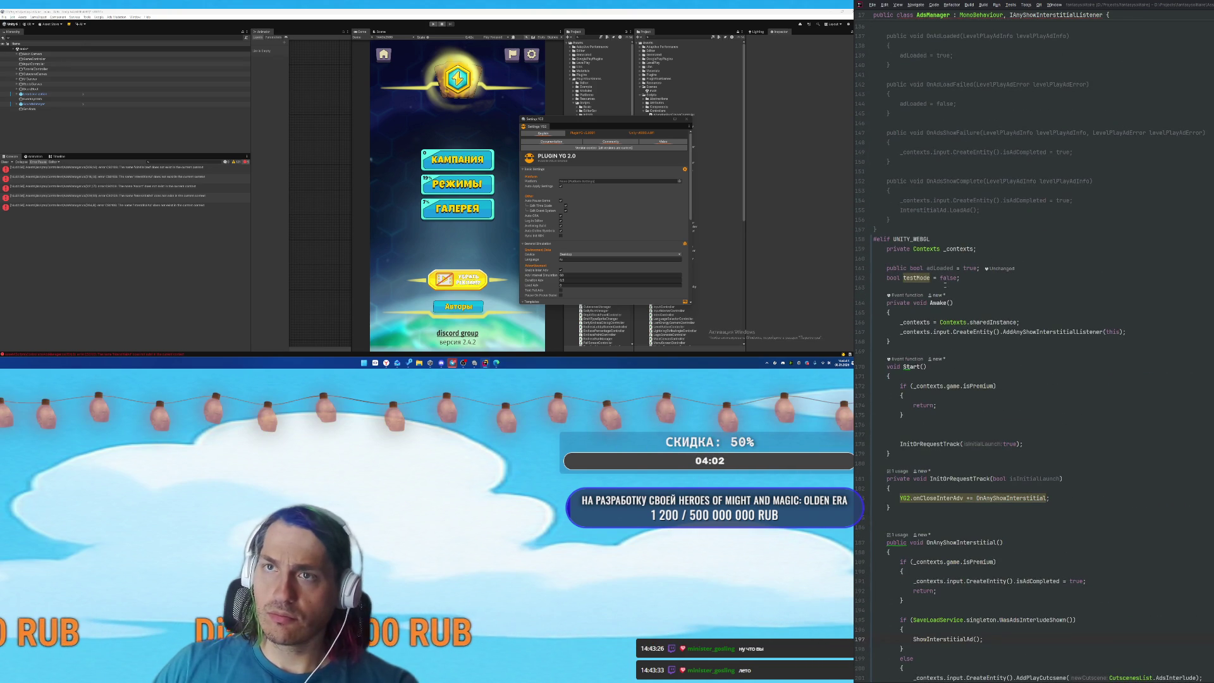
pyautogui.keyDown('shift'); pyautogui.click(886, 268); pyautogui.keyUp('shift')
pyautogui.press('BackSpace')
# Delete the OnAdLoaded and OnAdLoadFailed methods and the InterstitialAd.LoadAd() call.
pyautogui.scroll(-8, 1088, 291)
pyautogui.scroll(-7, 1088, 291)
pyautogui.moveTo(879, 280); pyautogui.dragTo(938, 376)
pyautogui.press('BackSpace')
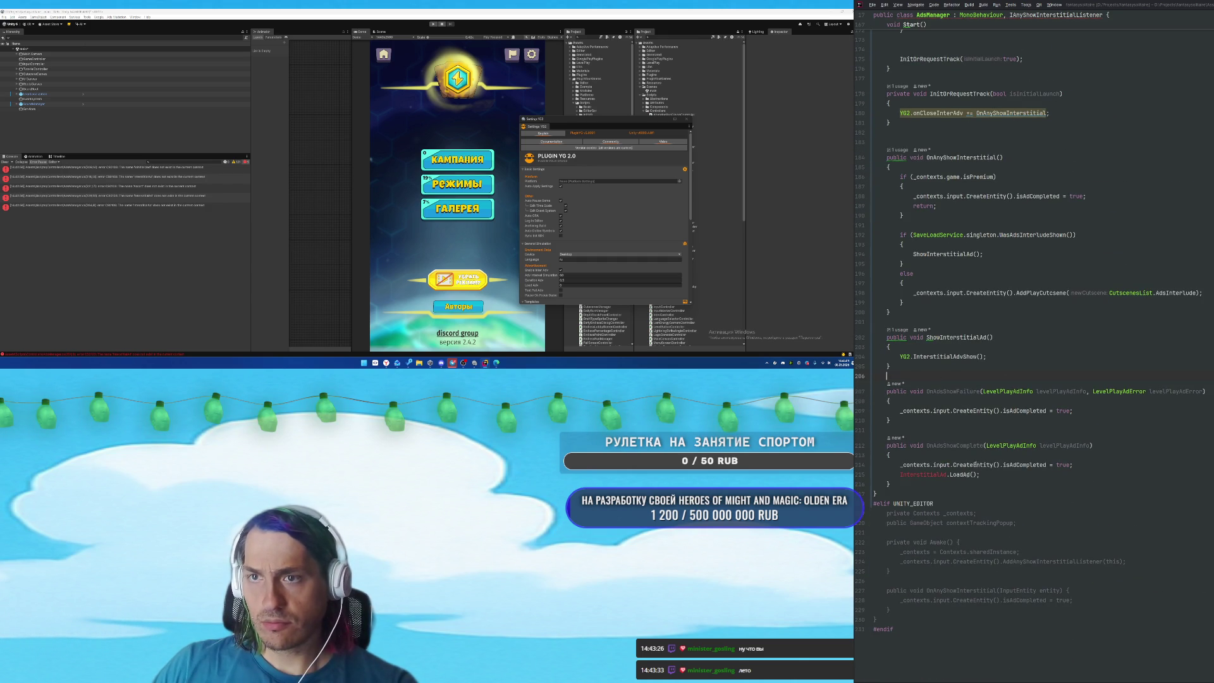
pyautogui.moveTo(906, 483); pyautogui.dragTo(874, 391)
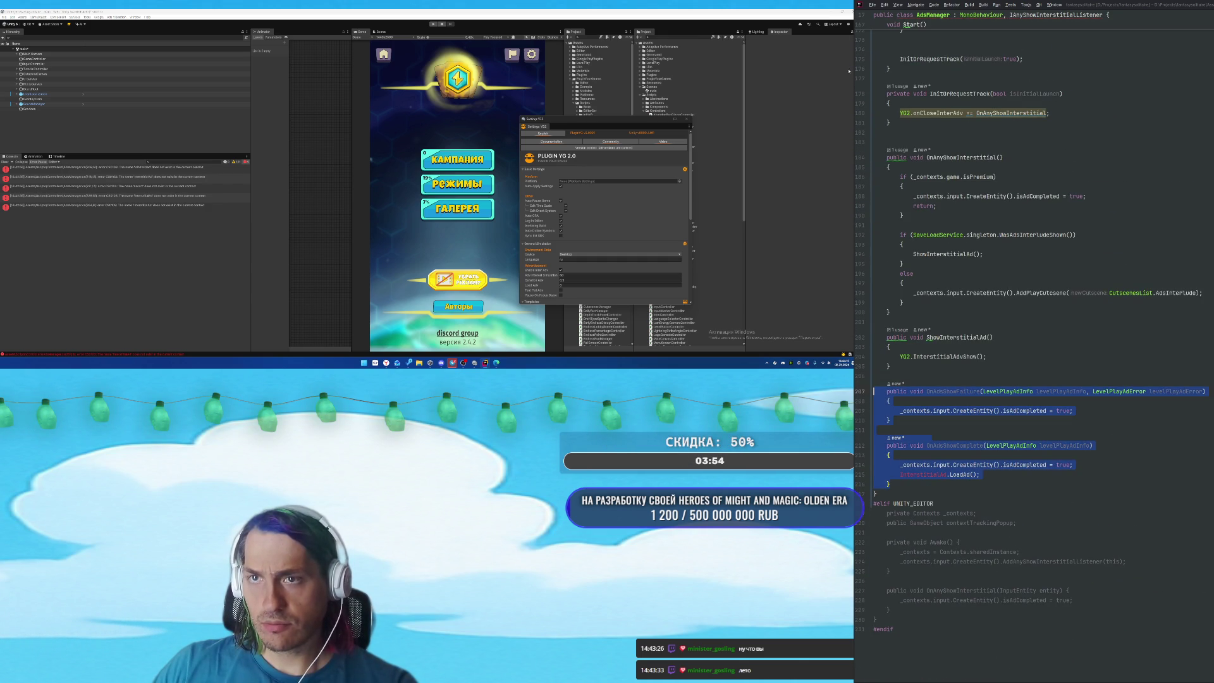
pyautogui.click(1108, 416)
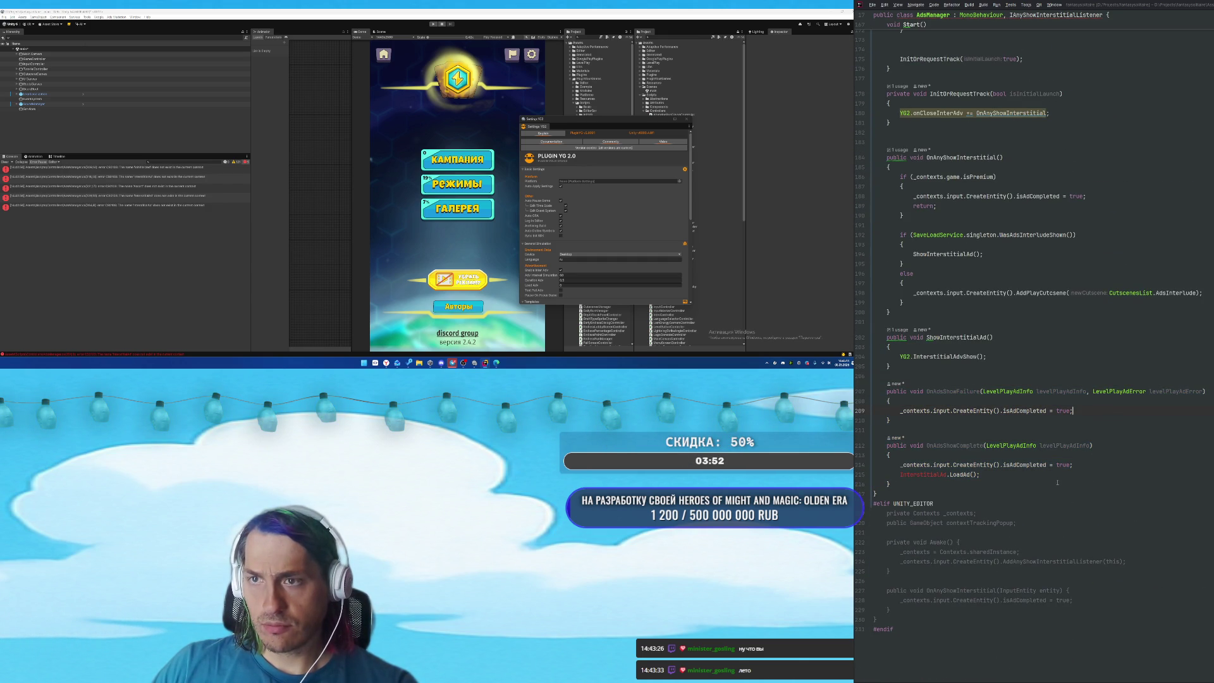
pyautogui.click(907, 482)
pyautogui.moveTo(900, 474); pyautogui.dragTo(981, 474)
pyautogui.press('BackSpace')
pyautogui.press('BackSpace')
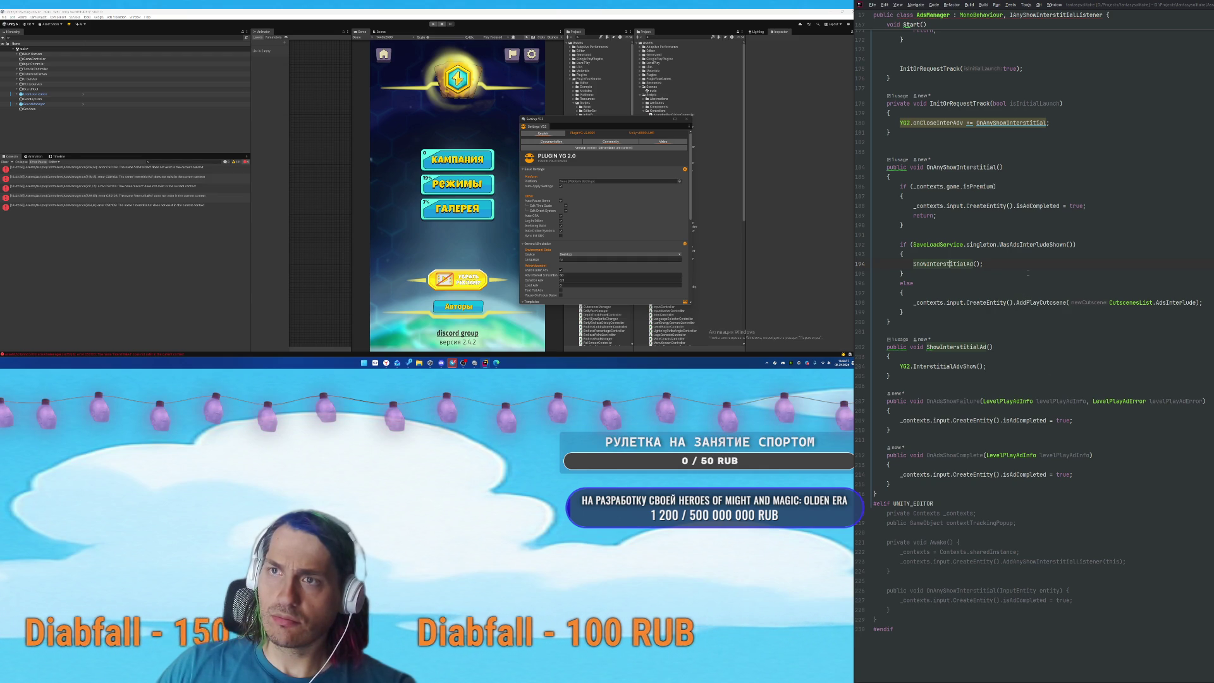
pyautogui.click(1027, 273)
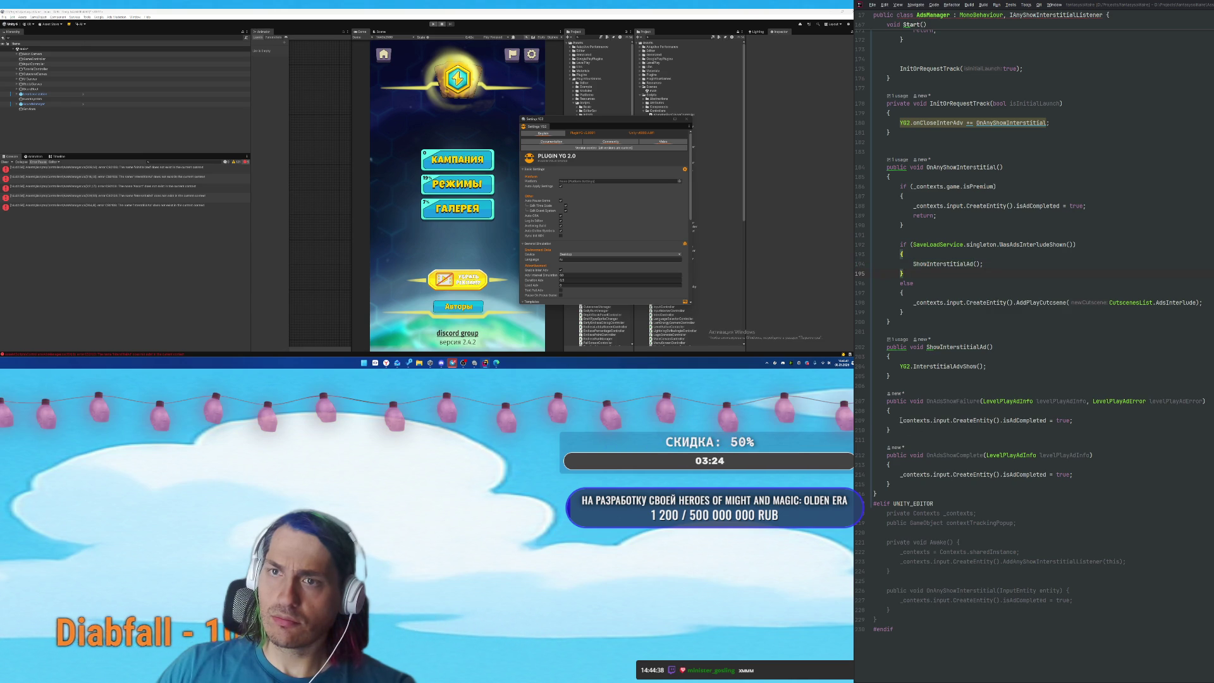
# Copy isAdCompleted = true into OnAnyShowInterstitial and comment out its AddPlayCutscene call.
pyautogui.moveTo(1081, 415); pyautogui.dragTo(1075, 421)
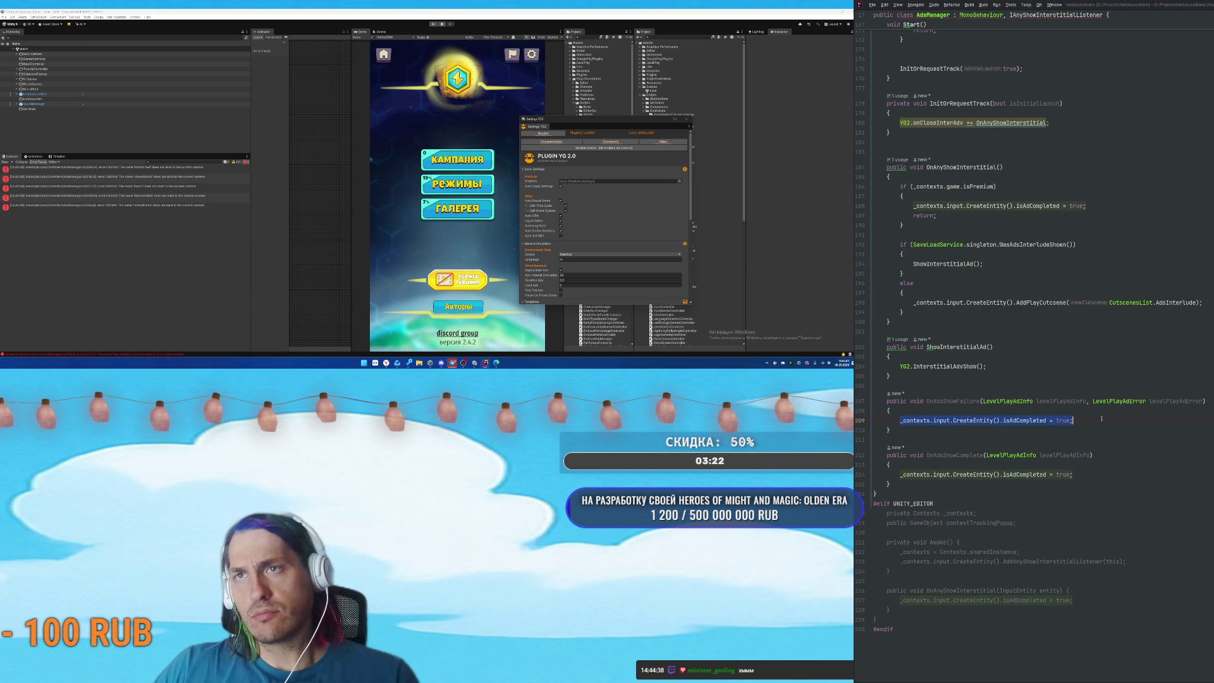
pyautogui.click(971, 166)
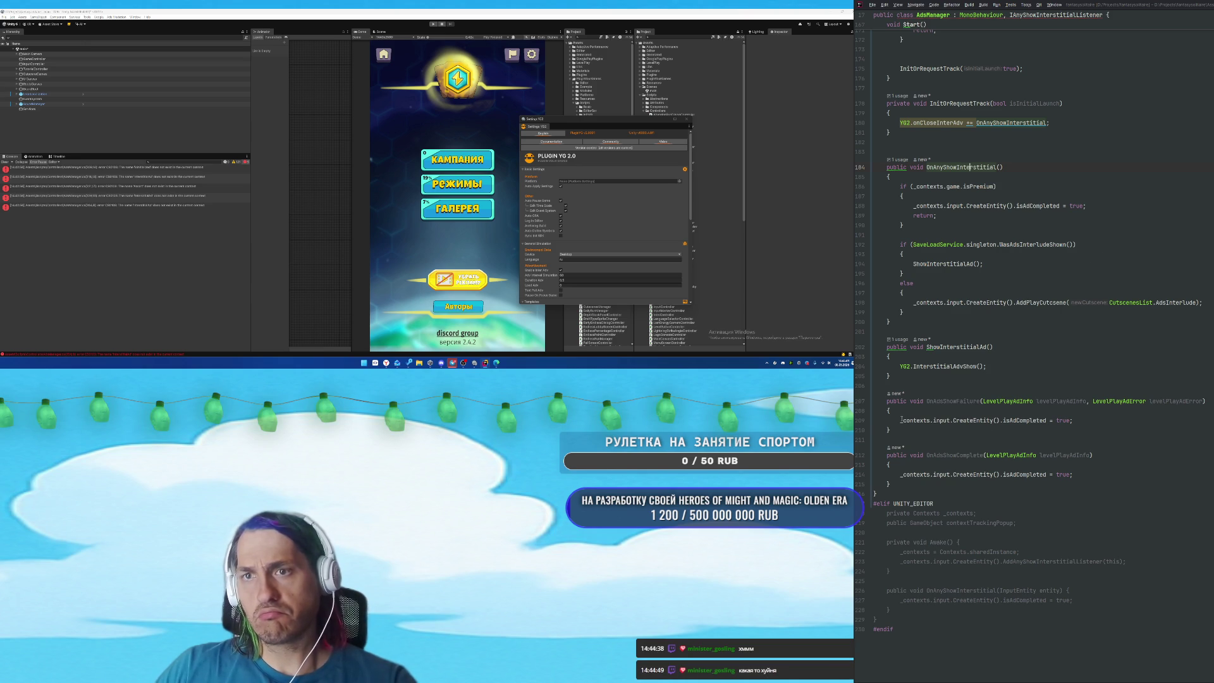
pyautogui.moveTo(900, 419); pyautogui.dragTo(1074, 420)
pyautogui.hotkey('ctrl', 'c')
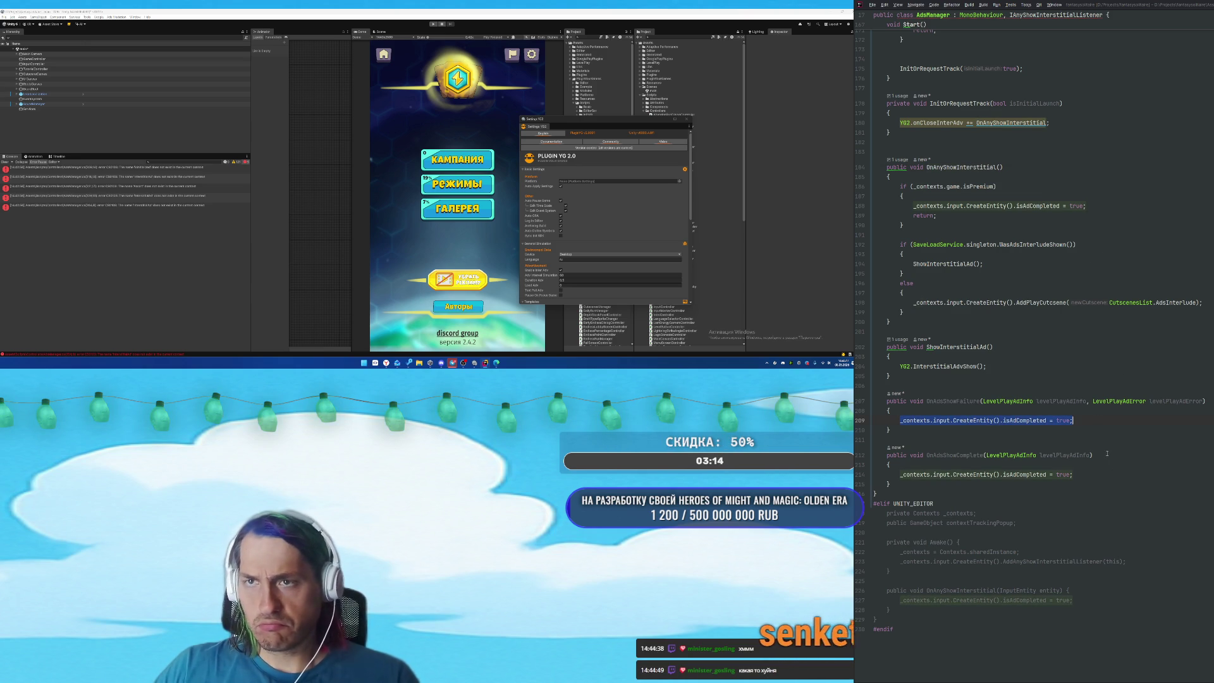
pyautogui.scroll(4, 900, 361)
pyautogui.moveTo(900, 361); pyautogui.dragTo(903, 428)
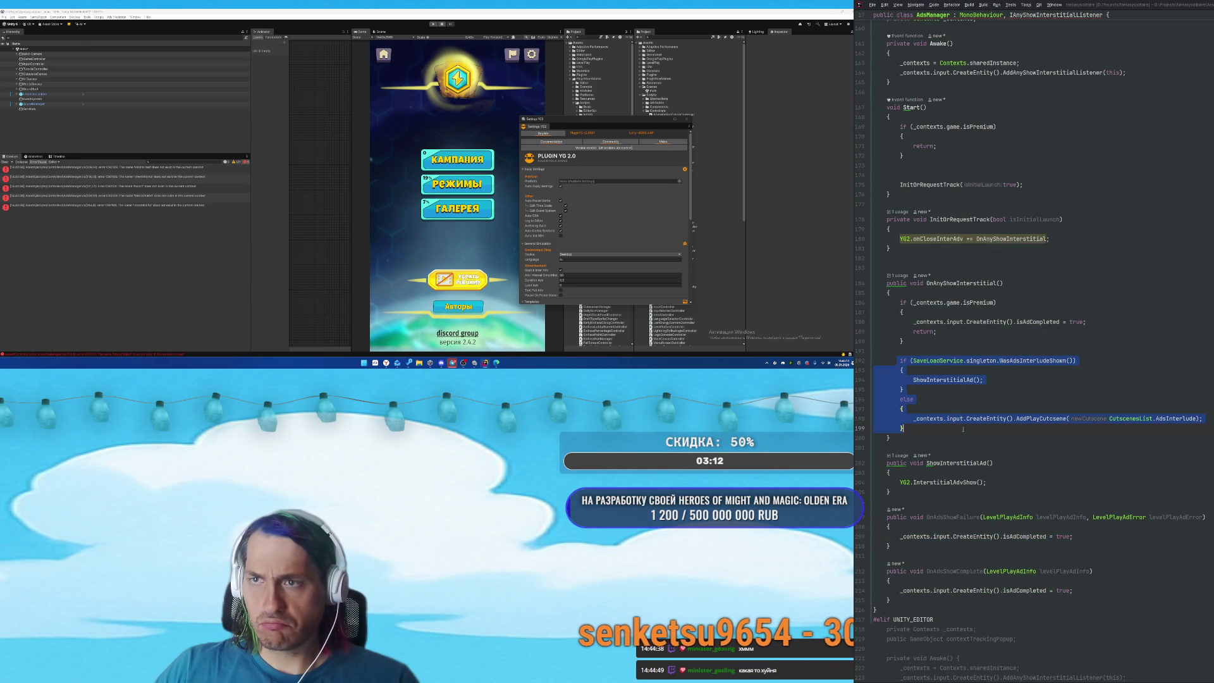
pyautogui.click(912, 418)
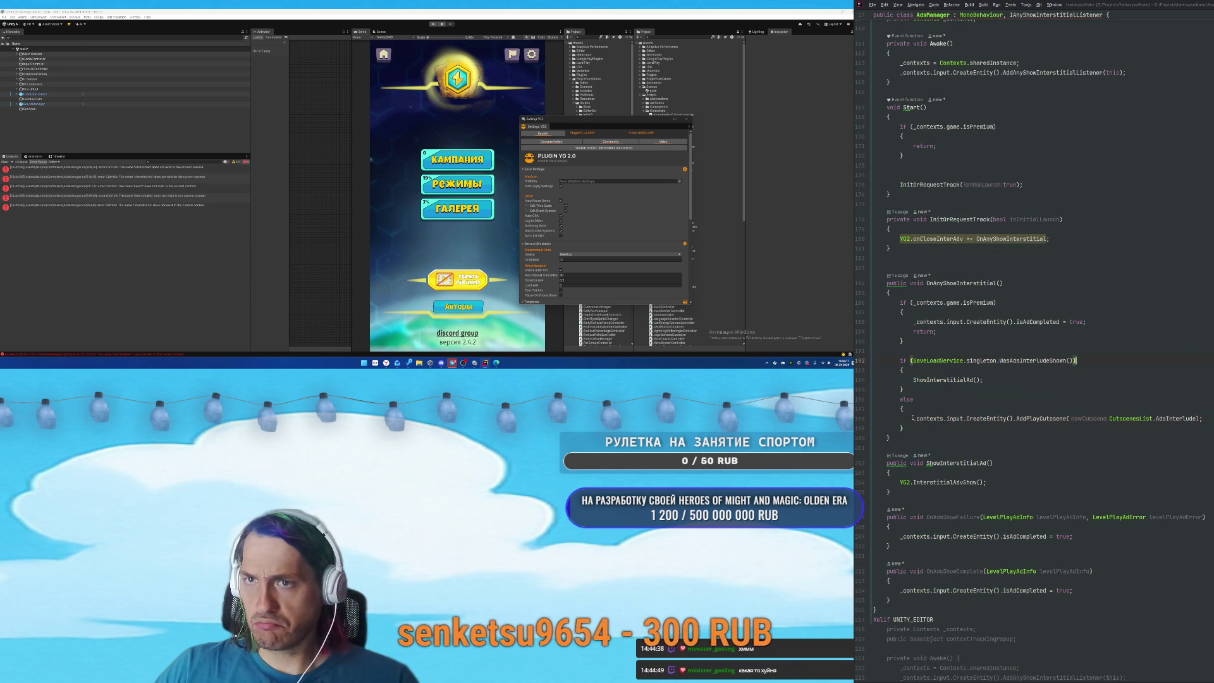
pyautogui.hotkey('ctrl', '/')
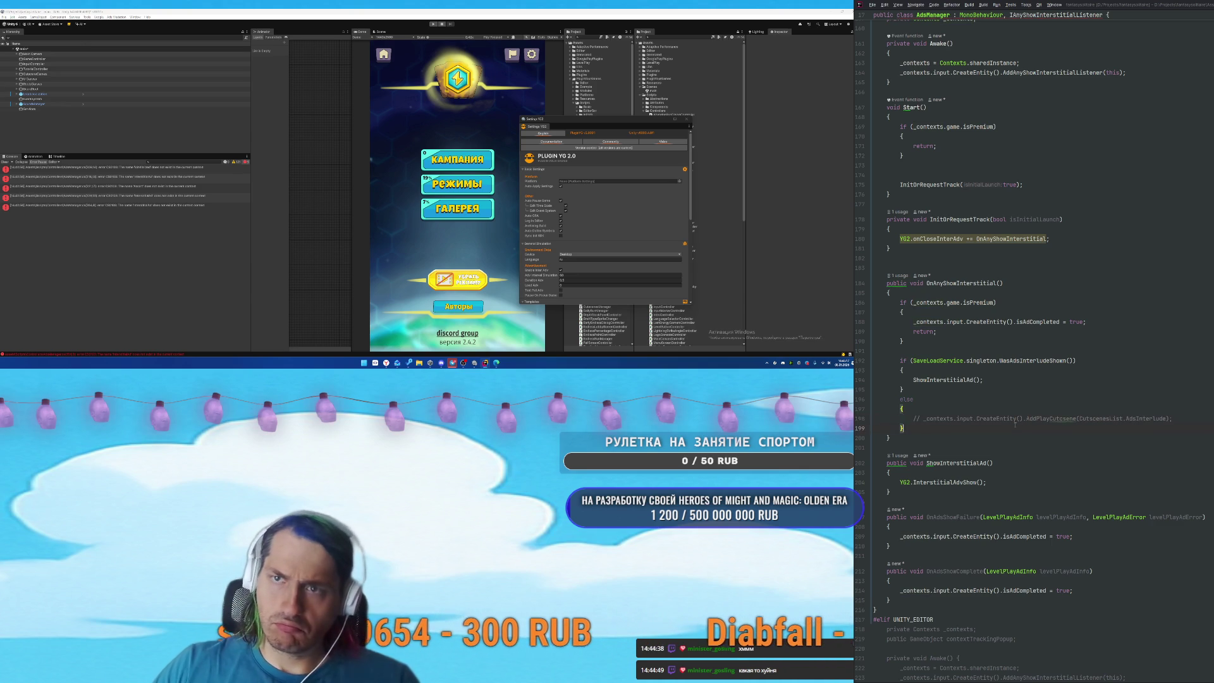
pyautogui.hotkey('ctrl', 'v')
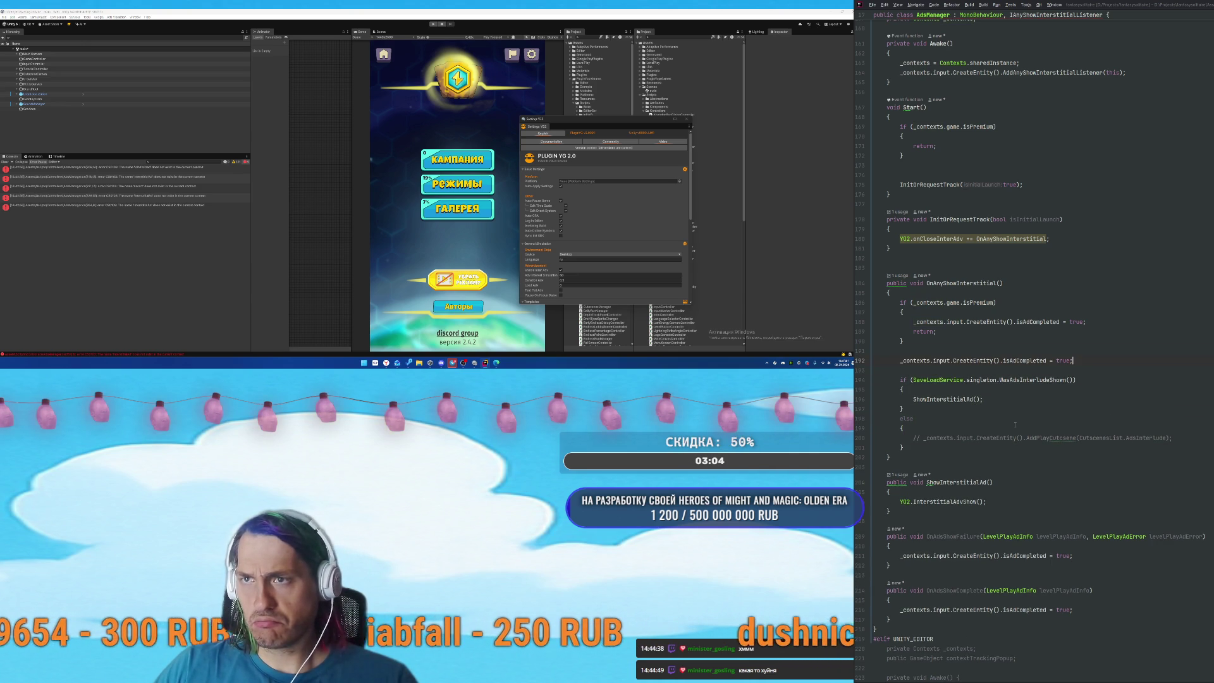
pyautogui.press('Down')
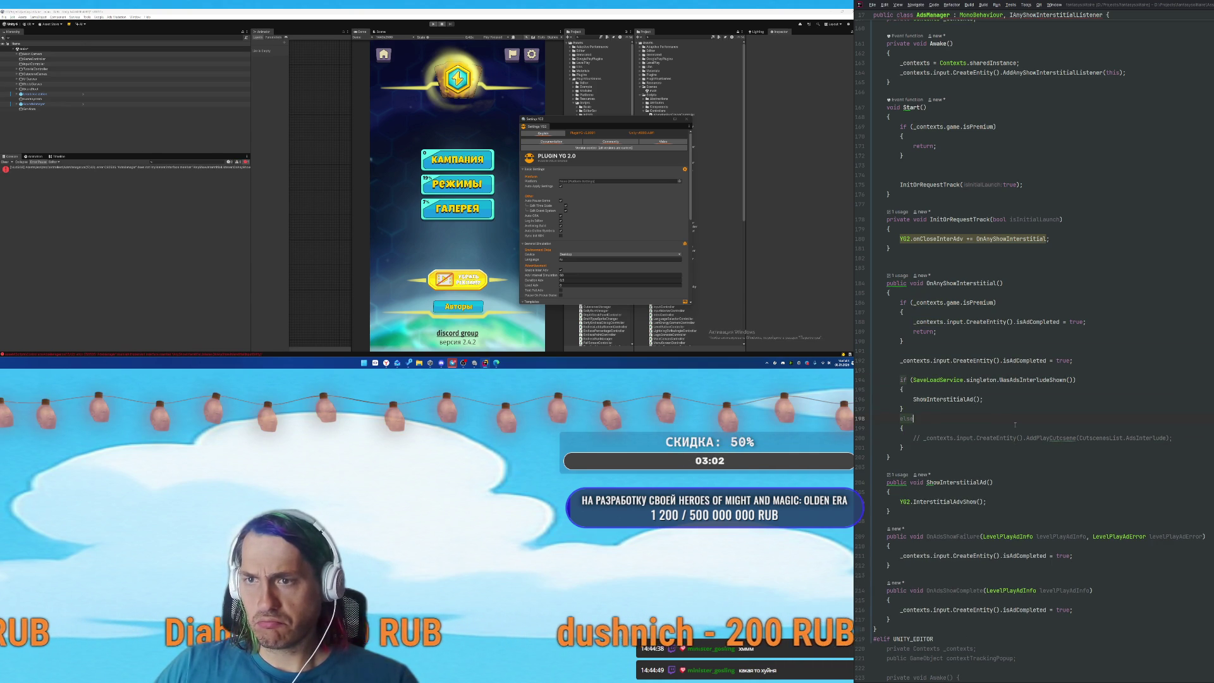
pyautogui.scroll(-1, 1096, 487)
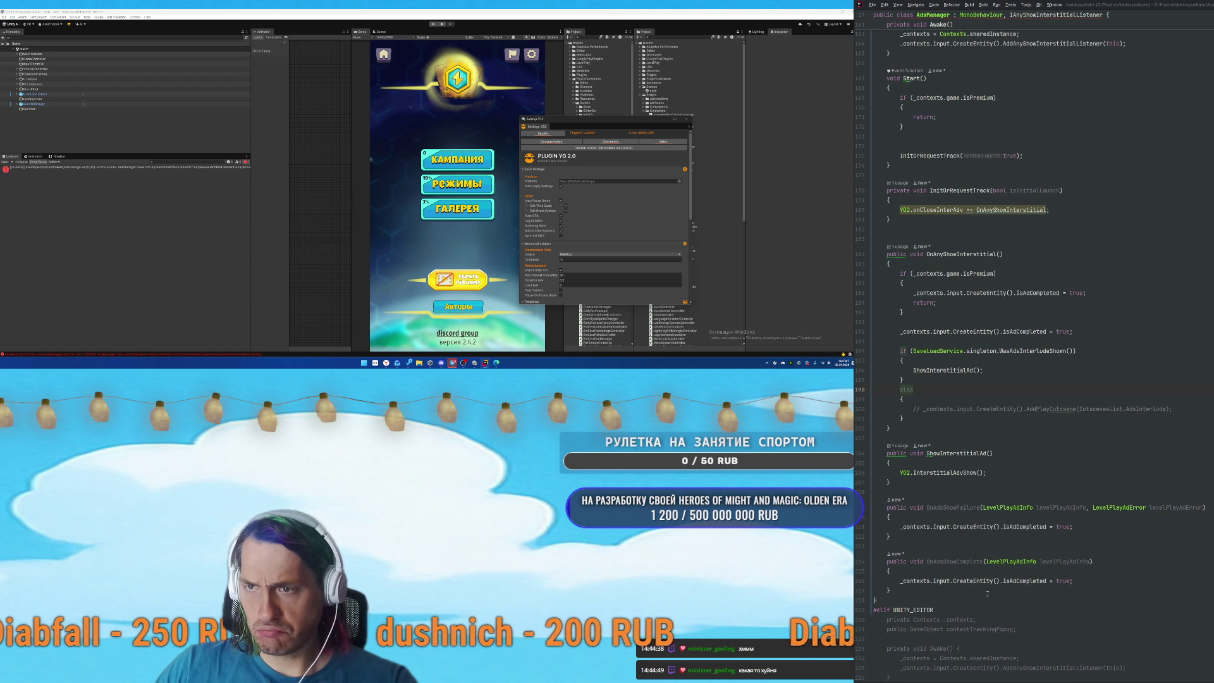
# Delete OnAdsShowFailure and OnAdsShowComplete, leaving OnAnyShowInterstitial with only isAdCompleted = true.
pyautogui.moveTo(909, 592); pyautogui.dragTo(874, 507)
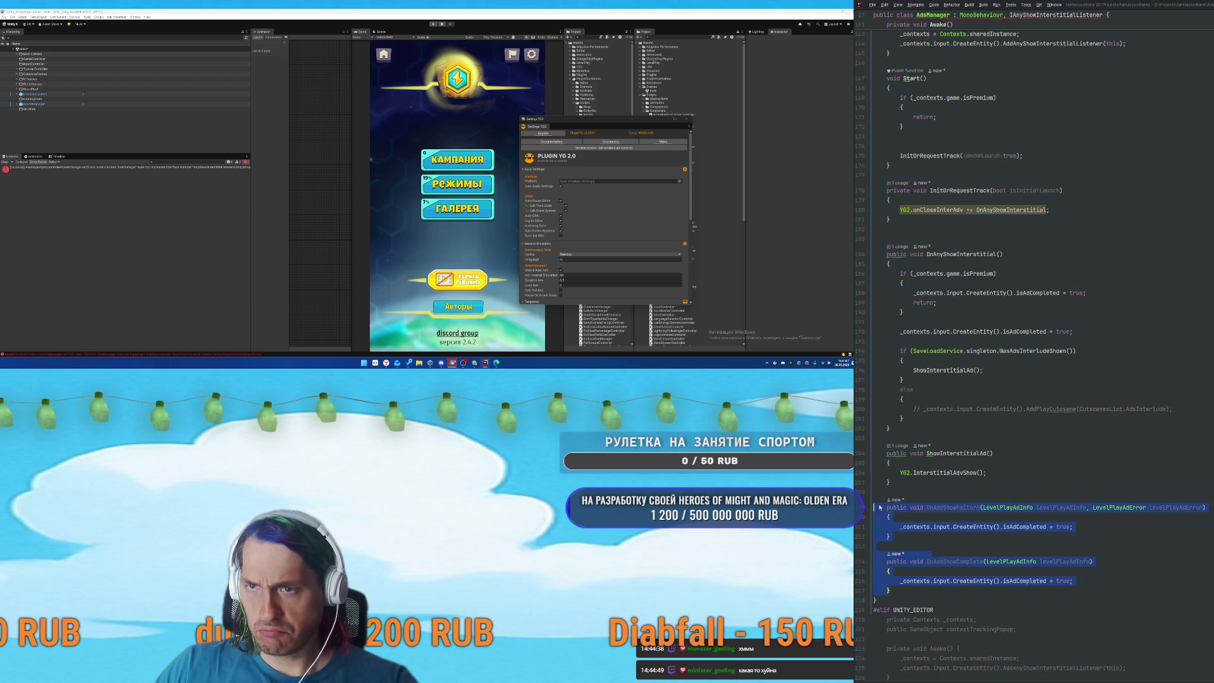
pyautogui.press('Delete')
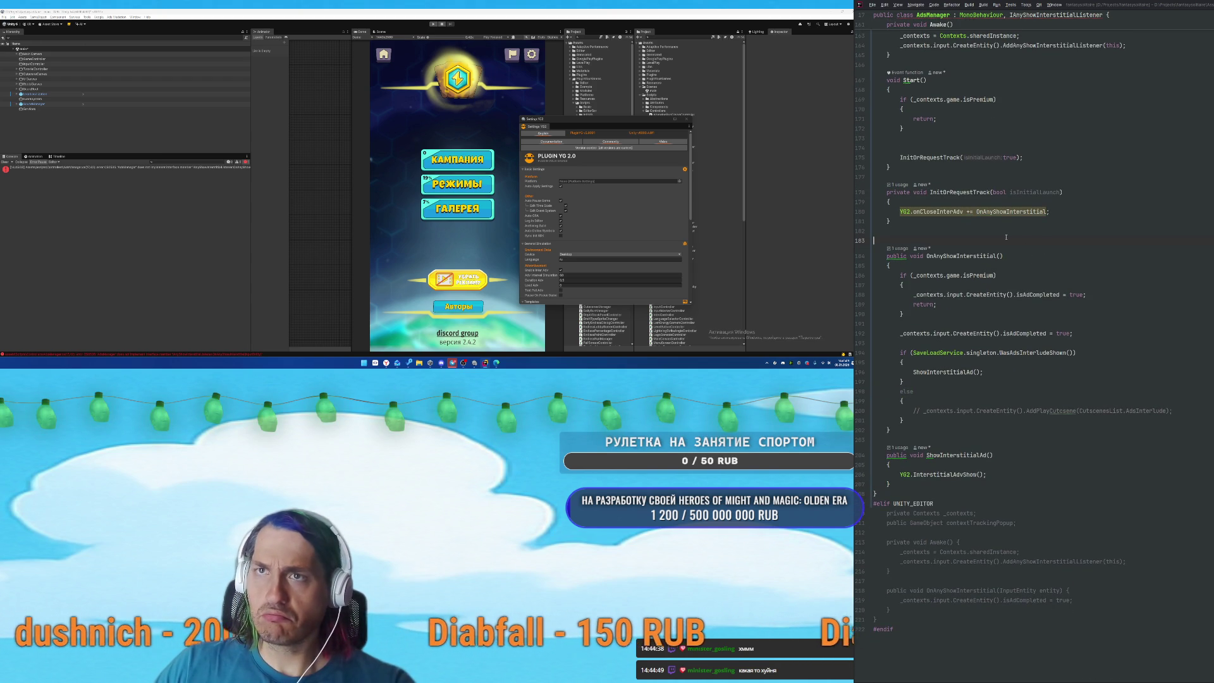
pyautogui.click(934, 212)
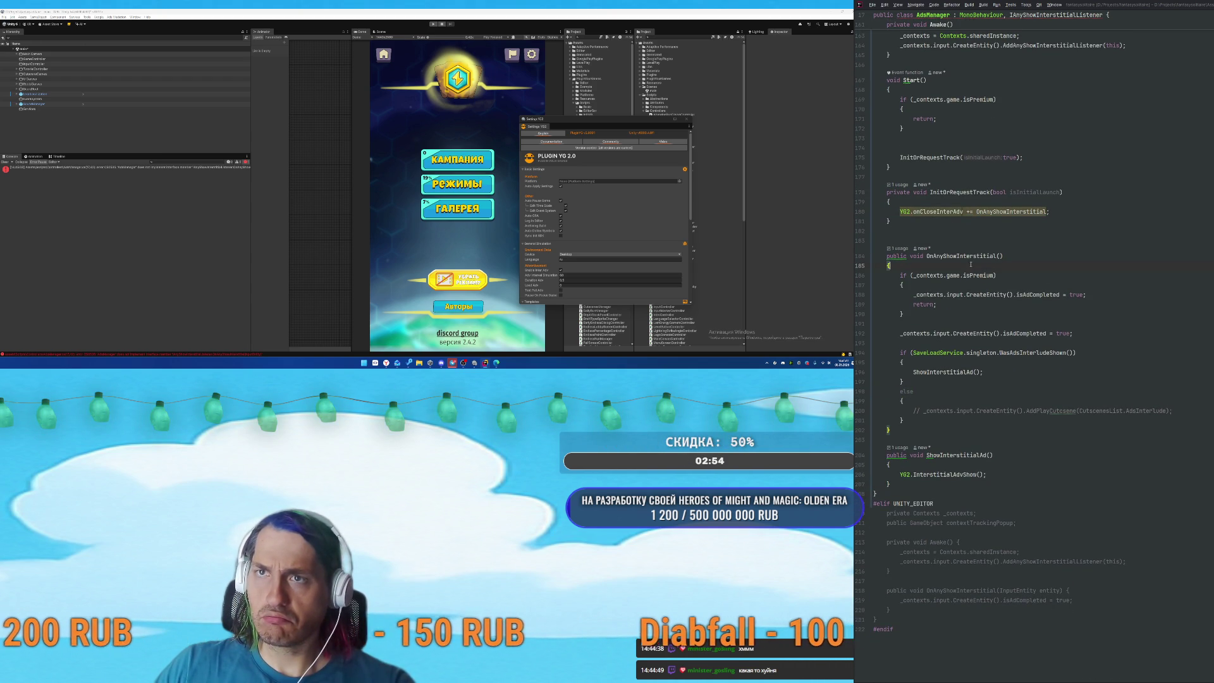
pyautogui.press('Return')
pyautogui.hotkey('ctrl', 'v')
pyautogui.moveTo(900, 295)
pyautogui.mouseDown()
pyautogui.moveTo(965, 423)
pyautogui.moveTo(911, 441)
pyautogui.mouseUp()
pyautogui.press('BackSpace')
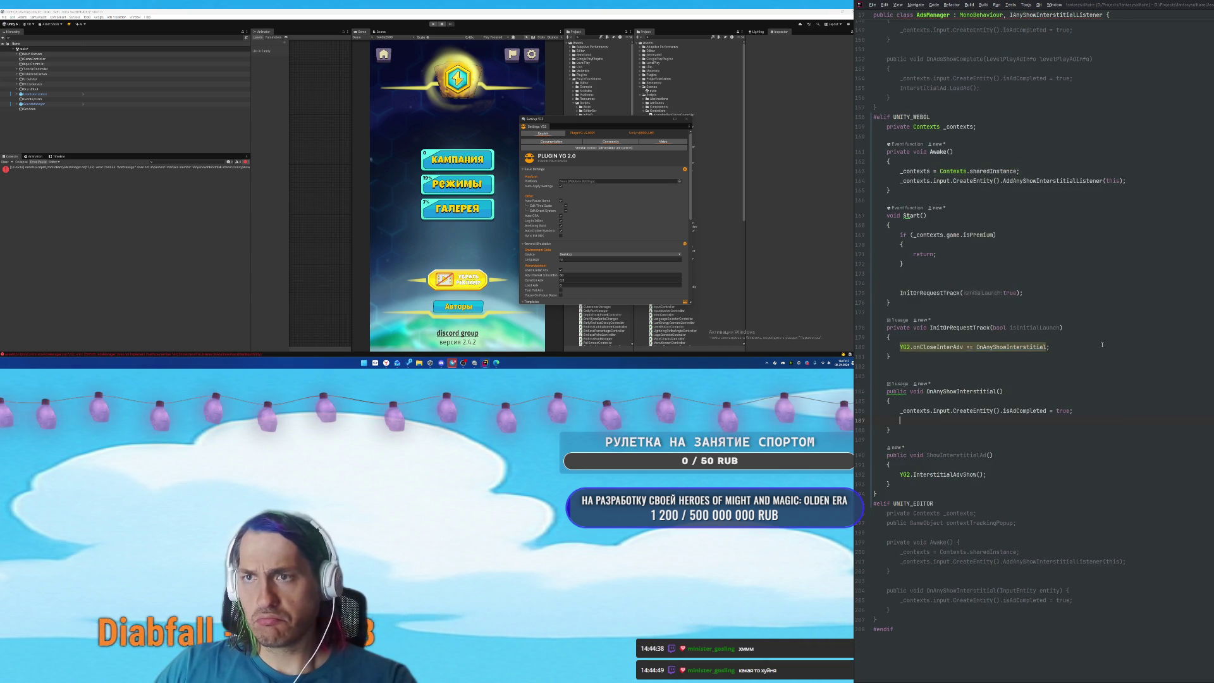
# Rename OnAnyShowInterstitial to OnCloseInterAdv and remove leftover blank lines.
pyautogui.press('BackSpace')
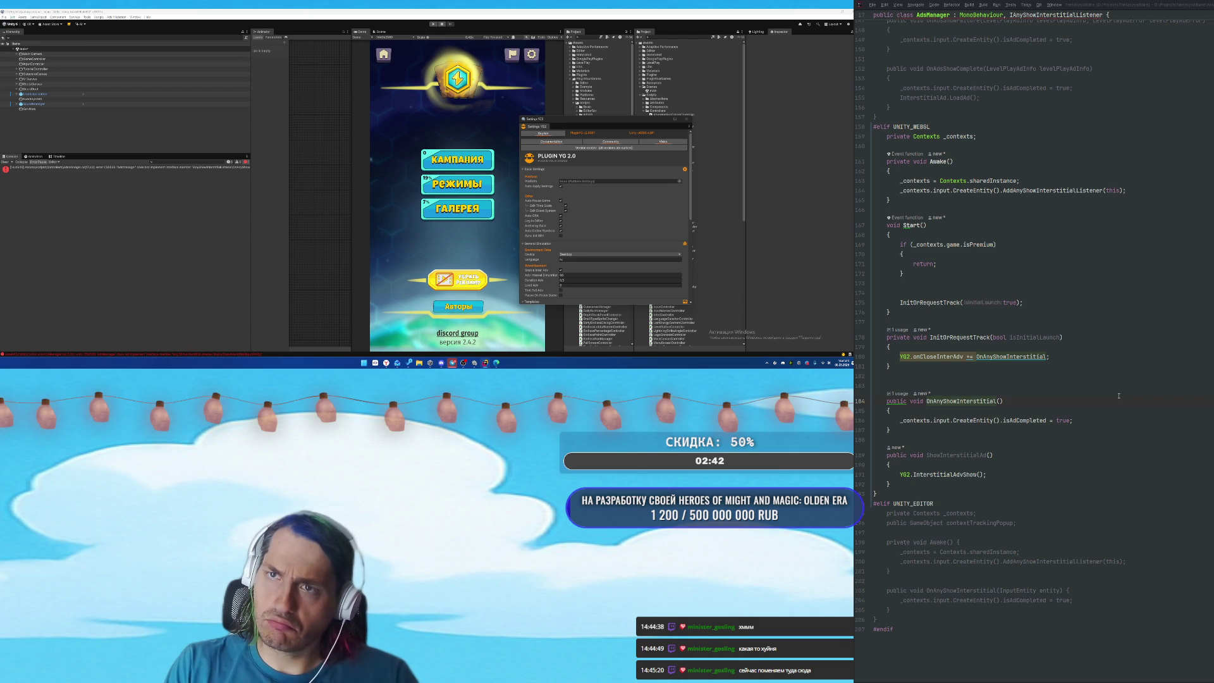
pyautogui.hotkey('ctrl', 'z')
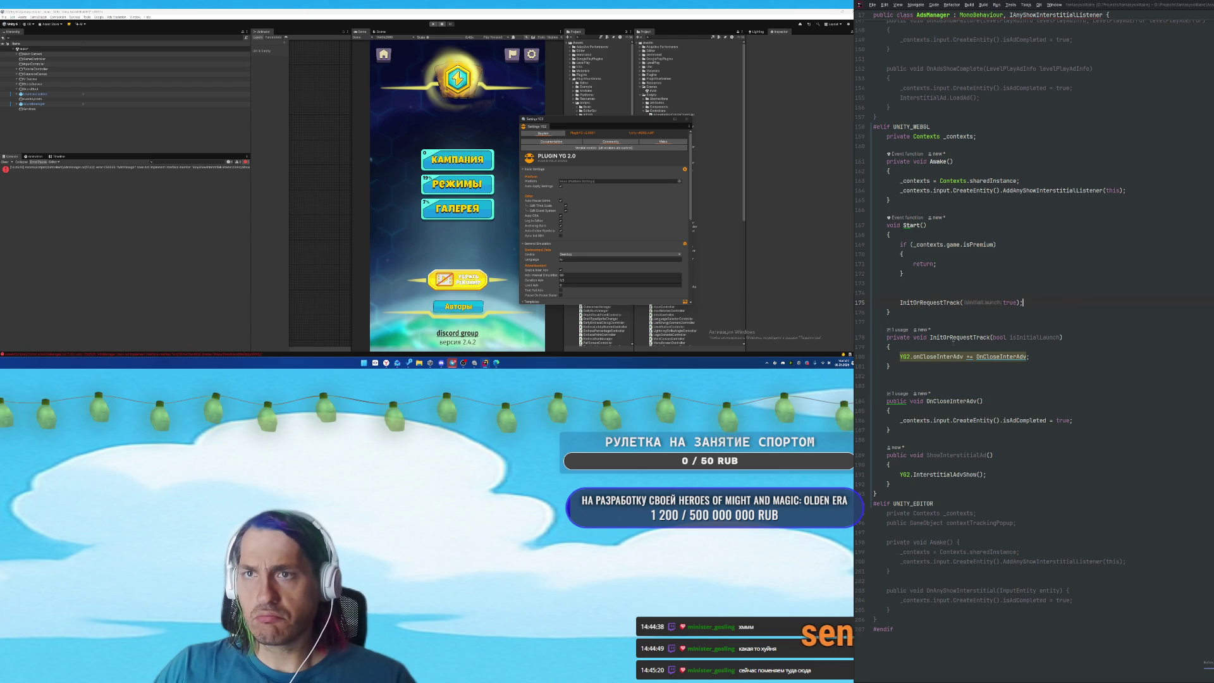
pyautogui.scroll(1, 1084, 318)
pyautogui.click(965, 311)
pyautogui.press('BackSpace')
pyautogui.click(1104, 334)
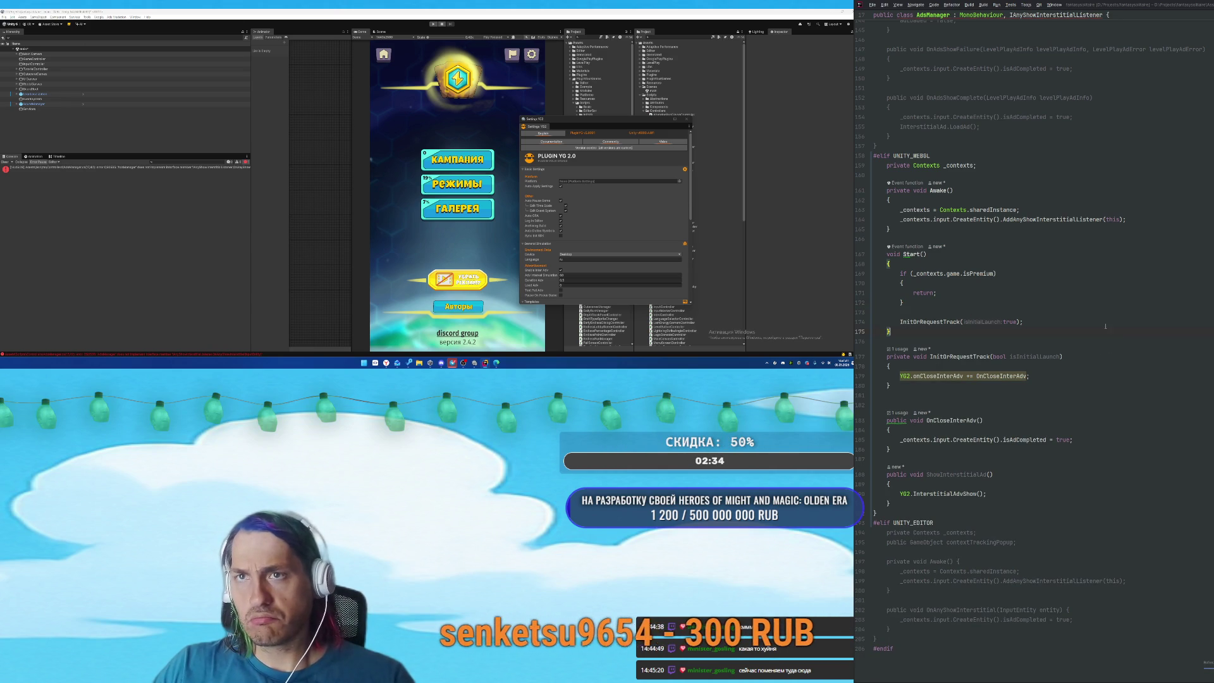
pyautogui.scroll(-1, 905, 253)
# Add the isPremium early-return check to ShowInterstitialAd, setting isAdCompleted = true before returning.
pyautogui.moveTo(899, 253); pyautogui.dragTo(915, 282)
pyautogui.hotkey('ctrl', 'c')
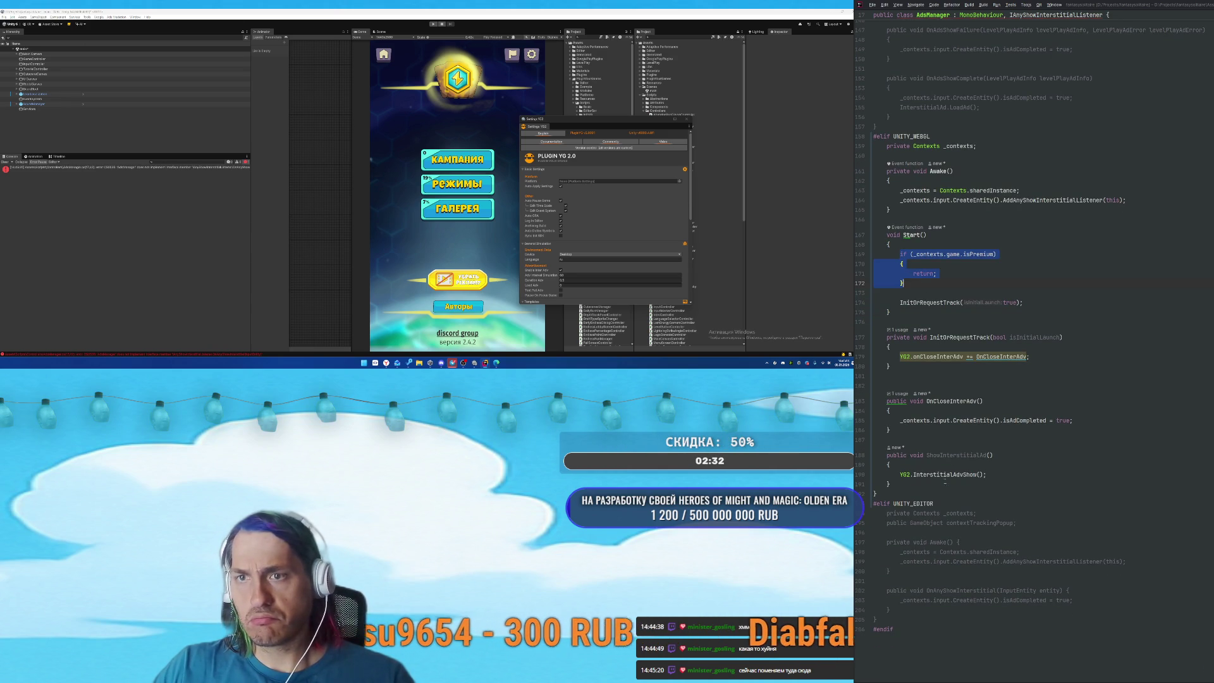
pyautogui.click(947, 475)
pyautogui.hotkey('ctrl', 'v')
pyautogui.press('Return')
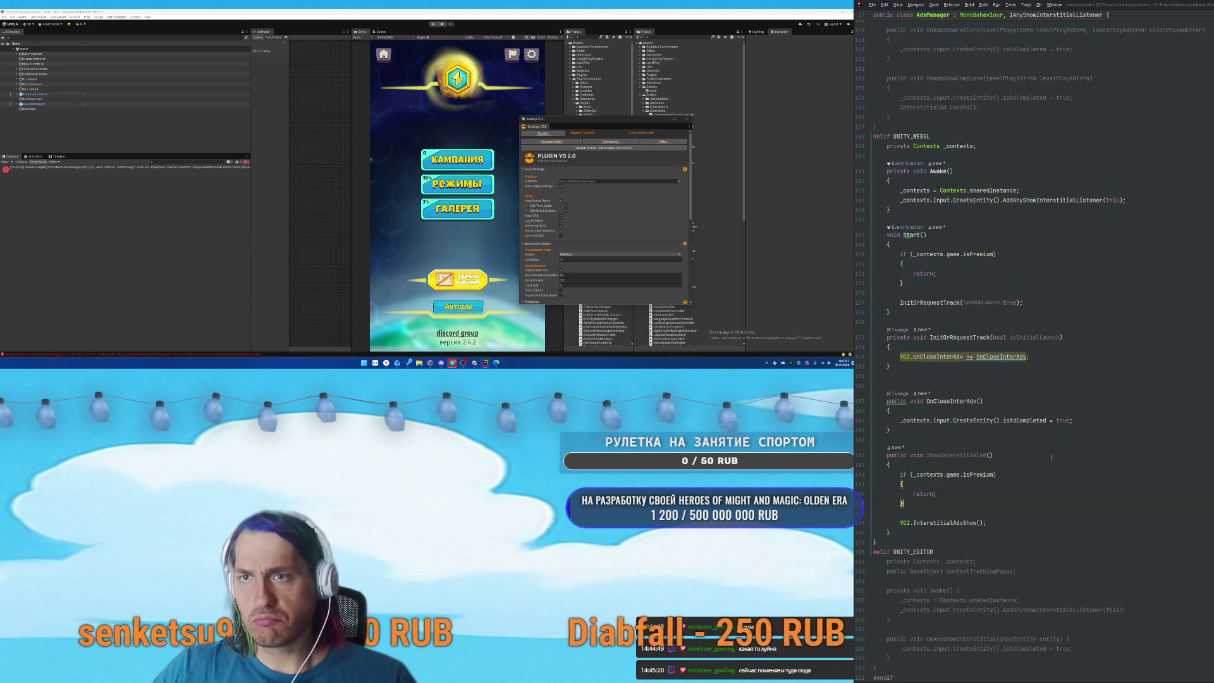
pyautogui.moveTo(901, 421); pyautogui.dragTo(1073, 421)
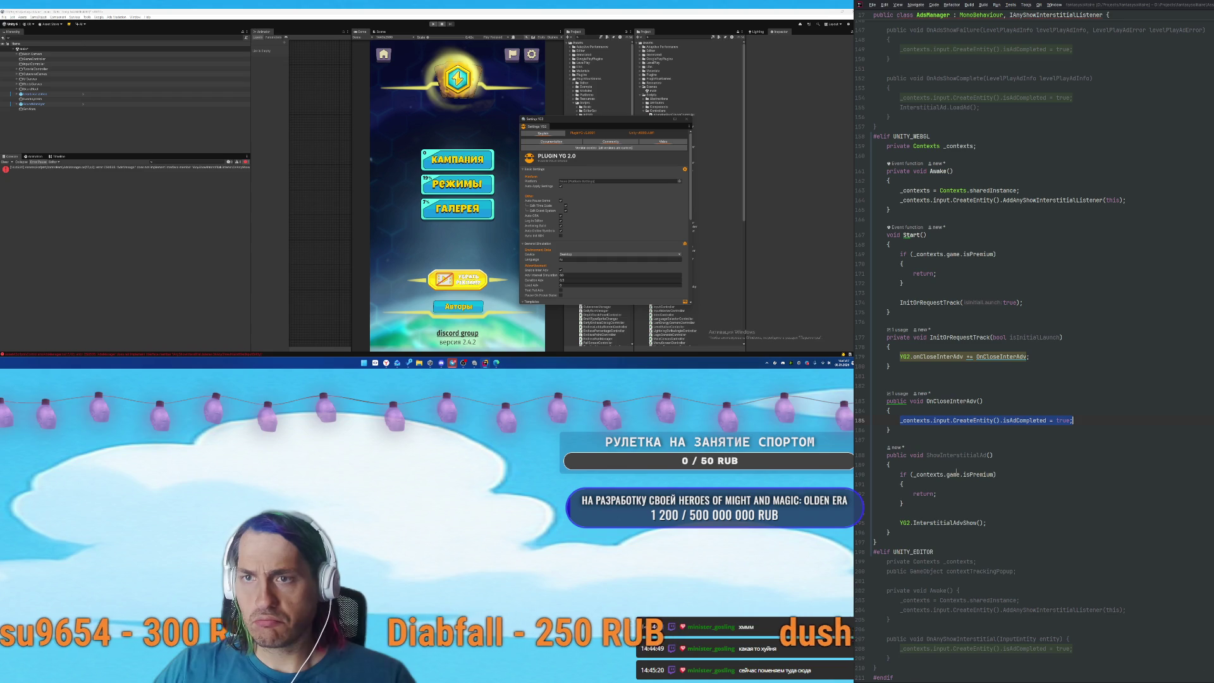
pyautogui.hotkey('ctrl', 'c')
pyautogui.click(987, 483)
pyautogui.press('Return')
pyautogui.hotkey('ctrl', 'v')
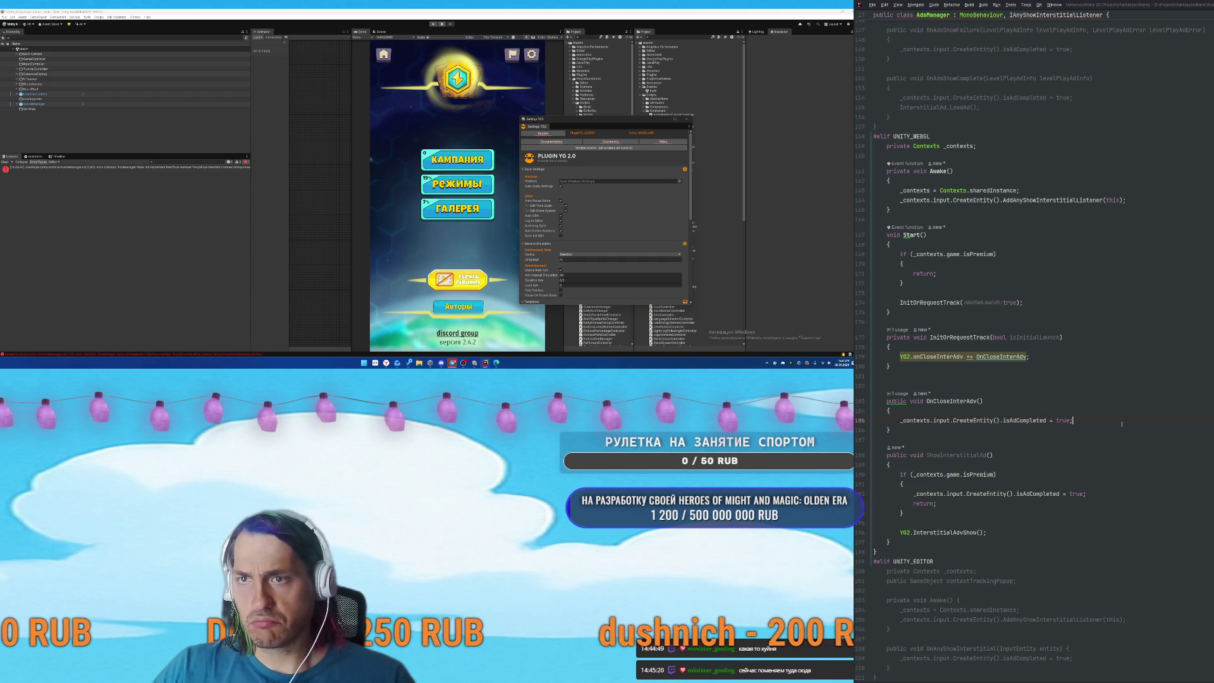
pyautogui.hotkey('ctrl', 'alt', 'Left')
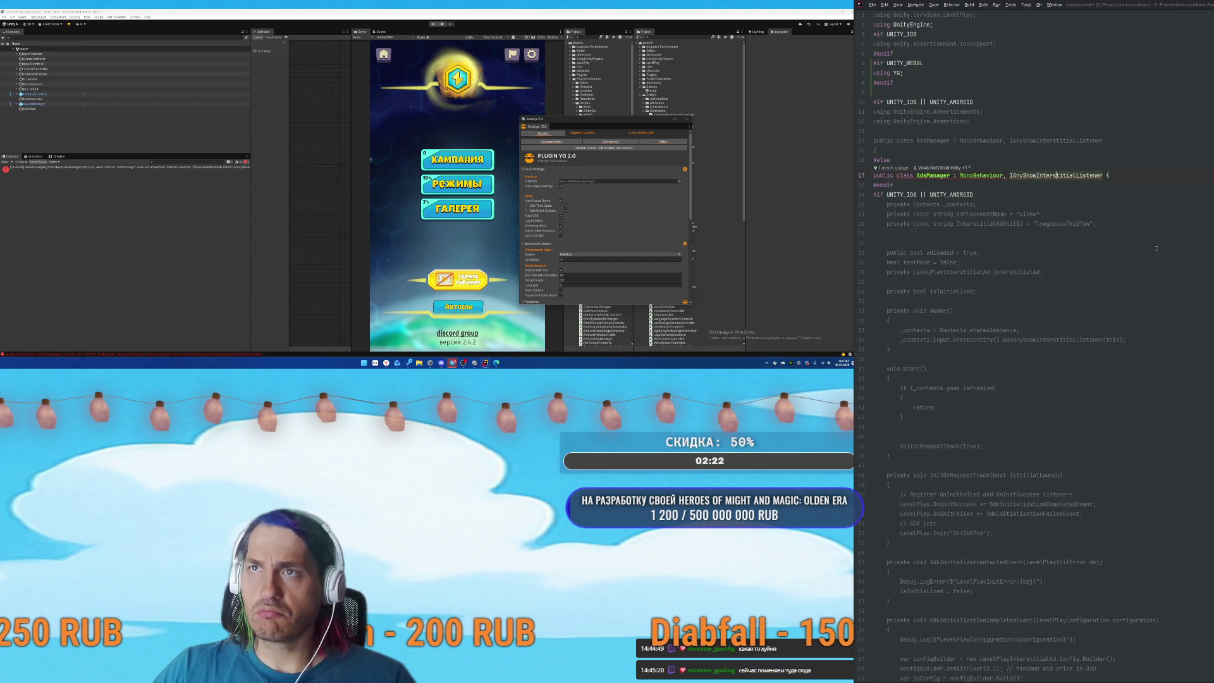
# Generate the missing OnAnyShowInterstitial method stub in AdManager.
pyautogui.hotkey('alt', 'Return')
pyautogui.press('Return')
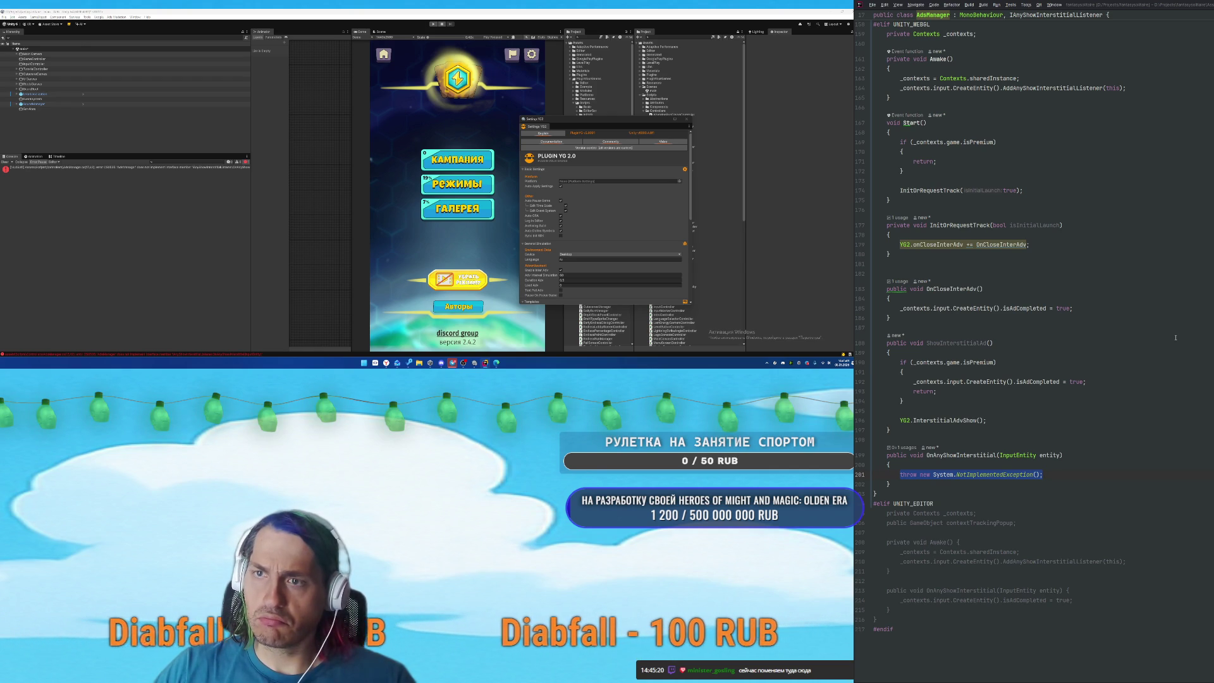
pyautogui.scroll(10, 1164, 347)
pyautogui.scroll(3, 1153, 354)
pyautogui.scroll(3, 1093, 404)
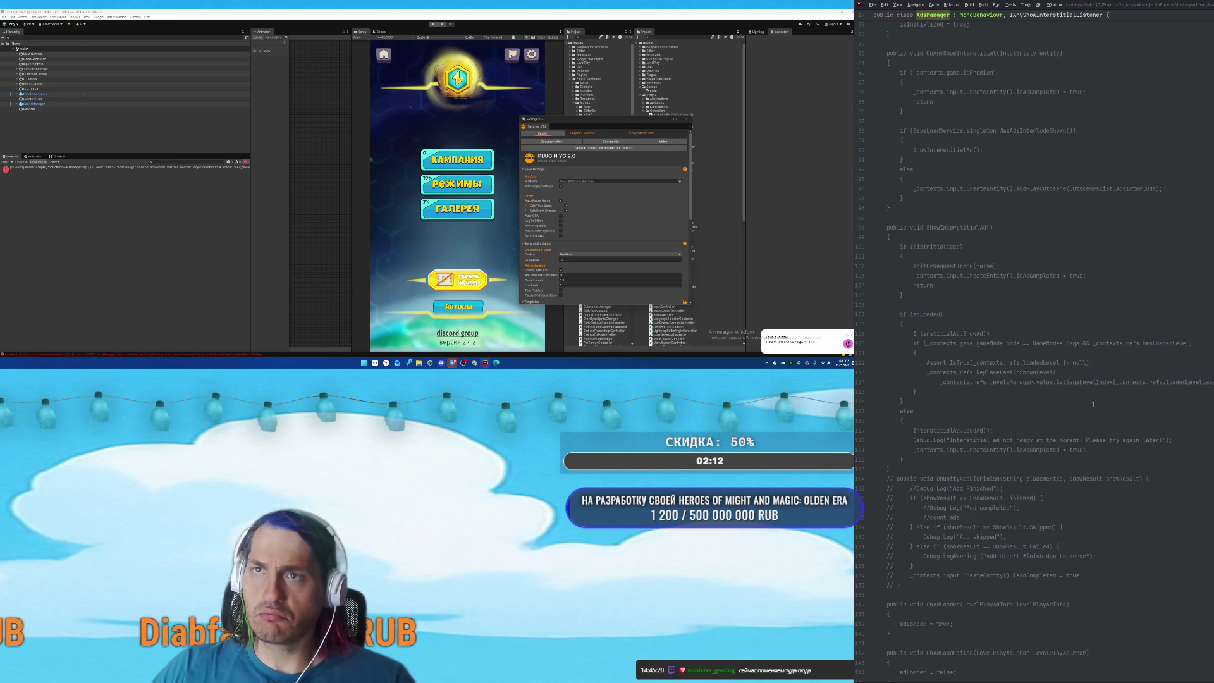
pyautogui.scroll(3, 979, 318)
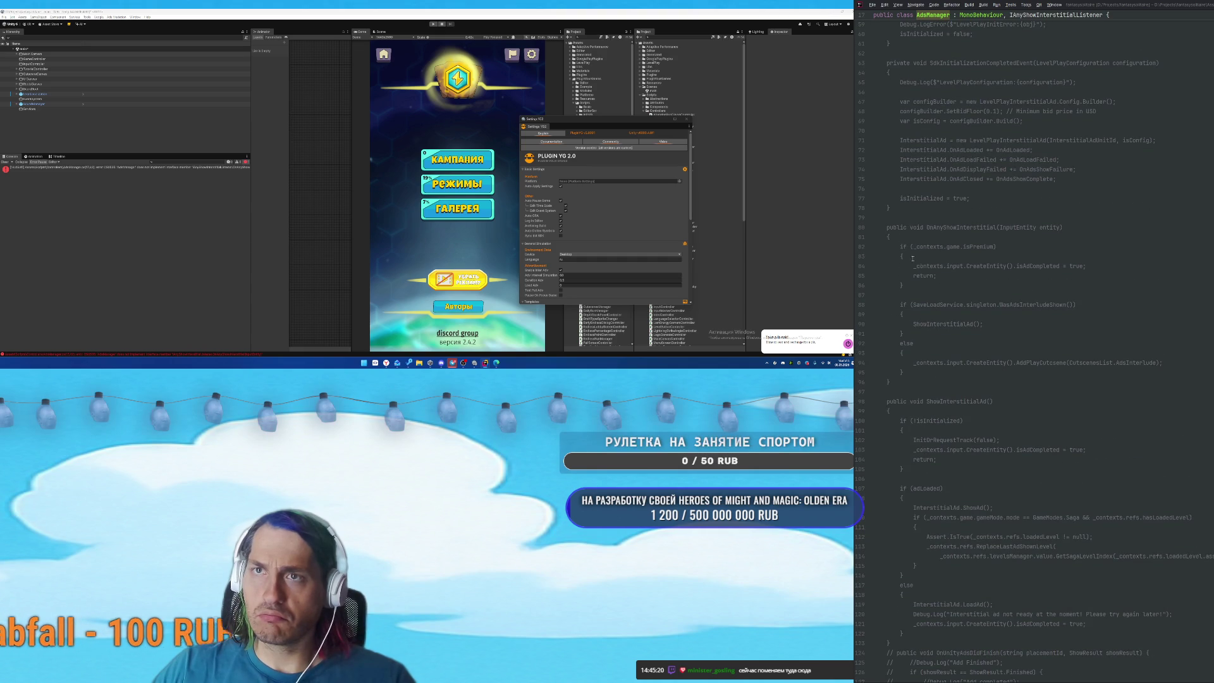
# Paste the isPremium block with isAdCompleted = true and return; into OnAnyShowInterstitial.
pyautogui.moveTo(900, 247)
pyautogui.mouseDown()
pyautogui.moveTo(944, 362)
pyautogui.moveTo(1166, 364)
pyautogui.mouseUp()
pyautogui.scroll(-20, 1067, 454)
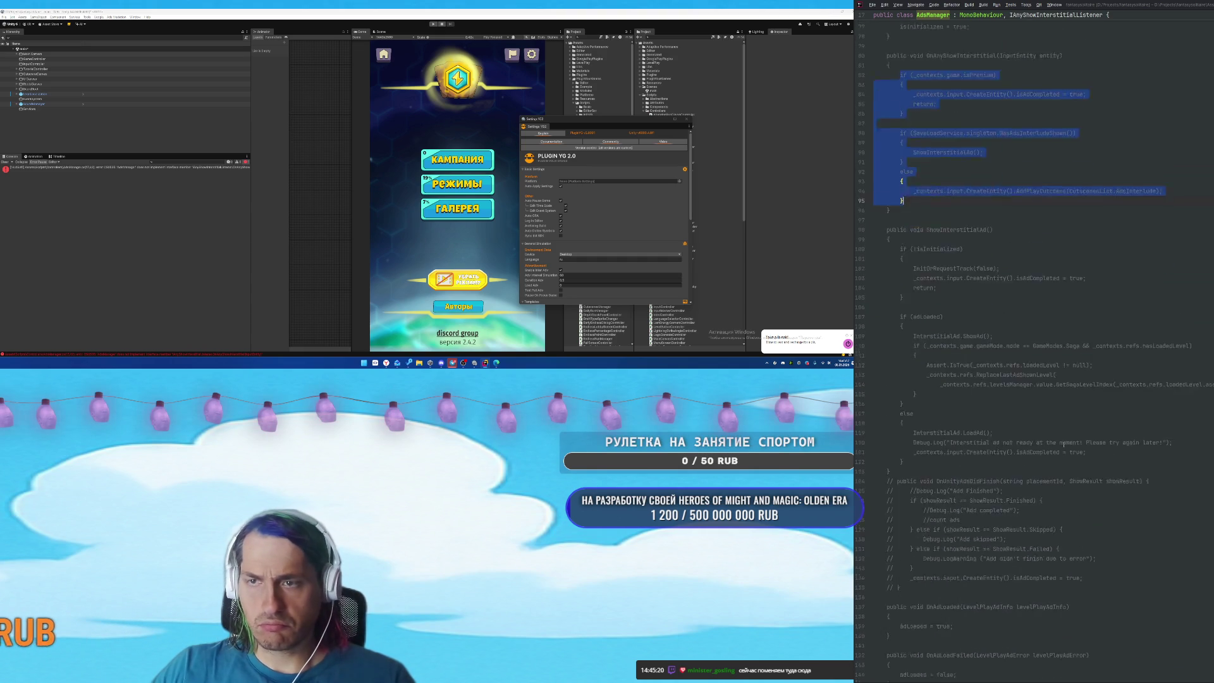
pyautogui.scroll(-2, 1067, 454)
pyautogui.click(1046, 466)
pyautogui.hotkey('ctrl', 'v')
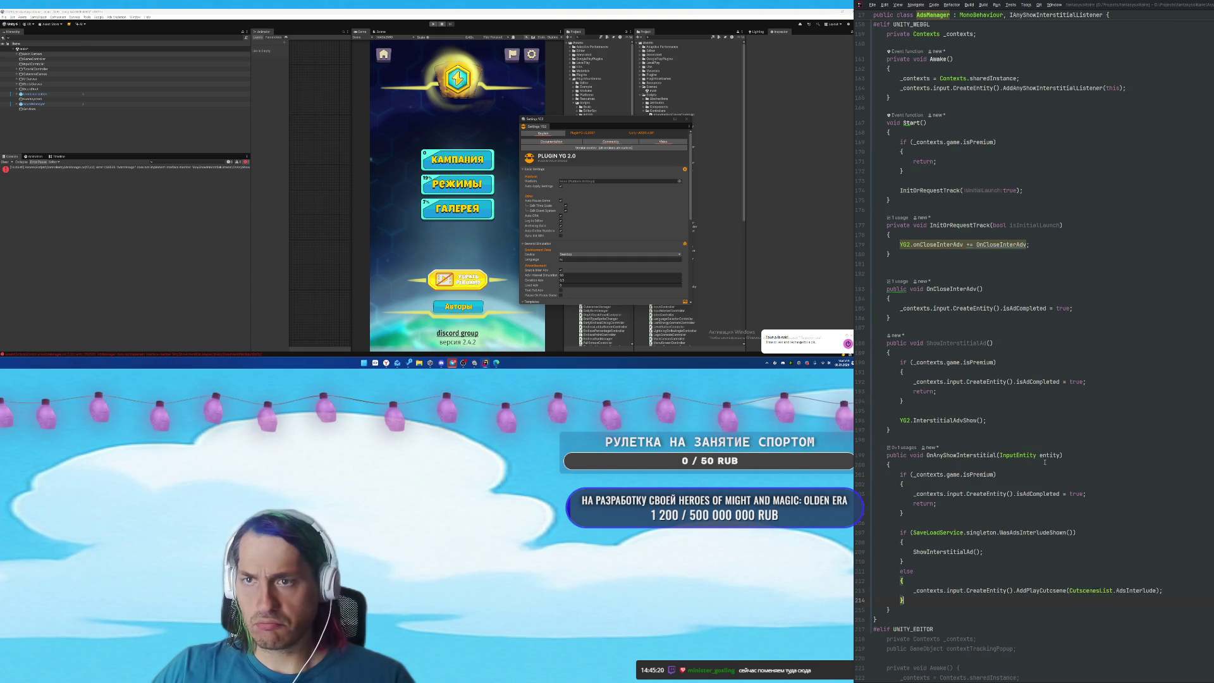
pyautogui.click(1127, 508)
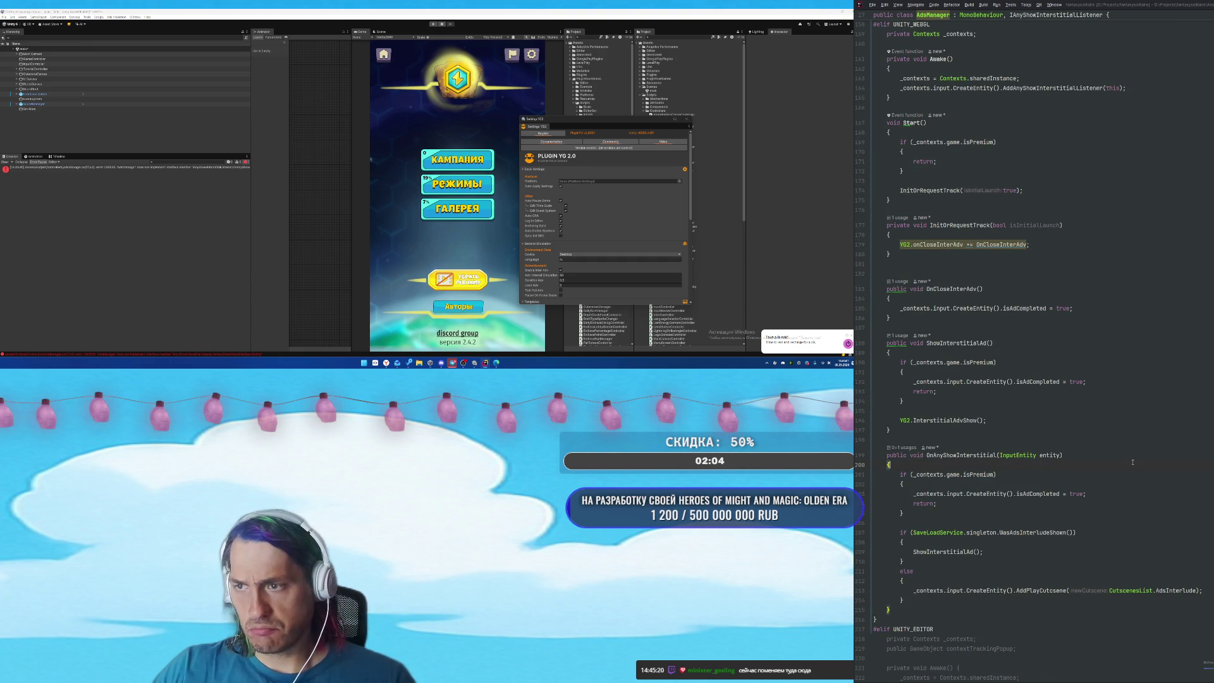
pyautogui.scroll(-1, 1132, 463)
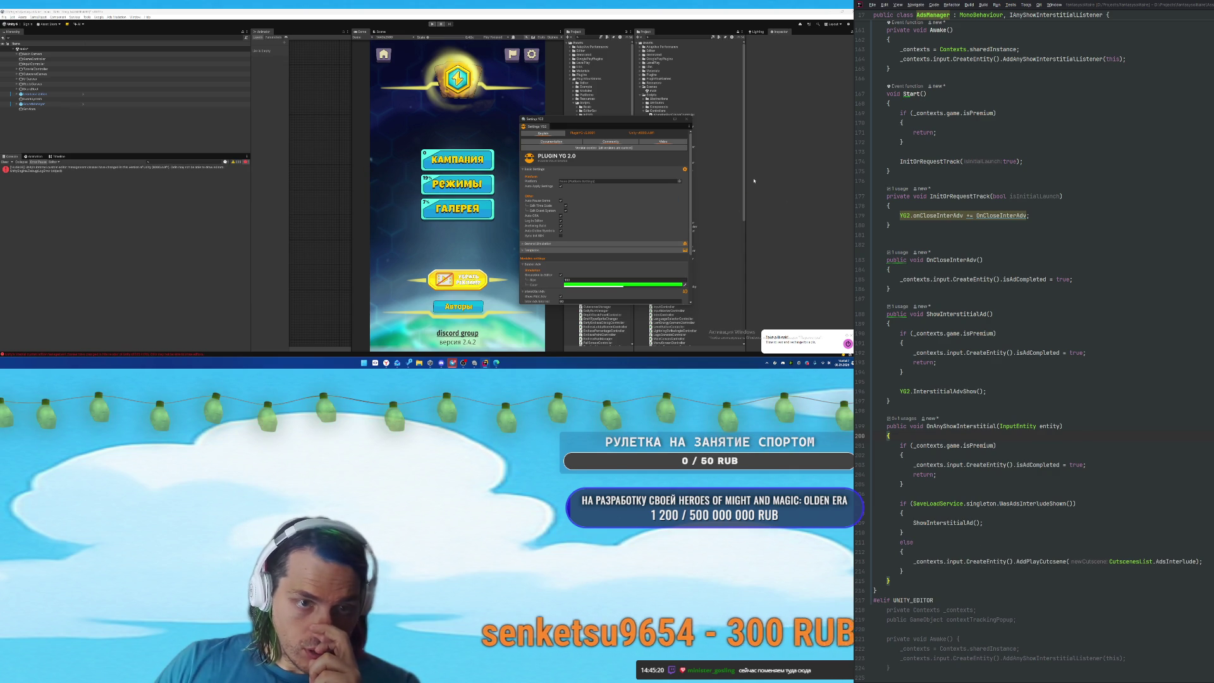
# Check the General Simulation Device setting in Settings YG2, then clear the Console error.
pyautogui.click(556, 245)
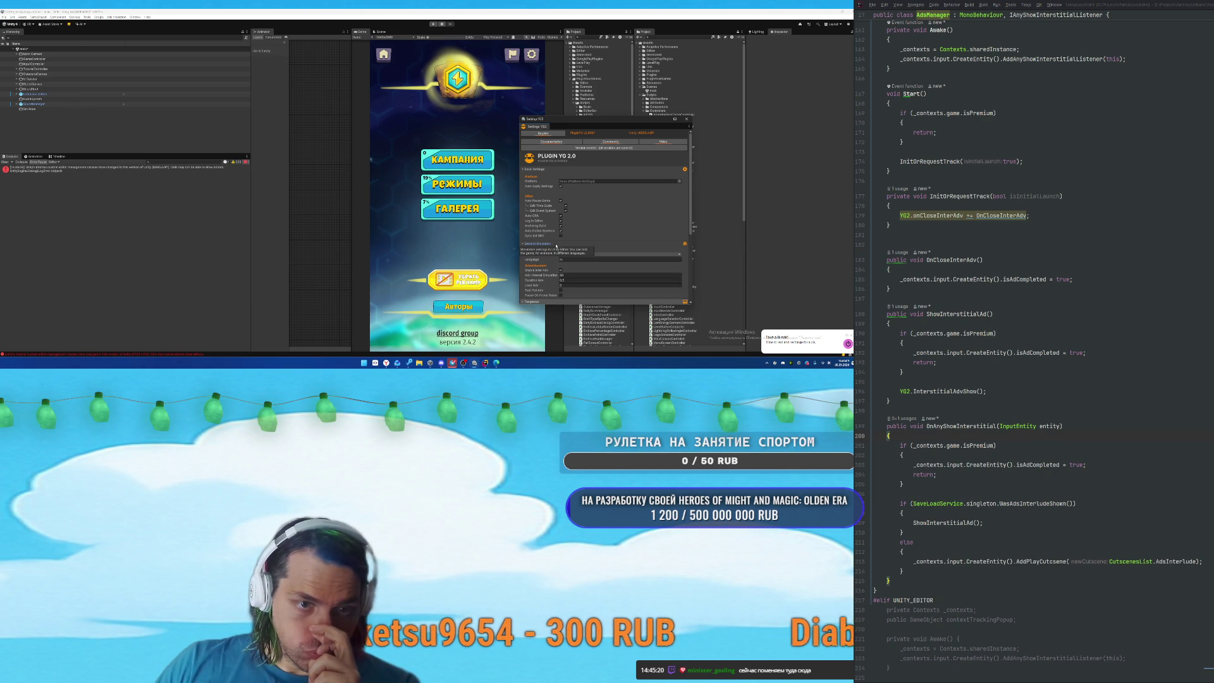
pyautogui.click(590, 254)
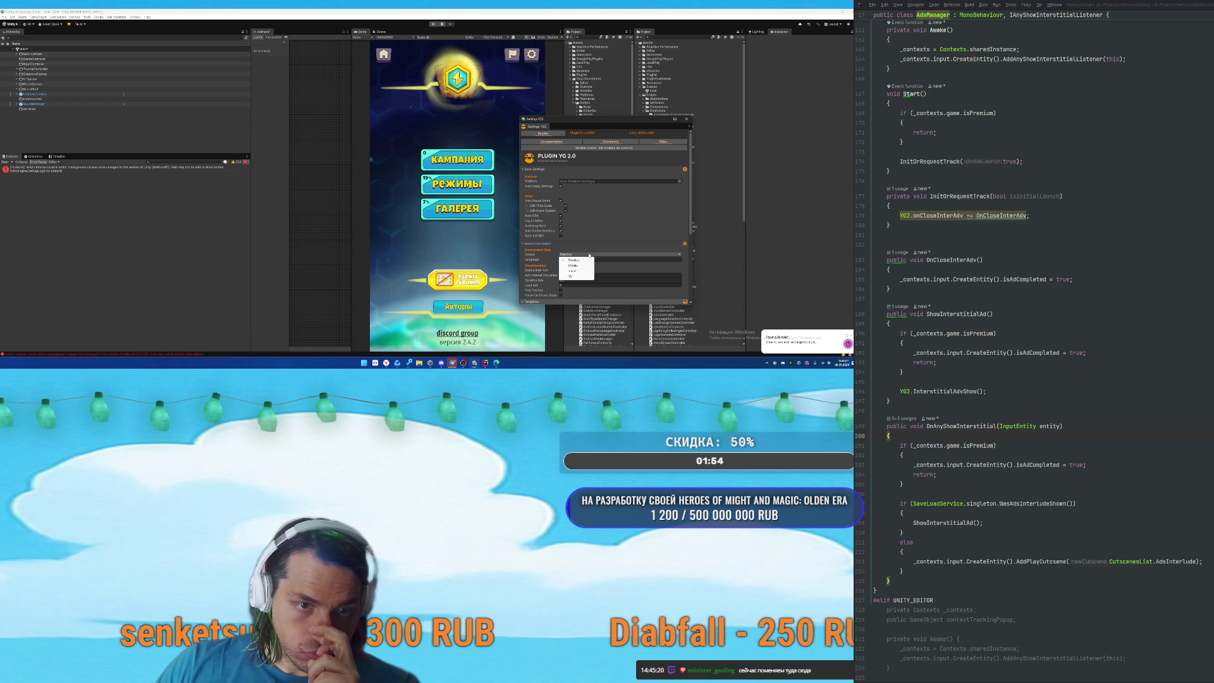
pyautogui.click(573, 260)
pyautogui.click(537, 243)
pyautogui.scroll(-1, 536, 234)
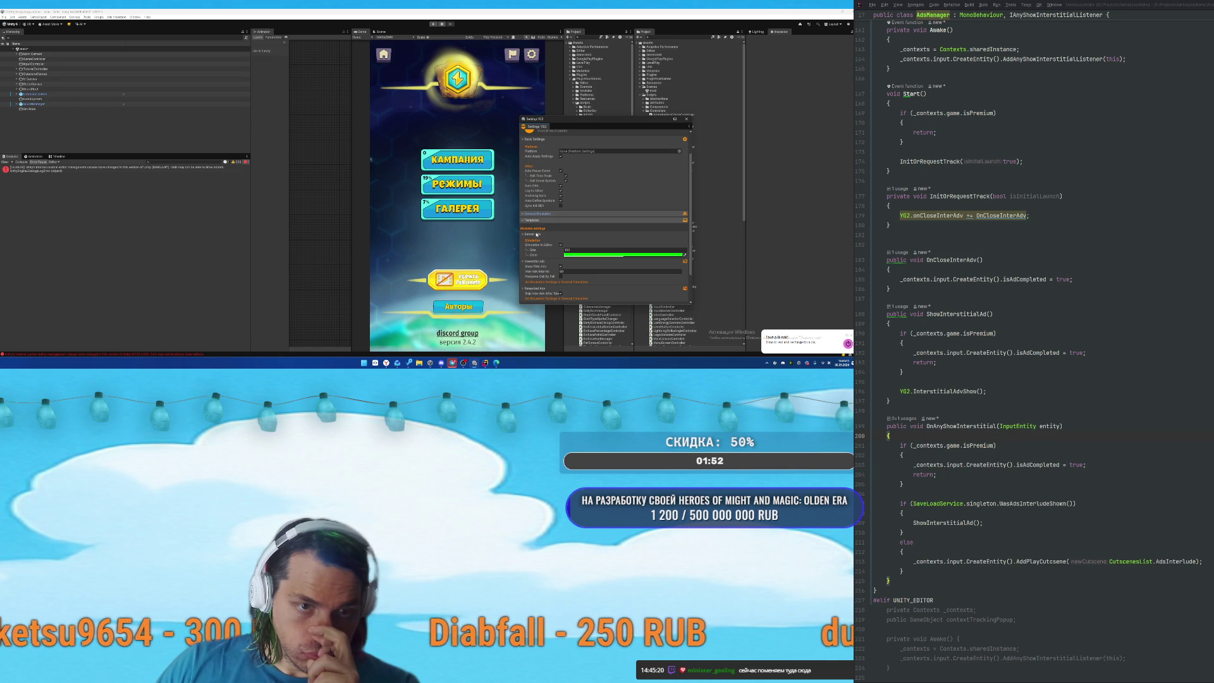
pyautogui.scroll(-2, 536, 234)
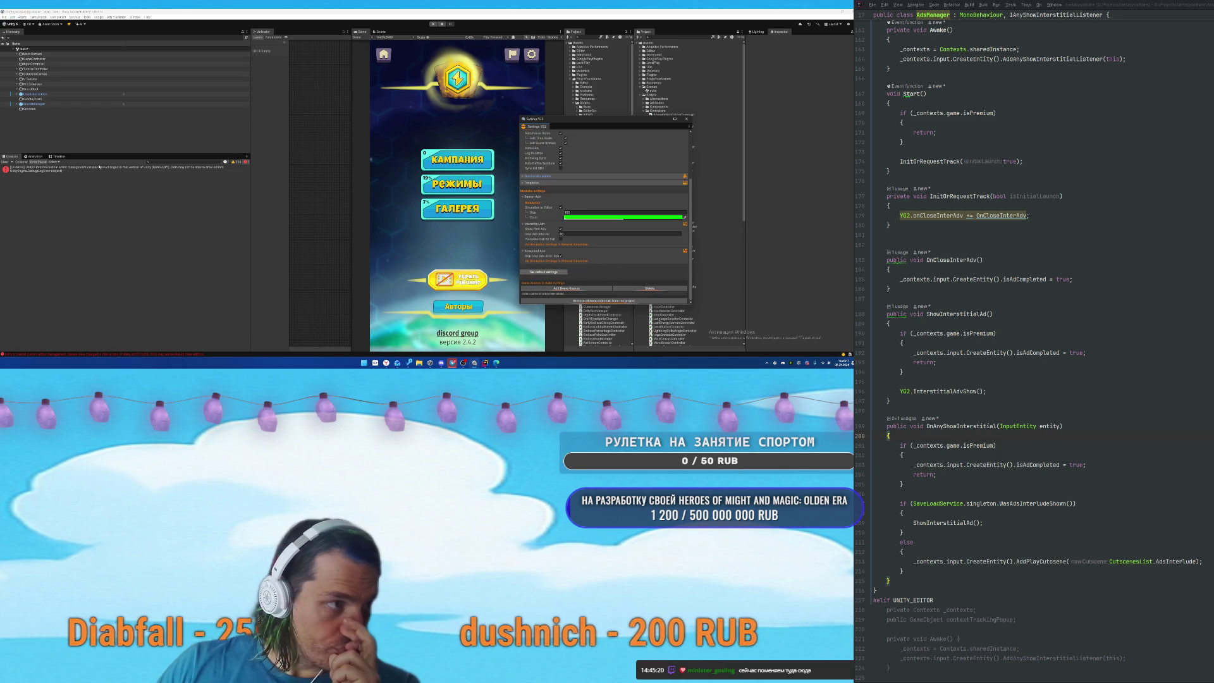
pyautogui.click(6, 162)
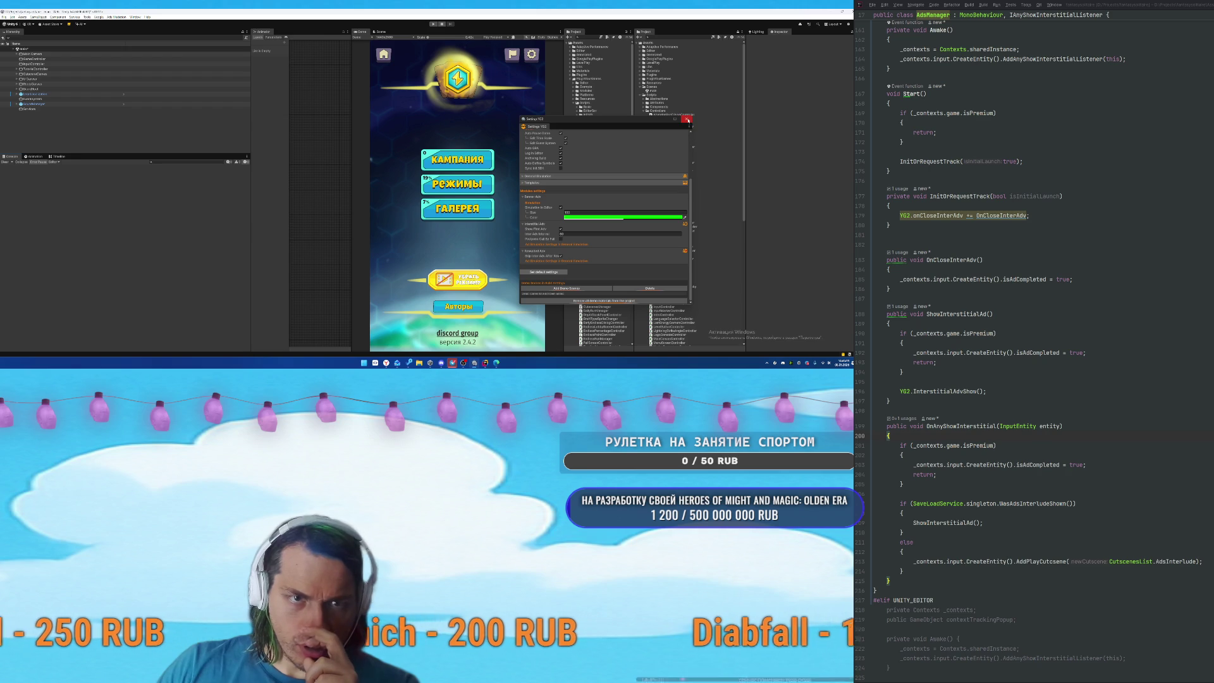
# Close Settings YG2 and show the YandexGames template folder in File Explorer.
pyautogui.click(687, 119)
pyautogui.click(572, 195)
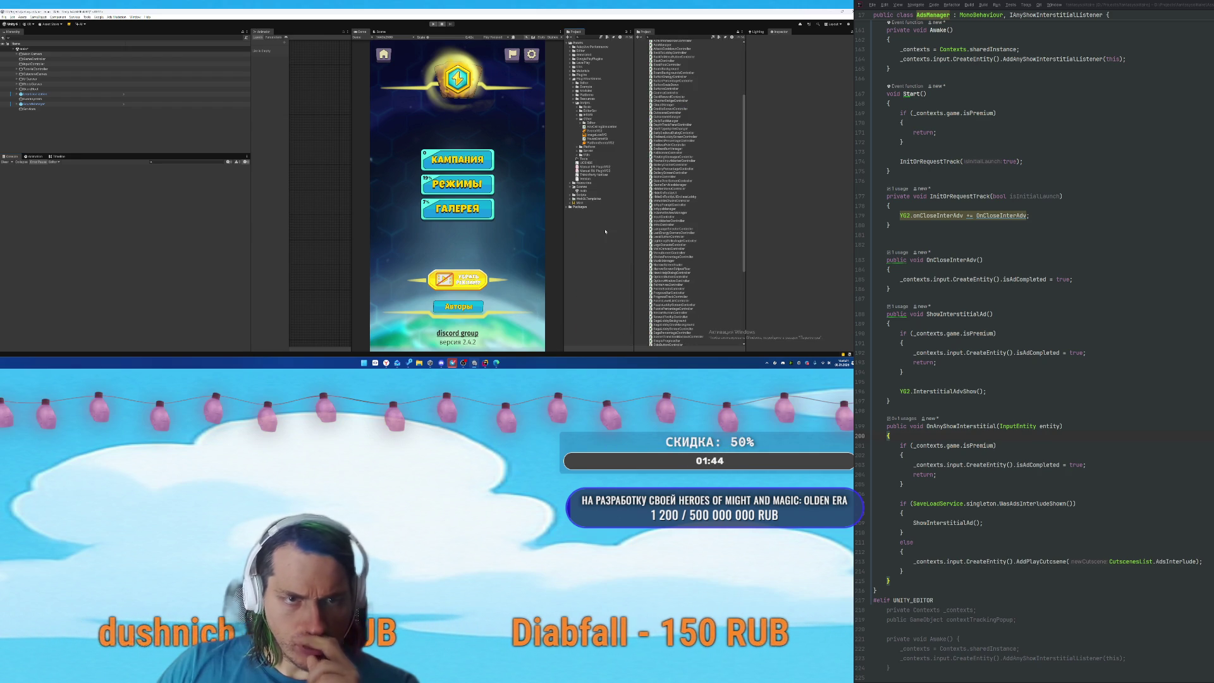
pyautogui.click(581, 195)
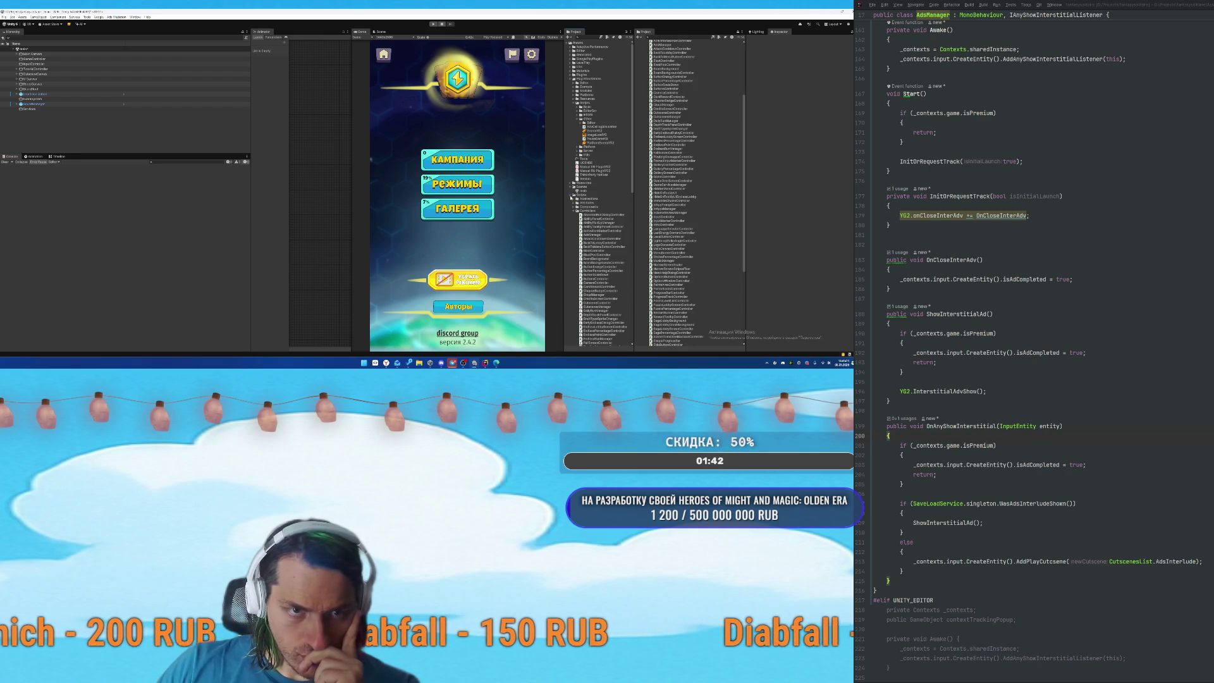
pyautogui.doubleClick(592, 203)
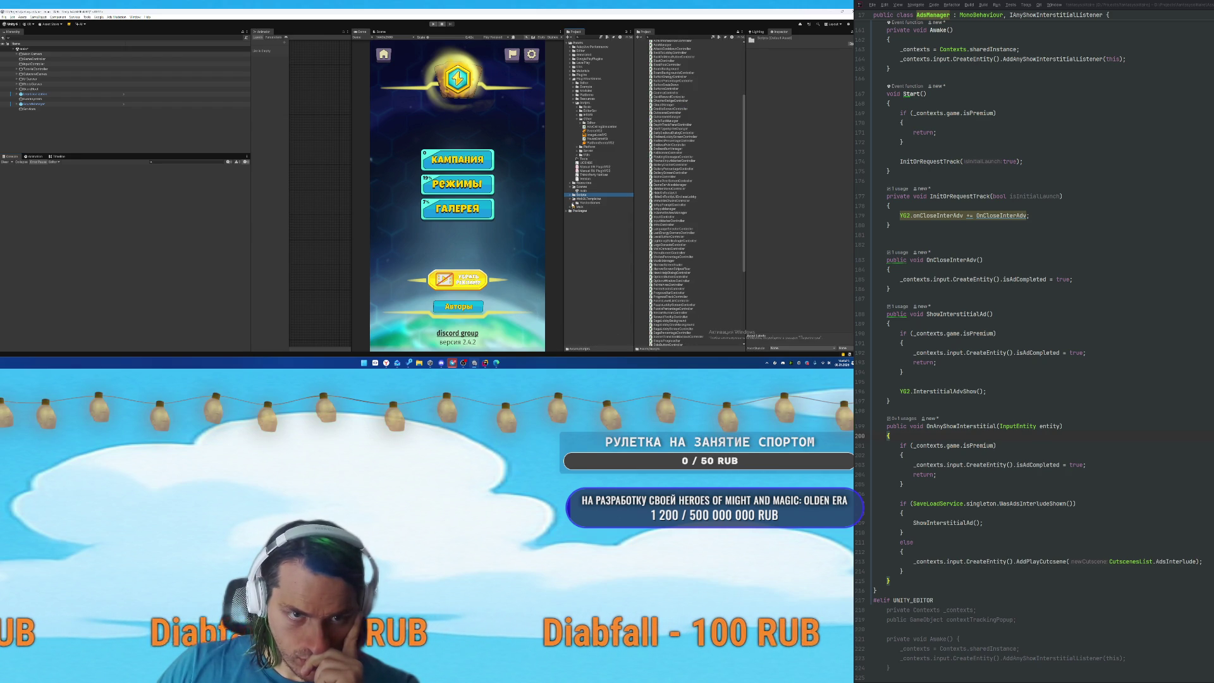
pyautogui.rightClick(592, 203)
pyautogui.click(617, 64)
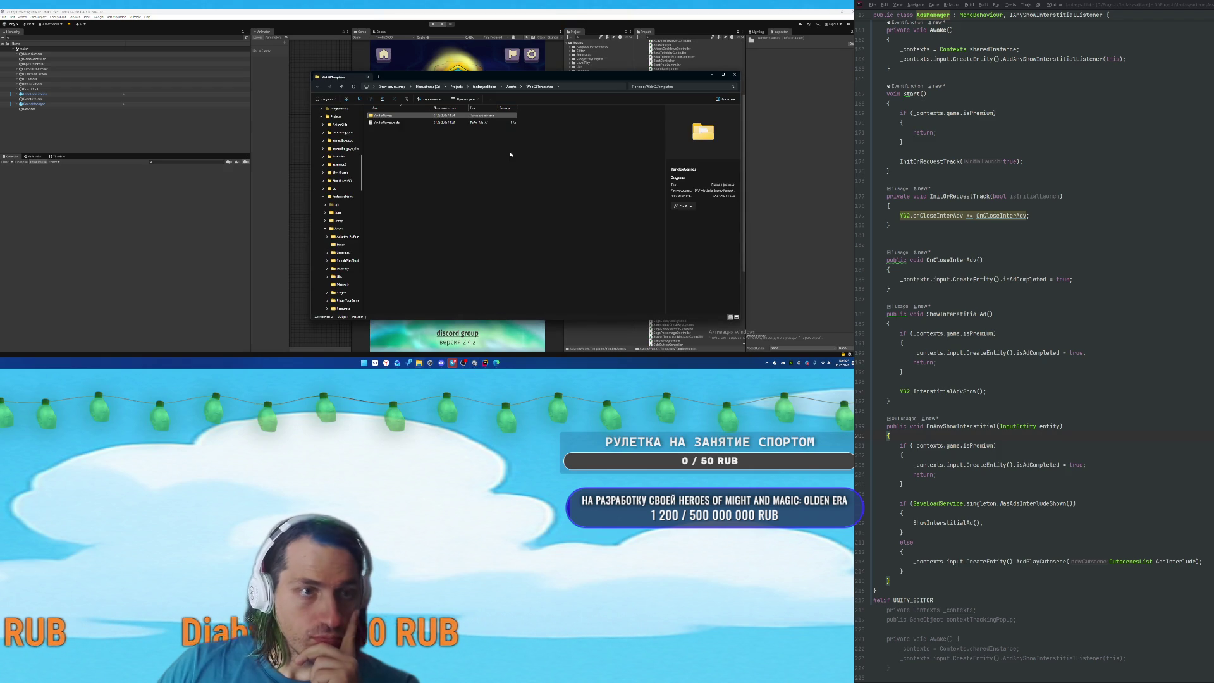
# Inspect thumbnail.png inside the YandexGames folder, then close File Explorer.
pyautogui.doubleClick(377, 116)
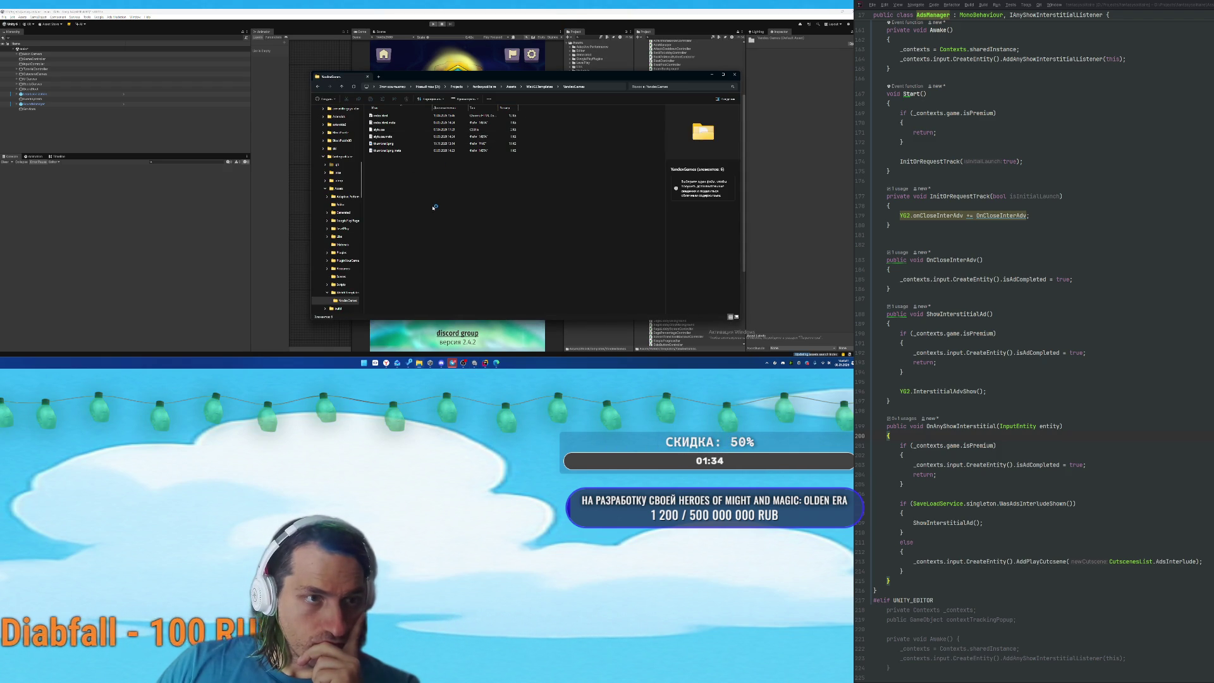
pyautogui.click(383, 144)
pyautogui.moveTo(513, 76)
pyautogui.mouseDown()
pyautogui.moveTo(370, 78)
pyautogui.moveTo(304, 102)
pyautogui.moveTo(318, 84)
pyautogui.mouseUp()
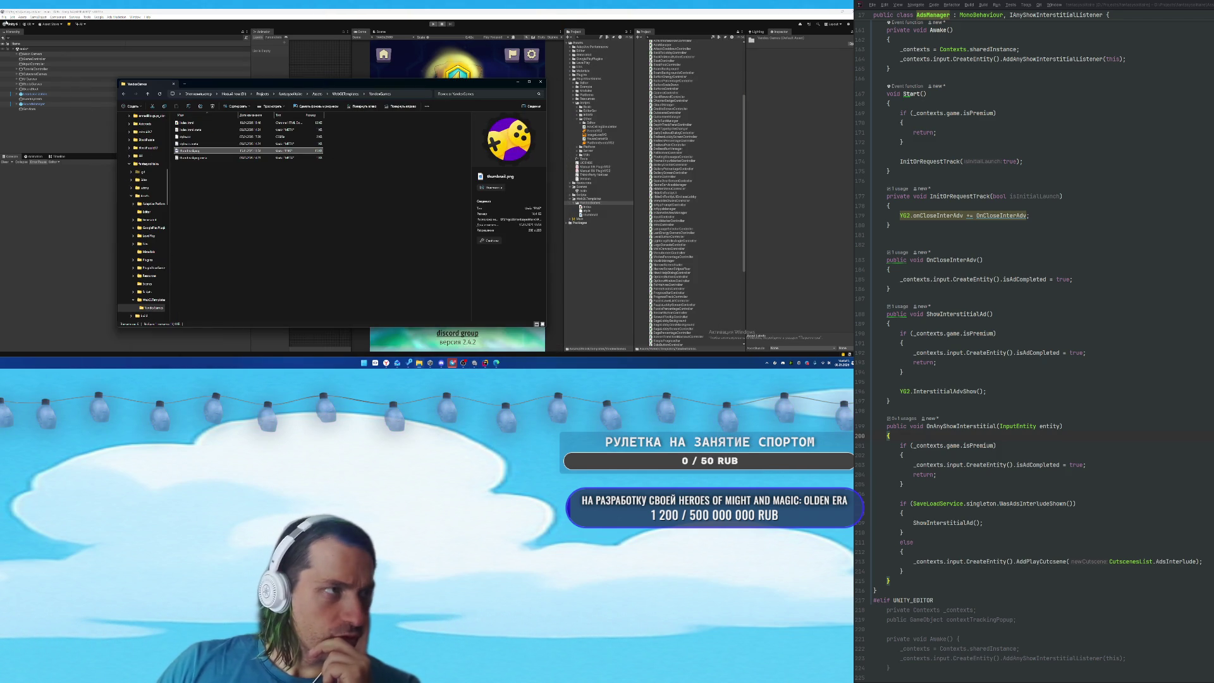
pyautogui.click(541, 81)
pyautogui.click(4, 17)
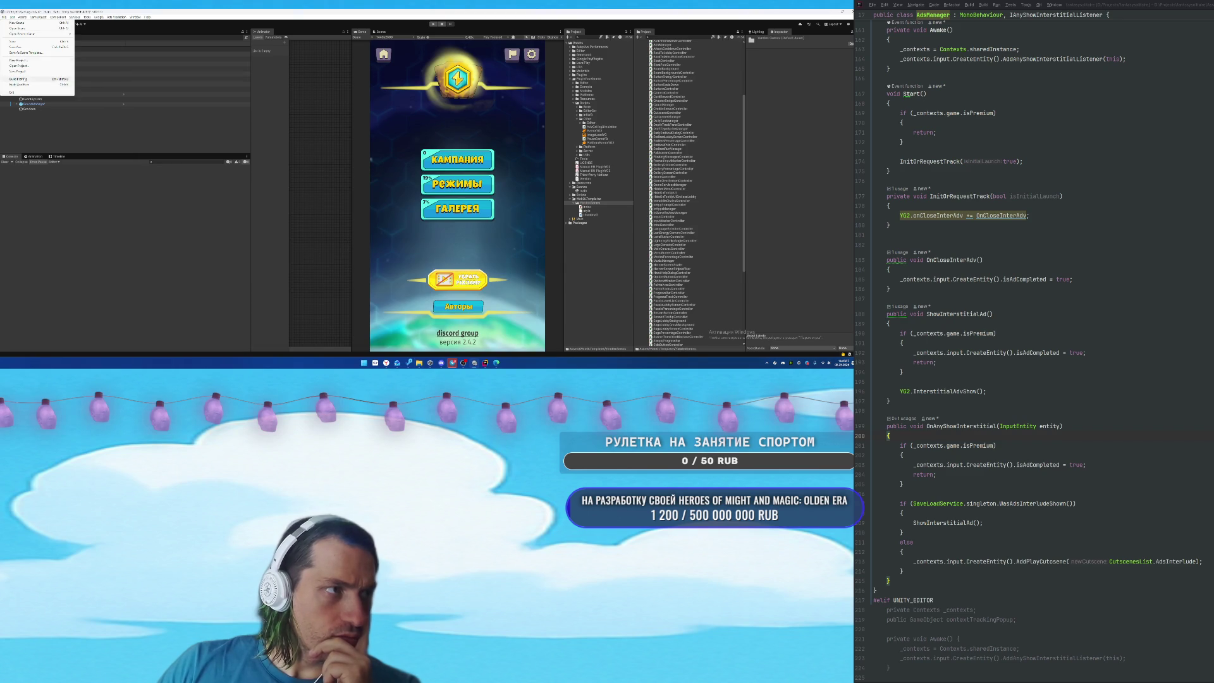
# Open Player settings from Build Profiles and expand Splash Image to view Logo_with_text.
pyautogui.click(25, 79)
pyautogui.click(478, 71)
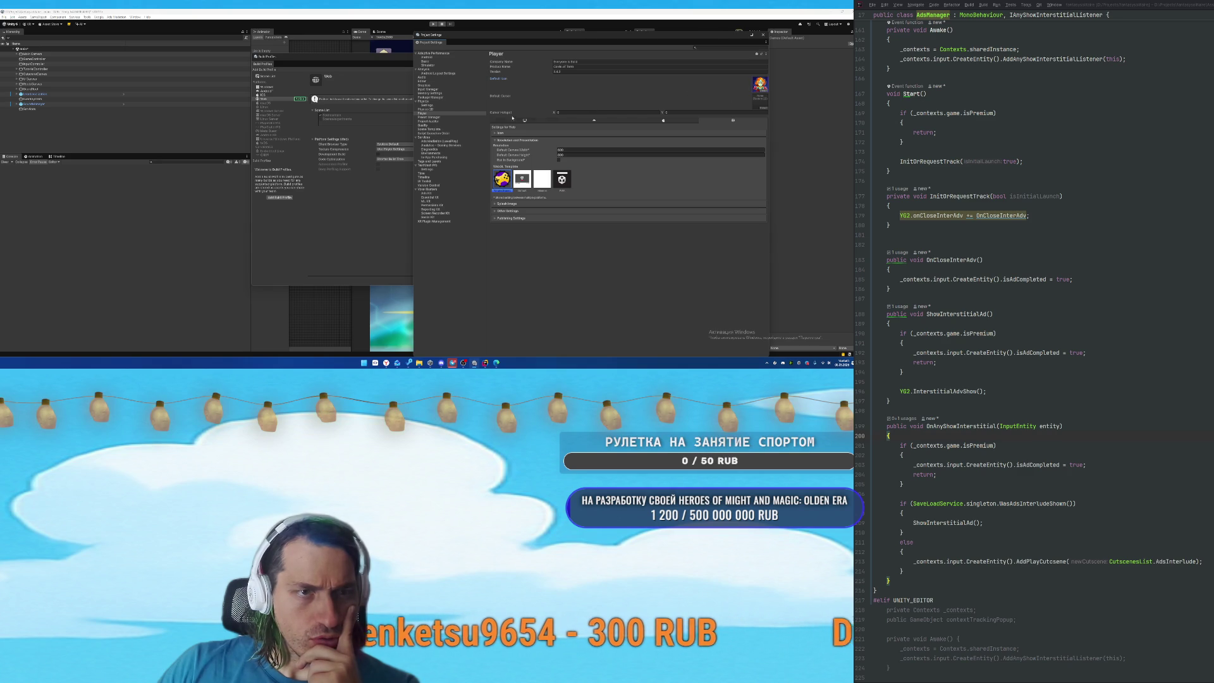
pyautogui.click(500, 139)
pyautogui.click(500, 147)
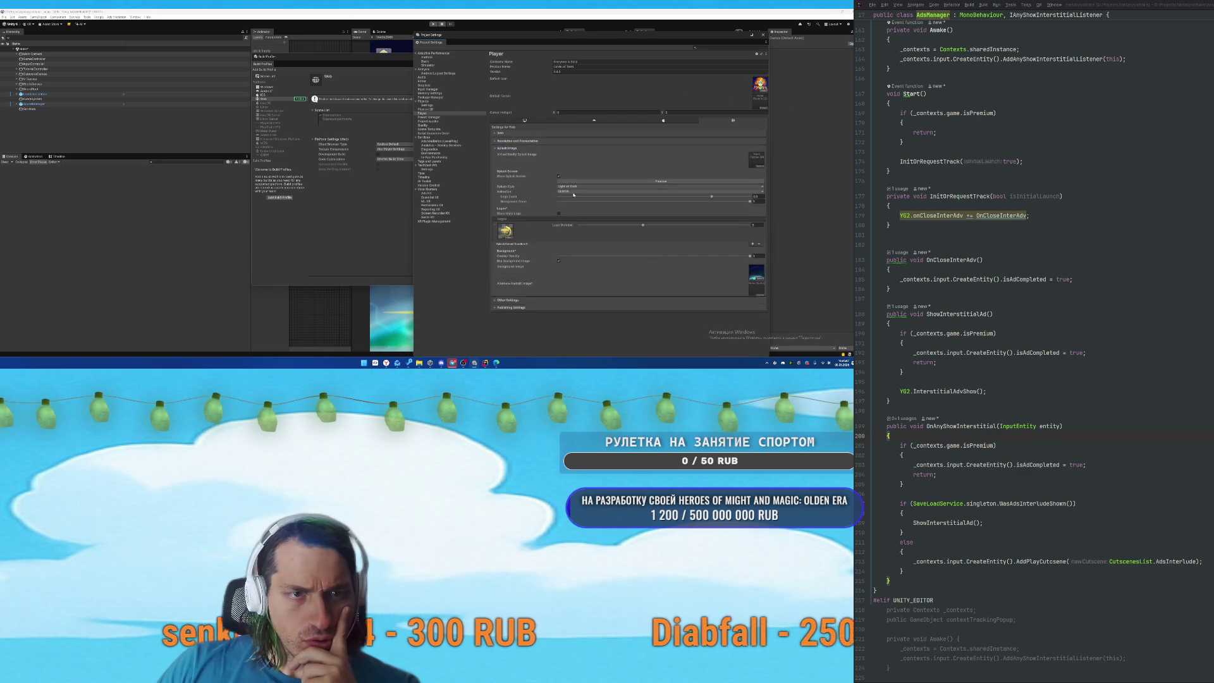
pyautogui.moveTo(635, 42); pyautogui.dragTo(367, 33)
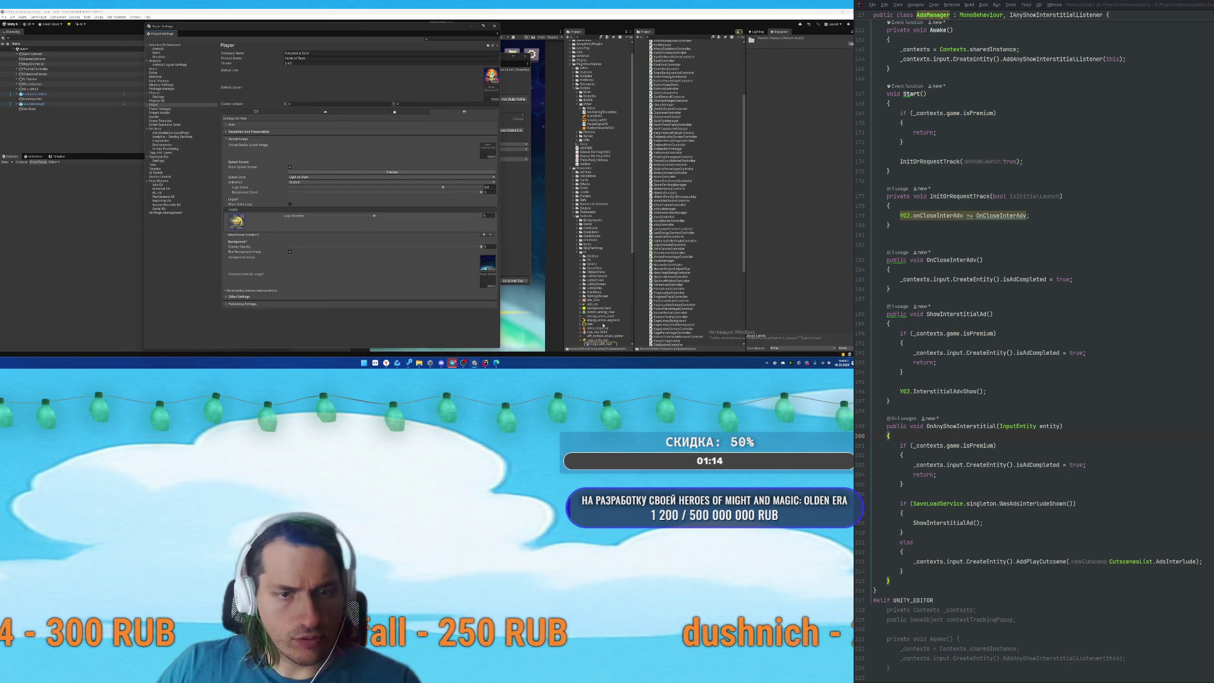
pyautogui.click(598, 341)
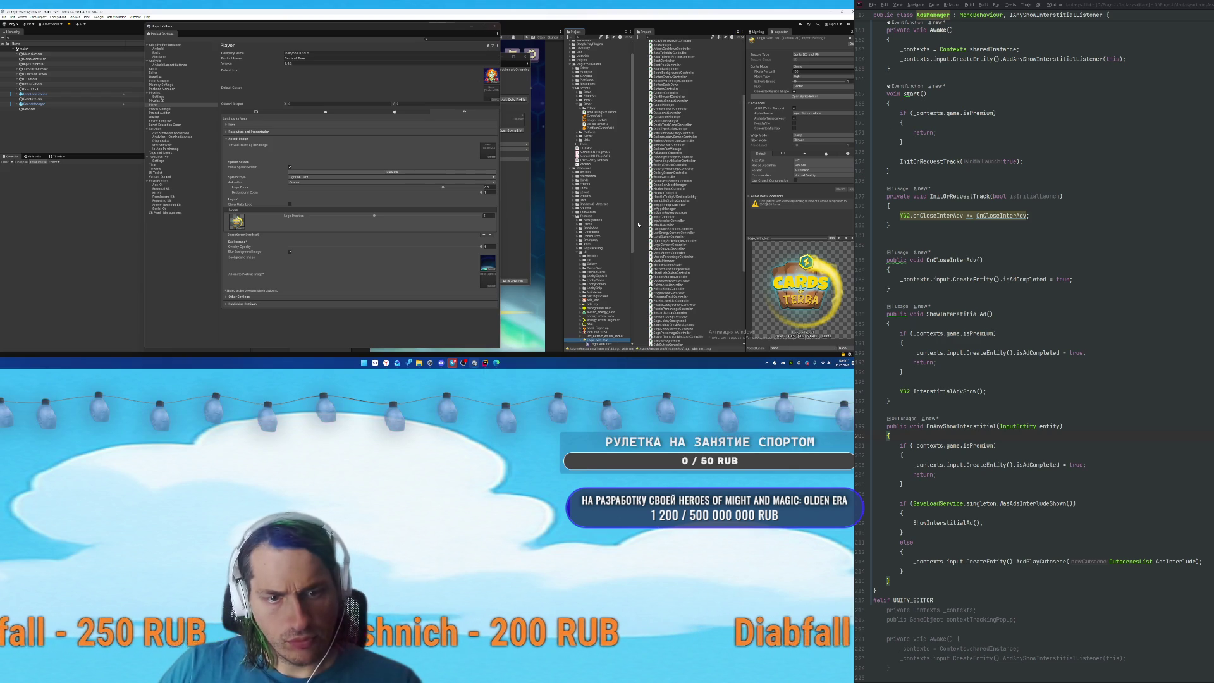
# Search project assets for 'logo' and compare the Icon_Logo and Logo_with_text images.
pyautogui.scroll(-3, 612, 242)
pyautogui.click(586, 41)
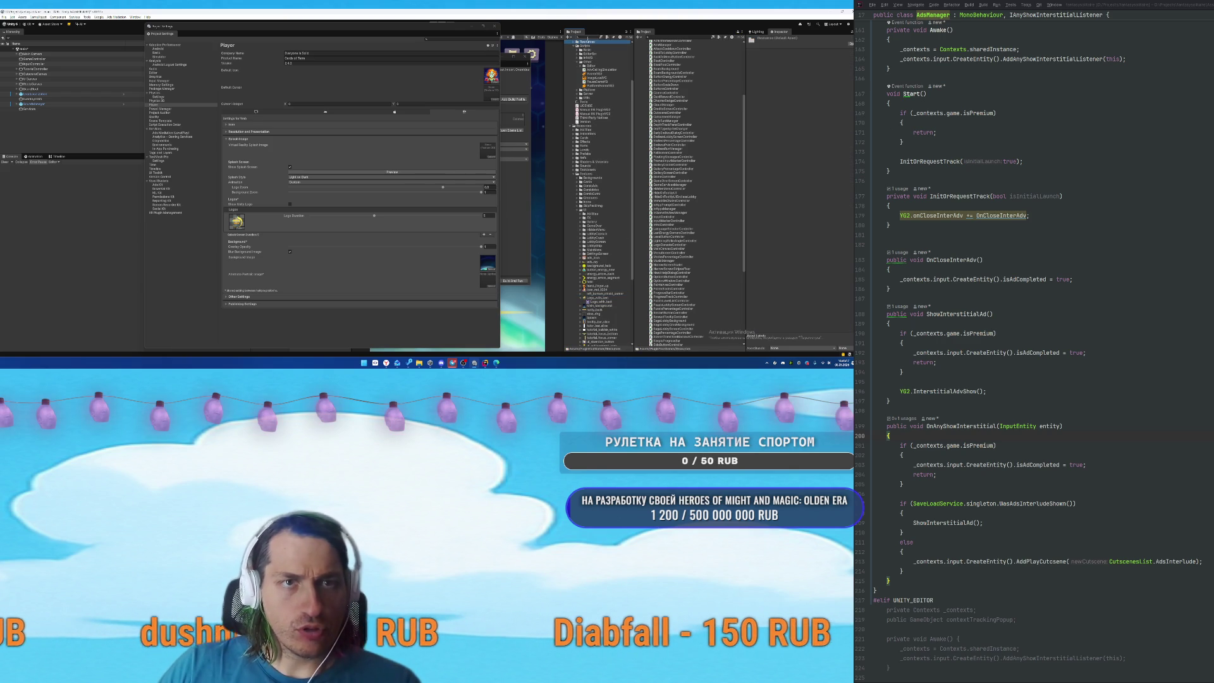
pyautogui.write('logo')
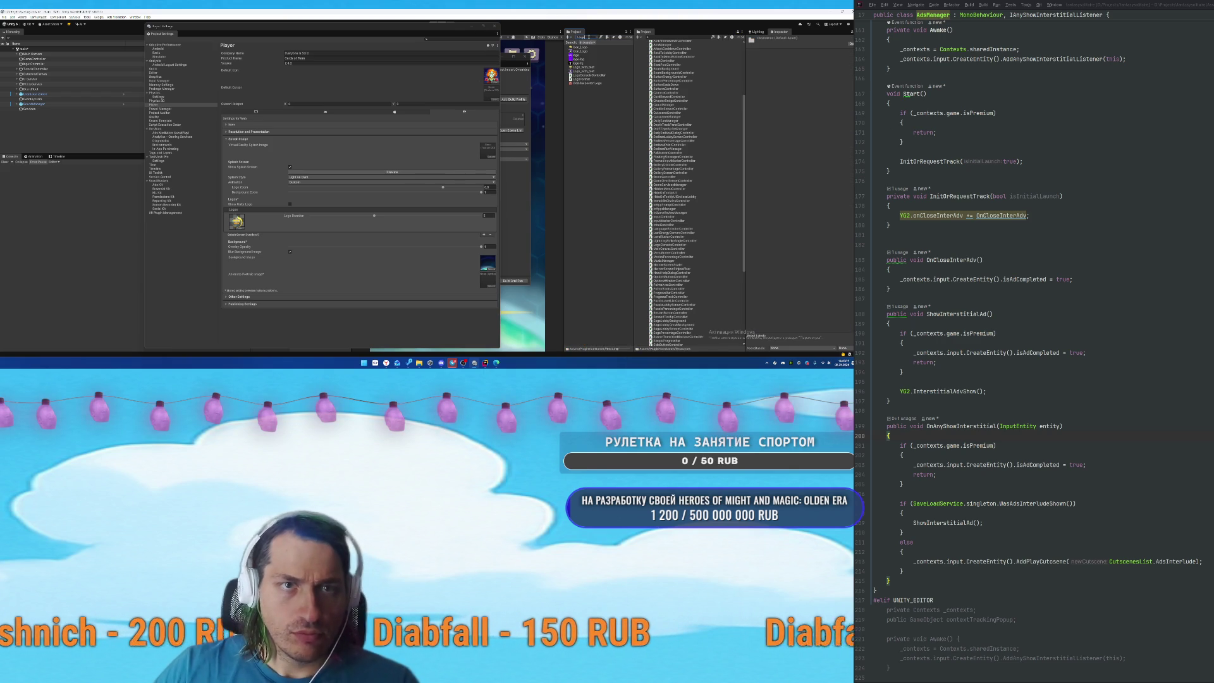
pyautogui.click(625, 63)
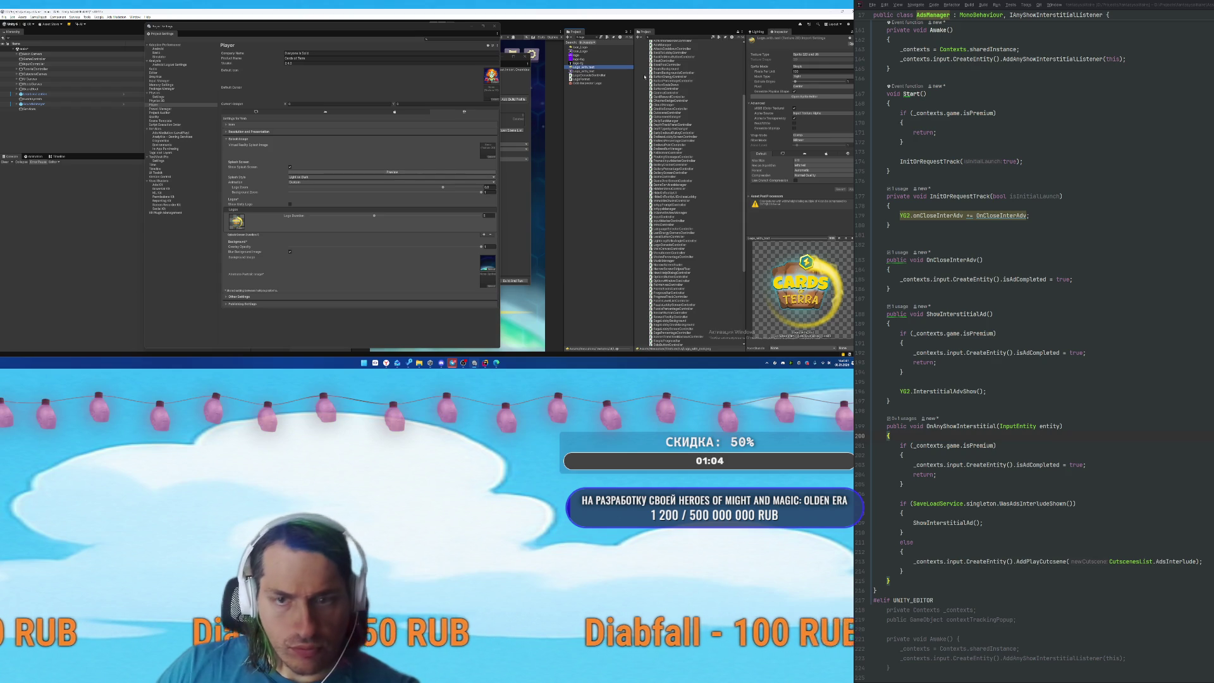
pyautogui.click(588, 52)
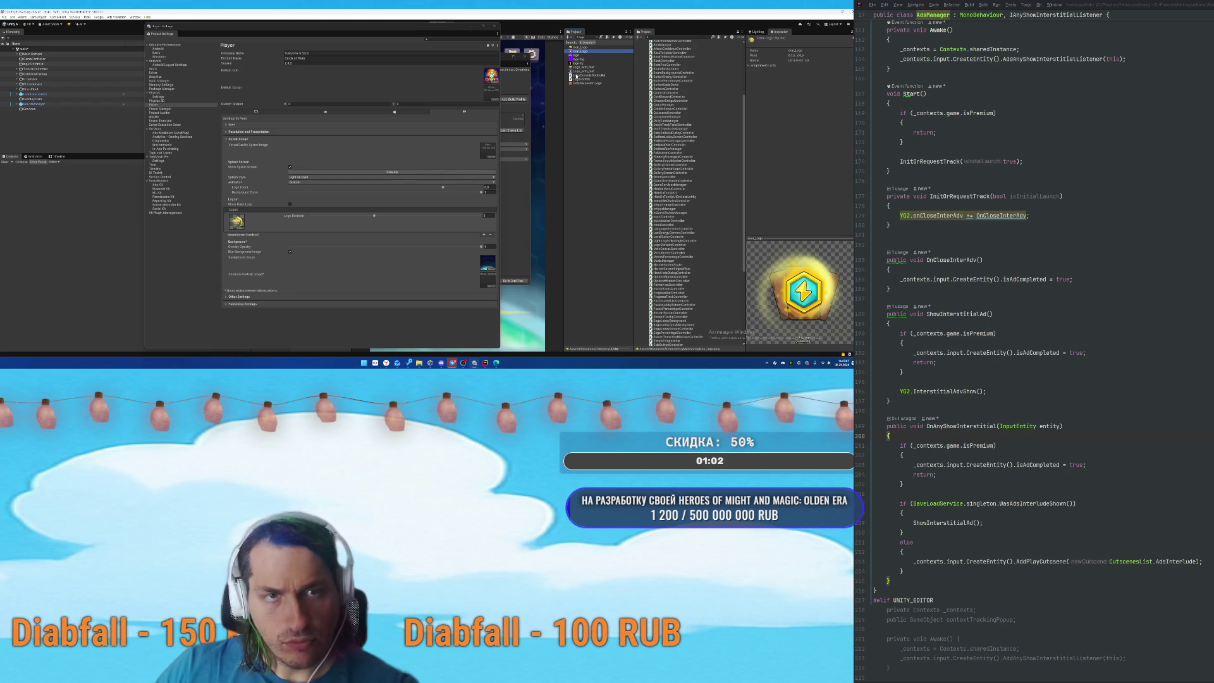
pyautogui.press('Up')
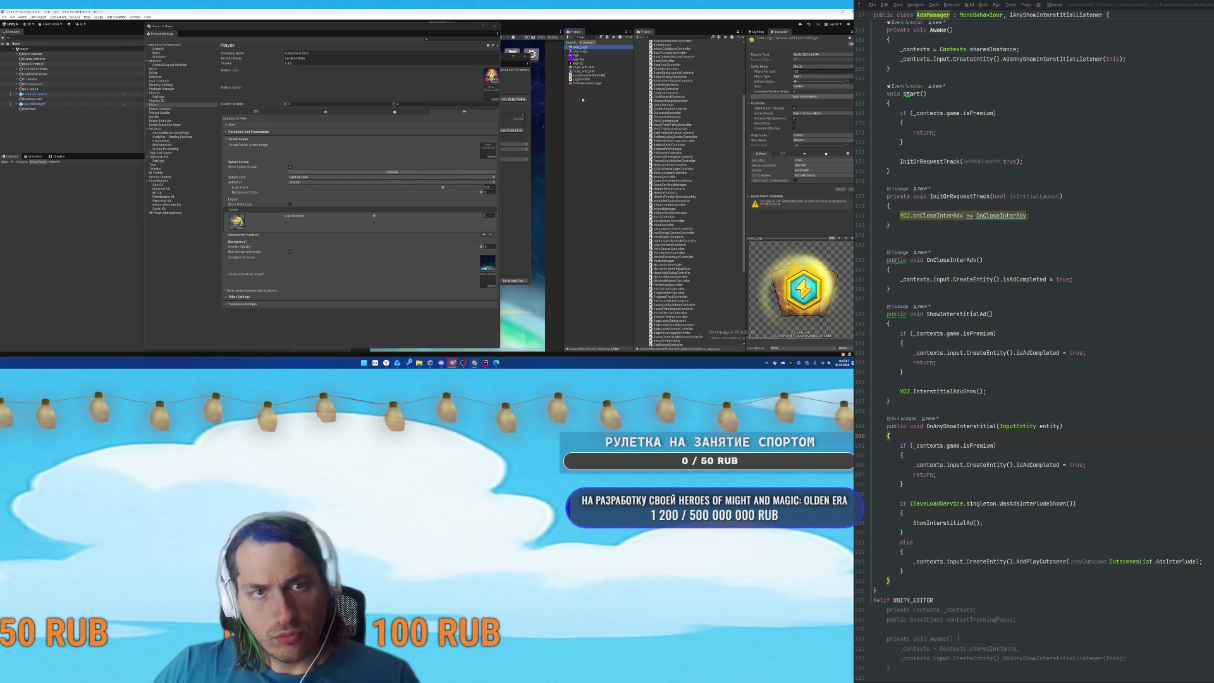
pyautogui.click(582, 70)
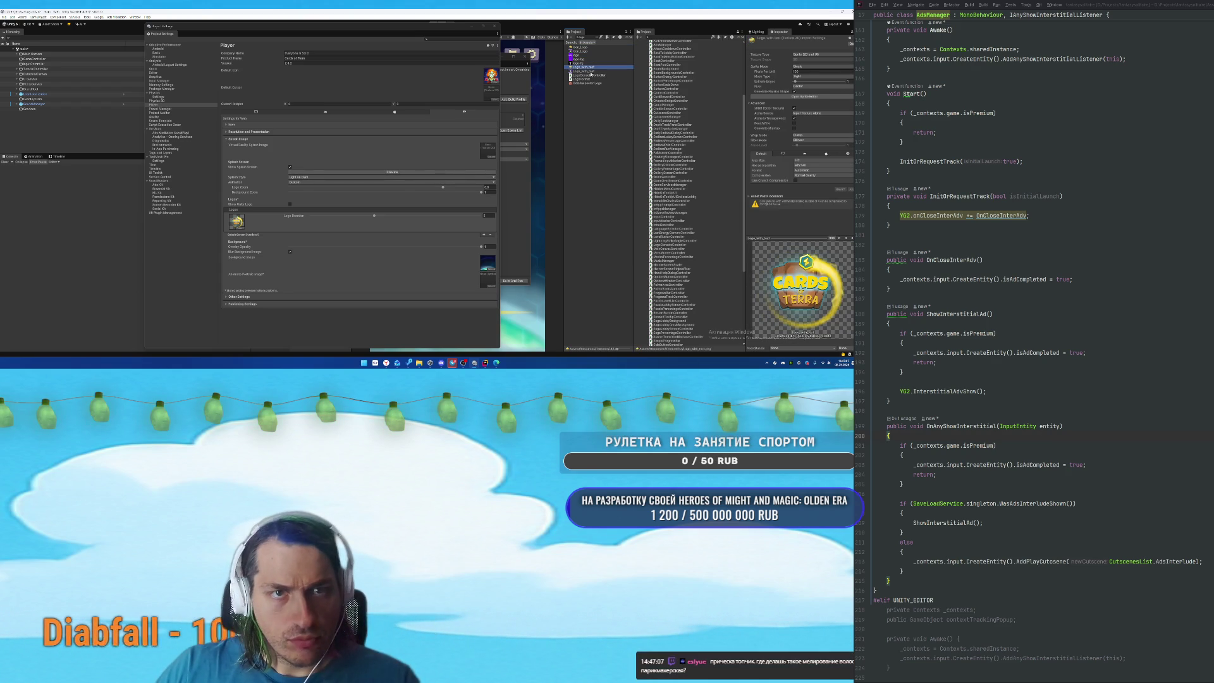
pyautogui.click(586, 76)
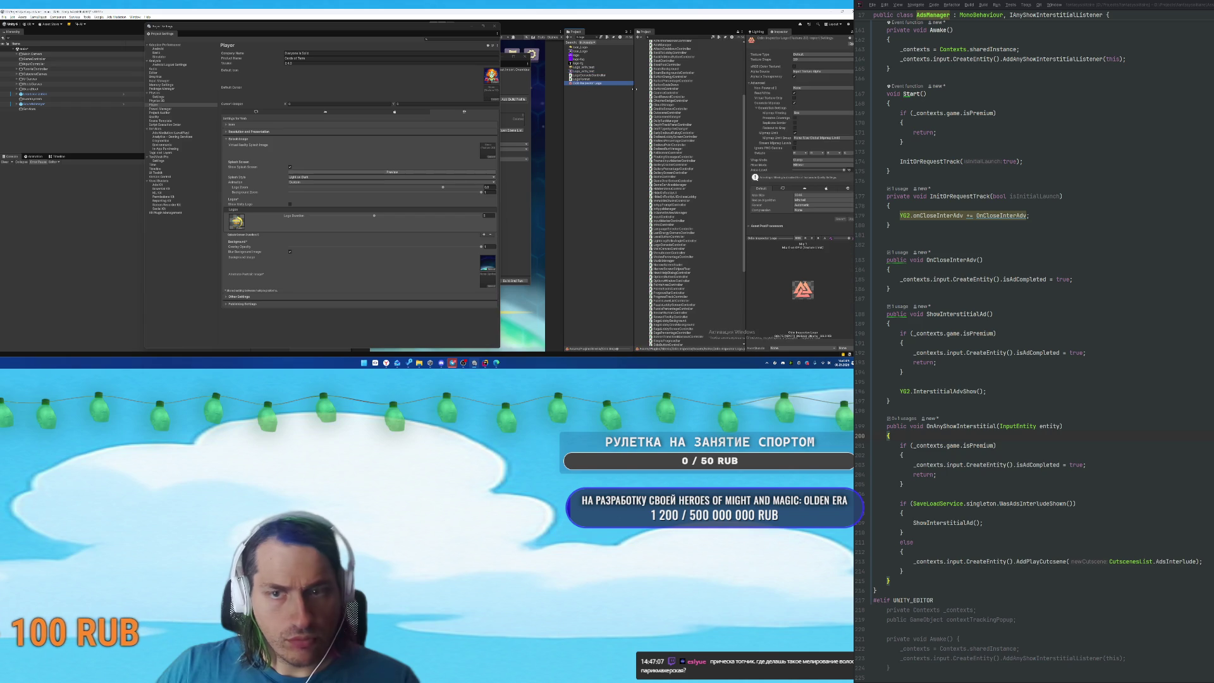
pyautogui.press('Up')
pyautogui.press('Up')
pyautogui.press('Up')
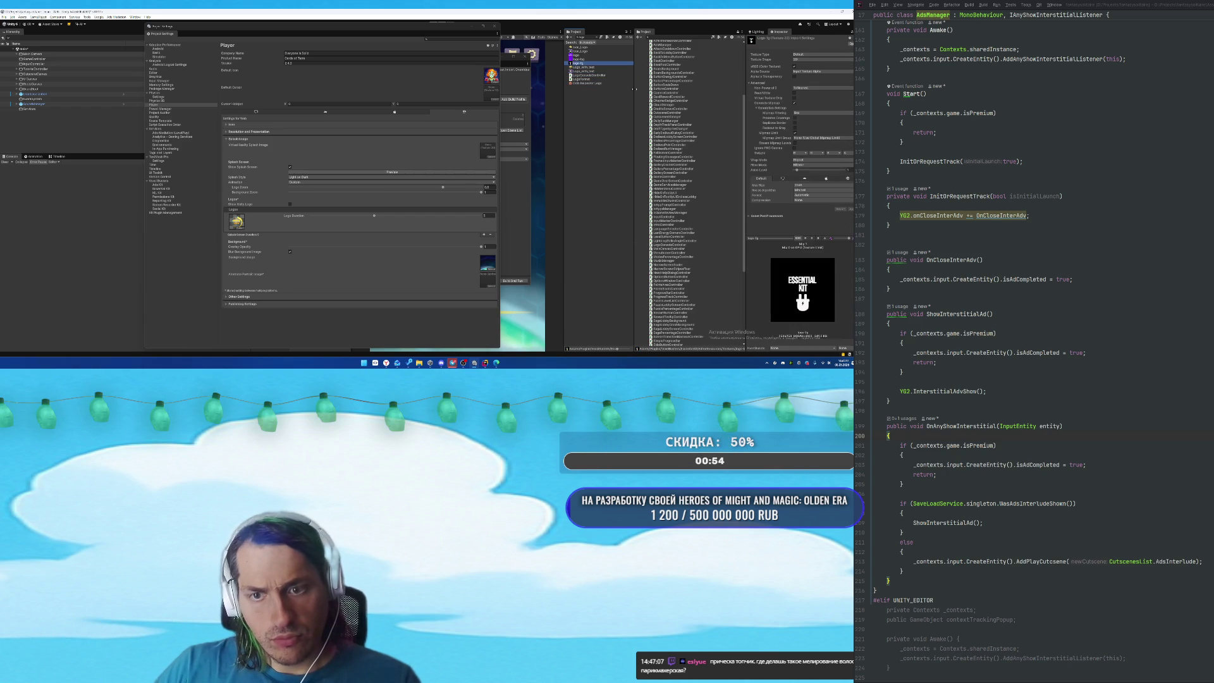
pyautogui.press('Up')
pyautogui.press('Up')
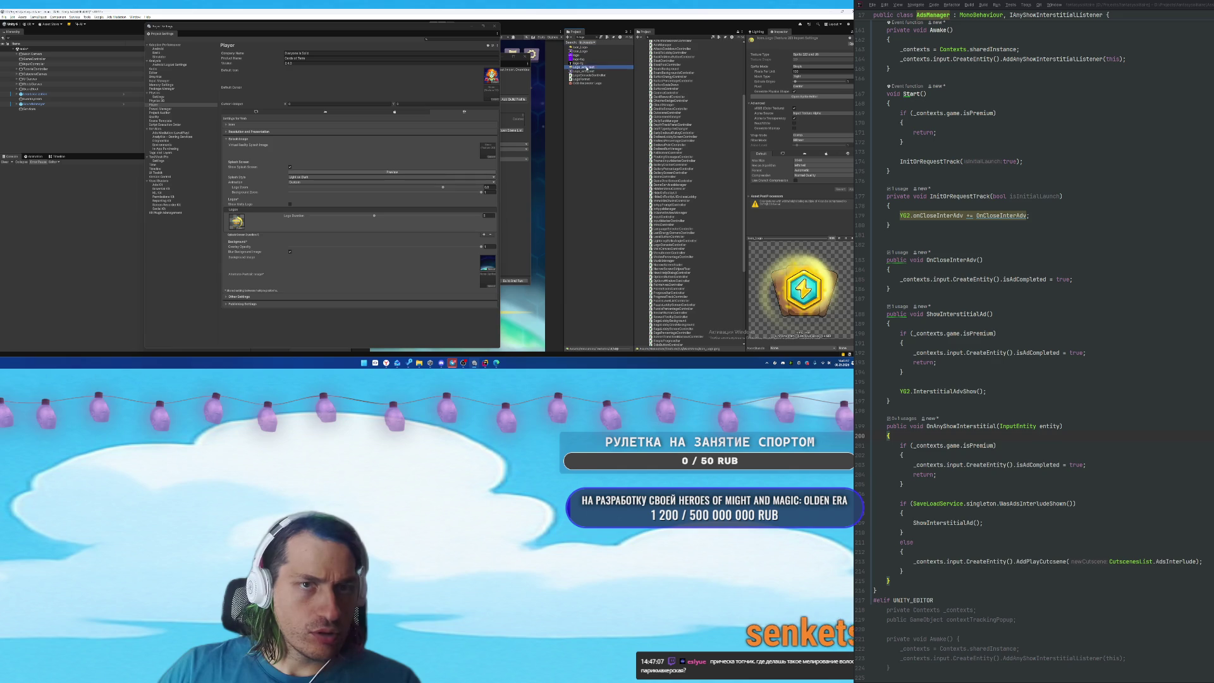
pyautogui.press('Down')
pyautogui.press('Down')
pyautogui.press('Down')
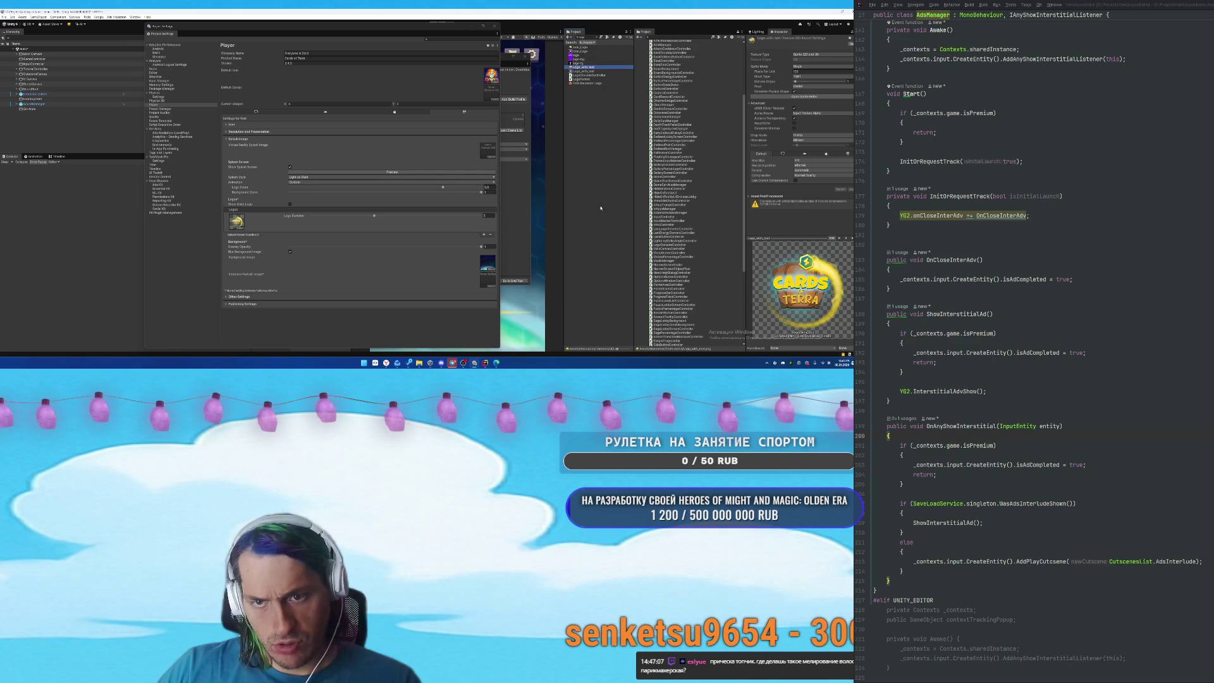
# Select the Icon_Logo asset and bring up the WebGLTemplates folder's context menu.
pyautogui.click(580, 48)
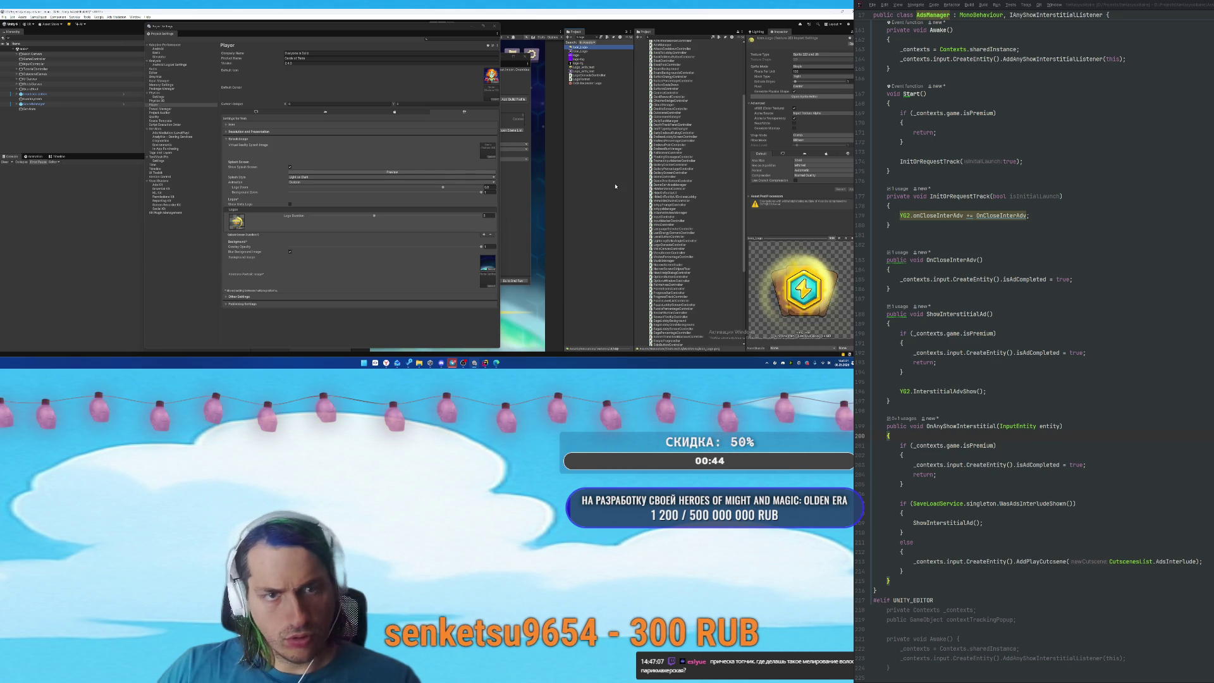
pyautogui.scroll(-10, 681, 256)
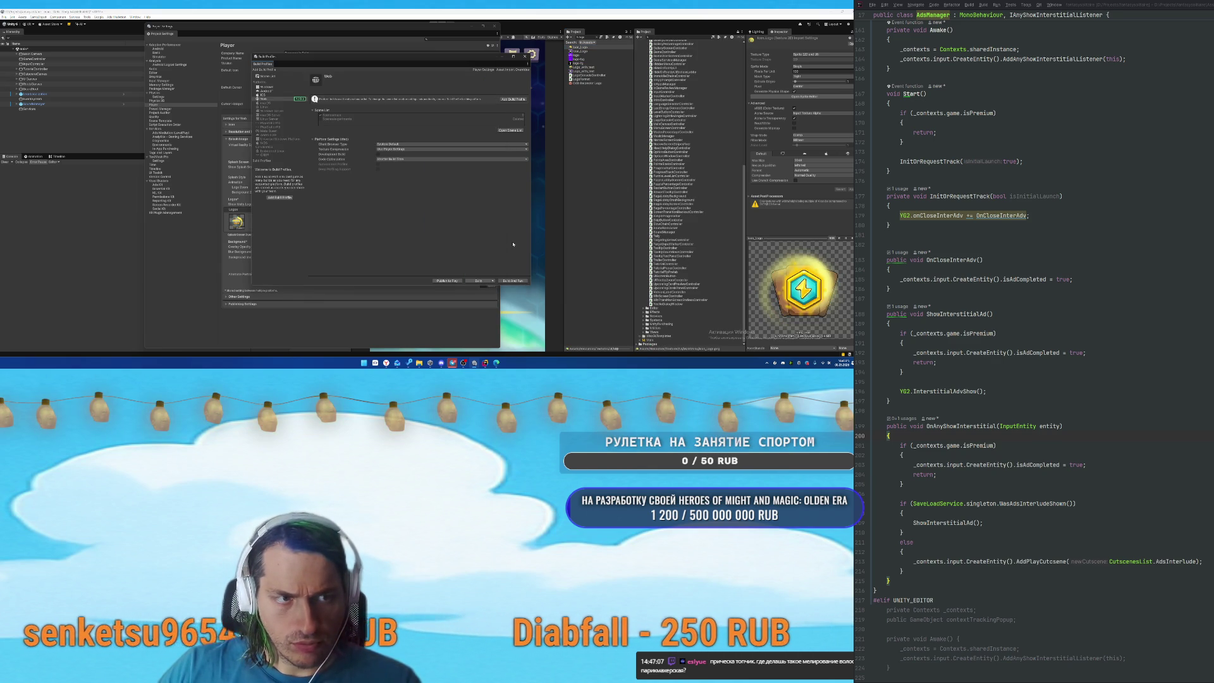
pyautogui.click(202, 253)
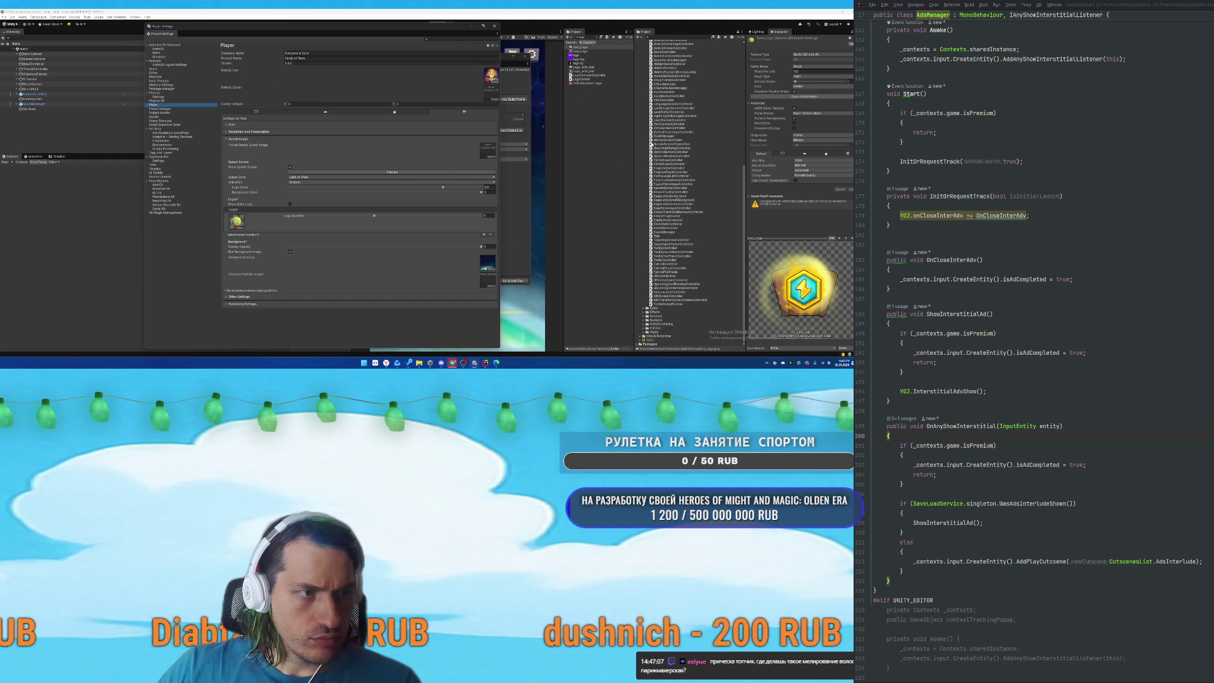
pyautogui.click(587, 49)
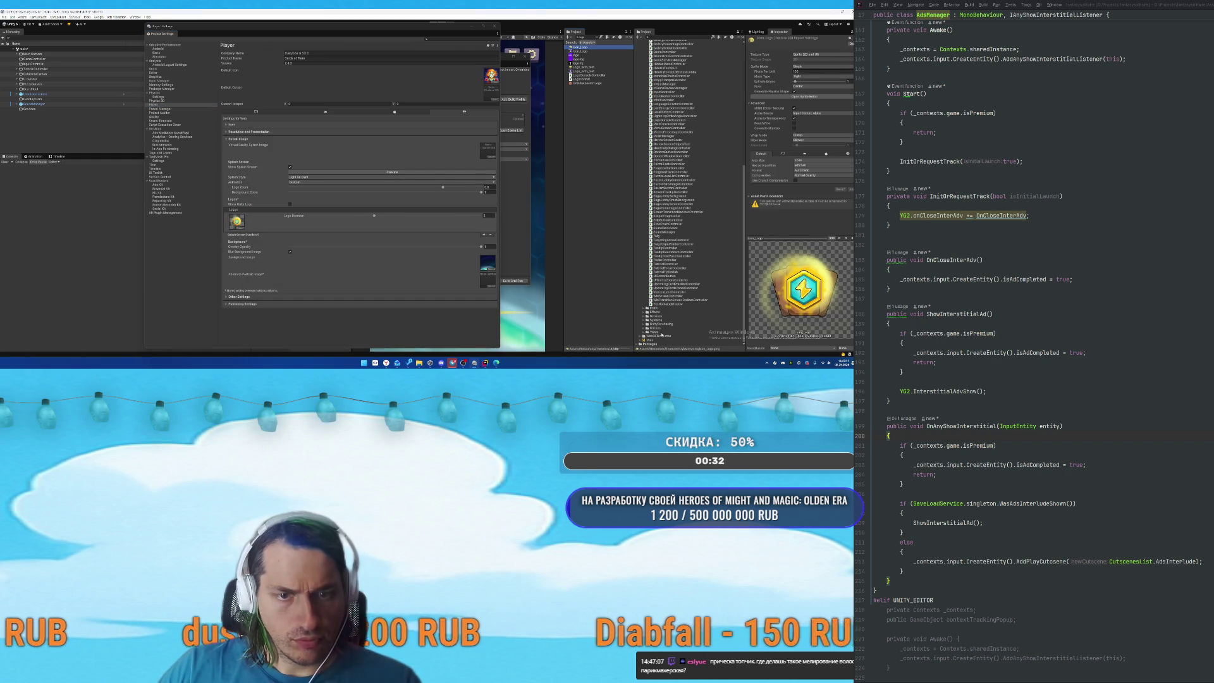
pyautogui.rightClick(650, 335)
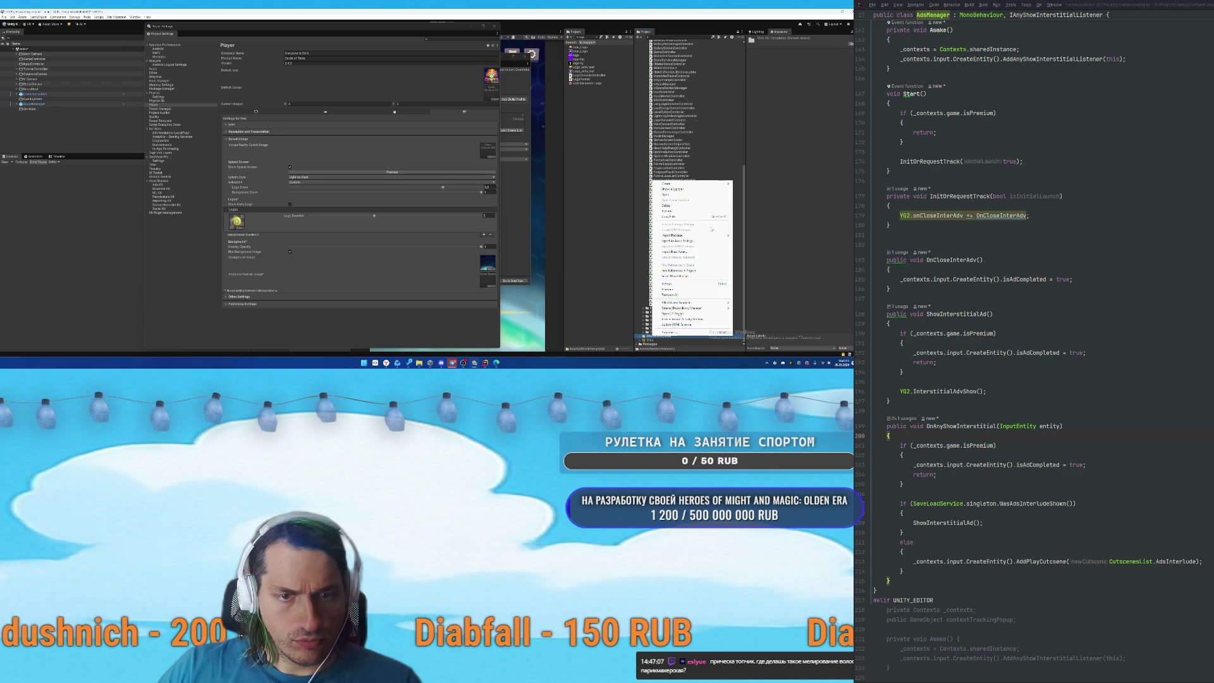
# Reveal WebGLTemplates in File Explorer and open its YandexGames template folder.
pyautogui.click(682, 189)
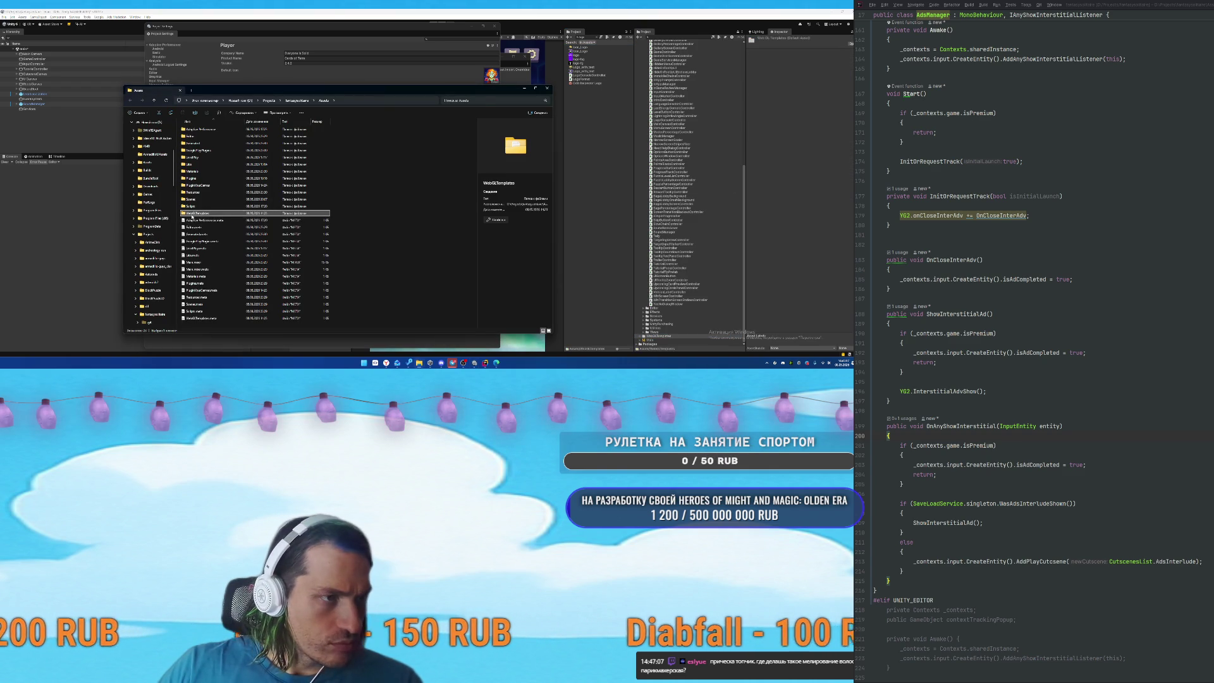
pyautogui.doubleClick(192, 215)
pyautogui.doubleClick(198, 129)
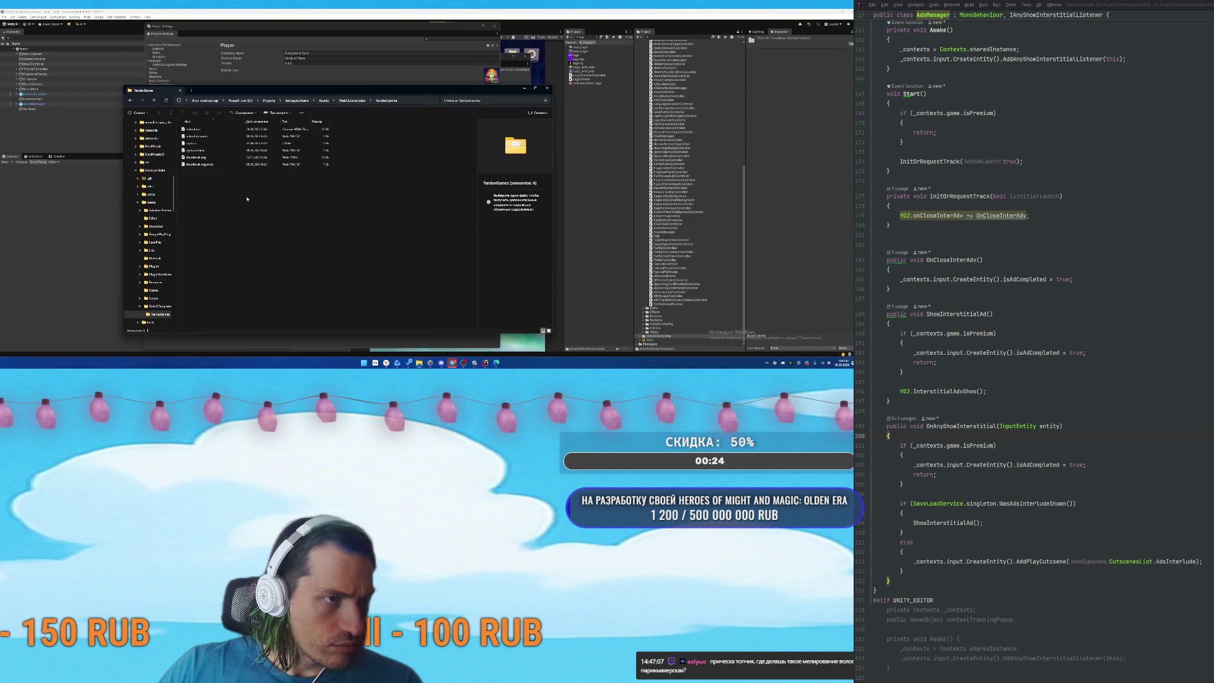
pyautogui.scroll(5, 691, 195)
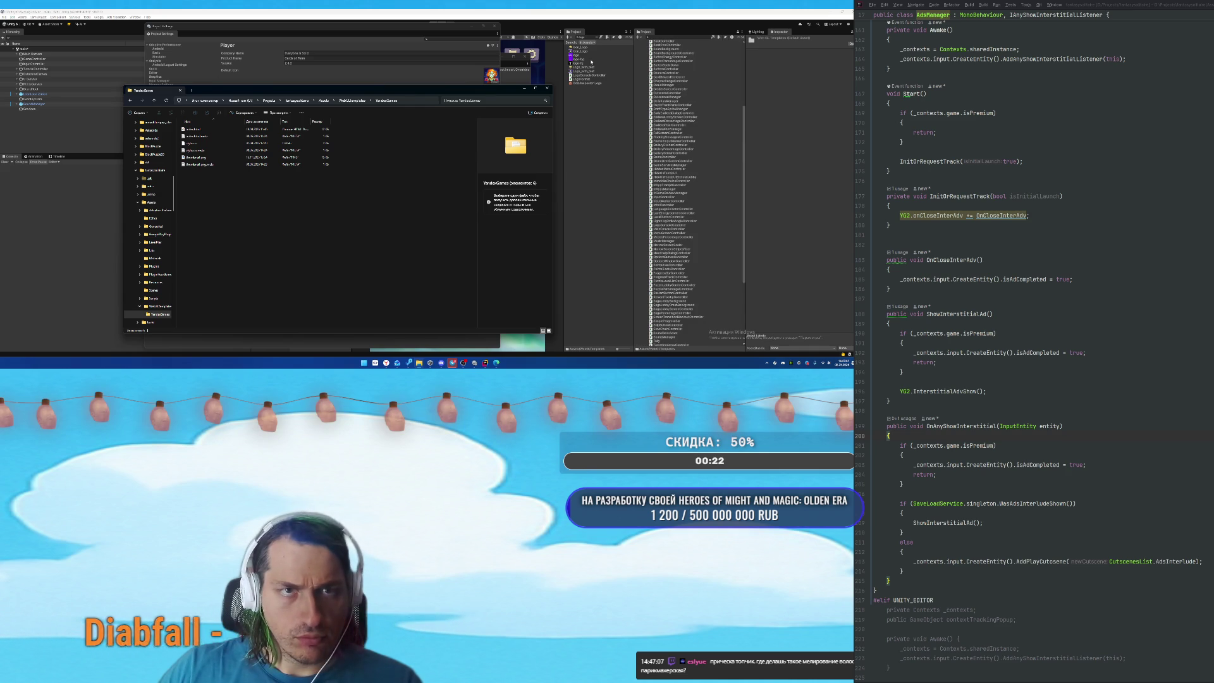
pyautogui.click(580, 47)
pyautogui.moveTo(398, 362)
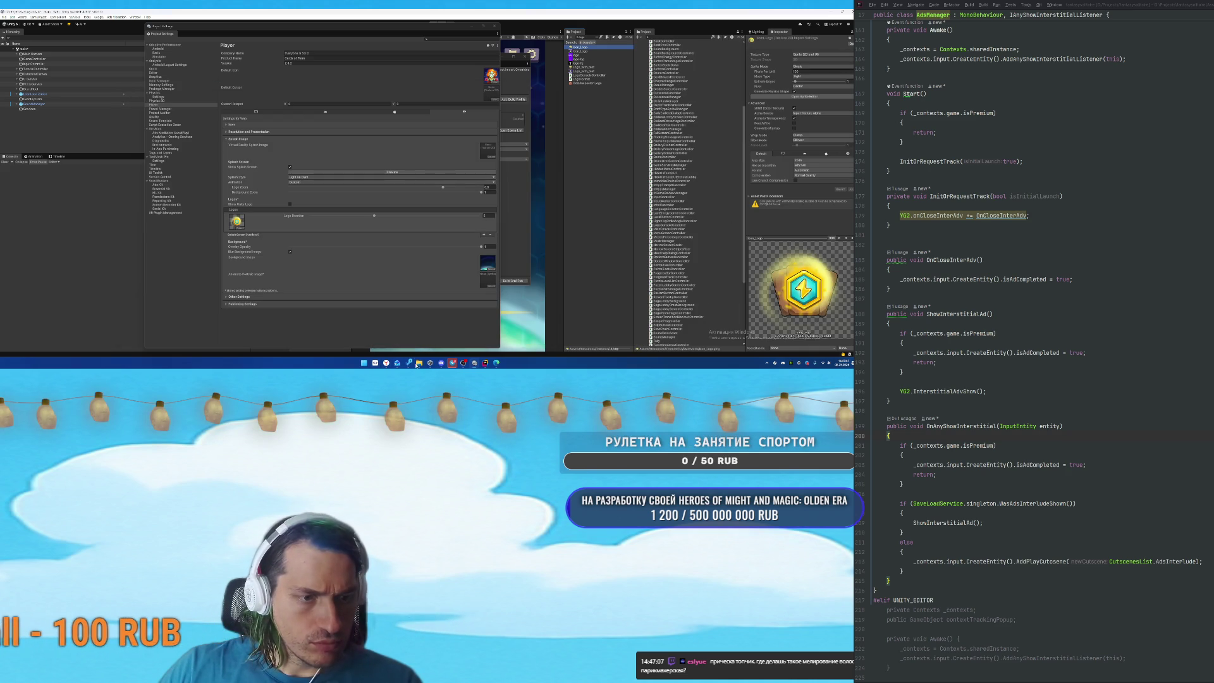
pyautogui.moveTo(397, 337)
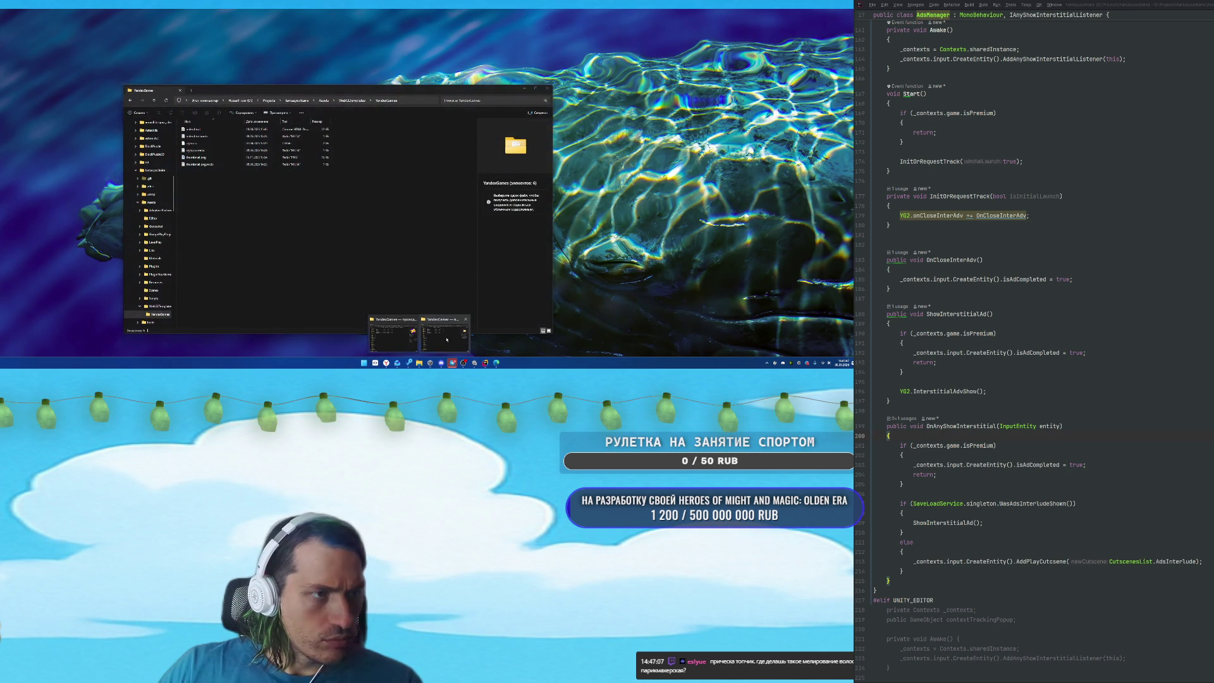
pyautogui.click(441, 340)
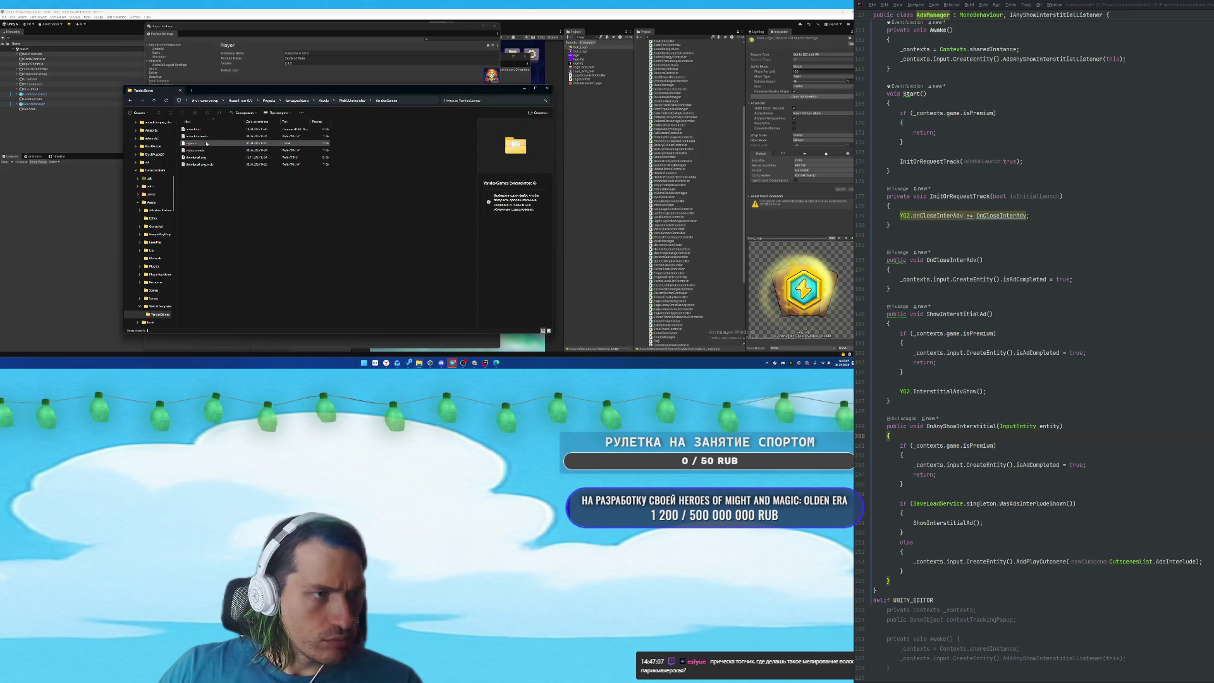
# Reveal Icon_Logo in Explorer and preview thumbnail.png in the YandexGames folder.
pyautogui.rightClick(581, 47)
pyautogui.click(607, 57)
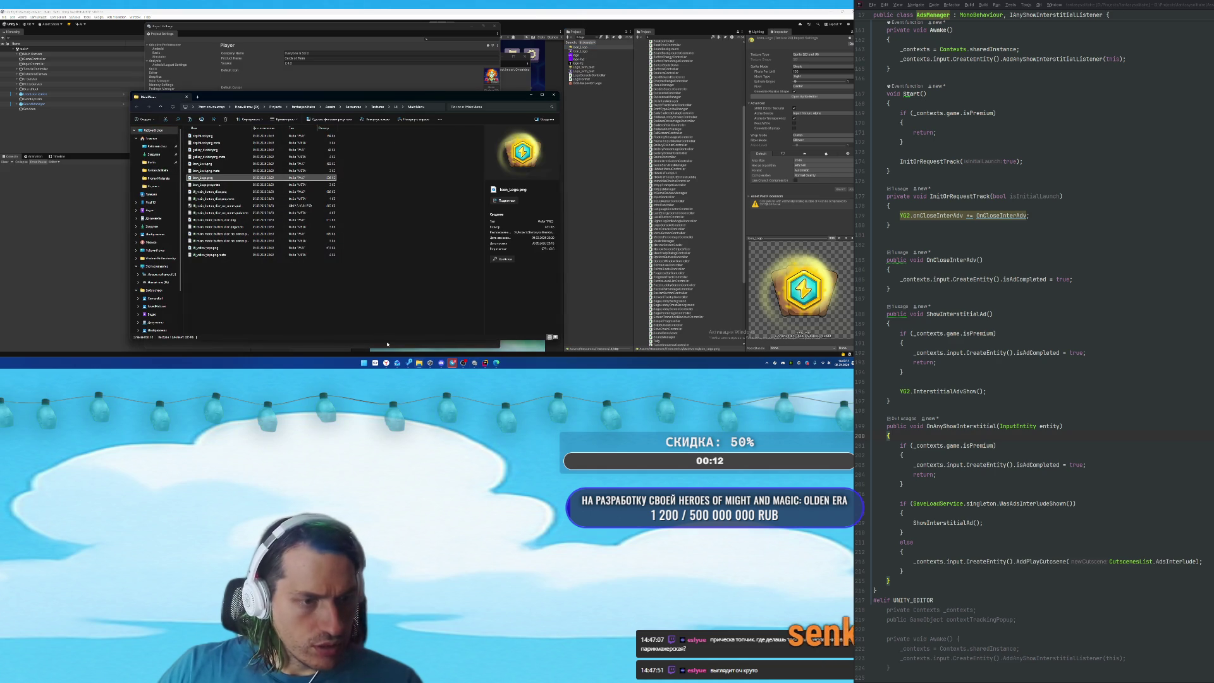
pyautogui.moveTo(418, 364)
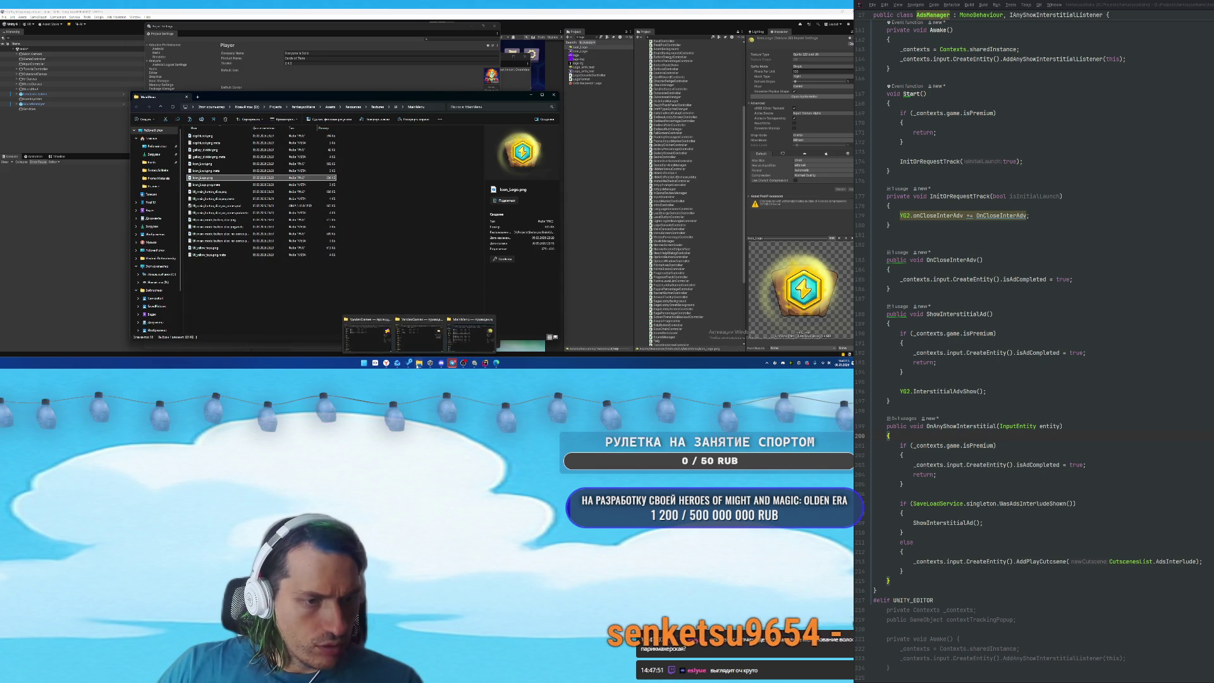
pyautogui.click(366, 332)
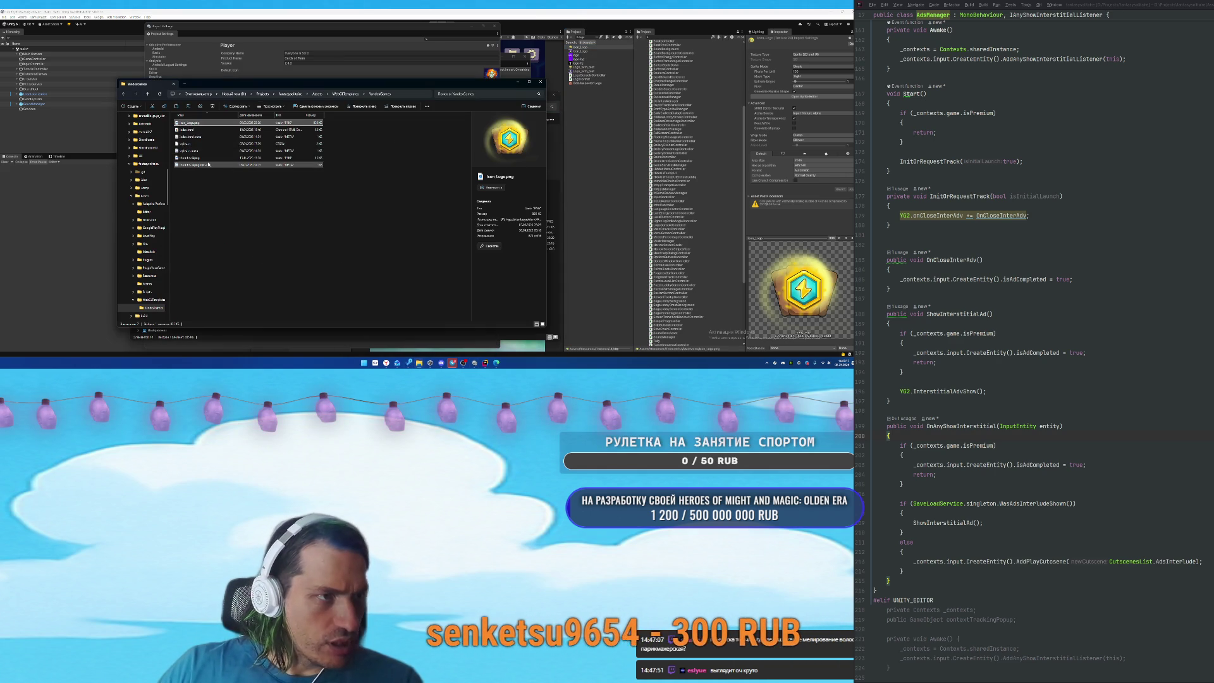
pyautogui.click(215, 157)
pyautogui.click(354, 191)
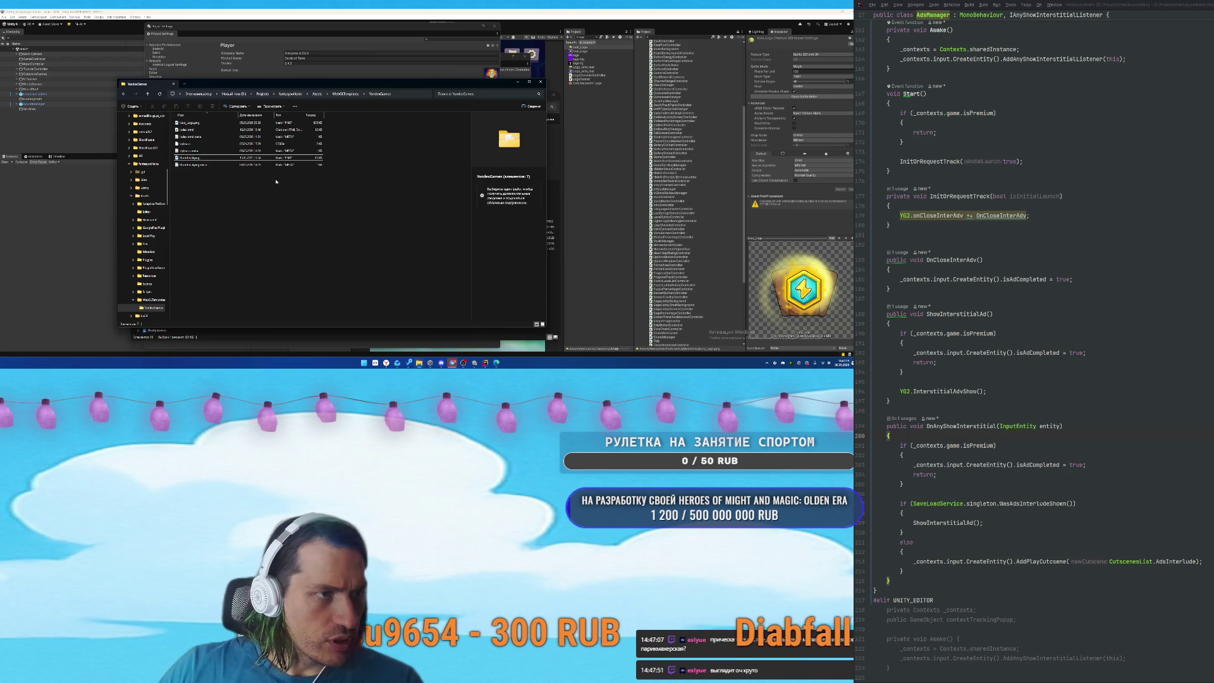
pyautogui.click(248, 158)
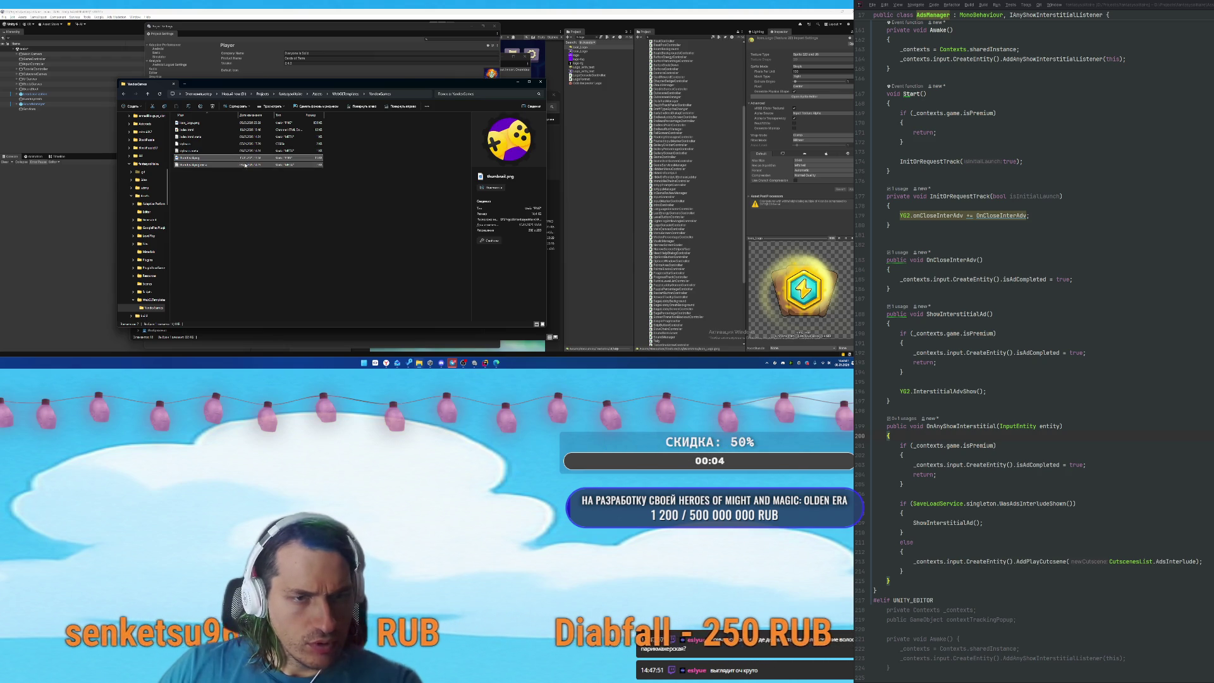
# Open Icon_Logo.png from the YandexGames folder in the image viewer.
pyautogui.click(190, 123)
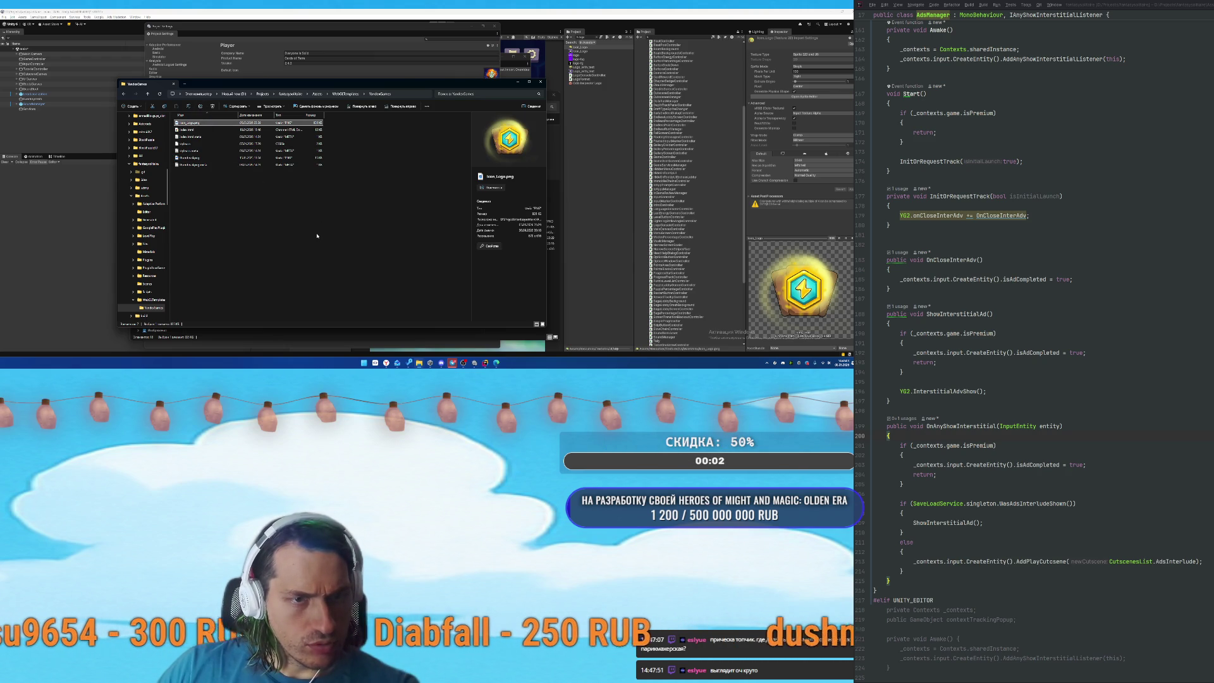
pyautogui.rightClick(203, 136)
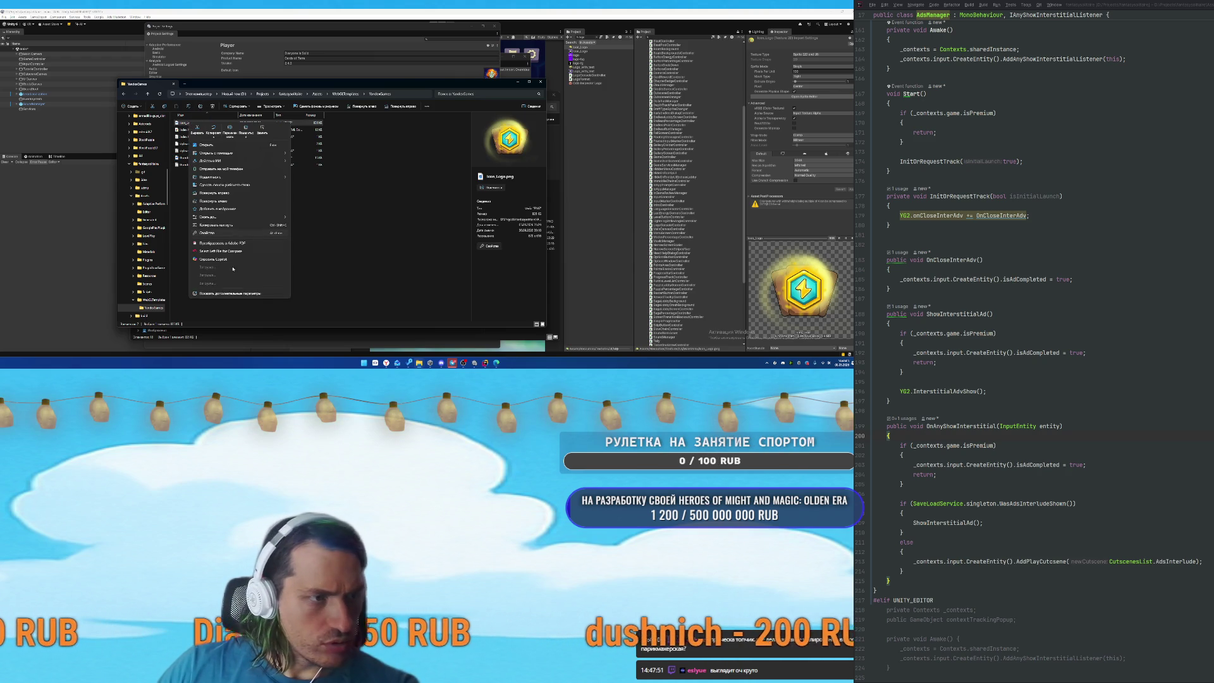
pyautogui.press('Escape')
pyautogui.click(199, 124)
pyautogui.doubleClick(200, 124)
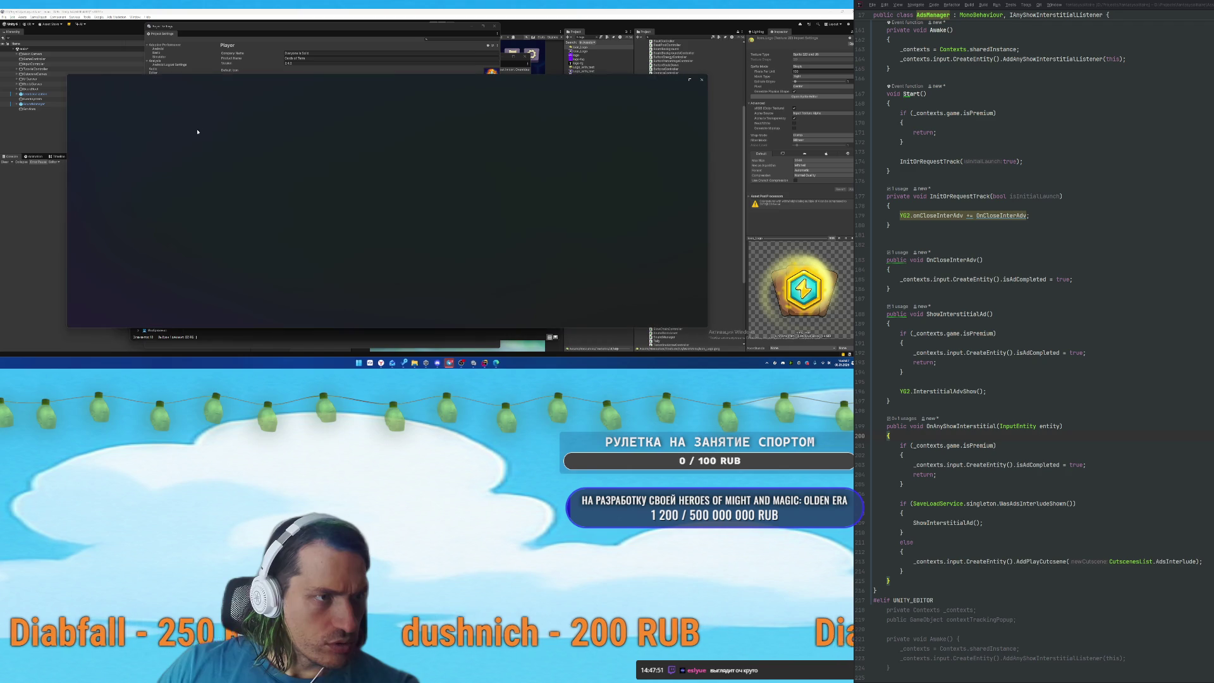
# Resize the logo image to a width of 300 pixels (300×272).
pyautogui.rightClick(331, 224)
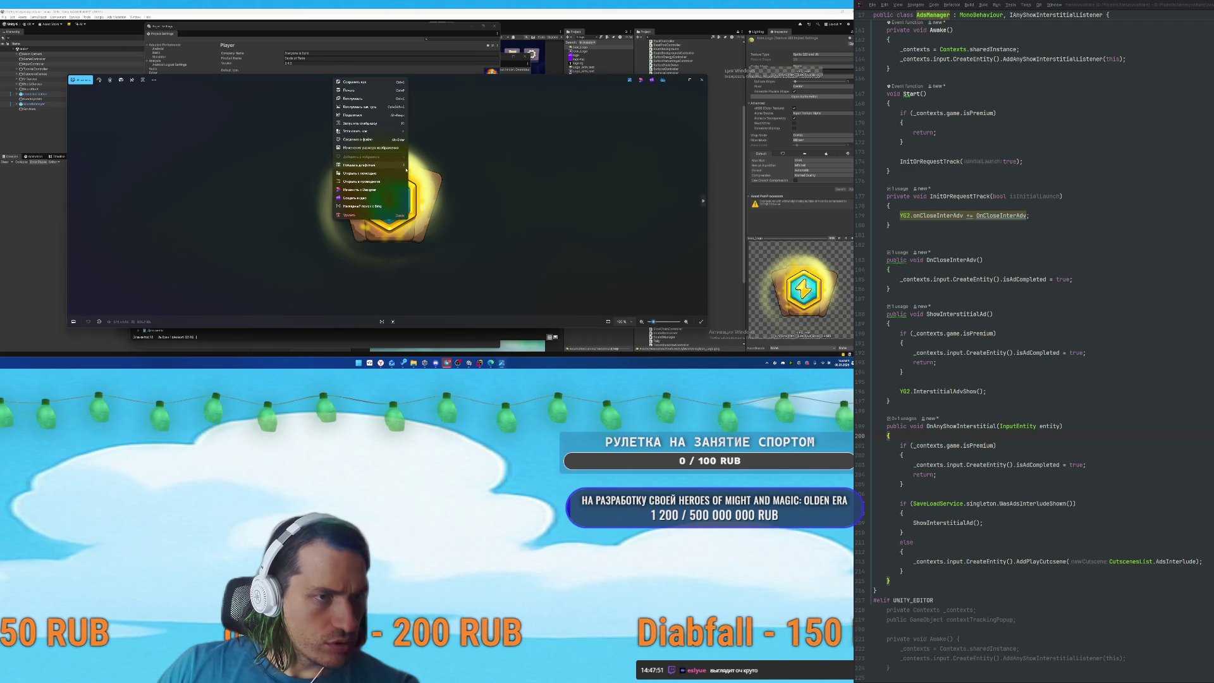
pyautogui.click(363, 149)
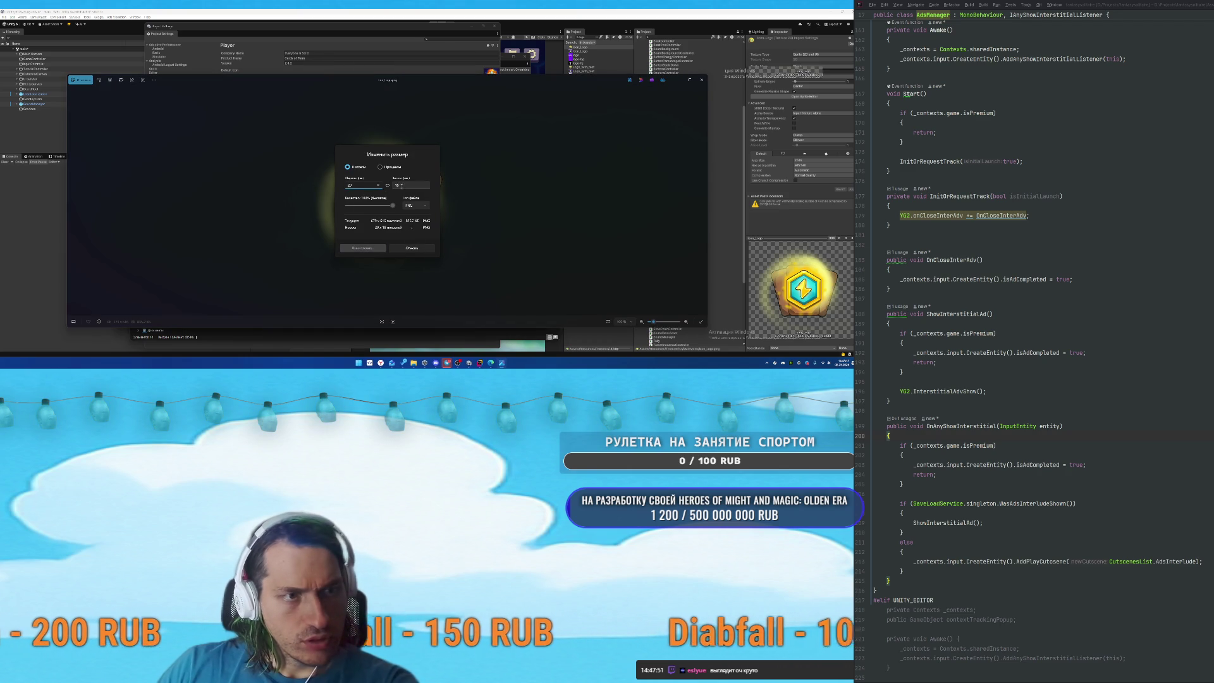
pyautogui.write('300')
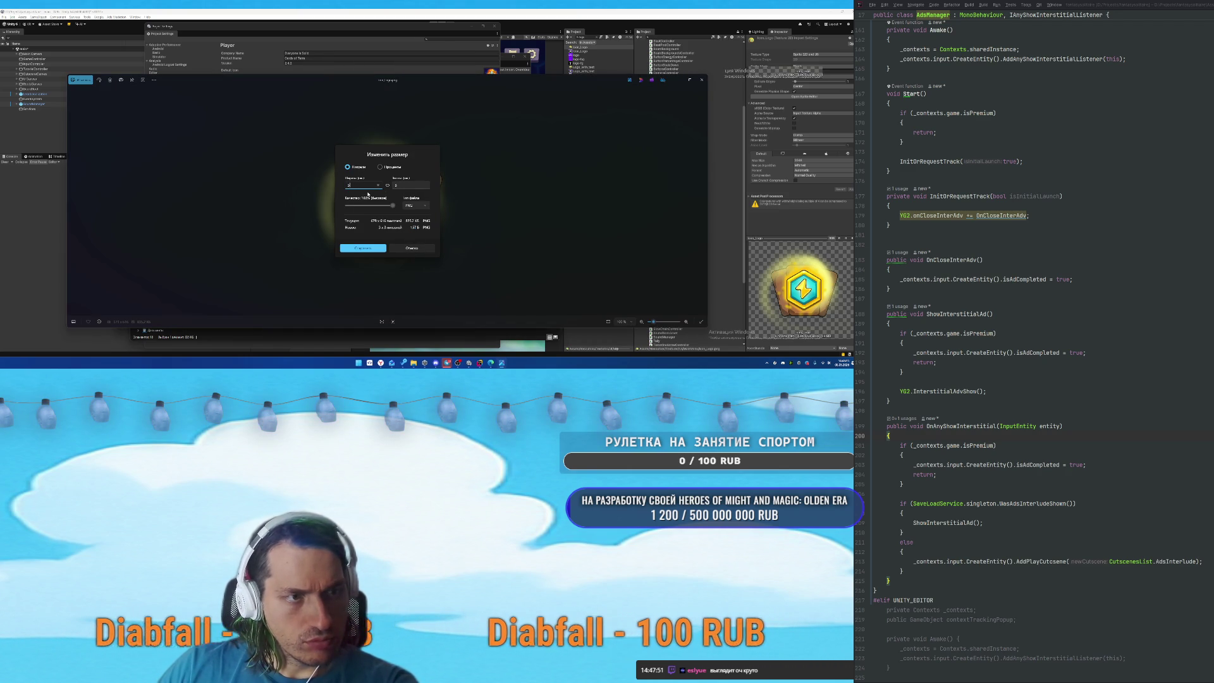
pyautogui.click(363, 248)
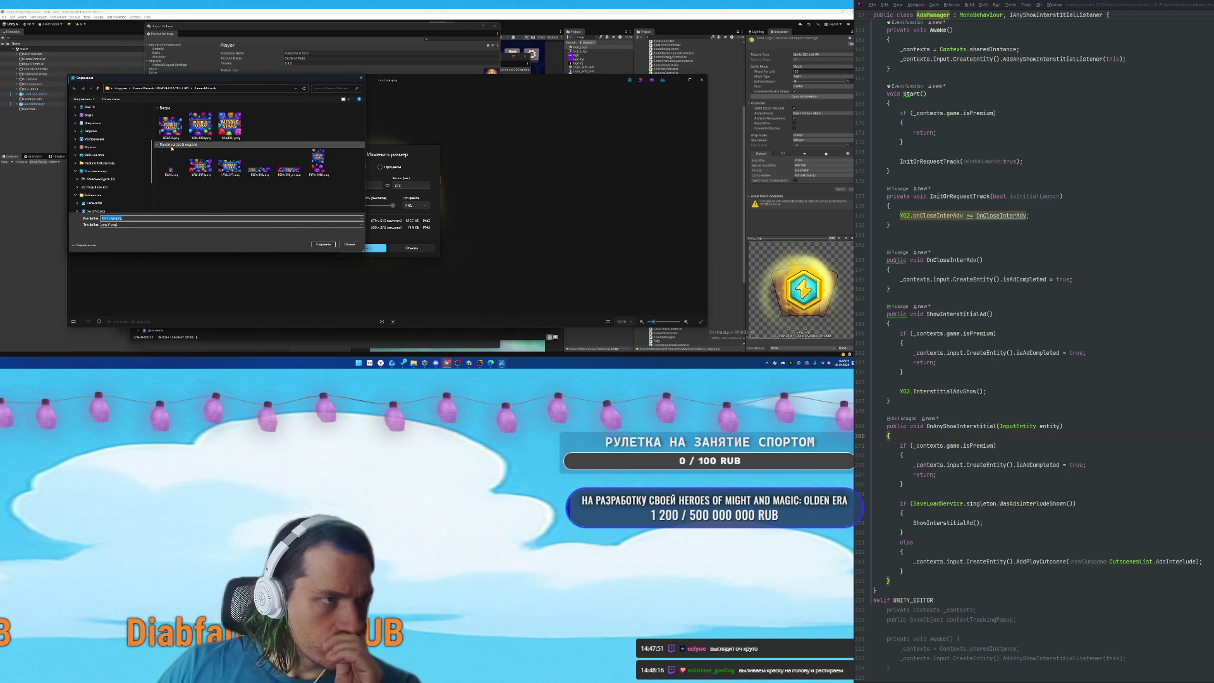
pyautogui.click(349, 245)
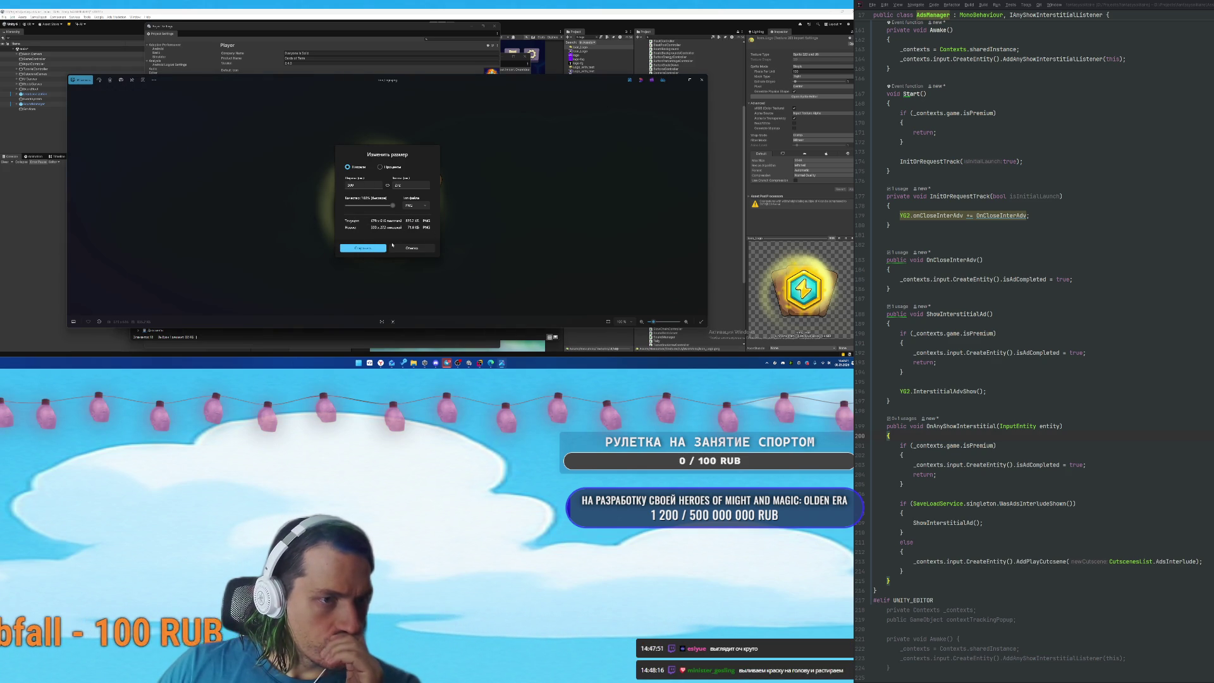
pyautogui.click(363, 248)
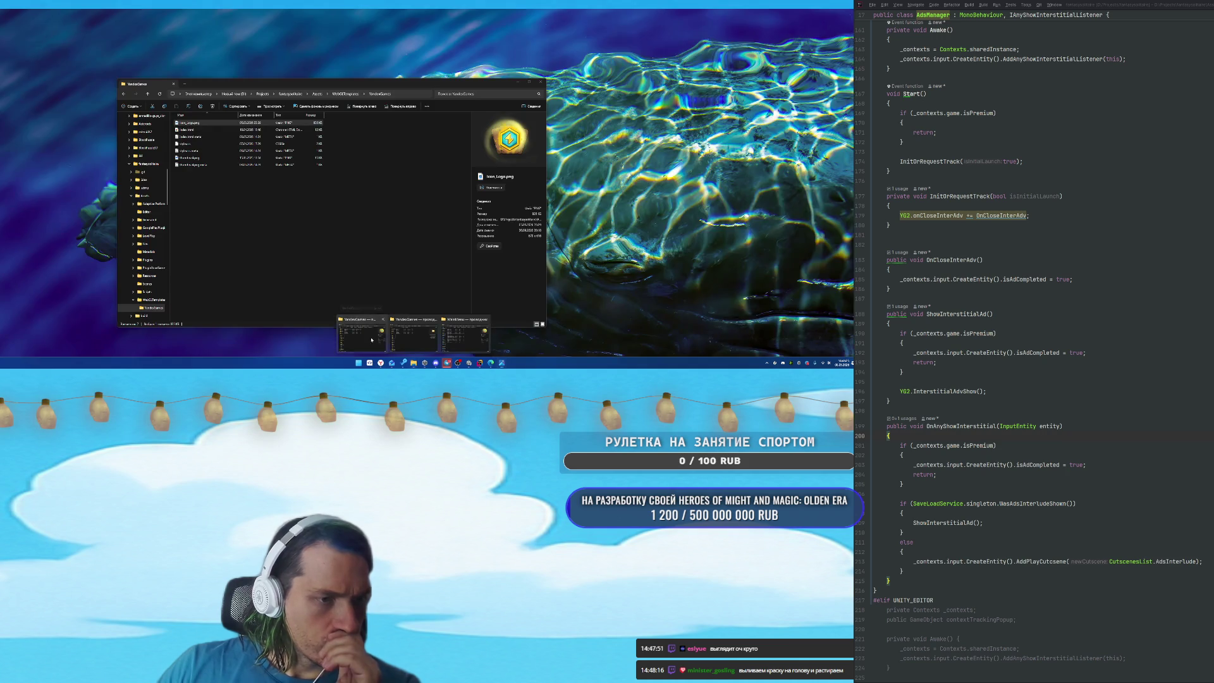
# Save the resized logo over thumbnail.png in the YandexGames folder, confirming the replacement.
pyautogui.click(380, 347)
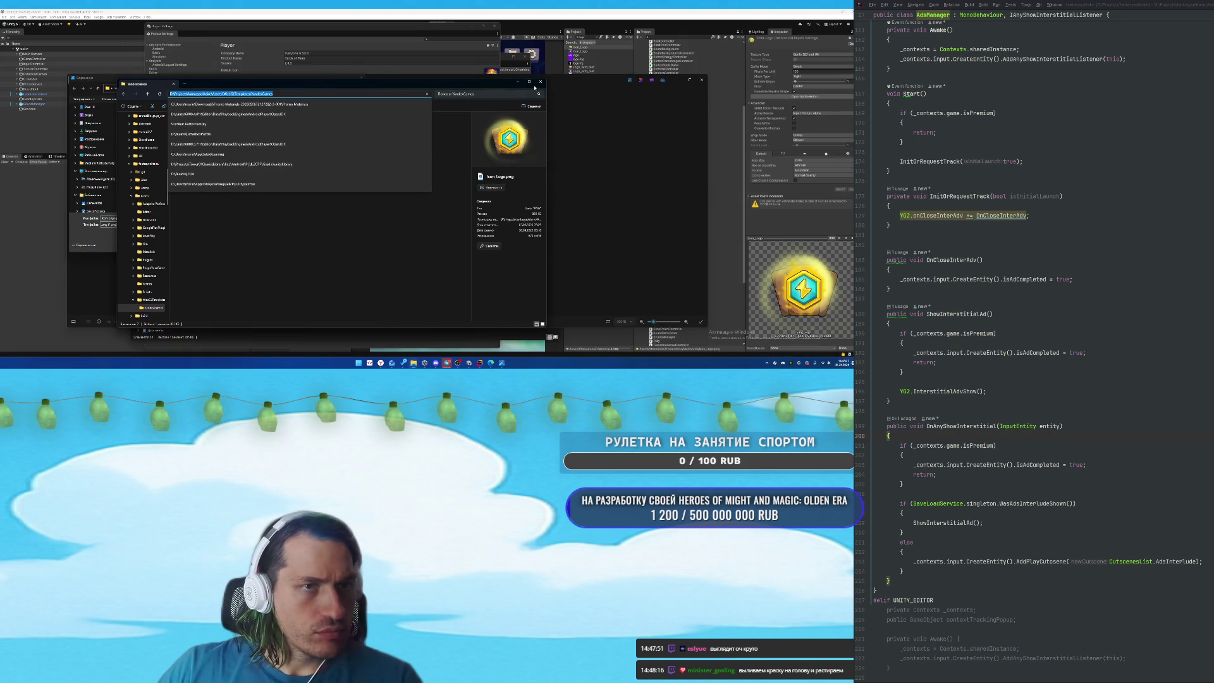
pyautogui.click(518, 83)
pyautogui.hotkey('ctrl', 'v')
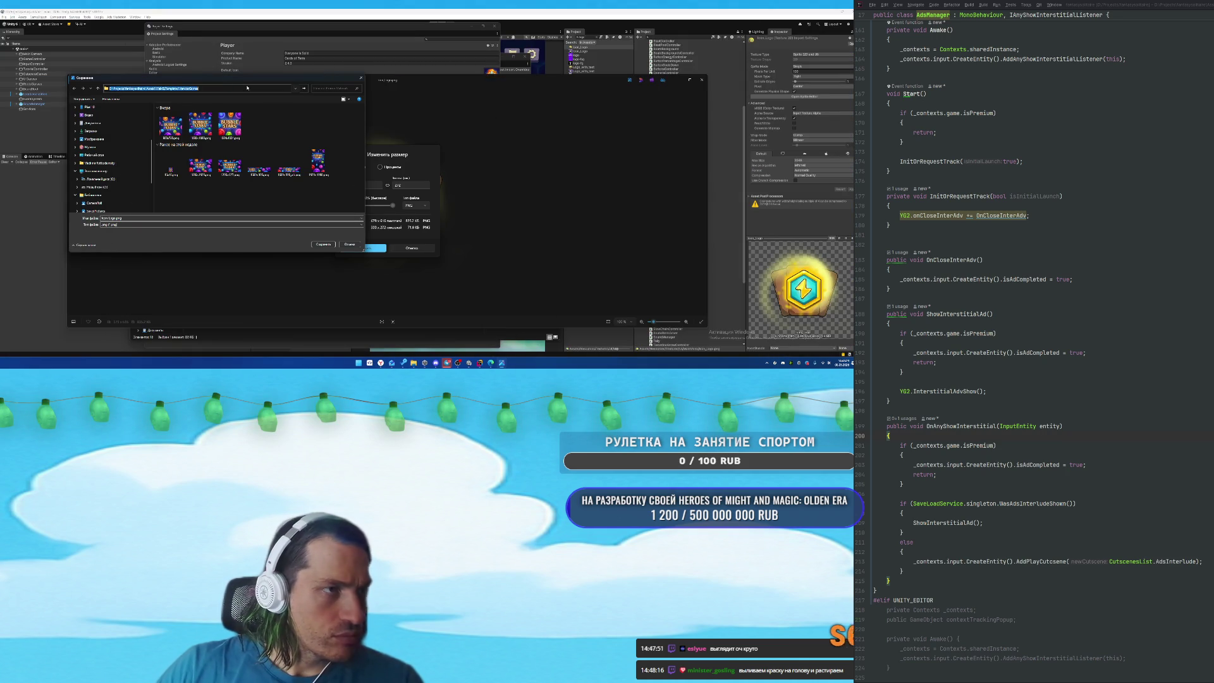
pyautogui.press('Return')
pyautogui.click(202, 119)
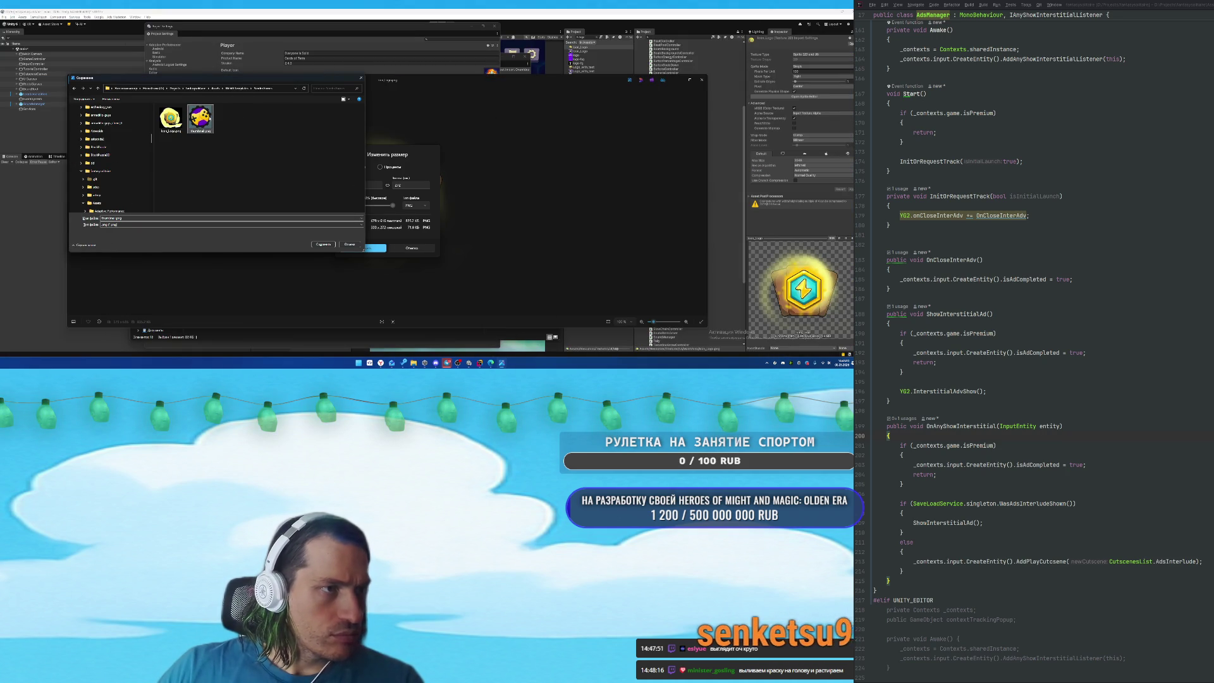
pyautogui.click(323, 244)
pyautogui.press('Return')
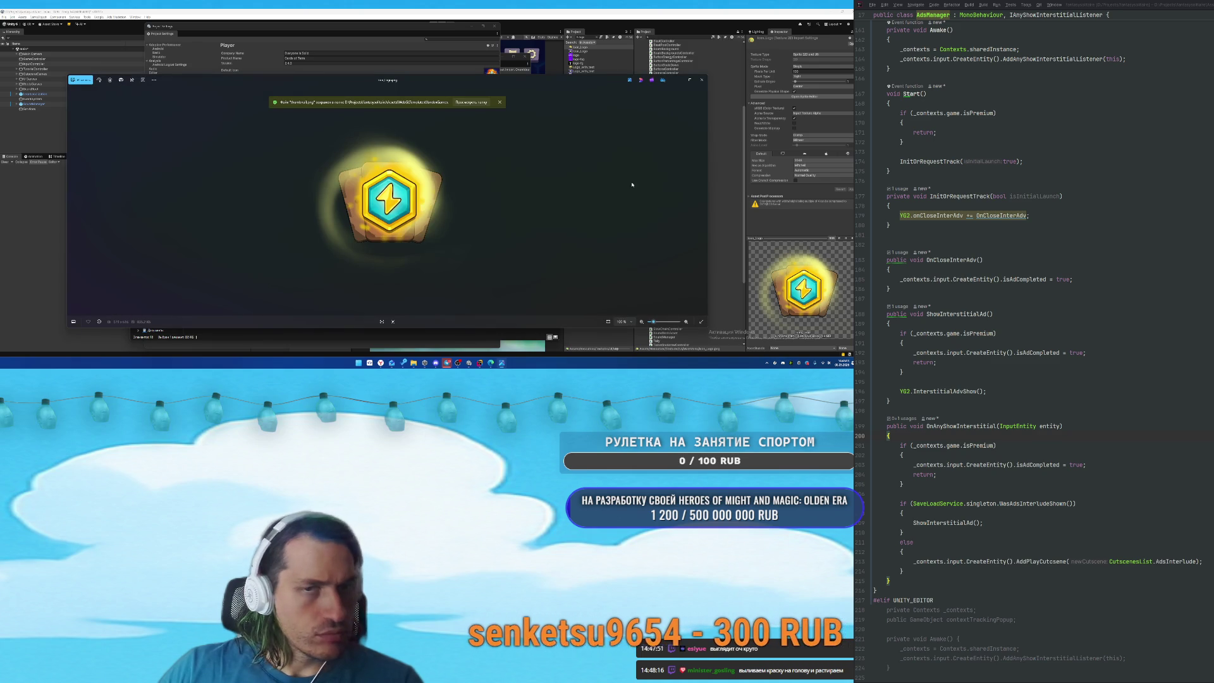
pyautogui.click(701, 79)
# Delete the extra icon_logo.png copy from the YandexGames folder.
pyautogui.click(452, 363)
pyautogui.click(411, 332)
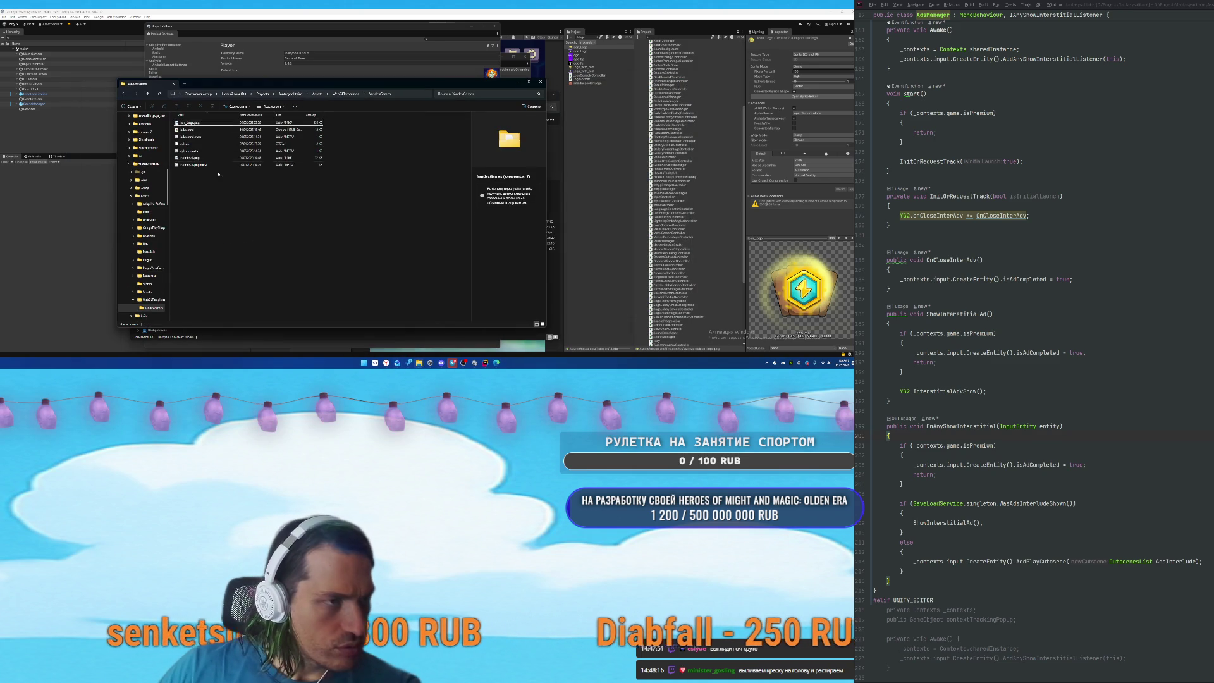
pyautogui.click(189, 122)
pyautogui.press('Delete')
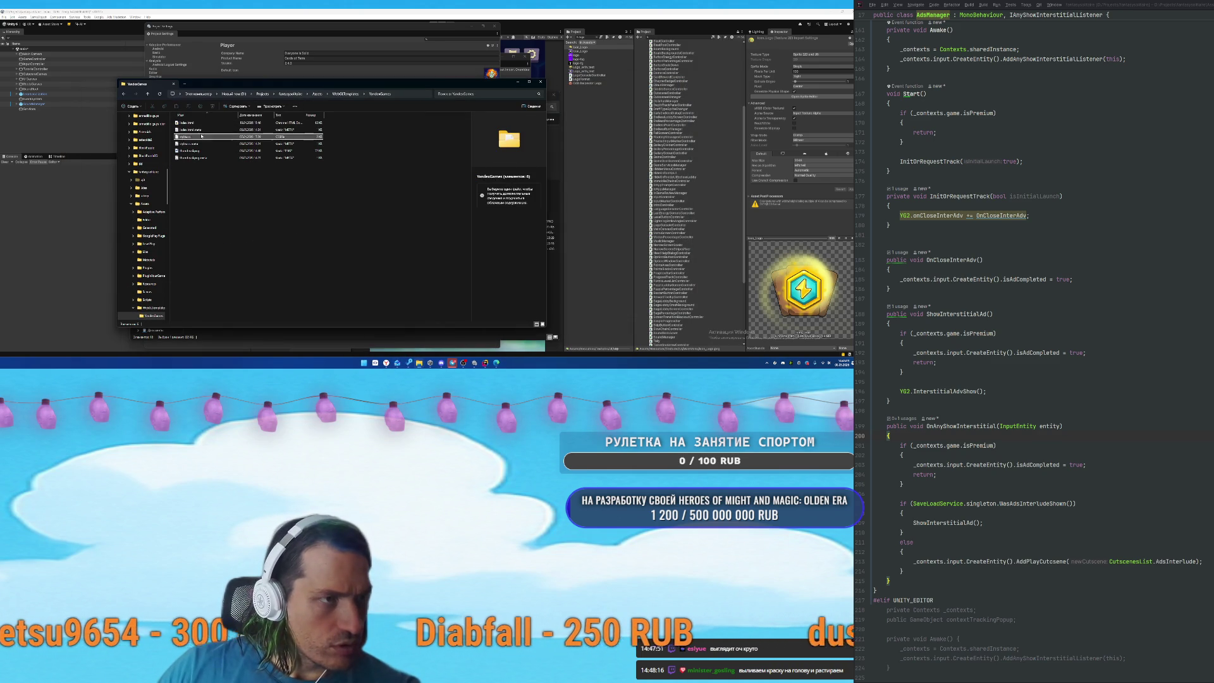
# Open index.html once in Google Chrome, then close the folder window.
pyautogui.click(201, 136)
pyautogui.click(188, 123)
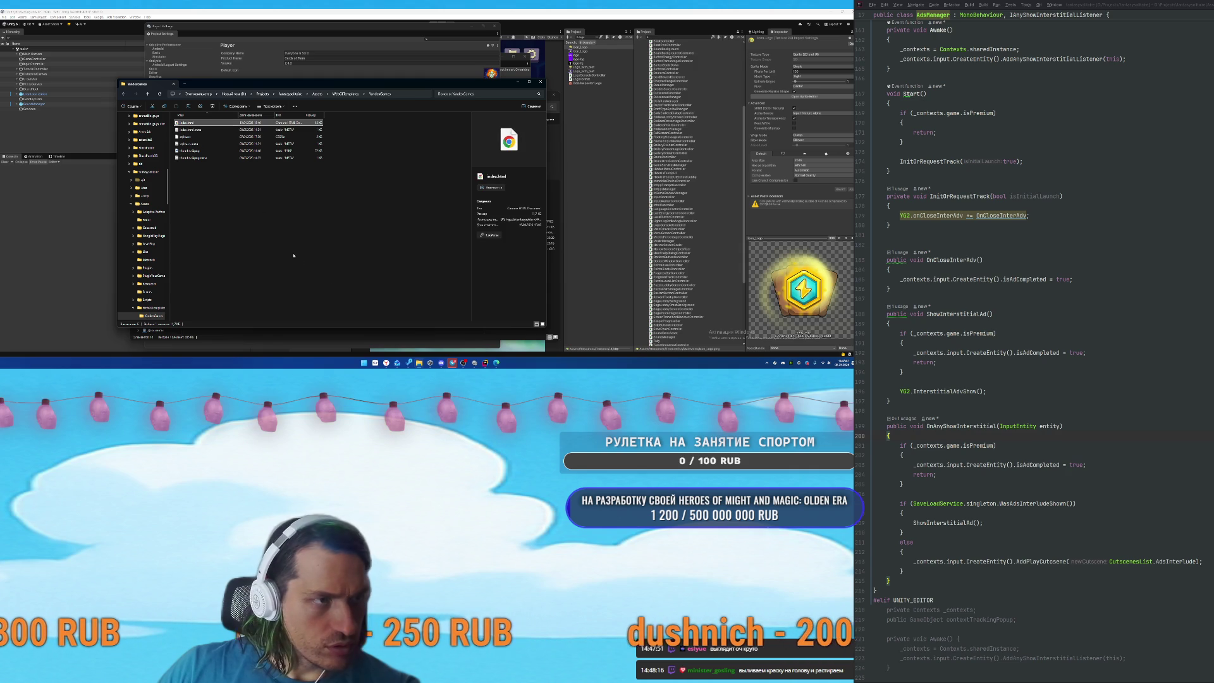
pyautogui.doubleClick(188, 124)
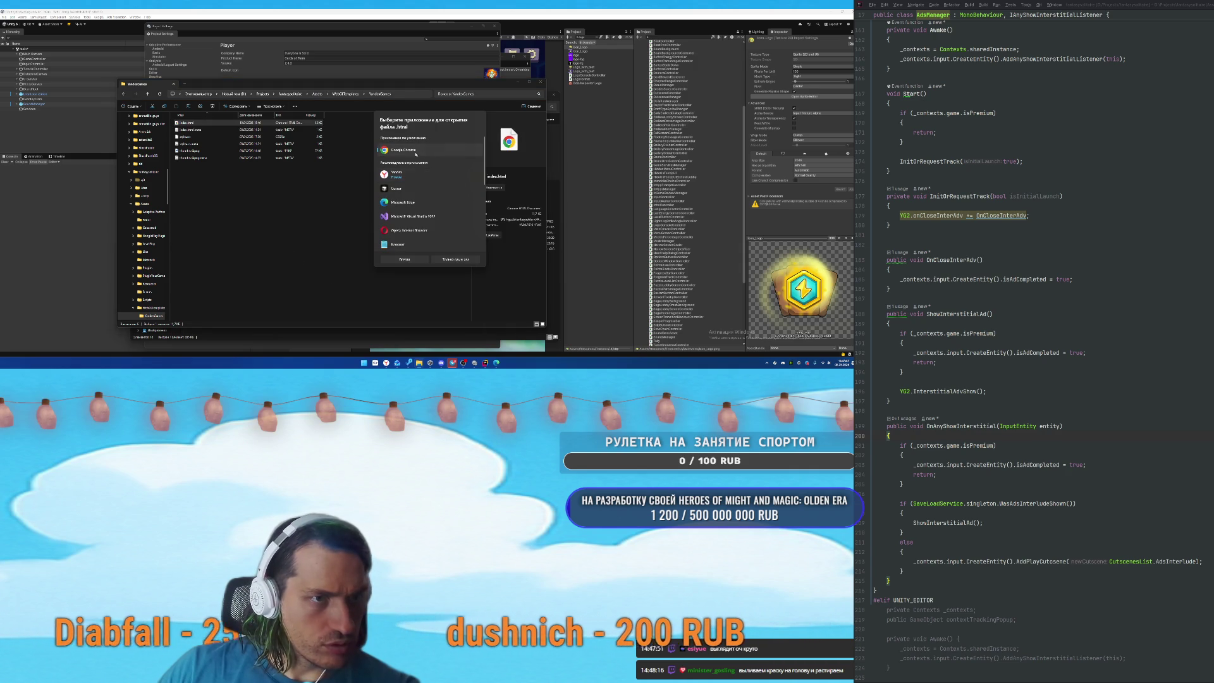
pyautogui.click(463, 260)
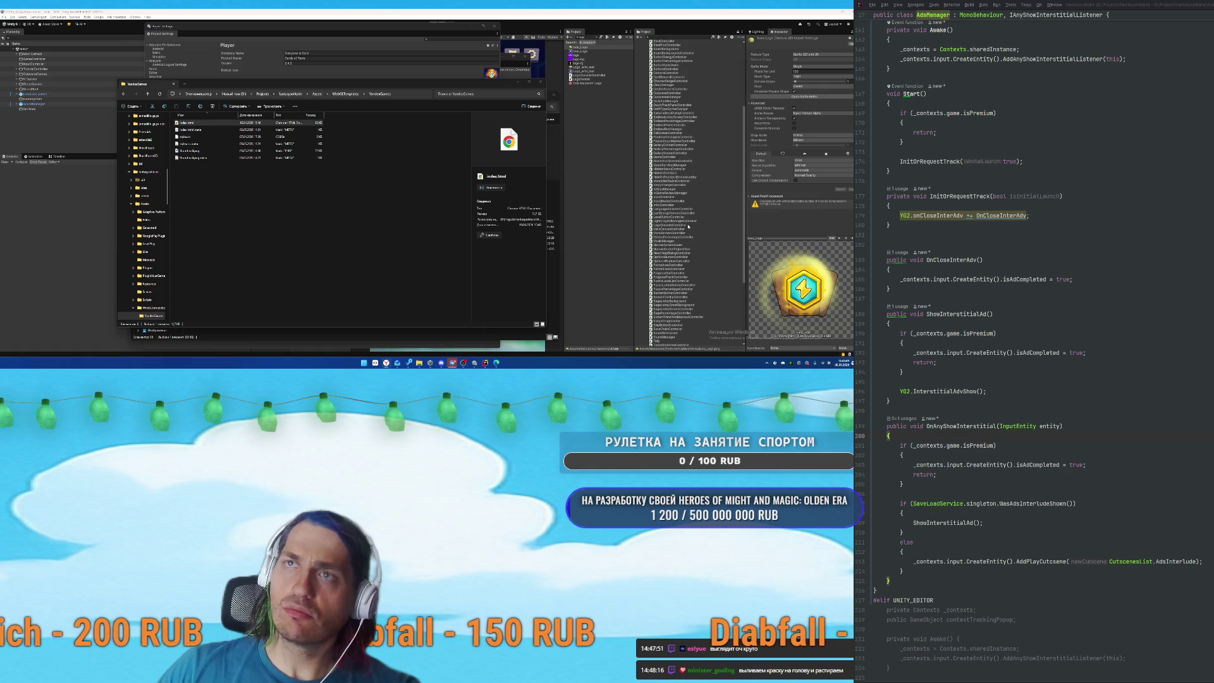
pyautogui.click(541, 83)
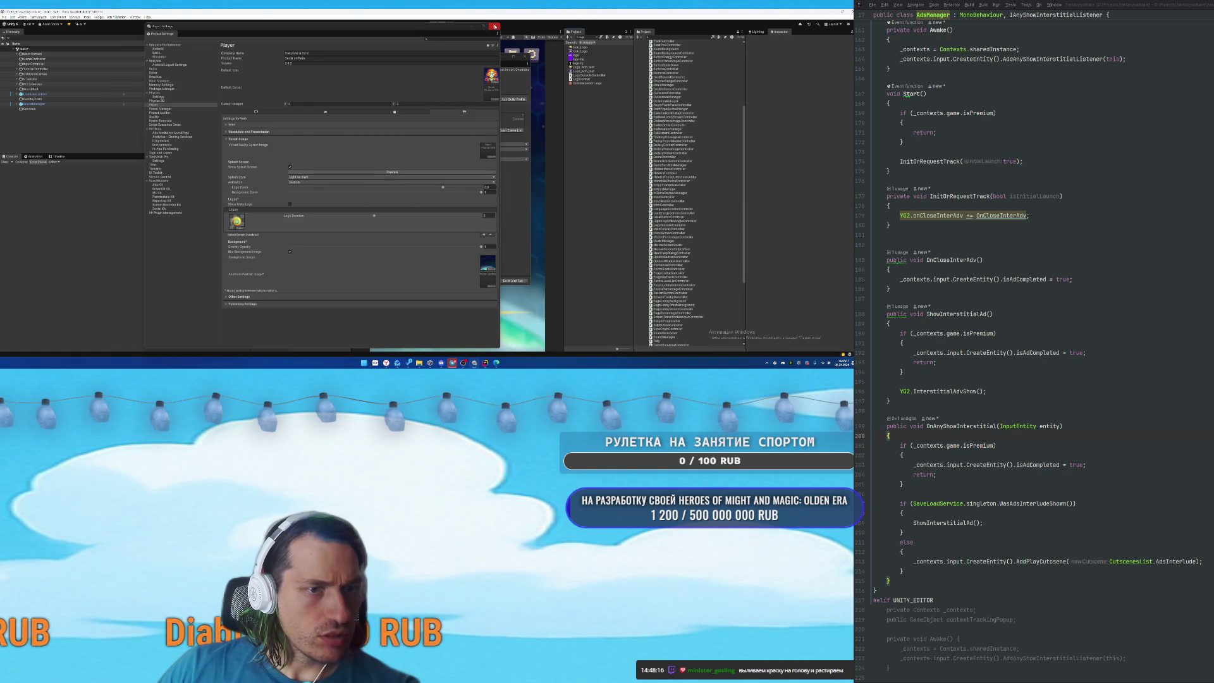
# Close Project Settings and build the game for Web into D:\Builds.
pyautogui.click(494, 27)
pyautogui.click(6, 17)
pyautogui.click(32, 84)
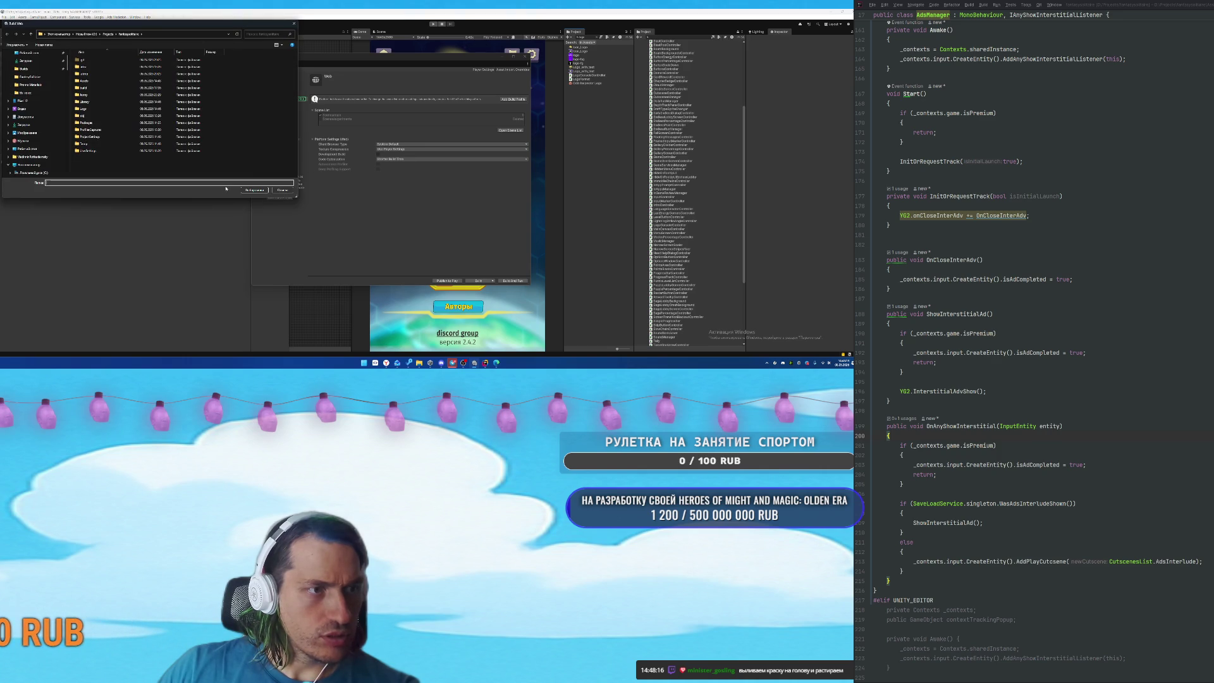
pyautogui.scroll(1, 31, 131)
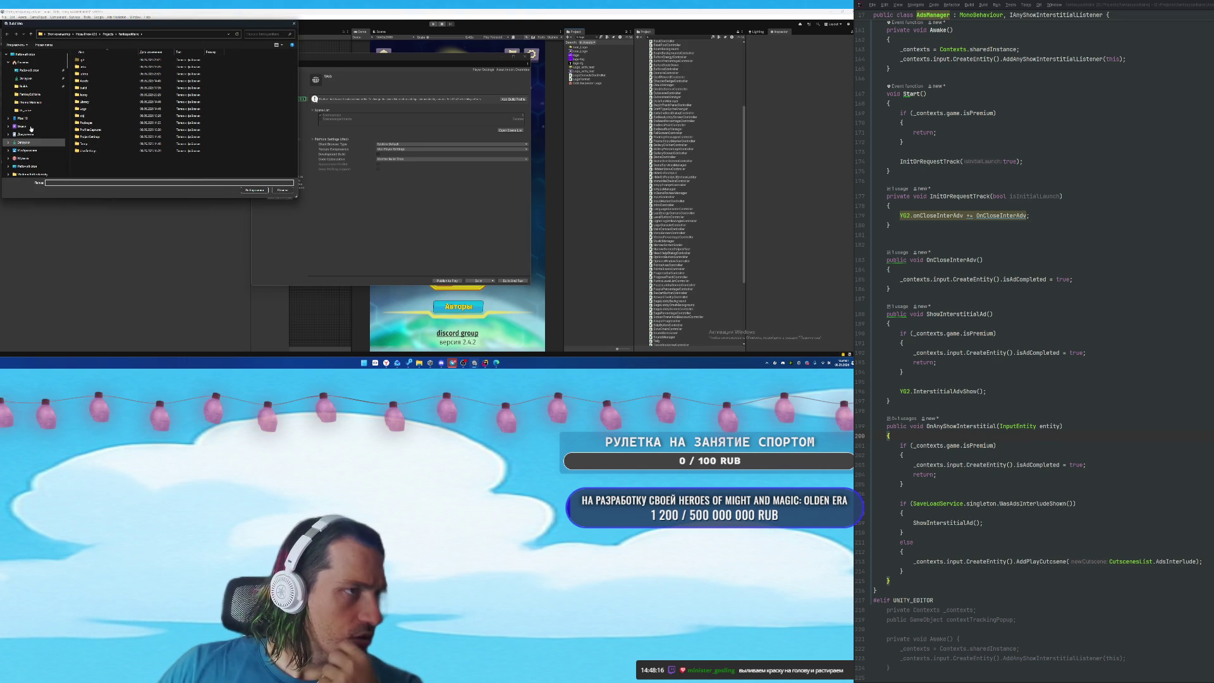
pyautogui.scroll(-3, 25, 91)
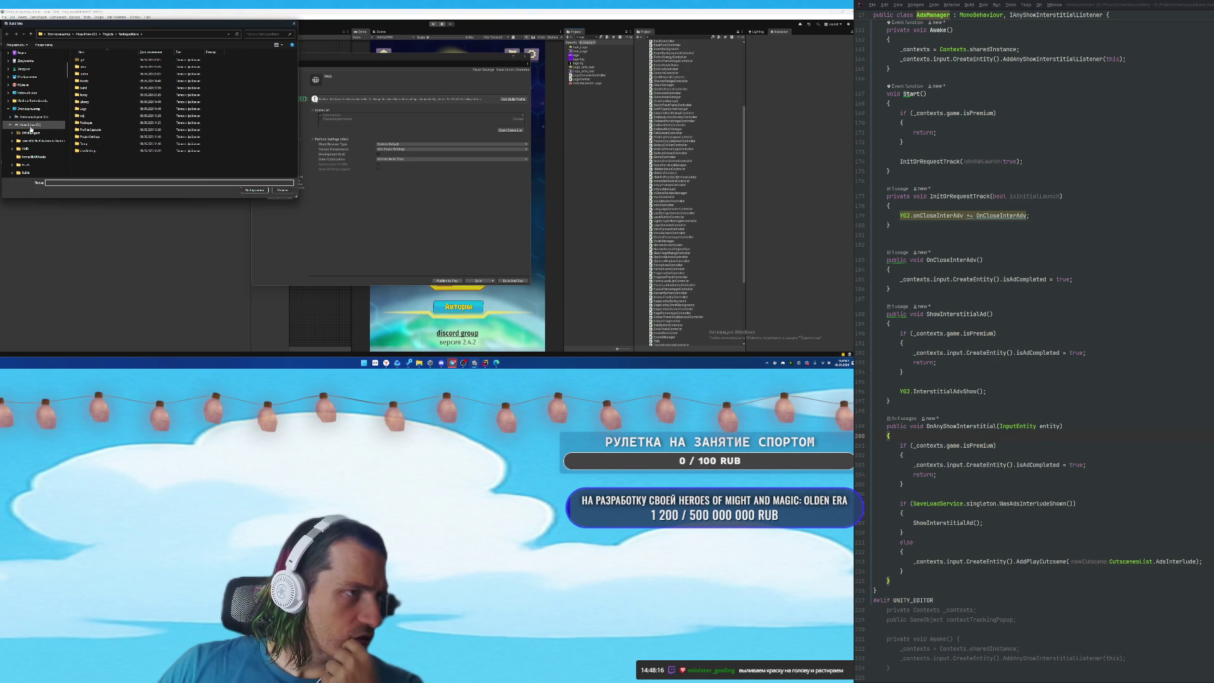
pyautogui.click(25, 172)
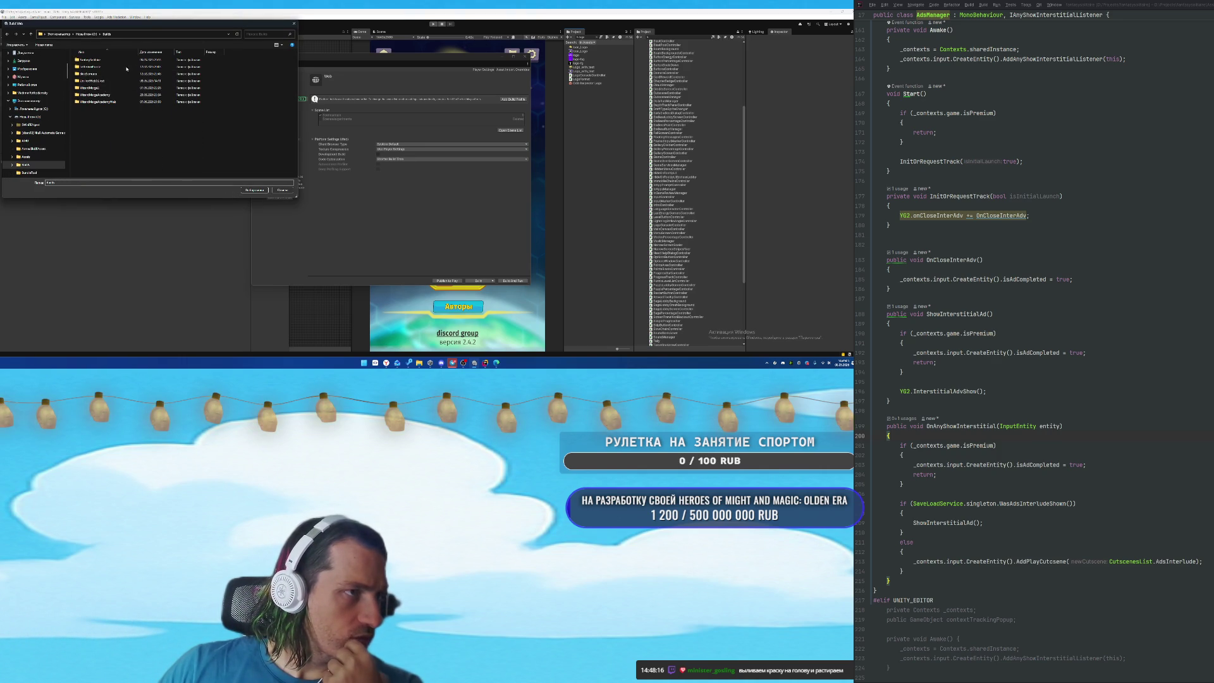
pyautogui.click(100, 62)
pyautogui.click(254, 190)
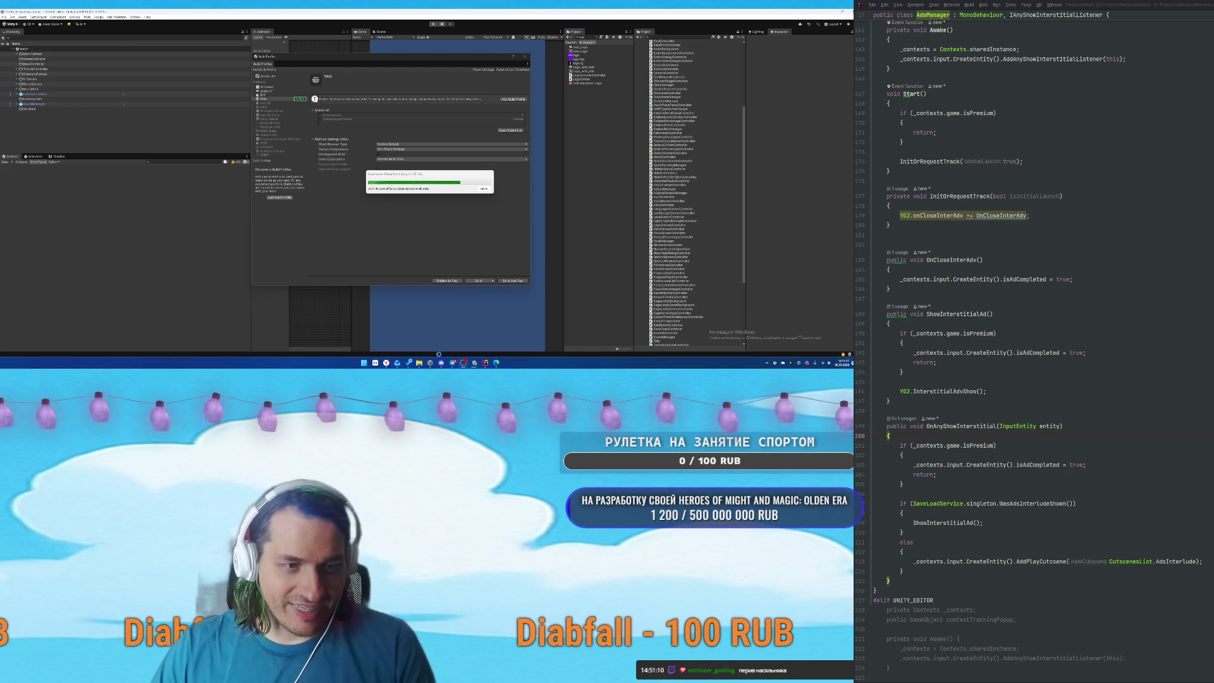
# Wait while the Web build progress bar advances.
pyautogui.moveTo(386, 362)
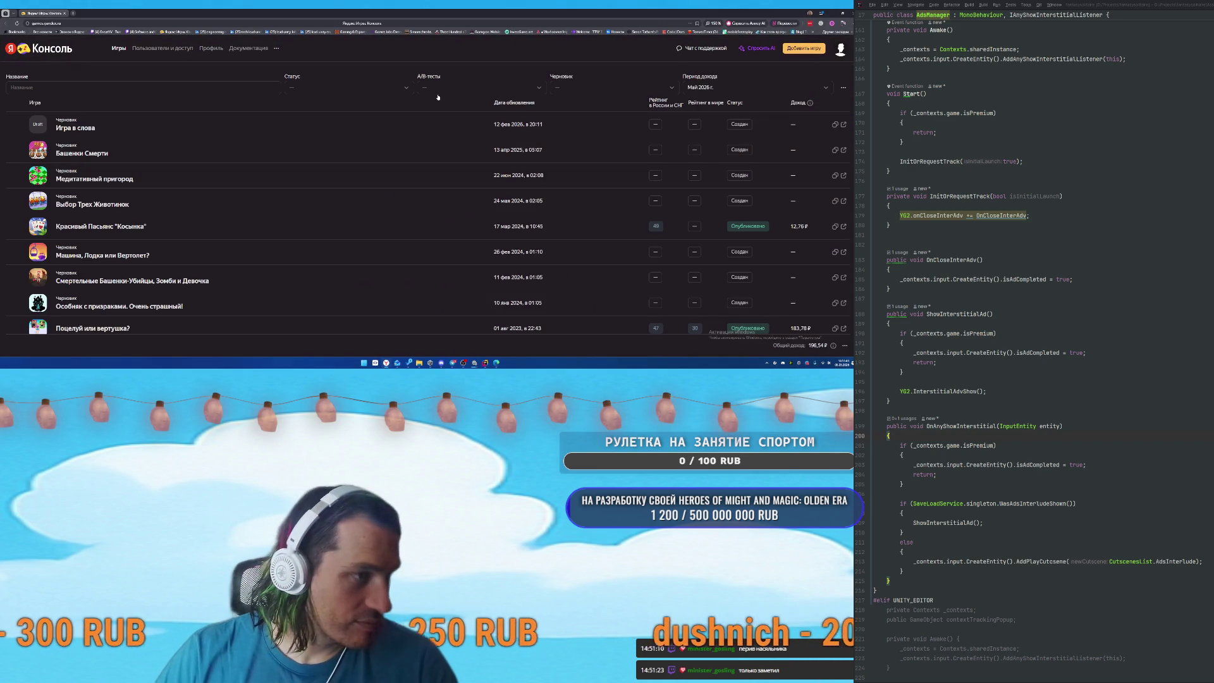
# Start a new game draft and set its age rating to 0+.
pyautogui.click(803, 48)
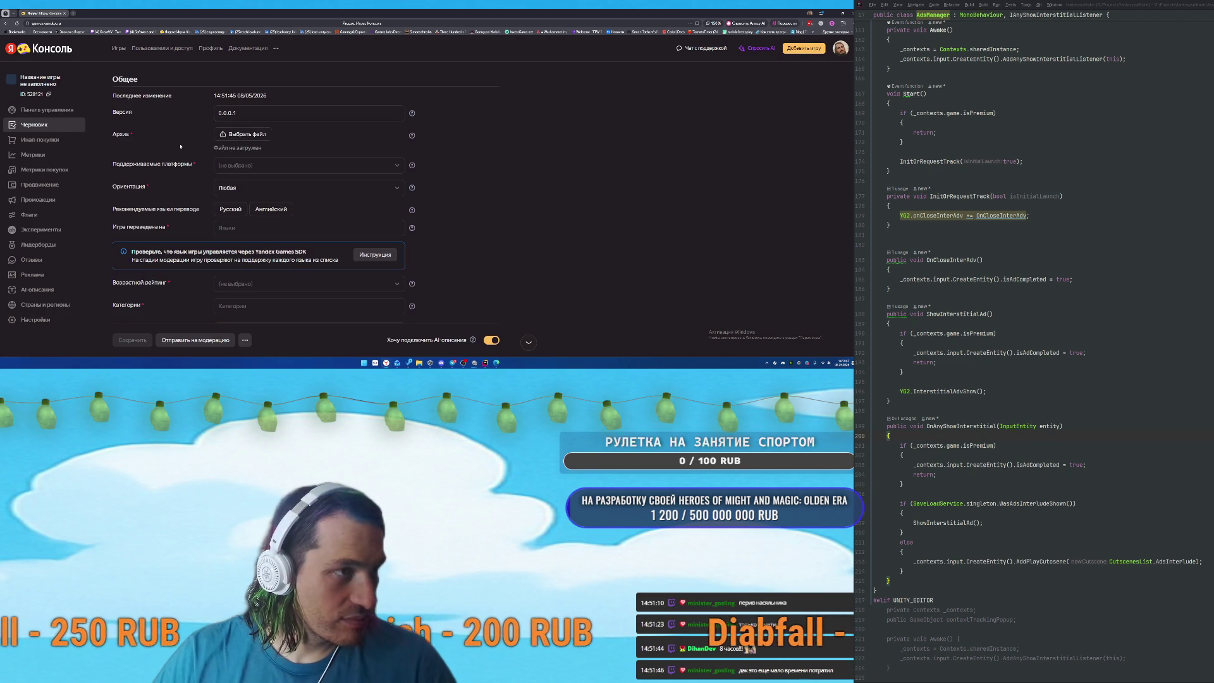
pyautogui.scroll(-3, 209, 168)
pyautogui.scroll(2, 336, 245)
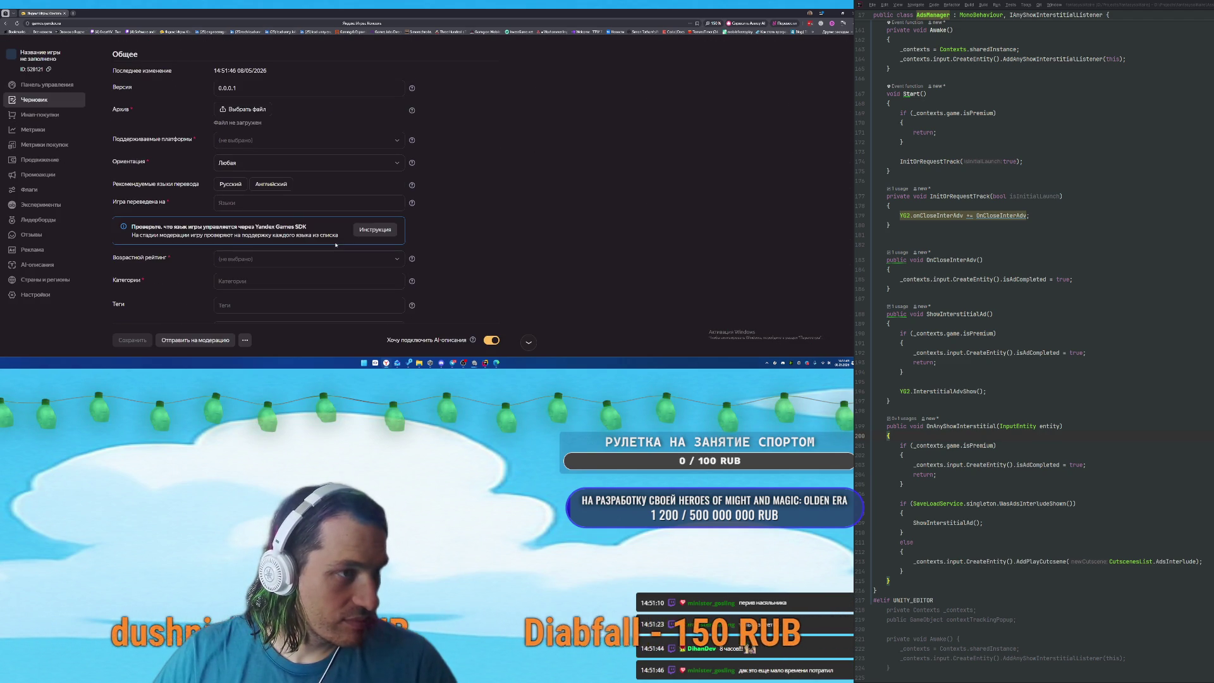
pyautogui.scroll(-1, 275, 180)
pyautogui.click(265, 209)
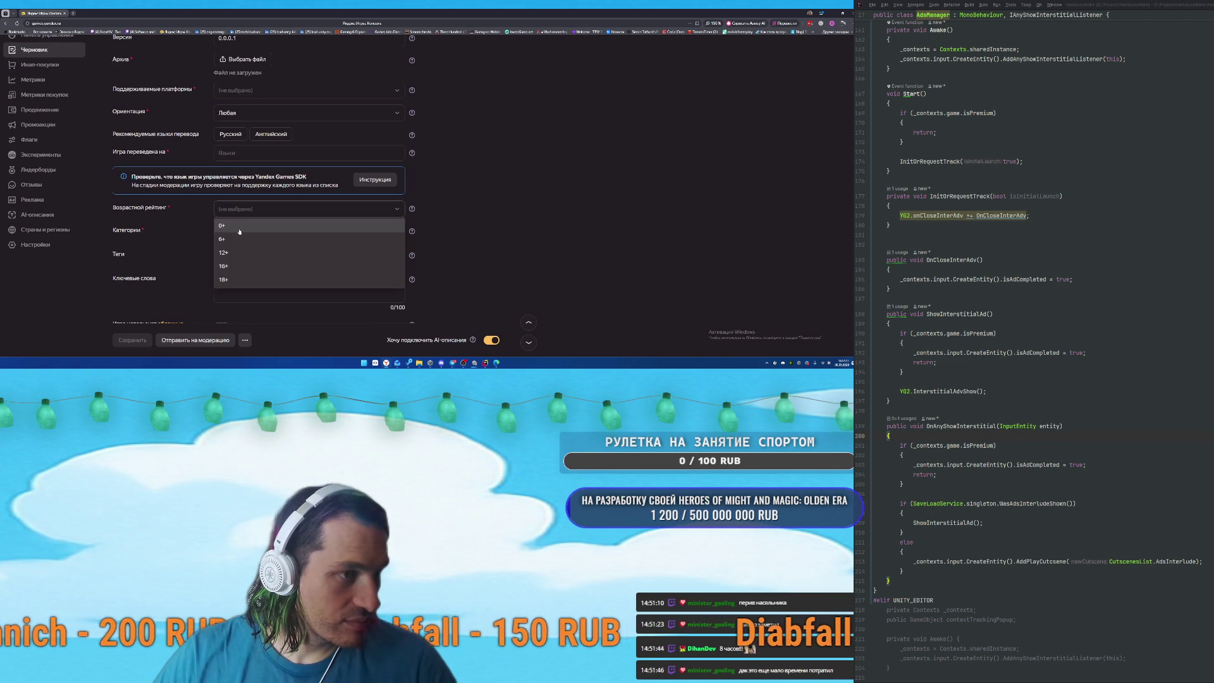
pyautogui.click(241, 229)
# Pick the game's categories, adding Головоломки alongside Карточные.
pyautogui.click(218, 232)
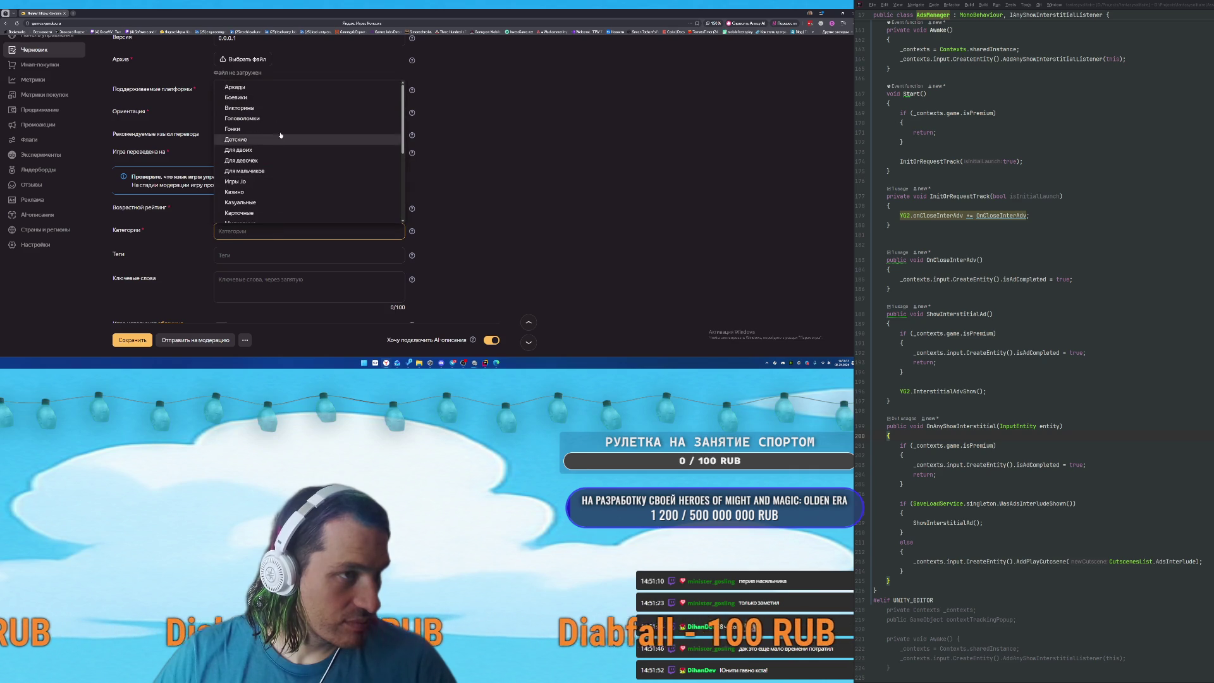
pyautogui.scroll(-5, 275, 143)
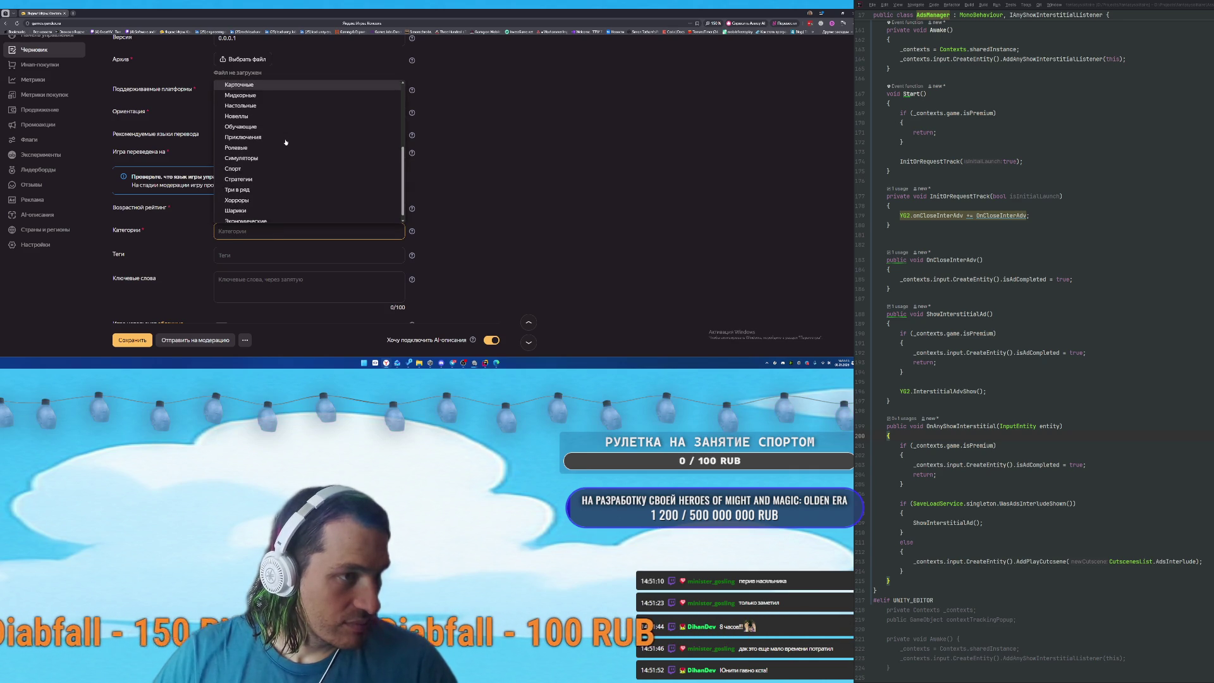
pyautogui.scroll(-1, 288, 143)
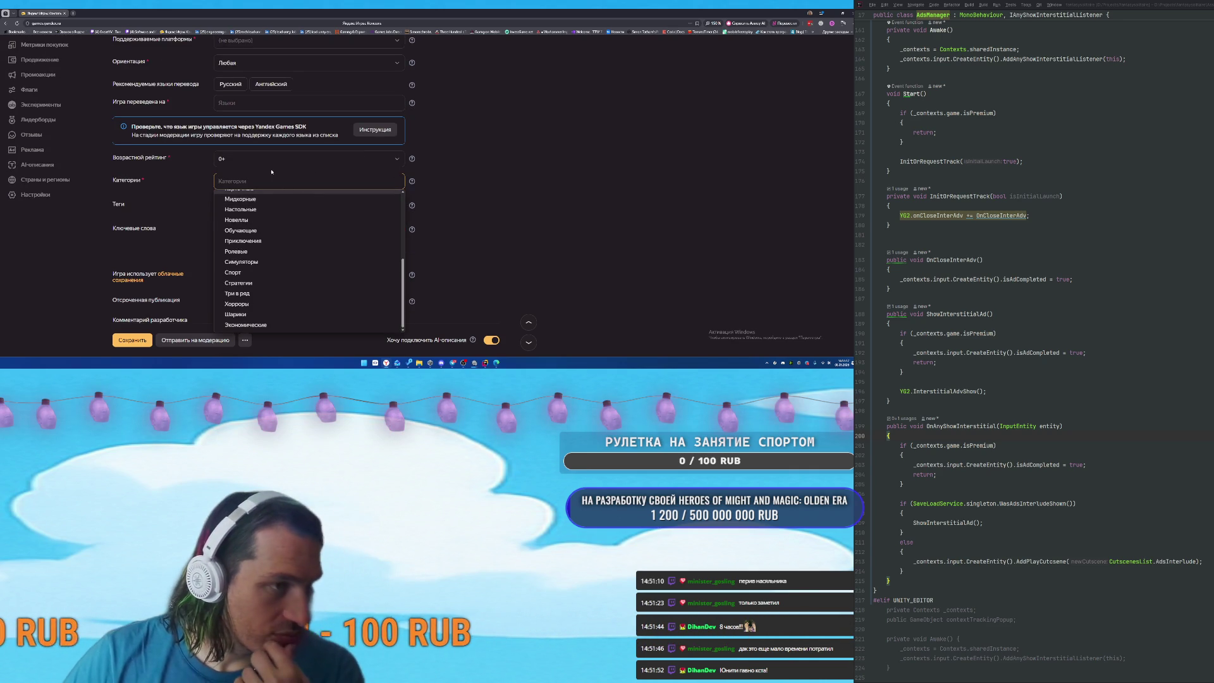
pyautogui.scroll(5, 327, 163)
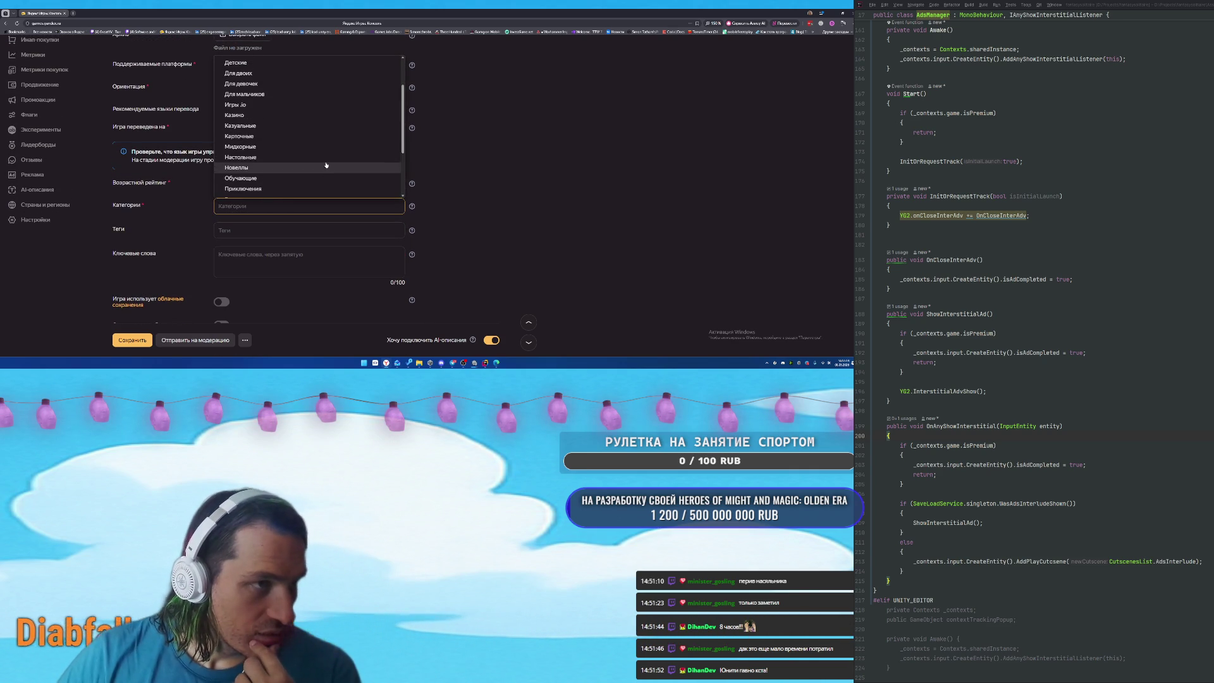
pyautogui.click(319, 88)
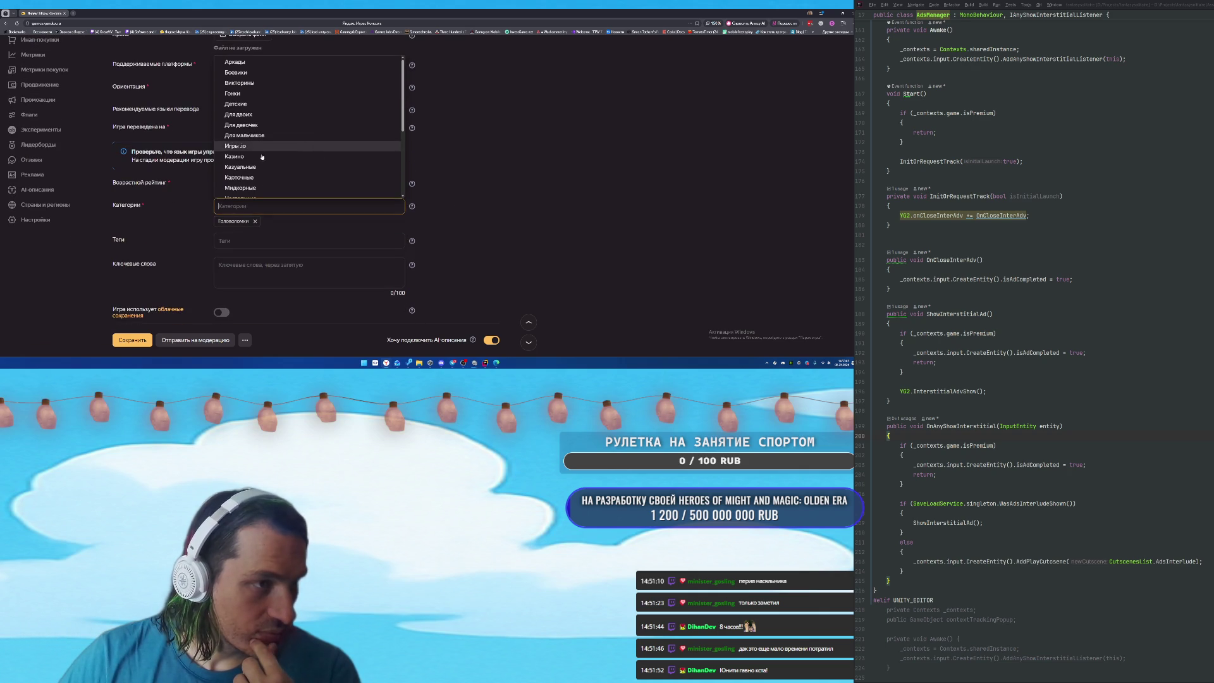
pyautogui.scroll(-5, 325, 149)
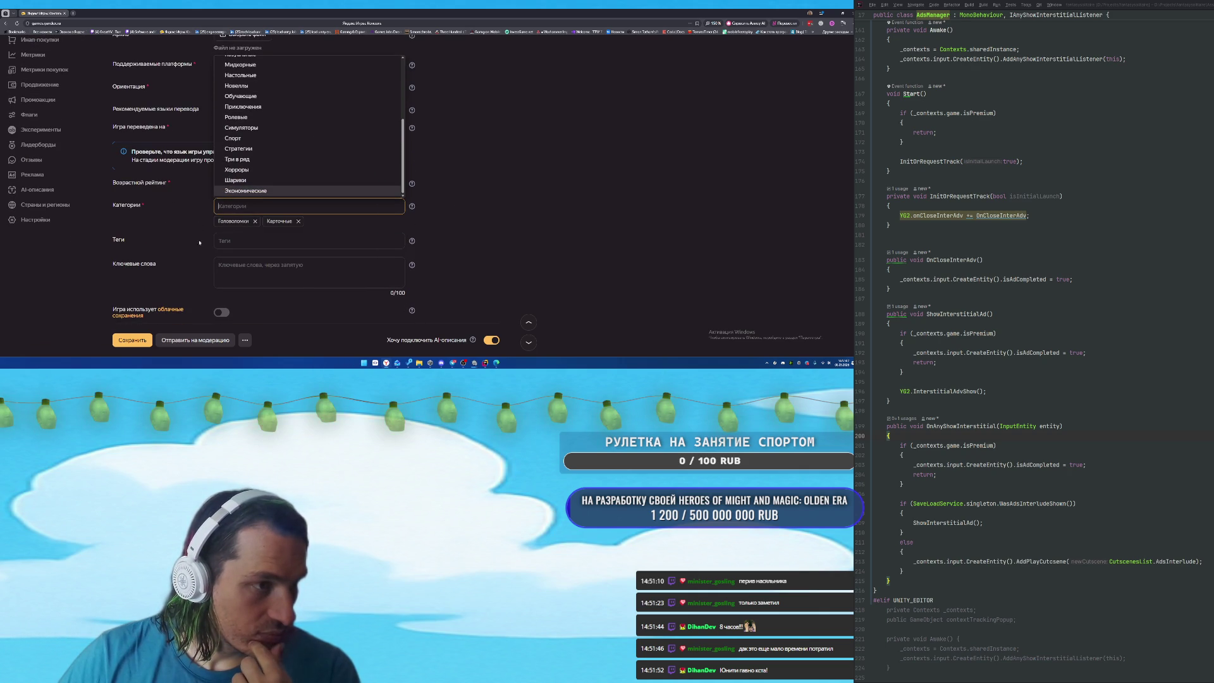
# Browse the Теги list and close it without adding any tags.
pyautogui.click(265, 241)
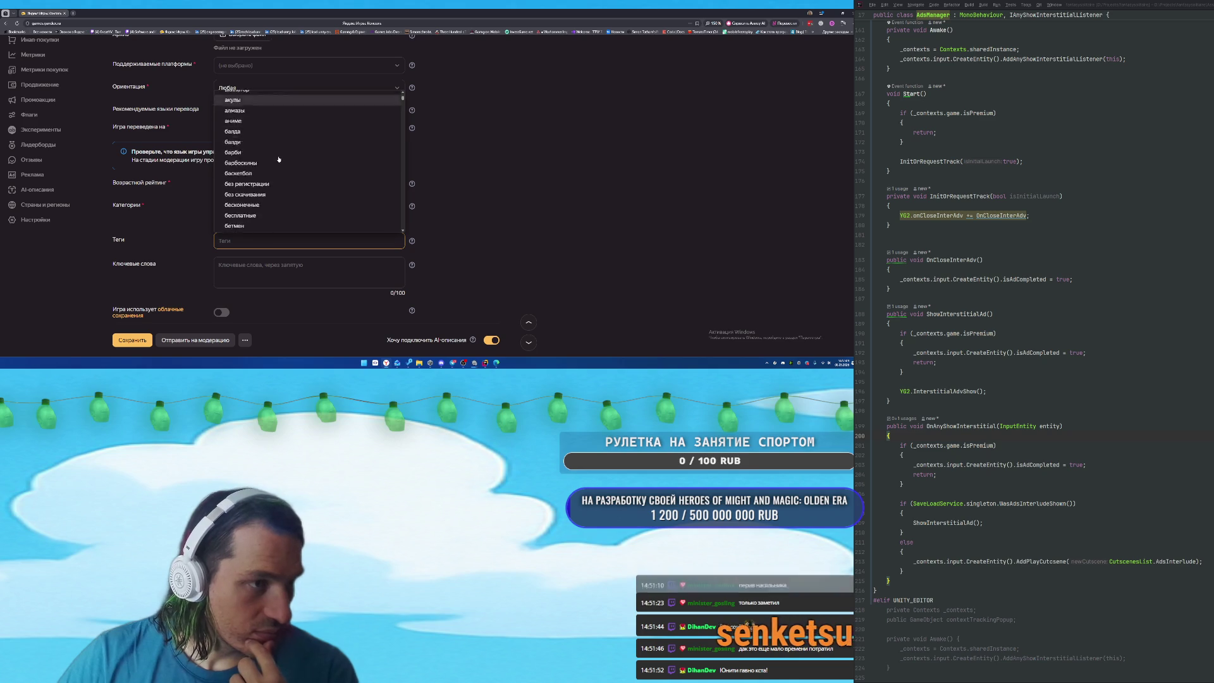
pyautogui.scroll(-6, 278, 159)
pyautogui.scroll(-5, 282, 158)
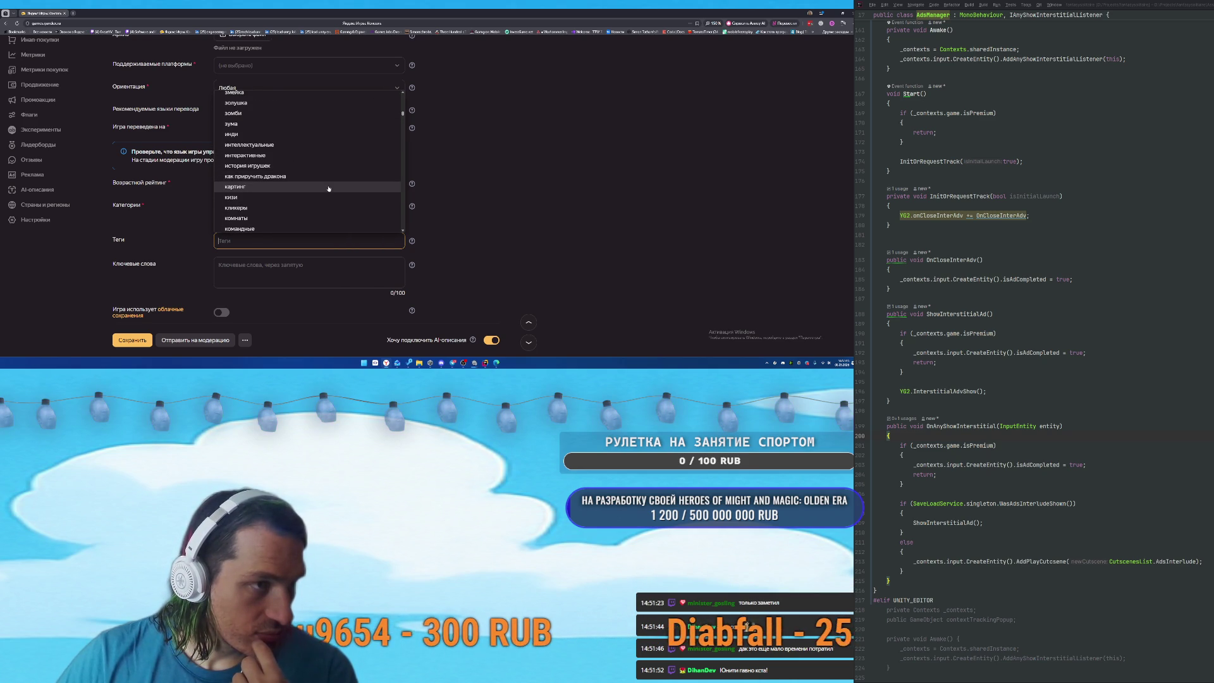
pyautogui.scroll(-4, 326, 188)
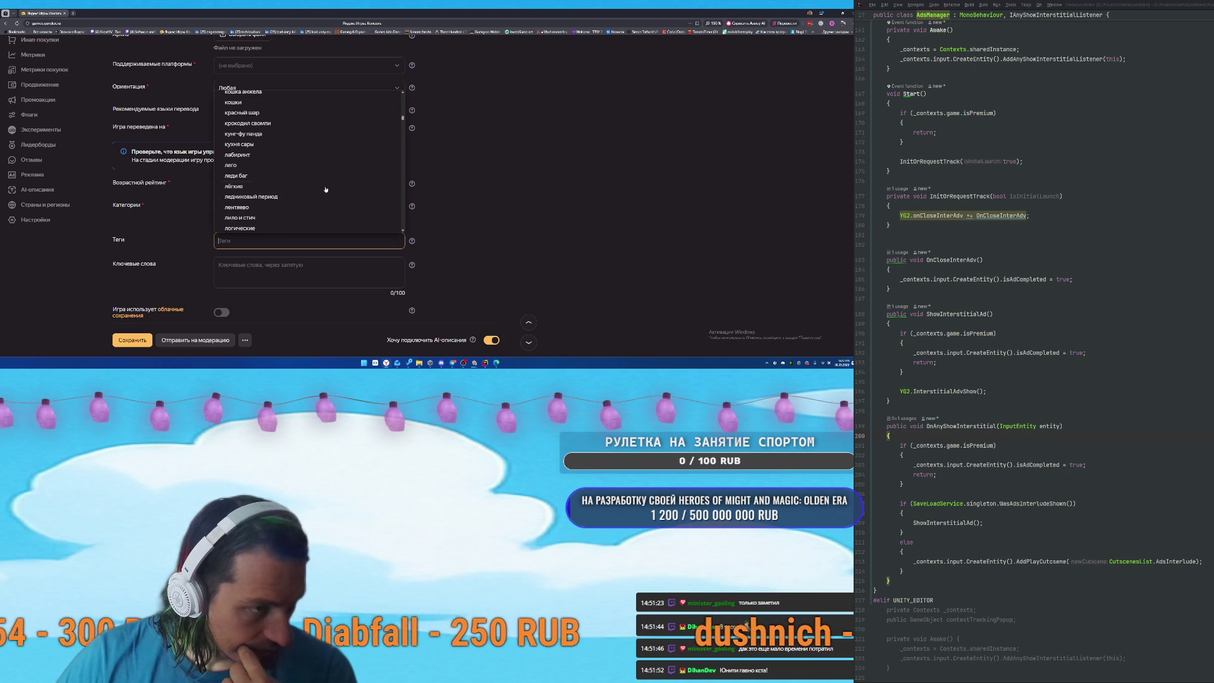
pyautogui.click(571, 189)
pyautogui.scroll(-2, 380, 196)
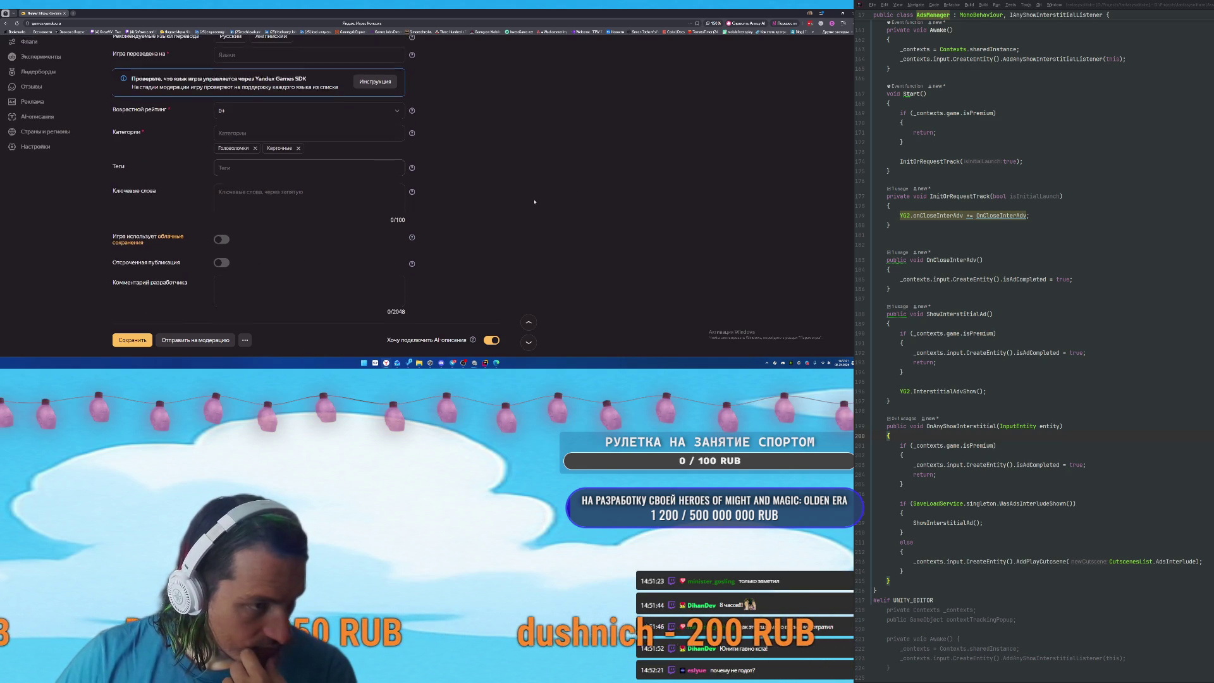
# Enter the title 'Карты' and the SEO description 'Карты Терры - карточный пазл с уникальным геймплеем'.
pyautogui.scroll(-3, 290, 199)
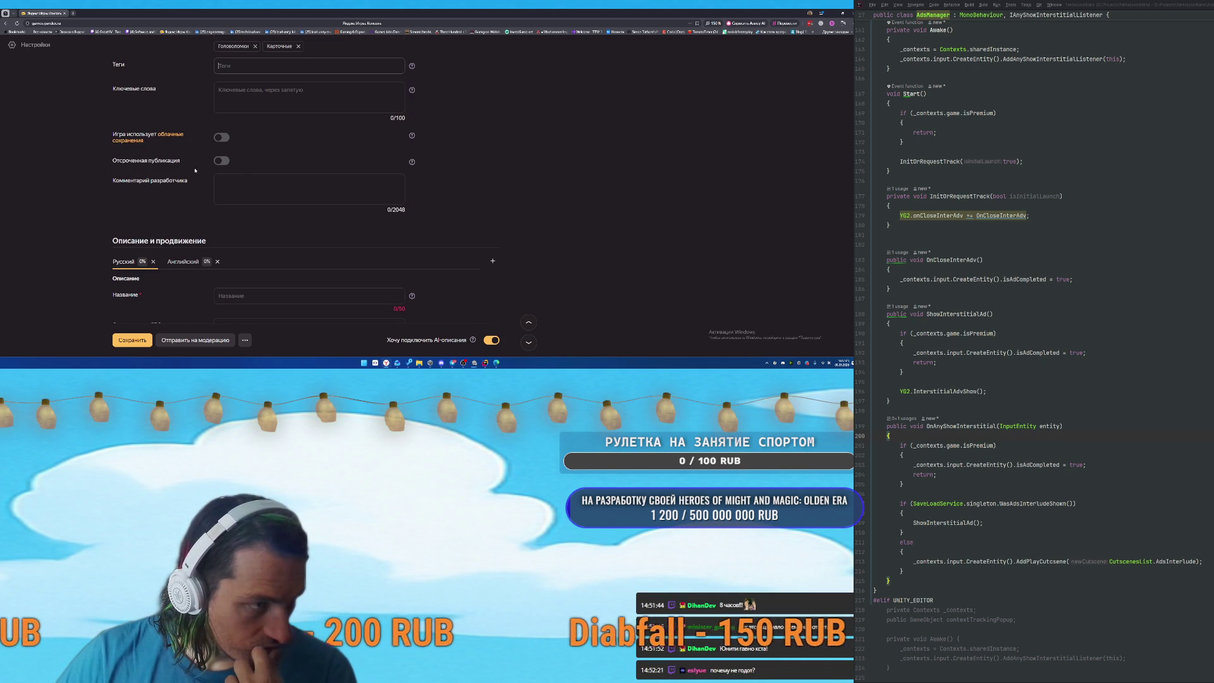
pyautogui.scroll(-2, 304, 203)
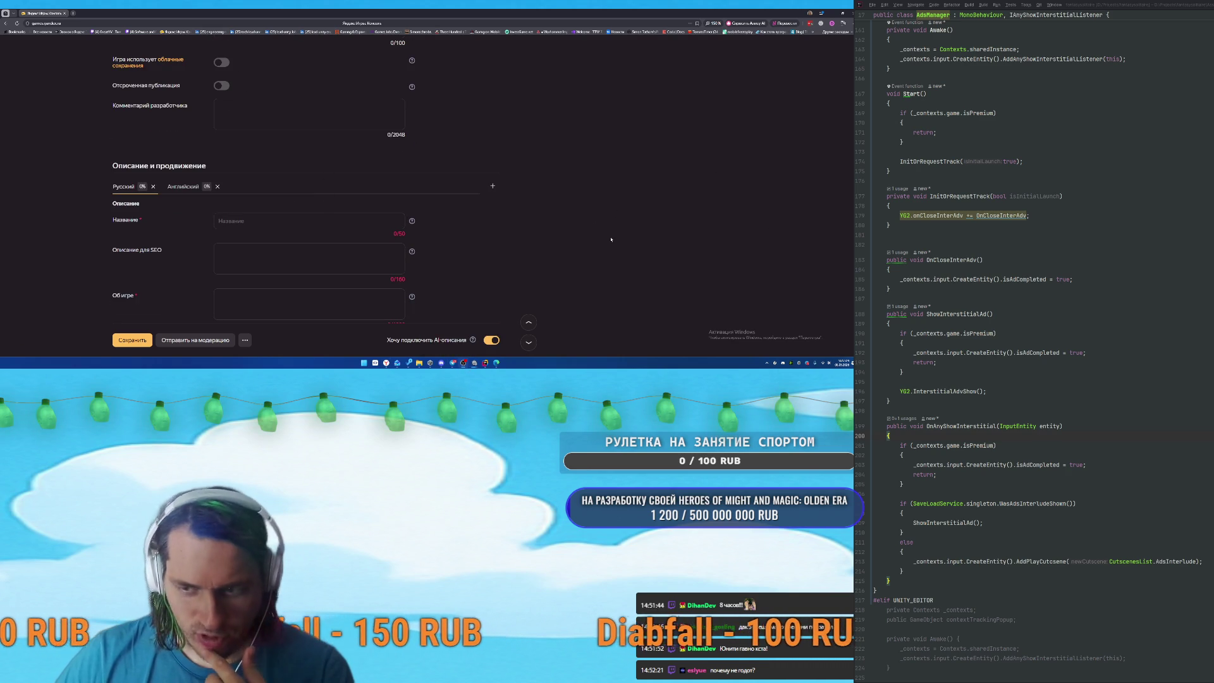
pyautogui.click(296, 215)
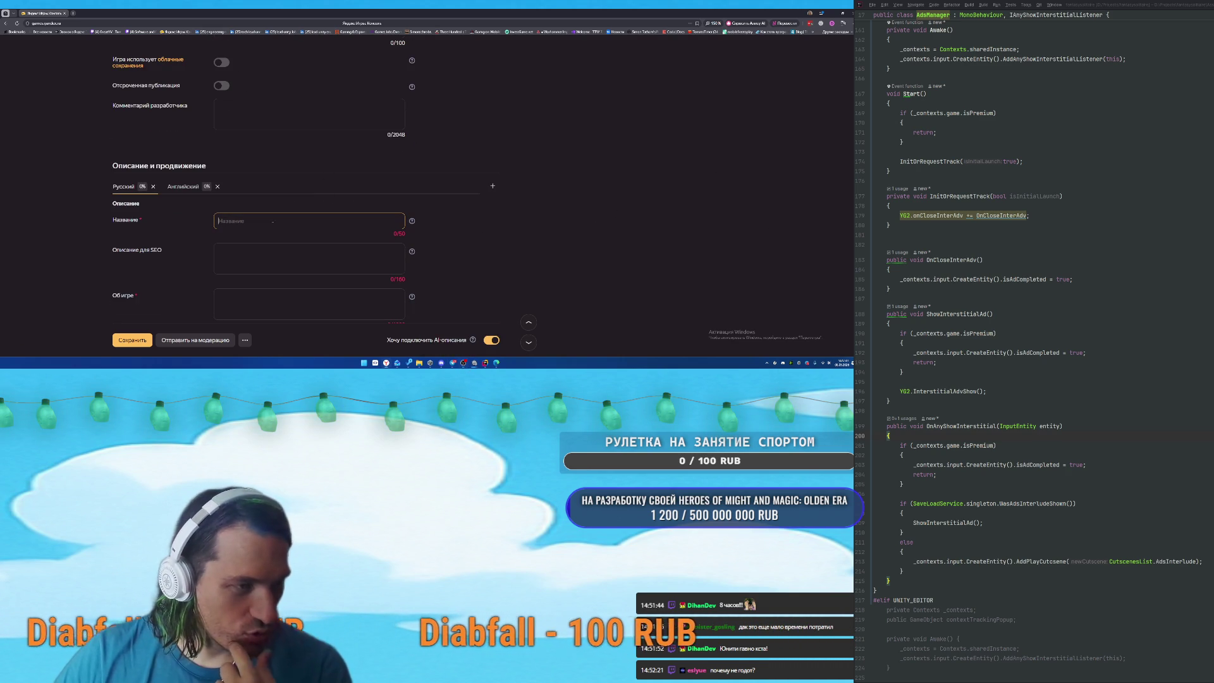
pyautogui.write('Rf')
pyautogui.press('BackSpace')
pyautogui.press('BackSpace')
pyautogui.write('Ка')
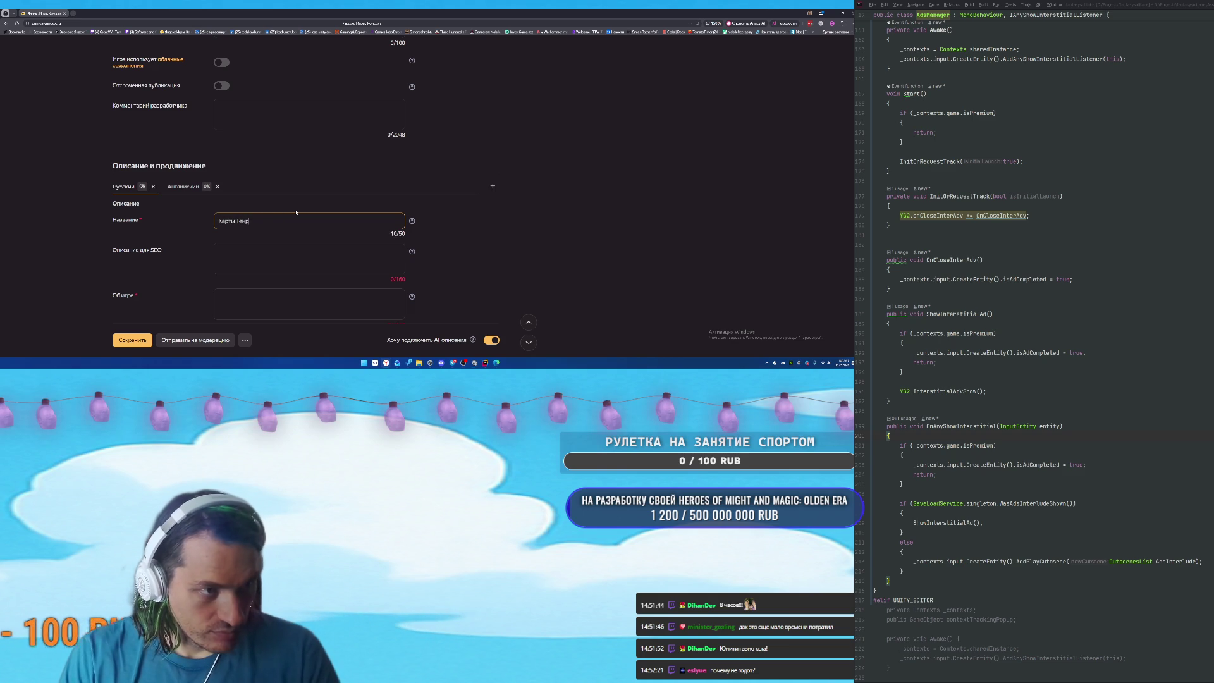
pyautogui.write('рты')
pyautogui.click(316, 257)
pyautogui.write('Карты Терры')
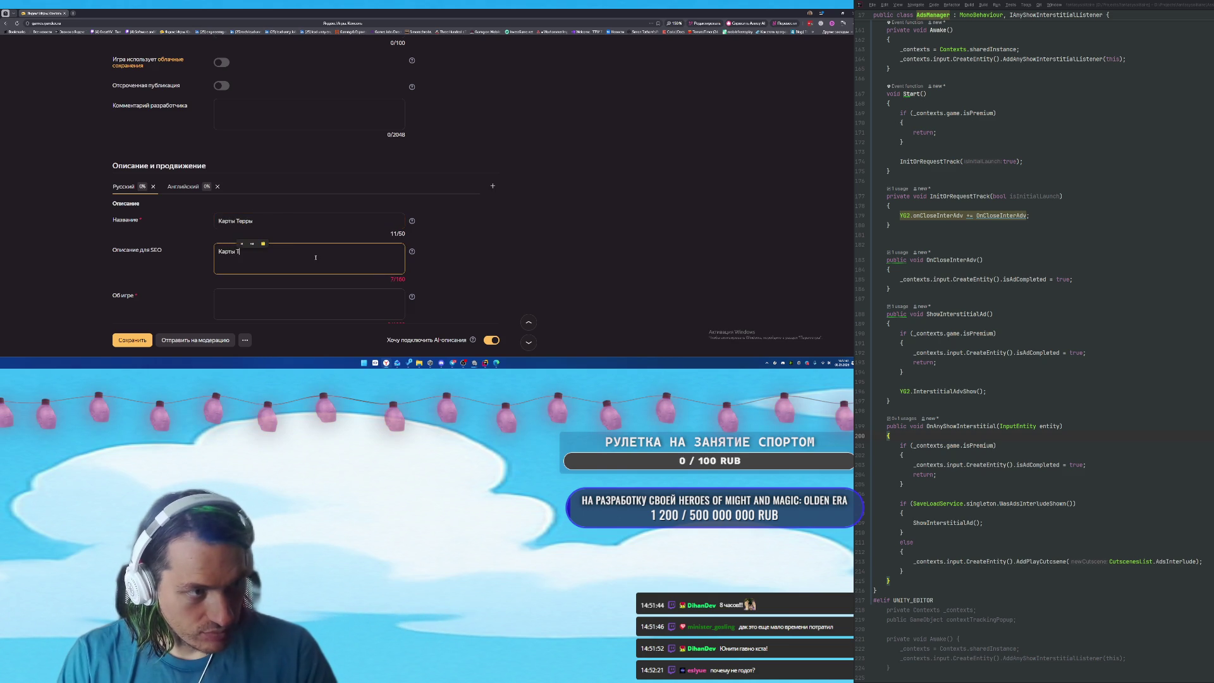
pyautogui.write(' - карточный паз')
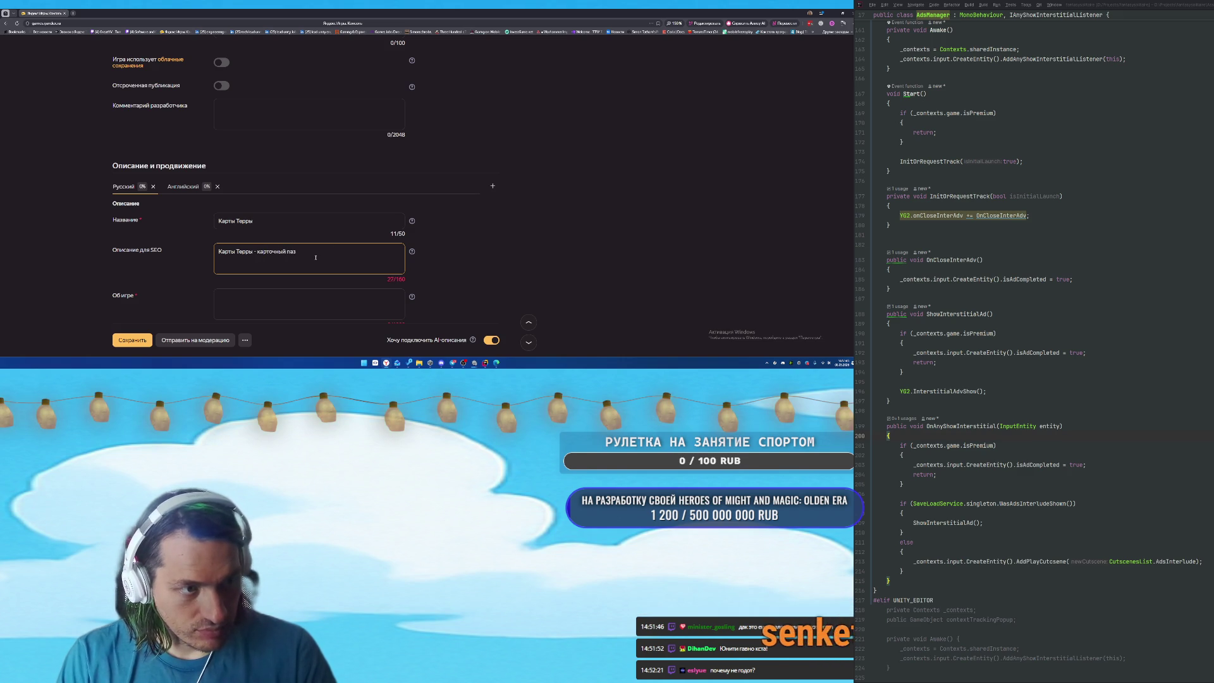
pyautogui.write('л с уник')
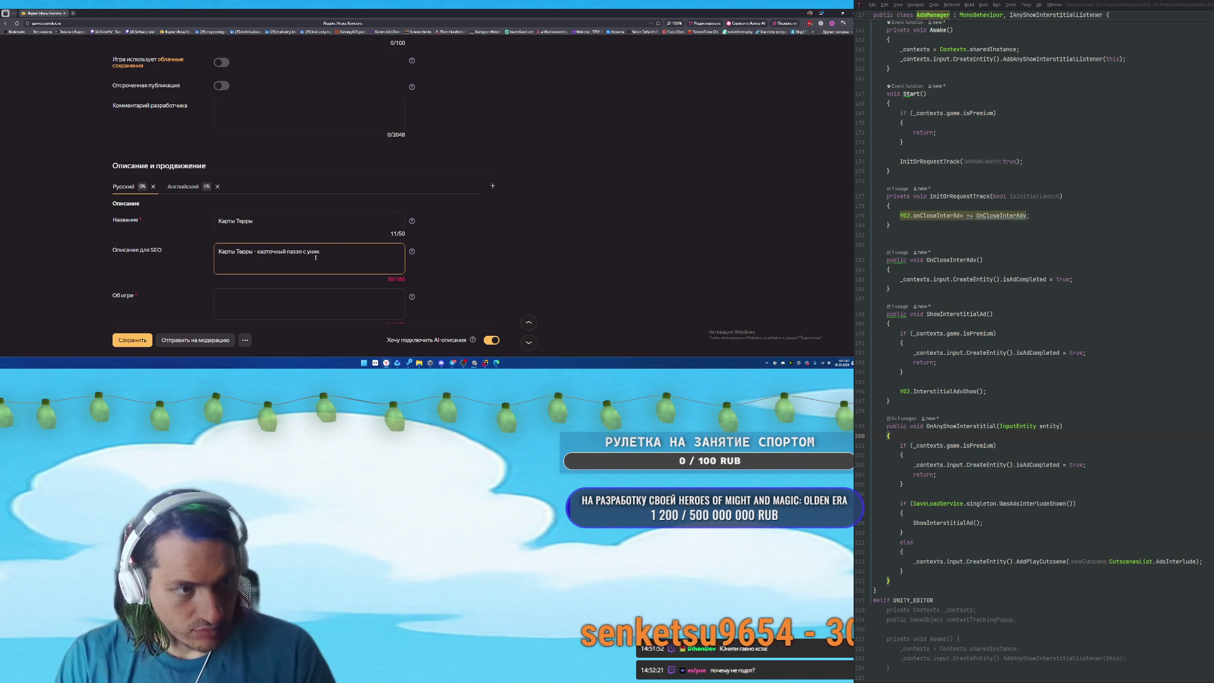
pyautogui.write('альным гейм')
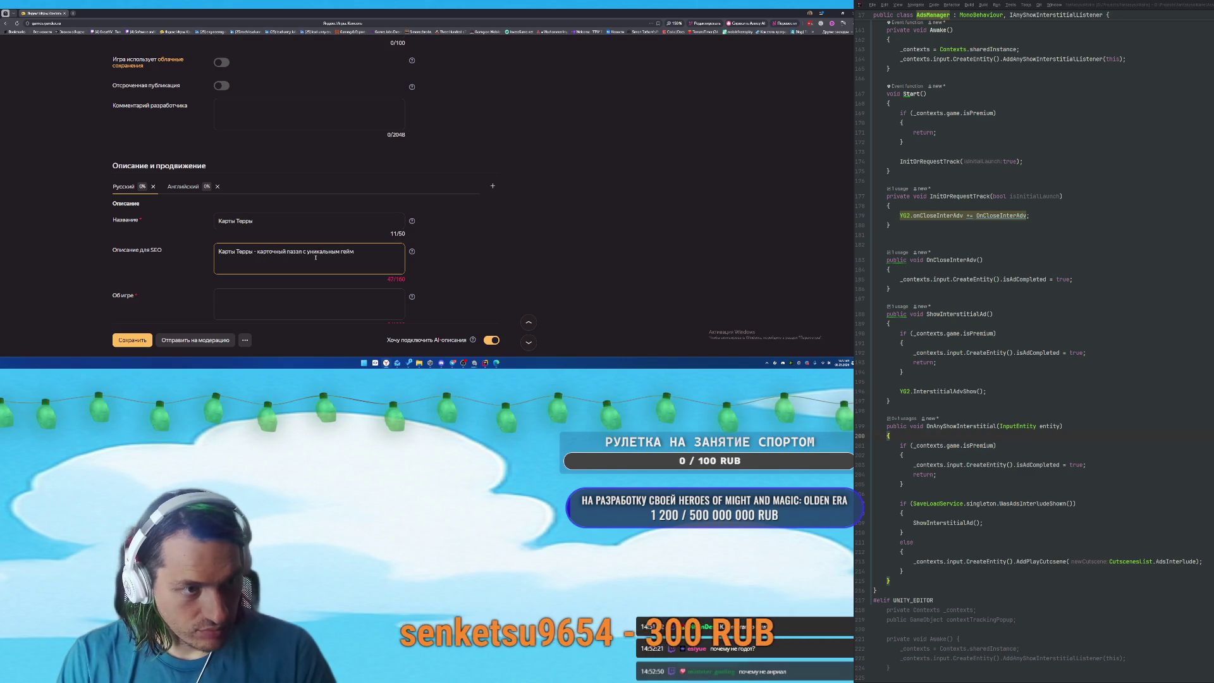
pyautogui.write('плеем')
# Type the Об игре text calling Карты Терры a game full of joy, with modes and an engaging plot.
pyautogui.scroll(-2, 316, 258)
pyautogui.click(306, 219)
pyautogui.write('Игра')
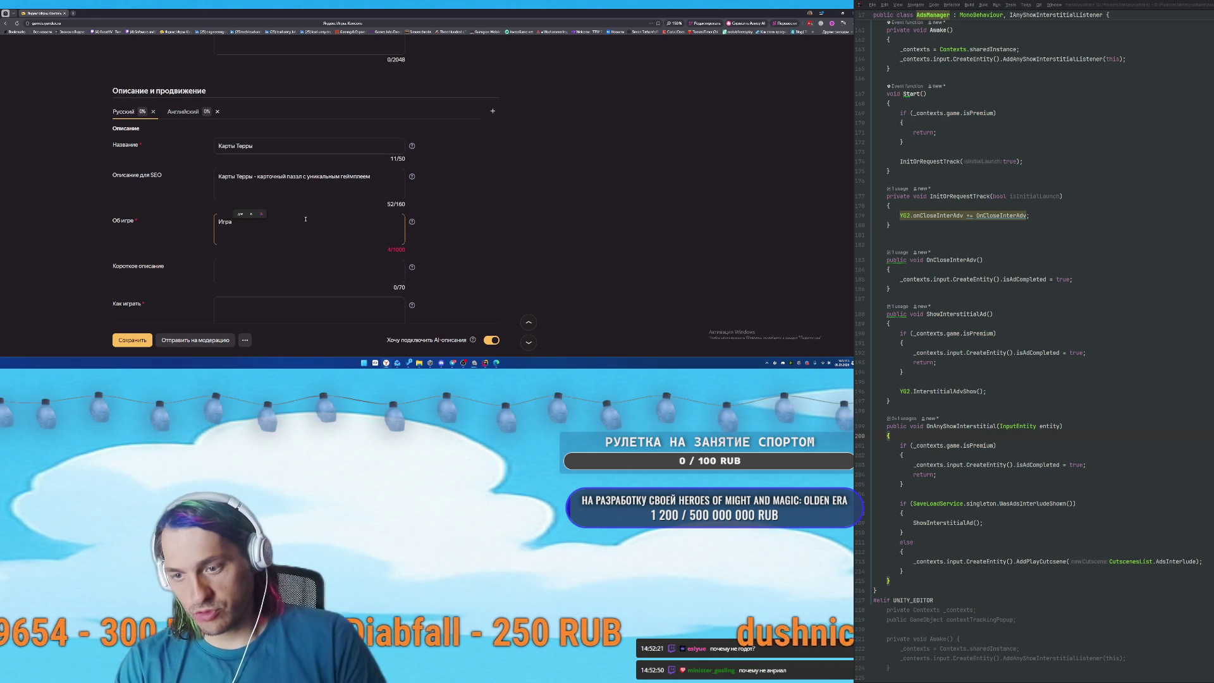
pyautogui.press('BackSpace')
pyautogui.press('BackSpace')
pyautogui.press('BackSpace')
pyautogui.write('ты Терра')
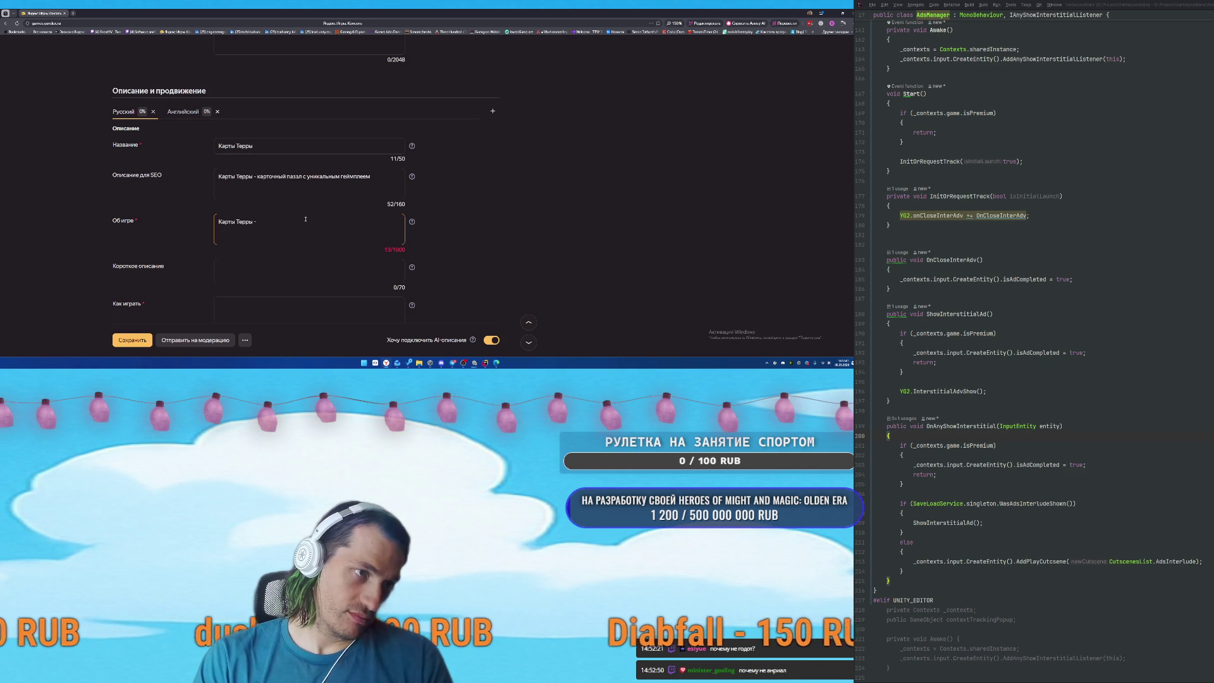
pyautogui.press('BackSpace')
pyautogui.write('ы - игра полная радости и')
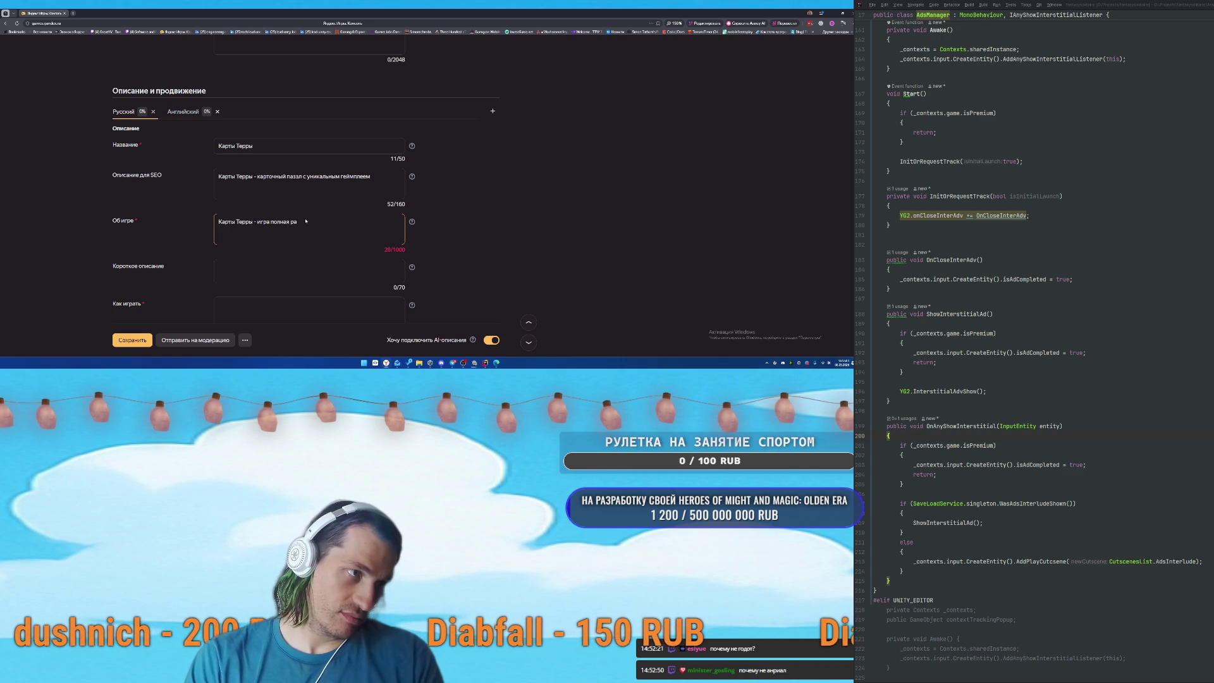
pyautogui.write(' кутежей.')
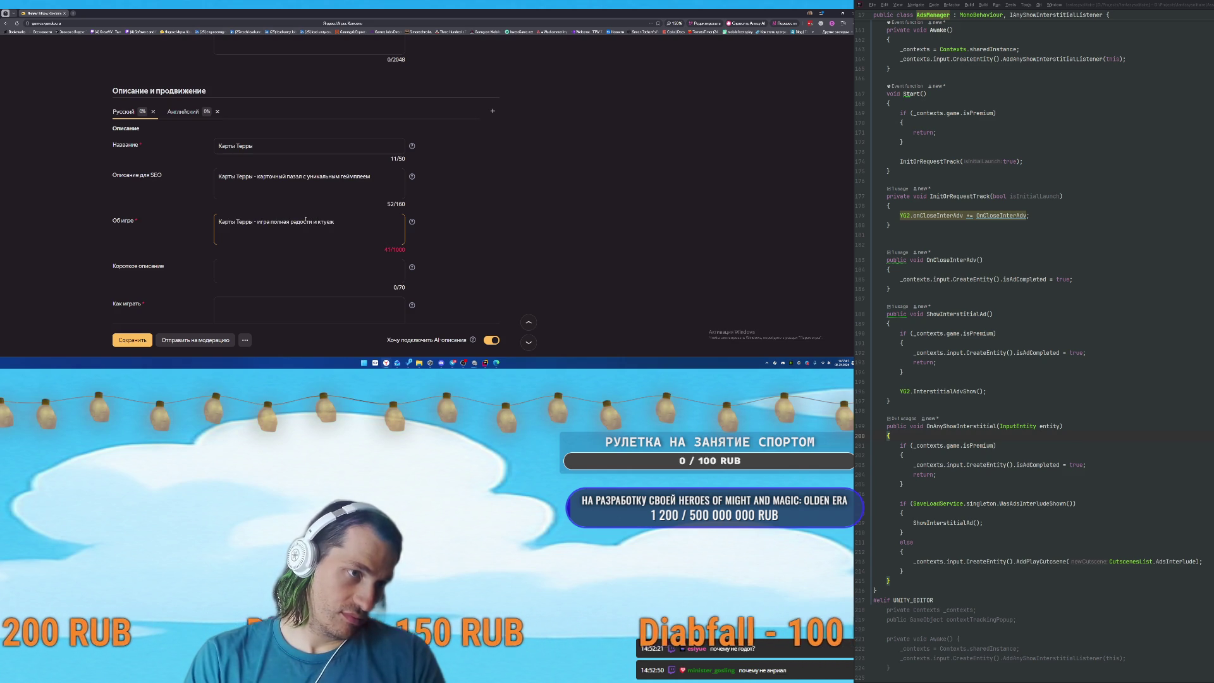
pyautogui.write(' Ты решаешь')
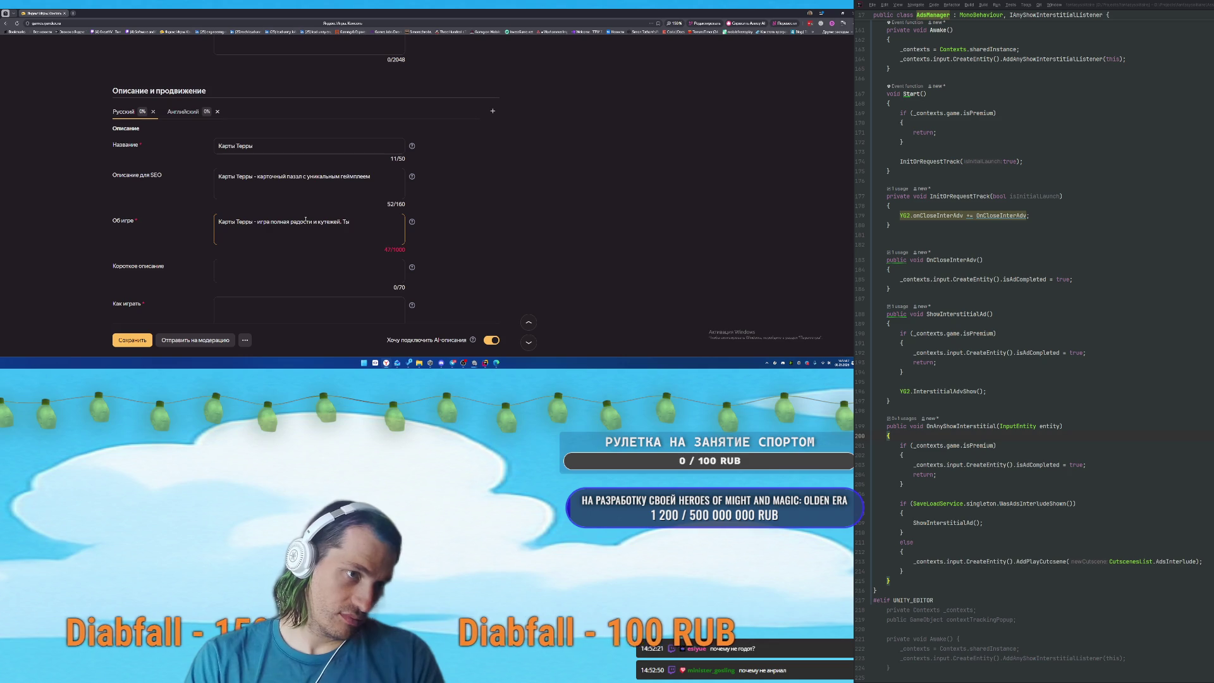
pyautogui.press('BackSpace')
pyautogui.press('BackSpace')
pyautogui.press('BackSpace')
pyautogui.write('У тебя есть 3 разных')
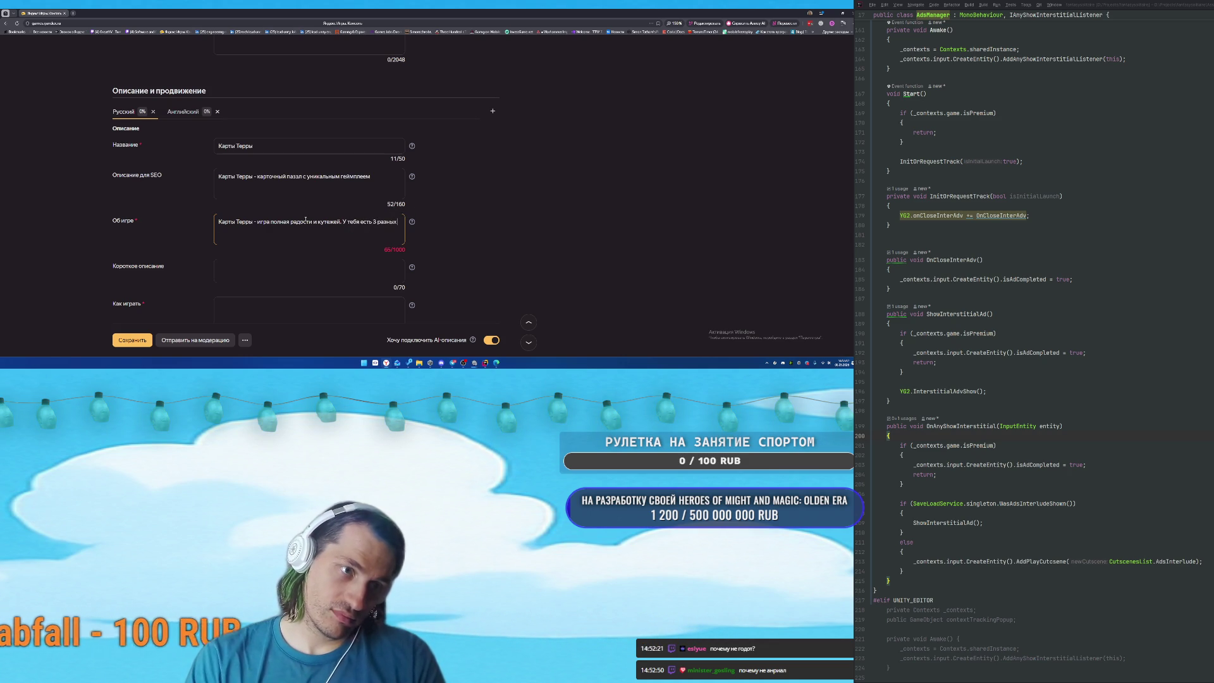
pyautogui.write('режима.')
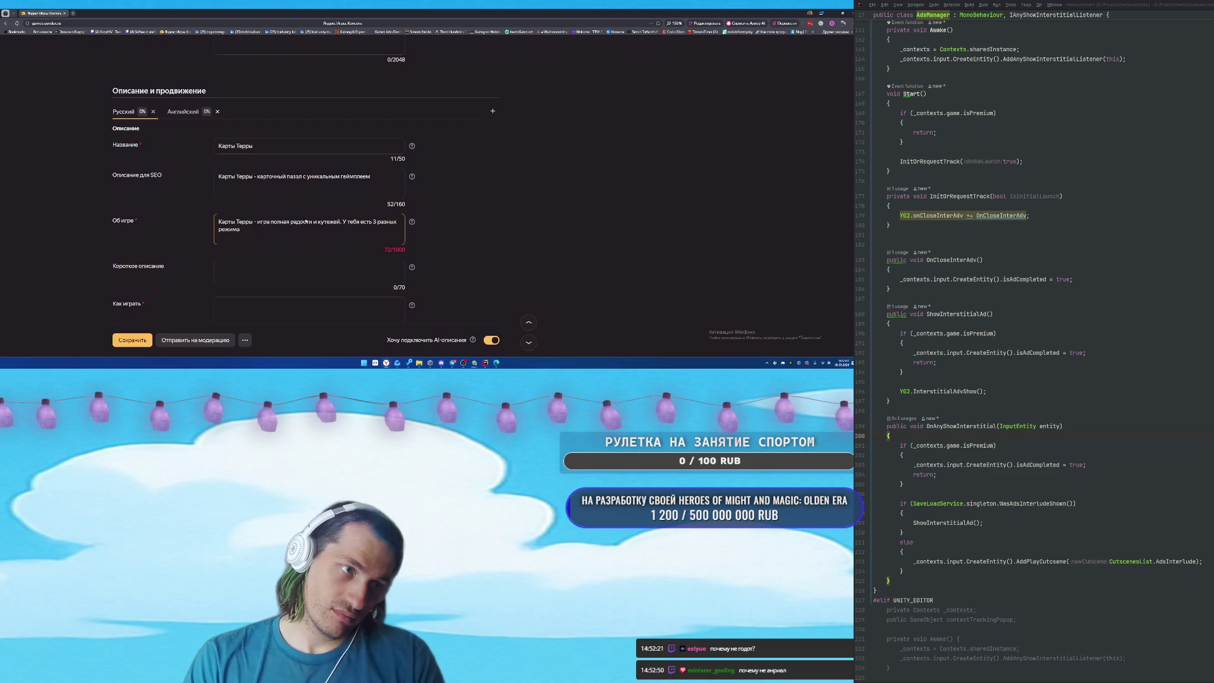
pyautogui.write('ого кутежей и ун')
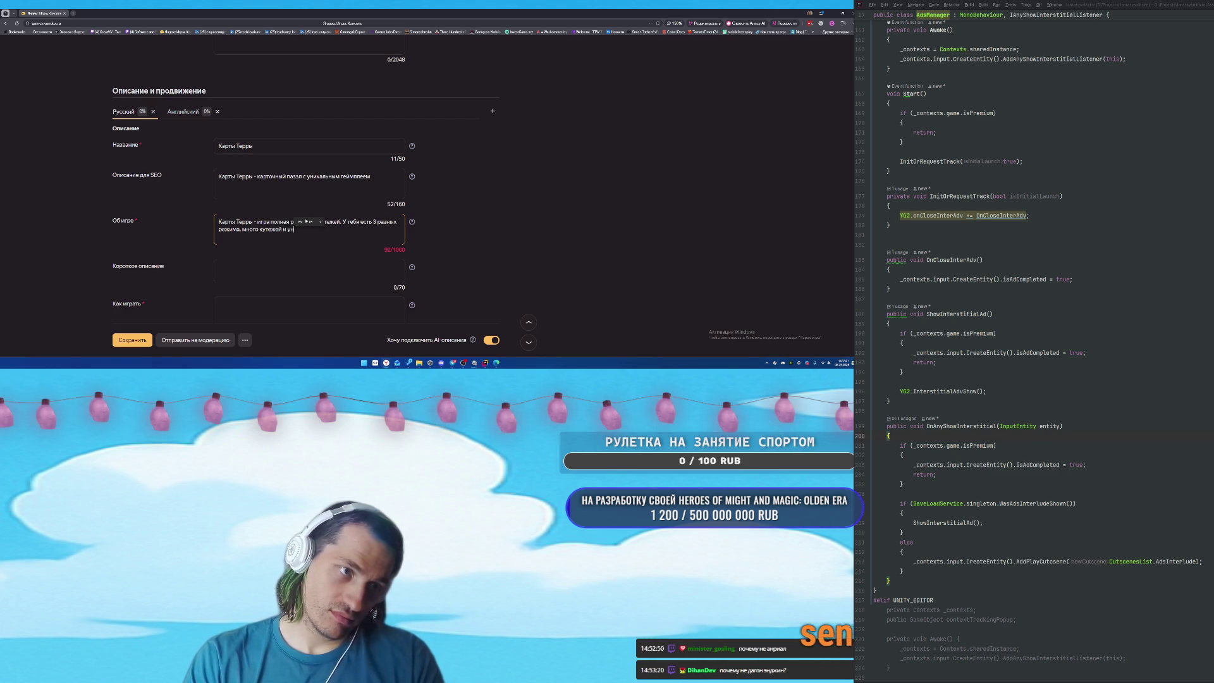
pyautogui.press('BackSpace')
pyautogui.write('влек')
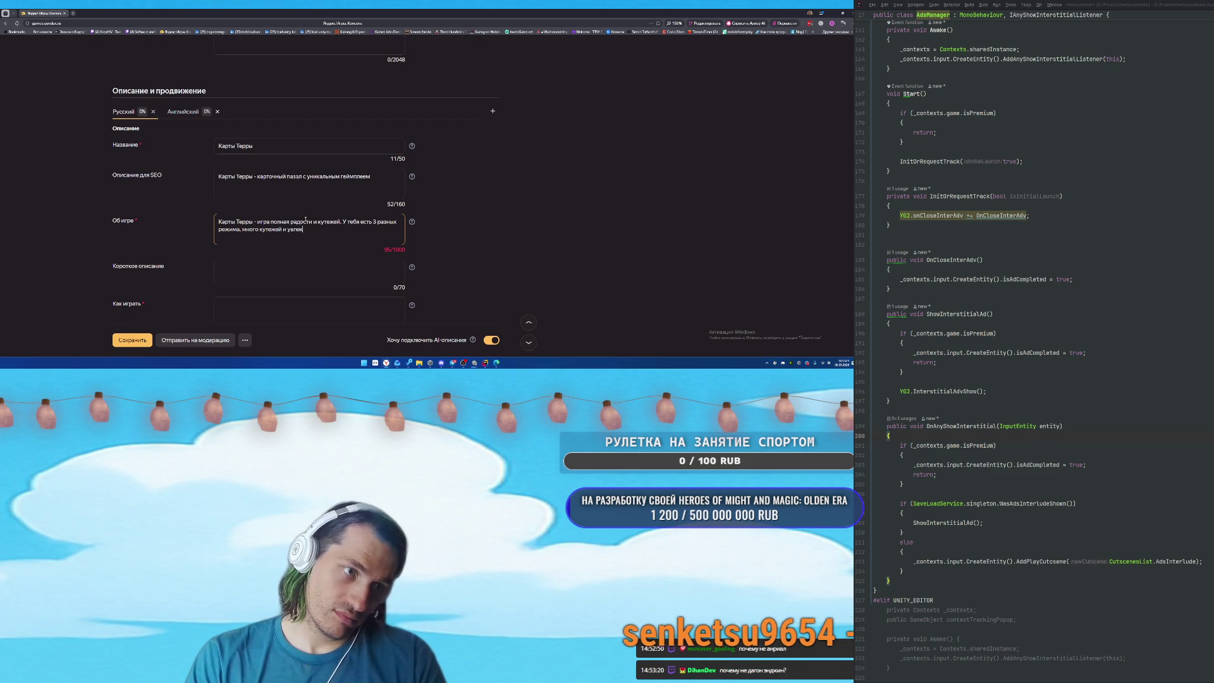
pyautogui.write('ательный сюжет')
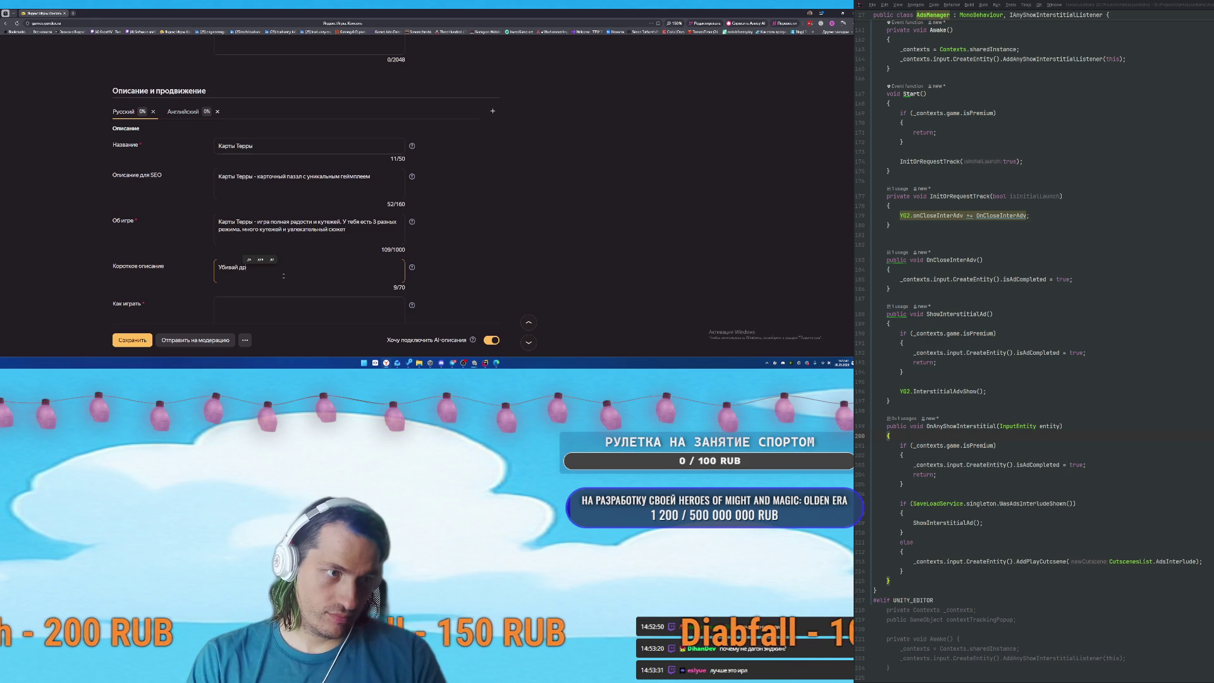
# Replace the short description with 'Двигай карты и зачисти Терру'.
pyautogui.press('BackSpace')
pyautogui.press('BackSpace')
pyautogui.press('BackSpace')
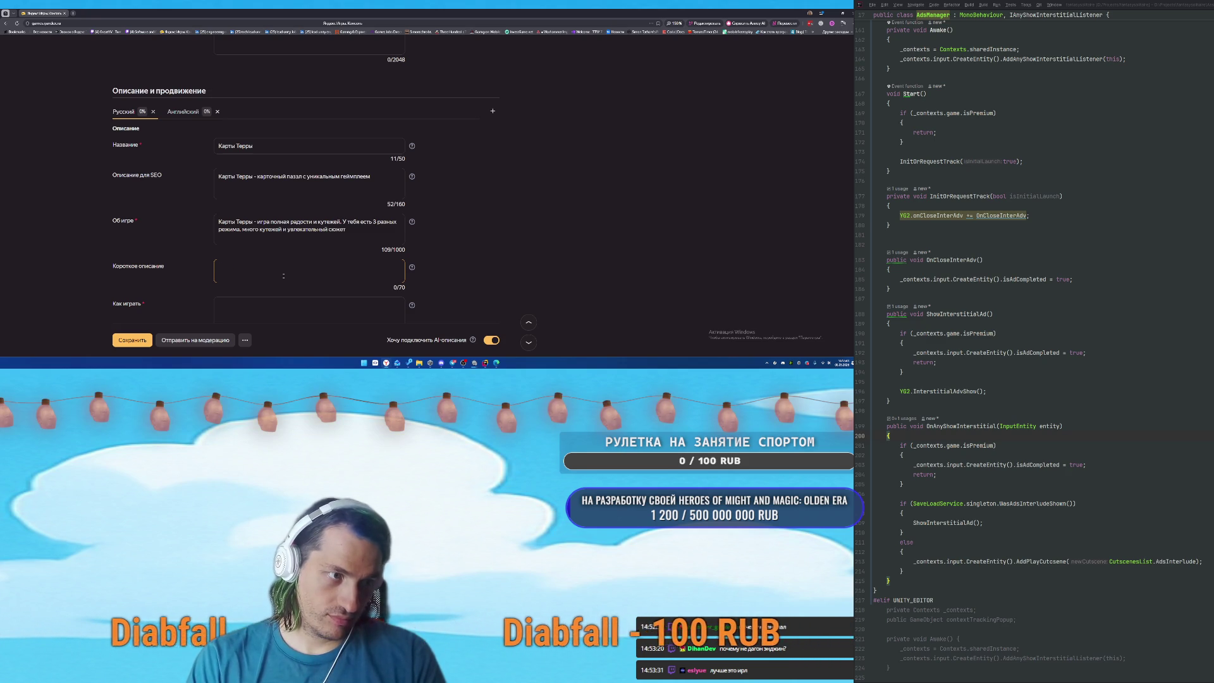
pyautogui.write('Двигай карт')
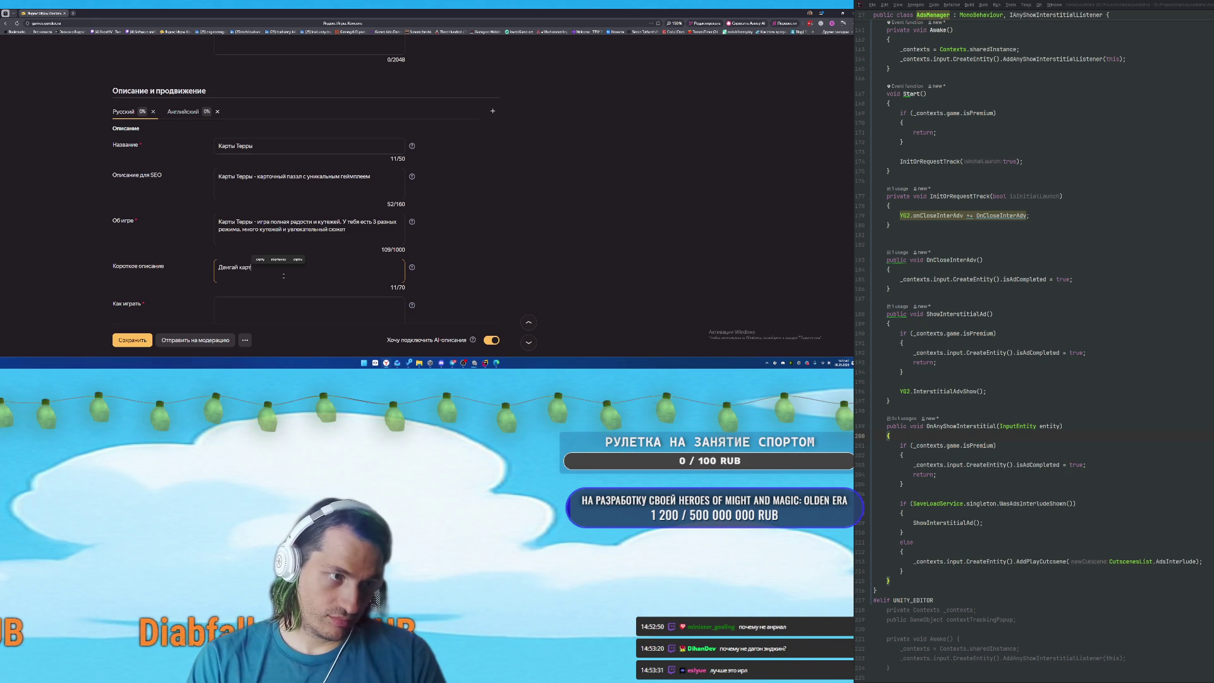
pyautogui.write('ы и зачисти')
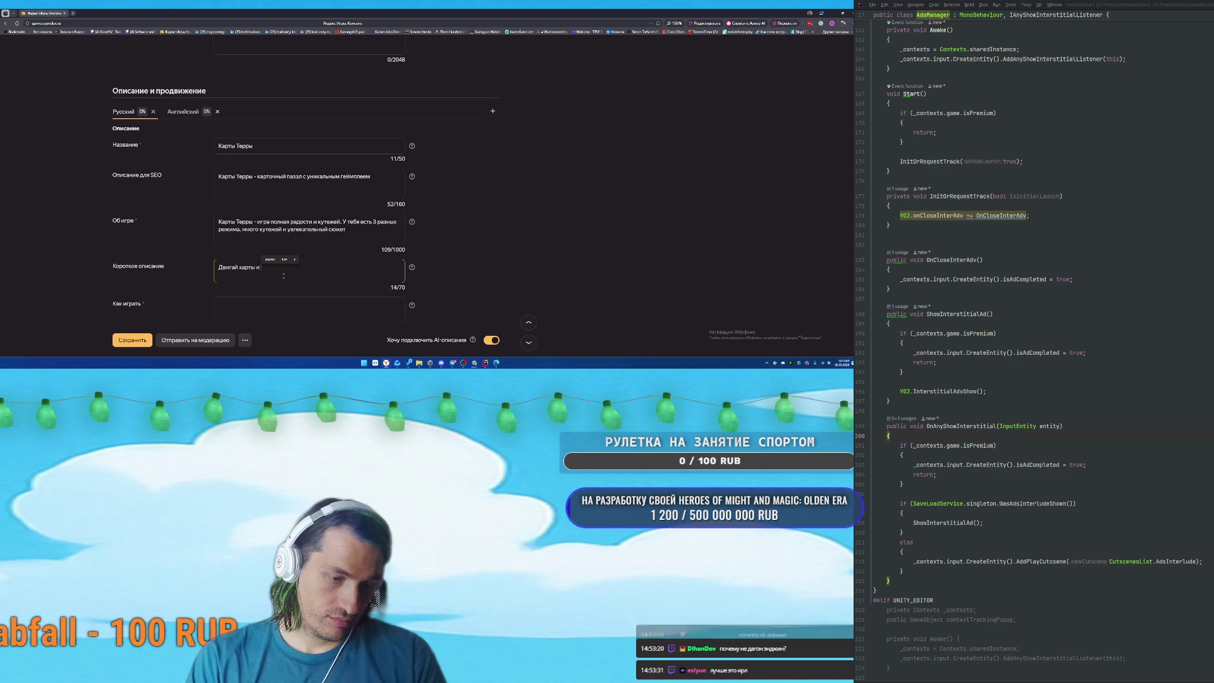
pyautogui.write(' Терру')
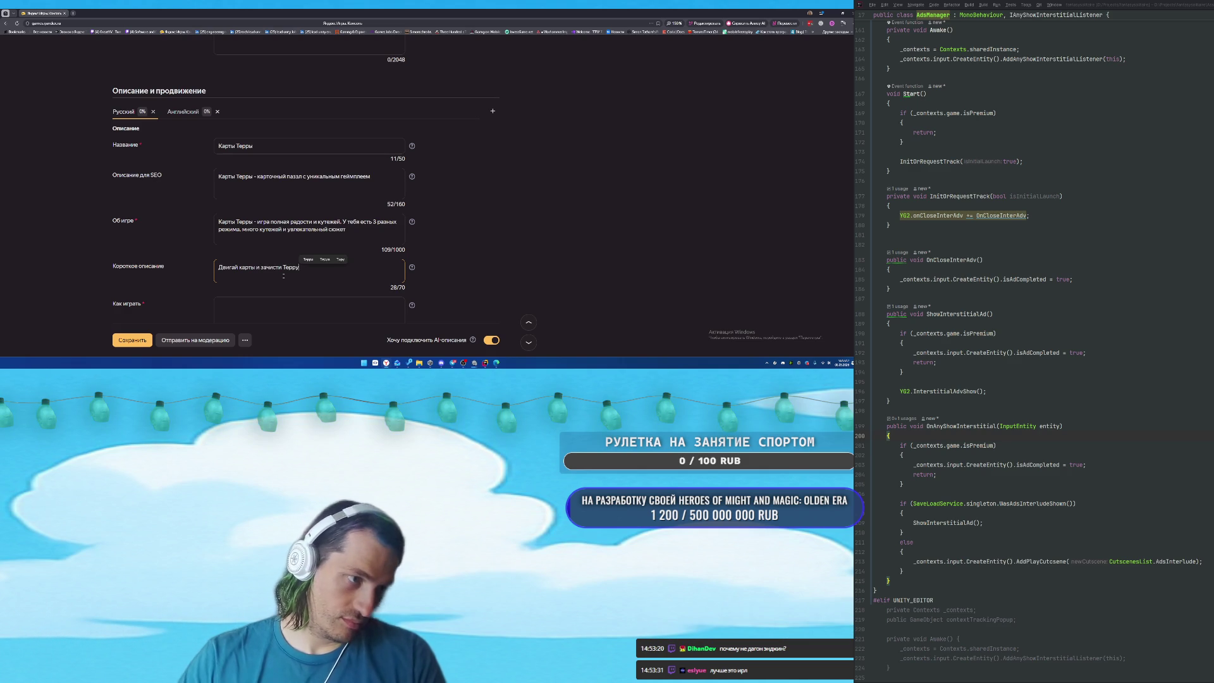
pyautogui.scroll(-2, 288, 266)
# Type the Как играть text 'Накладывай карты друг на друга и очищай поле'.
pyautogui.click(303, 202)
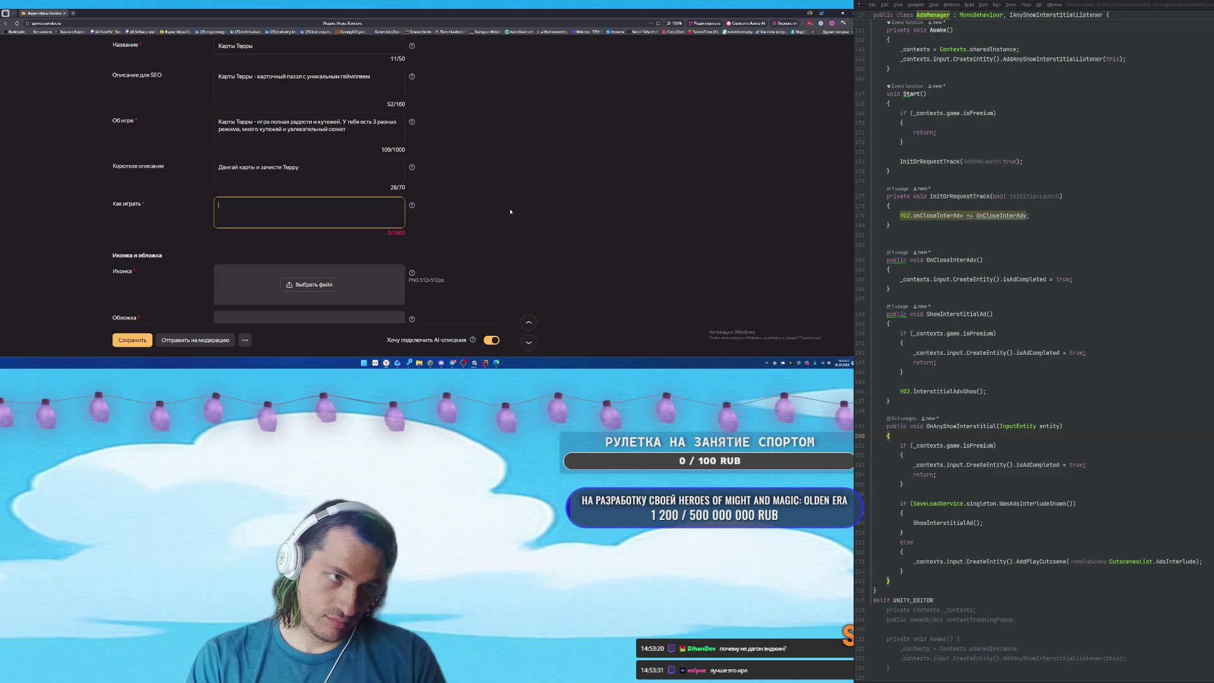
pyautogui.write('НАкладыва')
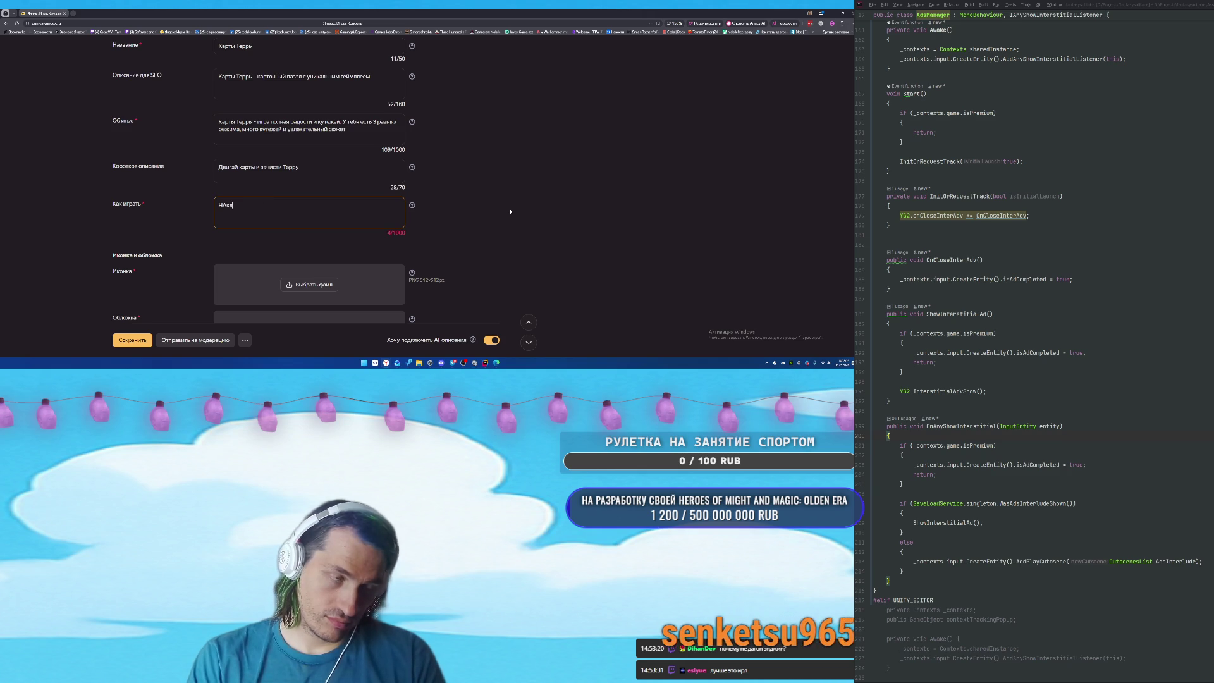
pyautogui.press('BackSpace')
pyautogui.press('BackSpace')
pyautogui.press('BackSpace')
pyautogui.write('акладывай карты друг на друга и очищ')
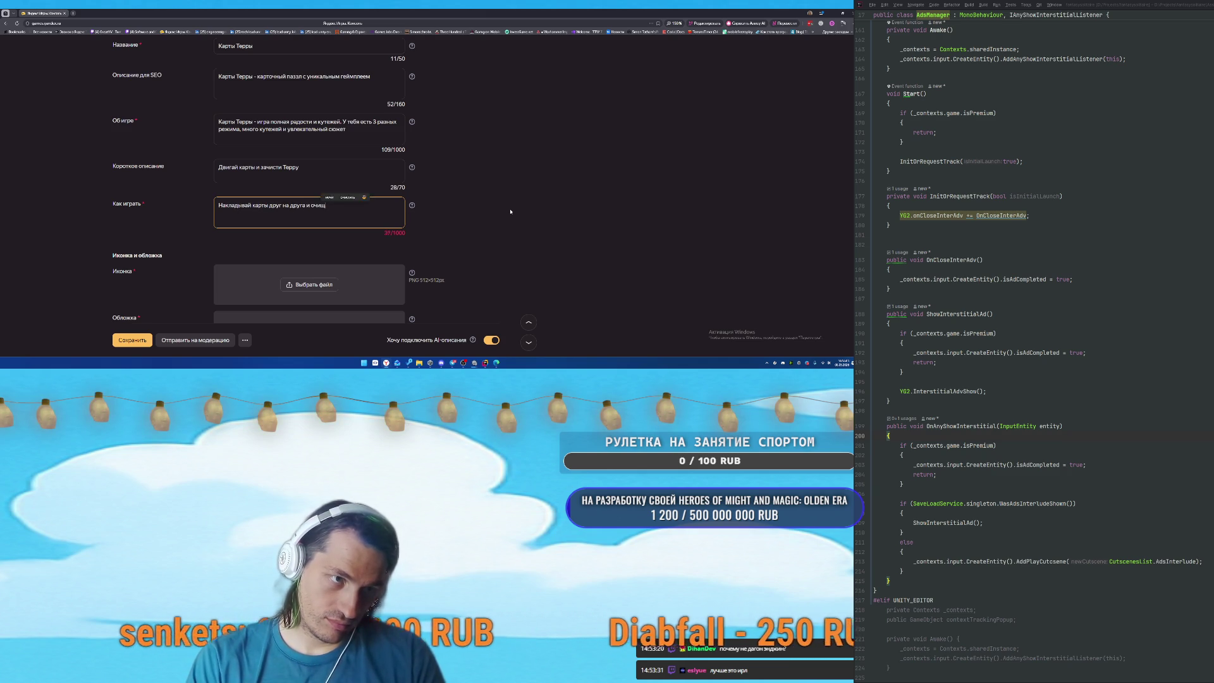
pyautogui.write('ай поле')
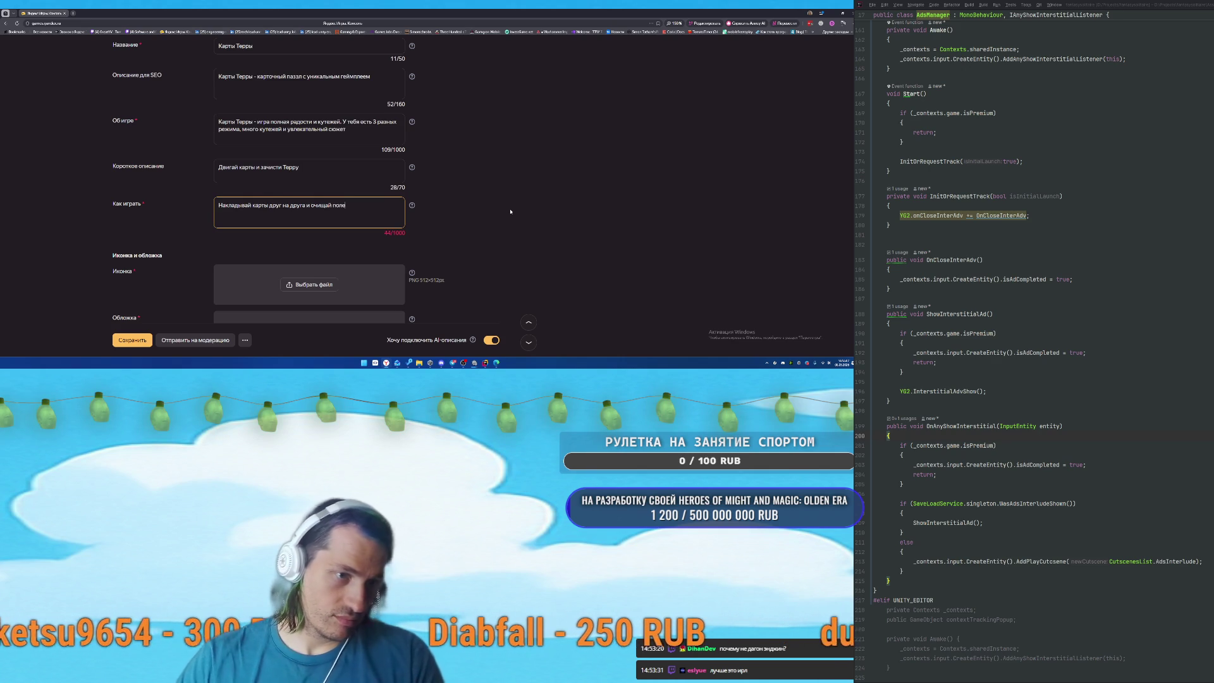
pyautogui.scroll(-2, 348, 229)
# Choose thumbnail.png from the YandexGames folder as the icon; it is rejected for not being 512×512.
pyautogui.click(316, 211)
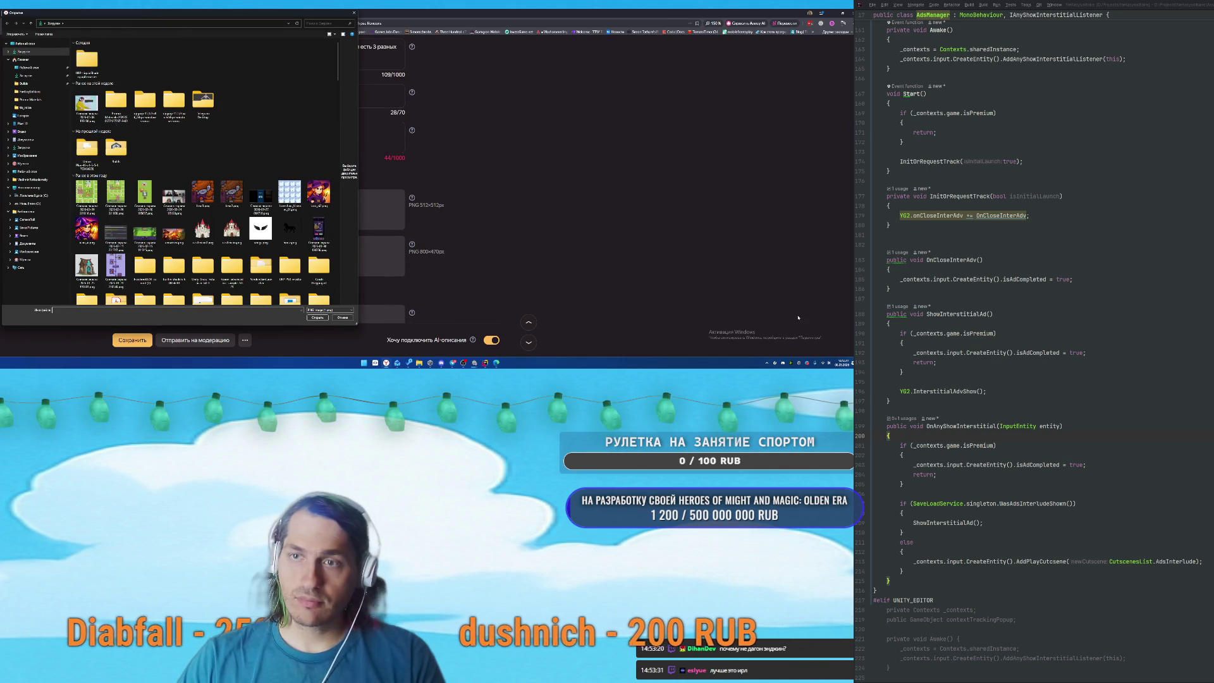
pyautogui.moveTo(419, 363)
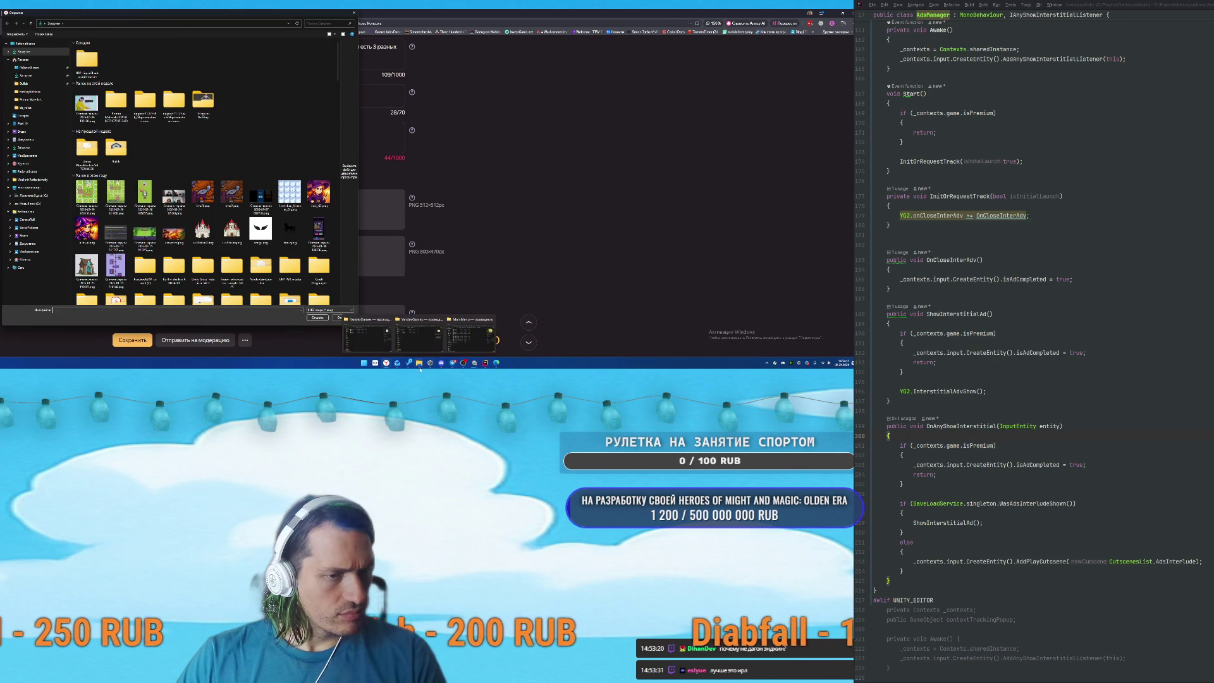
pyautogui.click(405, 342)
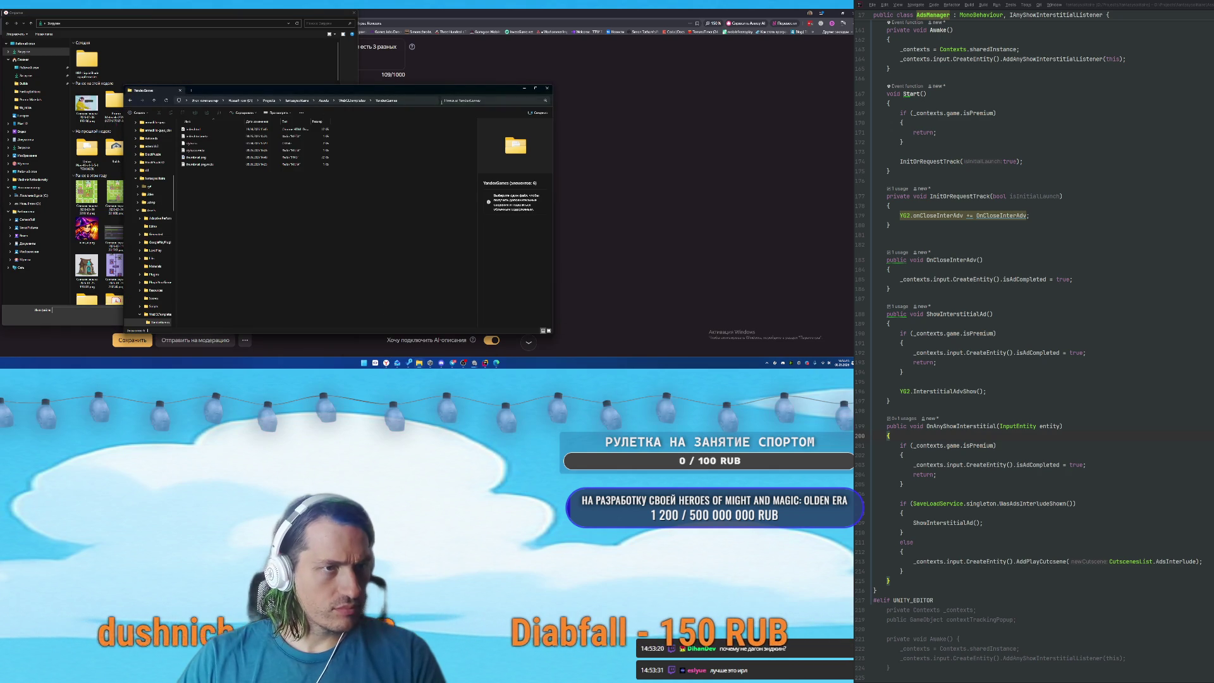
pyautogui.click(414, 101)
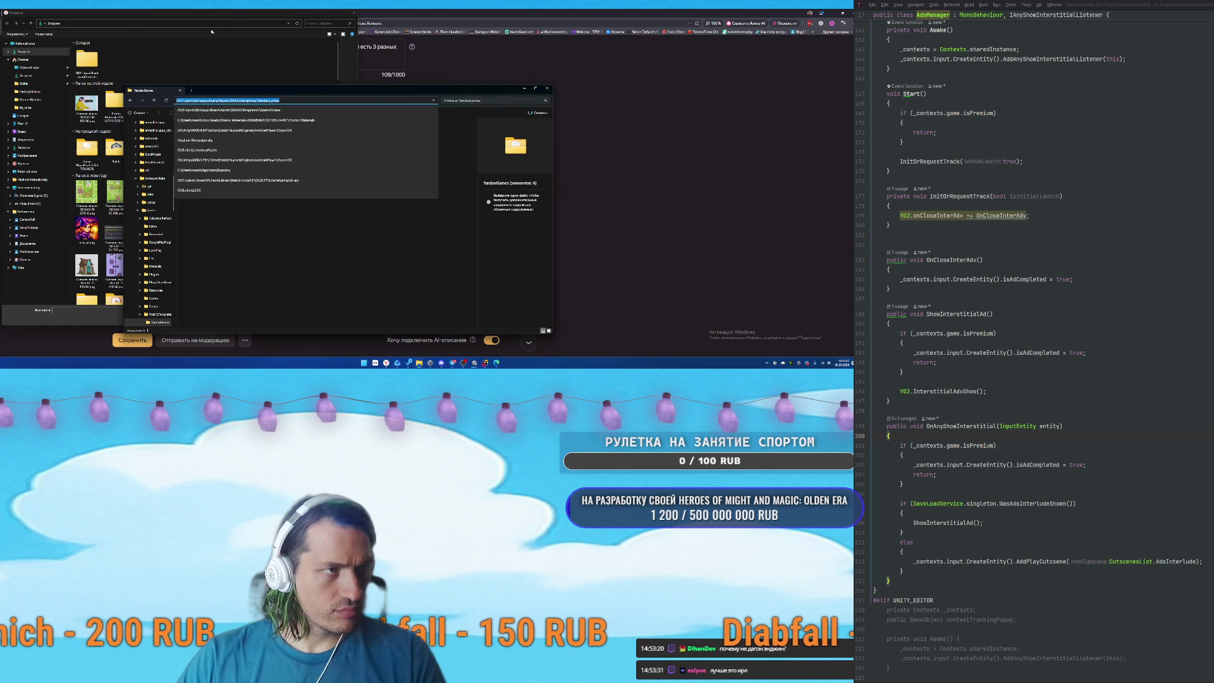
pyautogui.click(218, 24)
pyautogui.press('Return')
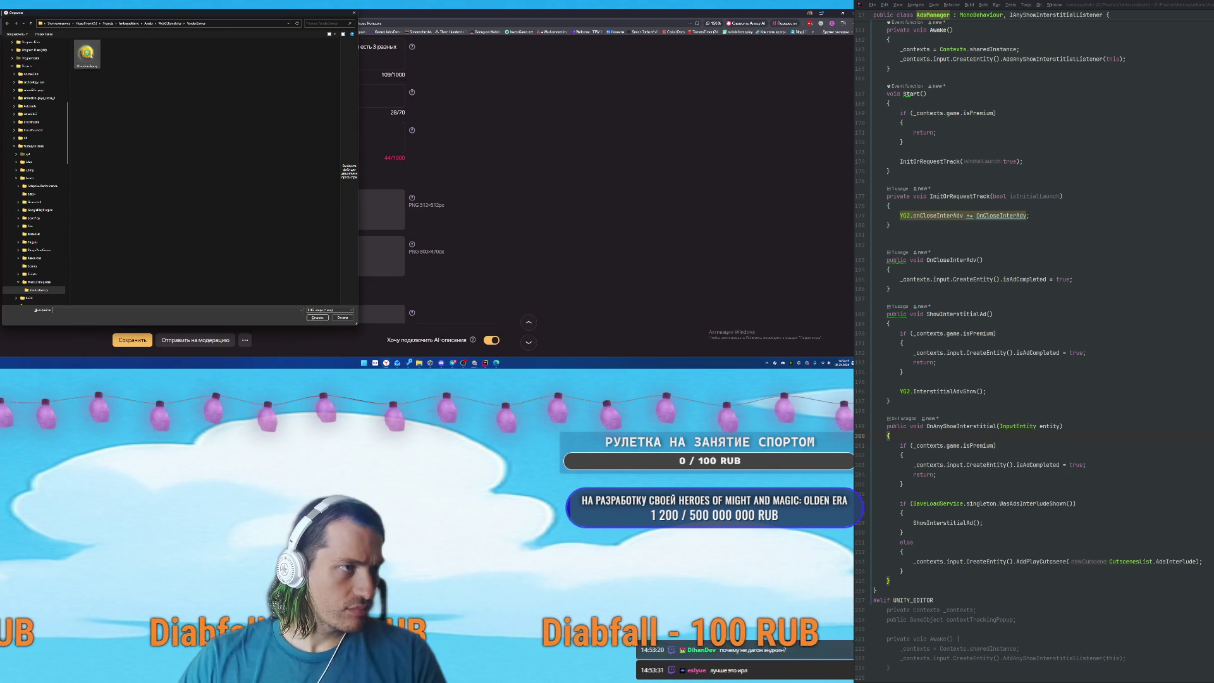
pyautogui.doubleClick(84, 54)
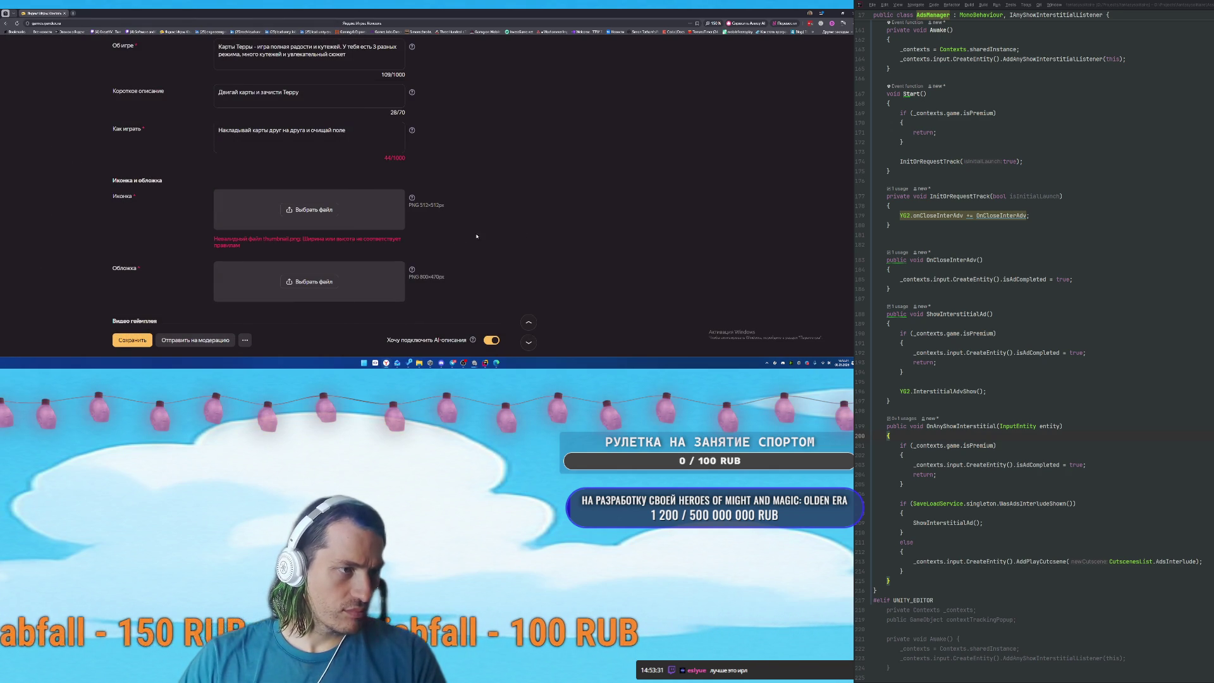
pyautogui.scroll(-1, 507, 215)
pyautogui.moveTo(473, 365)
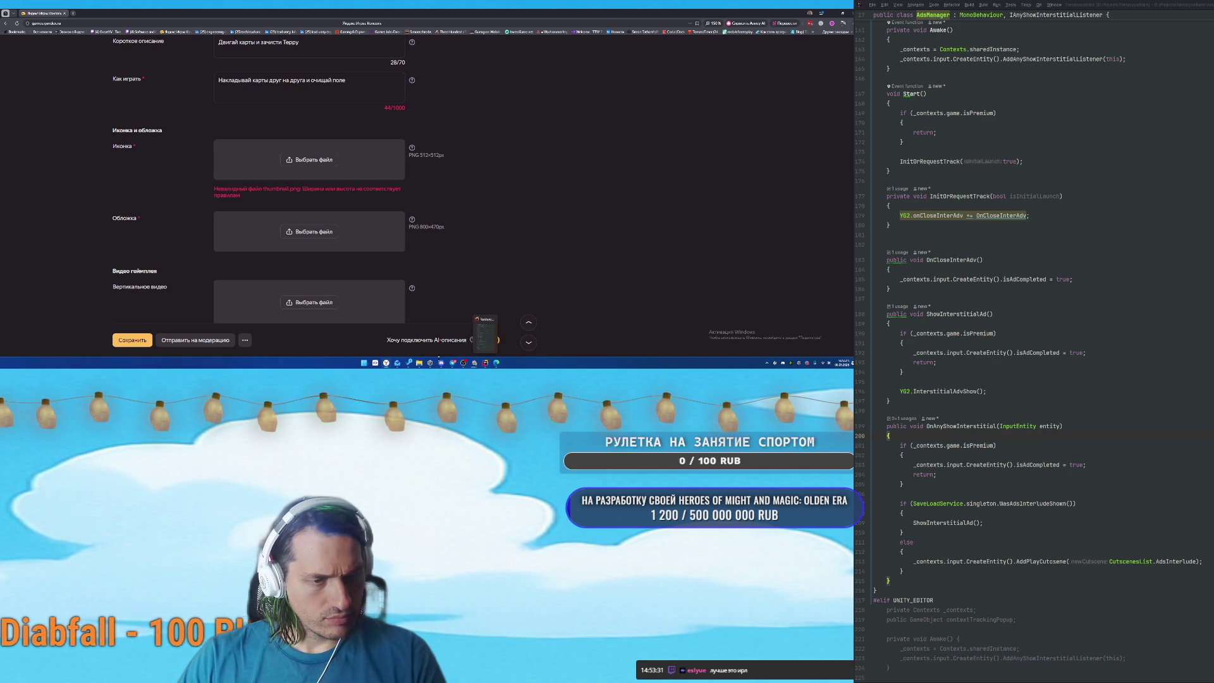
pyautogui.moveTo(421, 366)
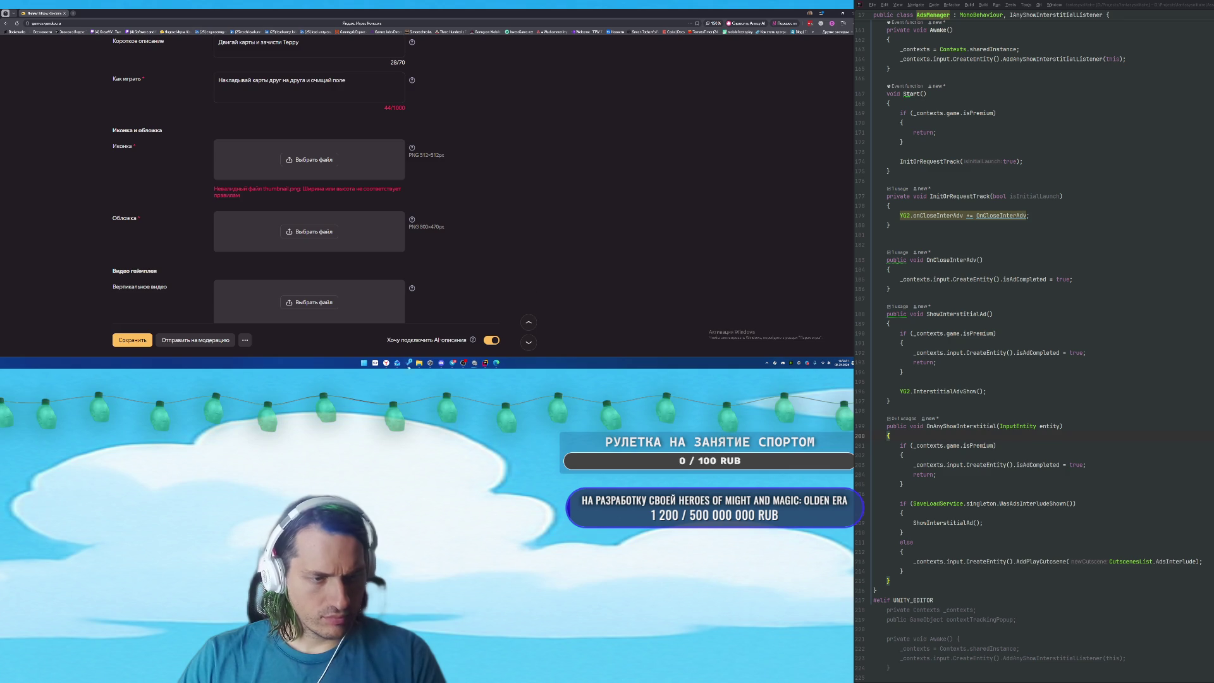
# Browse the Assets, Materials and Resources > Textures > Icons folders as large thumbnails looking for images.
pyautogui.click(358, 342)
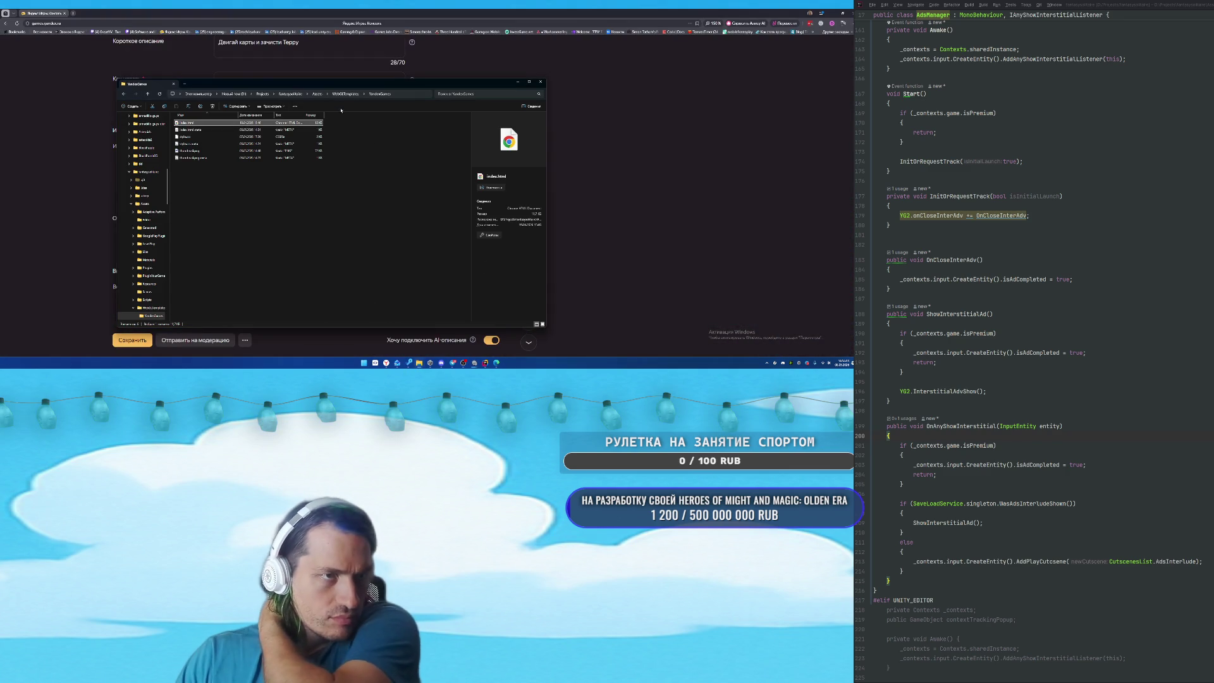
pyautogui.click(318, 93)
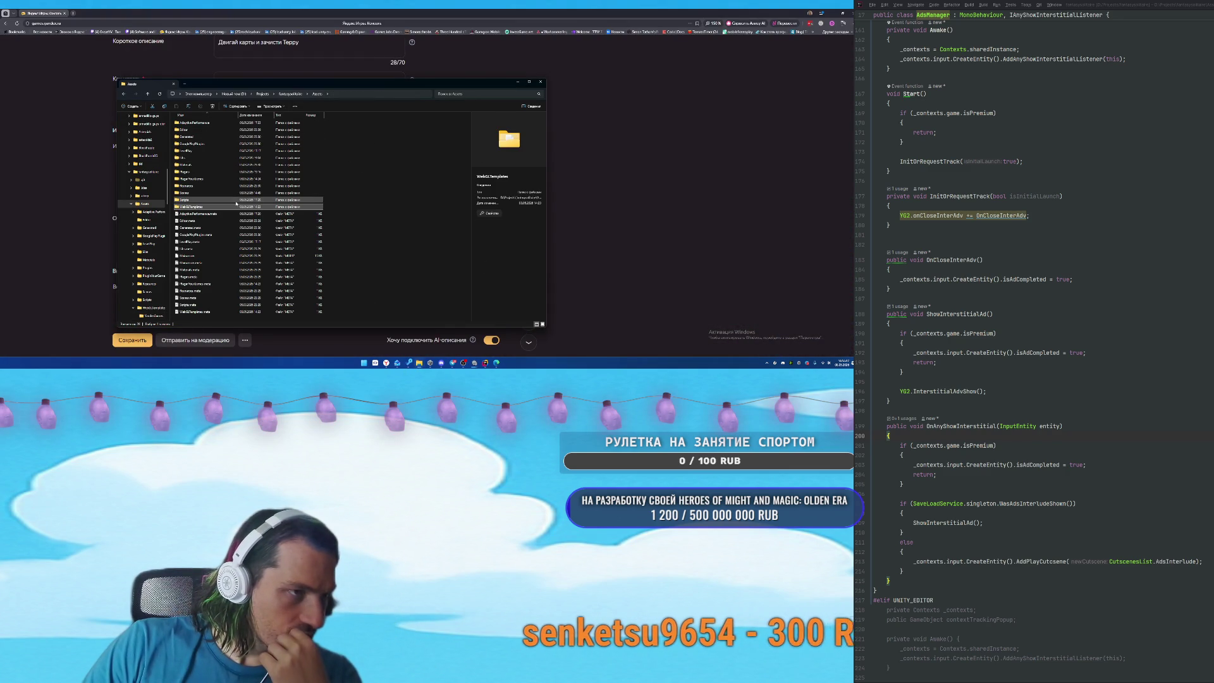
pyautogui.doubleClick(190, 165)
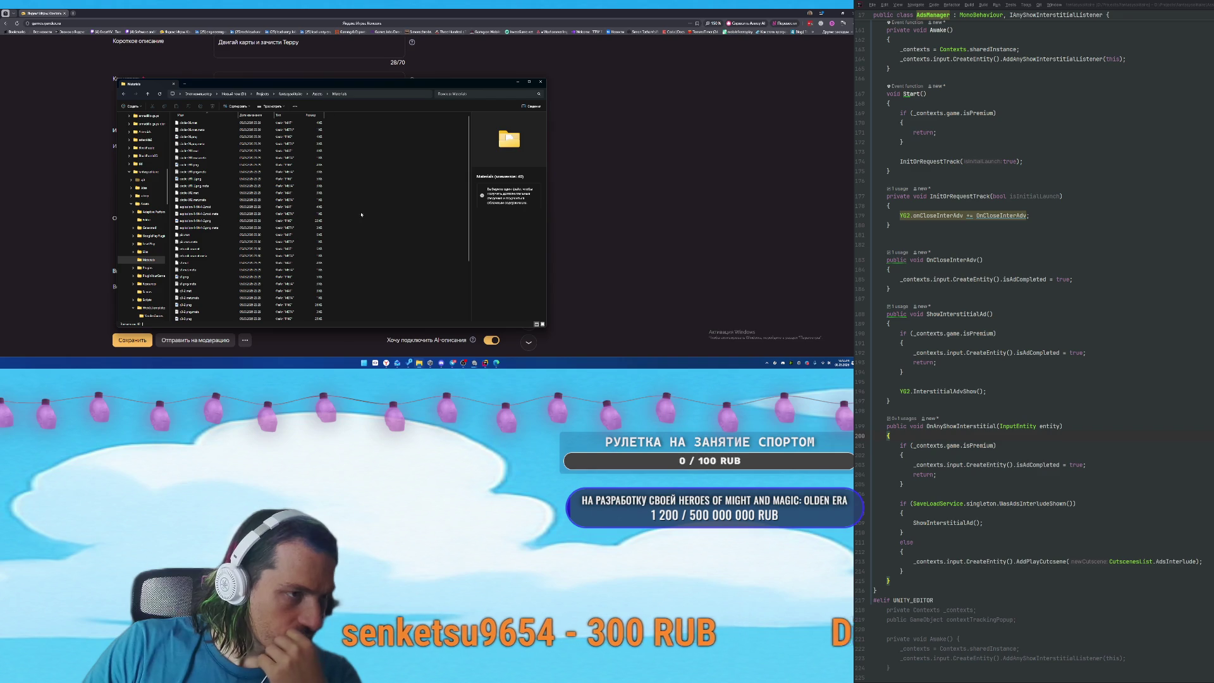
pyautogui.click(542, 324)
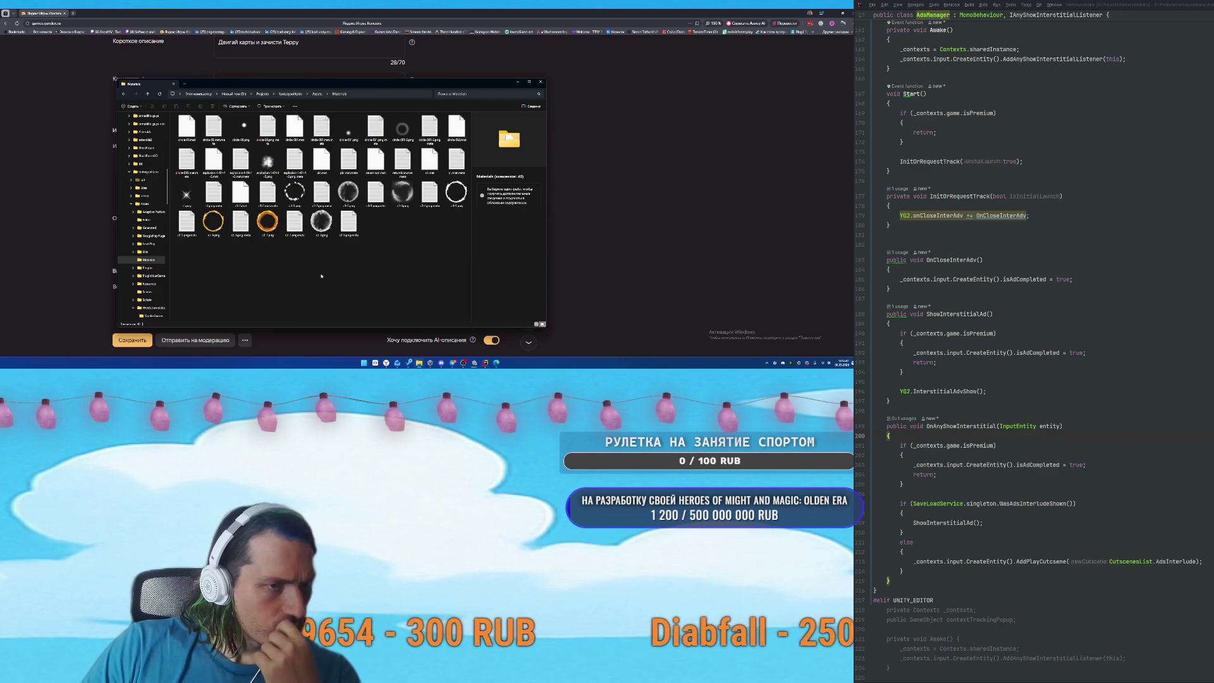
pyautogui.hotkey('alt', 'Left')
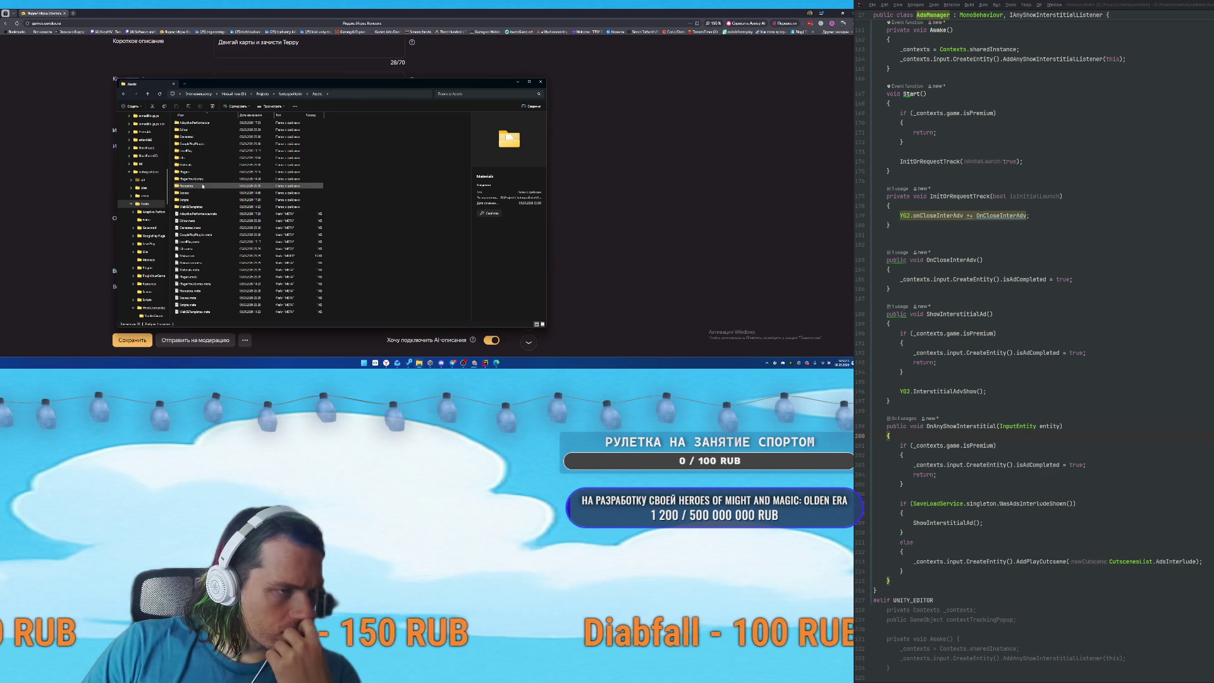
pyautogui.doubleClick(202, 186)
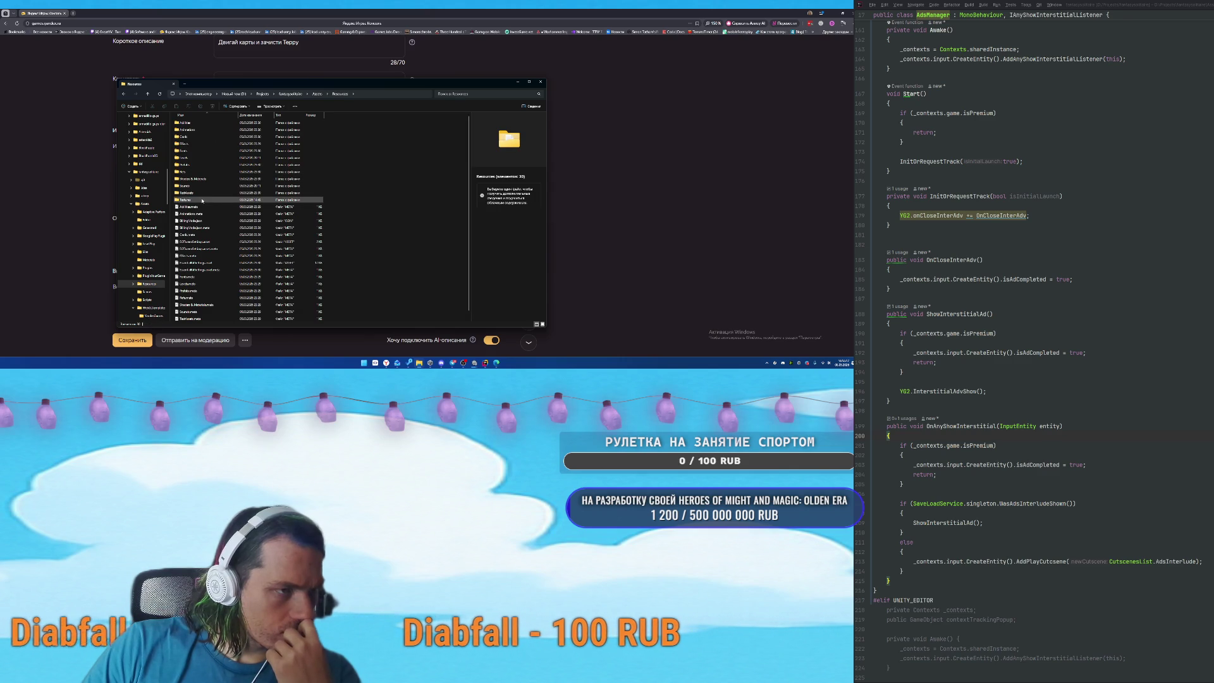
pyautogui.doubleClick(203, 200)
pyautogui.doubleClick(190, 164)
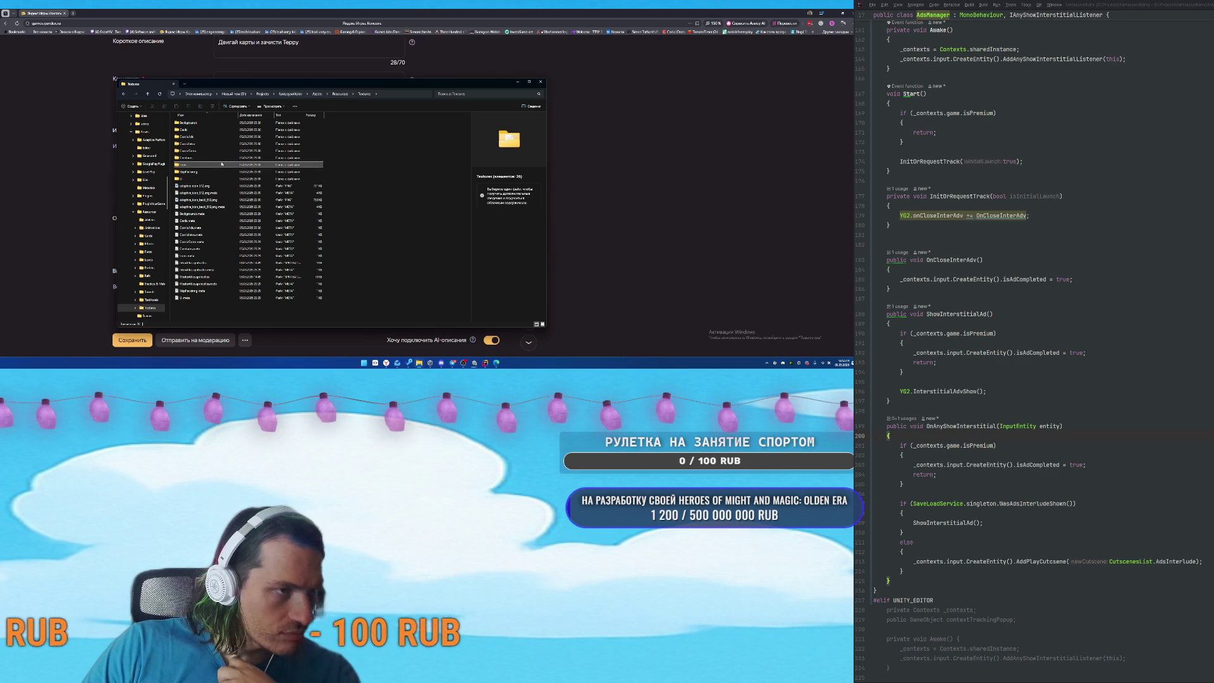
pyautogui.click(542, 324)
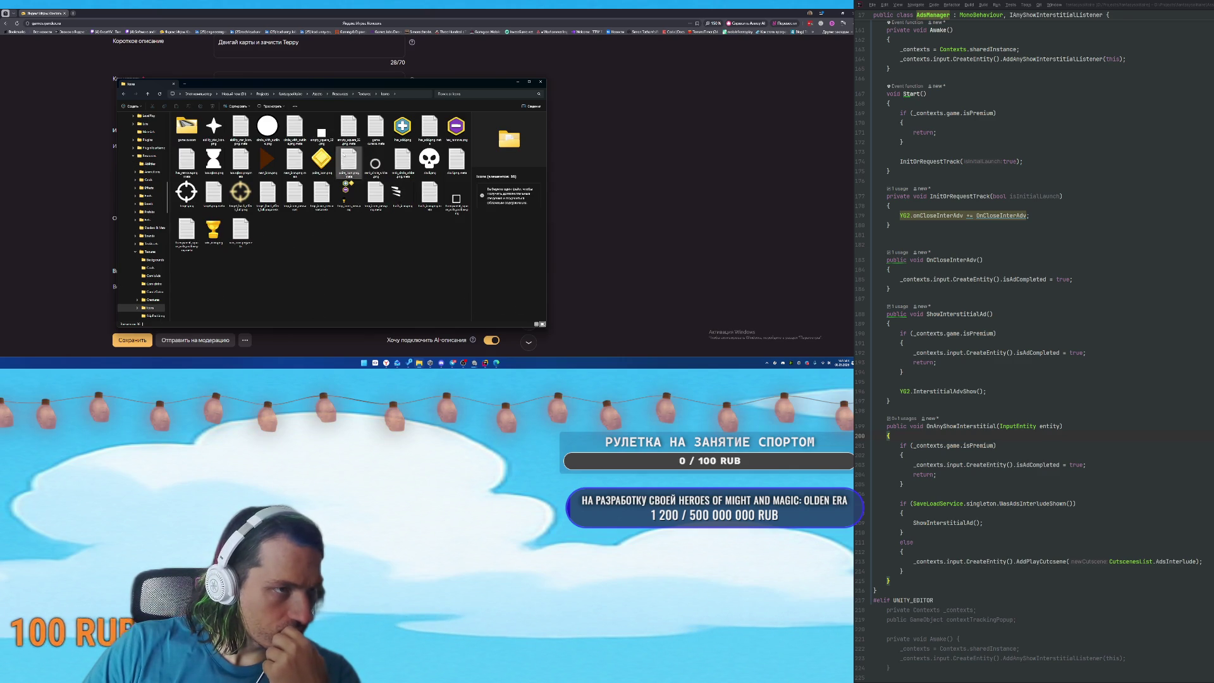
pyautogui.click(365, 93)
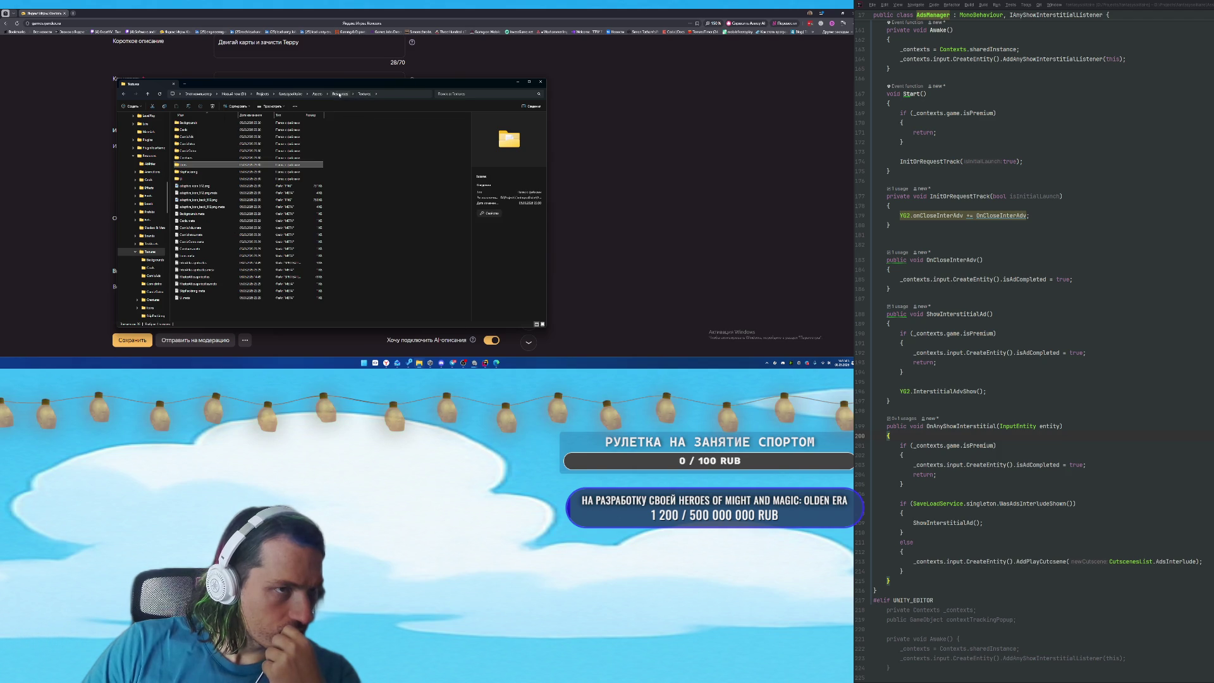
pyautogui.click(339, 94)
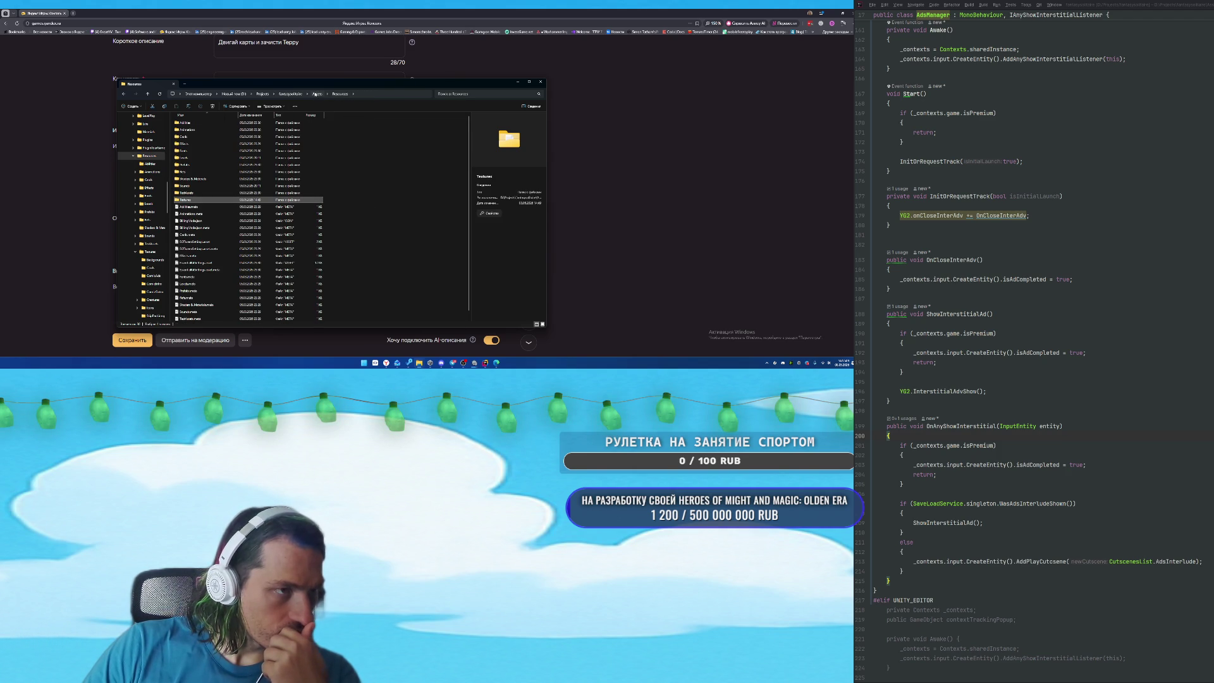
pyautogui.click(318, 93)
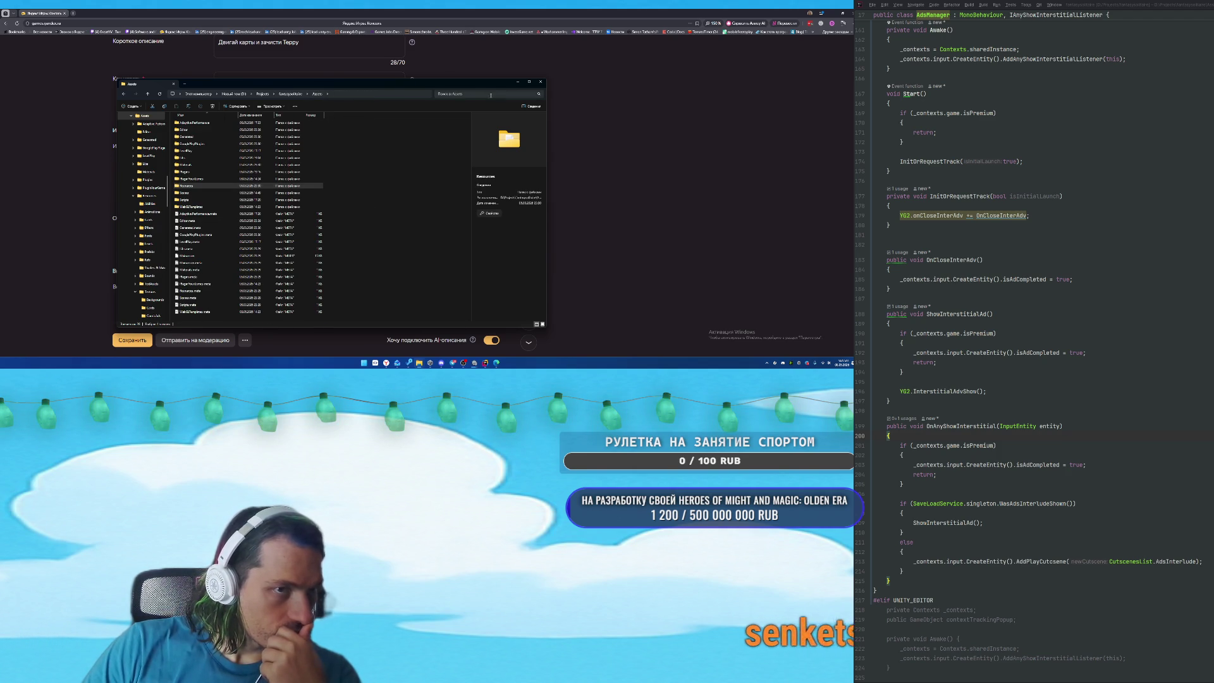
# Search the Assets folder for 'logo' and inspect the logo with text.png result.
pyautogui.click(491, 94)
pyautogui.write('ads')
pyautogui.press('BackSpace')
pyautogui.press('BackSpace')
pyautogui.press('BackSpace')
pyautogui.write('logo')
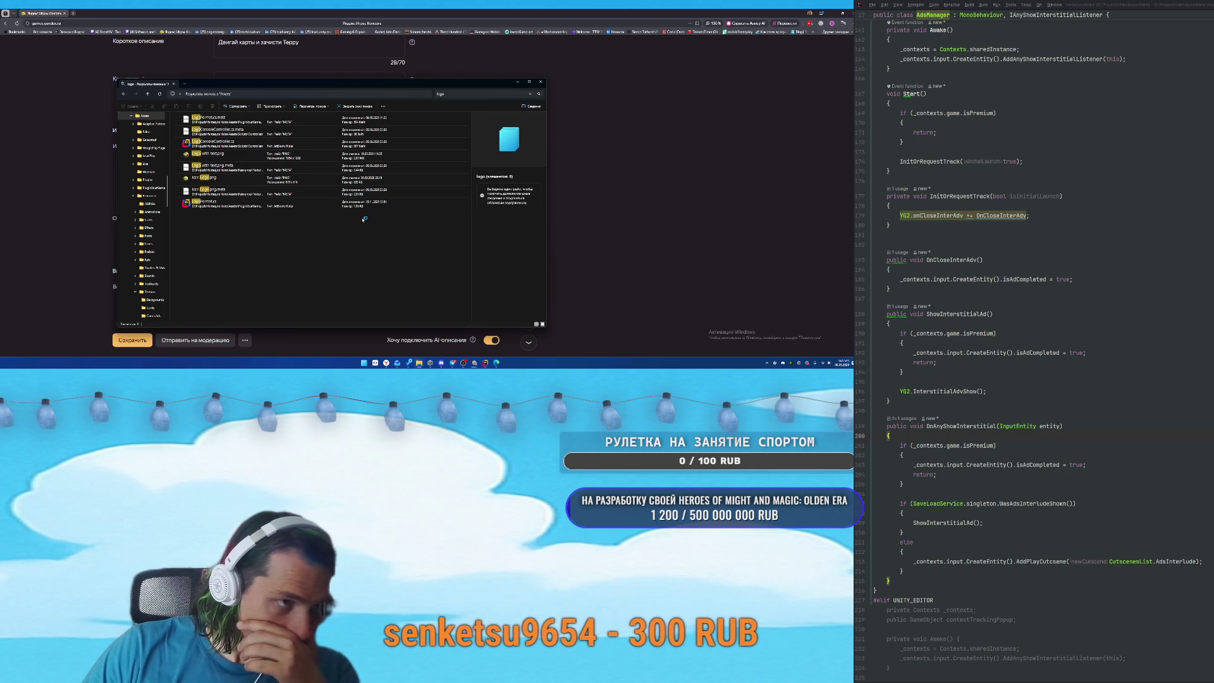
pyautogui.rightClick(240, 226)
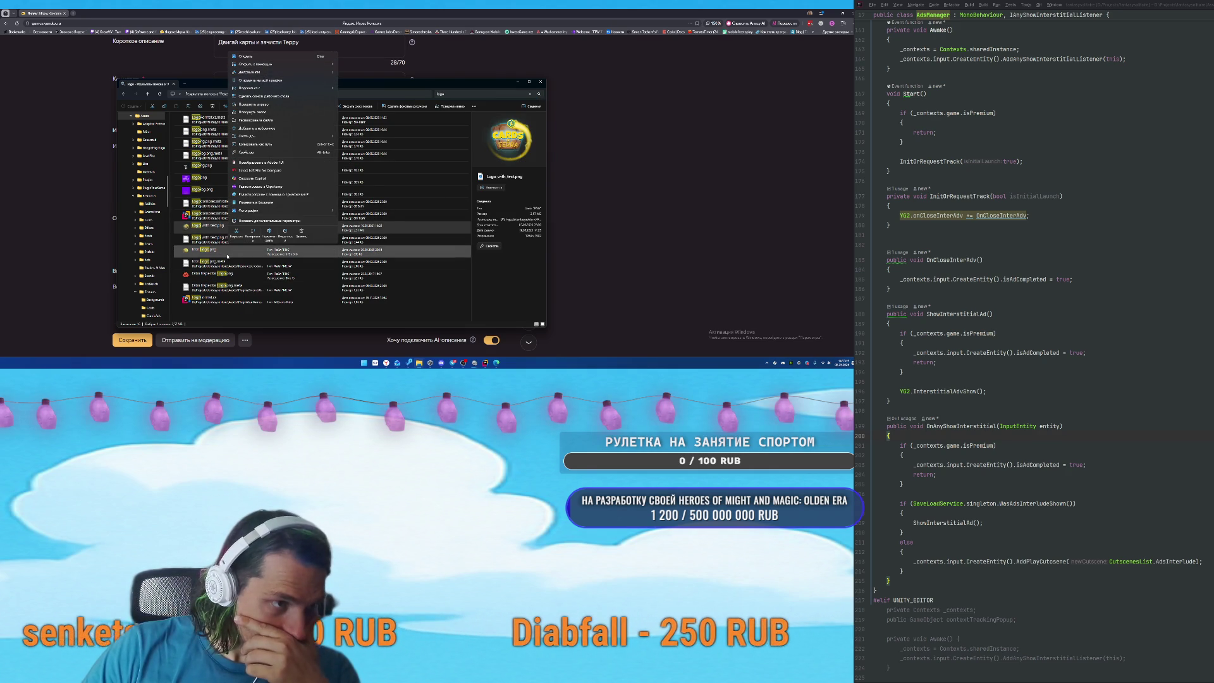
# Open the folder holding Icon_logo.png, then go to the Downloads folder.
pyautogui.click(206, 250)
pyautogui.rightClick(205, 249)
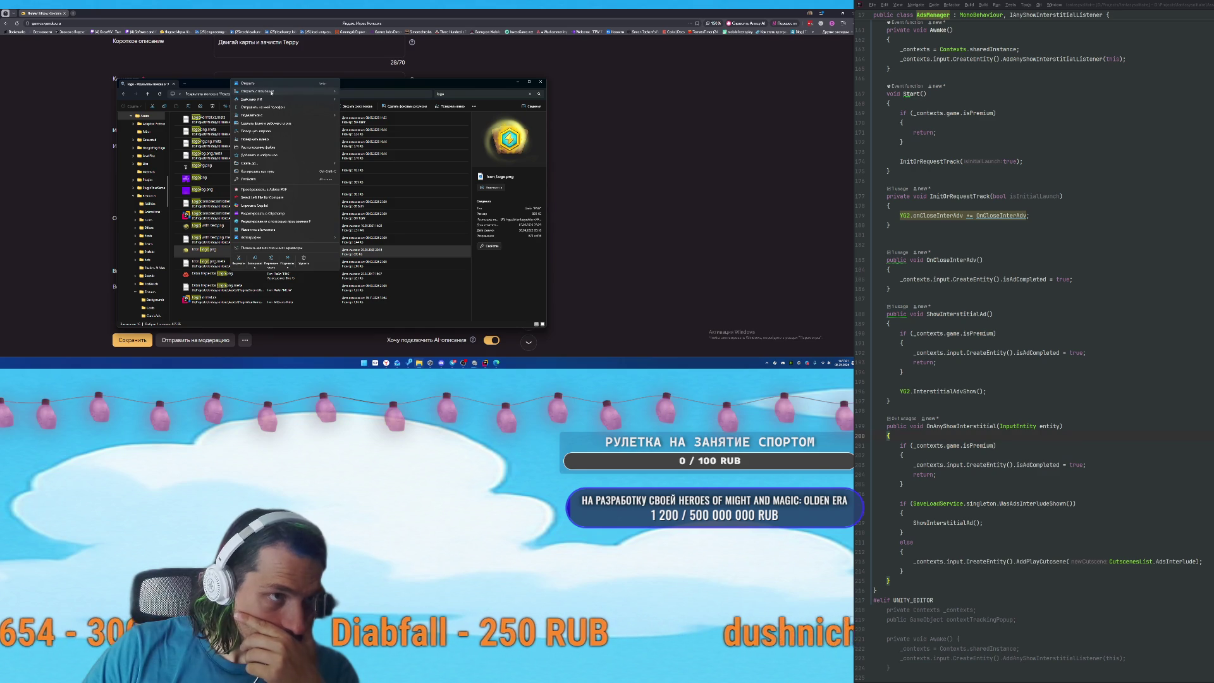
pyautogui.moveTo(272, 93)
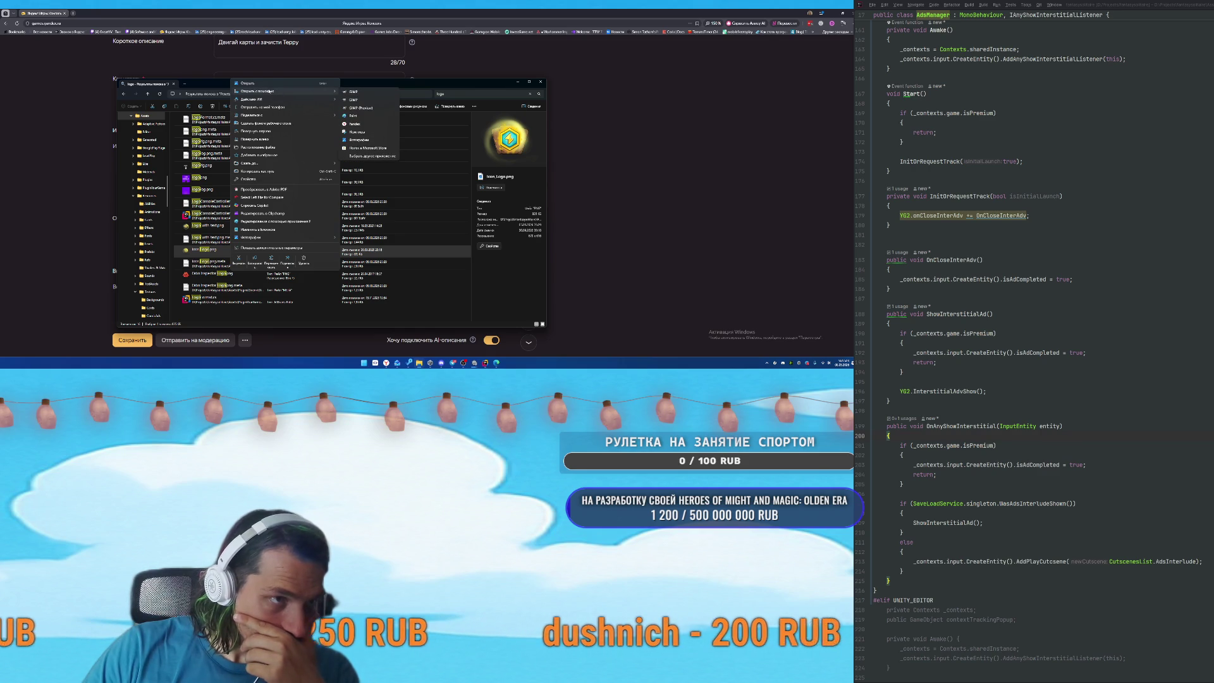
pyautogui.click(266, 148)
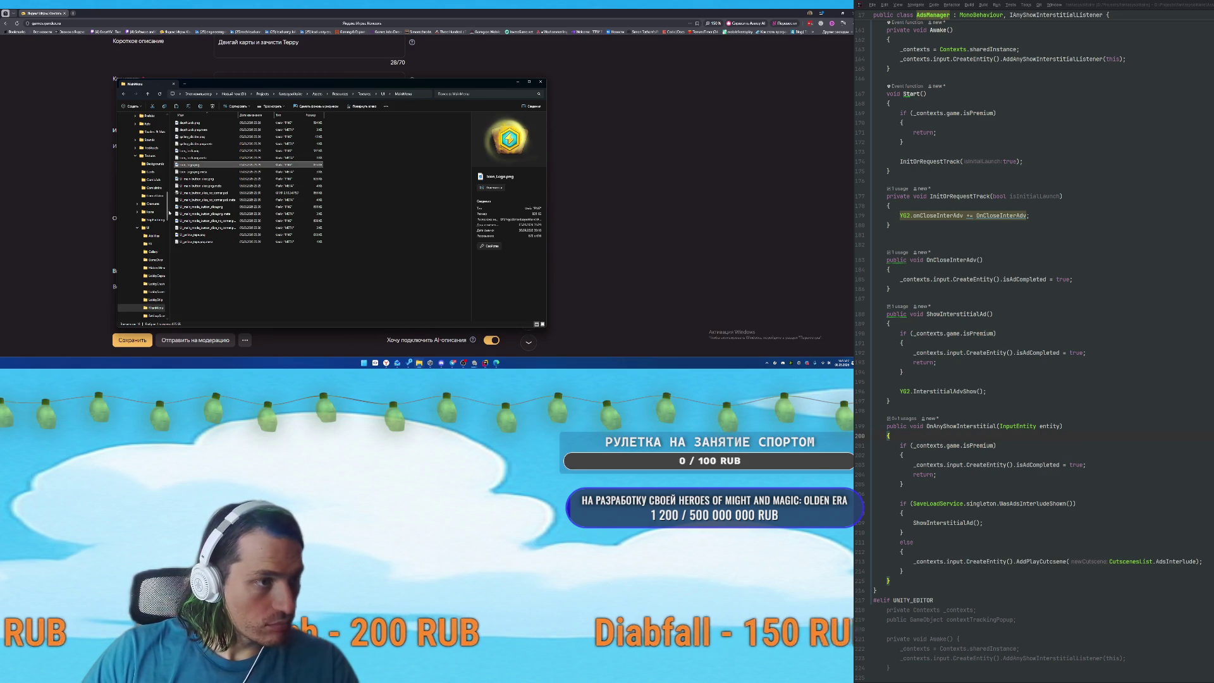
pyautogui.moveTo(167, 209); pyautogui.dragTo(168, 122)
pyautogui.click(139, 142)
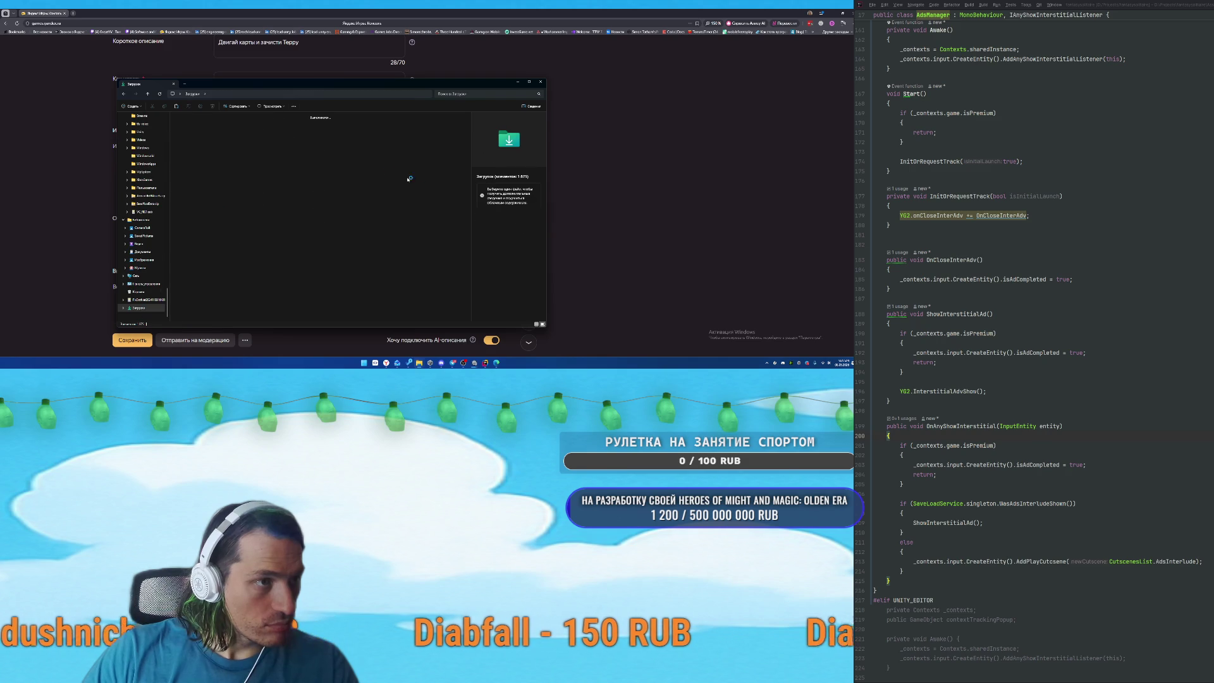
# Open Icon_logo.png from Downloads in Photos and enter crop mode.
pyautogui.hotkey('ctrl', 'v')
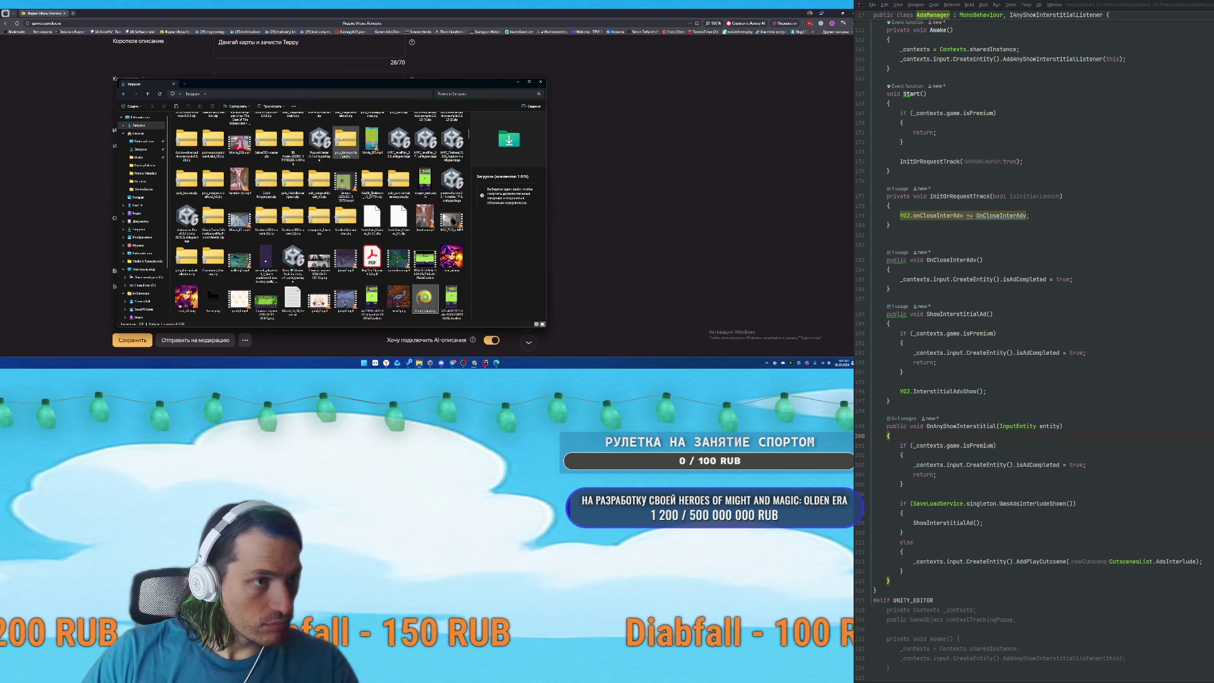
pyautogui.rightClick(427, 303)
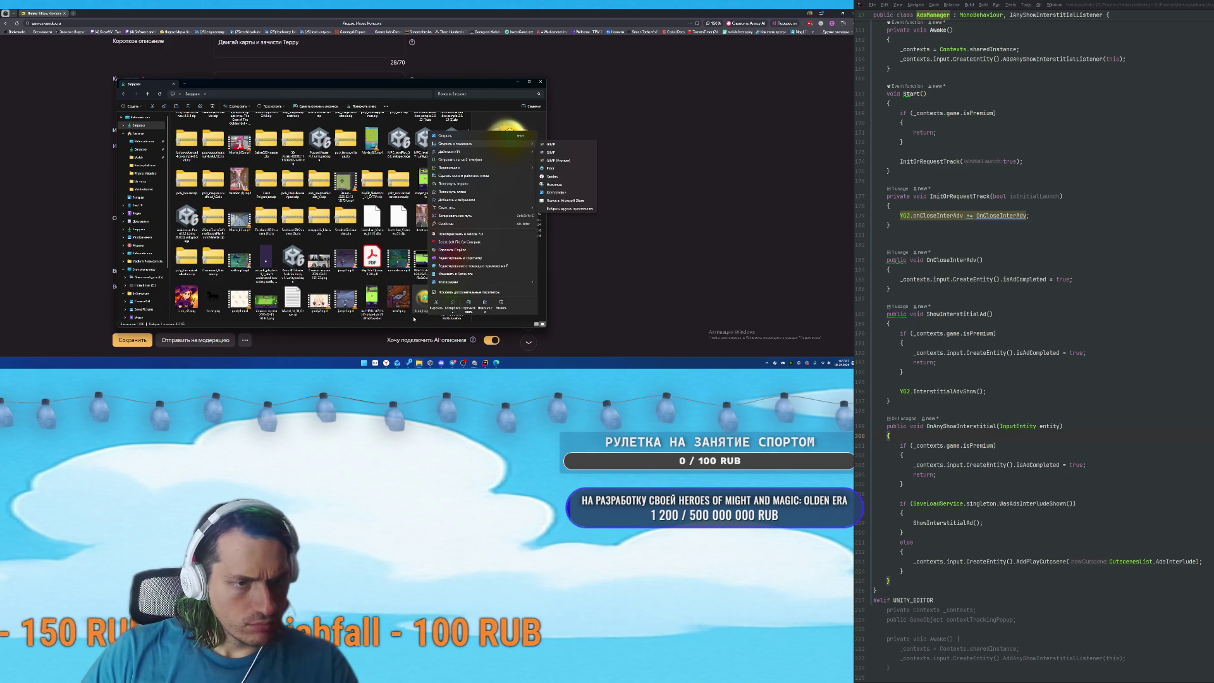
pyautogui.click(420, 299)
pyautogui.doubleClick(420, 299)
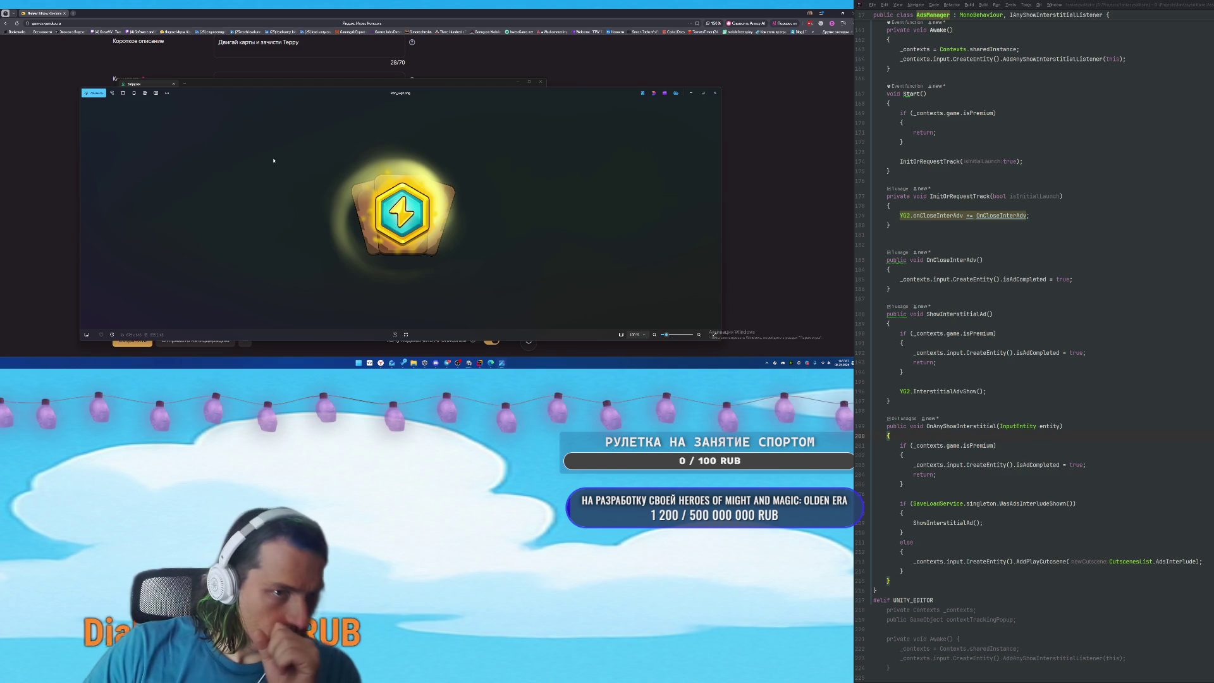
pyautogui.click(95, 95)
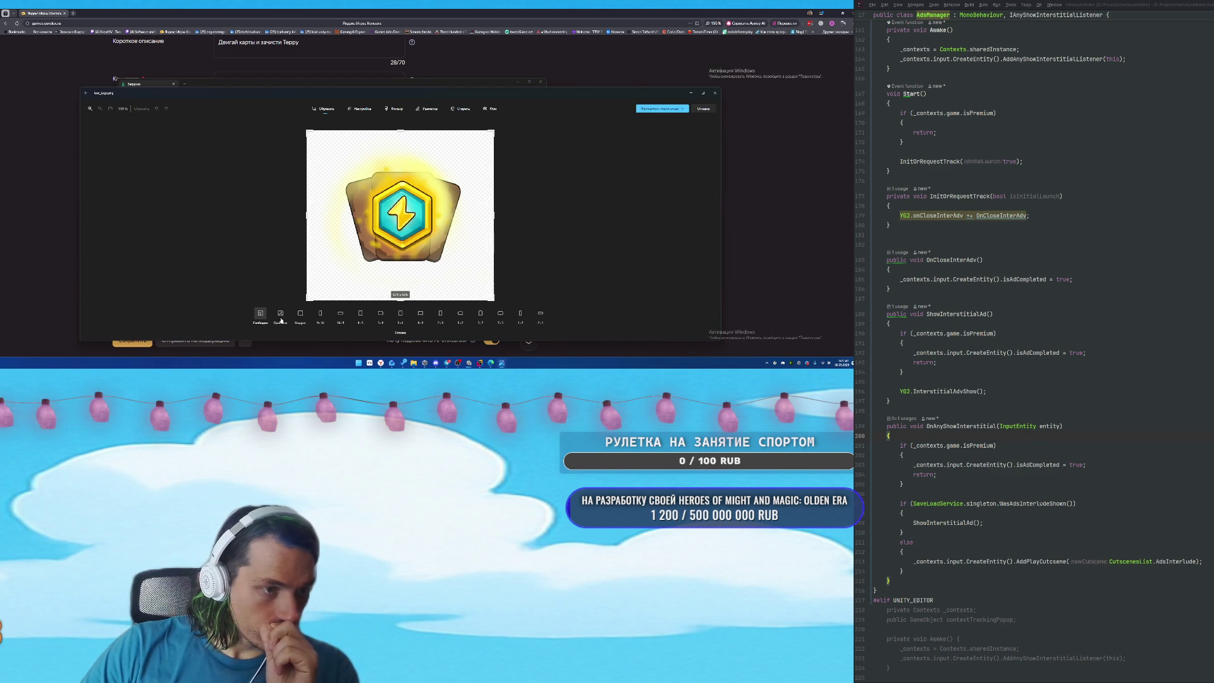
# Crop the icon logo to a 1:1 square and save it.
pyautogui.click(300, 315)
pyautogui.click(683, 109)
pyautogui.click(646, 126)
# Resize the image to 512 × 512 and save it as a copy.
pyautogui.rightClick(397, 215)
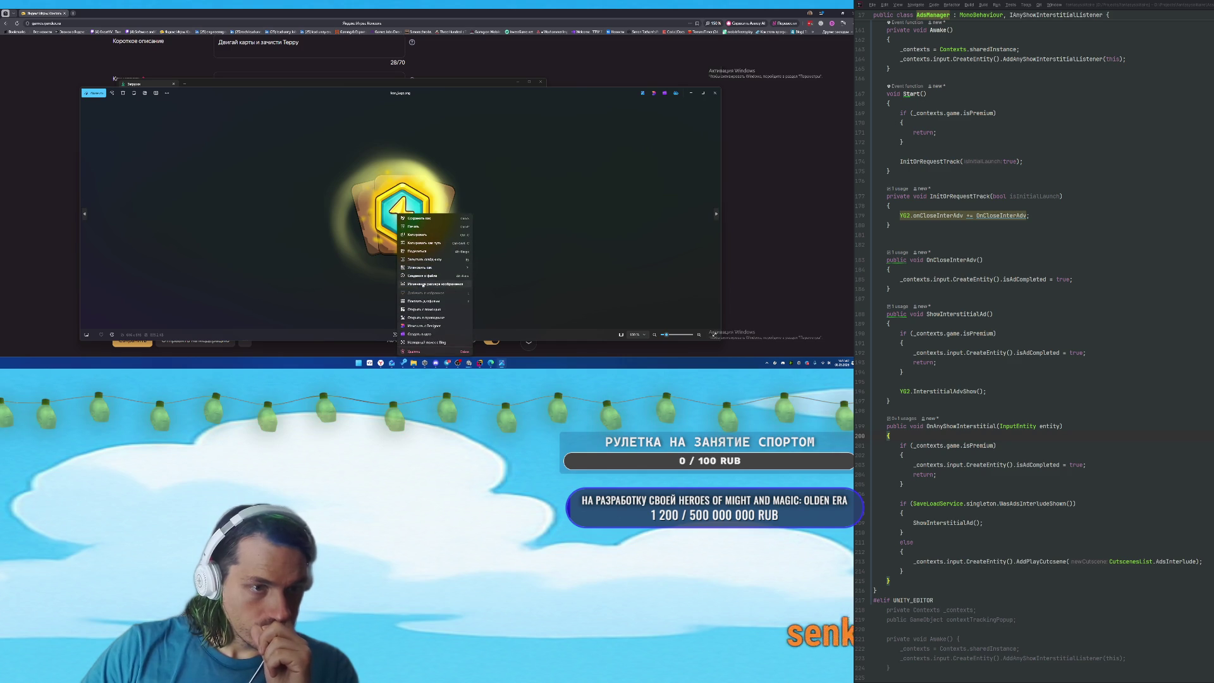
pyautogui.click(436, 284)
pyautogui.write('512')
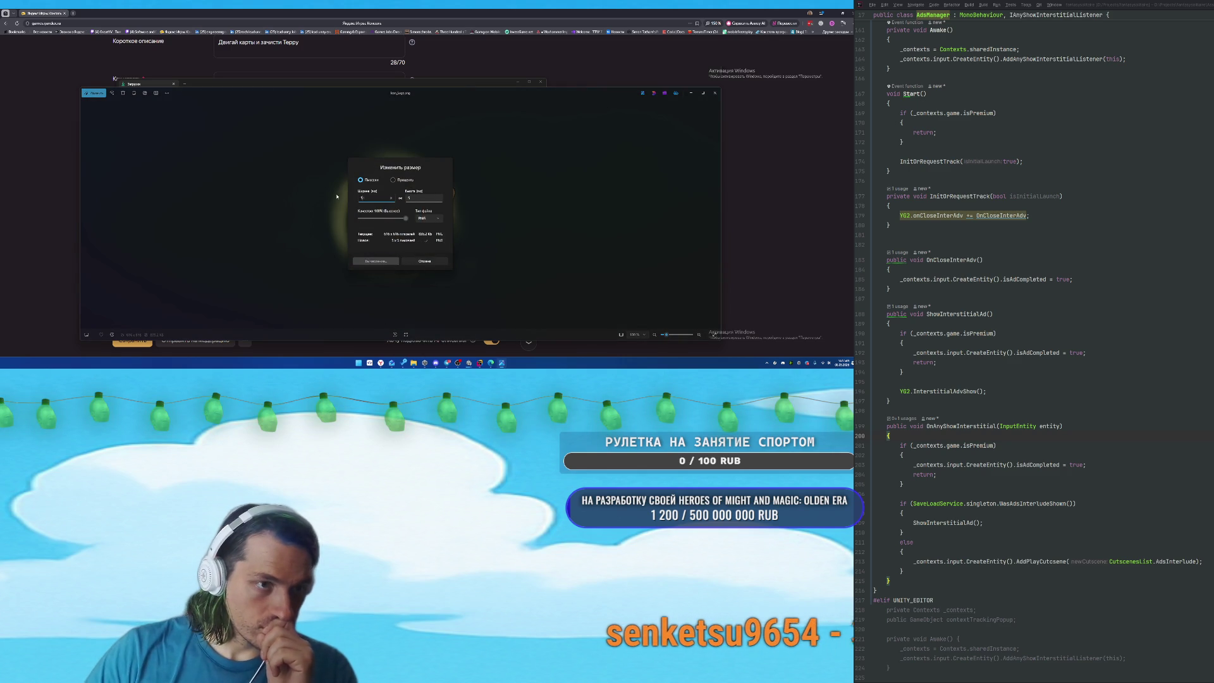
pyautogui.click(377, 261)
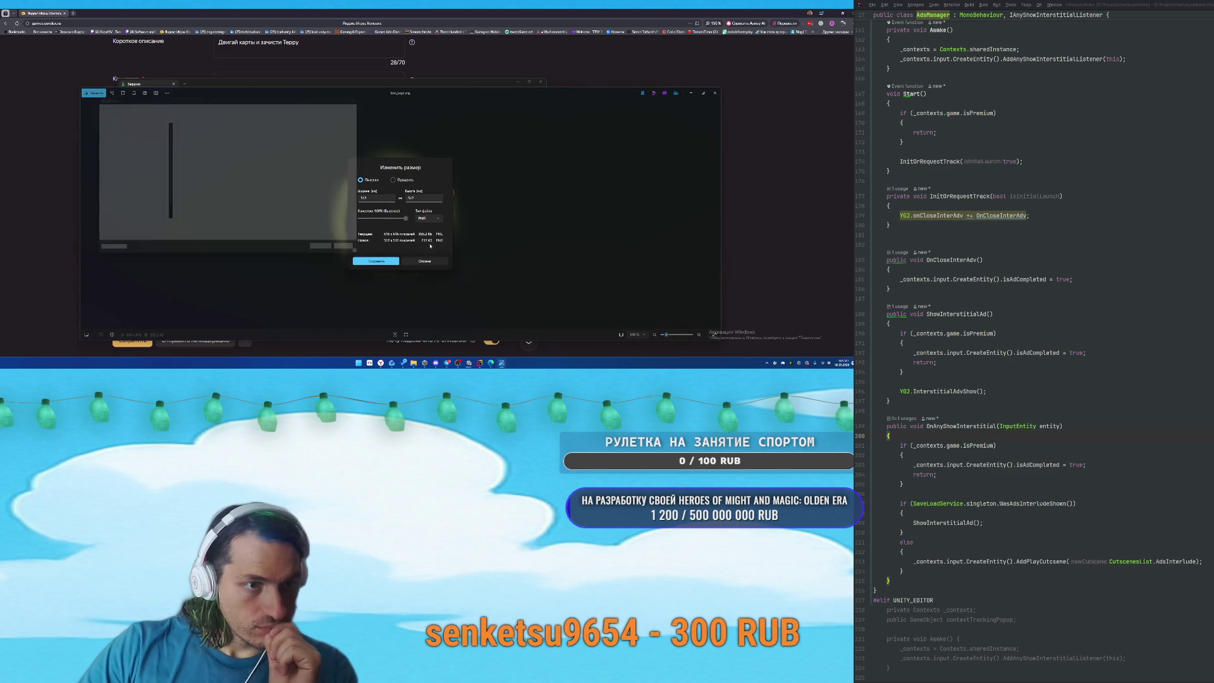
pyautogui.click(337, 259)
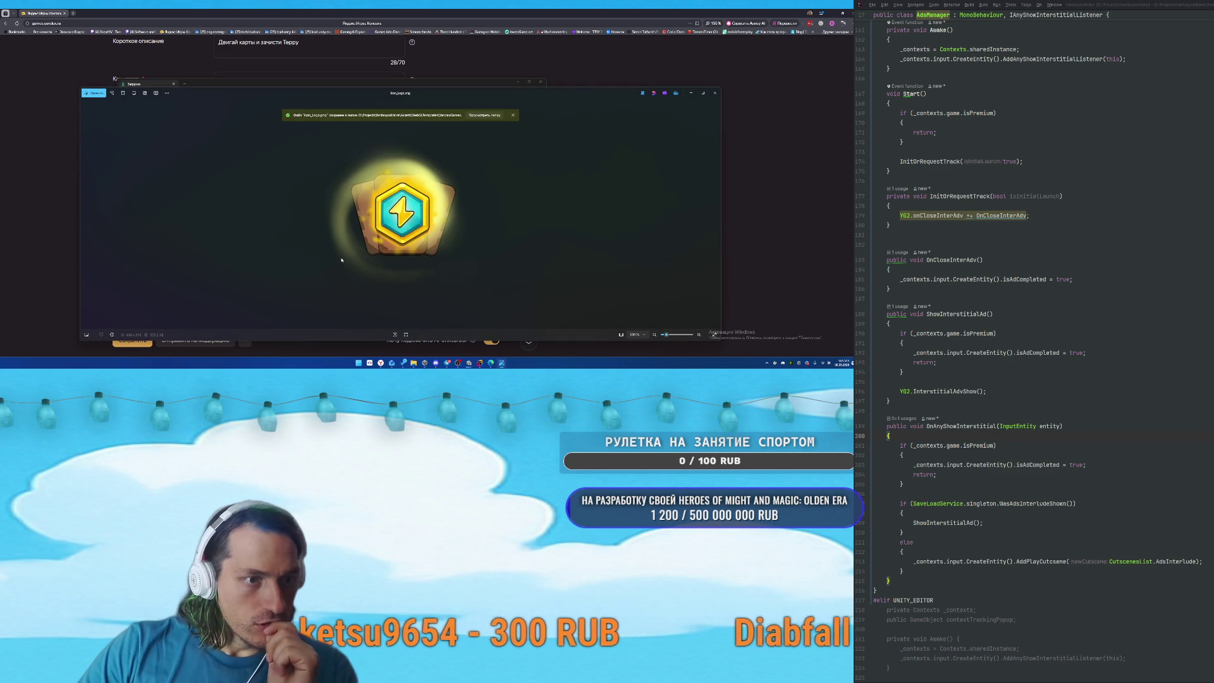
pyautogui.moveTo(414, 362)
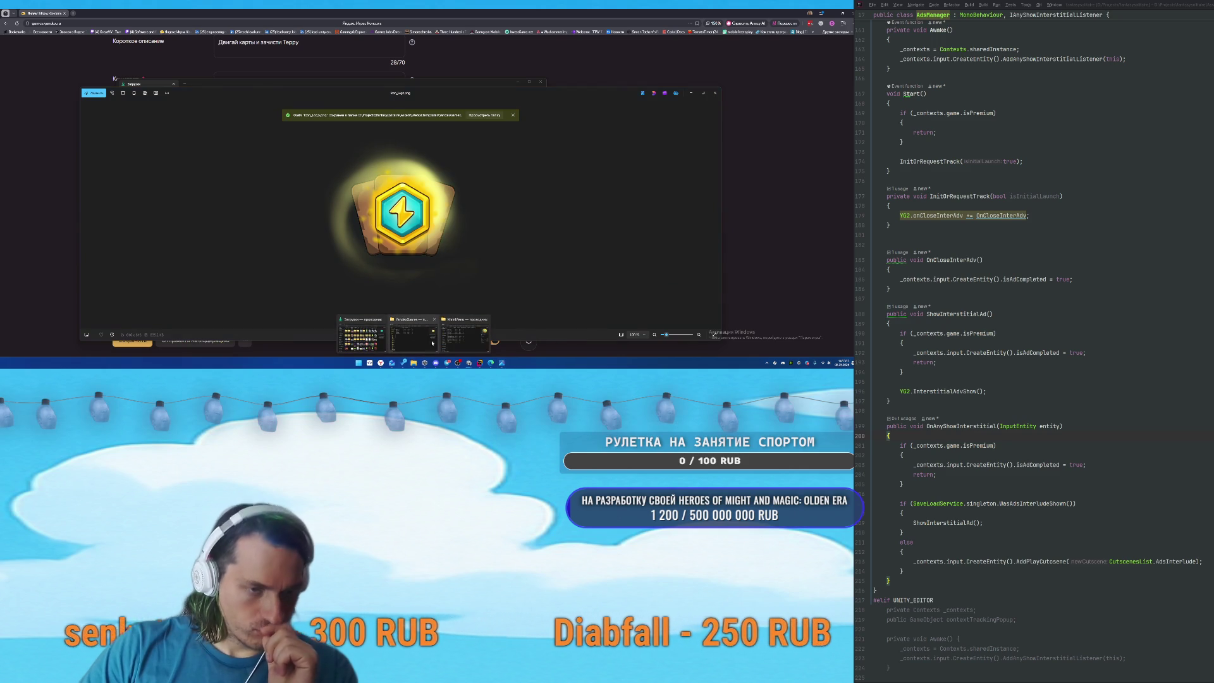
pyautogui.click(430, 341)
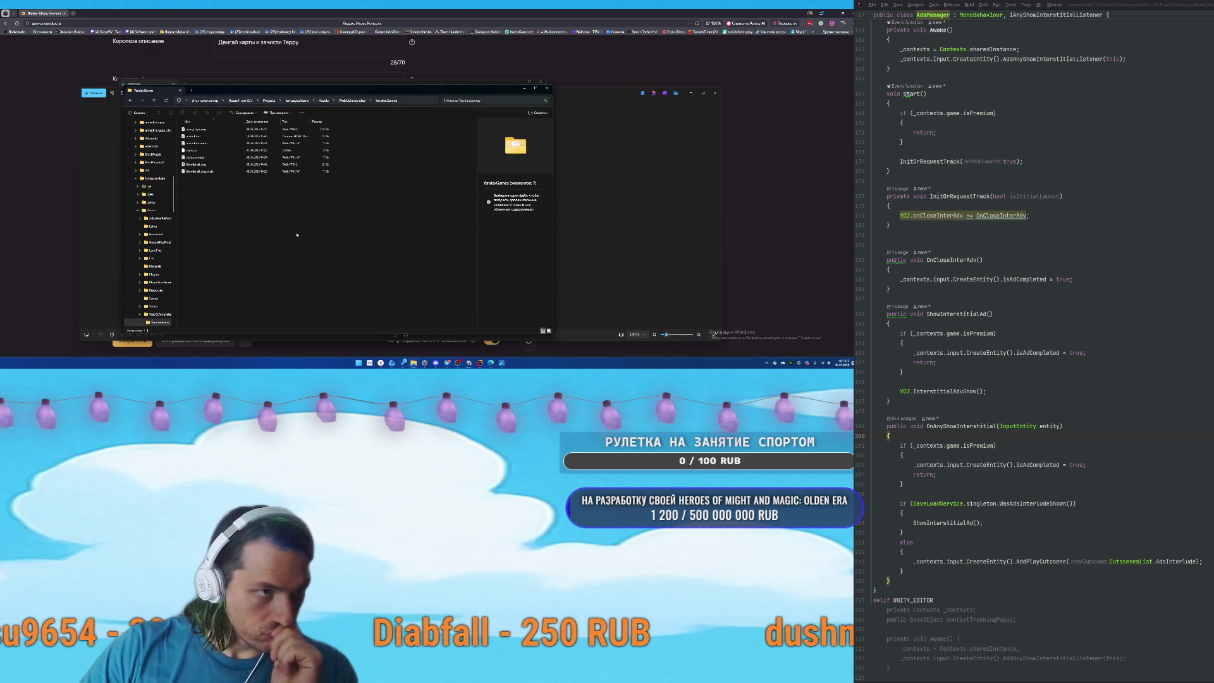
# Upload the resized icon_logo.png under Иконка via Выбрать файл, clearing the size error.
pyautogui.click(204, 129)
pyautogui.click(741, 152)
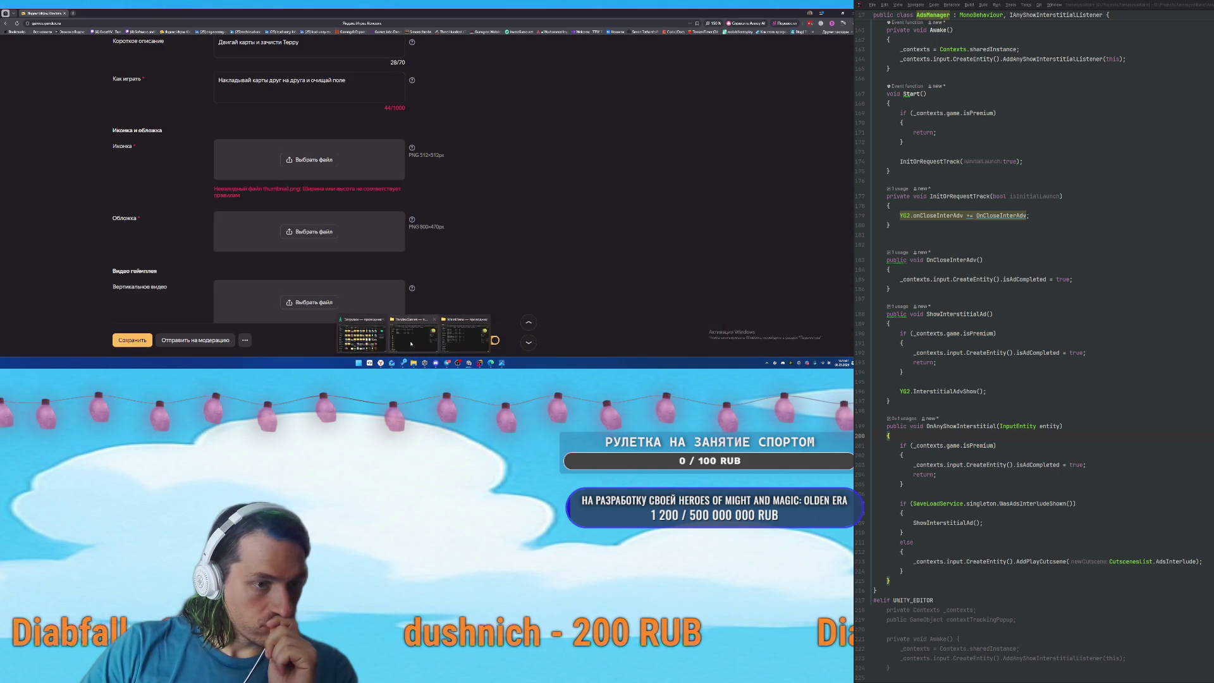
pyautogui.click(399, 344)
pyautogui.moveTo(368, 93); pyautogui.dragTo(680, 101)
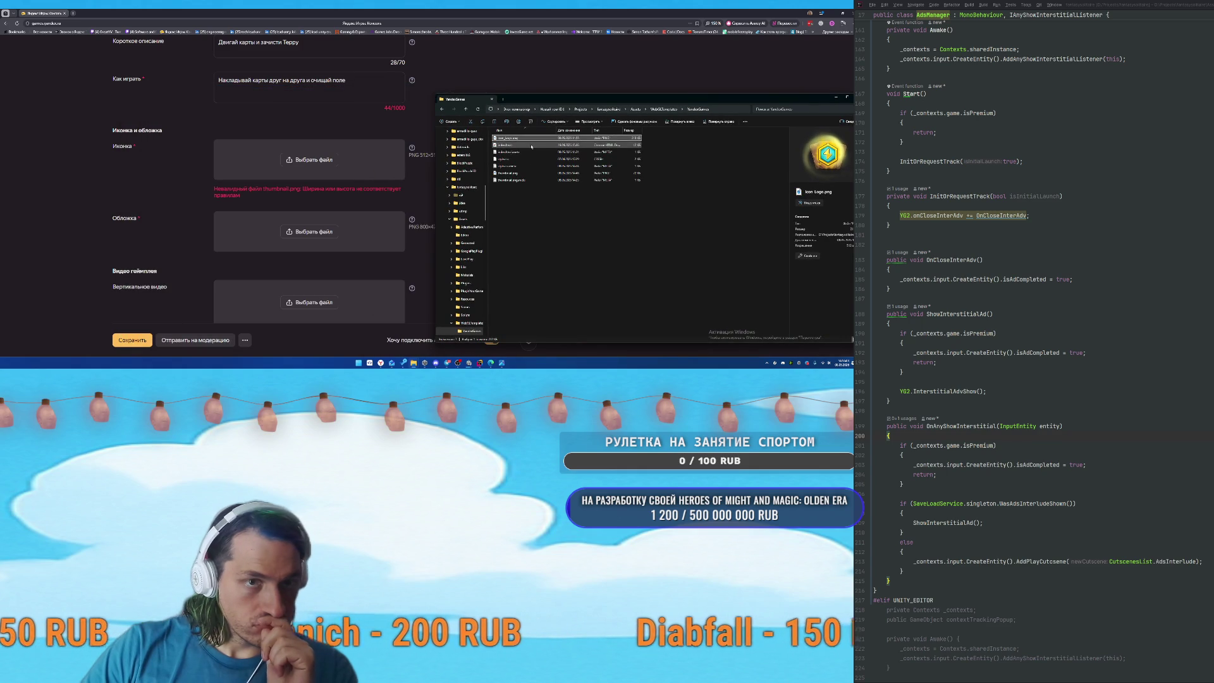
pyautogui.moveTo(450, 153); pyautogui.dragTo(289, 160)
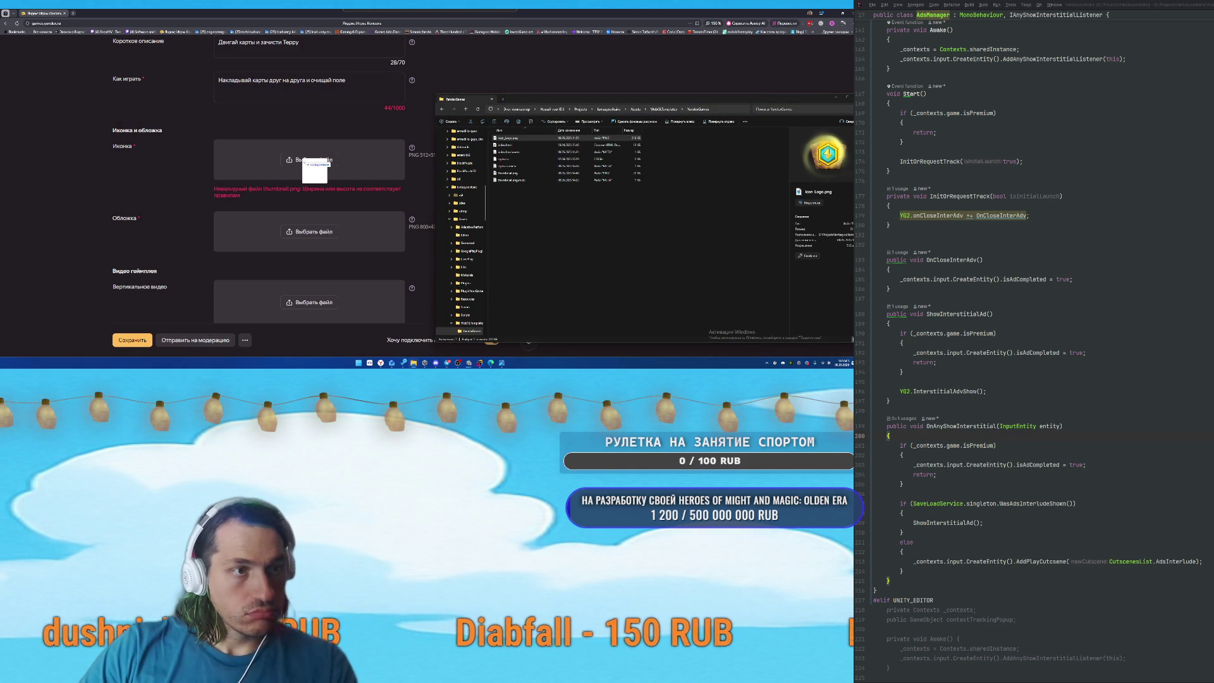
pyautogui.click(297, 160)
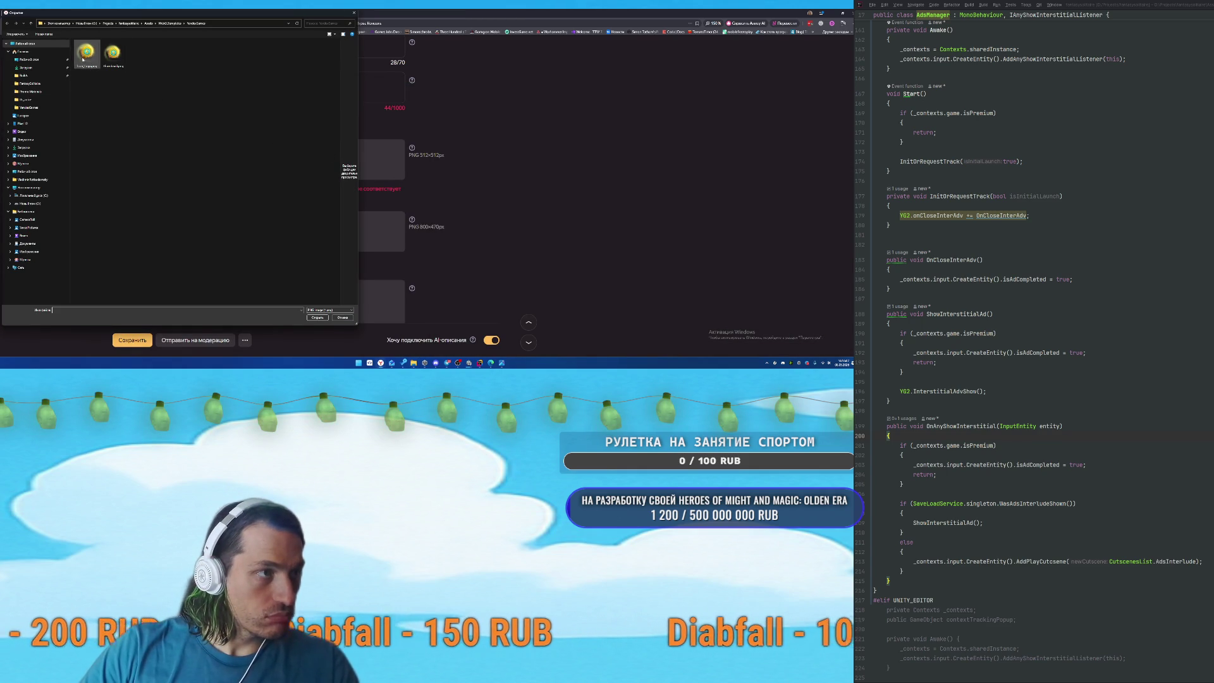
pyautogui.doubleClick(85, 62)
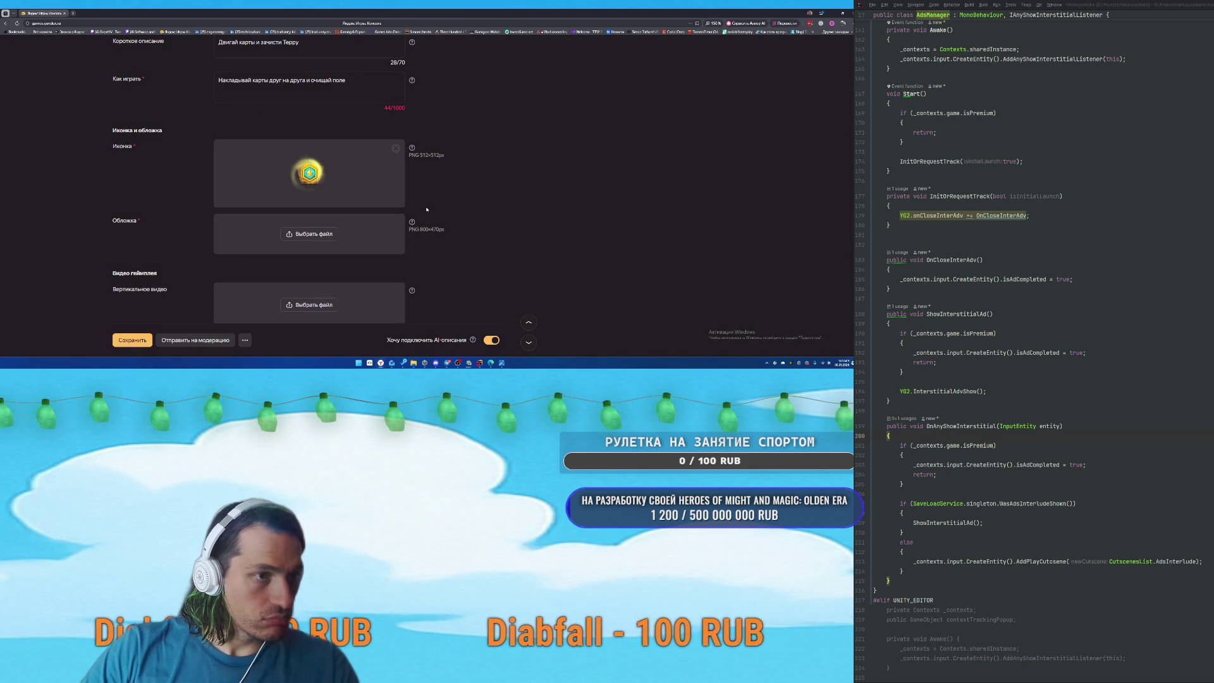
pyautogui.moveTo(458, 364)
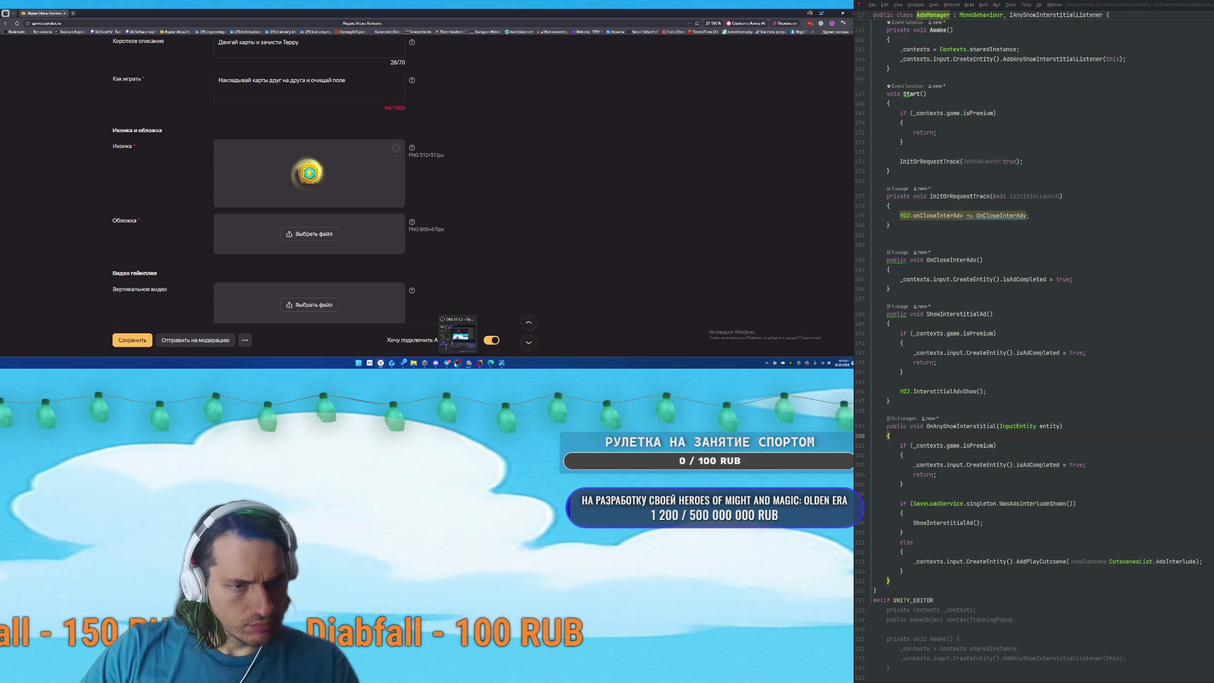
pyautogui.moveTo(414, 365)
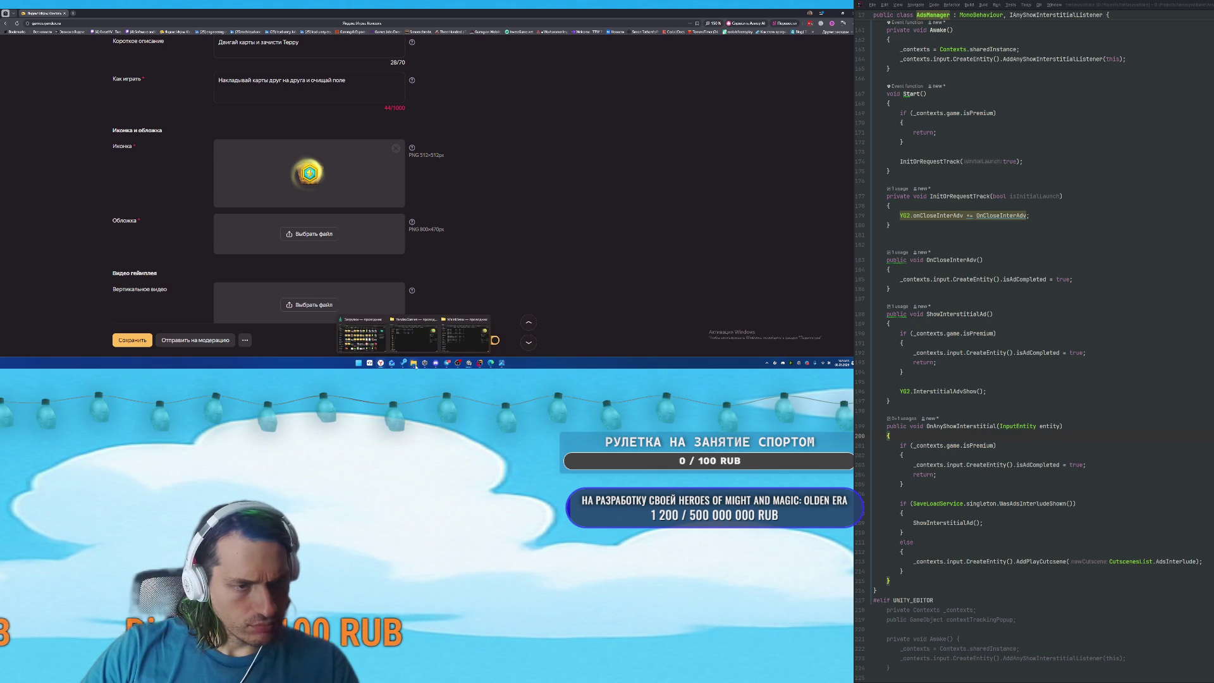
pyautogui.click(445, 332)
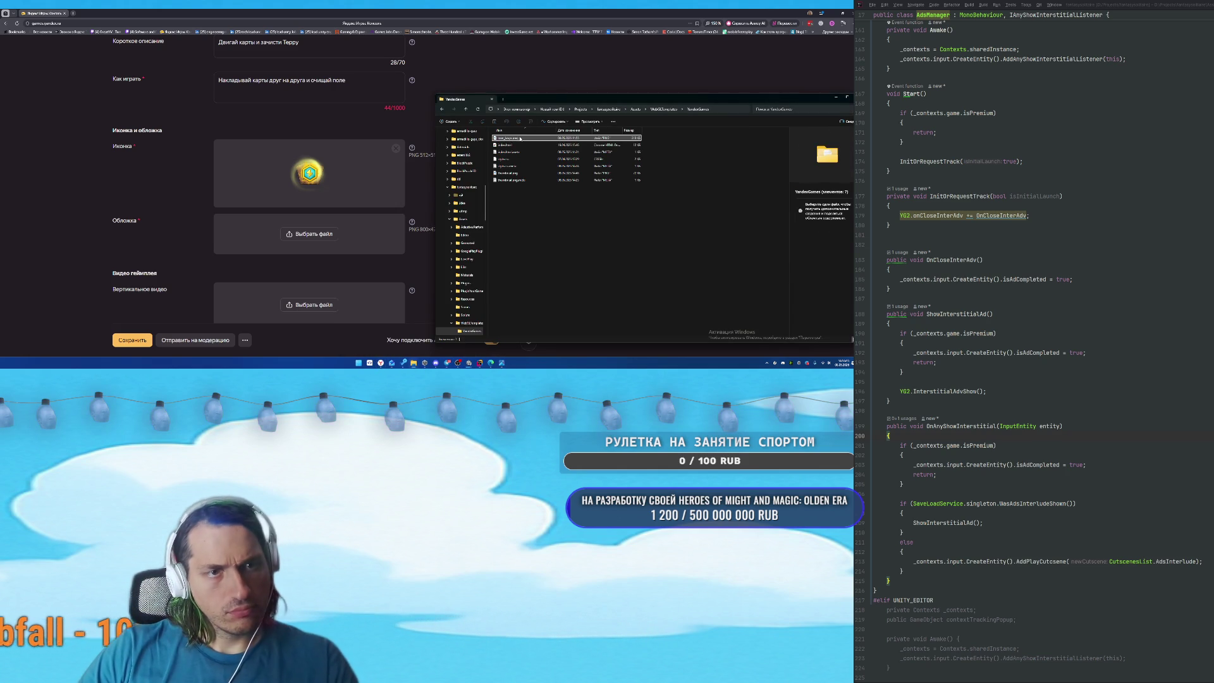
# Confirm the file replace prompt in Downloads and bring the Downloads window forward.
pyautogui.scroll(10, 486, 209)
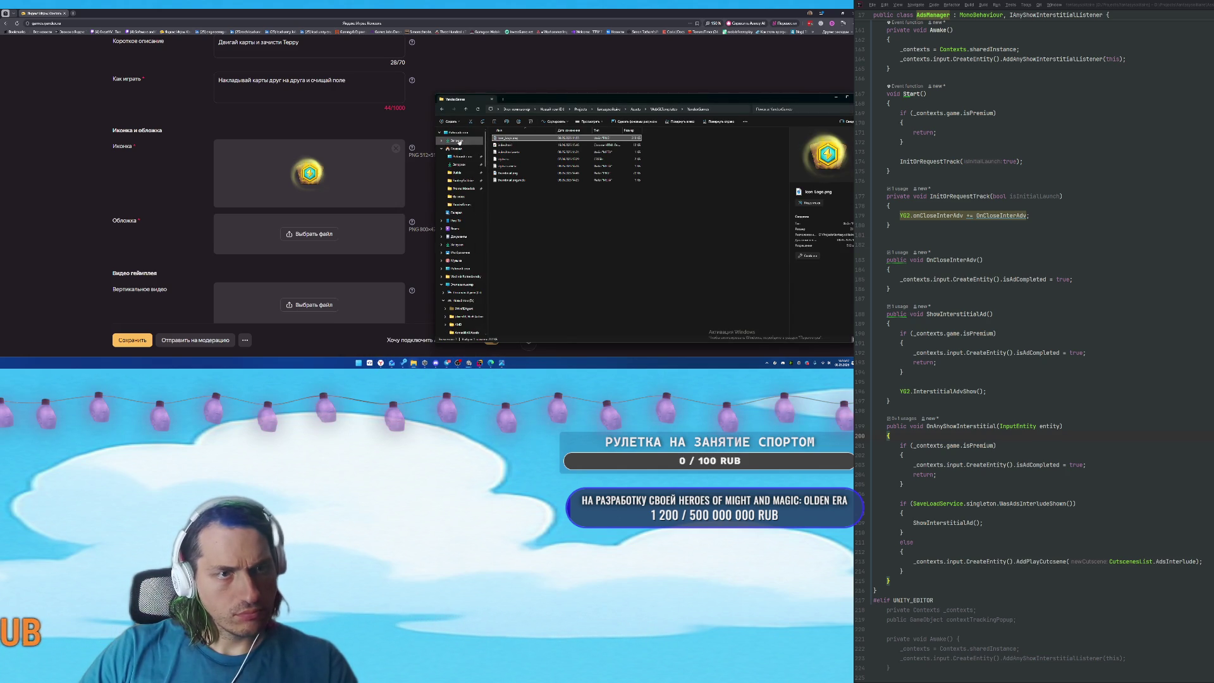
pyautogui.click(460, 141)
pyautogui.click(419, 149)
pyautogui.moveTo(415, 366)
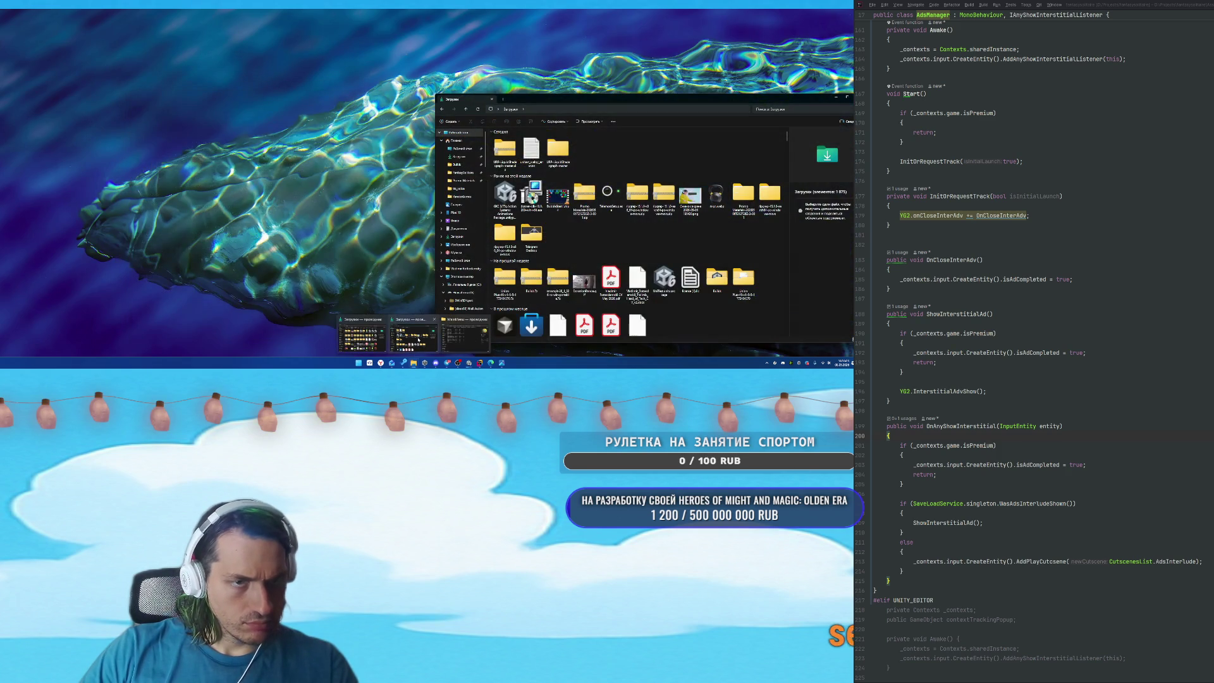
pyautogui.click(418, 340)
# Browse from Assets into Resources and Textures, then back up to Resources.
pyautogui.scroll(-5, 461, 310)
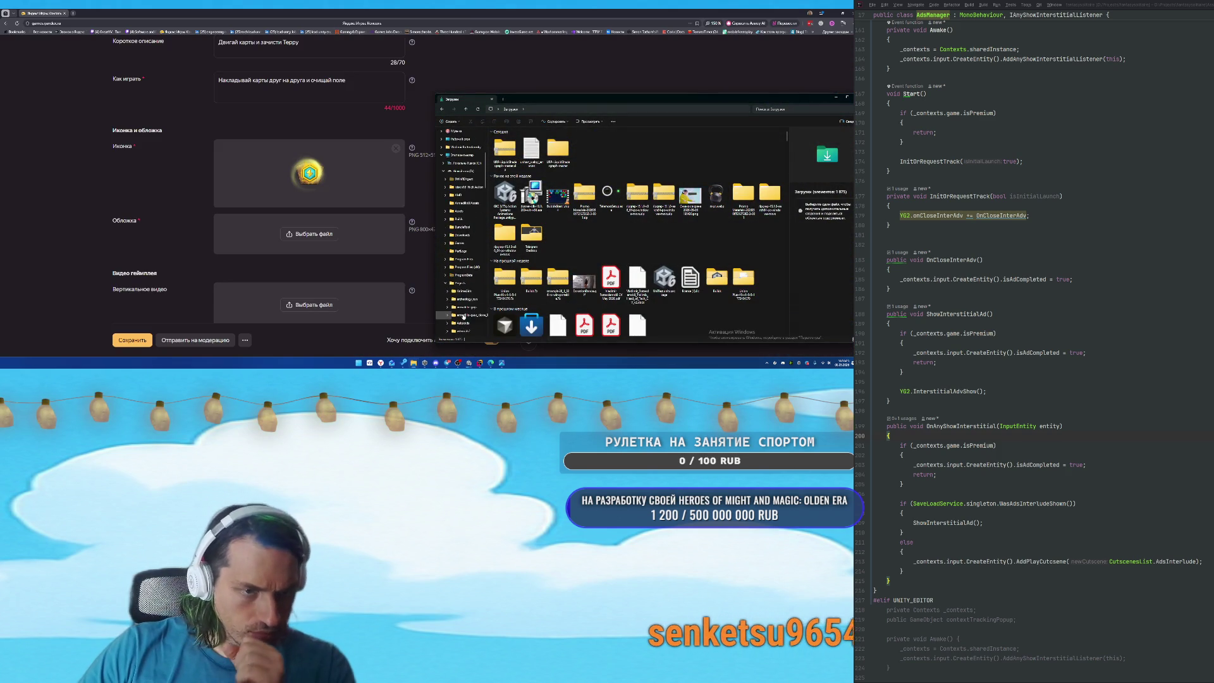
pyautogui.click(449, 227)
pyautogui.click(463, 227)
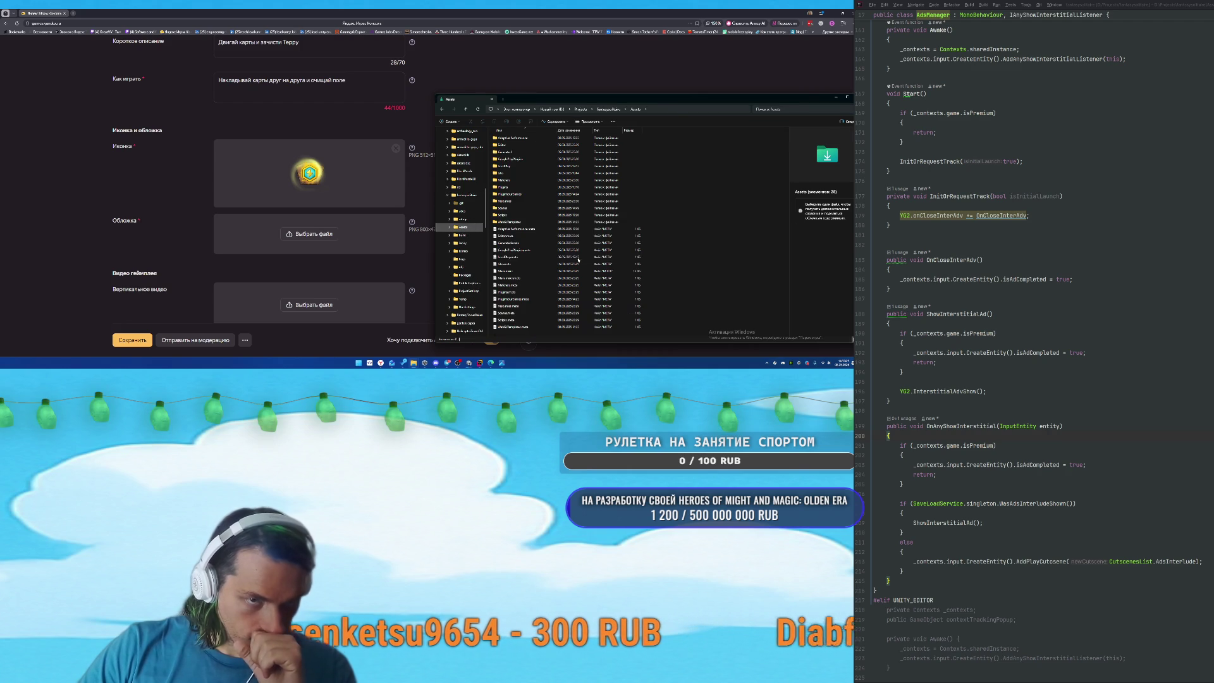
pyautogui.doubleClick(509, 201)
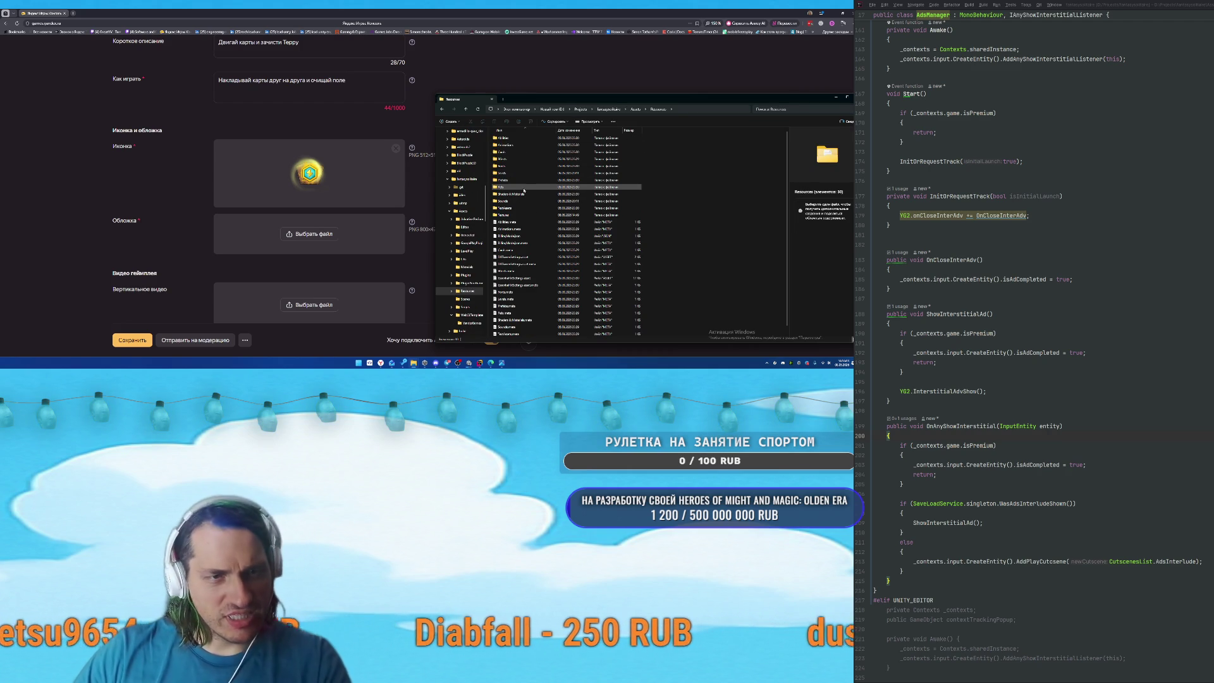
pyautogui.doubleClick(514, 215)
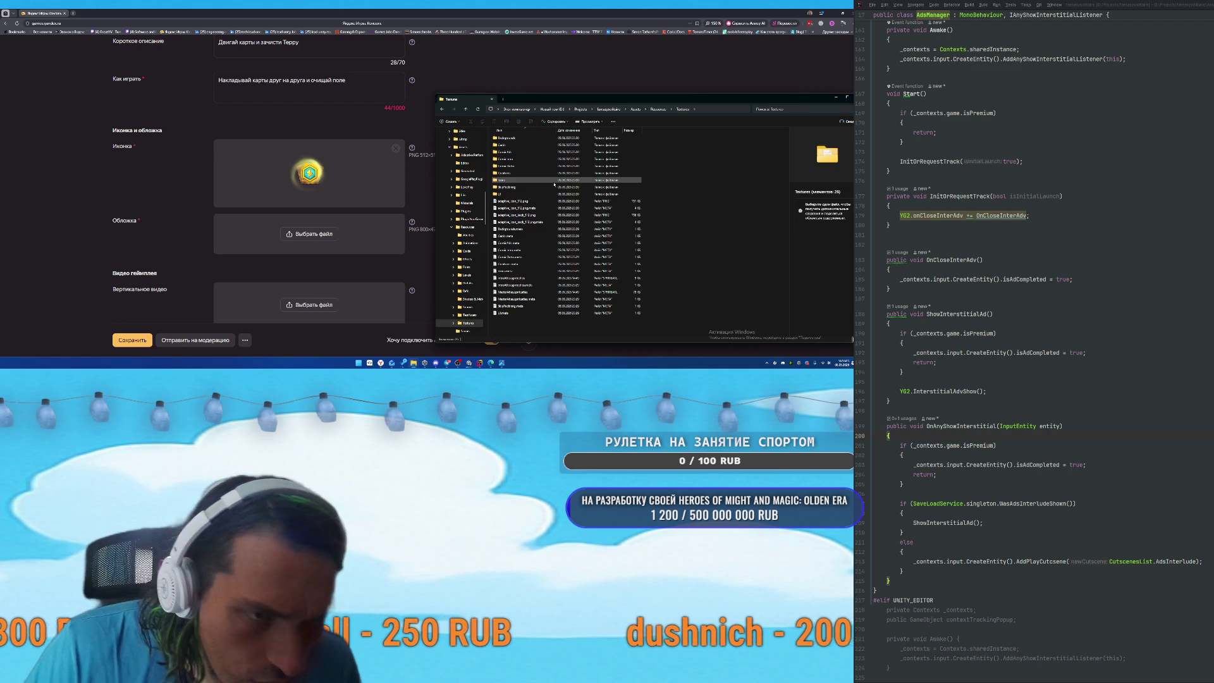
pyautogui.click(442, 108)
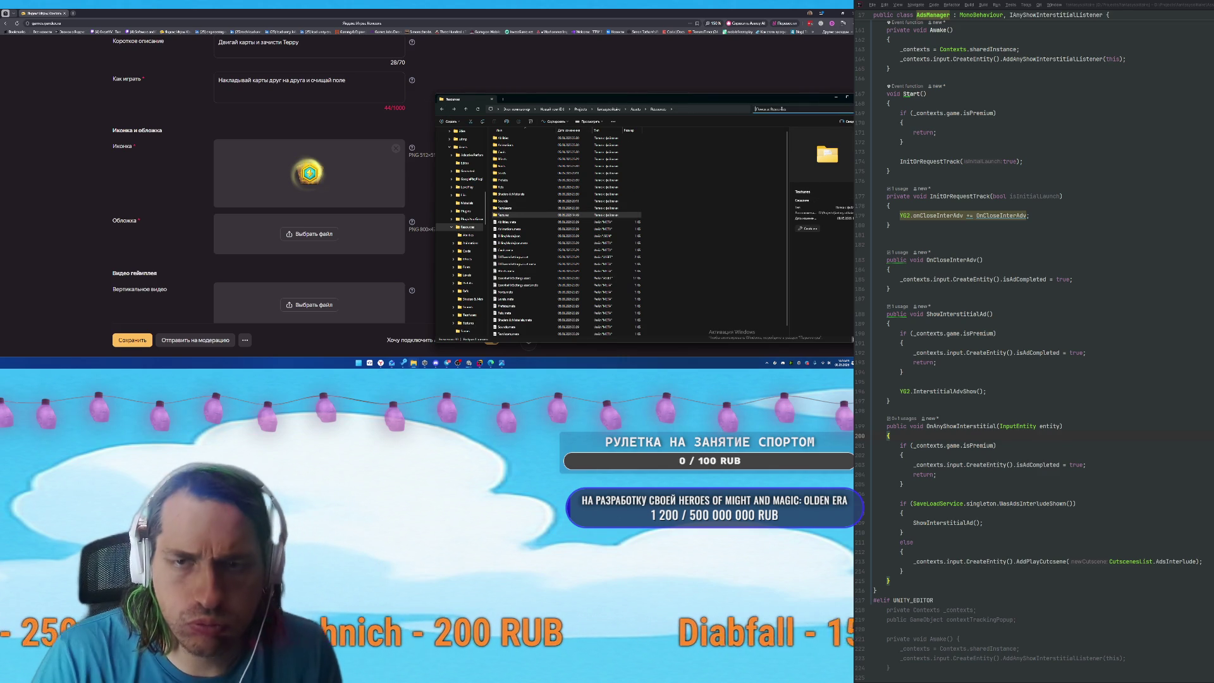
# Search 'logo', open Icon_logo.png's file location in large icons, then go up to UI.
pyautogui.write('logo')
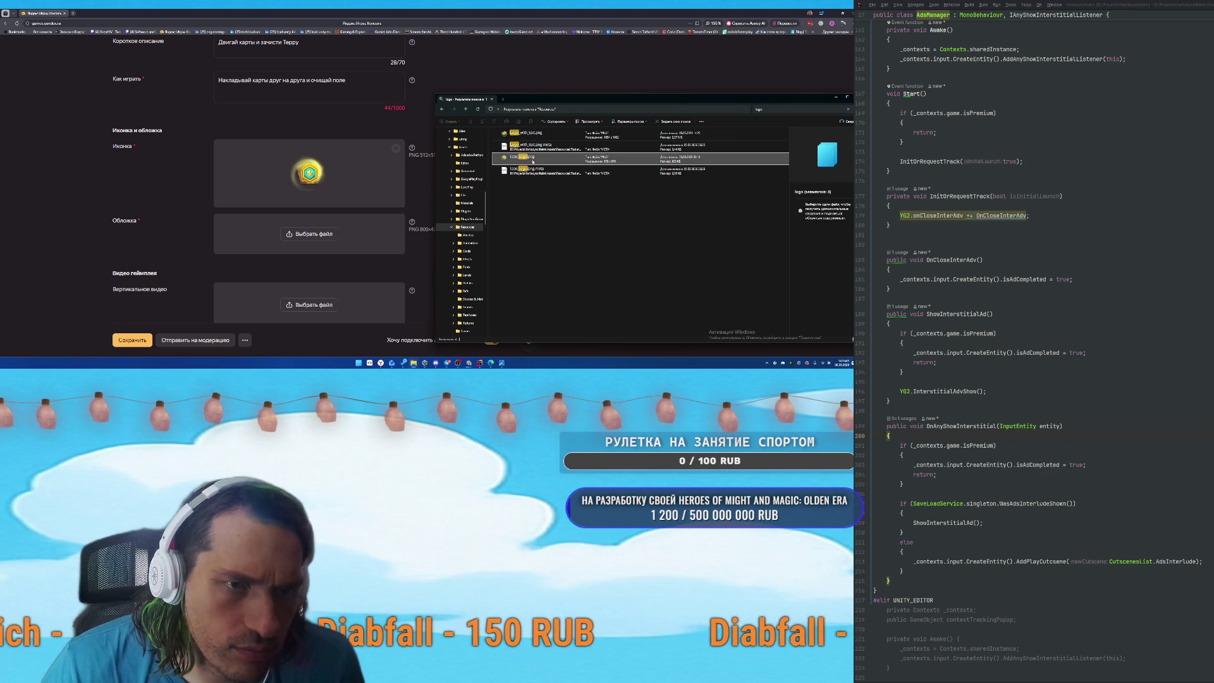
pyautogui.rightClick(534, 159)
pyautogui.click(573, 218)
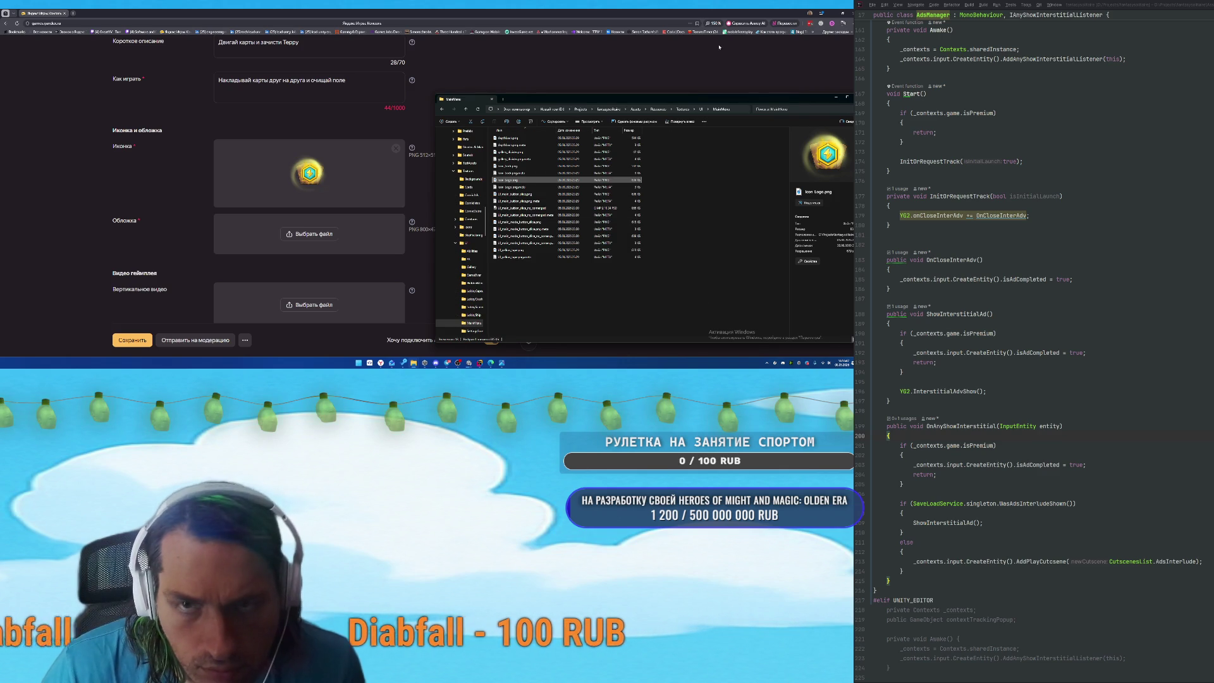
pyautogui.click(774, 315)
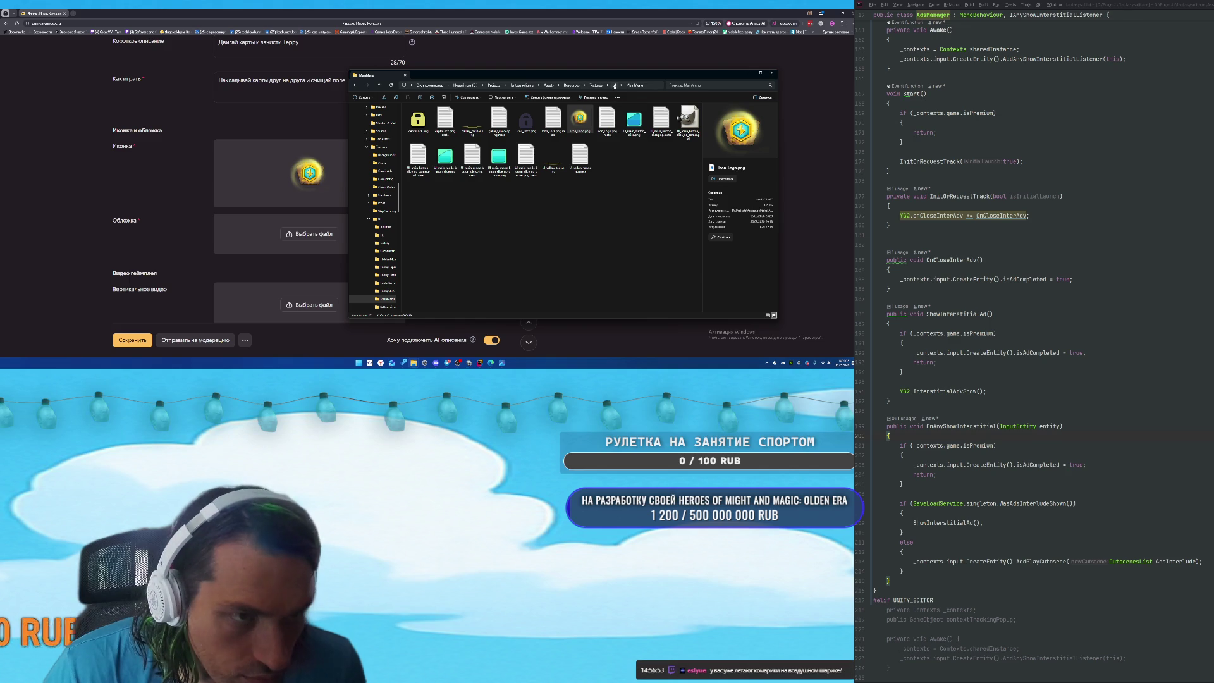
pyautogui.click(614, 85)
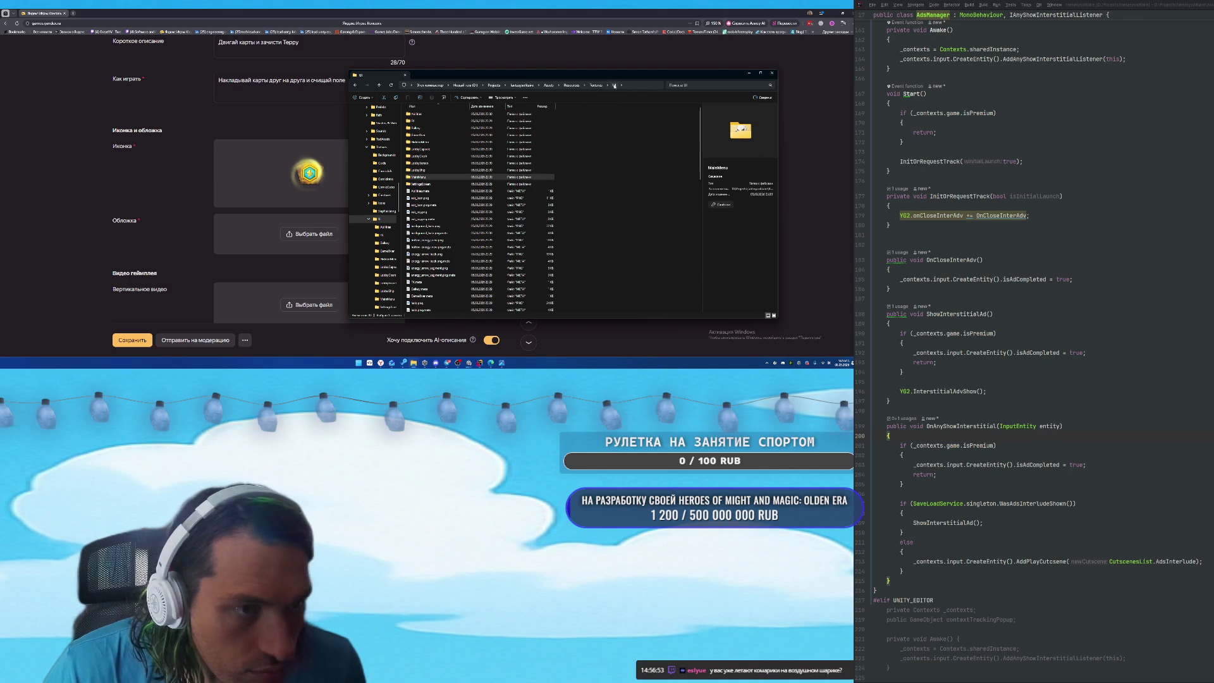
# Search 'background' and compare Main, failscreen, ship_lobby and lobby background.png previews.
pyautogui.click(729, 87)
pyautogui.write('backgro')
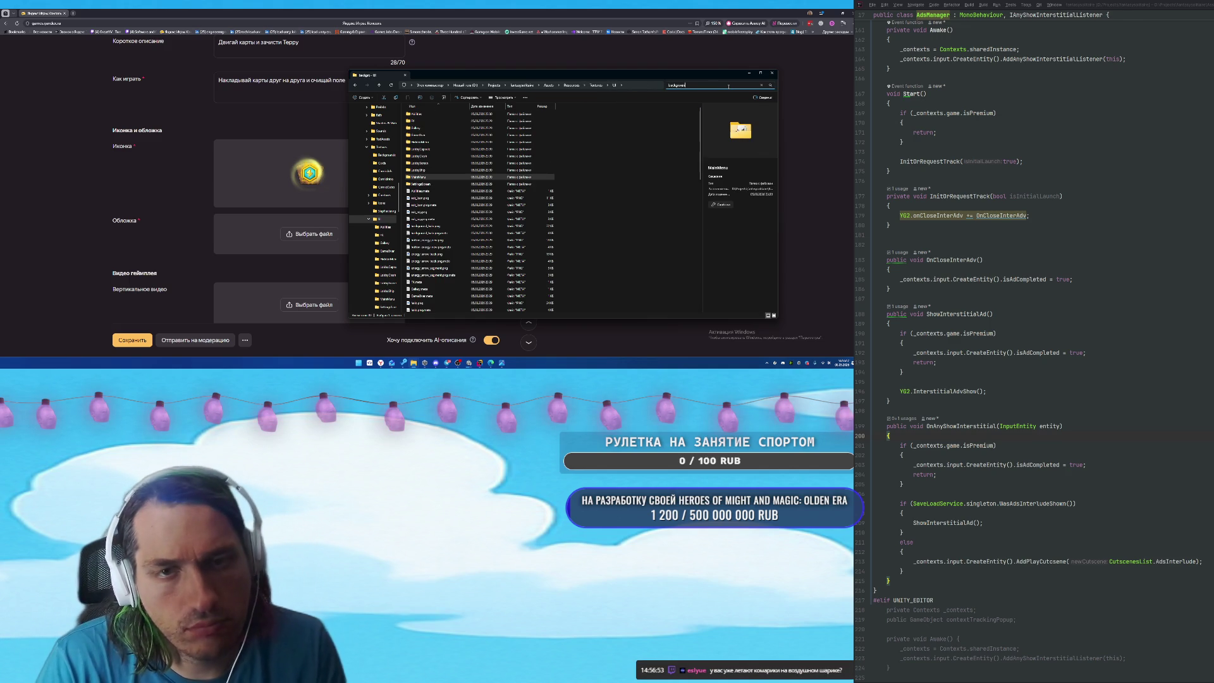
pyautogui.write('d')
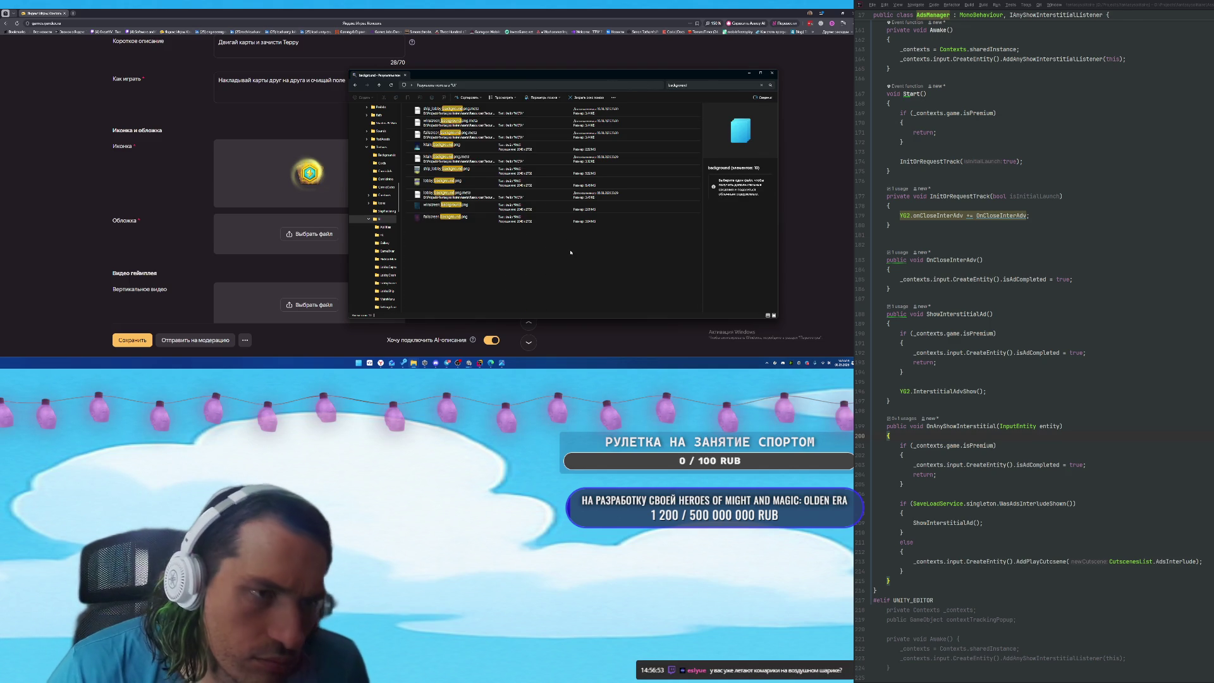
pyautogui.click(434, 146)
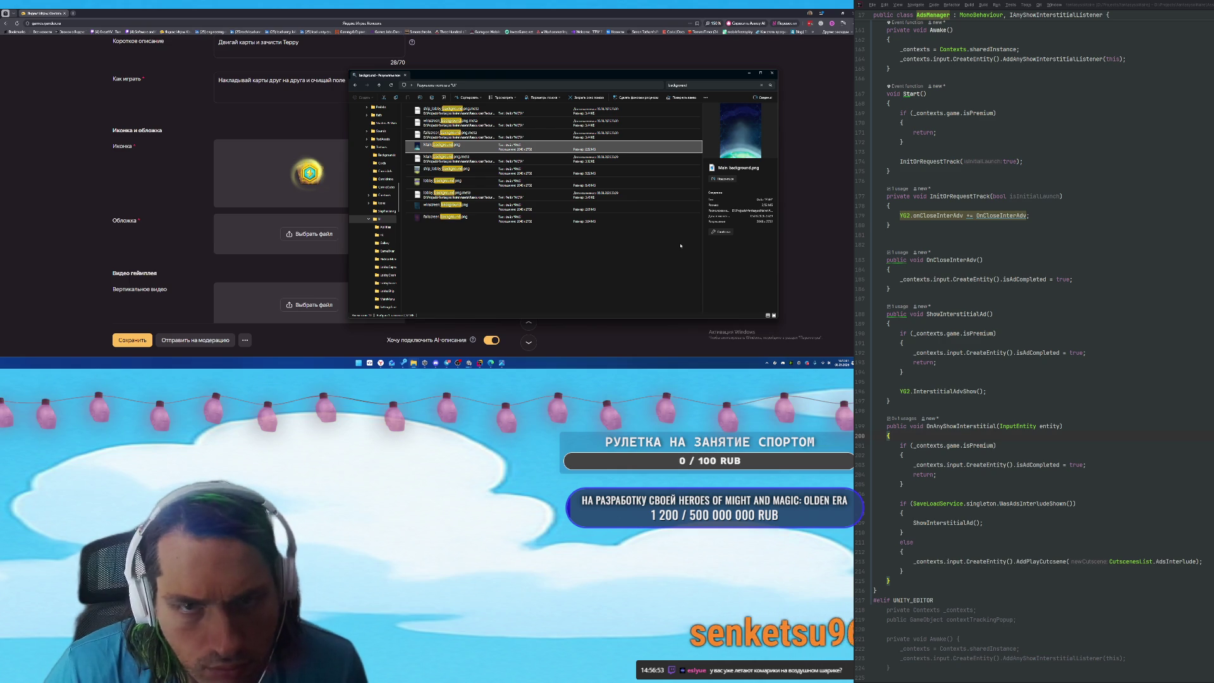
pyautogui.click(473, 218)
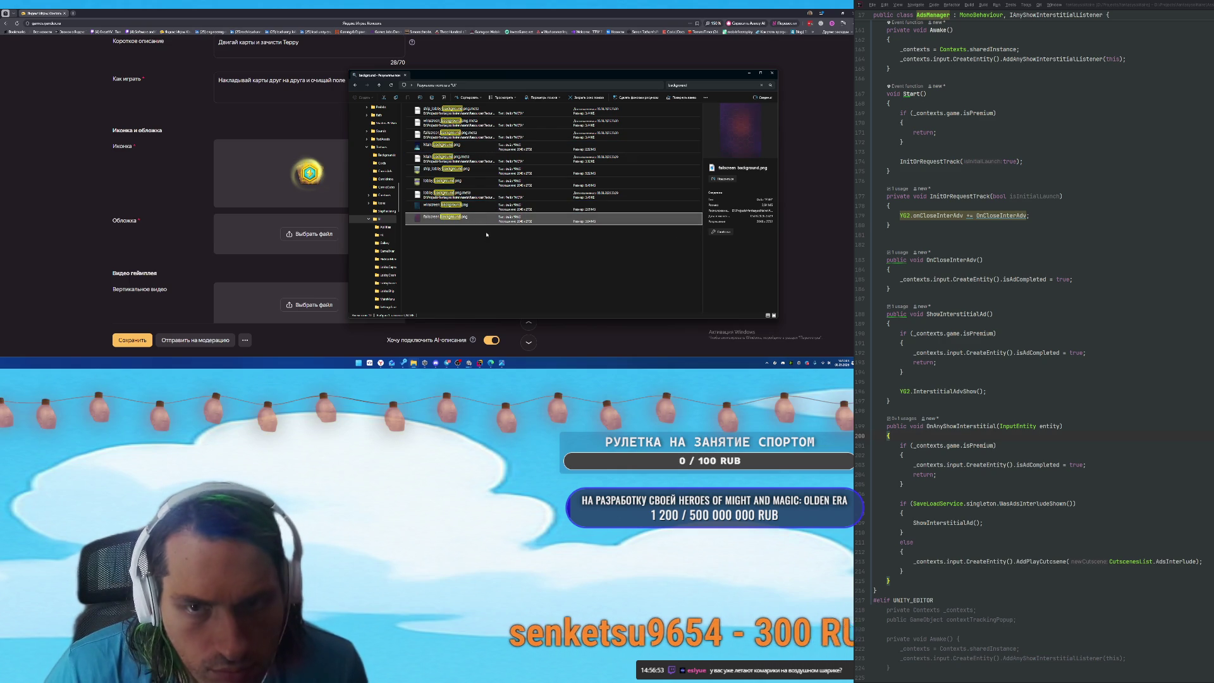
pyautogui.click(479, 183)
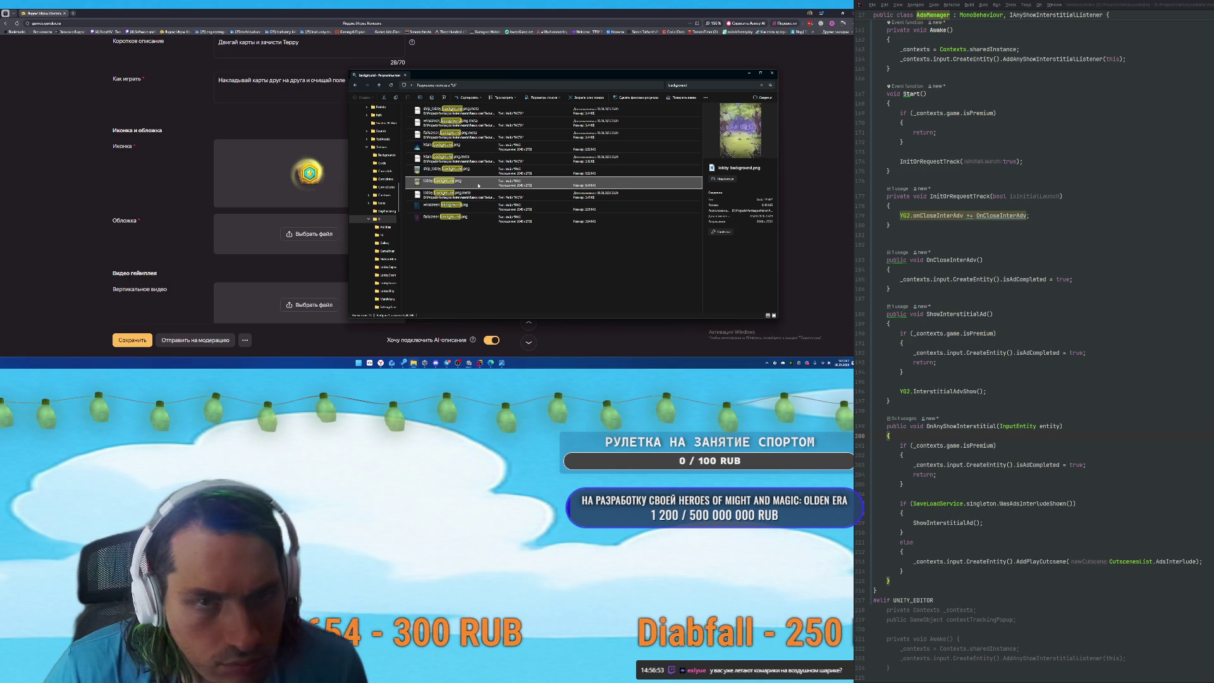
pyautogui.press('Up')
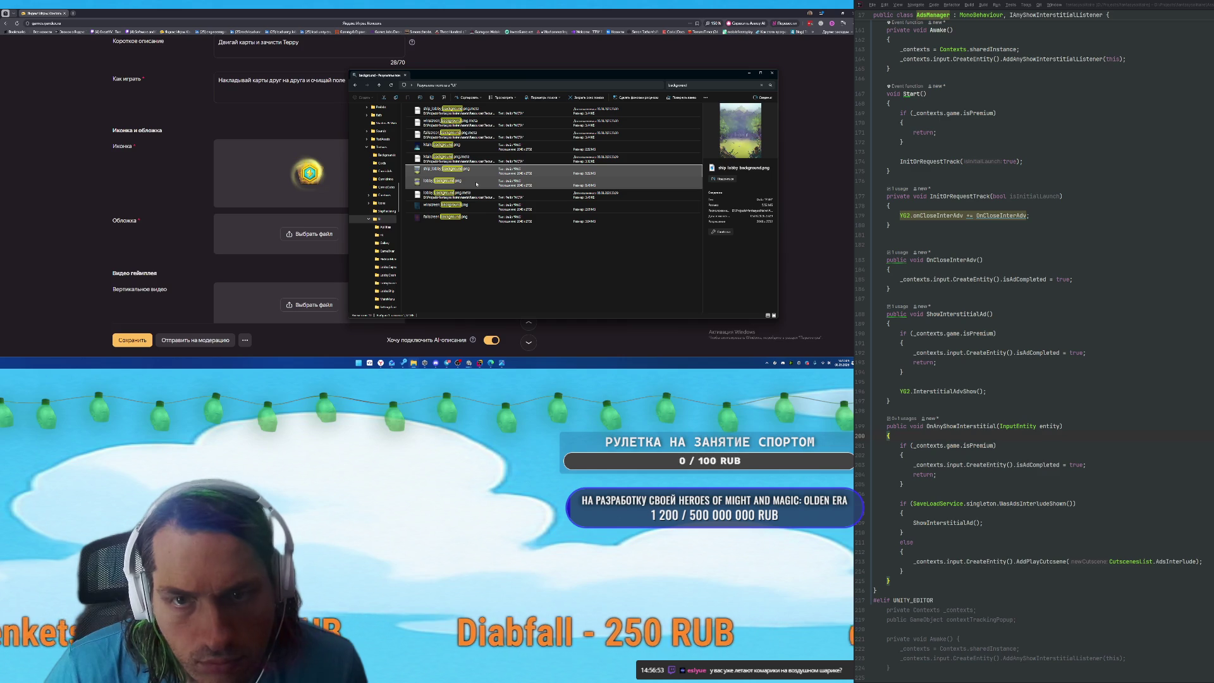
pyautogui.click(469, 146)
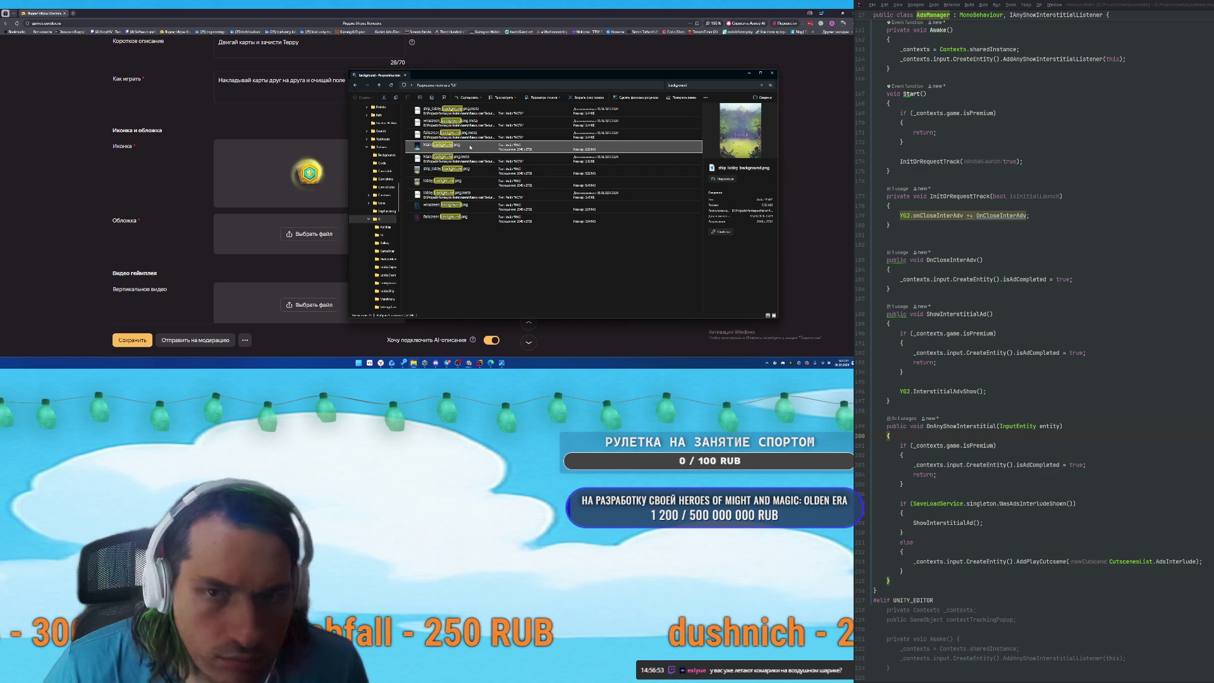
pyautogui.click(472, 168)
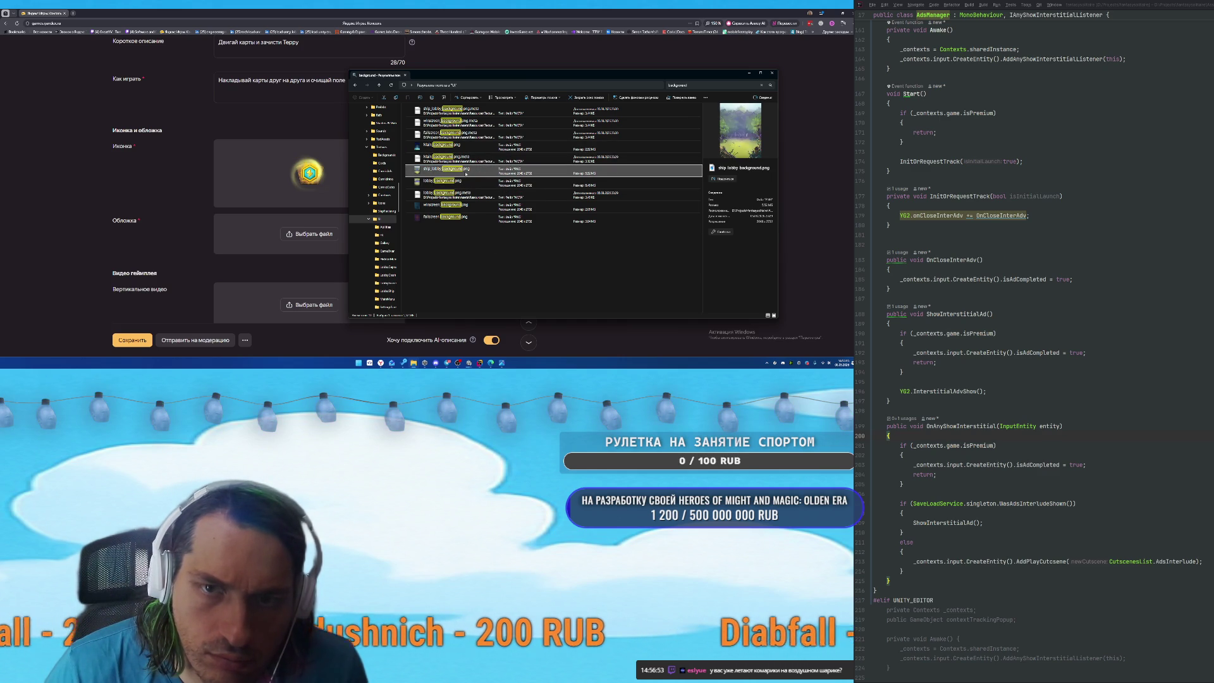
pyautogui.click(469, 184)
pyautogui.rightClick(469, 183)
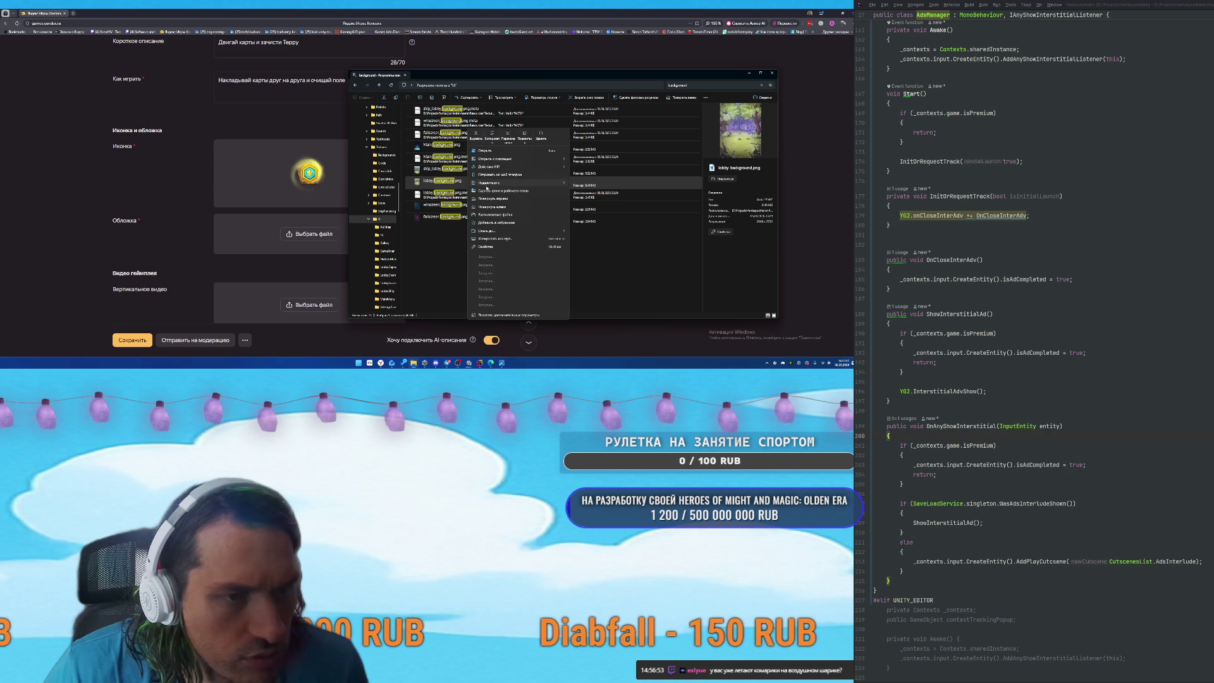
pyautogui.click(553, 288)
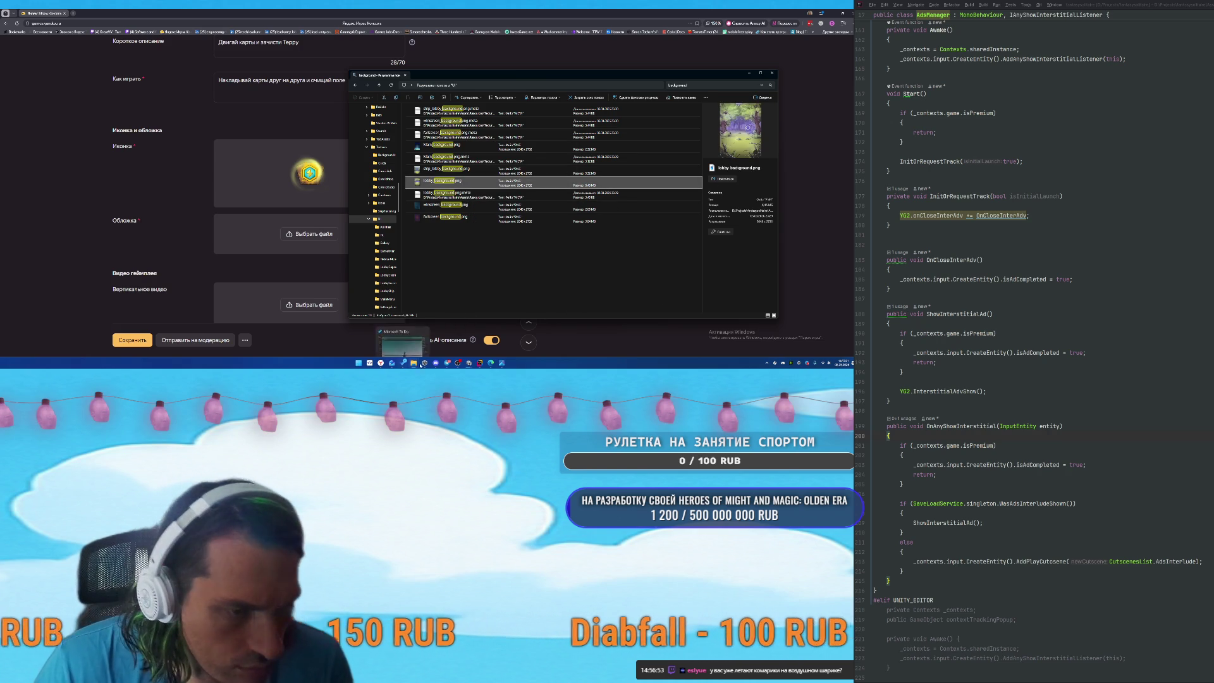
# Open lobby_background.png from the Downloads window in Photos and enter edit mode.
pyautogui.moveTo(414, 364)
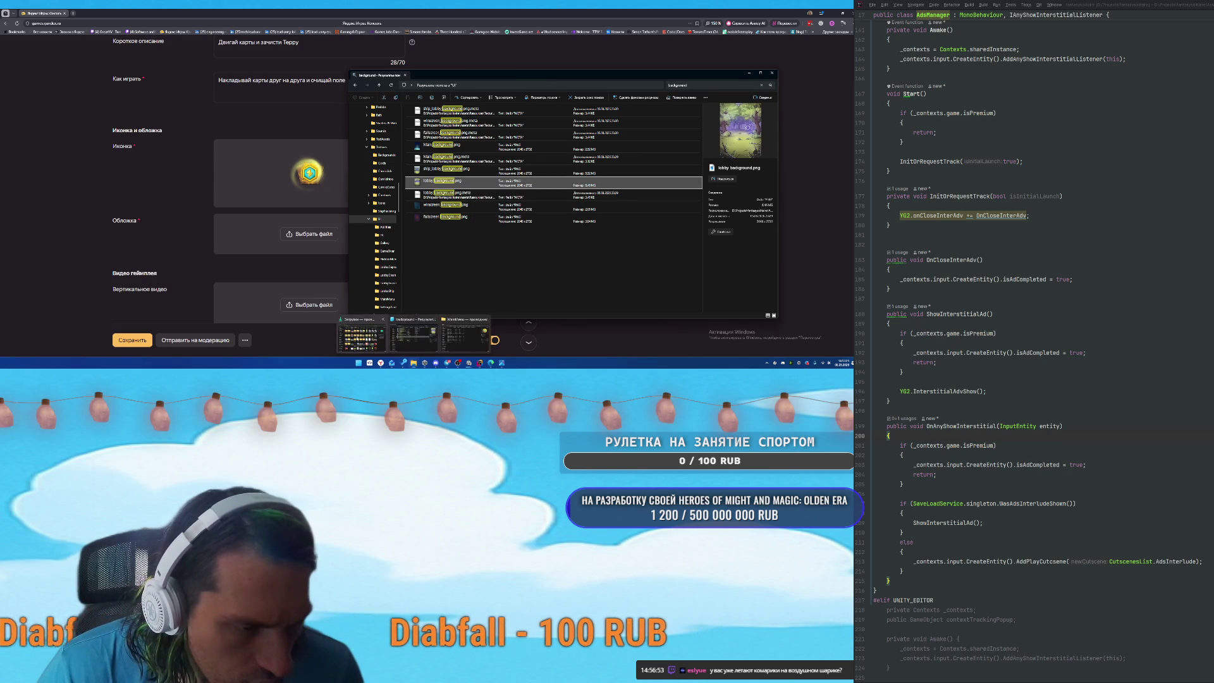
pyautogui.click(362, 335)
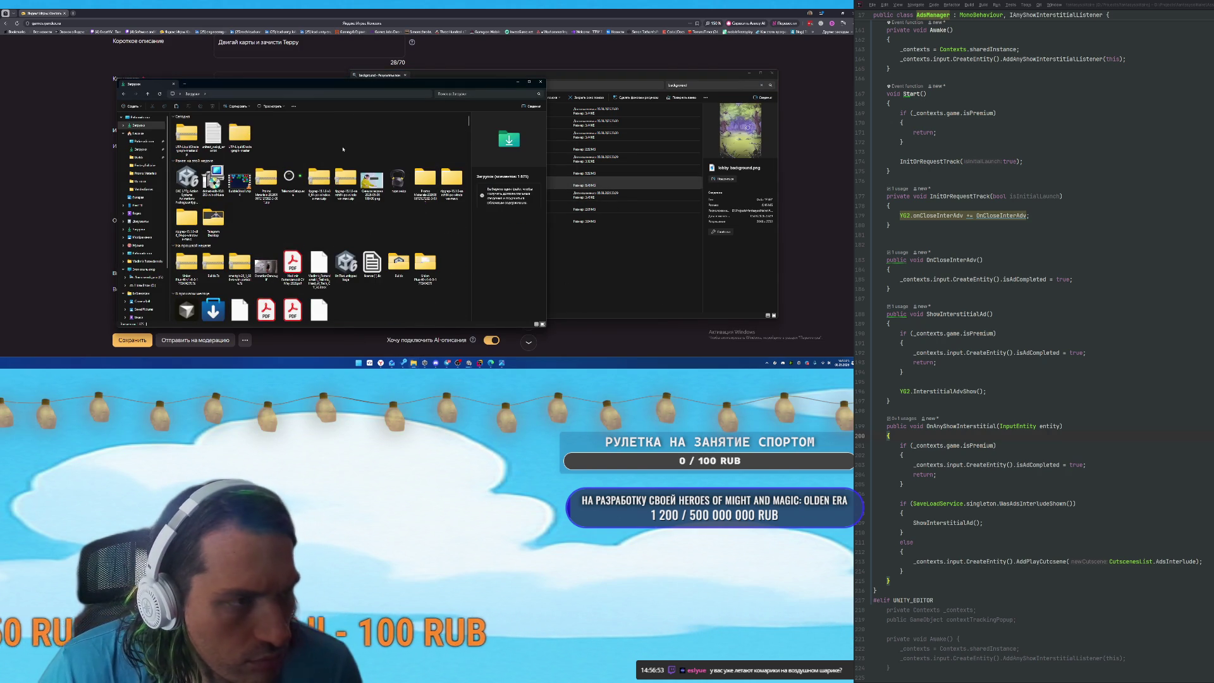
pyautogui.scroll(-10, 345, 190)
pyautogui.click(316, 297)
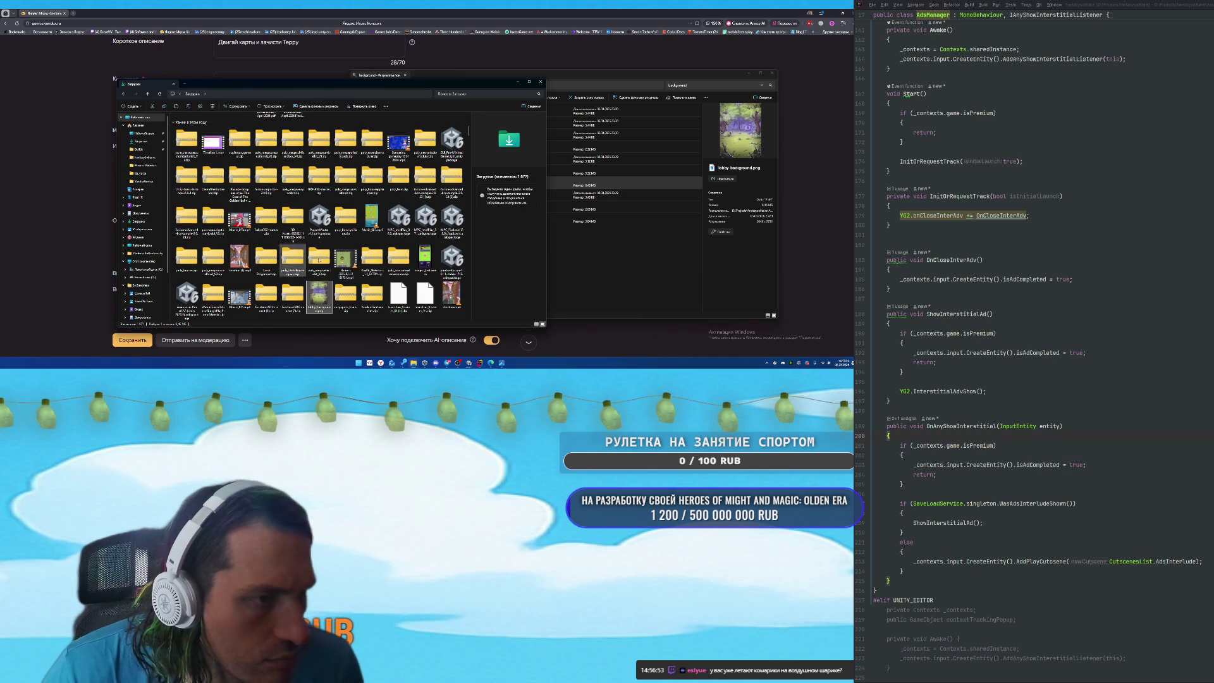
pyautogui.doubleClick(320, 297)
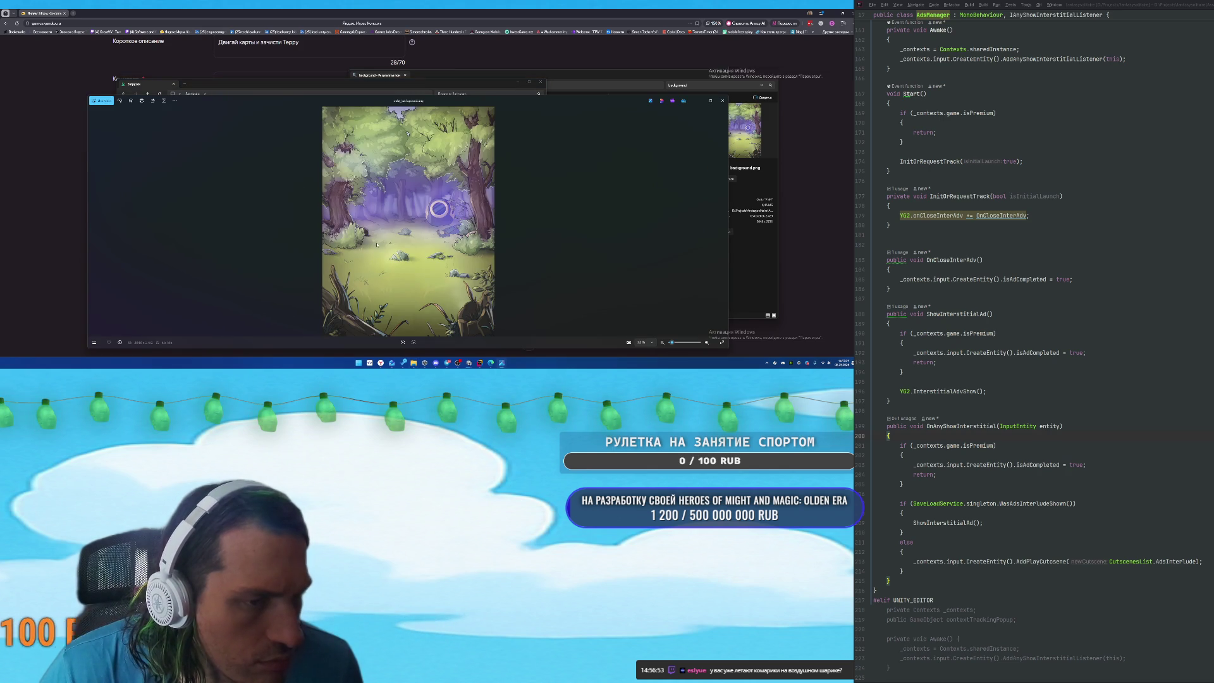
pyautogui.click(95, 102)
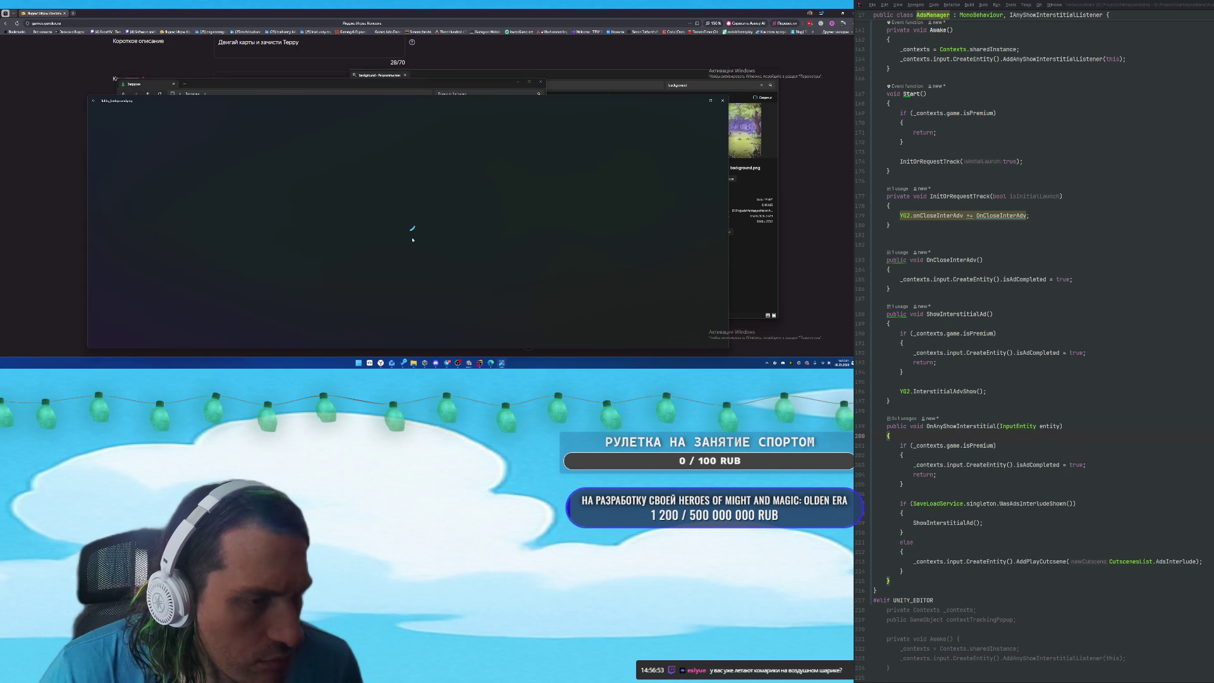
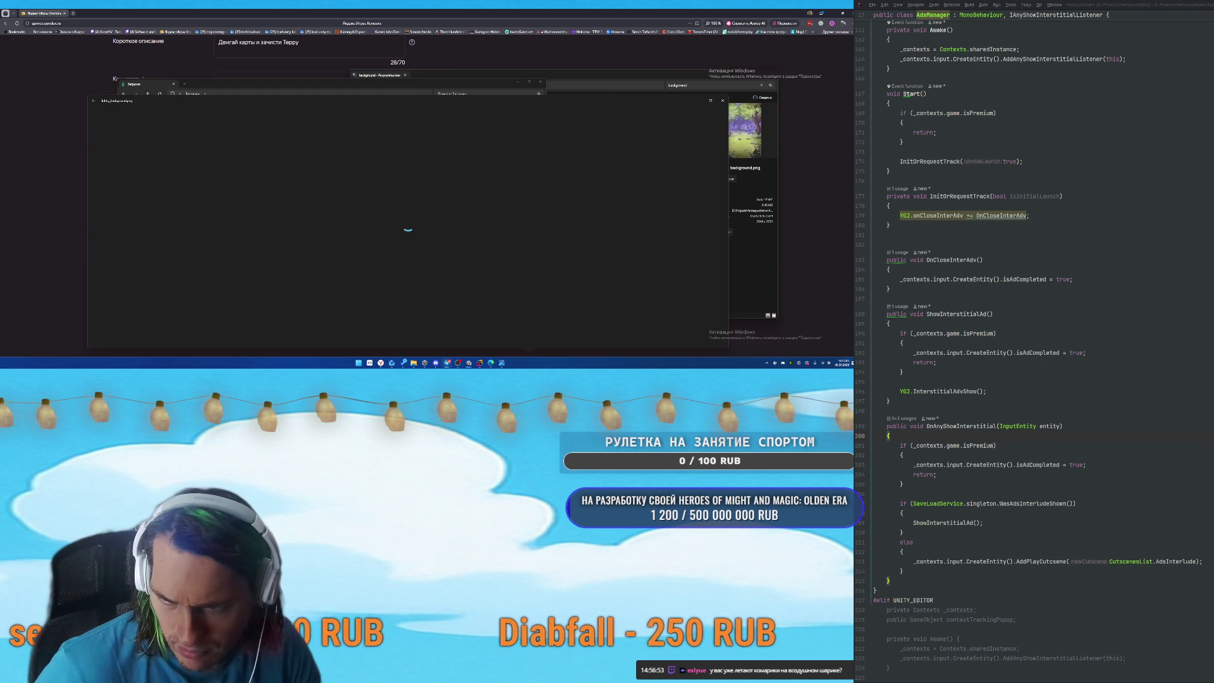
# Close the stuck image preview and show the Explorer files in Details view.
pyautogui.press('Escape')
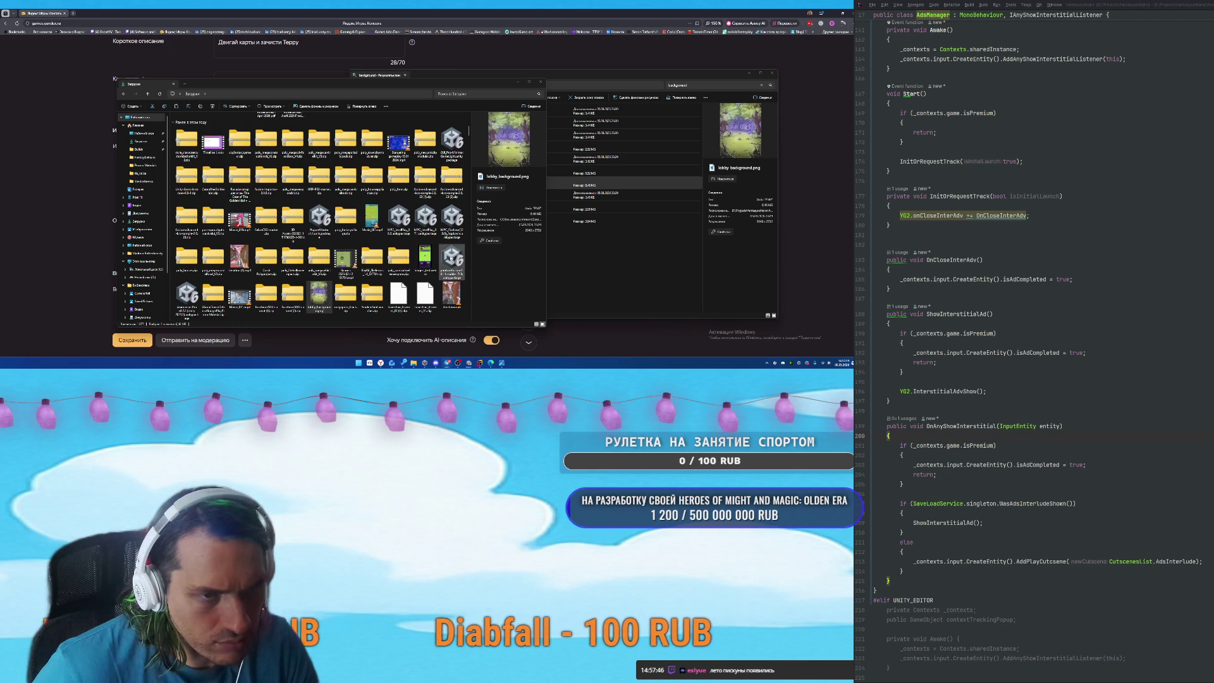
pyautogui.scroll(10, 381, 240)
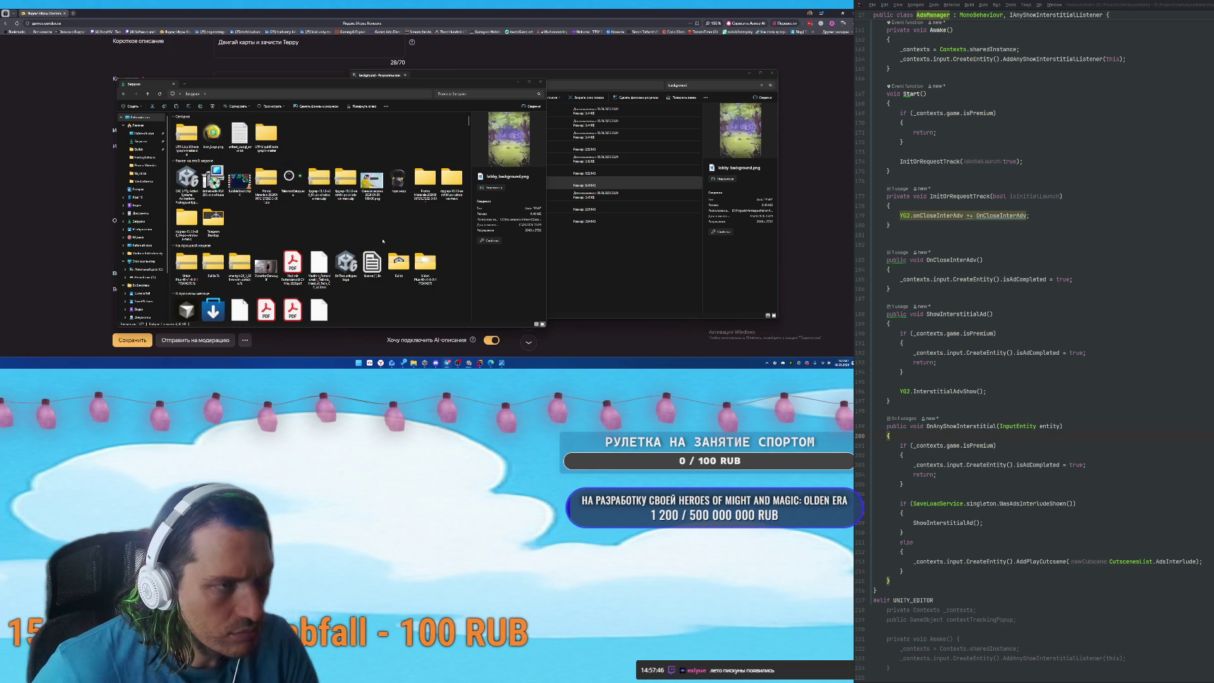
pyautogui.scroll(-10, 430, 232)
pyautogui.scroll(-10, 430, 233)
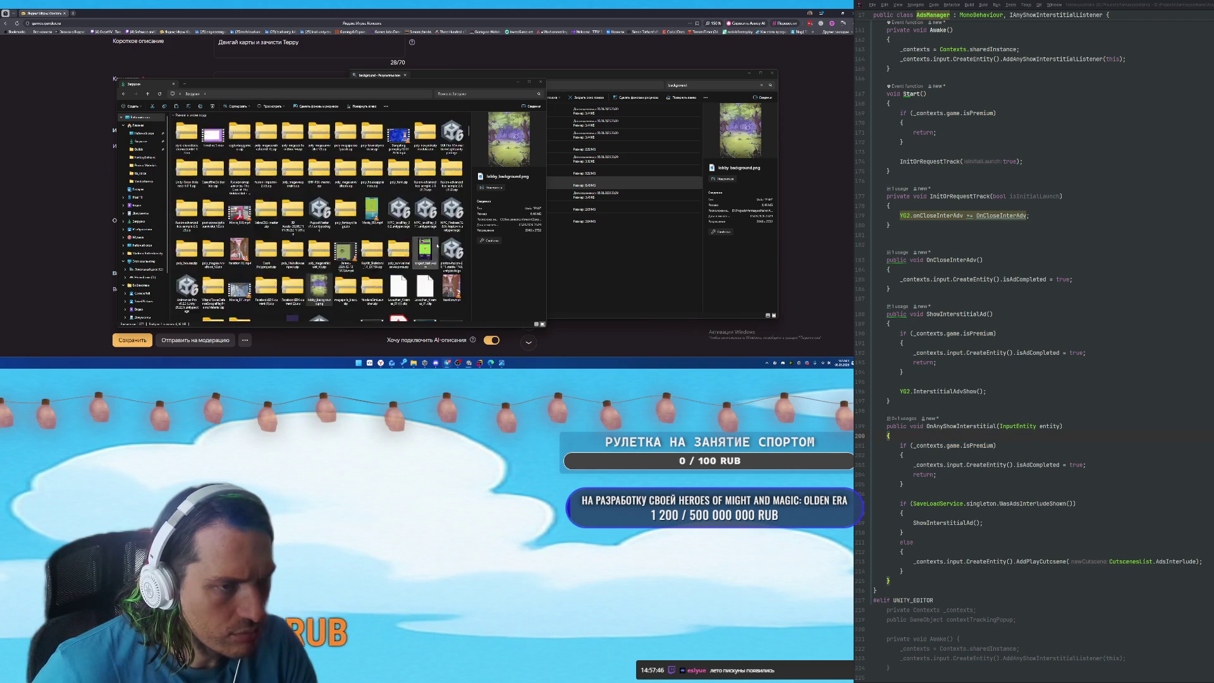
pyautogui.scroll(15, 446, 253)
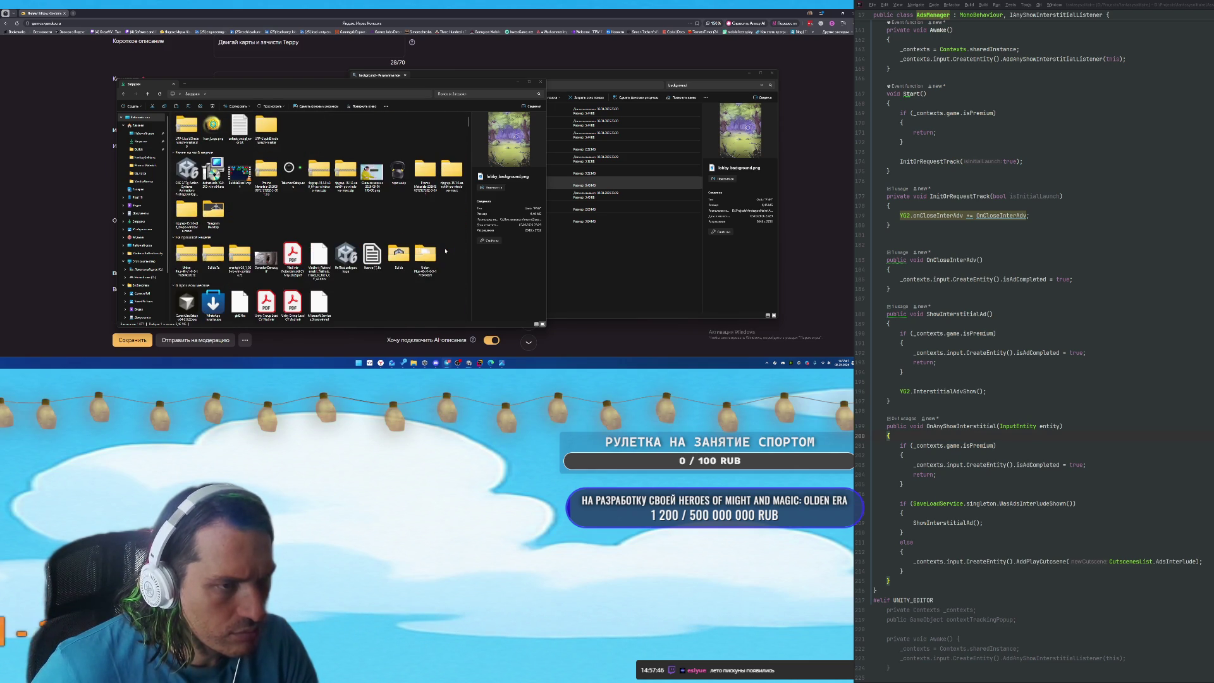
pyautogui.scroll(1, 447, 244)
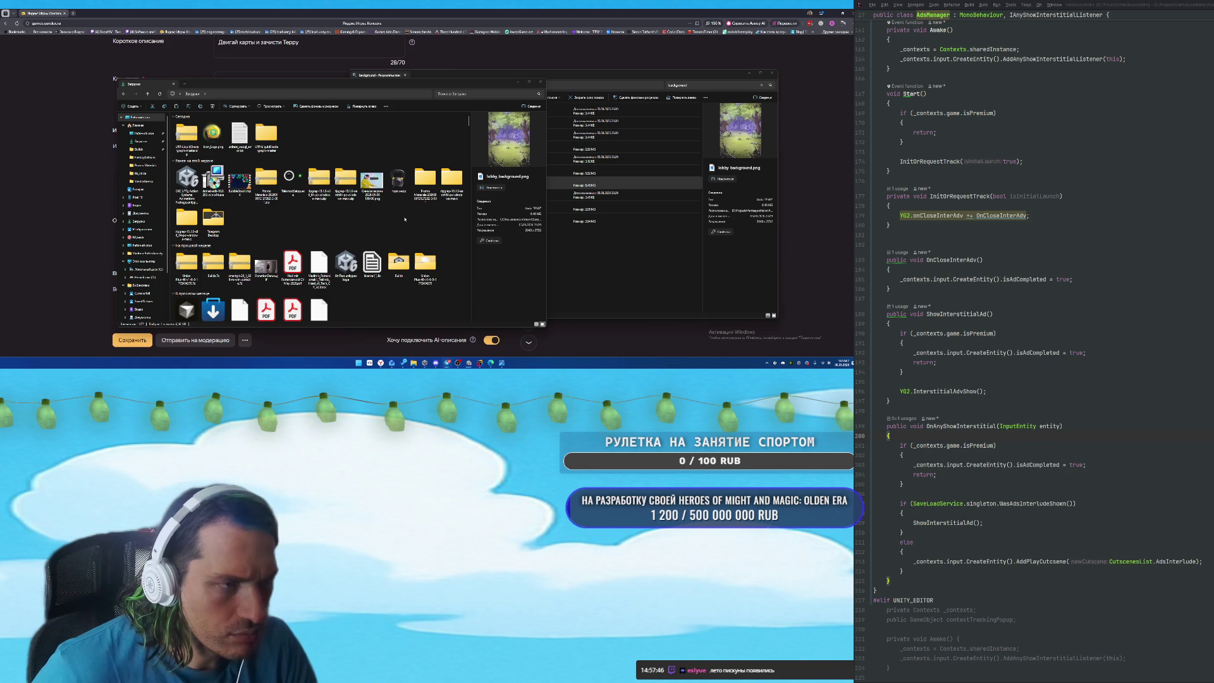
pyautogui.hotkey('ctrl', 'shift', '6')
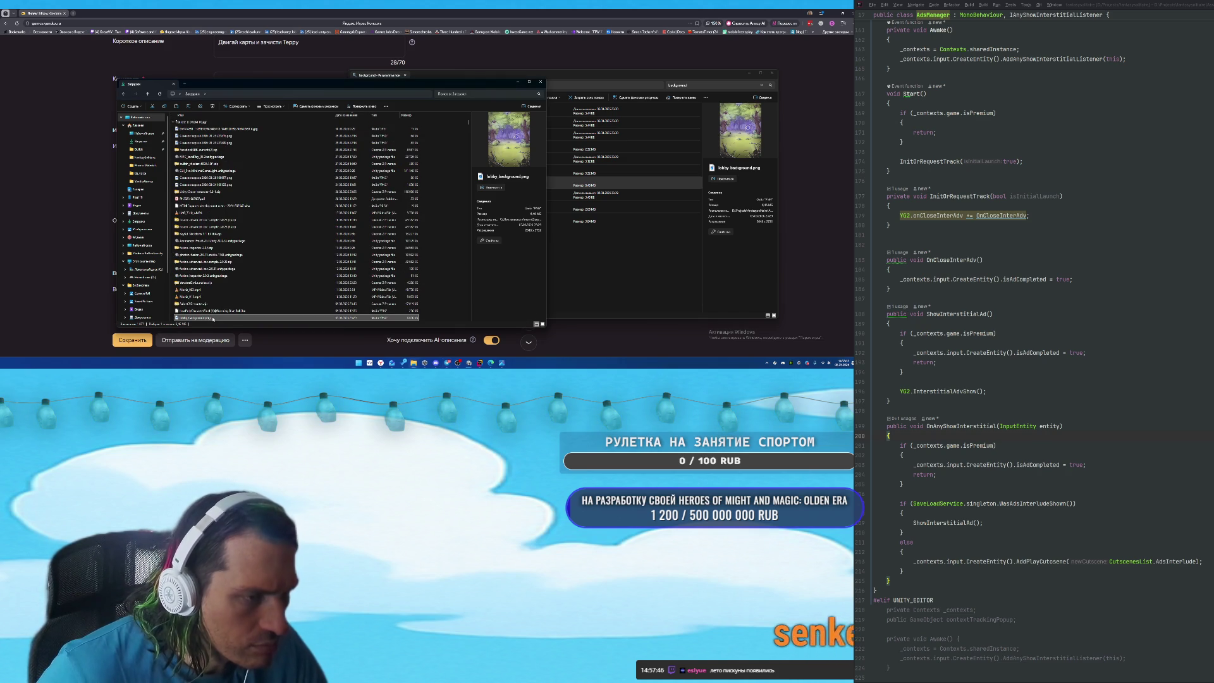
# Check the context menu for lobby_background.png, then search the Start menu for GIMP.
pyautogui.rightClick(213, 319)
pyautogui.click(234, 271)
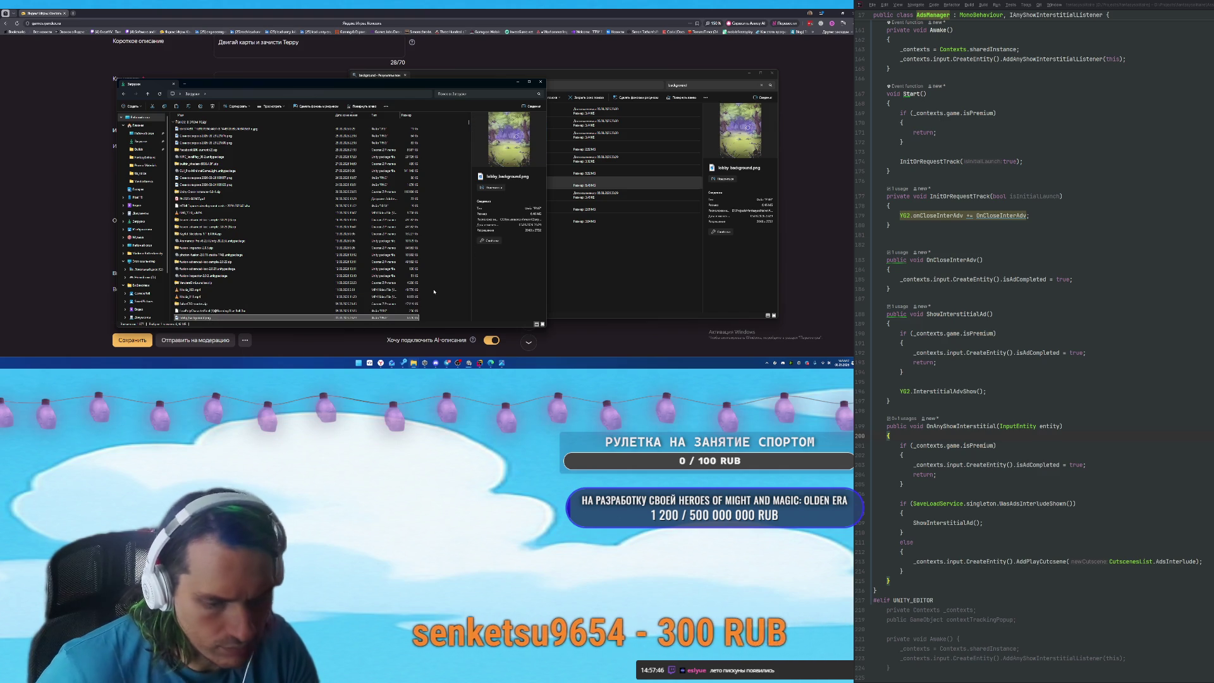
pyautogui.press('super')
pyautogui.scroll(-2, 430, 247)
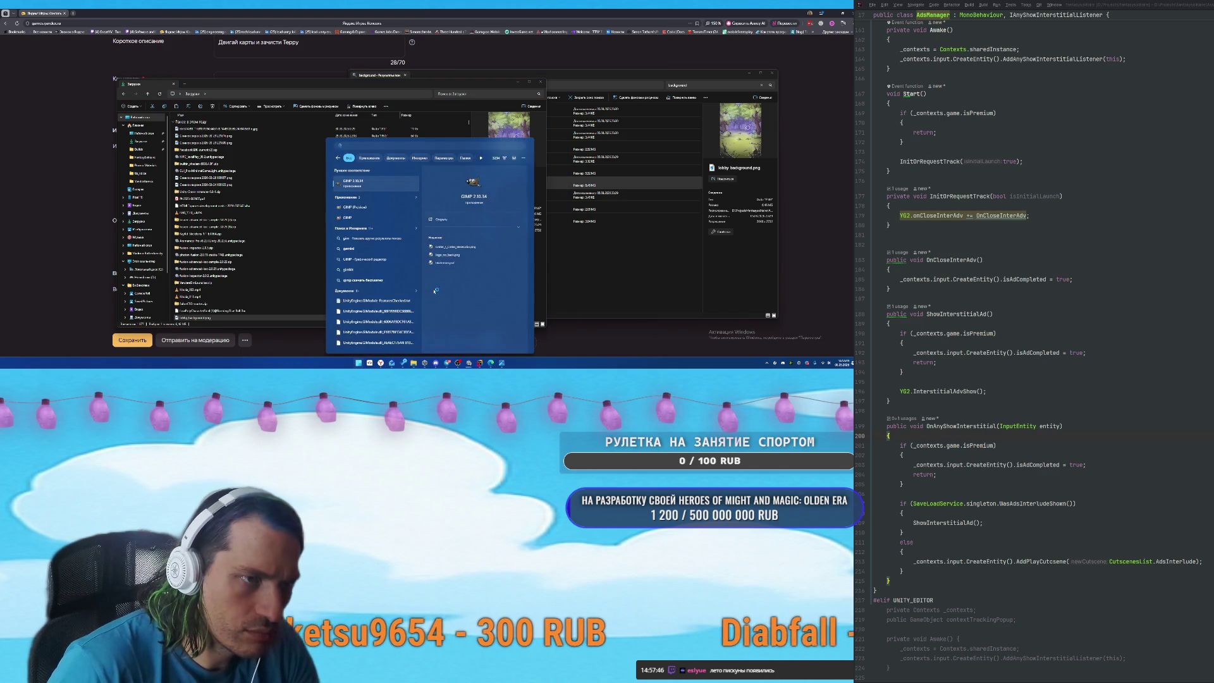
# Load the forest image lobby_background.png in GIMP and select the Crop tool.
pyautogui.press('Escape')
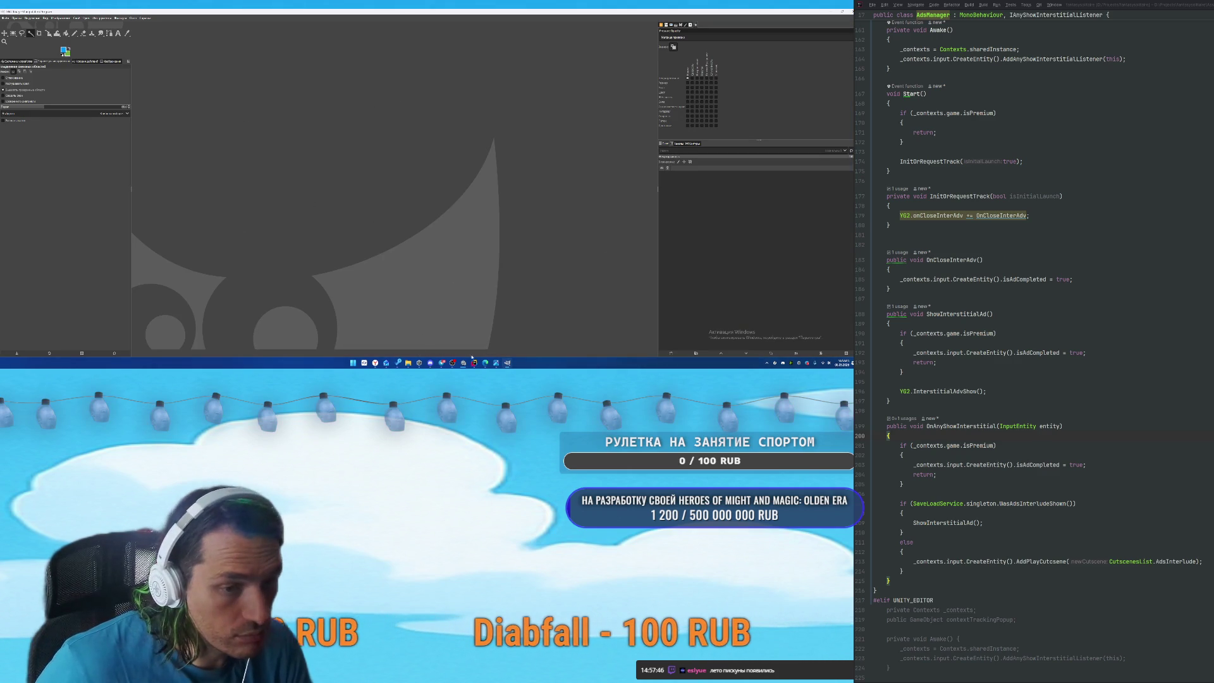
pyautogui.moveTo(459, 366)
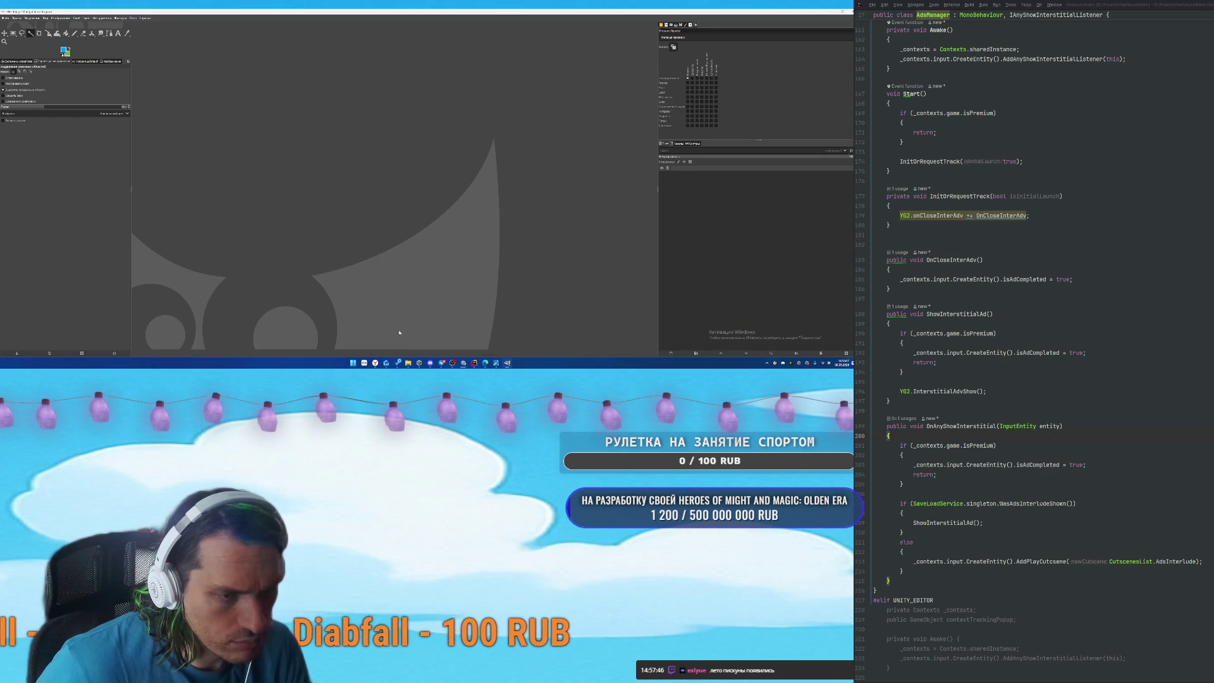
pyautogui.moveTo(408, 362)
pyautogui.click(419, 335)
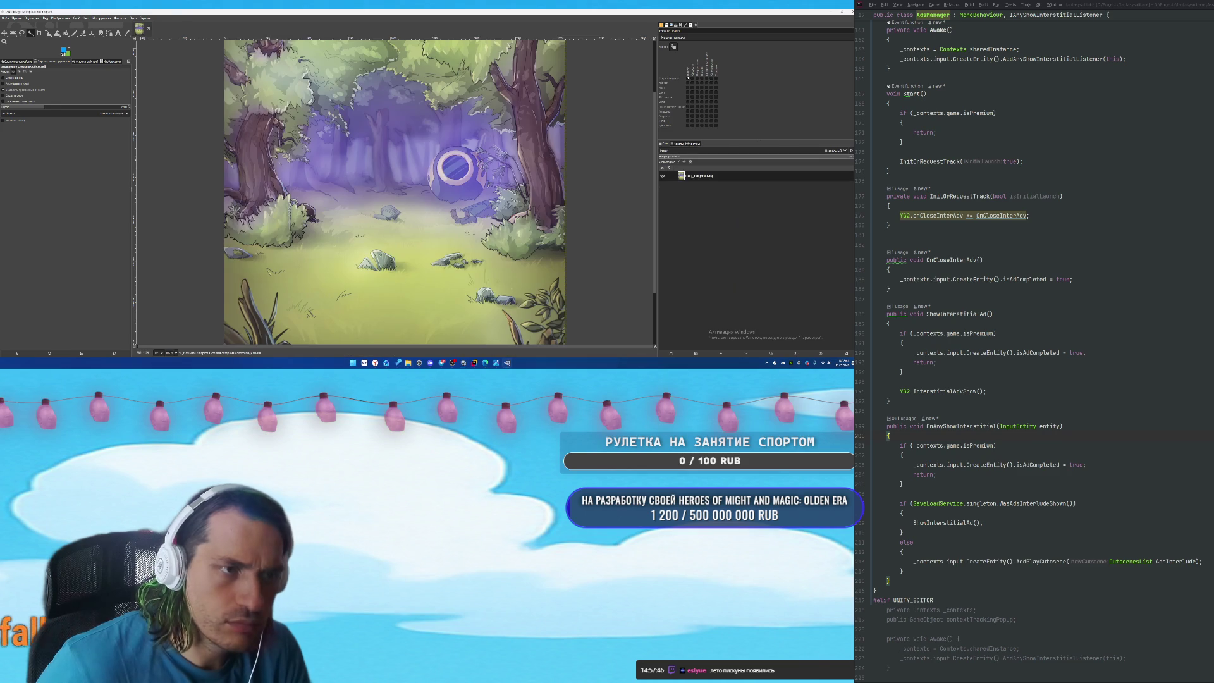
pyautogui.moveTo(408, 363)
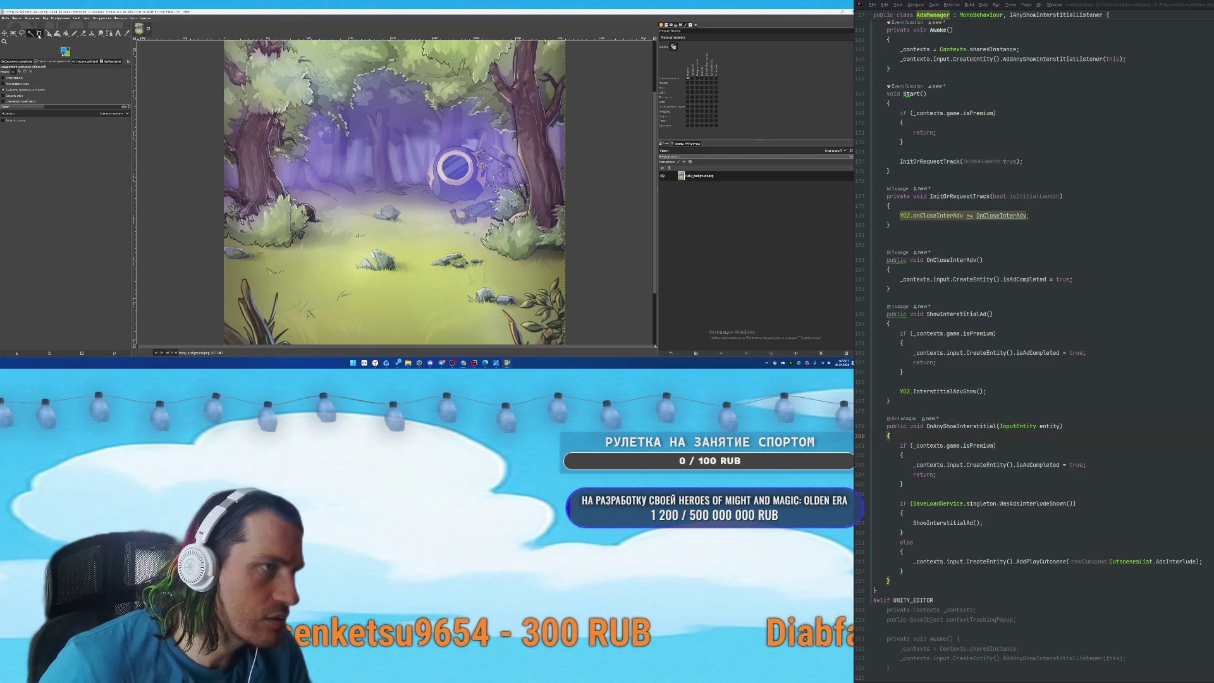
pyautogui.click(39, 33)
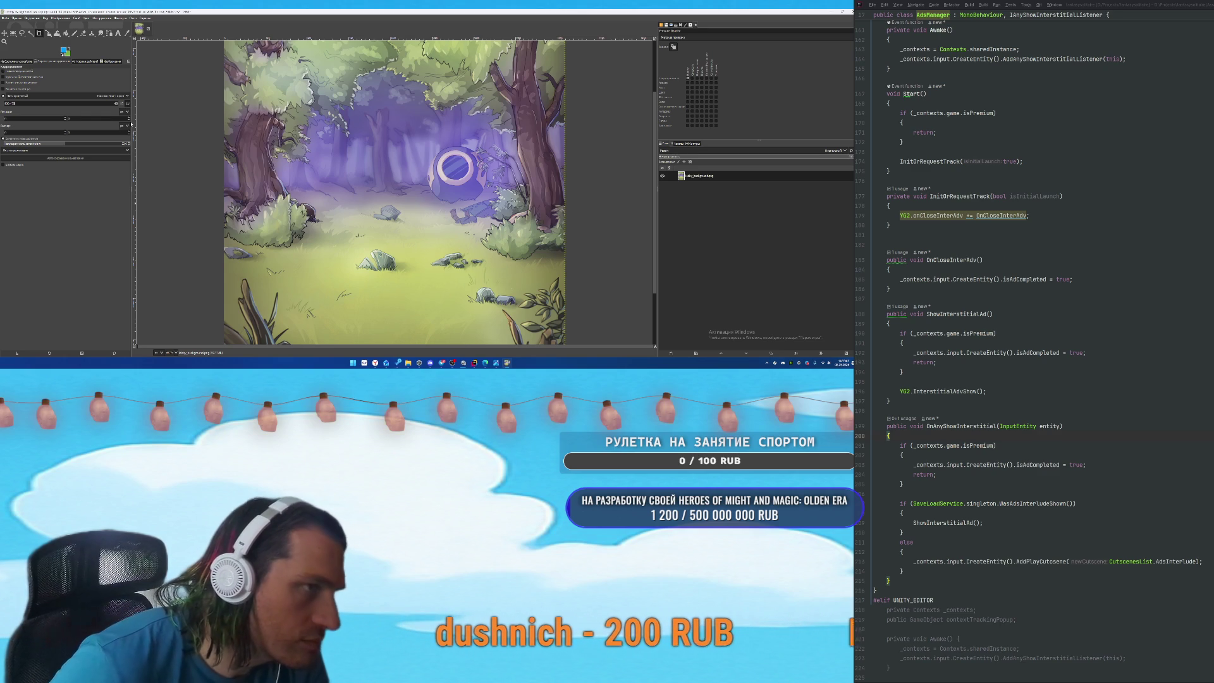
# Crop the forest image to a wide horizontal strip, adjusting the top and bottom edges.
pyautogui.moveTo(228, 84)
pyautogui.mouseDown()
pyautogui.moveTo(524, 258)
pyautogui.moveTo(556, 258)
pyautogui.moveTo(562, 279)
pyautogui.mouseUp()
pyautogui.moveTo(413, 179); pyautogui.dragTo(413, 172)
pyautogui.moveTo(560, 270); pyautogui.dragTo(560, 275)
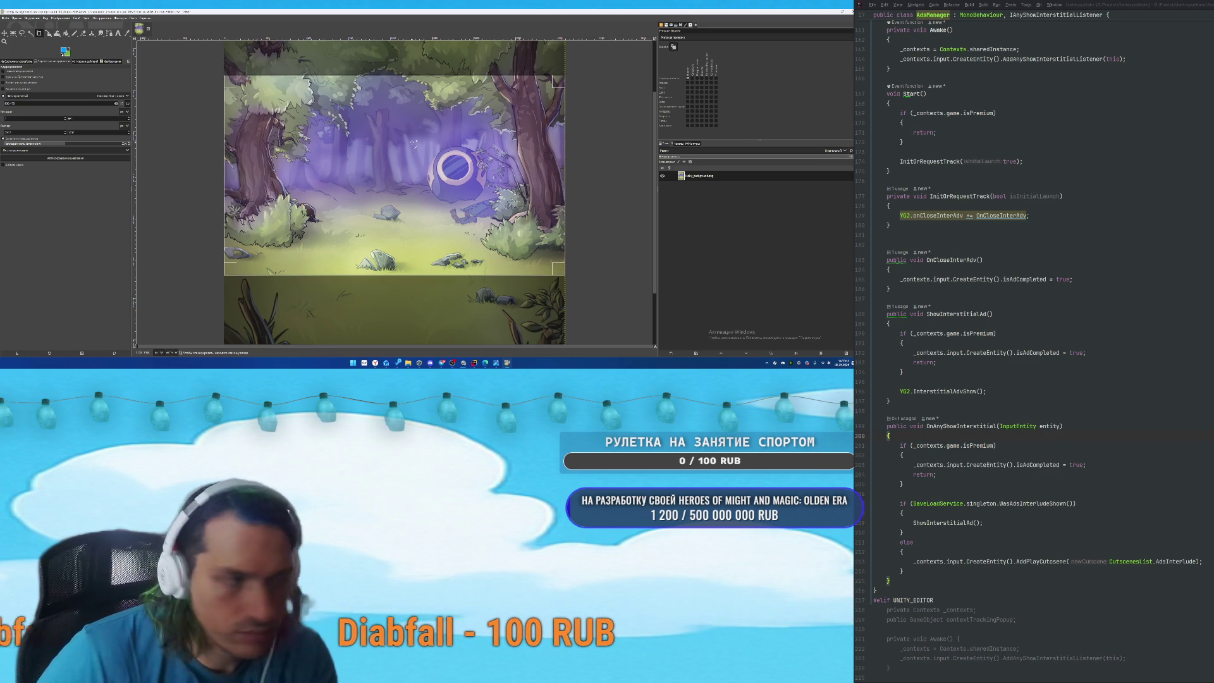
pyautogui.click(387, 145)
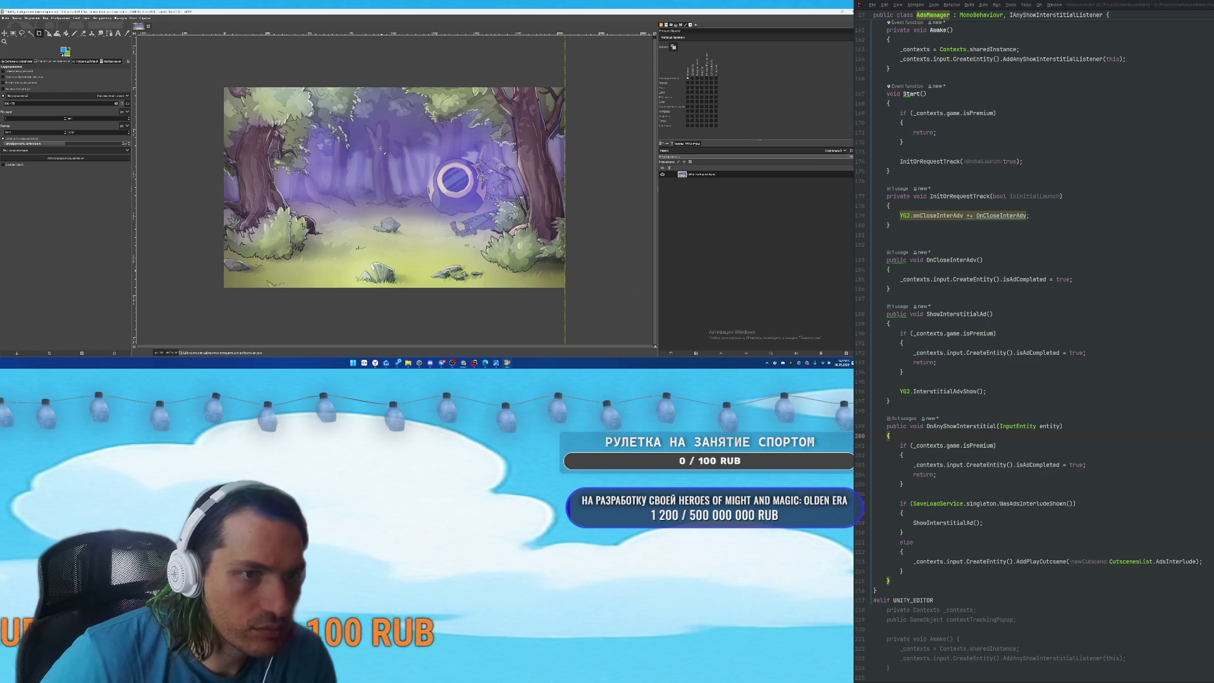
# Shrink the cropped image with Image > Scale Image.
pyautogui.click(56, 18)
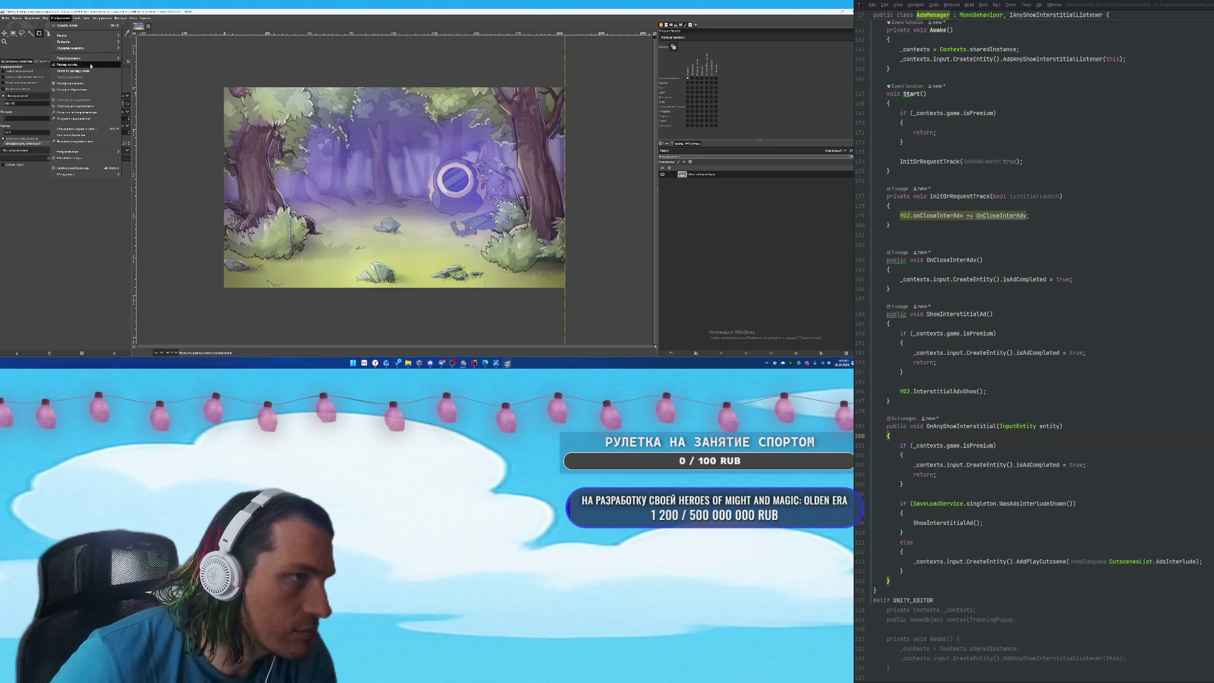
pyautogui.click(77, 90)
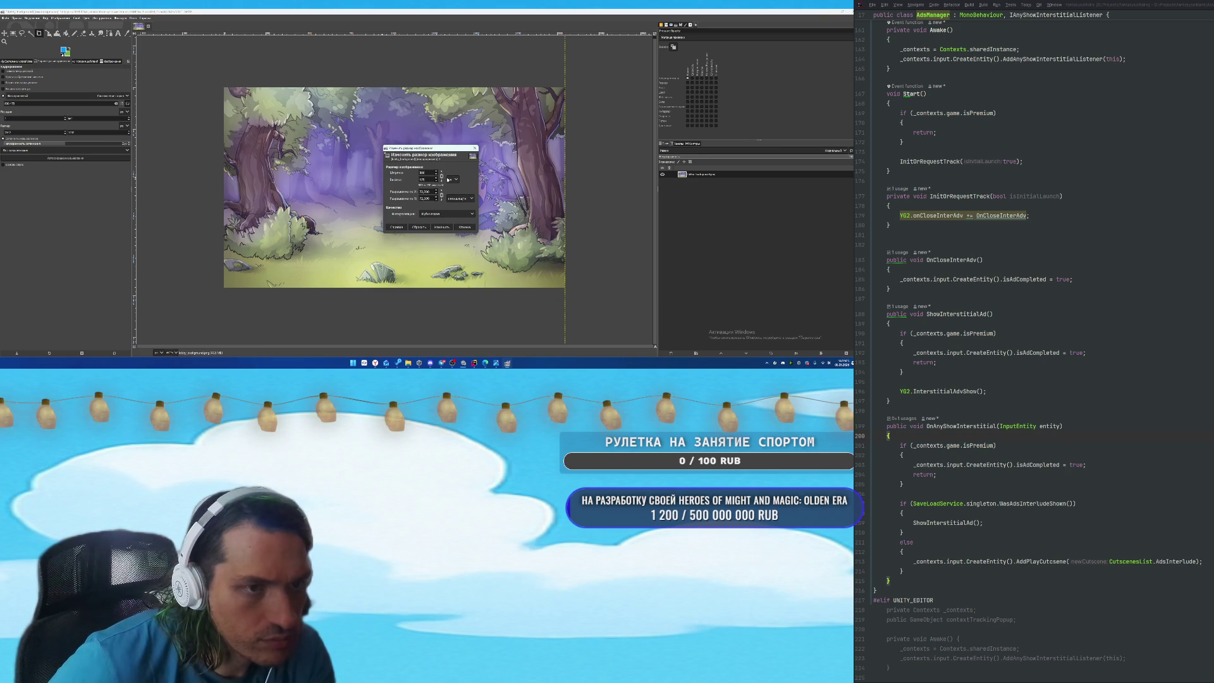
pyautogui.click(441, 226)
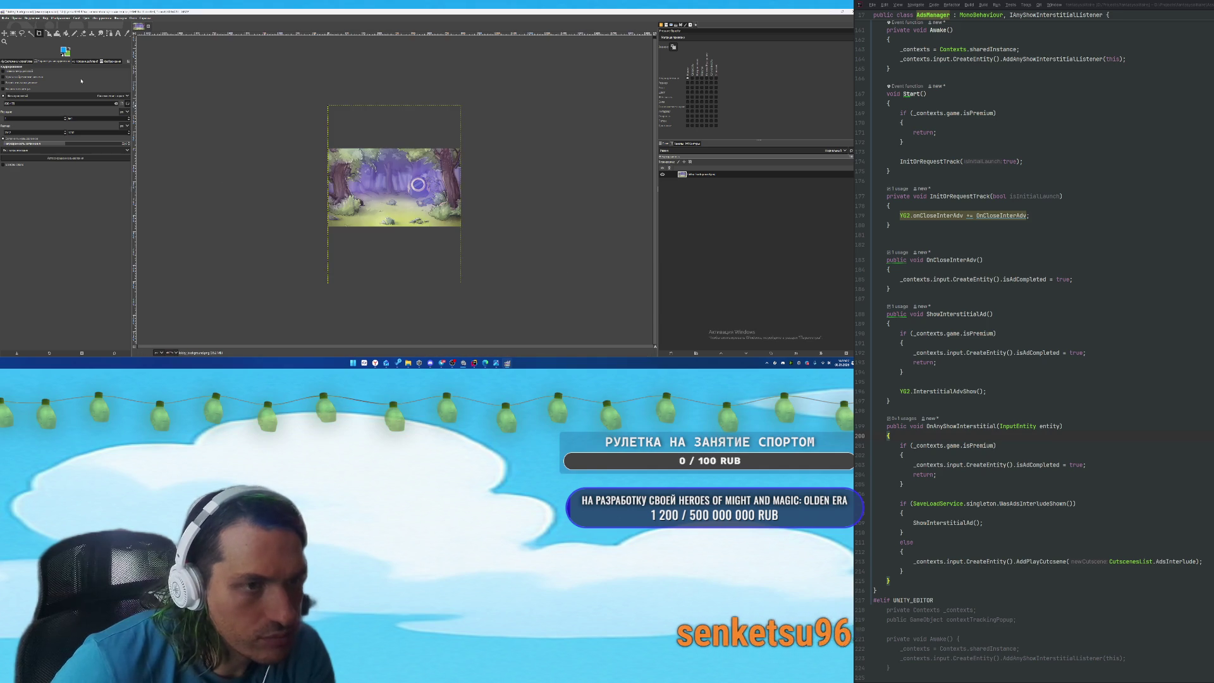
pyautogui.click(5, 18)
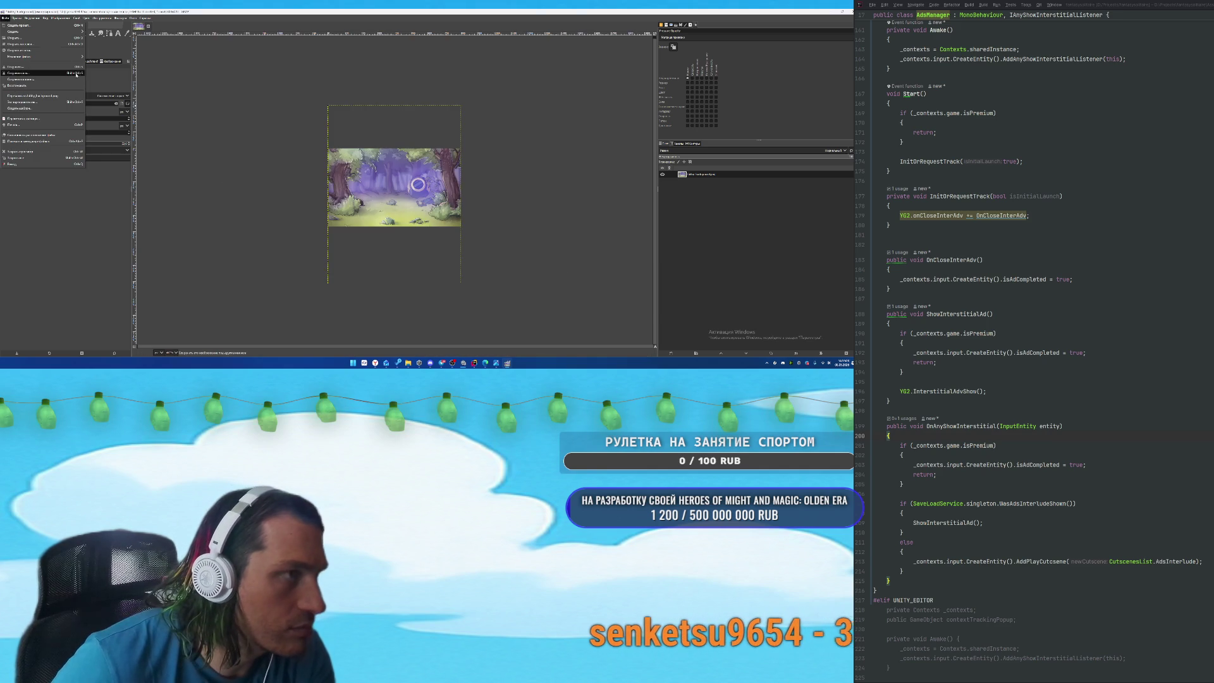
# Export the image as a PNG named sand_fon in the Downloads folder.
pyautogui.click(41, 103)
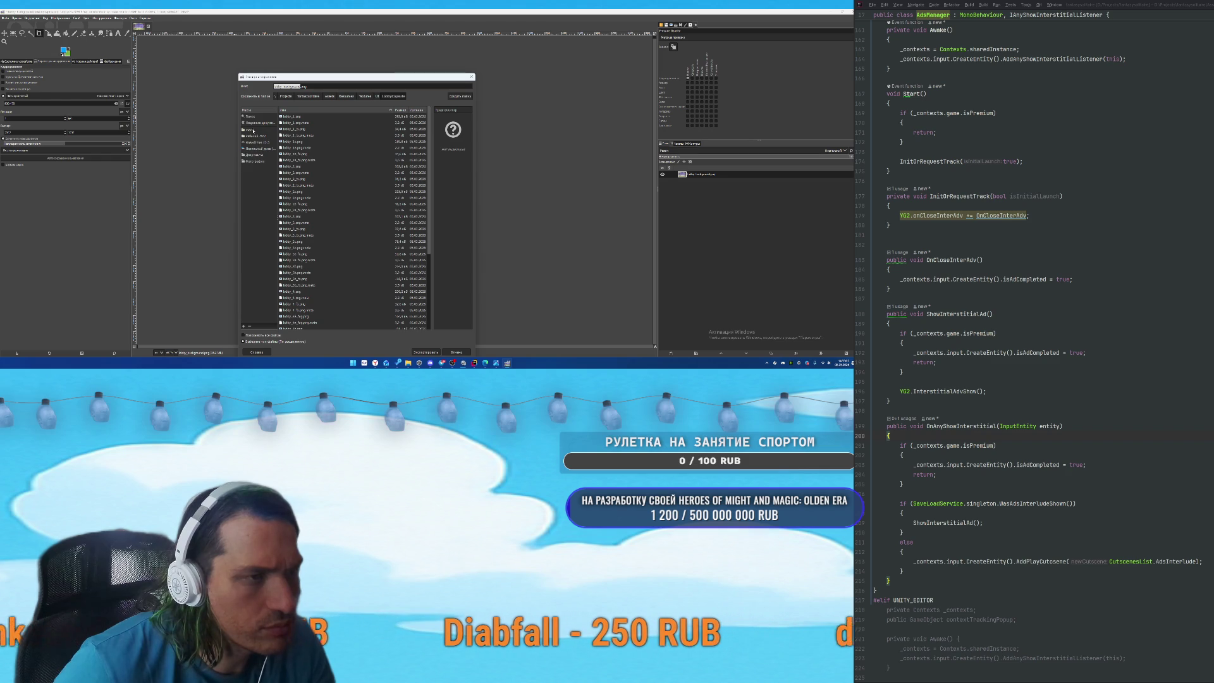
pyautogui.click(255, 124)
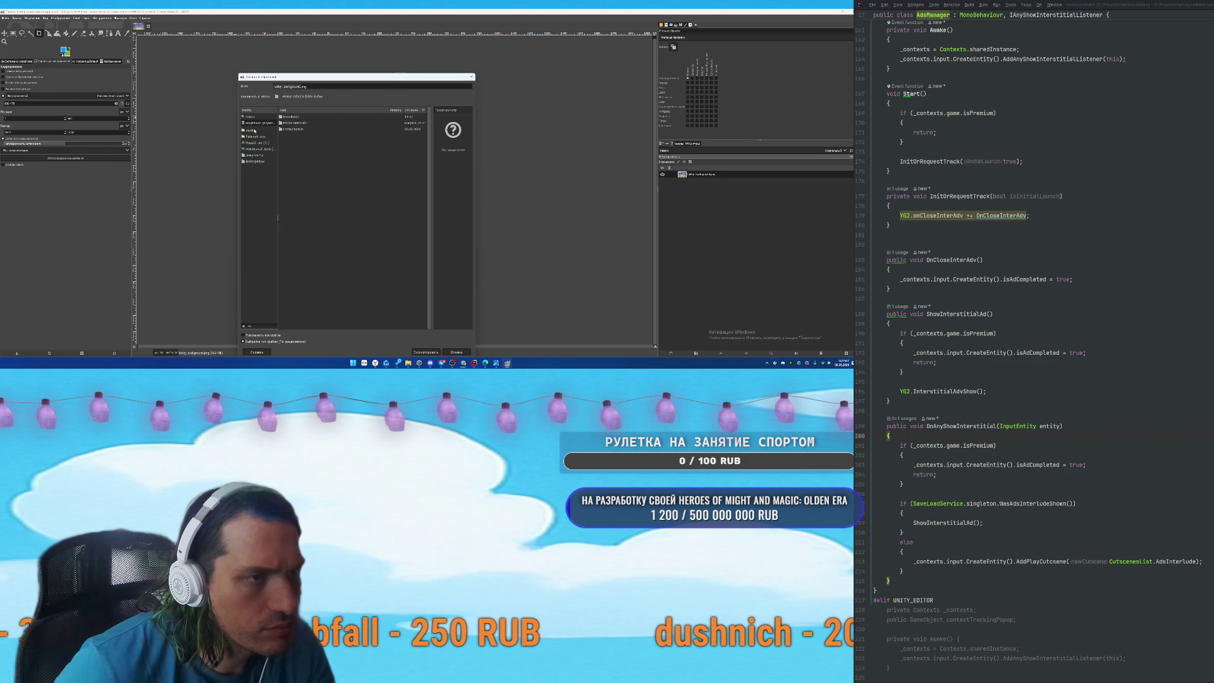
pyautogui.doubleClick(301, 119)
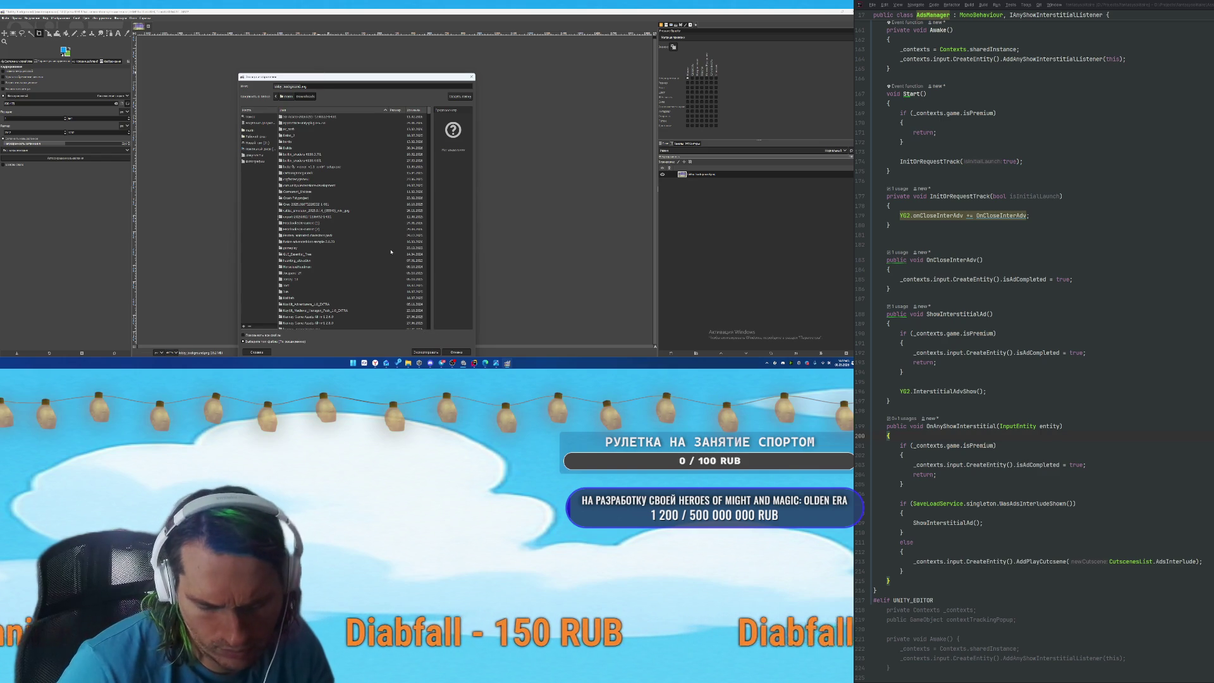
pyautogui.scroll(-10, 390, 252)
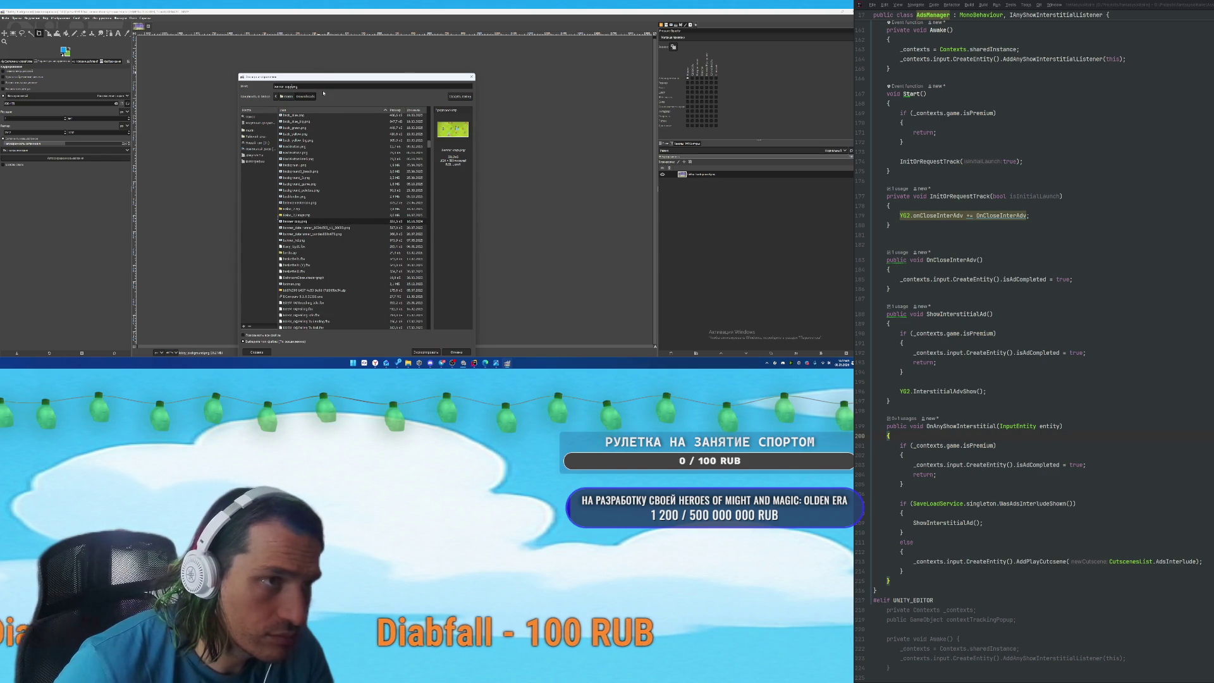
pyautogui.write('sand_fon')
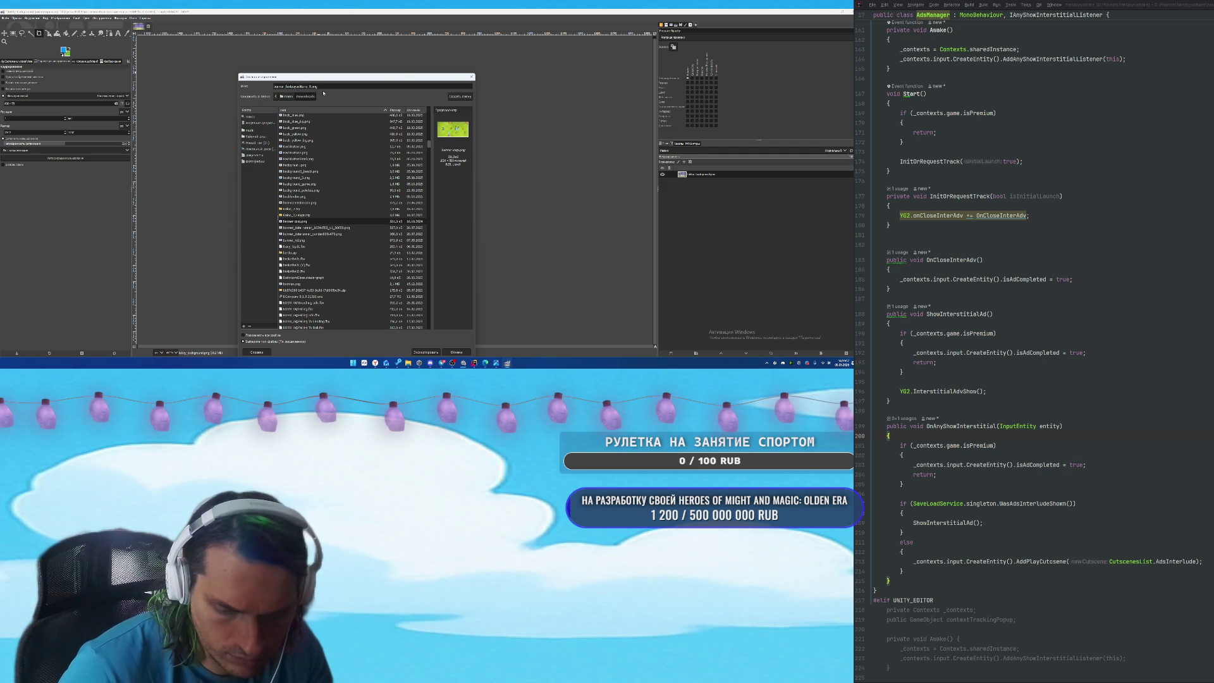
pyautogui.press('Return')
pyautogui.click(452, 250)
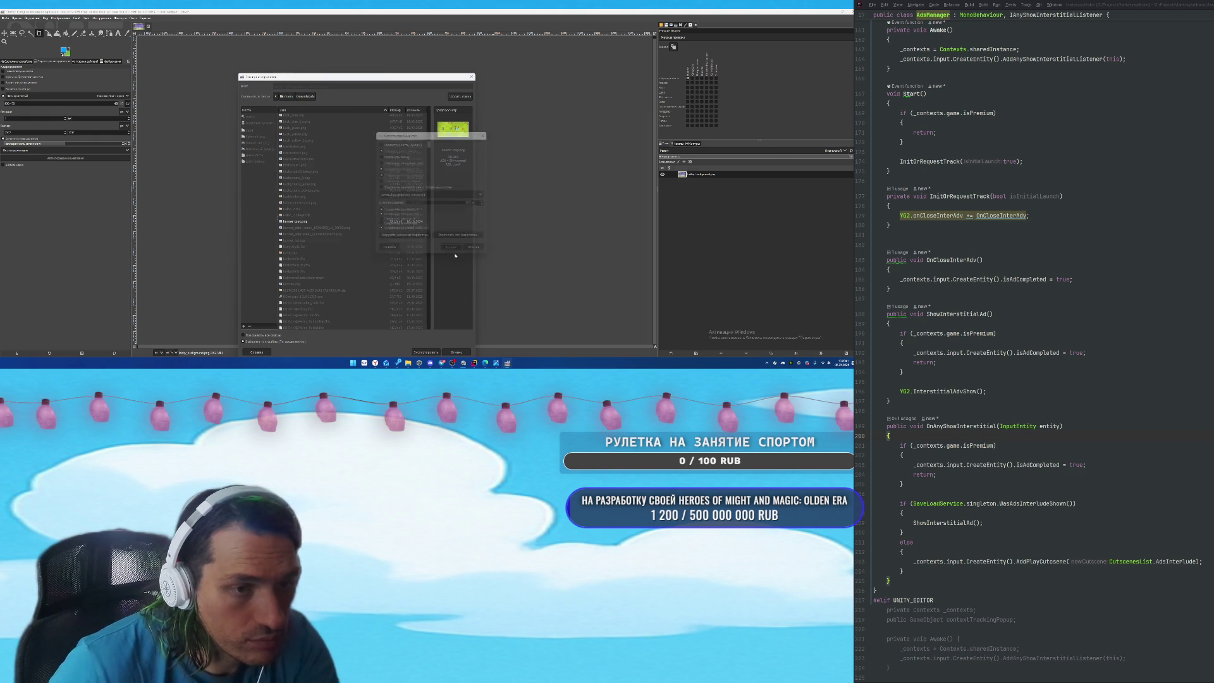
# Upload the exported sand_fon PNG from Downloads into the draft's Обложка field.
pyautogui.moveTo(375, 363)
pyautogui.click(379, 335)
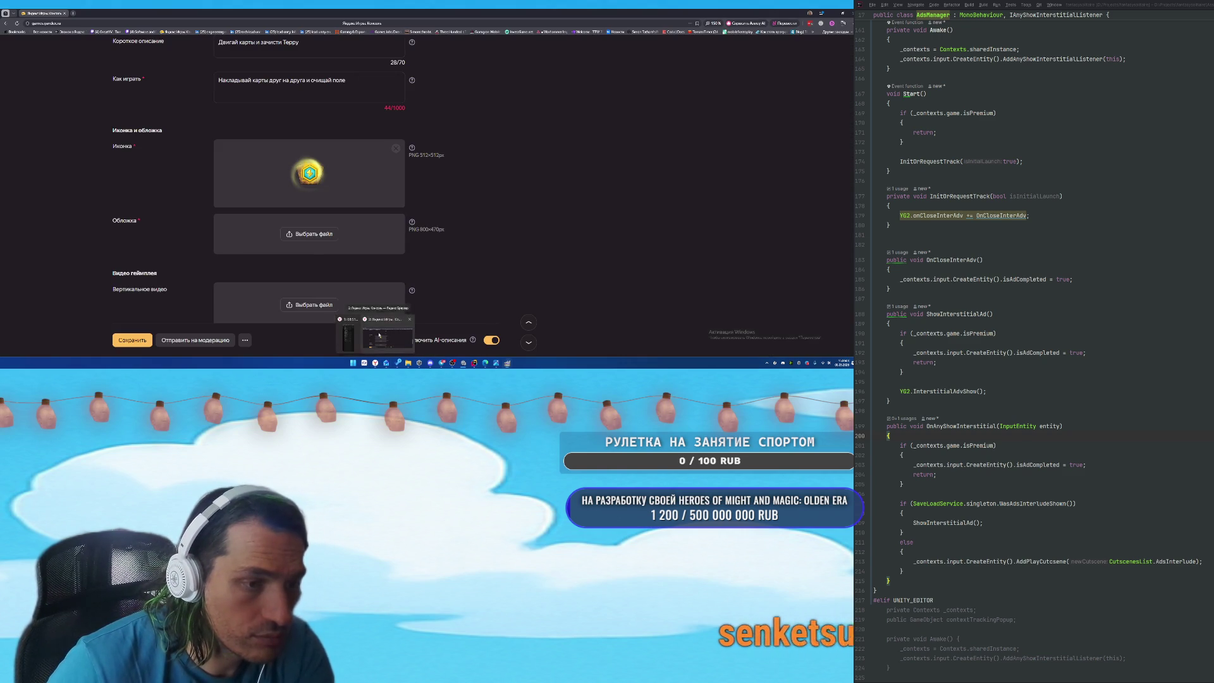
pyautogui.click(316, 236)
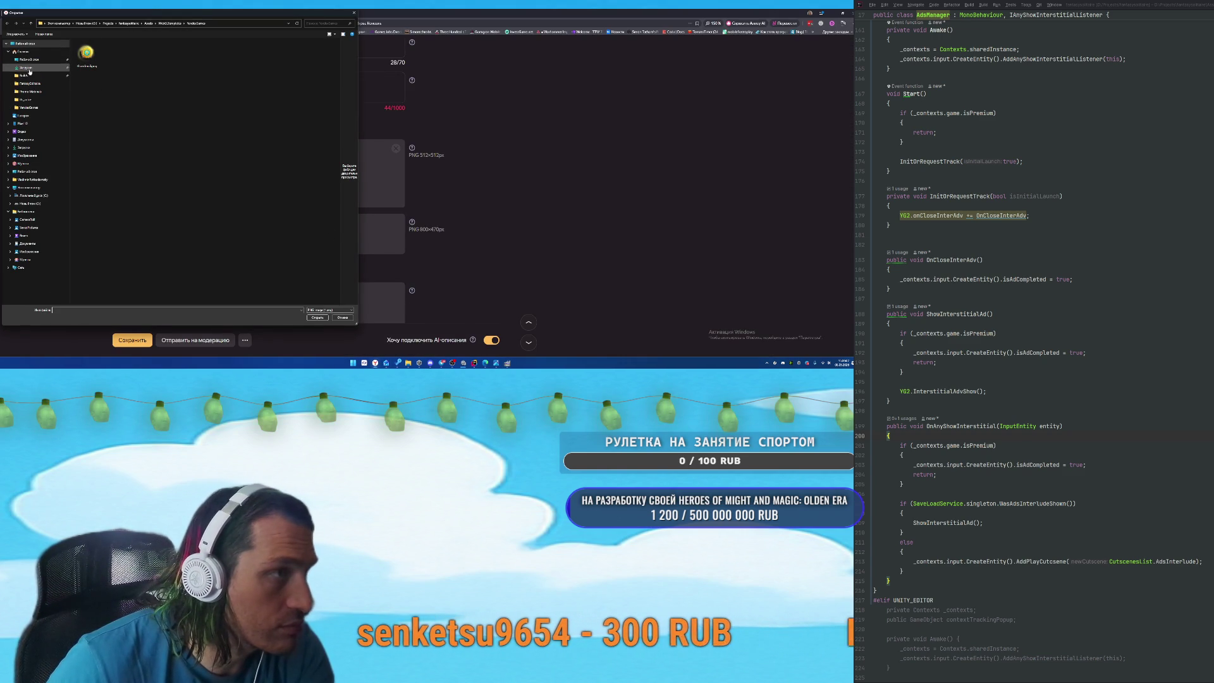
pyautogui.click(29, 74)
pyautogui.doubleClick(87, 63)
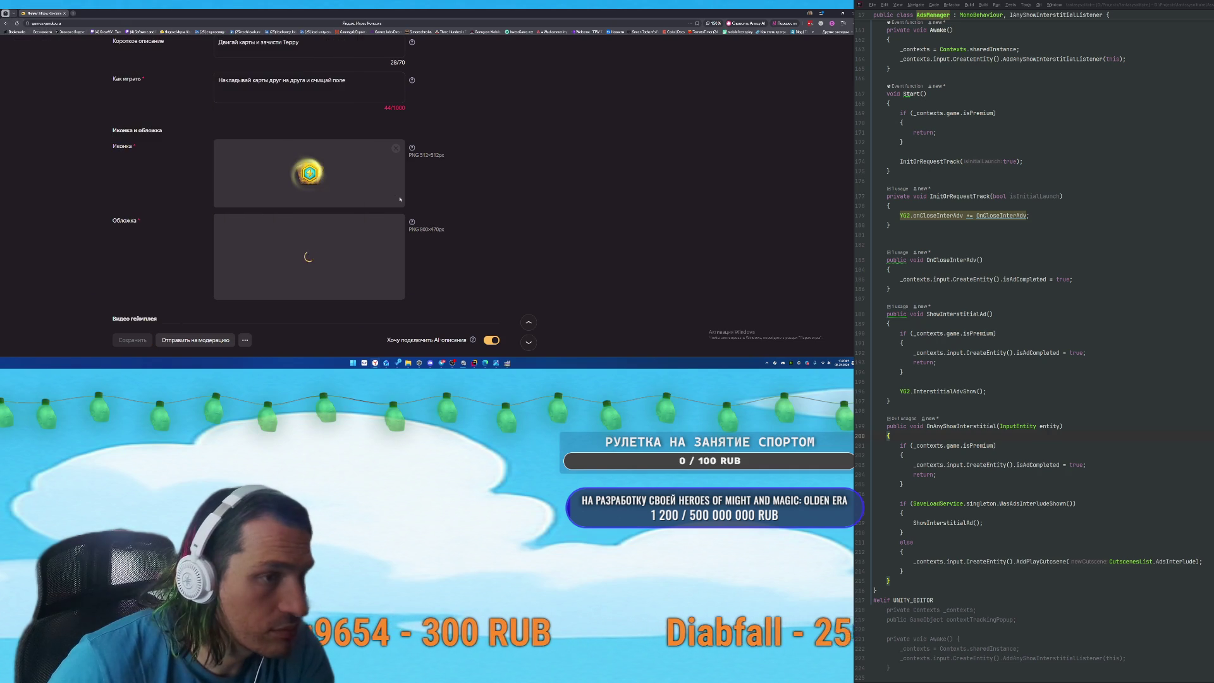
pyautogui.scroll(-10, 504, 217)
pyautogui.scroll(-1, 518, 201)
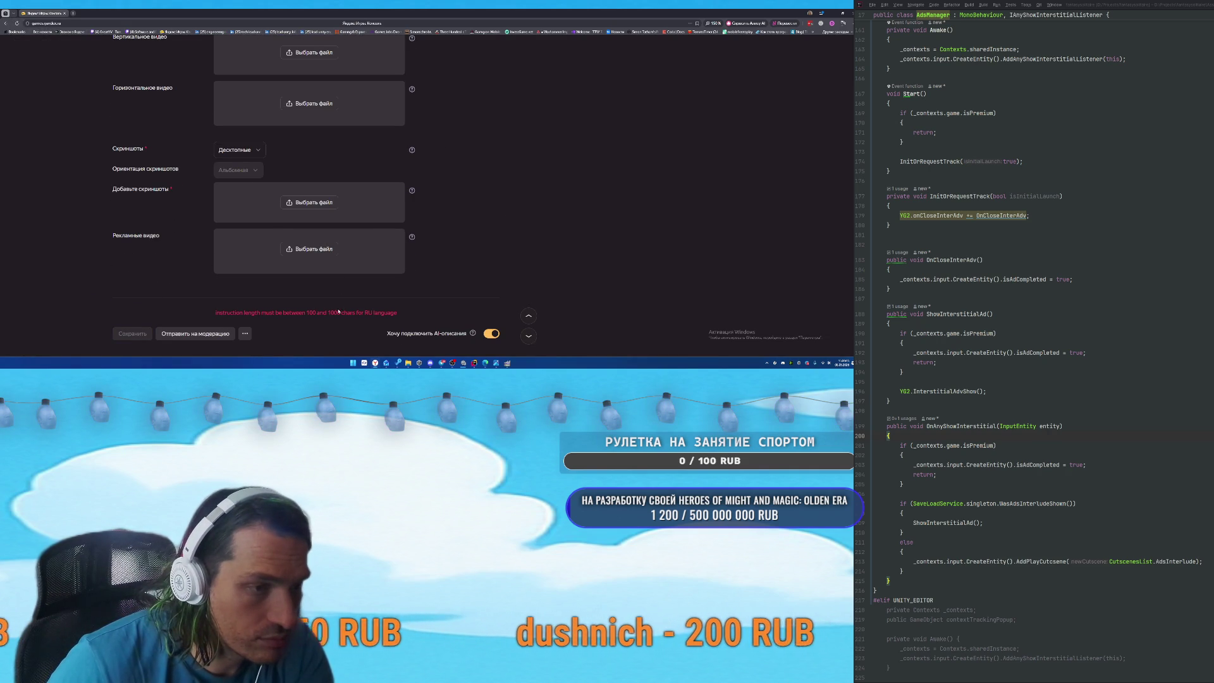
pyautogui.scroll(10, 479, 282)
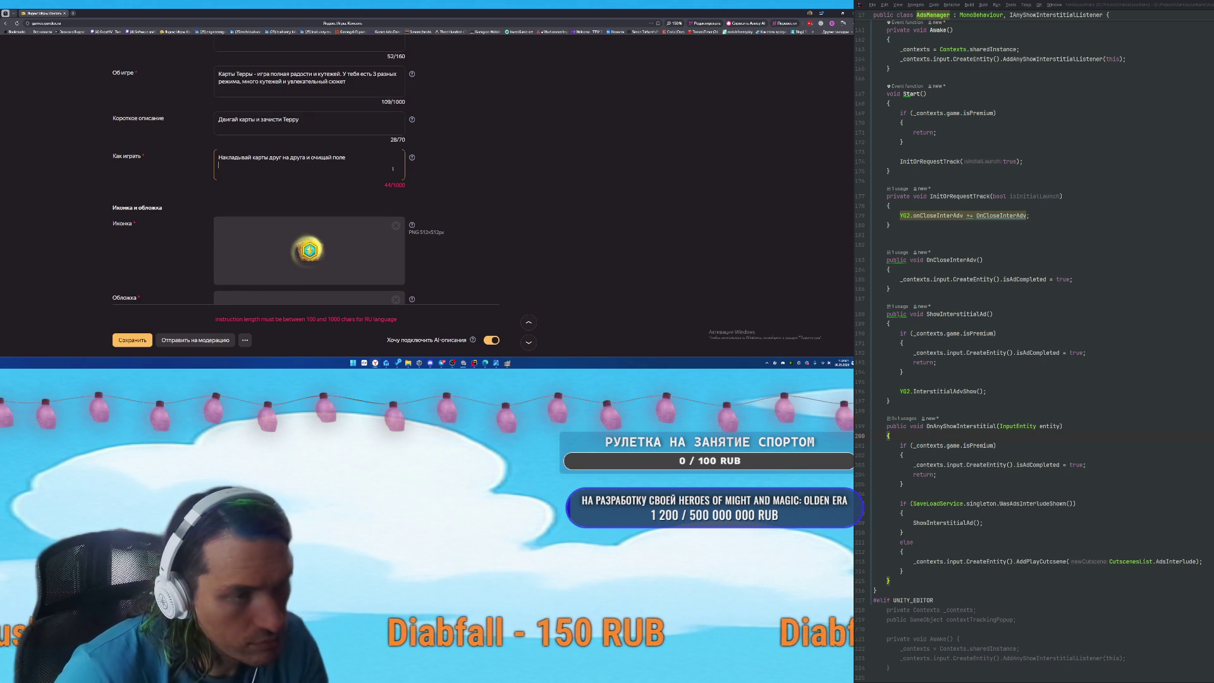
# Add 'Перемещай мышкой или пальцем' and a card-properties line to the how-to-play text, reaching 127 characters.
pyautogui.write('Пере')
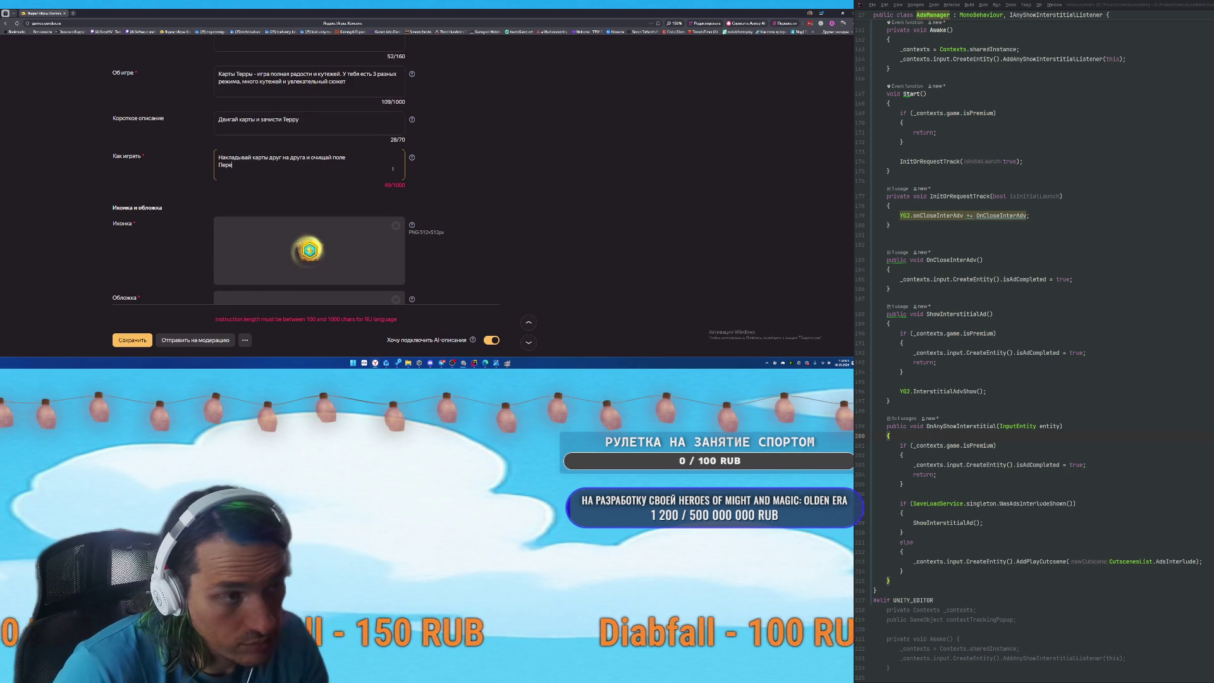
pyautogui.write('мещай мышкой или пал')
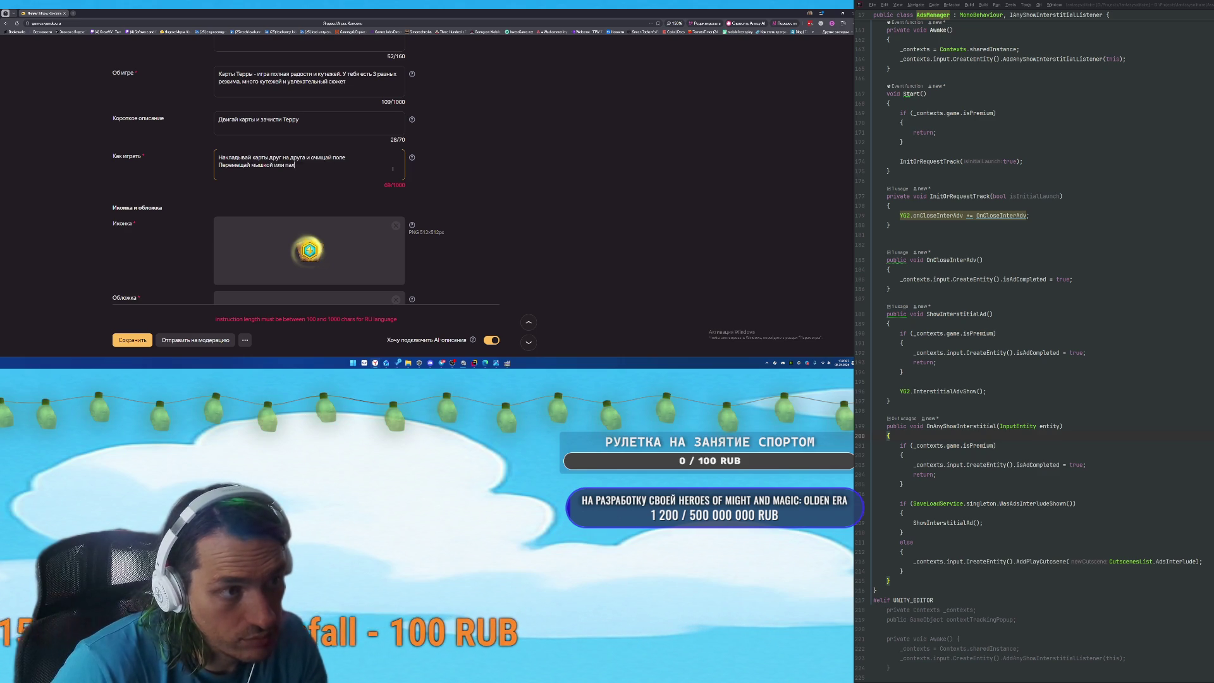
pyautogui.write('ьцем')
pyautogui.press('Return')
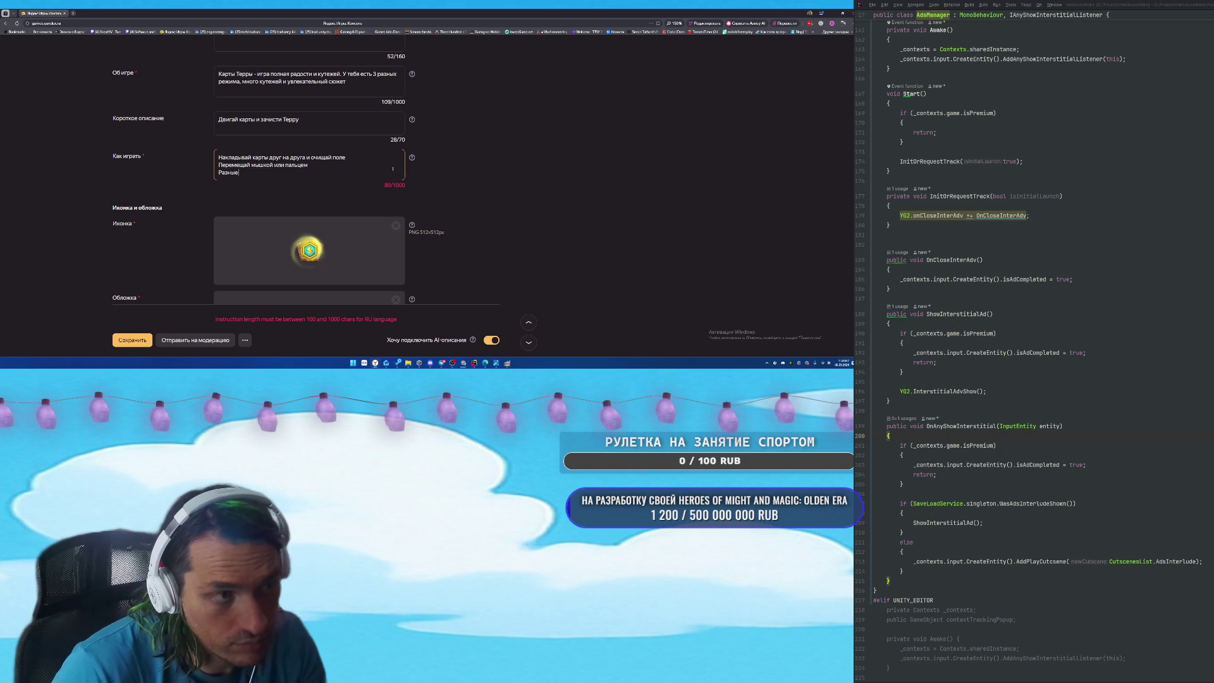
pyautogui.write('еют раз')
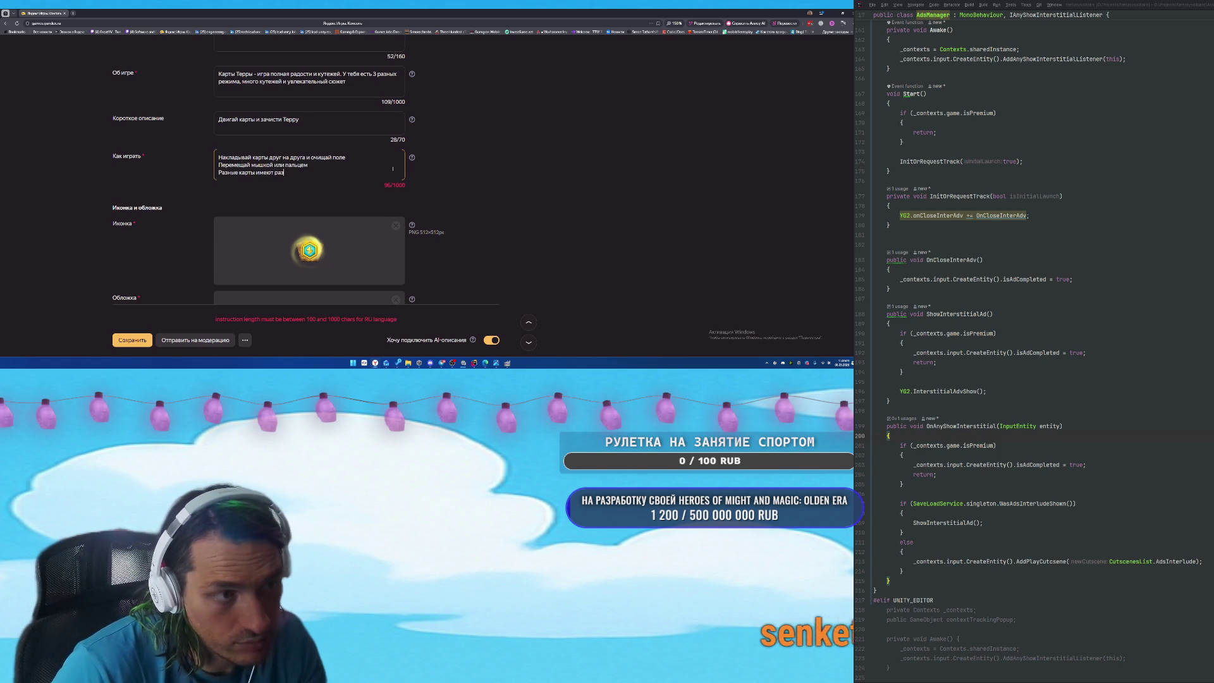
pyautogui.write('ные саойства - учи')
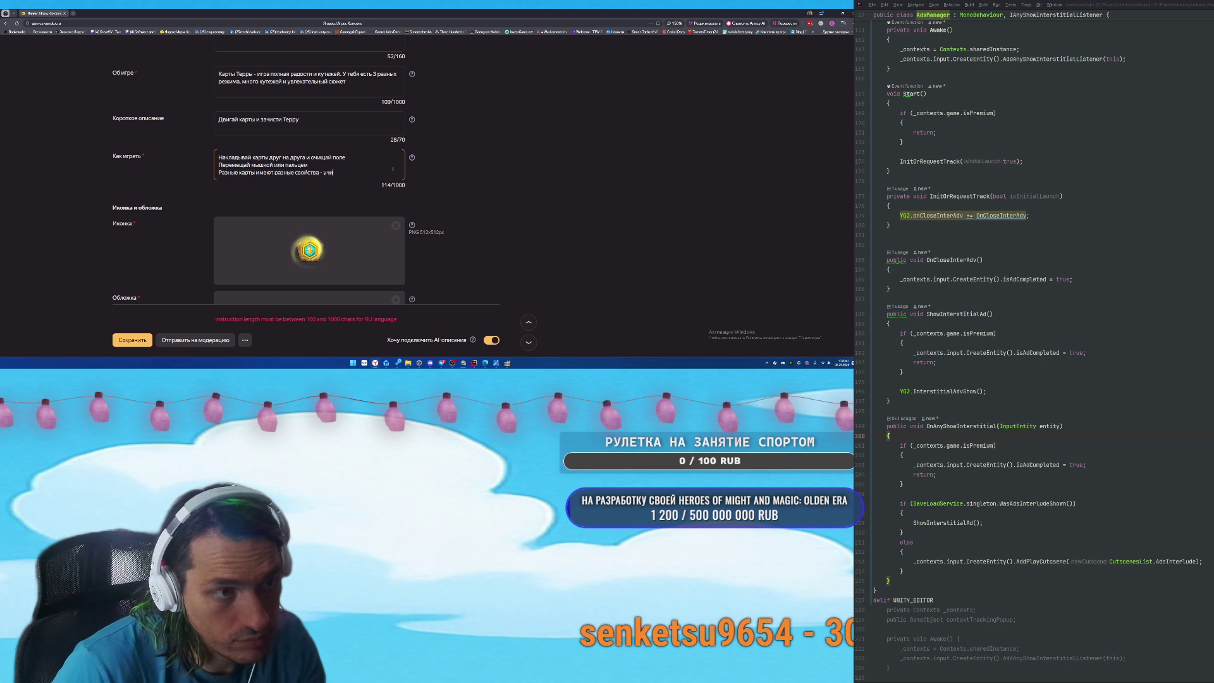
pyautogui.write('тывай их тоже')
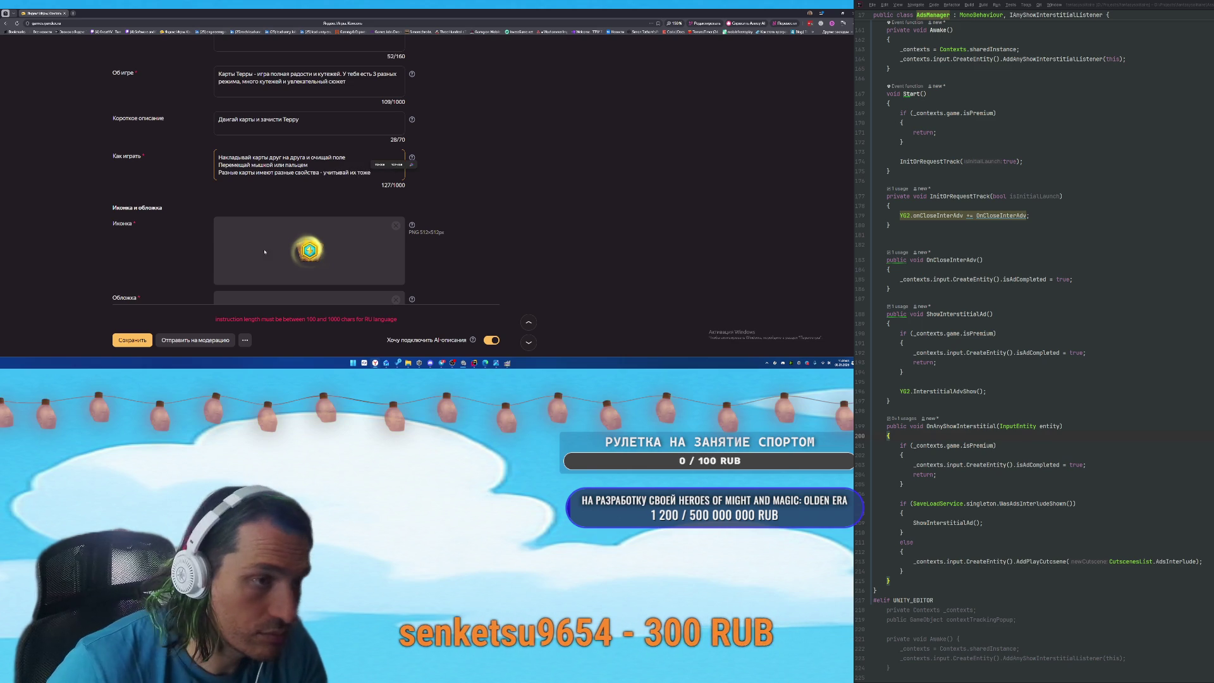
pyautogui.click(458, 262)
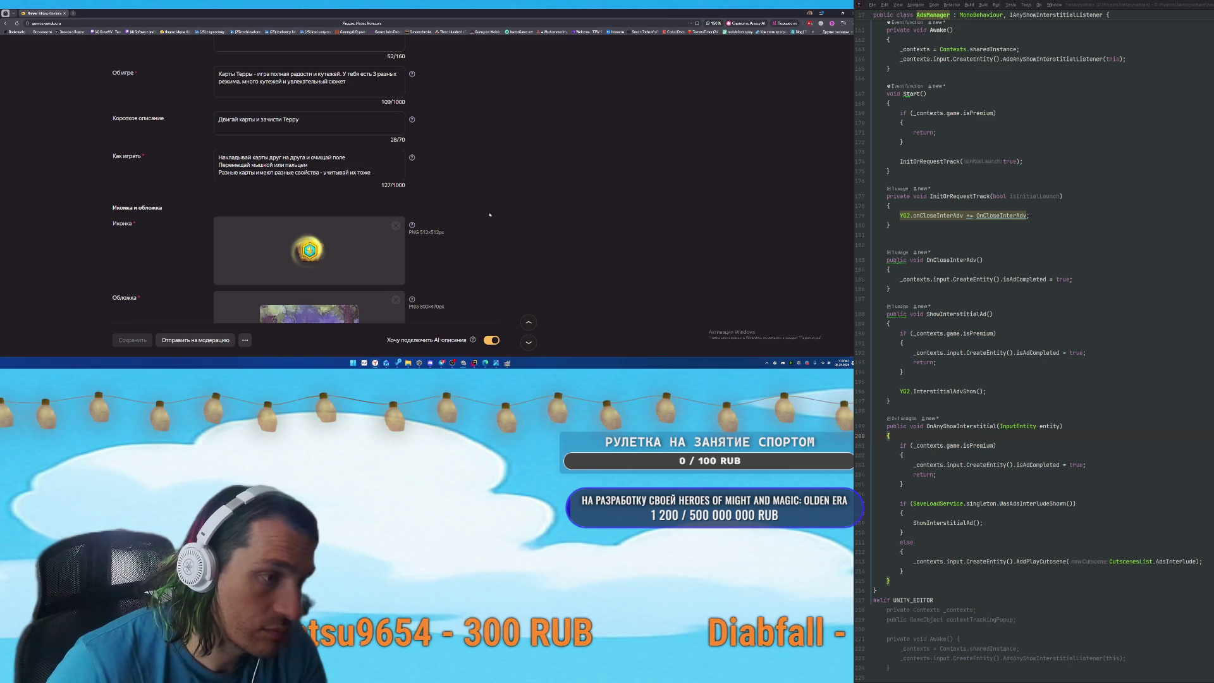
pyautogui.scroll(-2, 468, 253)
pyautogui.scroll(4, 486, 218)
pyautogui.scroll(10, 486, 218)
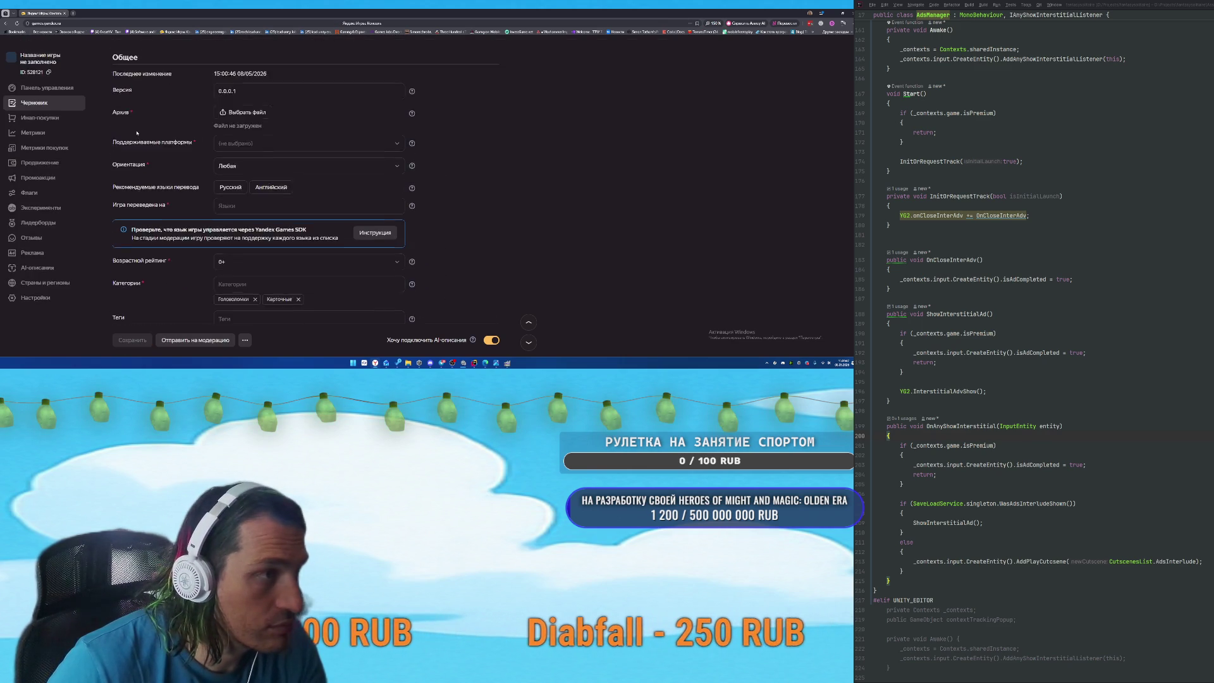
# Start a new in-app purchase under Инап-покупки with the ID 'premium'.
pyautogui.click(40, 139)
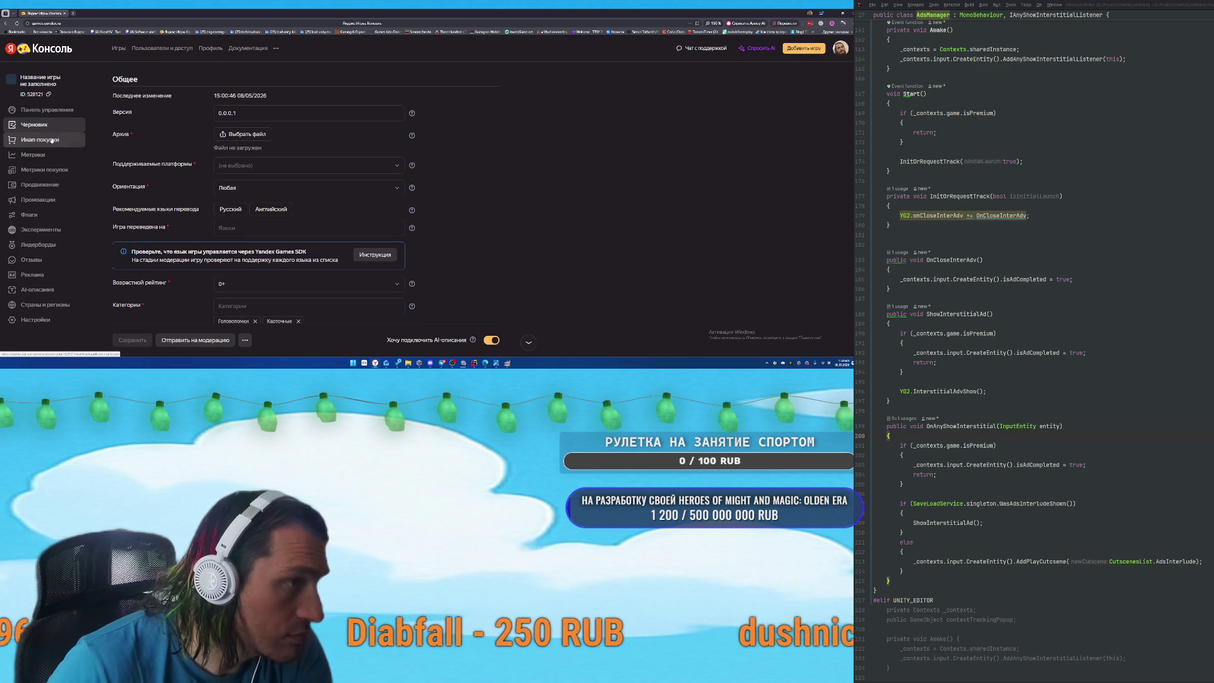
pyautogui.scroll(-1, 575, 217)
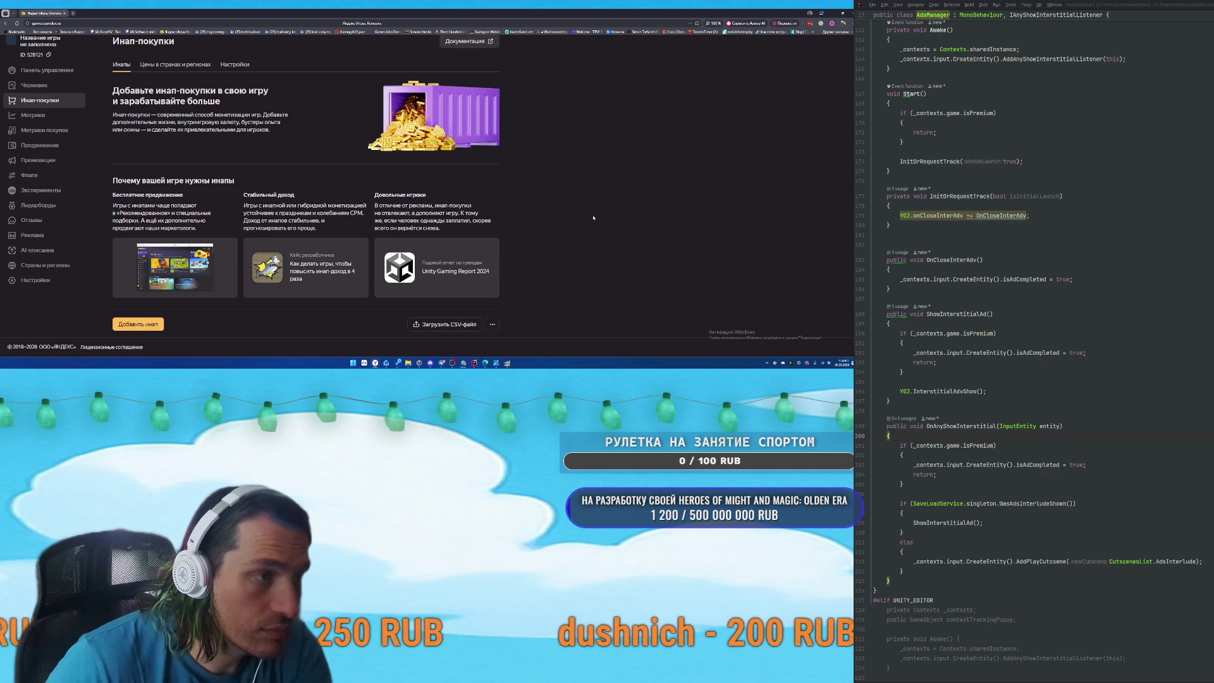
pyautogui.click(128, 326)
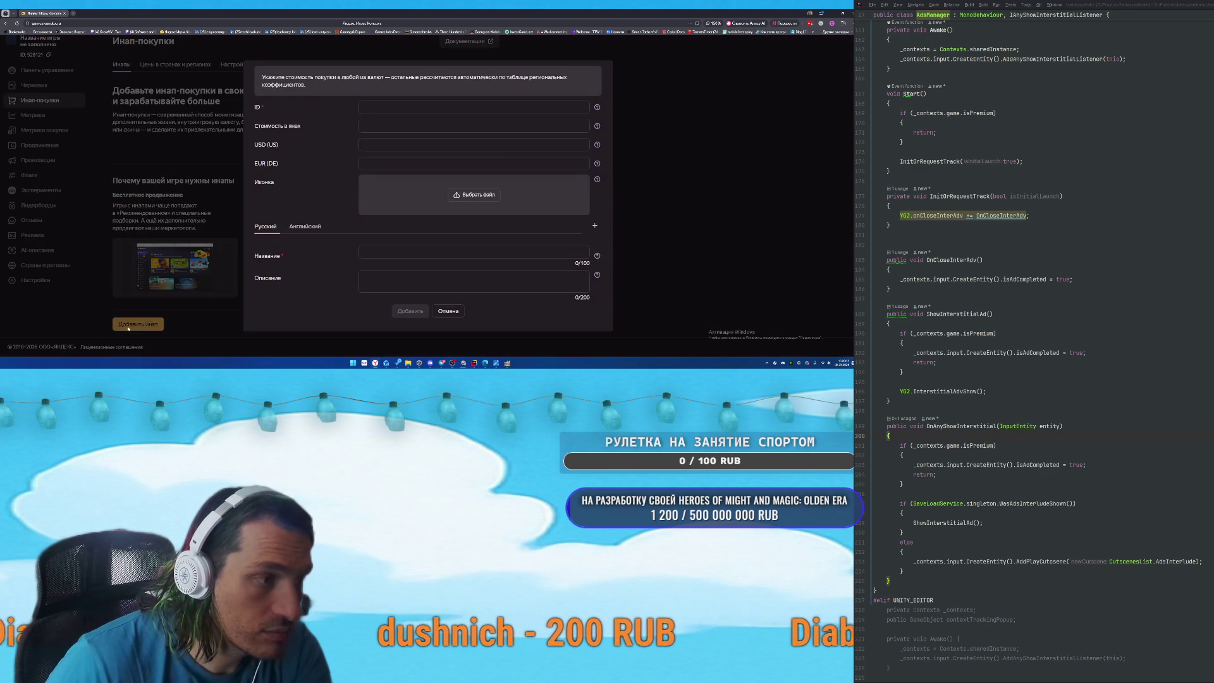
pyautogui.click(408, 106)
pyautogui.write('prem')
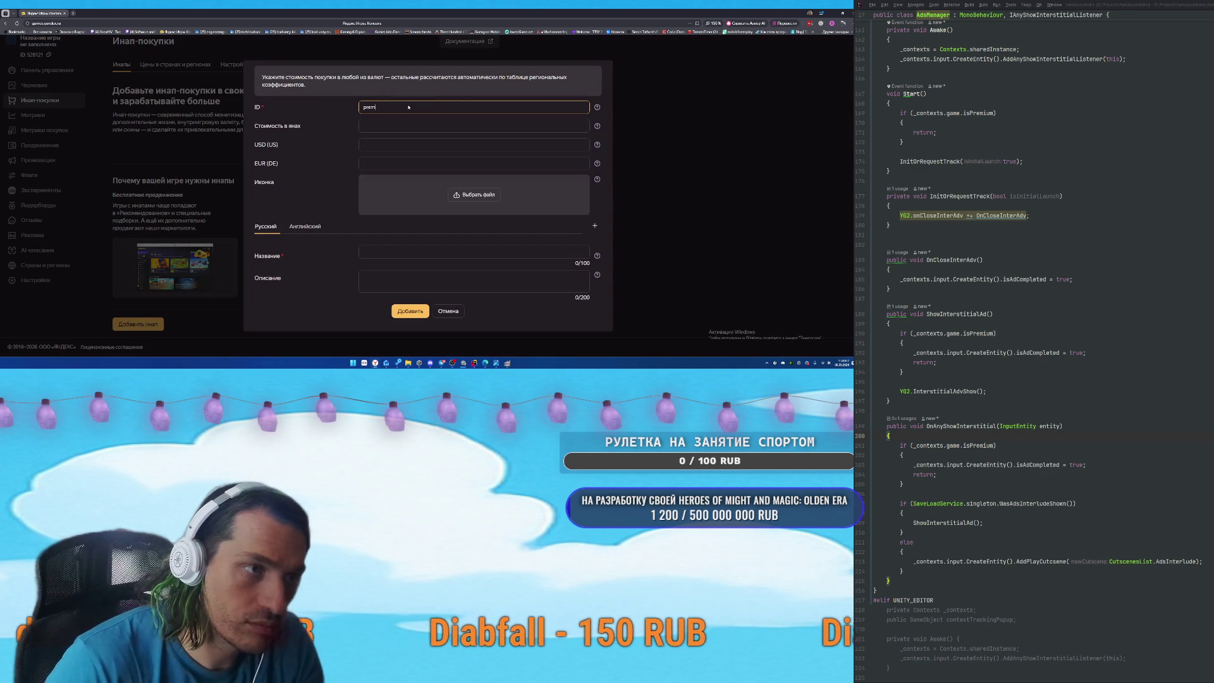
pyautogui.write('ium')
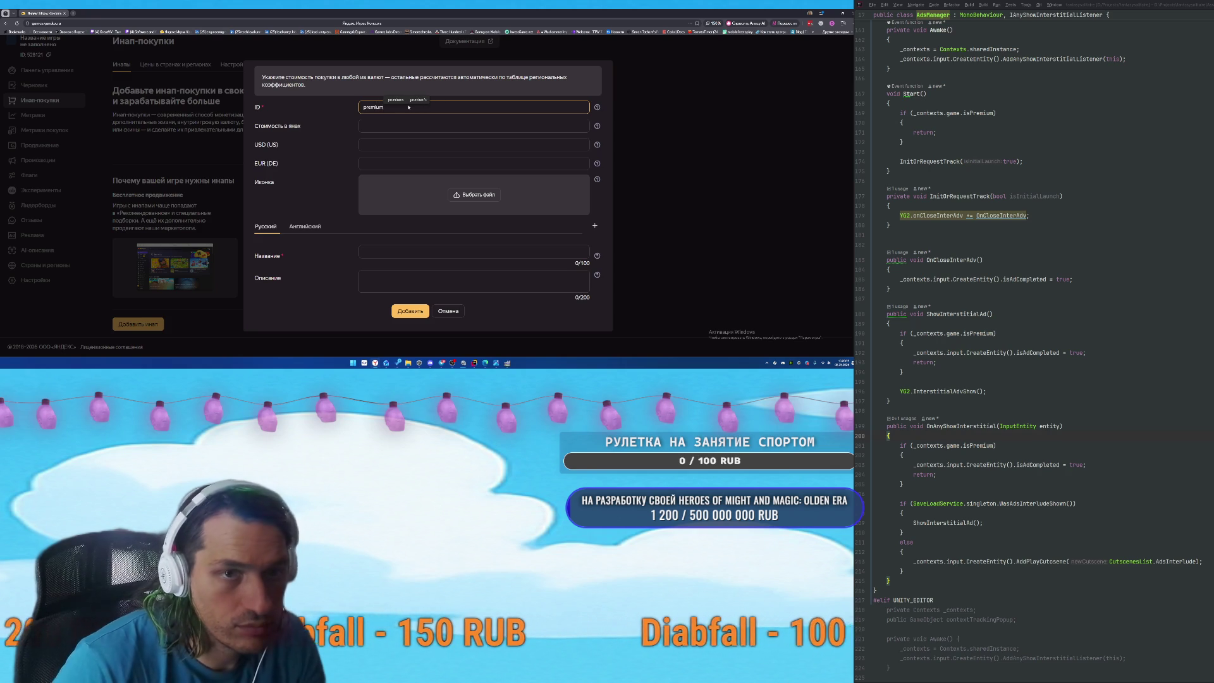
pyautogui.click(596, 127)
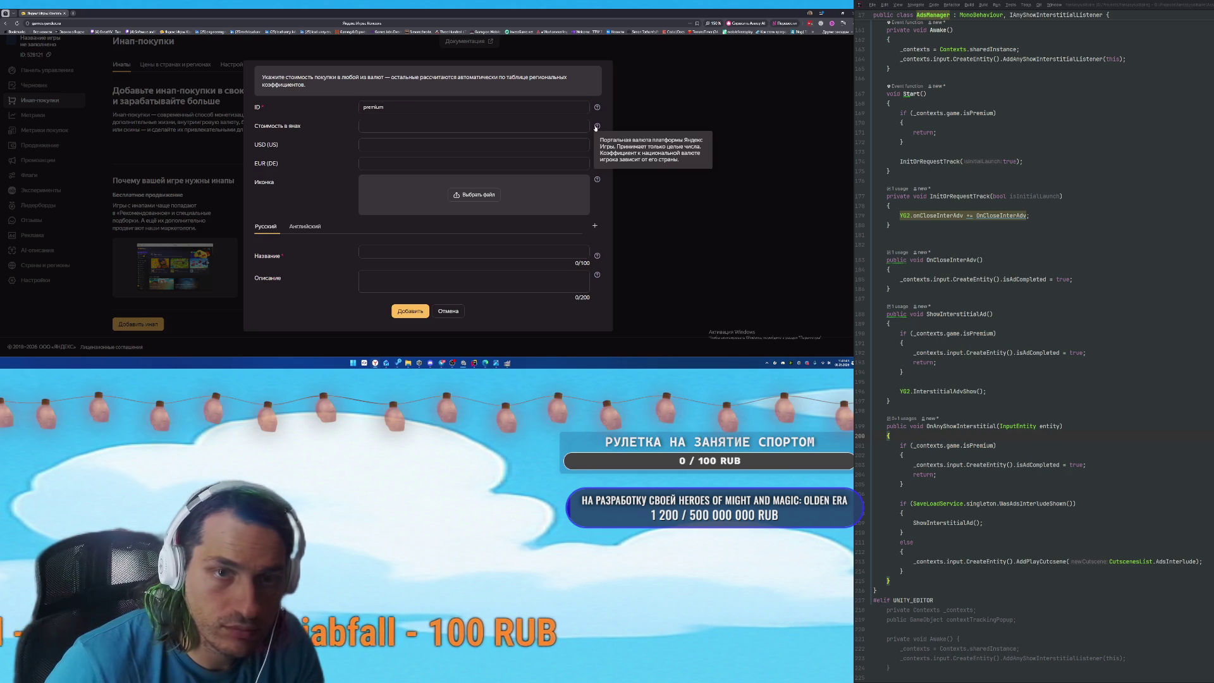
# Enter the 216 yan and dollar prices plus the Russian name 'Отключение рекламы' and description.
pyautogui.click(512, 123)
pyautogui.click(529, 139)
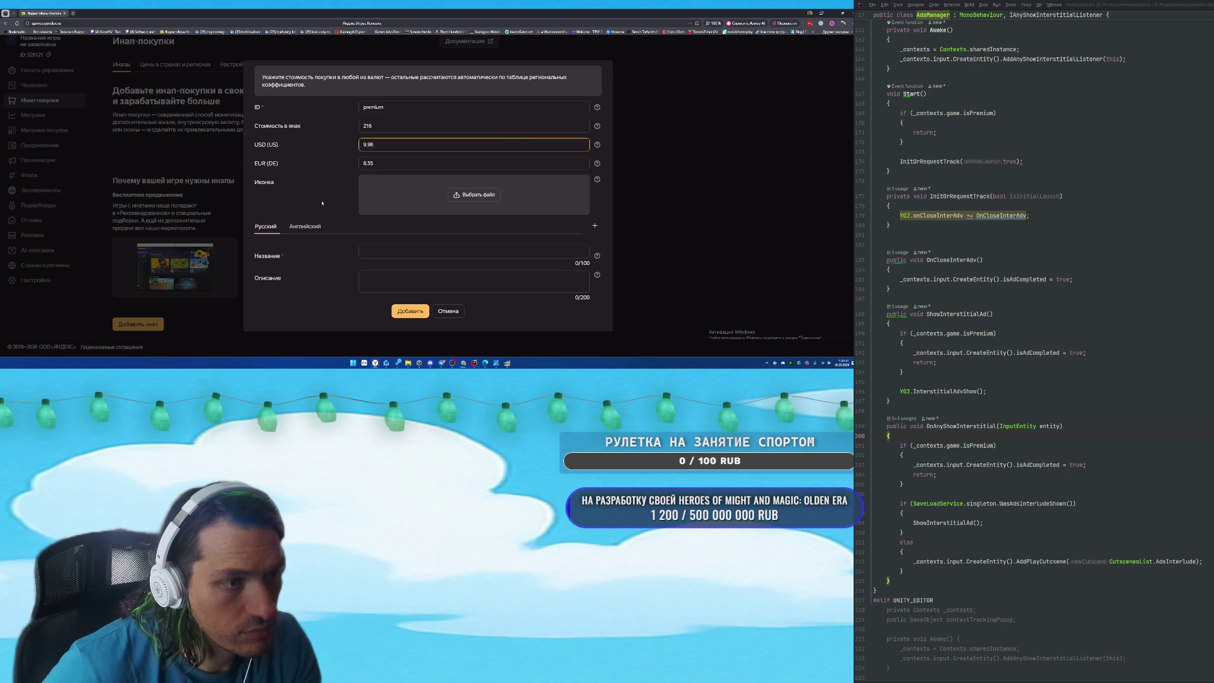
pyautogui.click(382, 251)
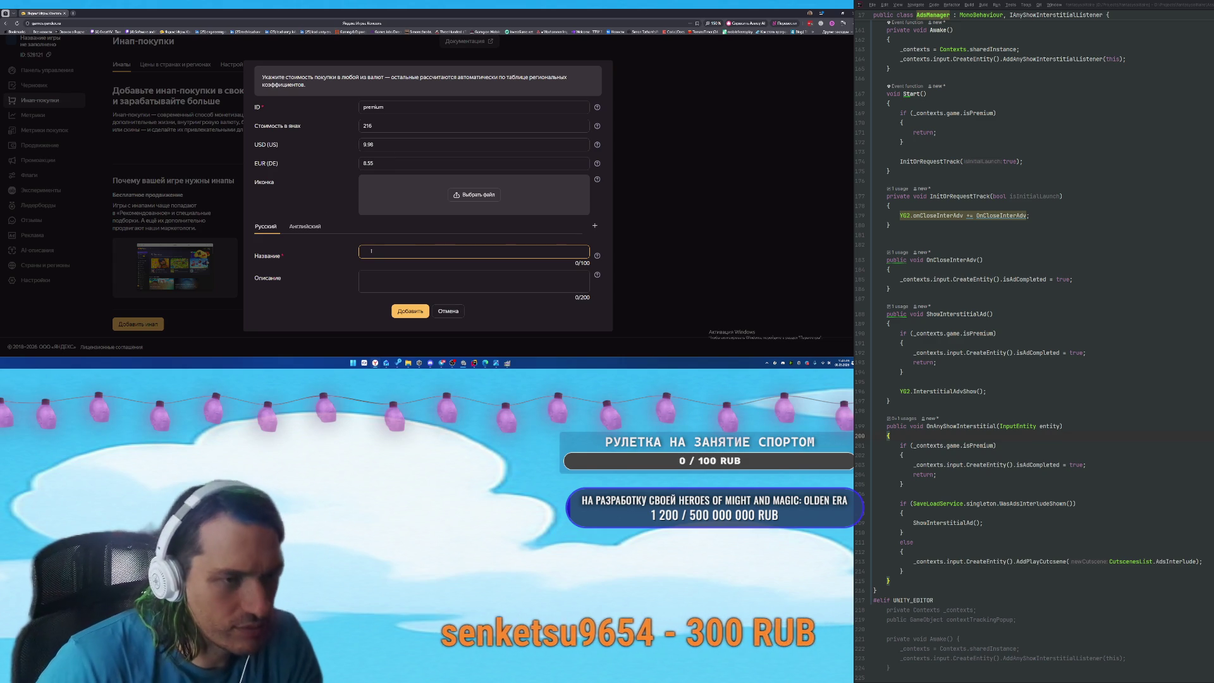
pyautogui.write('Отключение рекламы')
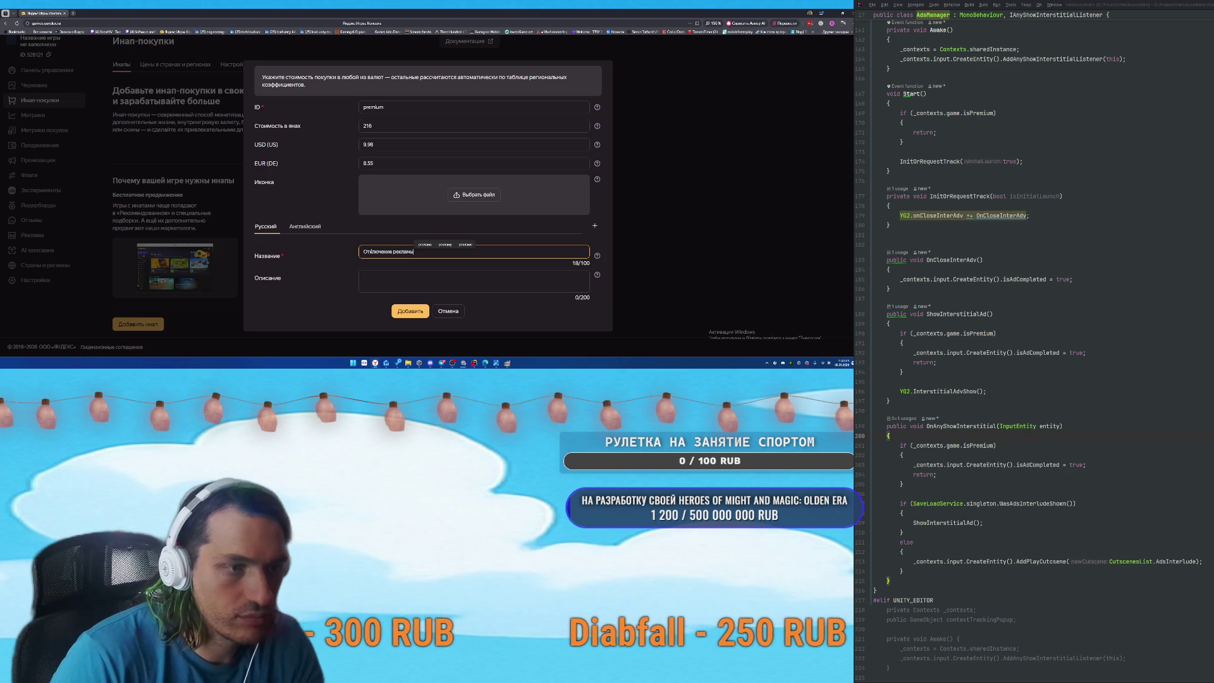
pyautogui.click(423, 285)
pyautogui.write('Отключает рекламу и дает радость')
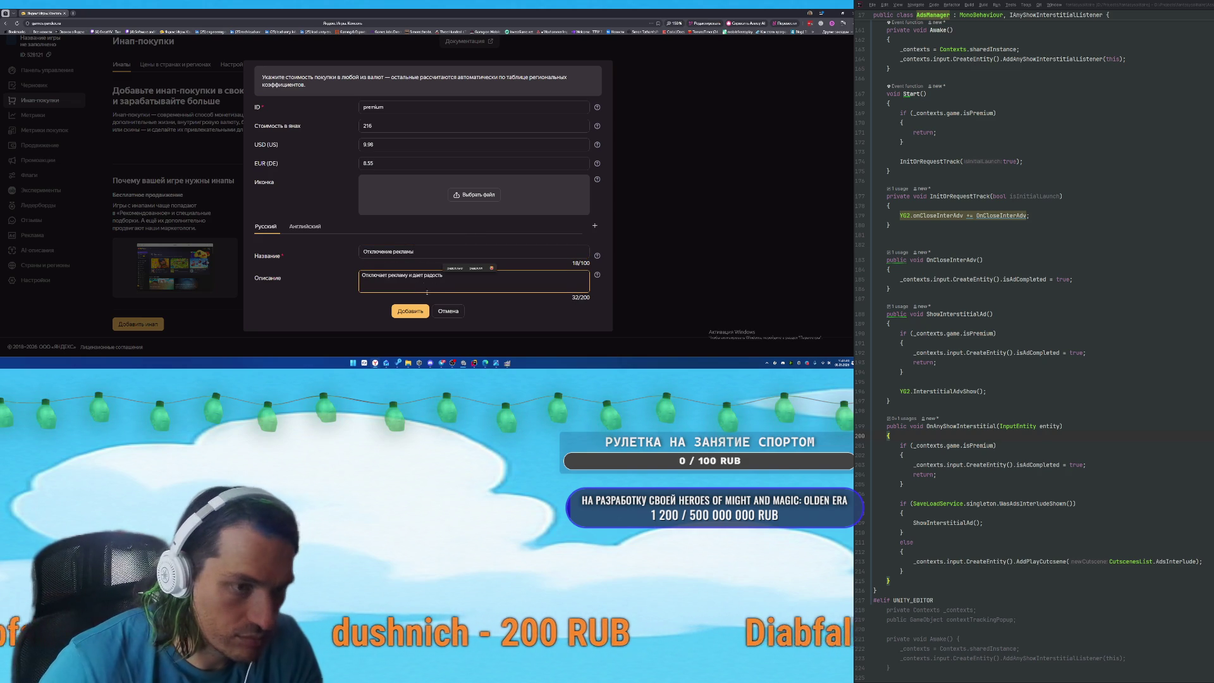
pyautogui.click(409, 312)
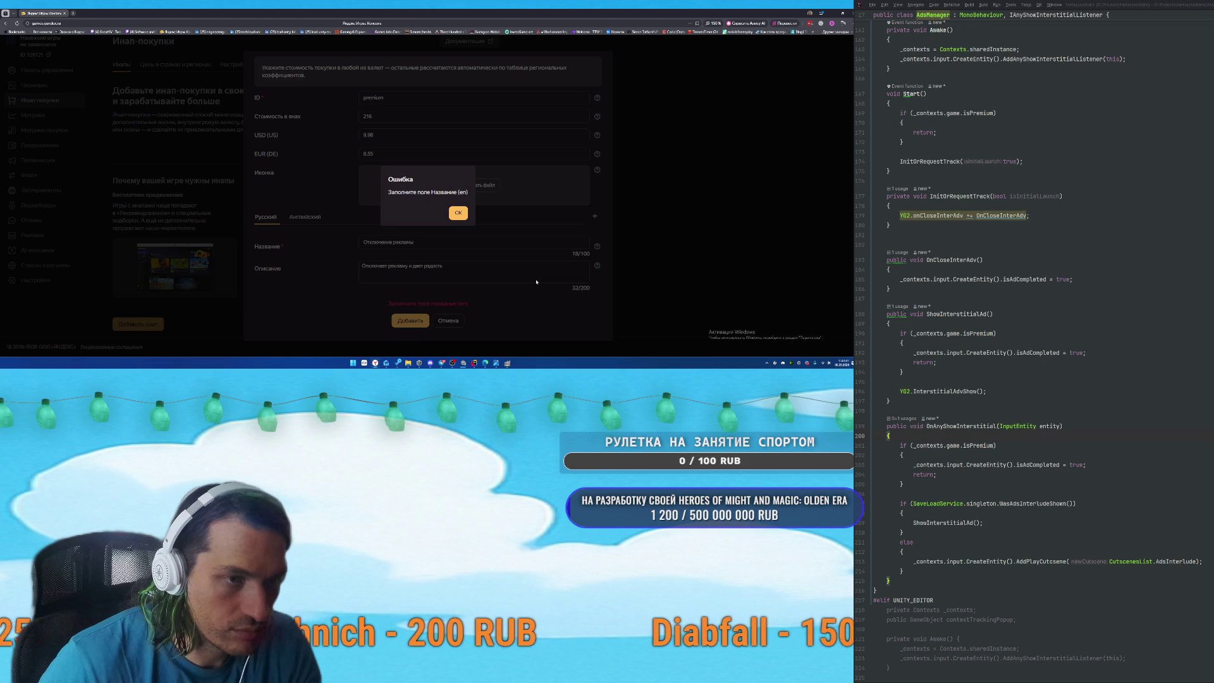
pyautogui.click(458, 213)
# Add the English name 'Turn off ads' and its description, then save the purchase.
pyautogui.click(297, 216)
pyautogui.click(386, 243)
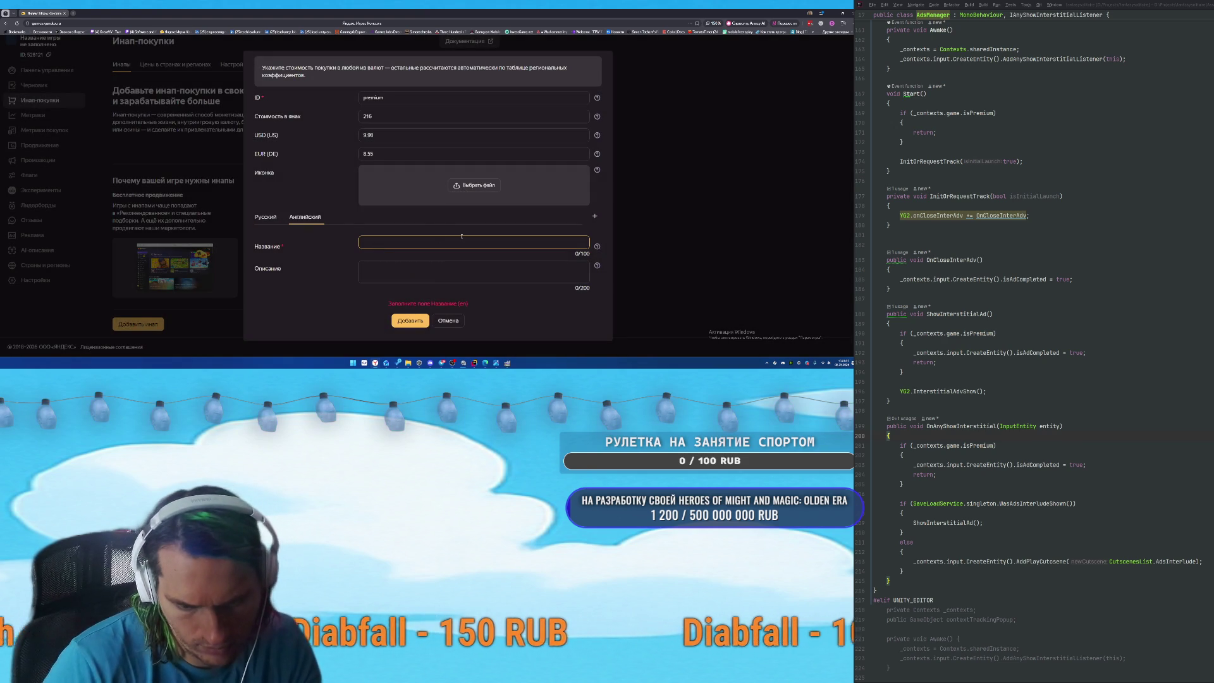
pyautogui.write('Turn off a')
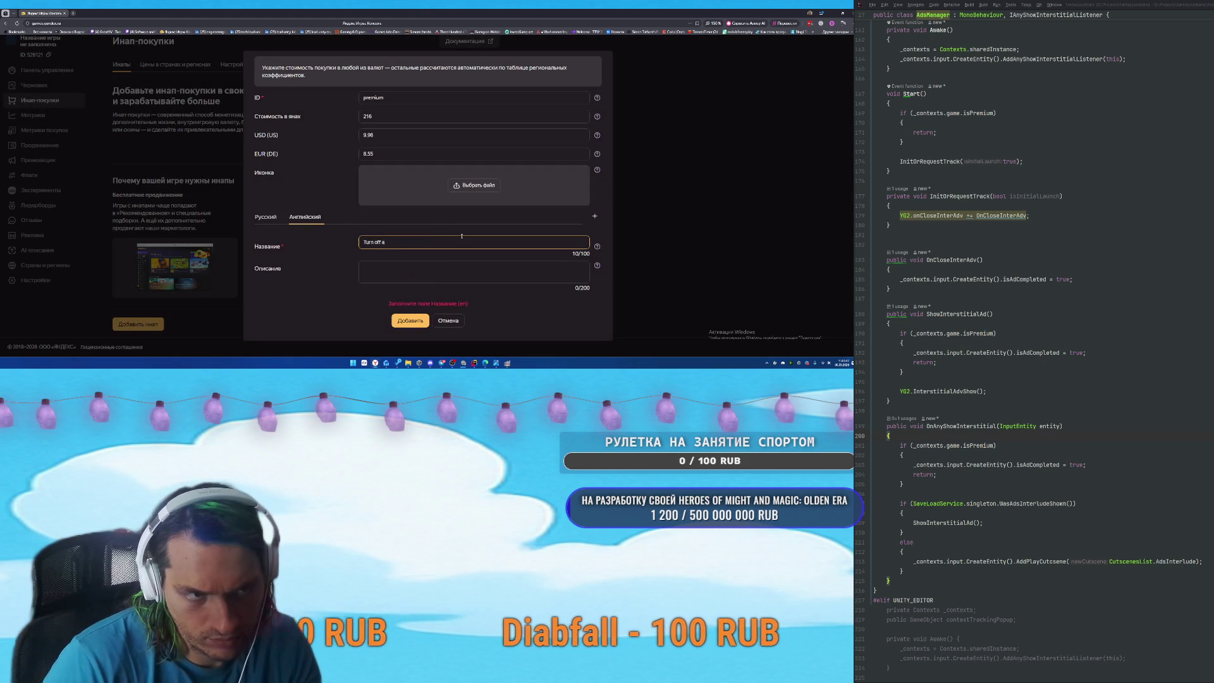
pyautogui.write('ds')
pyautogui.click(396, 272)
pyautogui.write('Tur')
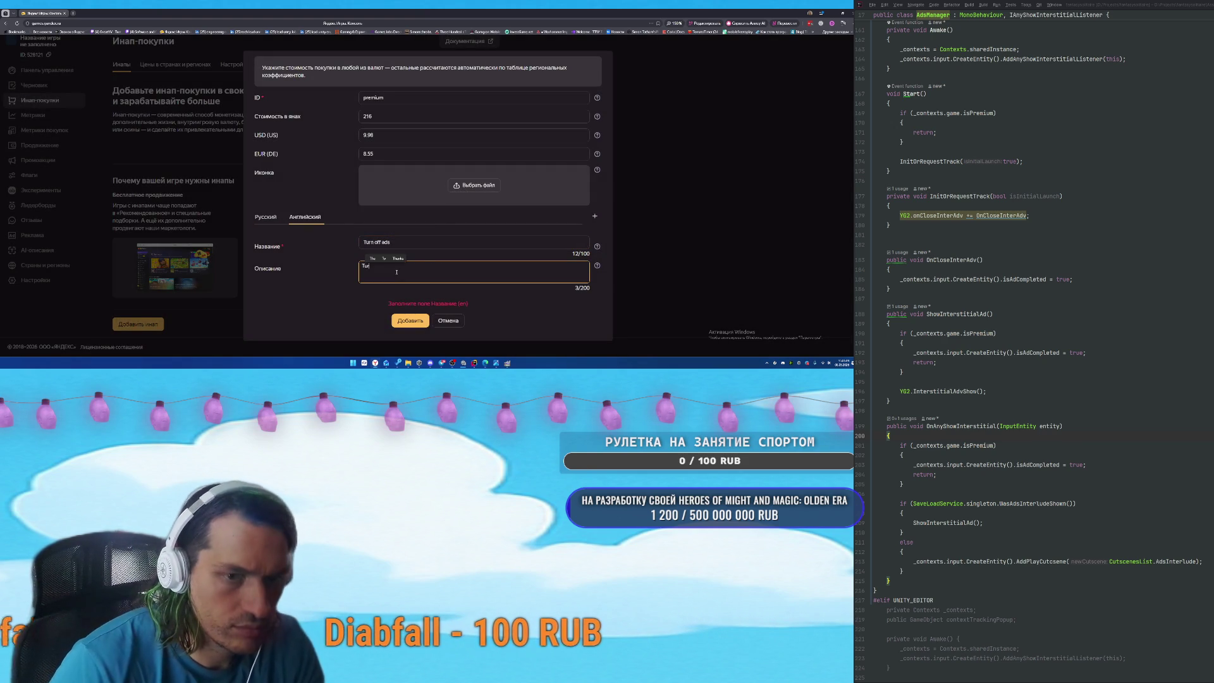
pyautogui.write('n off ads and give you other premium experience')
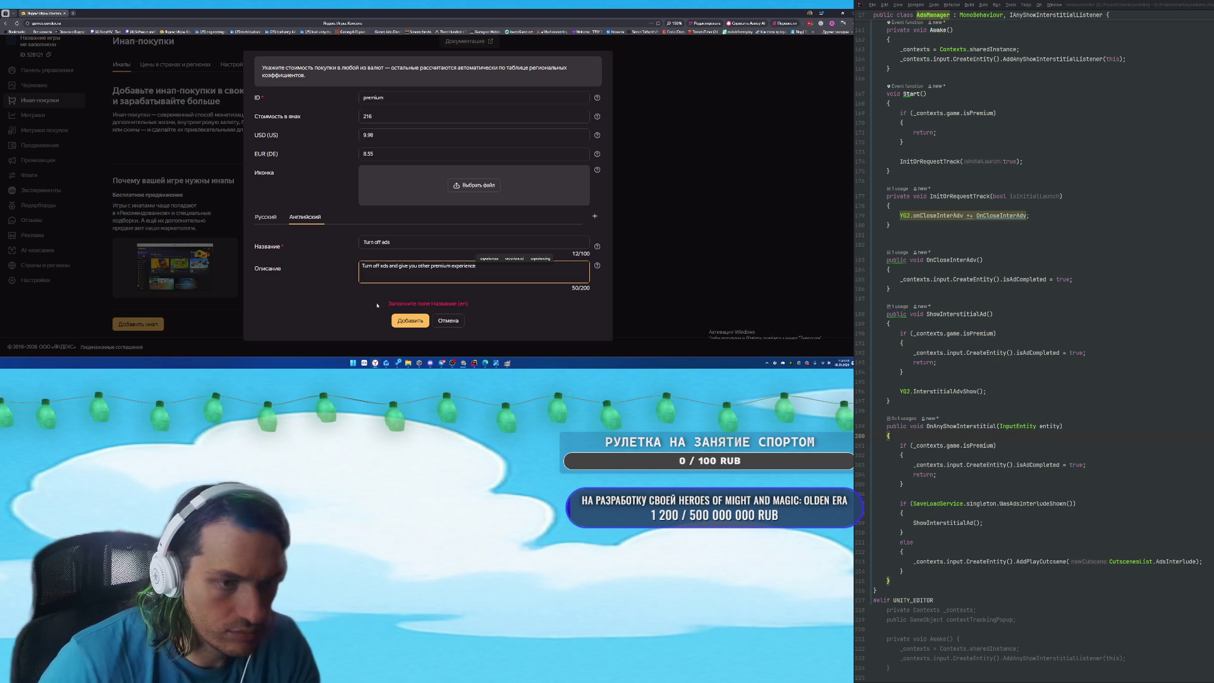
pyautogui.click(410, 321)
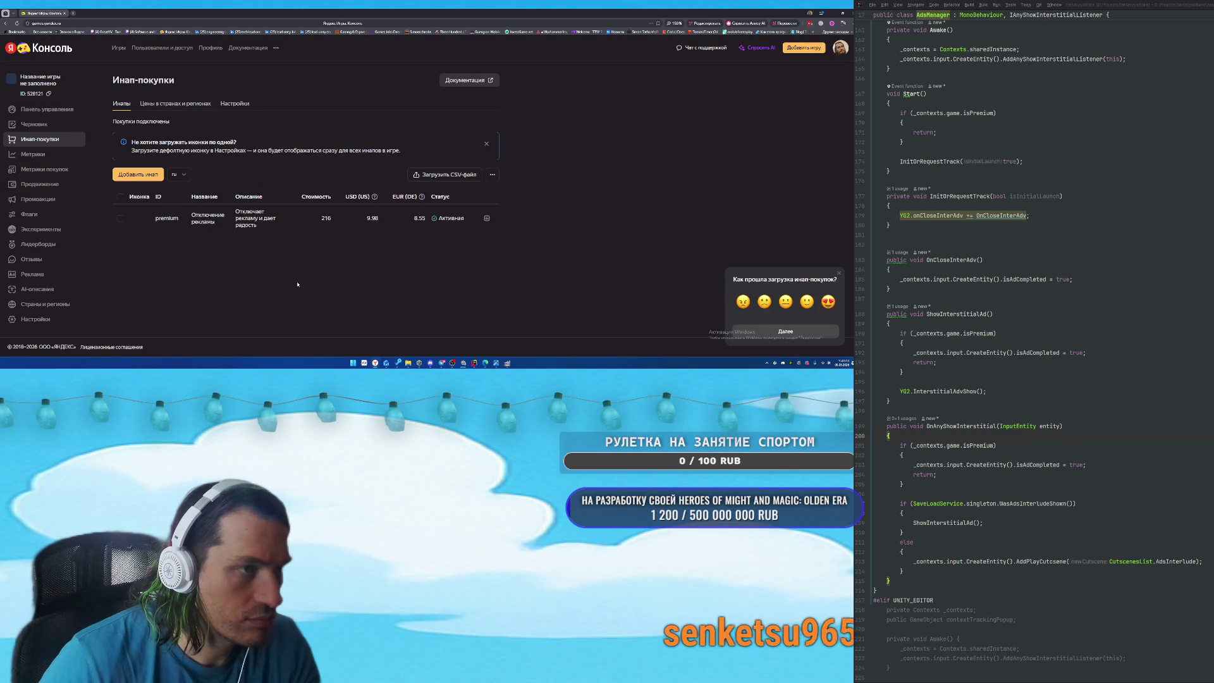
# Review per-country purchase prices, return to the draft, then open the language auto-detection docs.
pyautogui.click(175, 104)
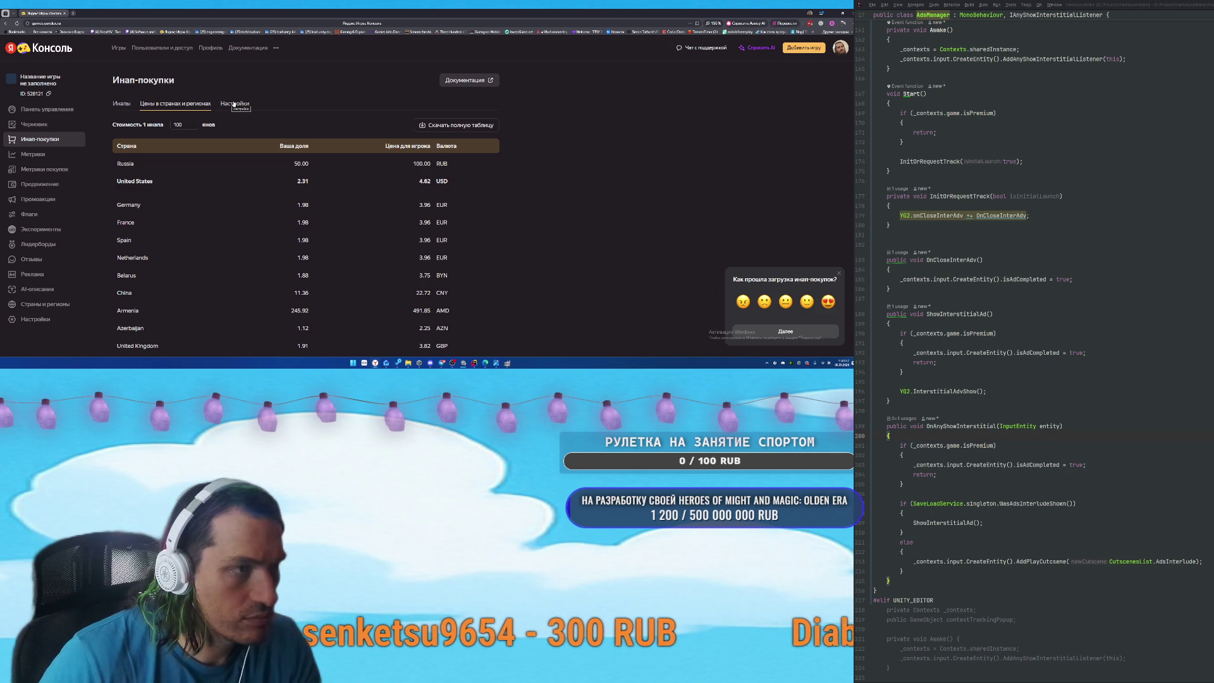
pyautogui.click(125, 104)
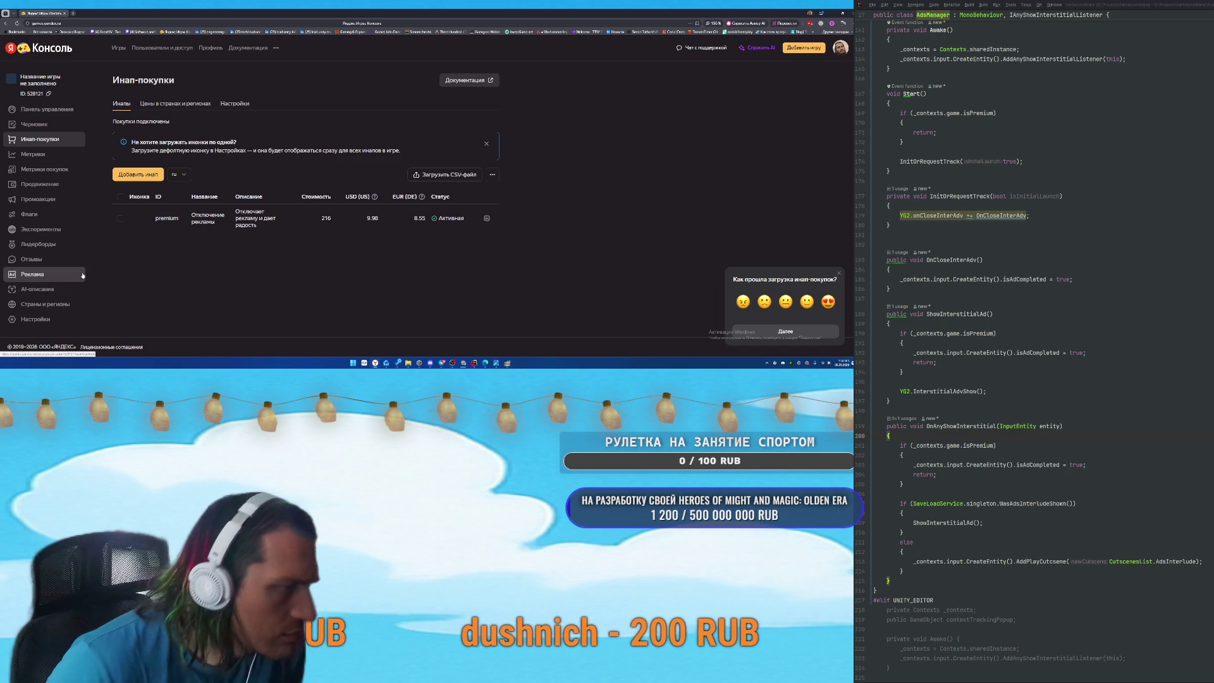
pyautogui.click(39, 124)
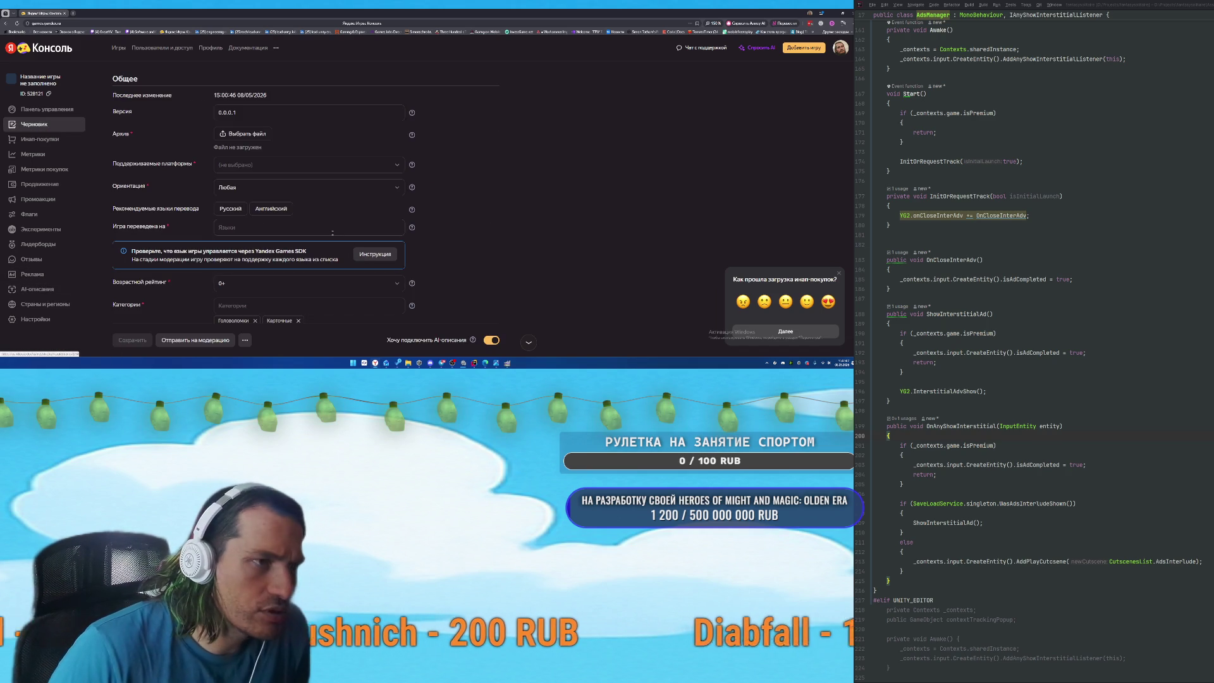
pyautogui.click(507, 363)
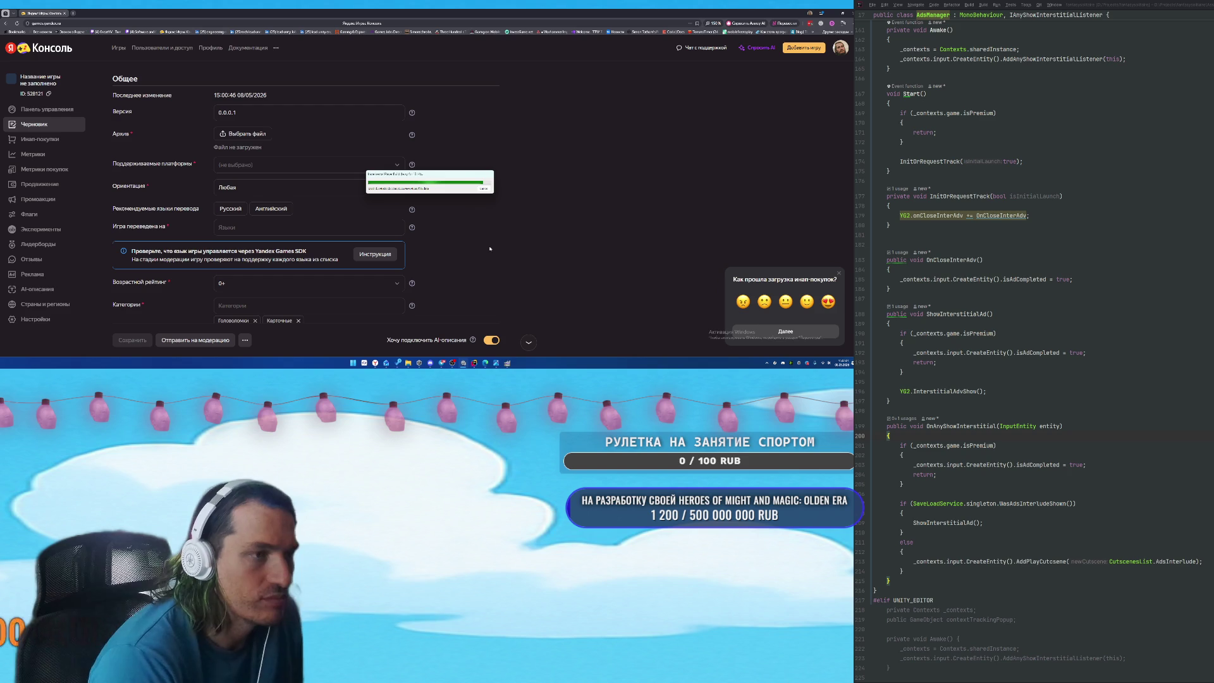
pyautogui.click(361, 255)
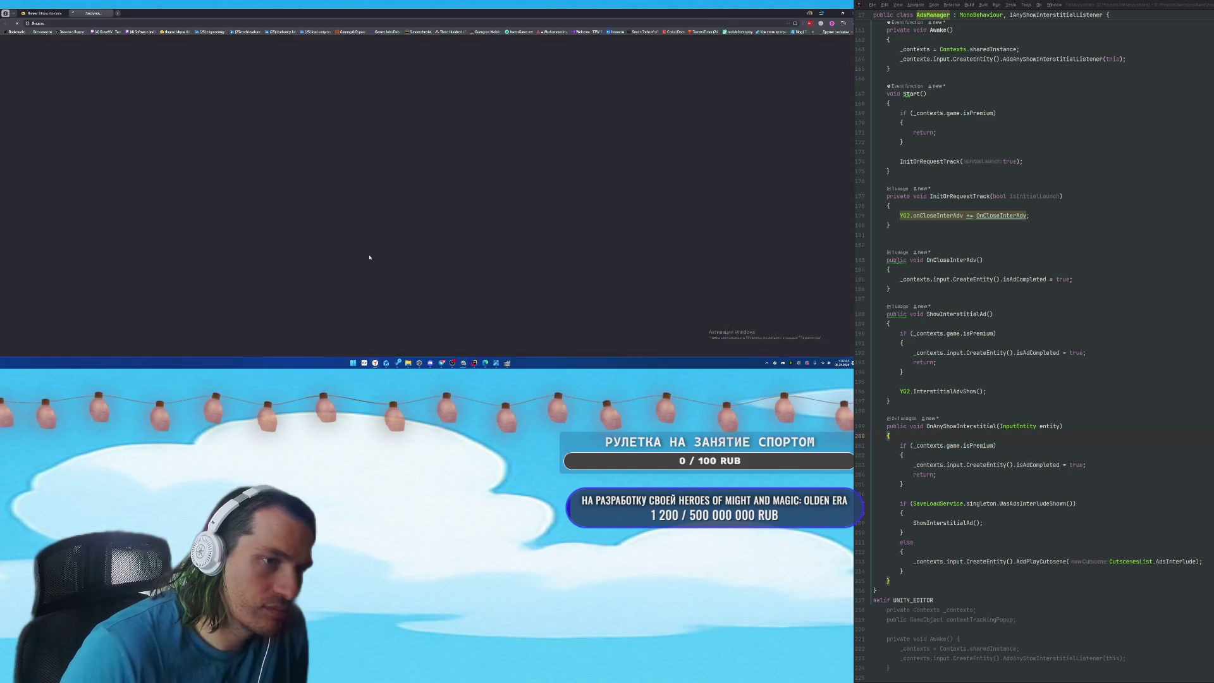
# Scroll the moderation docs down to the 'Проверка нескольких языков' section.
pyautogui.scroll(-2, 186, 188)
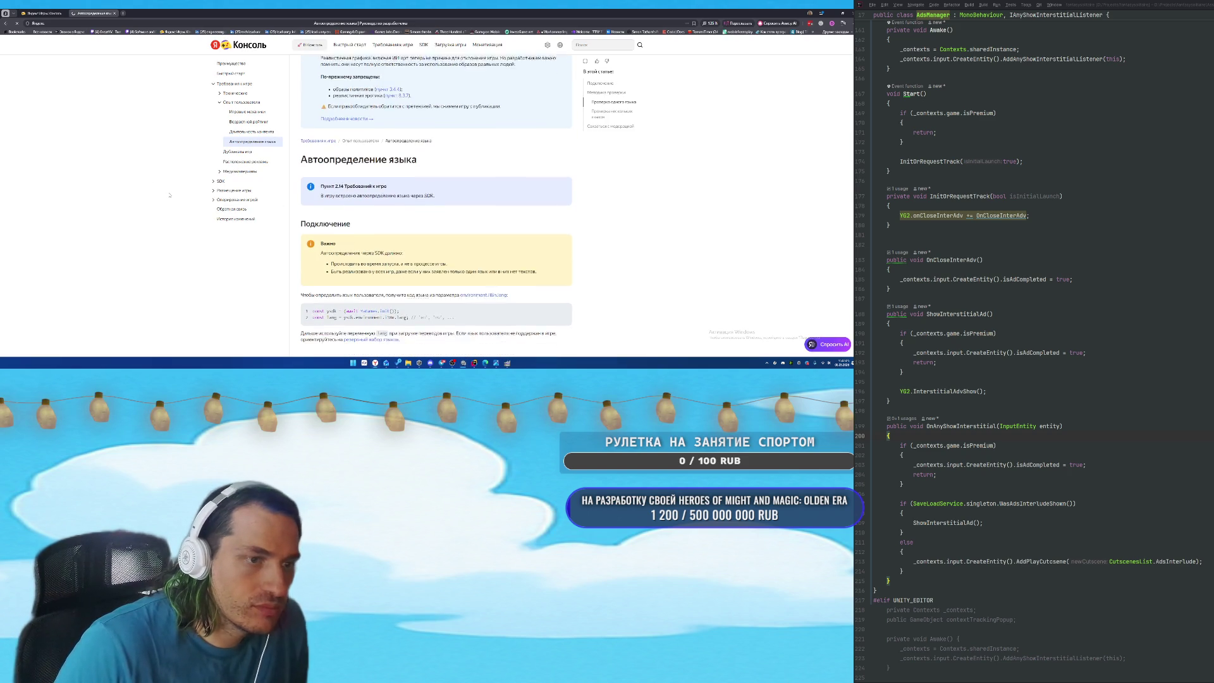
pyautogui.scroll(-5, 170, 195)
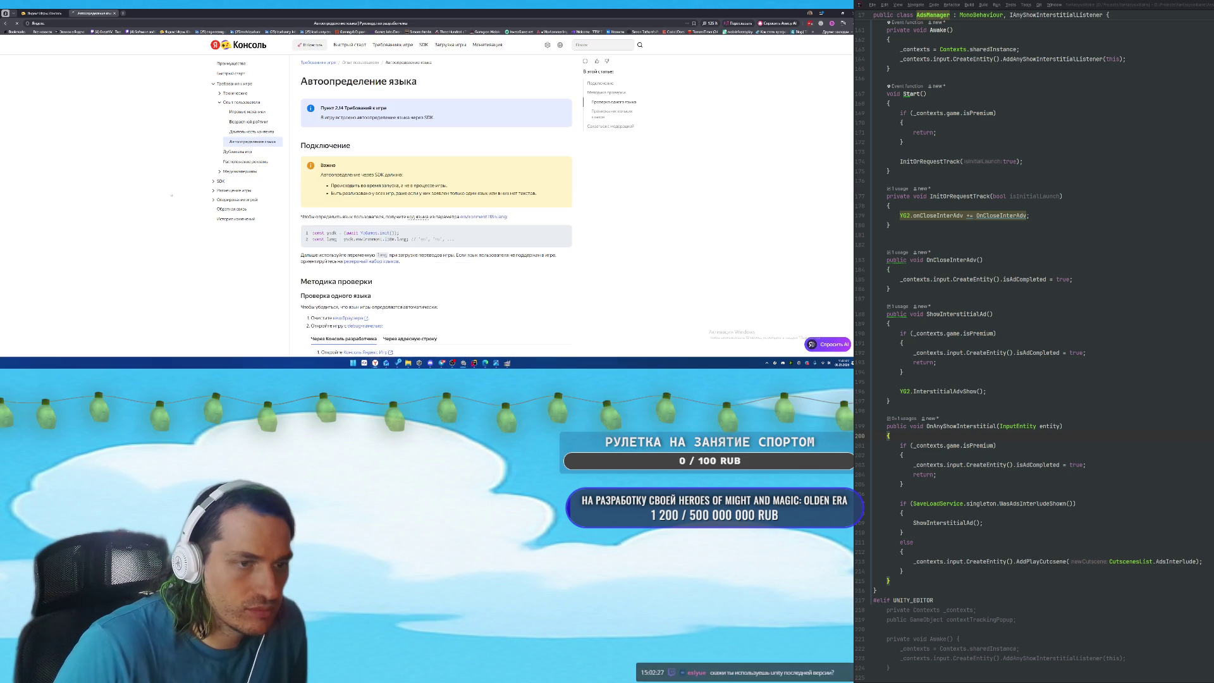
pyautogui.scroll(-2, 169, 192)
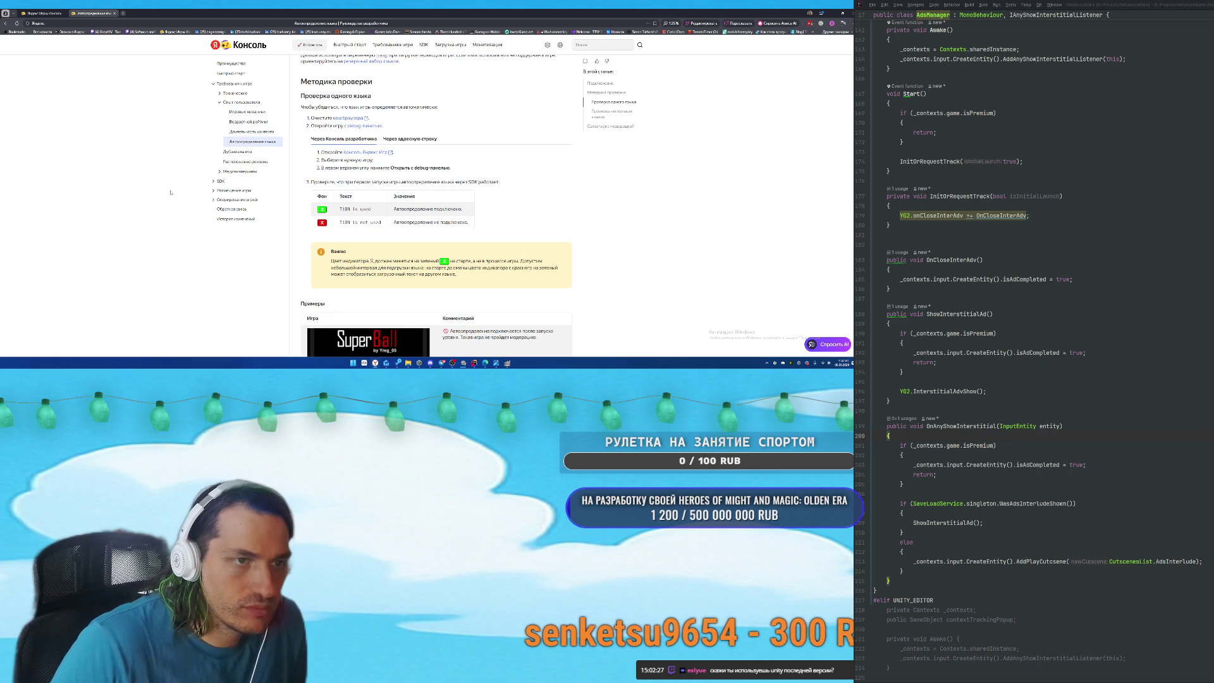
pyautogui.scroll(-2, 167, 192)
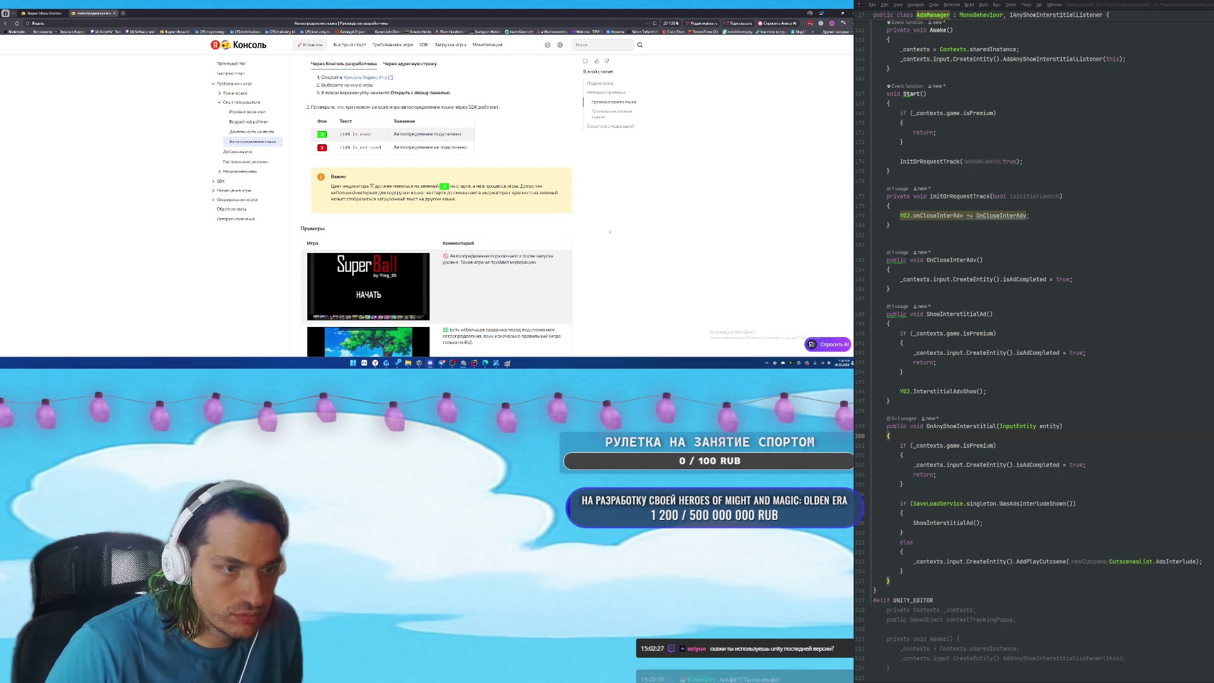
pyautogui.scroll(-3, 610, 233)
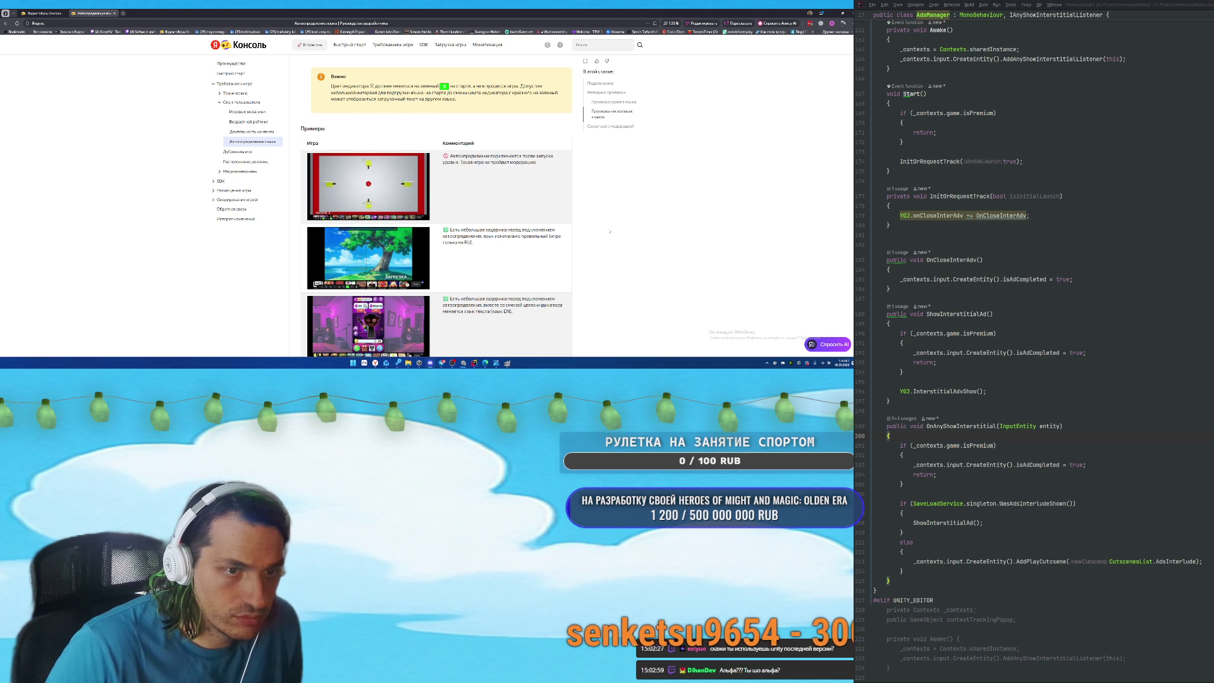
pyautogui.scroll(-3, 618, 181)
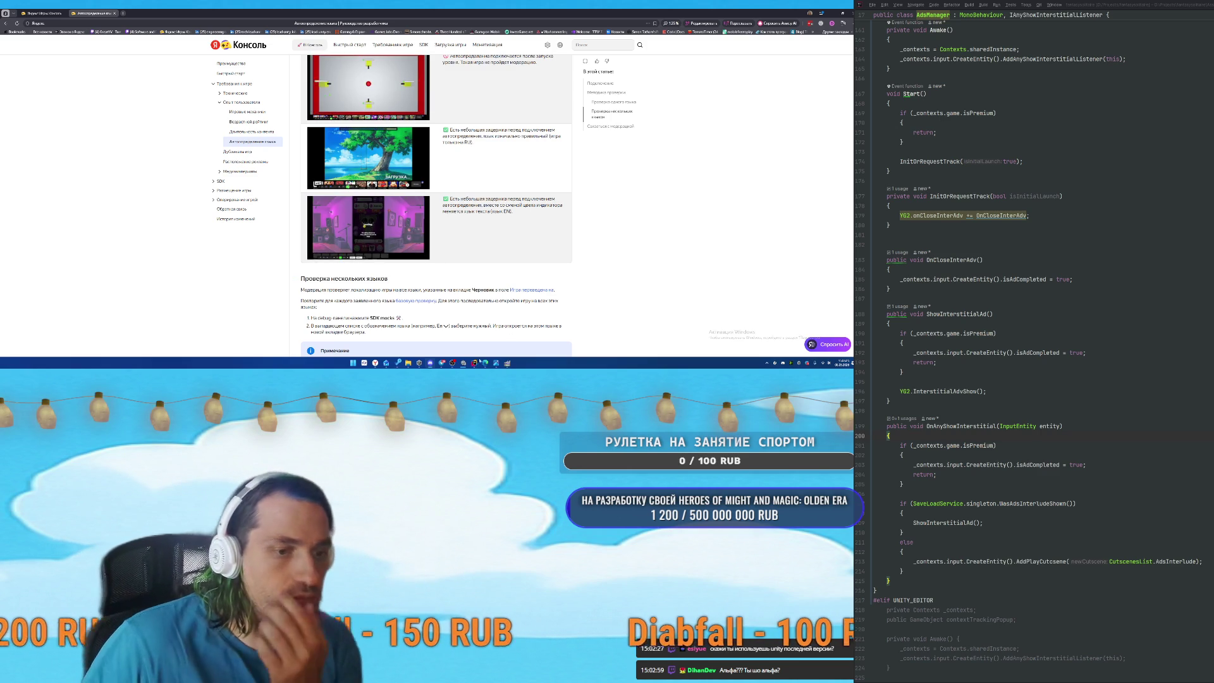
# Bring the Incremental Player Build progress window to the front from the taskbar.
pyautogui.moveTo(469, 361)
pyautogui.click(490, 342)
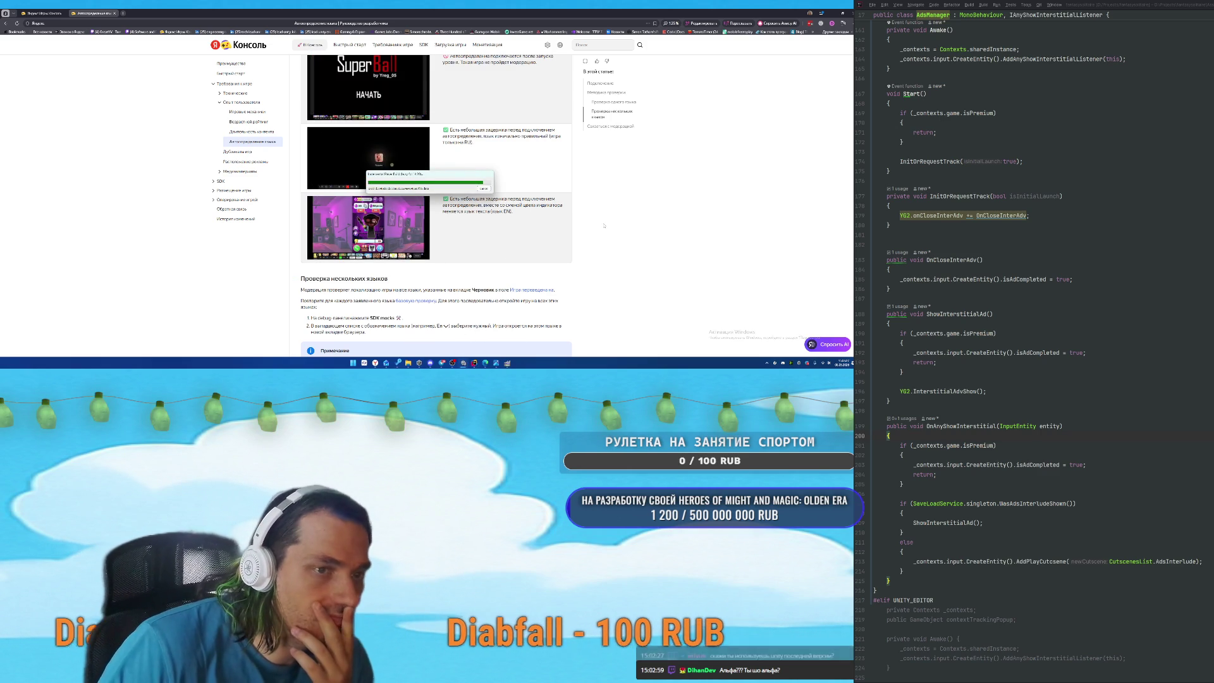
pyautogui.scroll(-3, 604, 225)
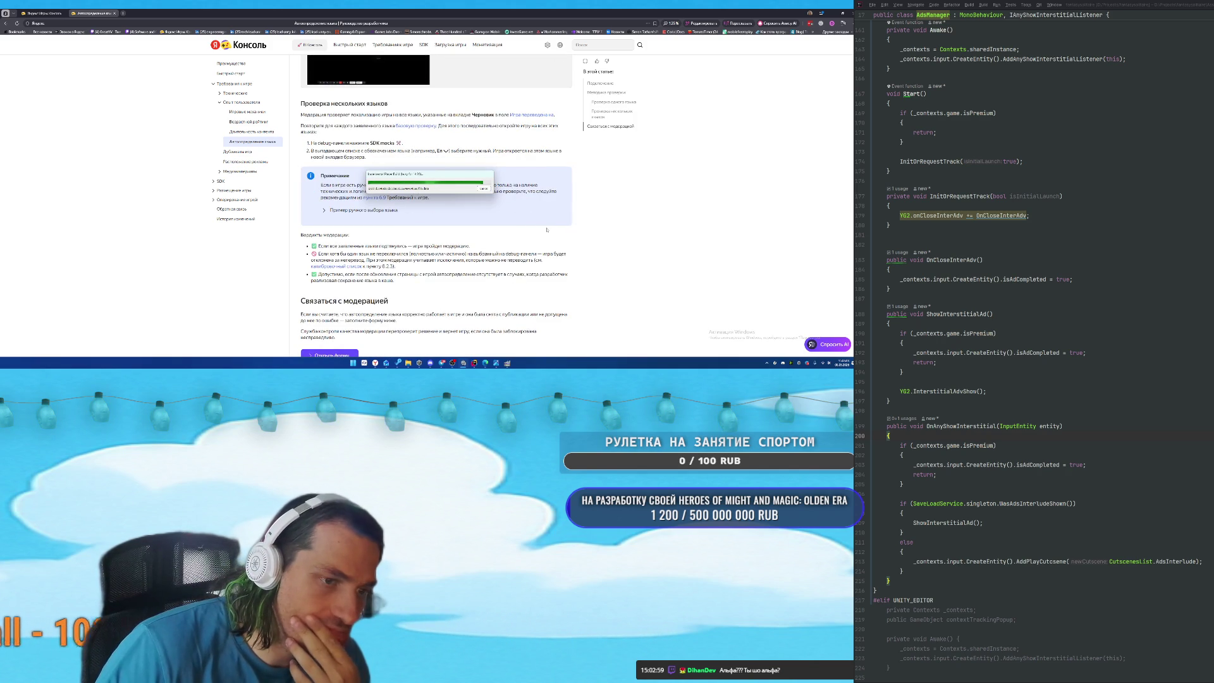
pyautogui.scroll(-1, 543, 240)
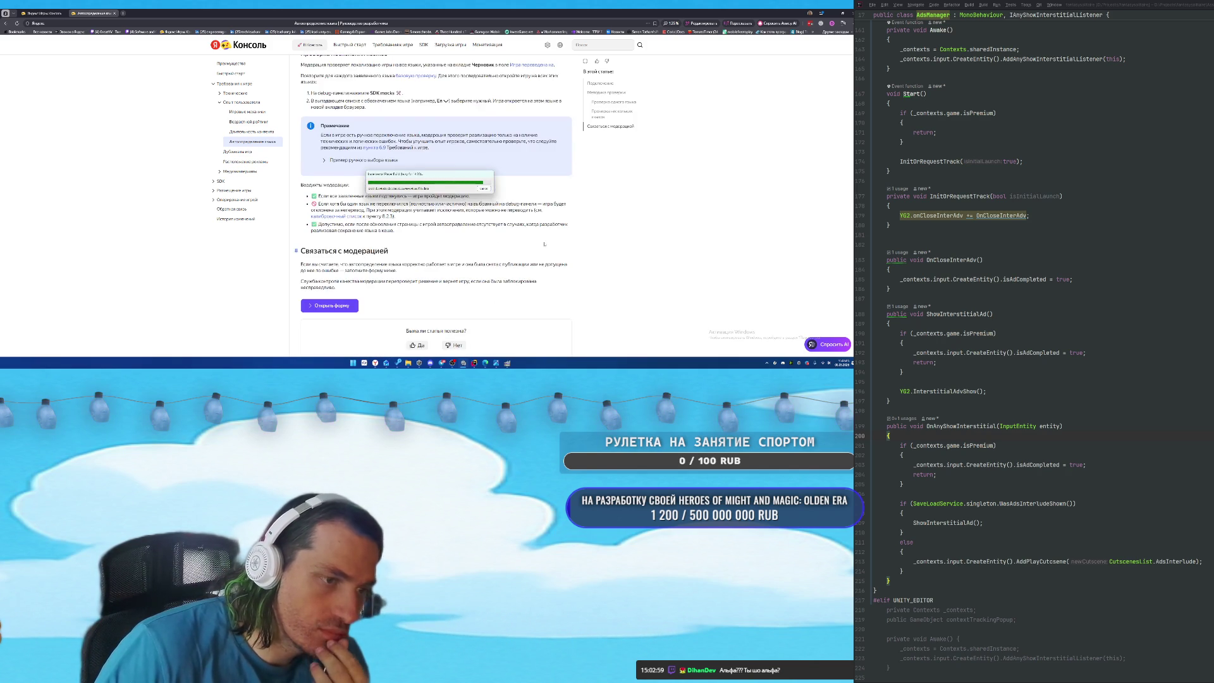
pyautogui.scroll(2, 543, 240)
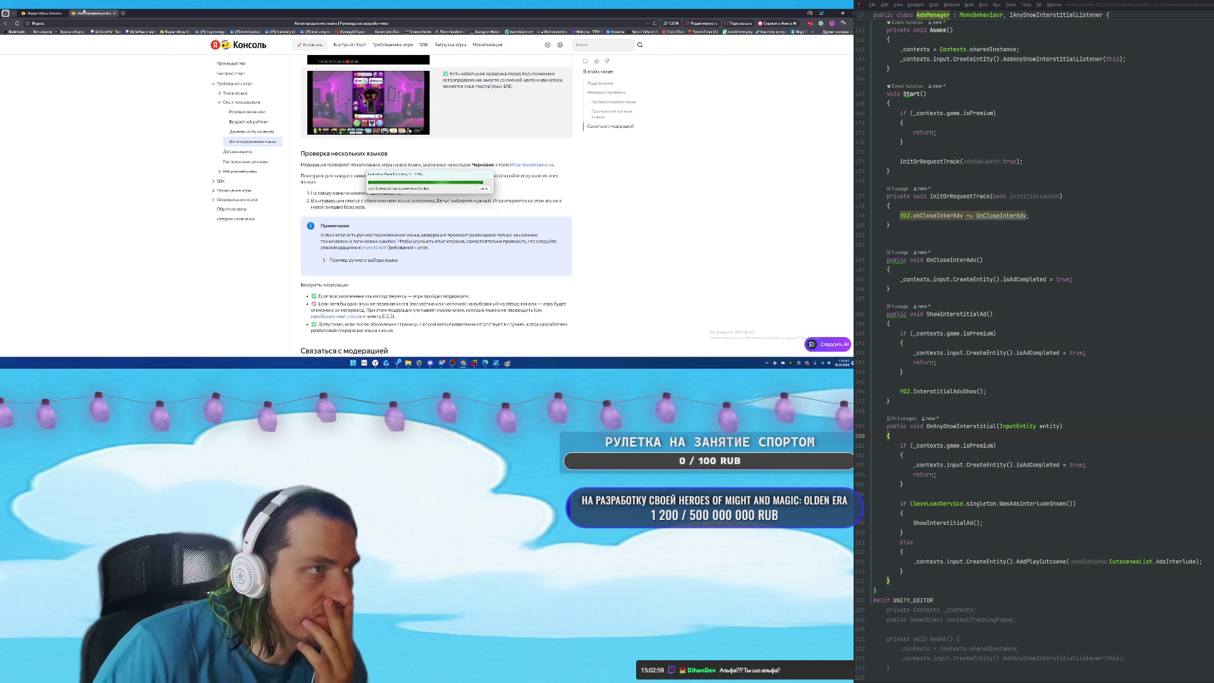
pyautogui.click(44, 13)
# Name the English listing 'Cards of Terra' on the Английский tab.
pyautogui.scroll(-3, 468, 193)
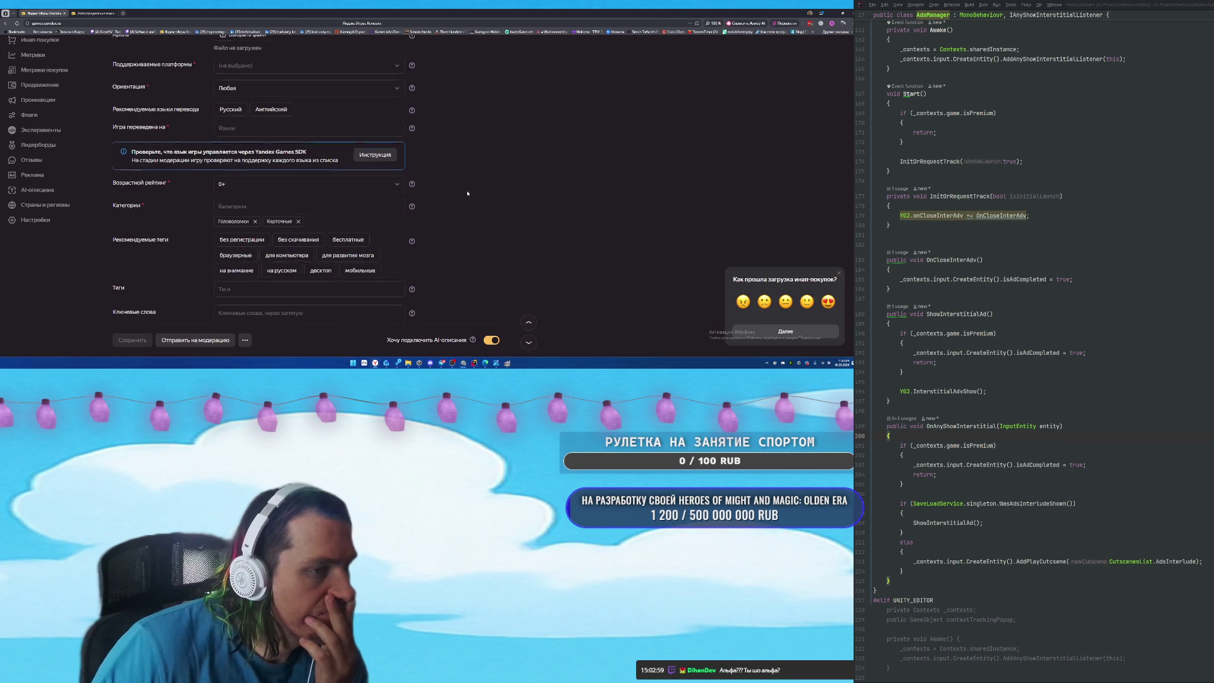
pyautogui.scroll(-1, 518, 201)
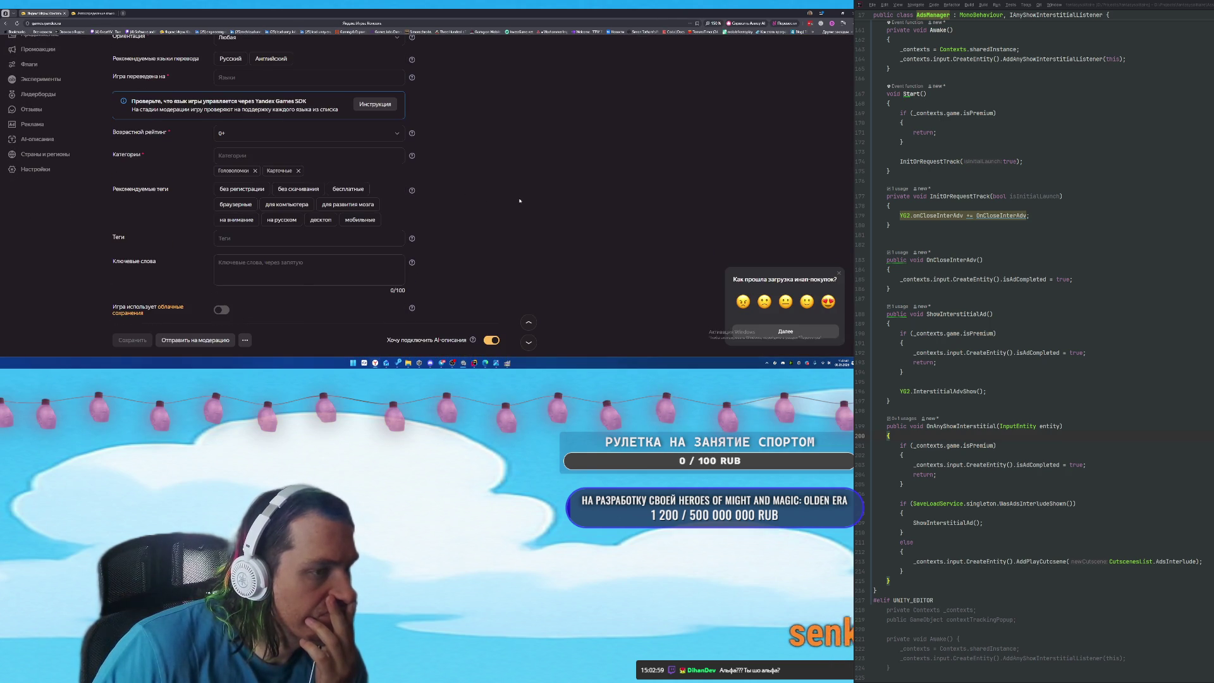
pyautogui.scroll(-1, 520, 203)
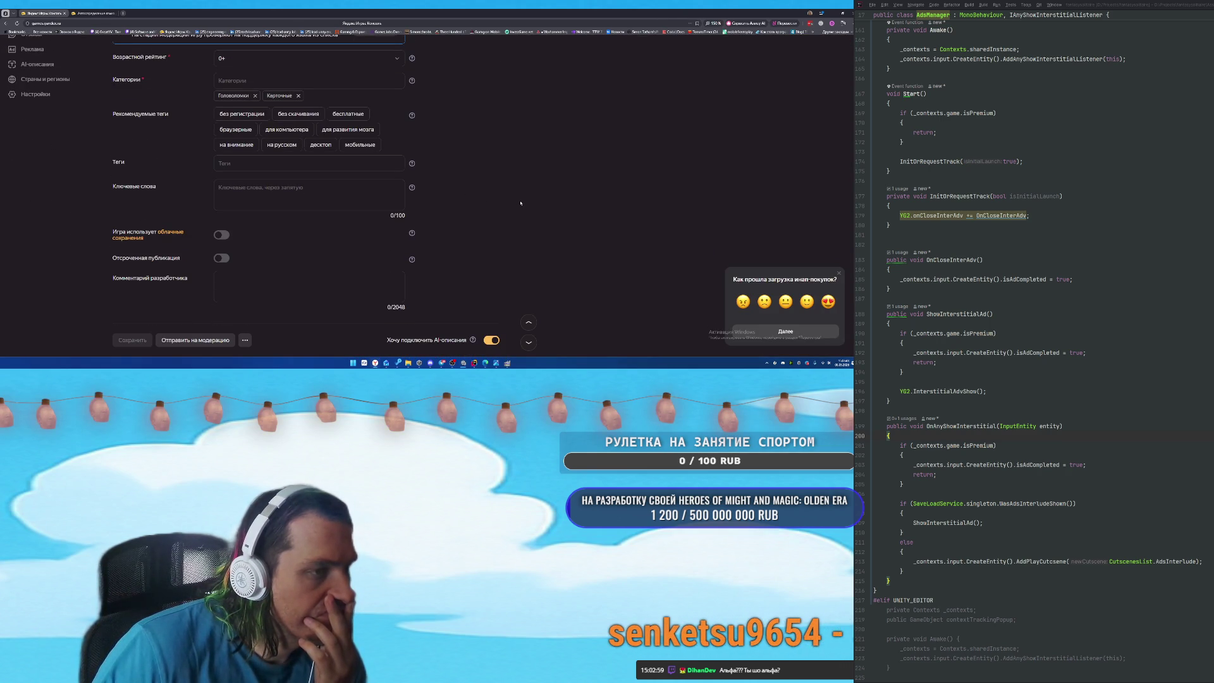
pyautogui.scroll(-1, 521, 203)
pyautogui.scroll(-1, 521, 203)
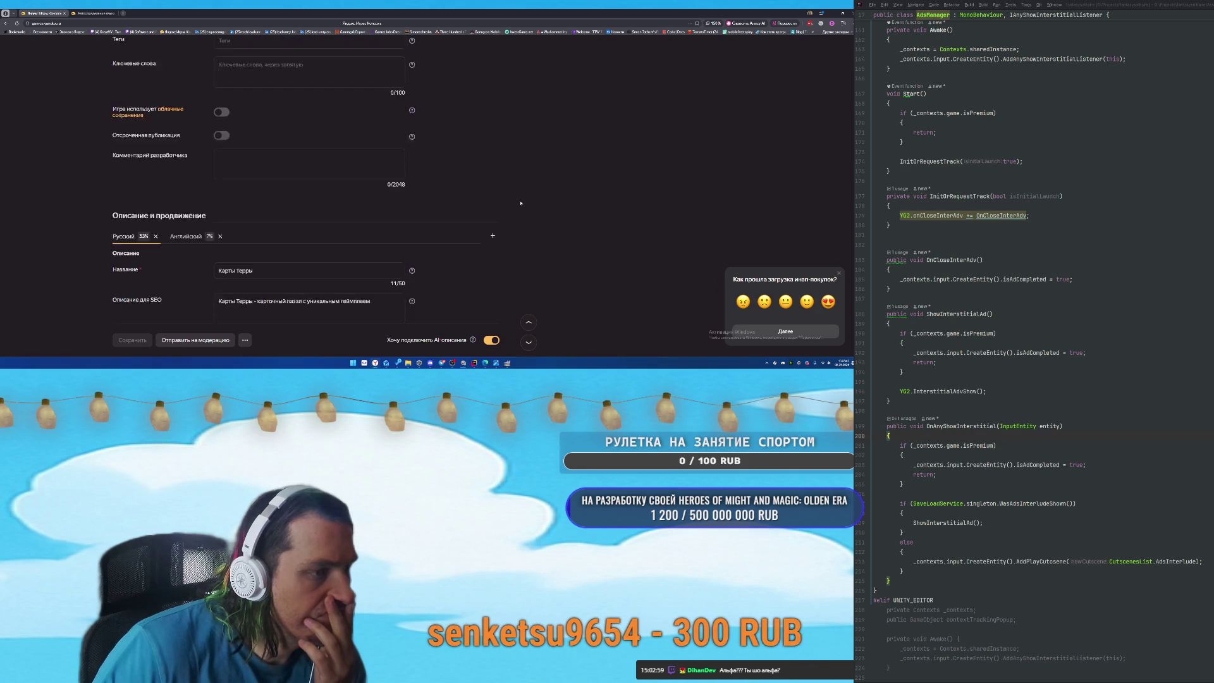
pyautogui.click(186, 209)
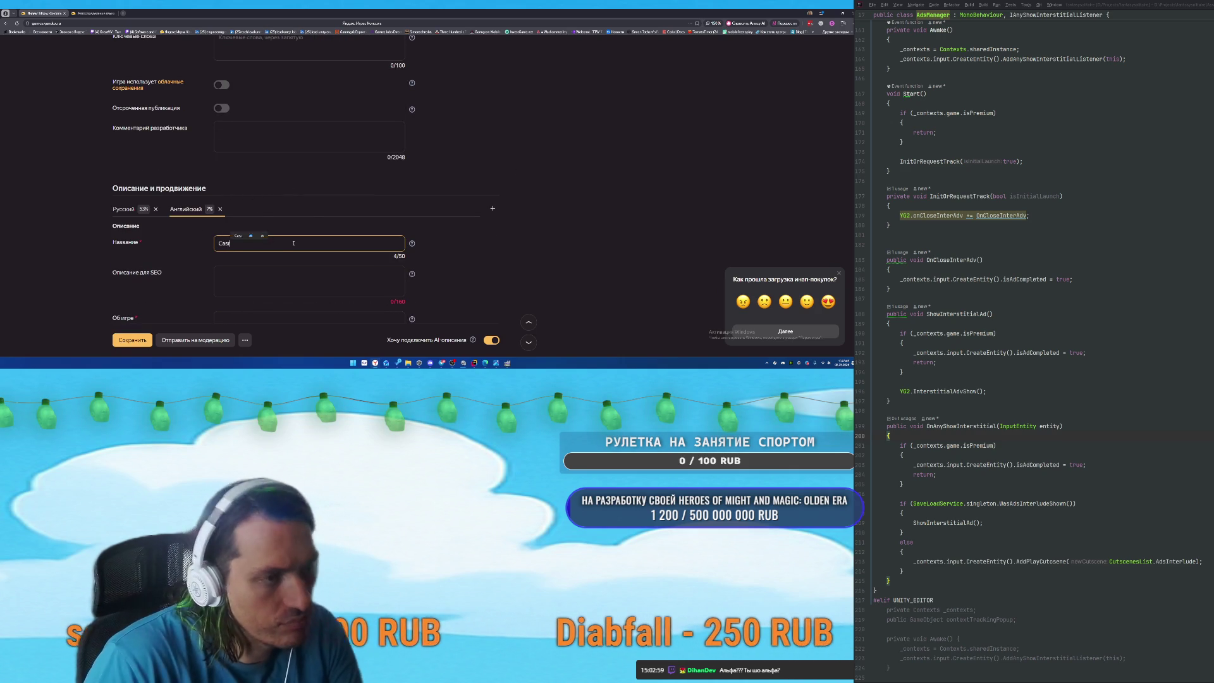
pyautogui.write('rds of T')
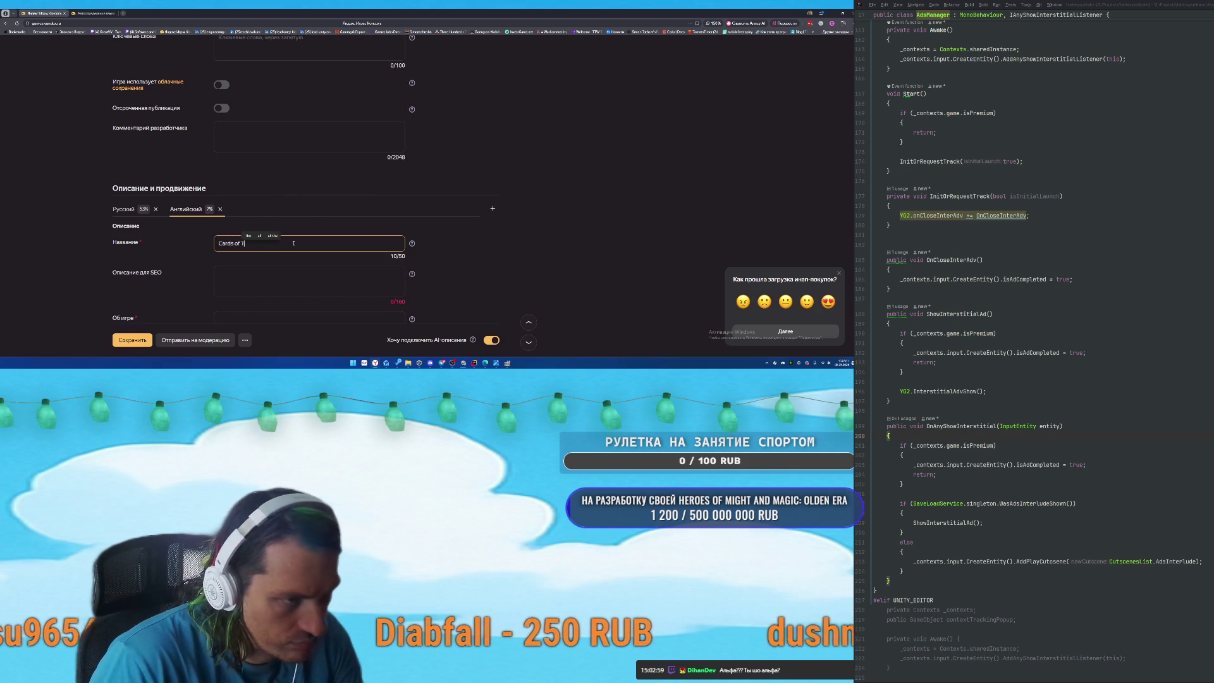
pyautogui.write('erra')
# Begin the English SEO description with 'Cards of terra is a game about cards and'.
pyautogui.click(271, 274)
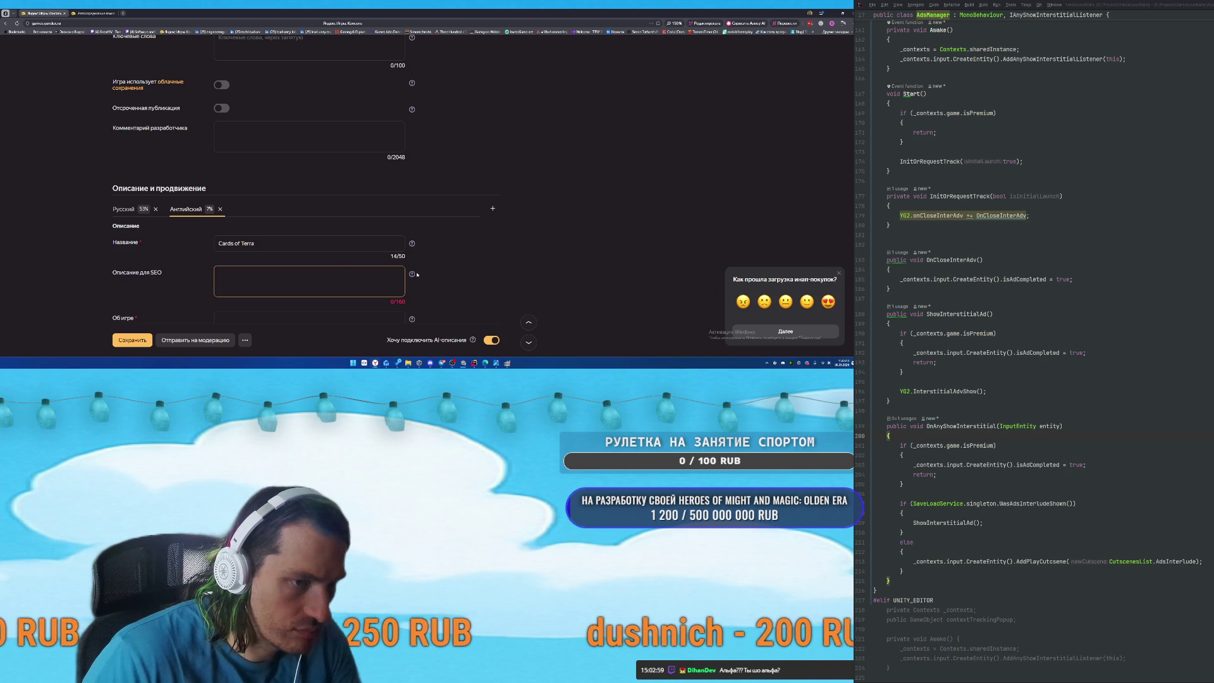
pyautogui.scroll(-2, 417, 275)
pyautogui.moveTo(473, 339)
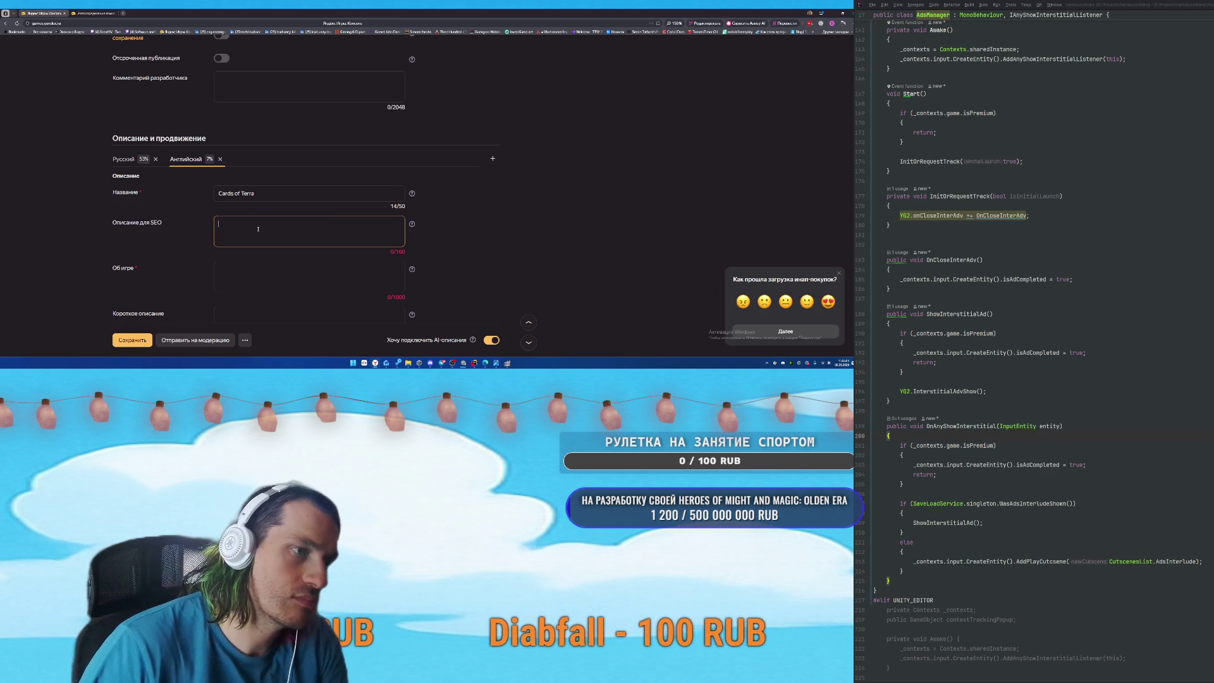
pyautogui.write('Cards of terra is a game abo')
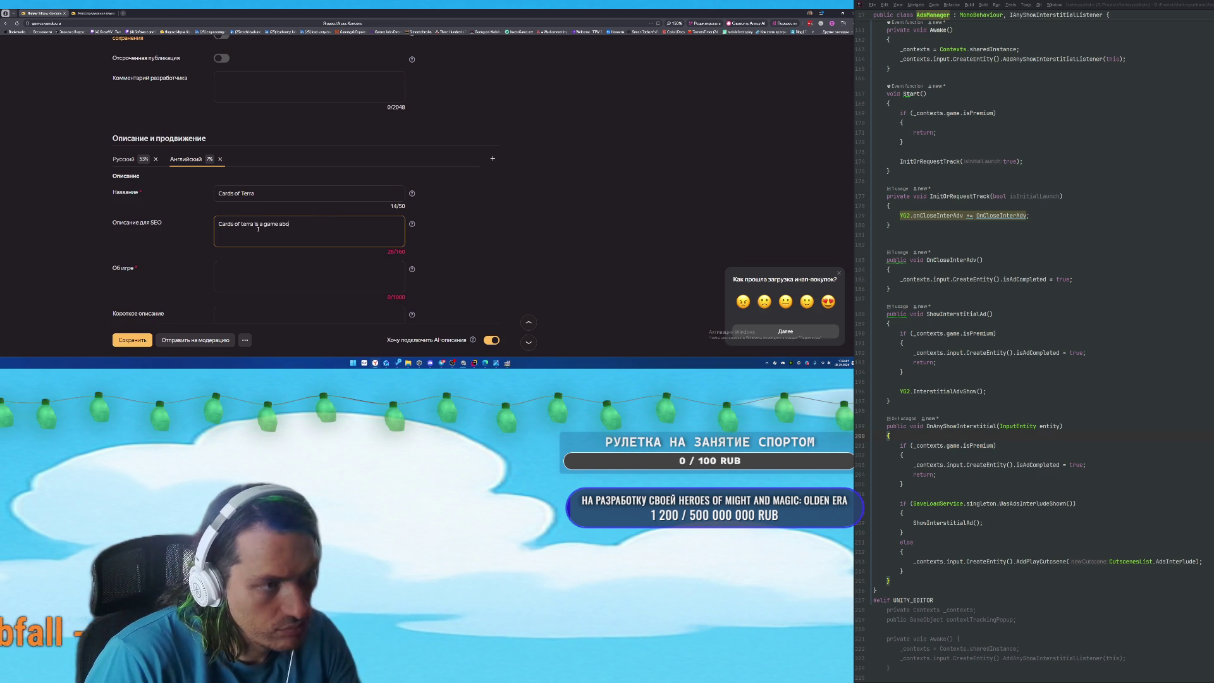
pyautogui.write('ut cards and')
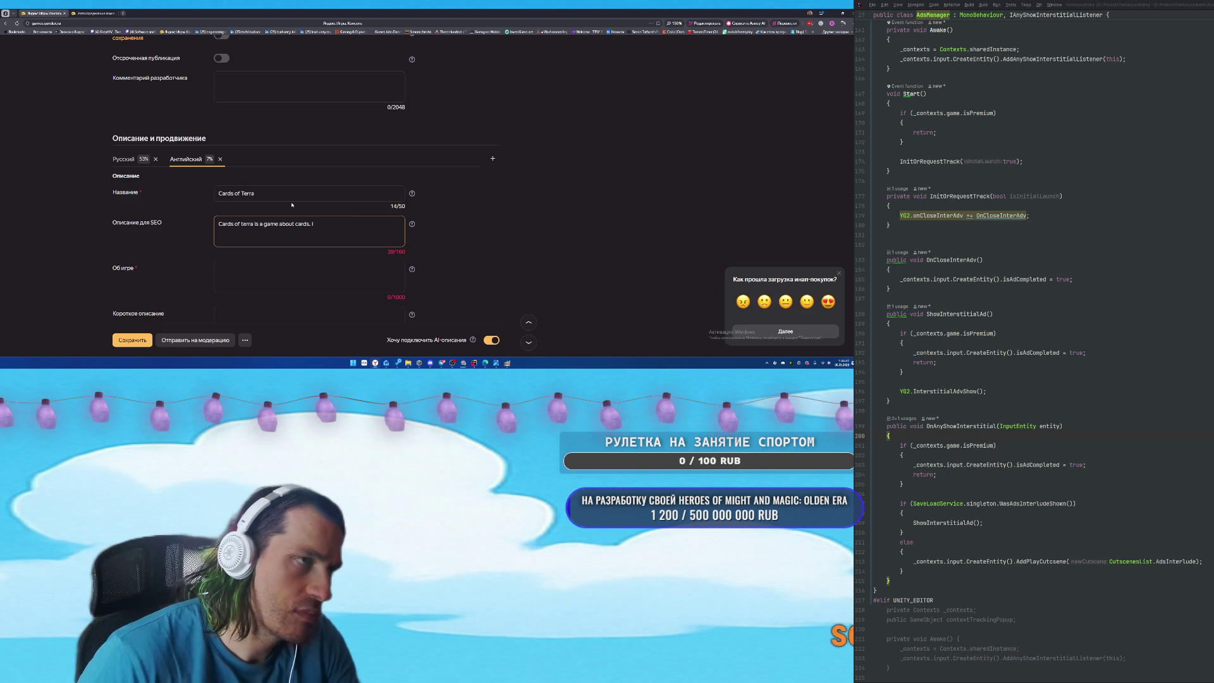
# Load Google Play Console's policy status page for Cards of Terra in a new tab.
pyautogui.hotkey('ctrl', 't')
pyautogui.write('cards of terra')
pyautogui.press('Down')
pyautogui.press('Down')
pyautogui.press('Down')
pyautogui.press('Return')
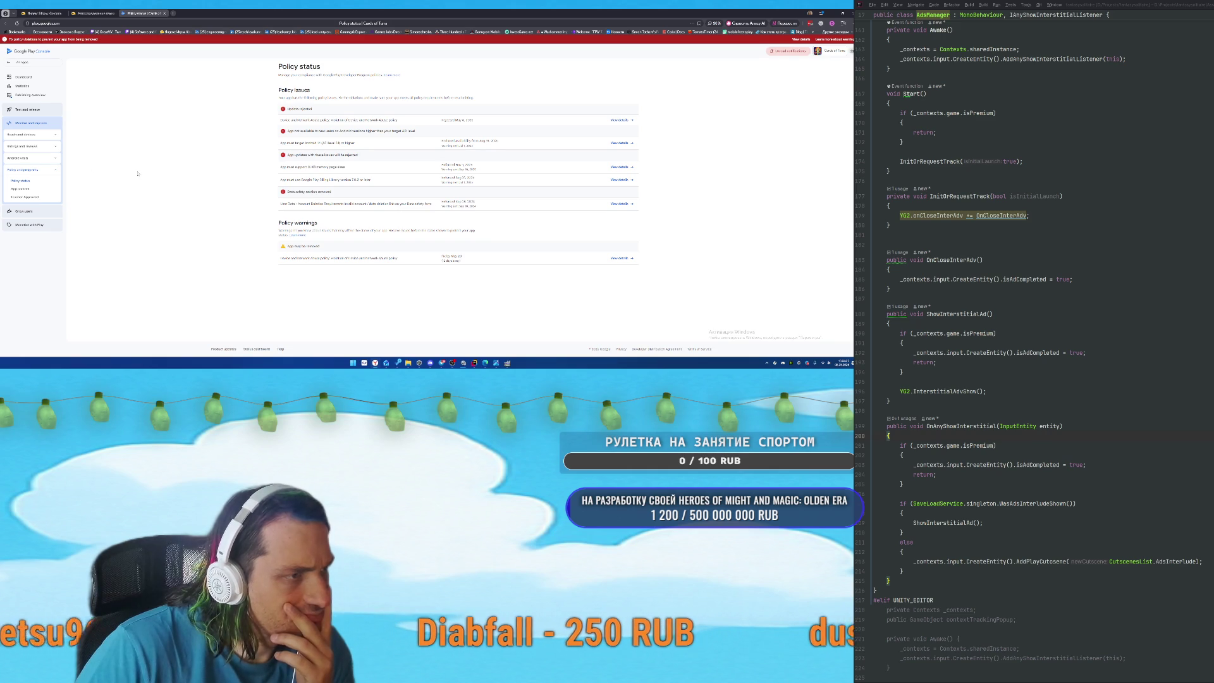
# Open the Default store listing under Grow users > Store presence and select its short description.
pyautogui.click(34, 159)
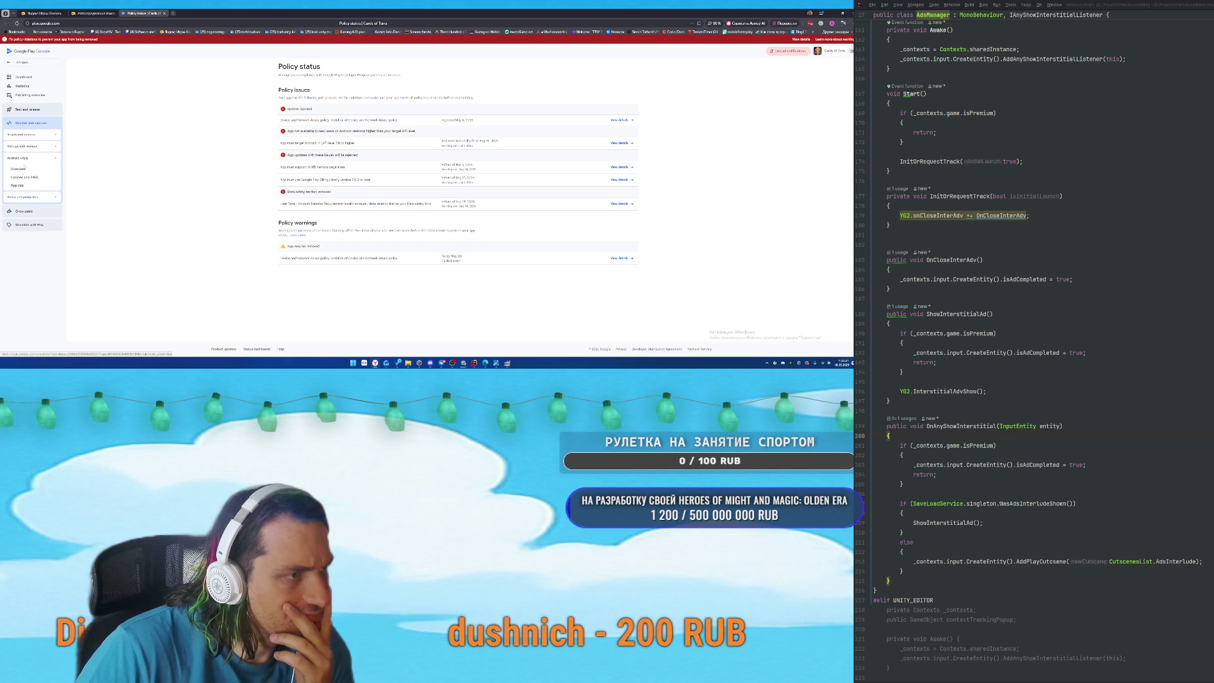
pyautogui.click(32, 212)
pyautogui.click(33, 149)
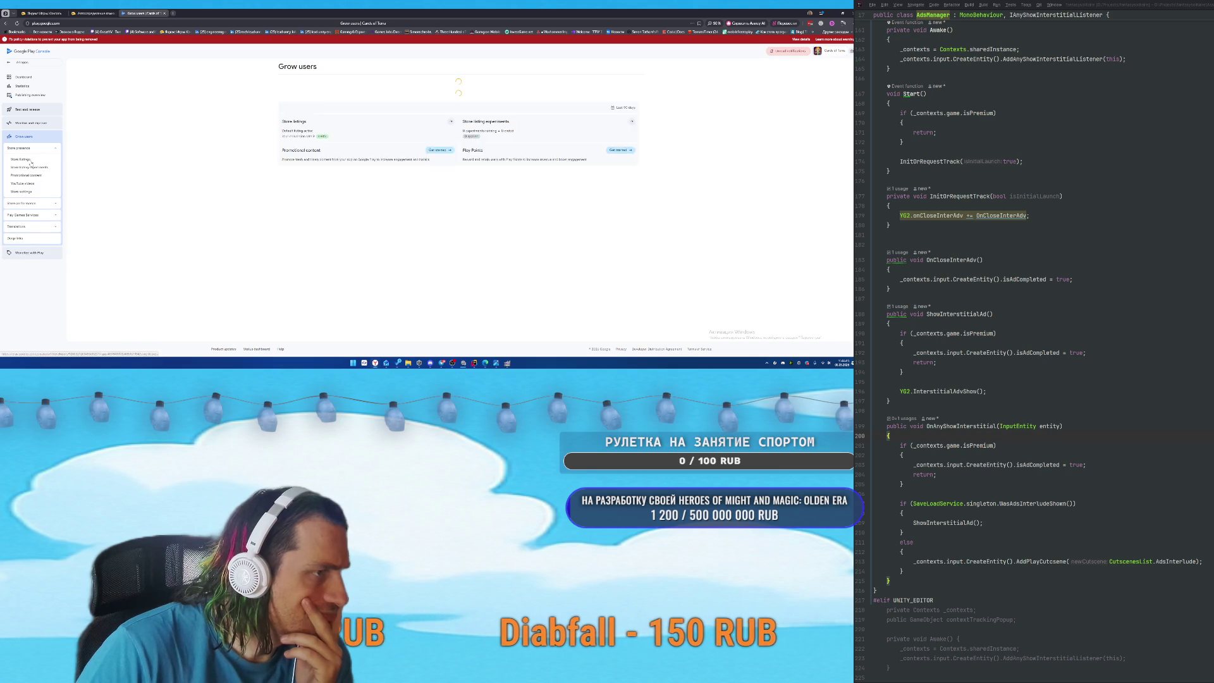
pyautogui.click(25, 160)
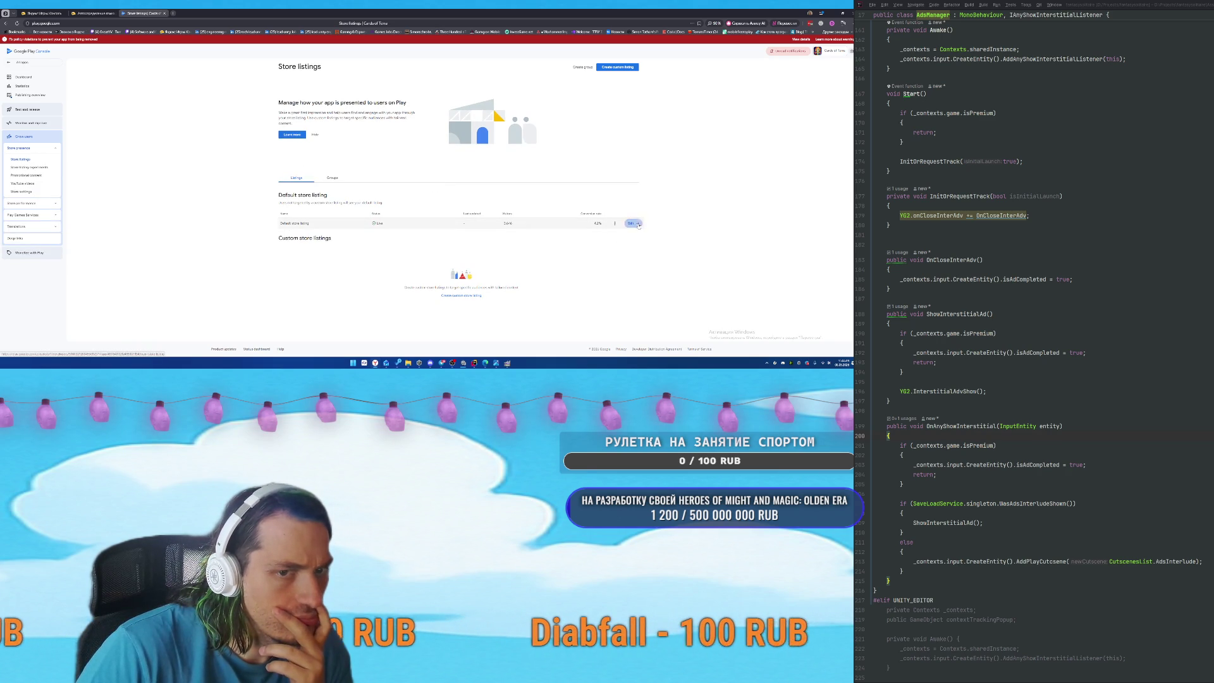
pyautogui.click(633, 223)
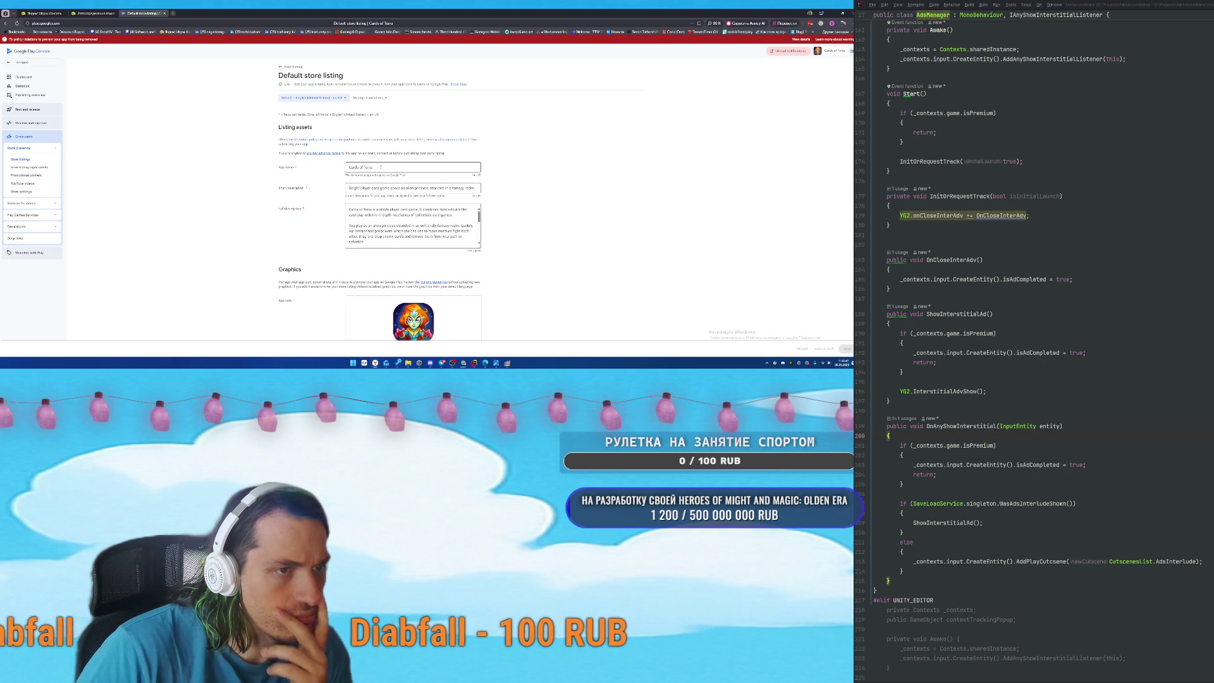
pyautogui.moveTo(347, 188); pyautogui.dragTo(555, 167)
pyautogui.hotkey('ctrl', 'c')
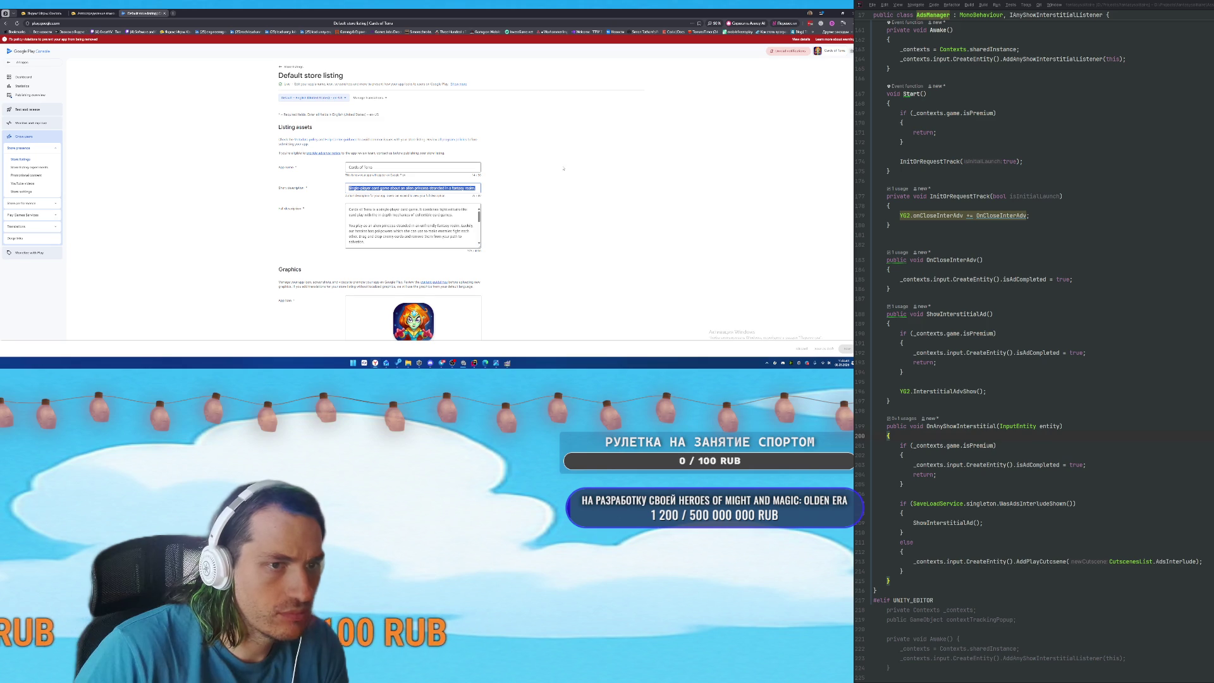
pyautogui.click(90, 11)
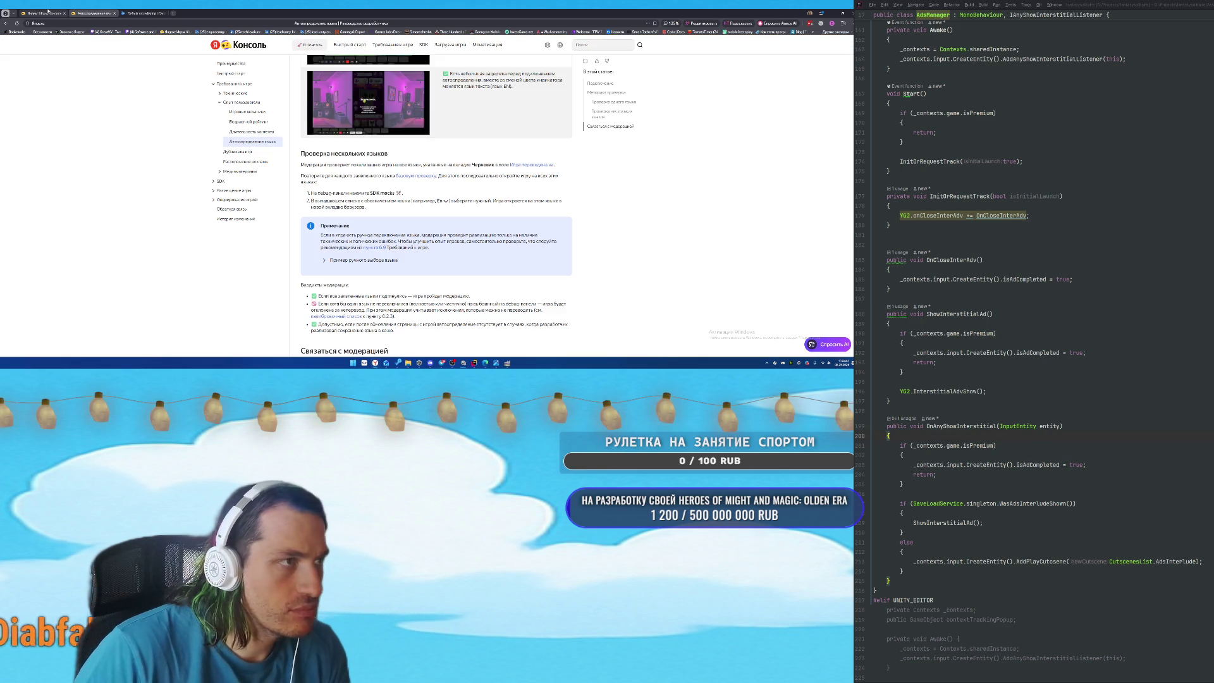
# Paste the copied short description into the Yandex English SEO description field.
pyautogui.click(41, 13)
pyautogui.click(349, 228)
pyautogui.hotkey('ctrl', 'v')
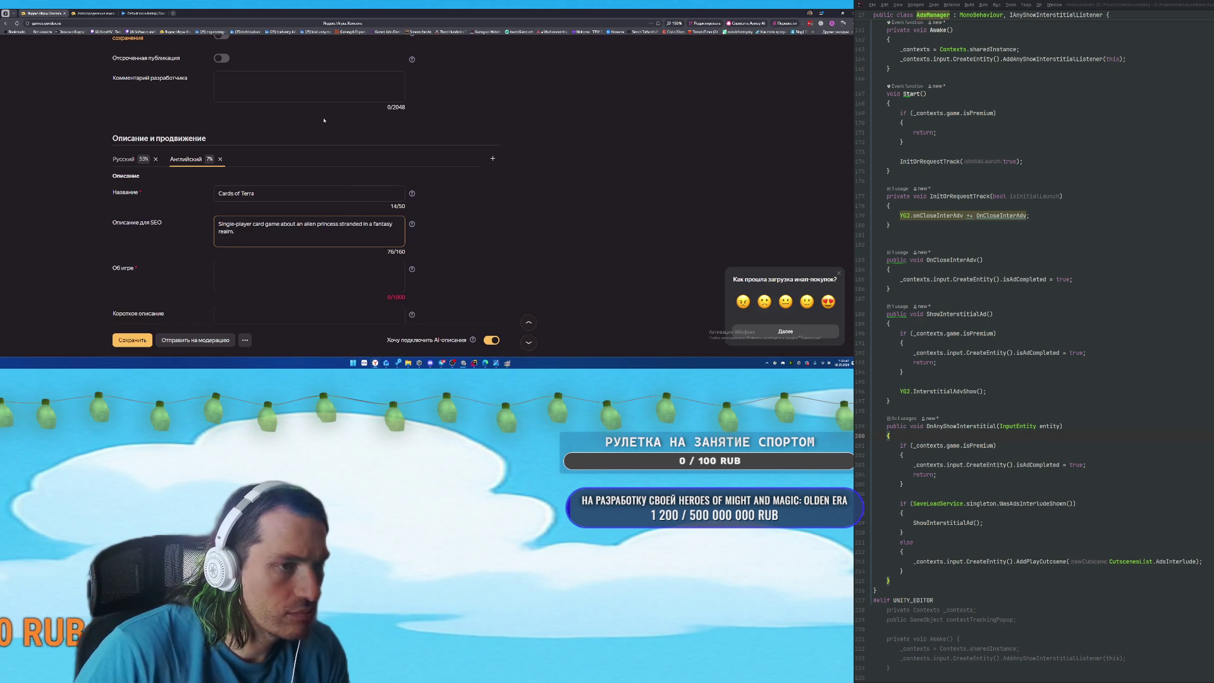
# Copy Google Play's full description into the Yandex 'About the game' field.
pyautogui.click(146, 12)
pyautogui.click(414, 214)
pyautogui.hotkey('ctrl', 'a')
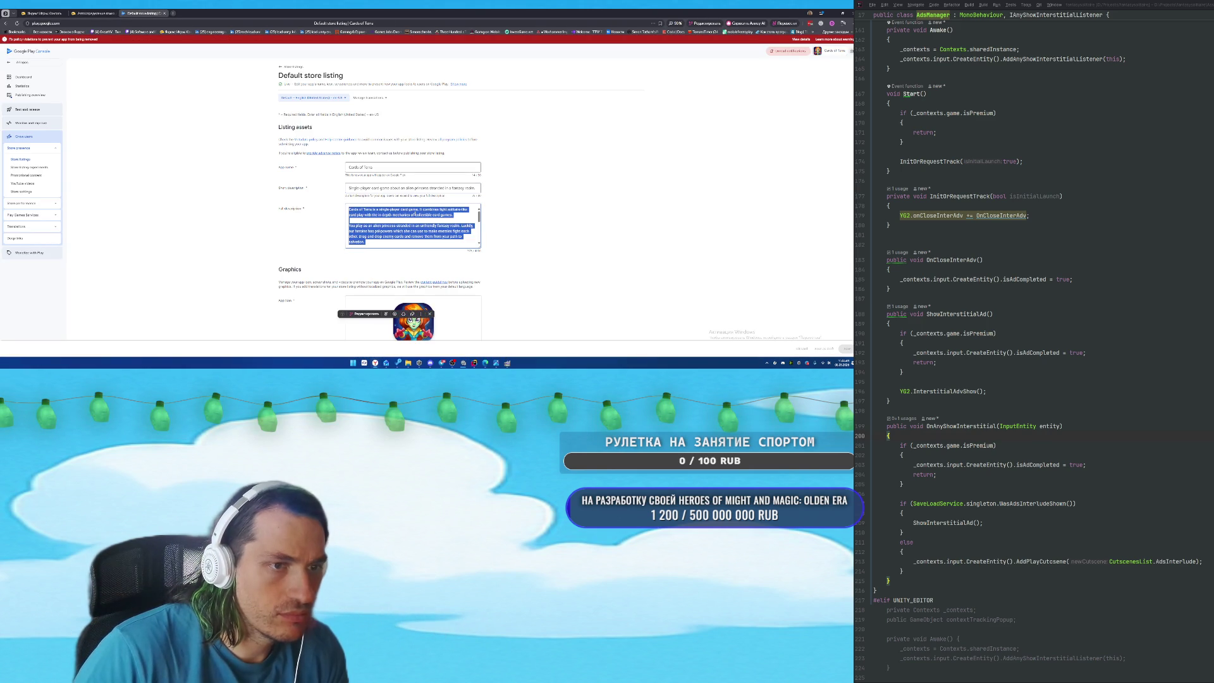
pyautogui.hotkey('ctrl', 'c')
pyautogui.click(91, 11)
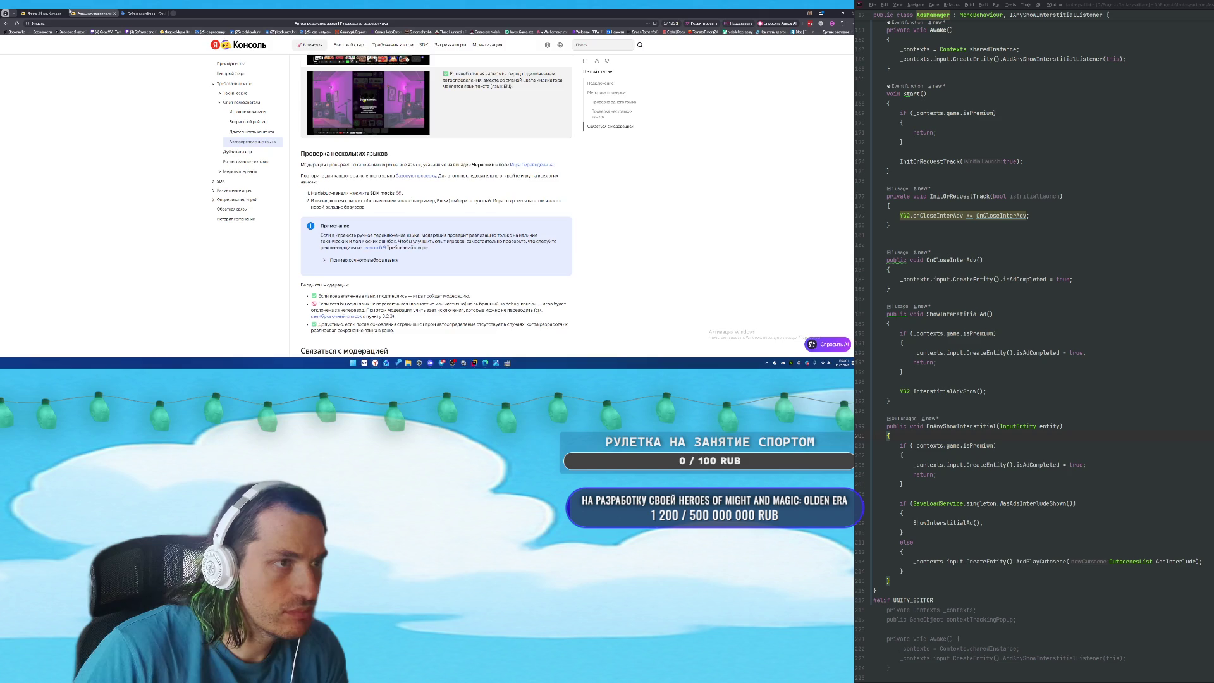
pyautogui.click(42, 12)
pyautogui.click(354, 279)
pyautogui.hotkey('ctrl', 'a')
pyautogui.hotkey('ctrl', 'v')
# Focus the empty short description field, then bring up Google Play's listing Graphics section.
pyautogui.scroll(-3, 473, 260)
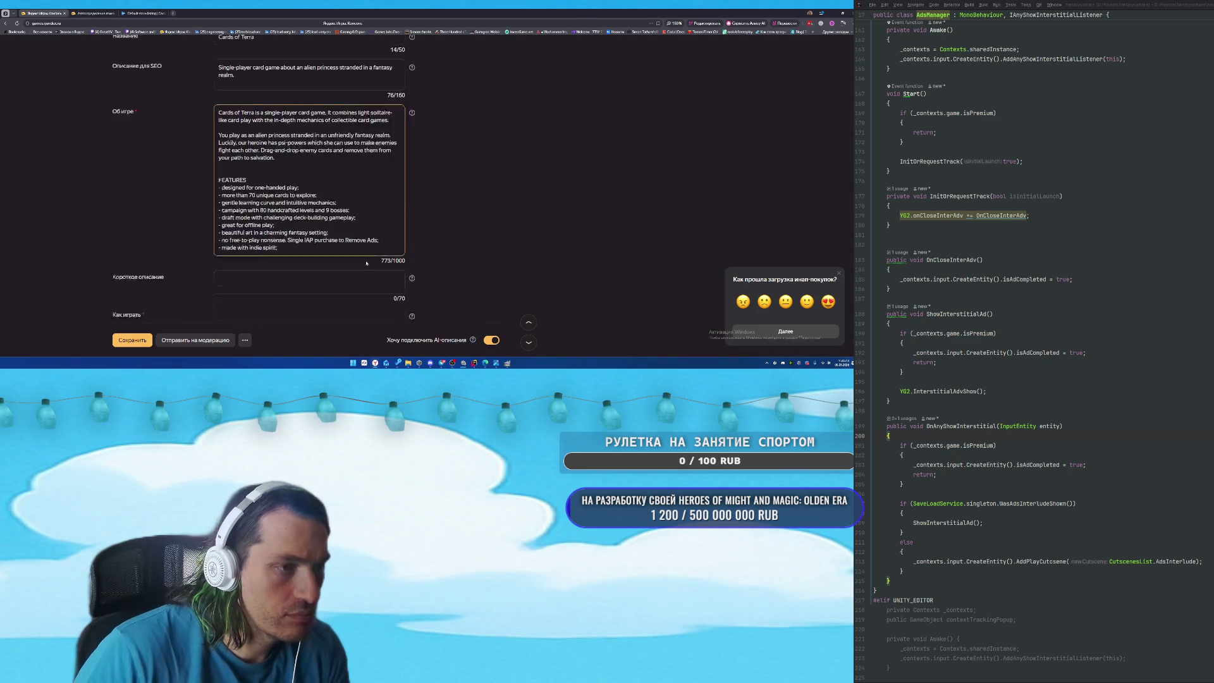
pyautogui.click(314, 205)
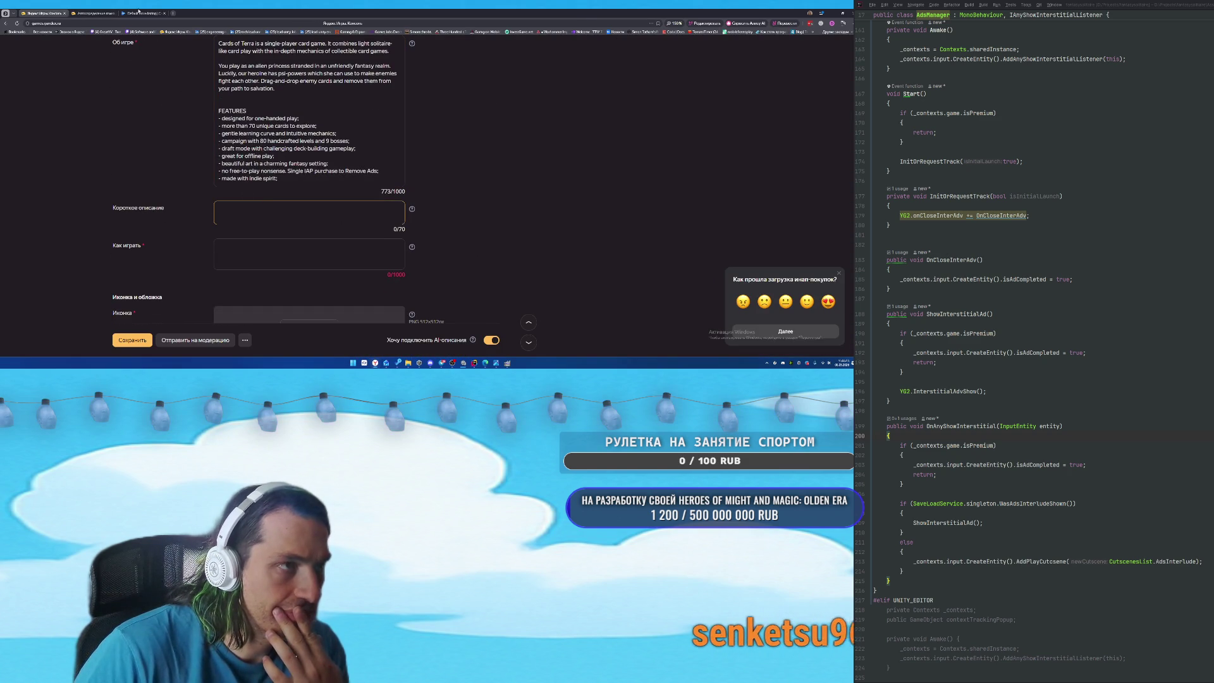
pyautogui.click(146, 12)
pyautogui.scroll(-5, 520, 200)
pyautogui.scroll(2, 520, 199)
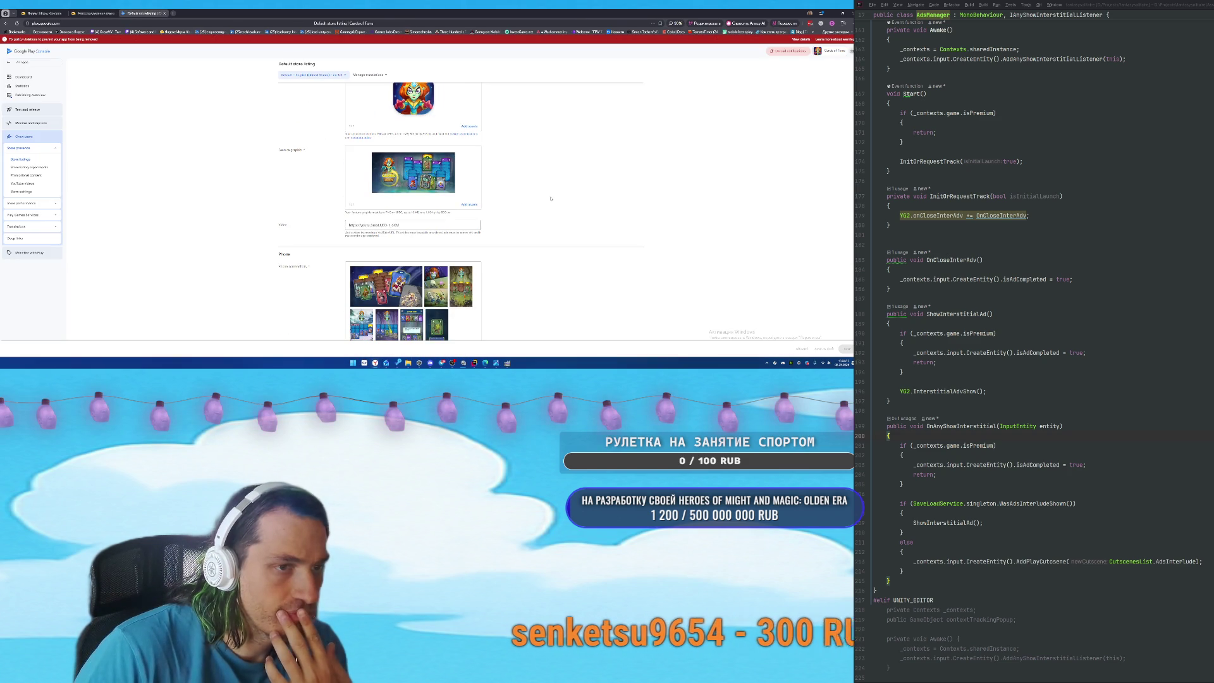
pyautogui.scroll(2, 520, 200)
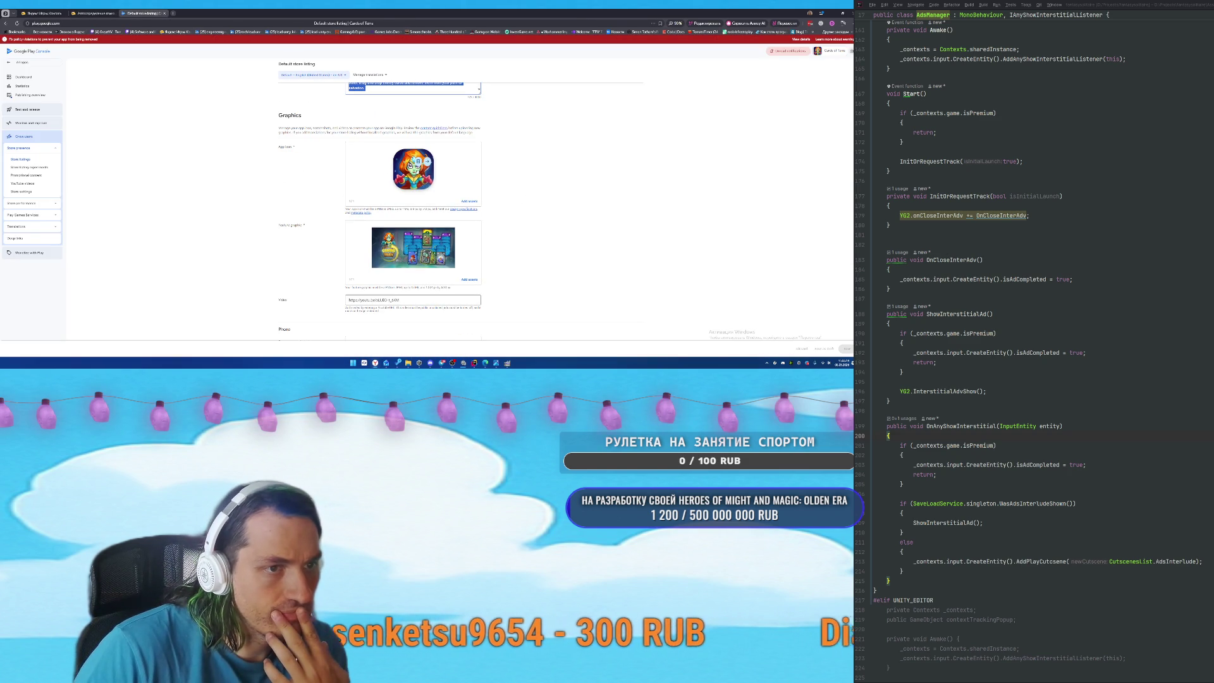
pyautogui.click(411, 180)
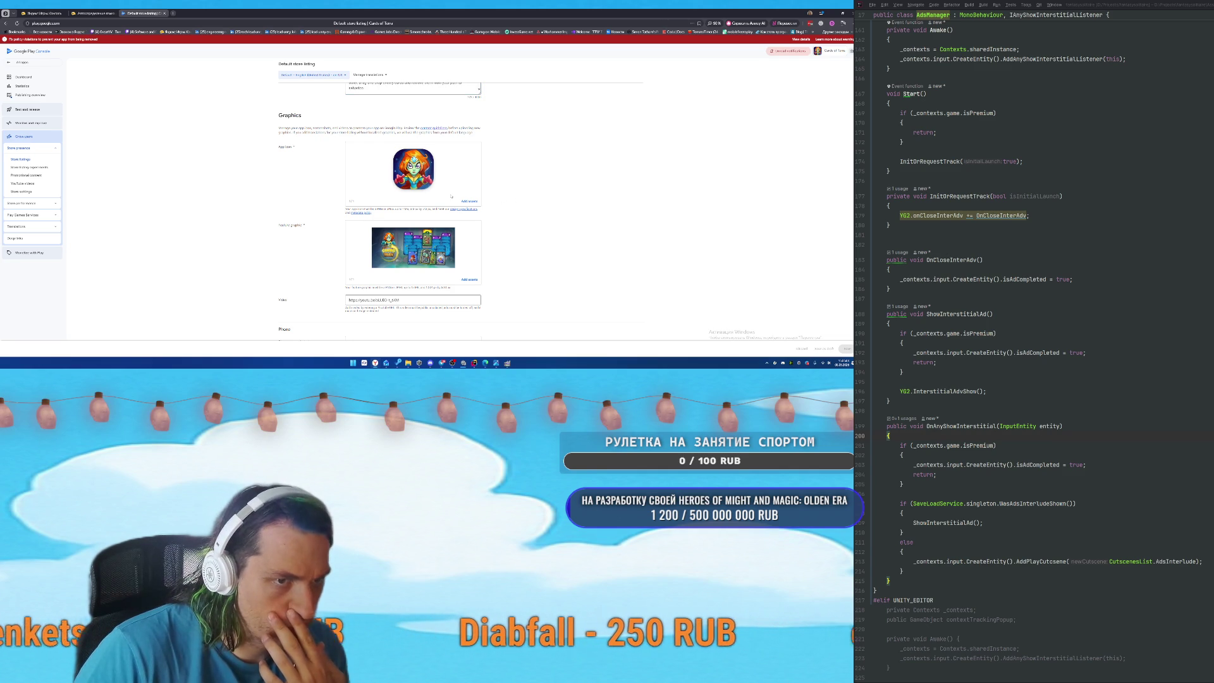
# Open the tablet screenshots asset library with the Ready to use filter cleared.
pyautogui.scroll(-3, 552, 228)
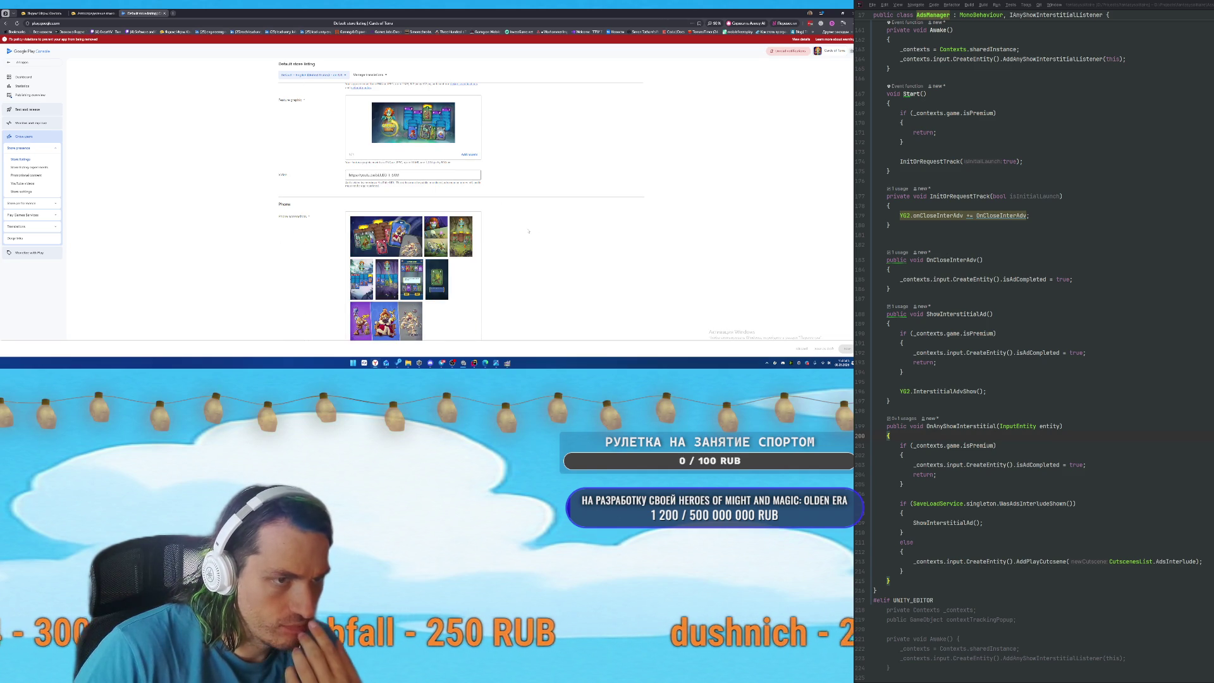
pyautogui.scroll(-5, 528, 230)
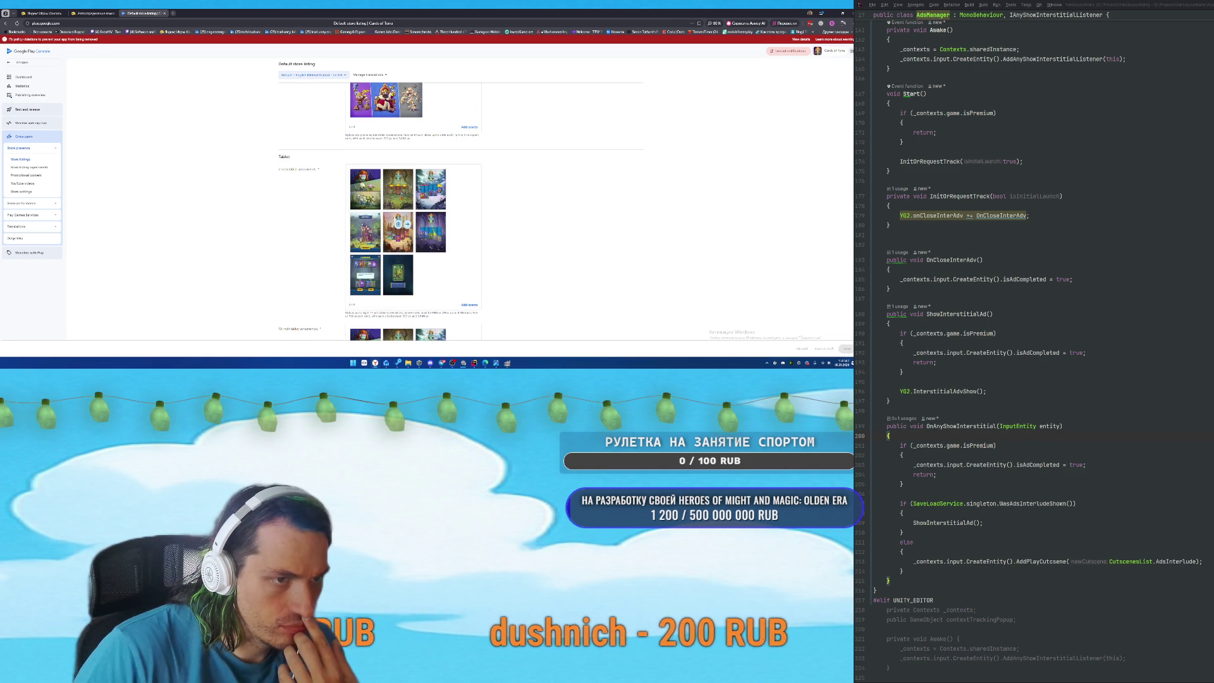
pyautogui.click(470, 305)
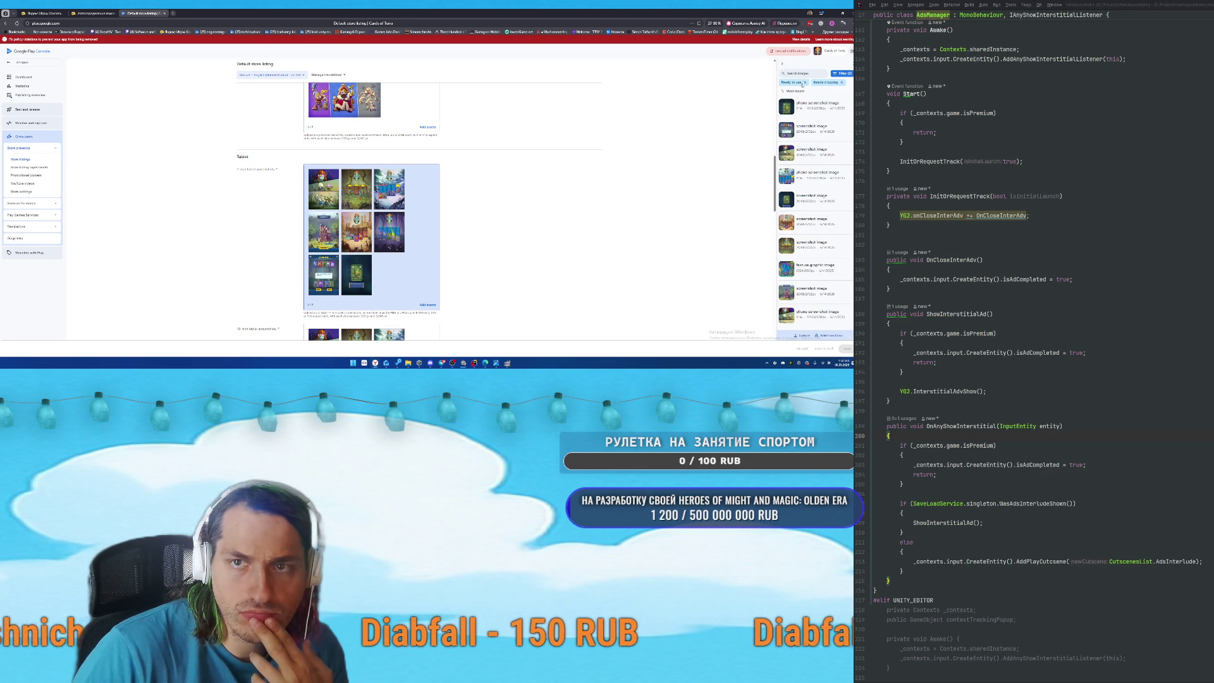
pyautogui.click(805, 83)
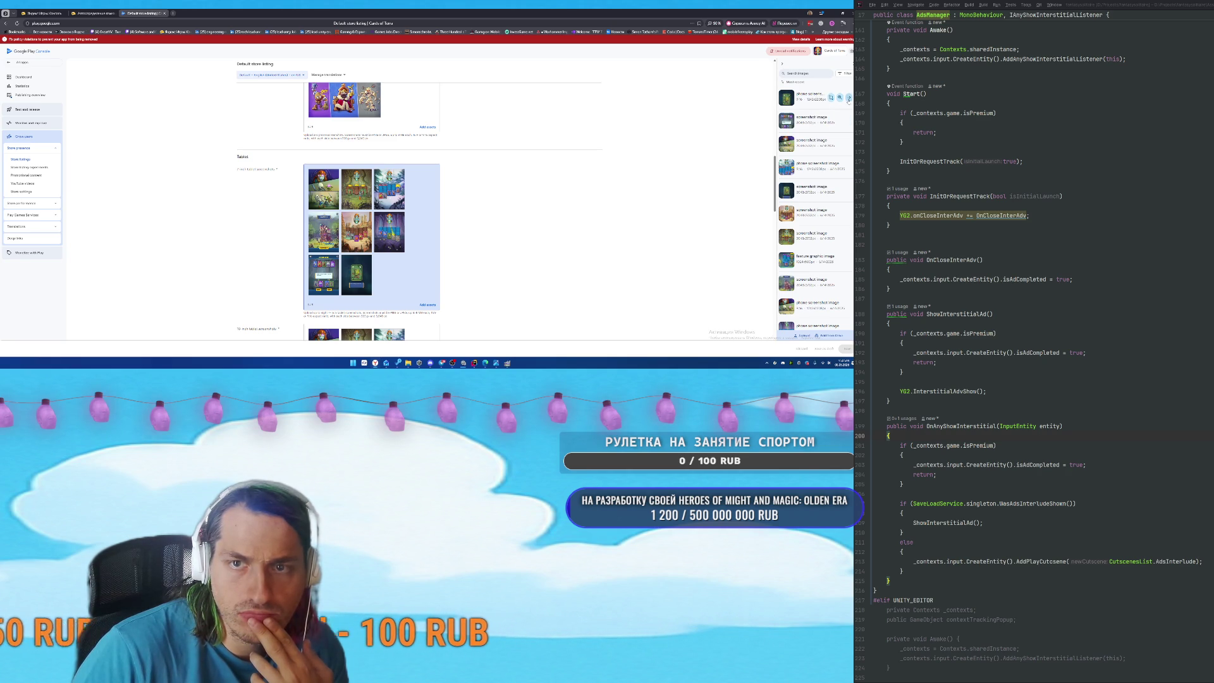
# Preview the library images and choose Save image as on a phone screenshot.
pyautogui.click(850, 98)
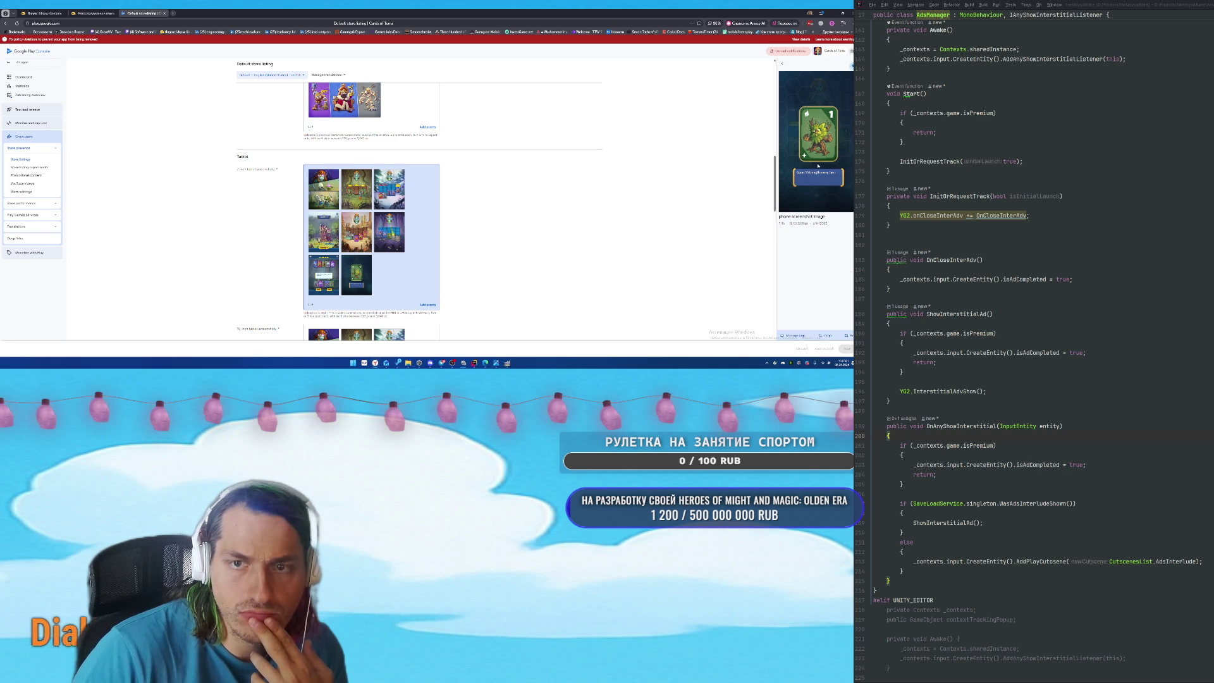
pyautogui.click(782, 65)
pyautogui.click(839, 121)
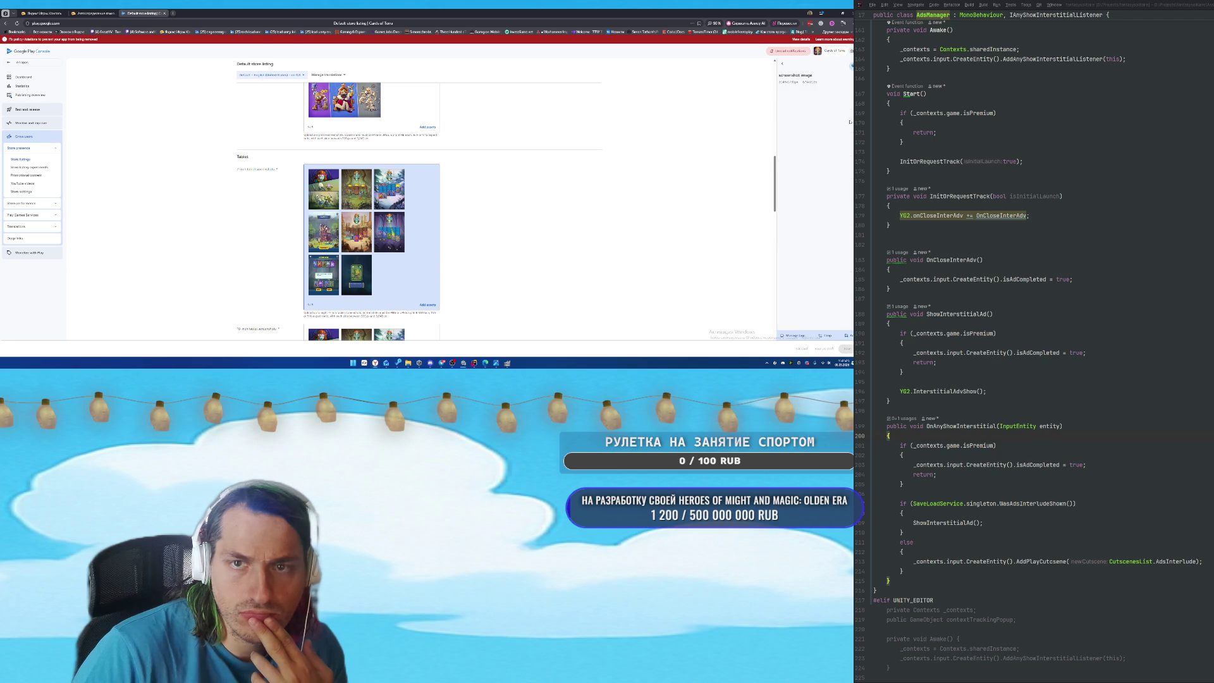
pyautogui.click(781, 64)
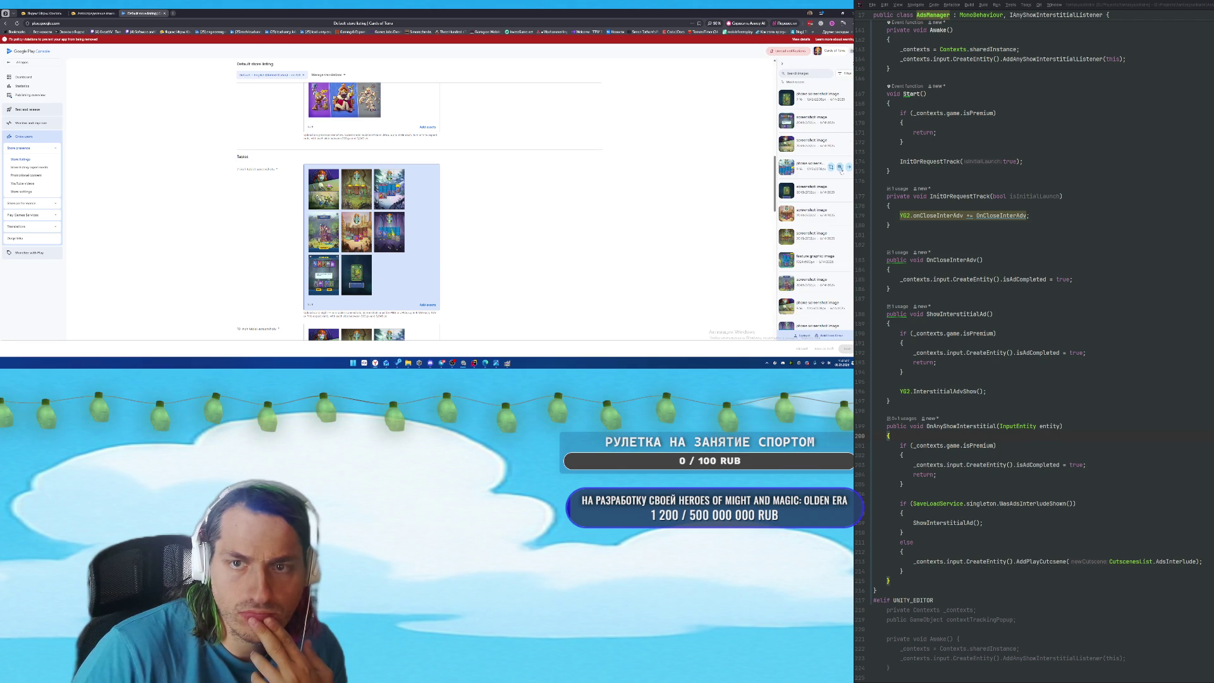
pyautogui.click(849, 167)
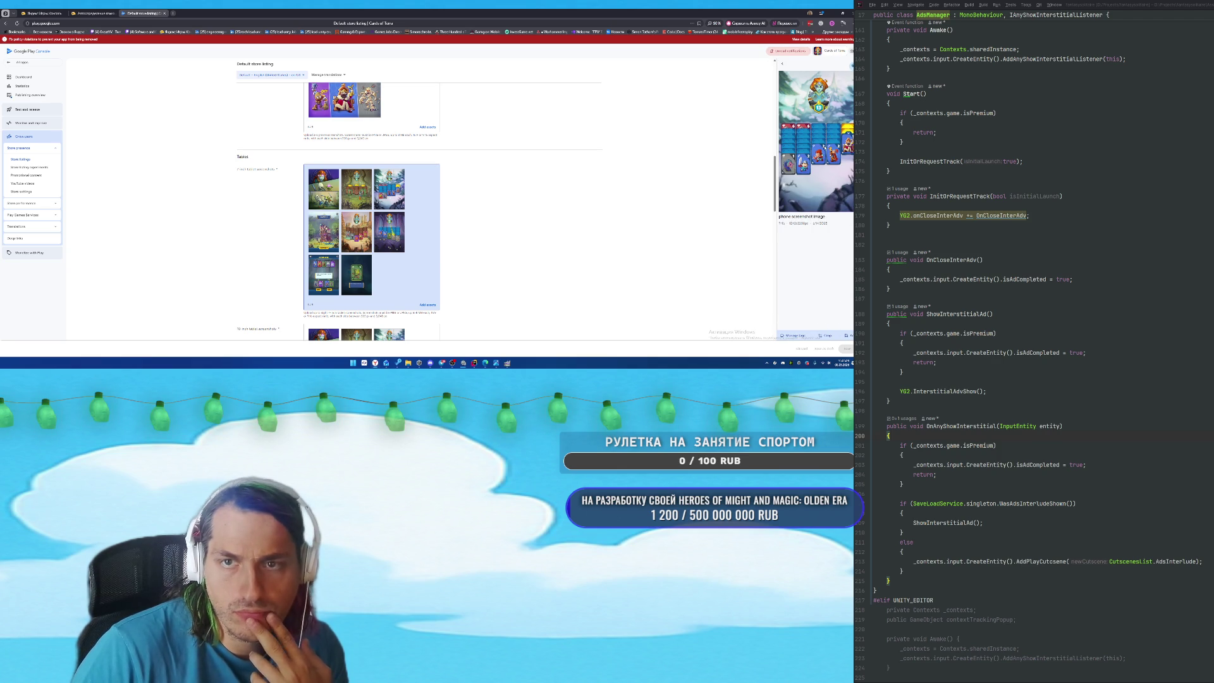
pyautogui.rightClick(824, 148)
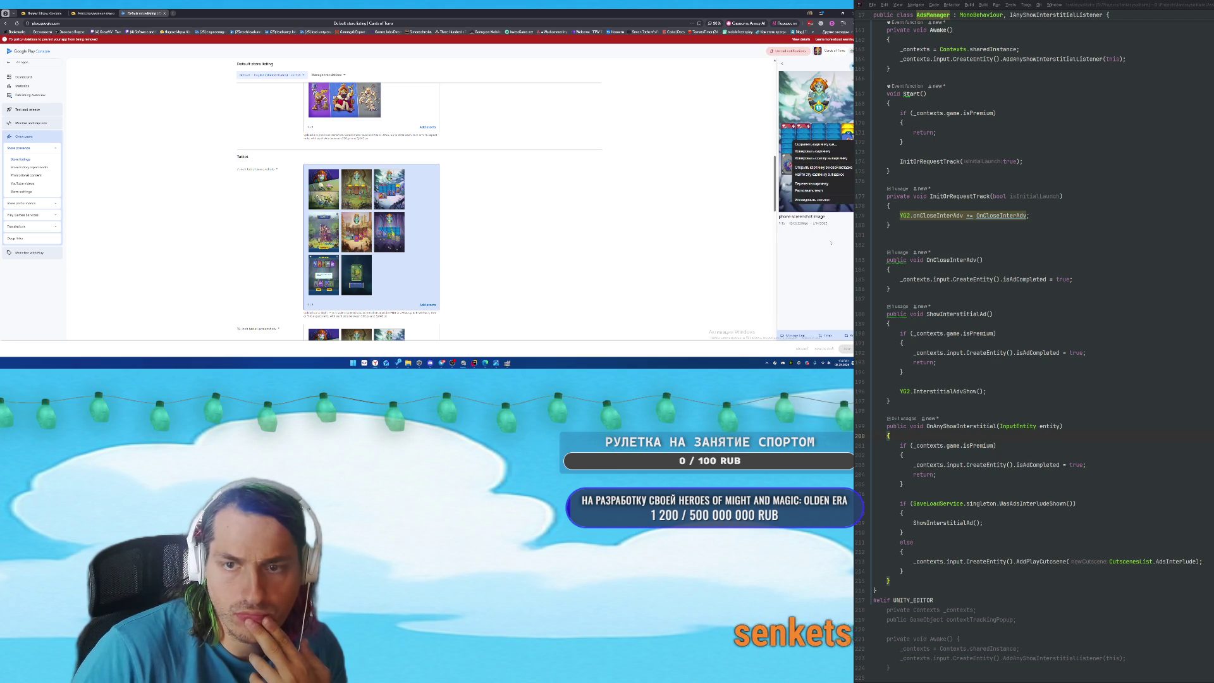
pyautogui.click(826, 221)
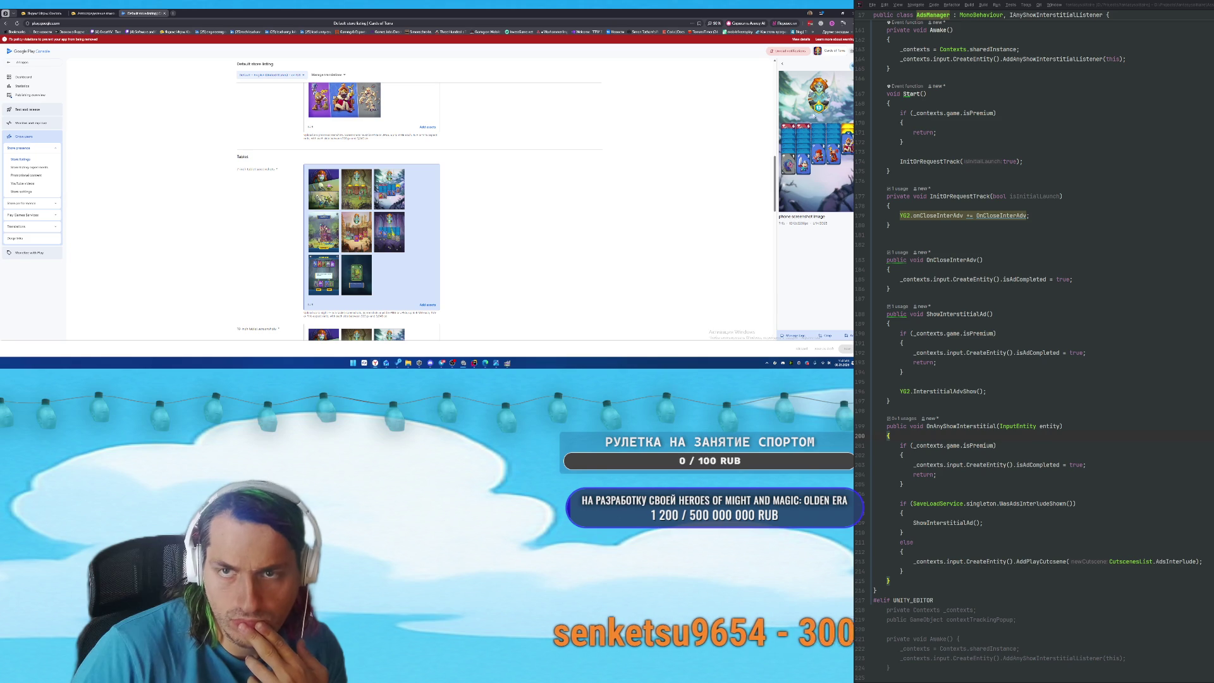
pyautogui.rightClick(826, 118)
pyautogui.click(822, 118)
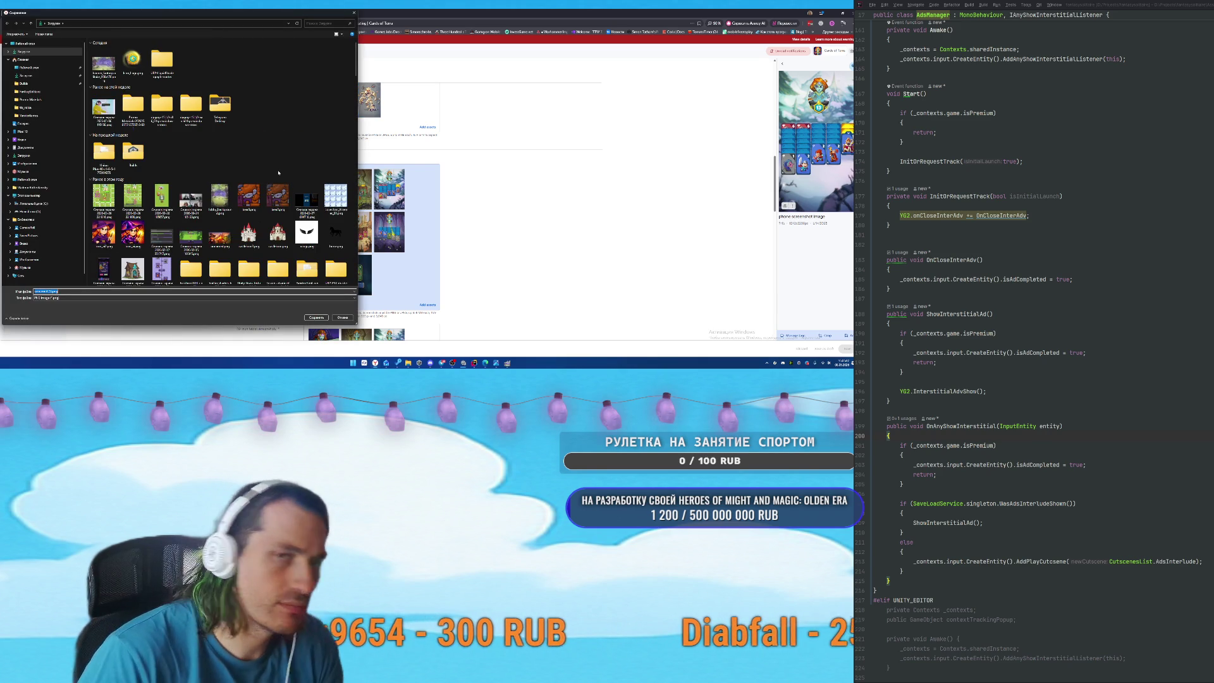
# Save the screenshot as 'shot1' in a new 'cards of tome promo' folder.
pyautogui.write('screenshot1')
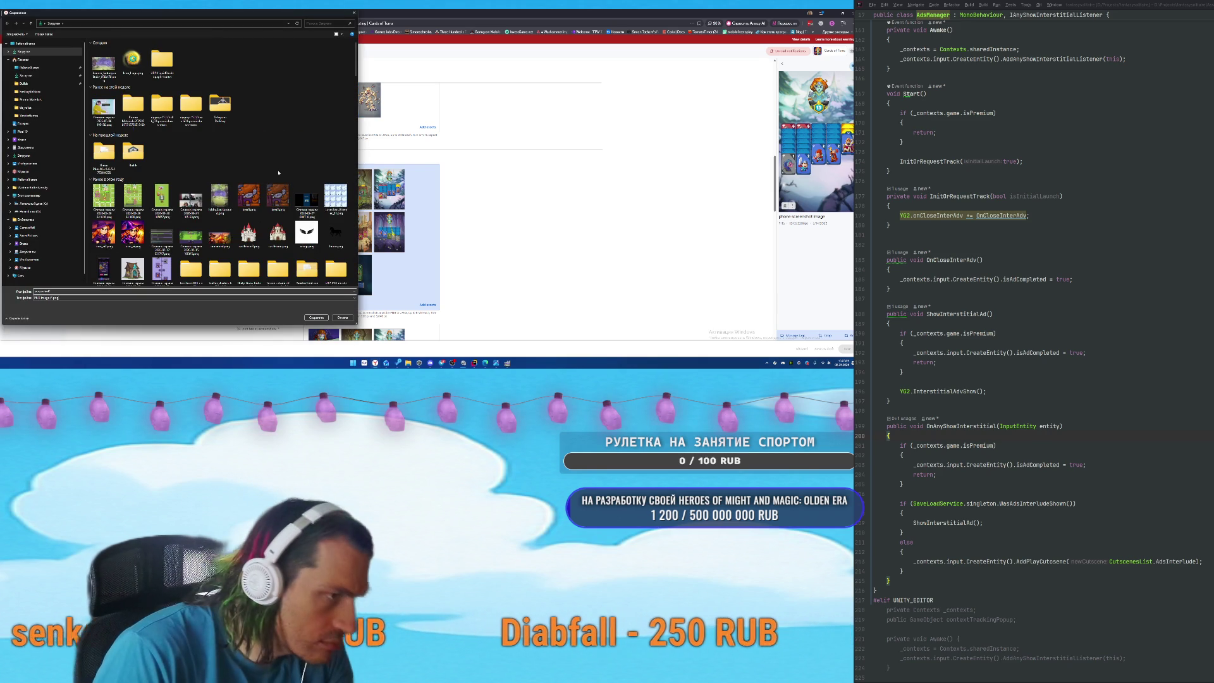
pyautogui.rightClick(246, 67)
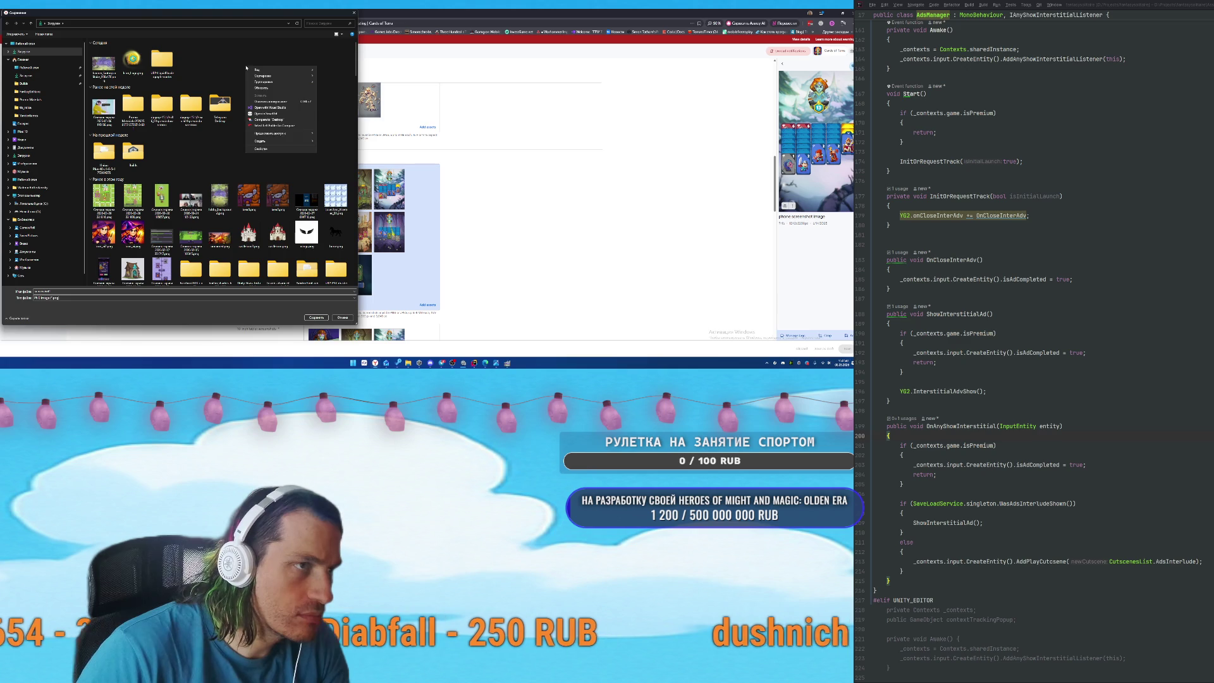
pyautogui.moveTo(278, 140)
pyautogui.click(329, 142)
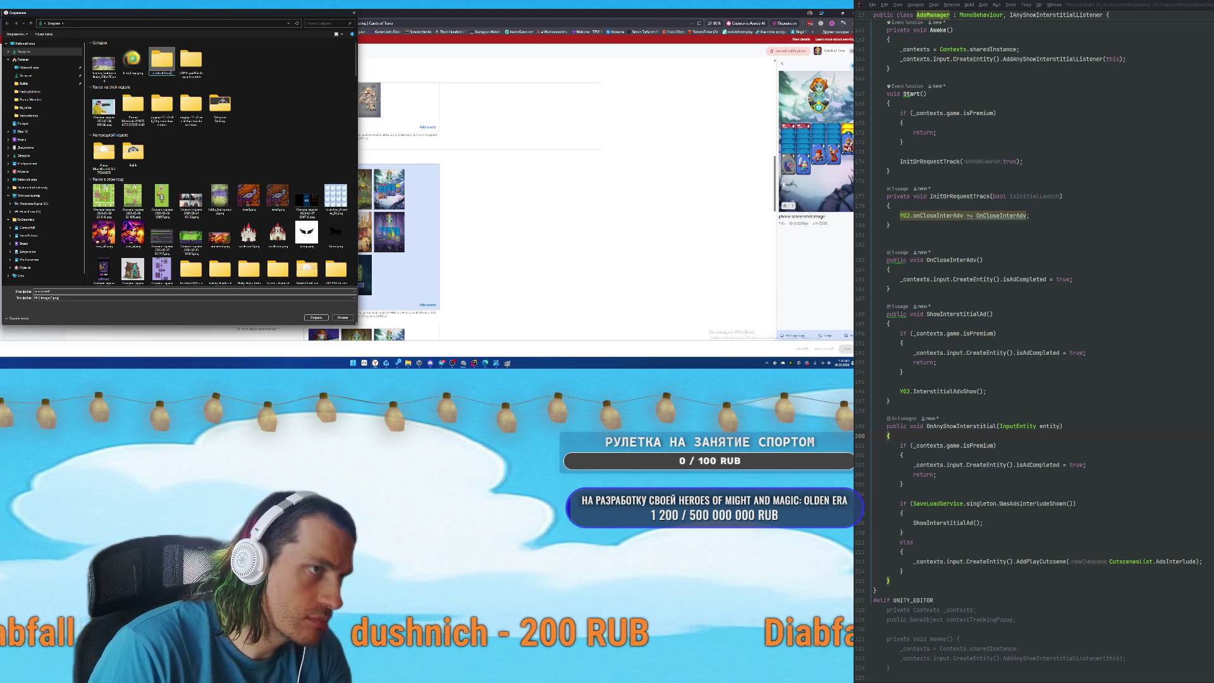
pyautogui.press('Return')
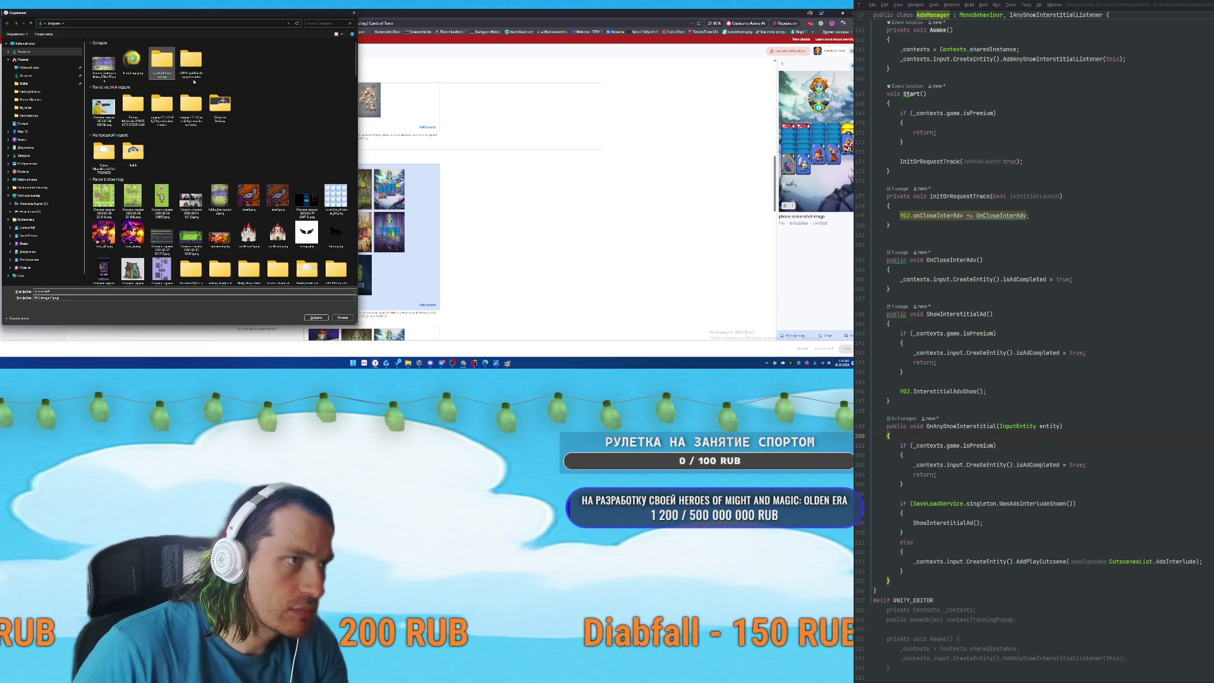
pyautogui.press('Return')
pyautogui.click(314, 317)
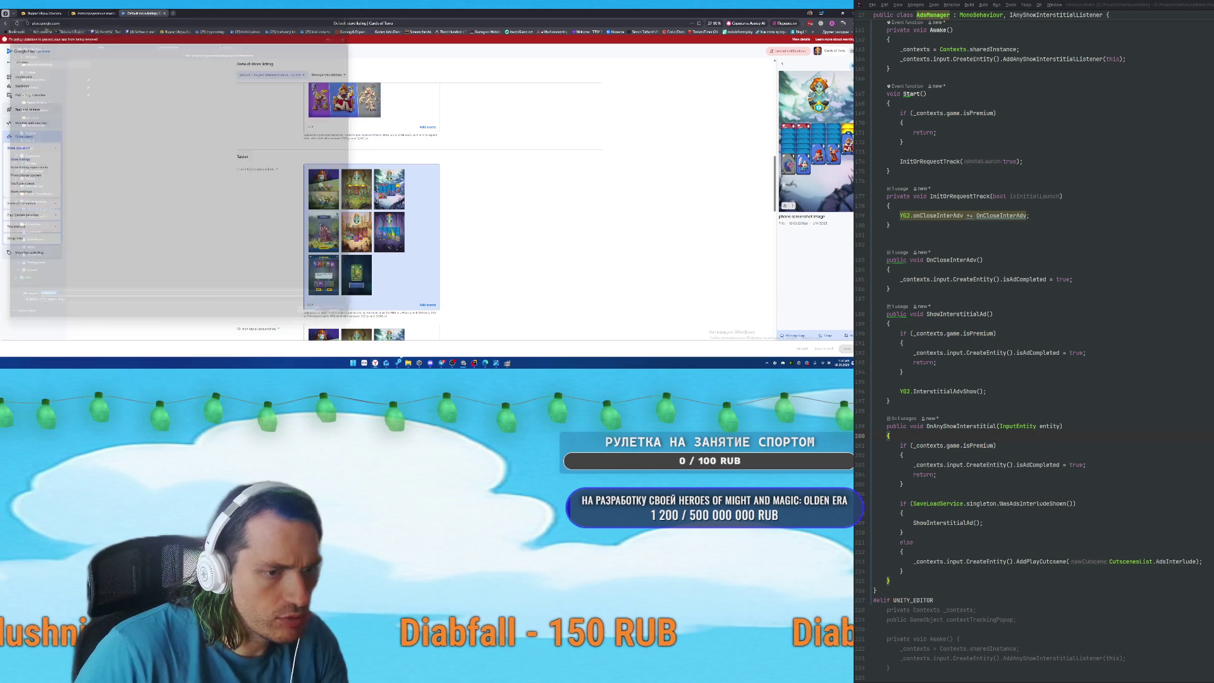
# Search the fantasysolitaire project for 'screenshot' and inspect capture_screenshot.png.
pyautogui.moveTo(408, 363)
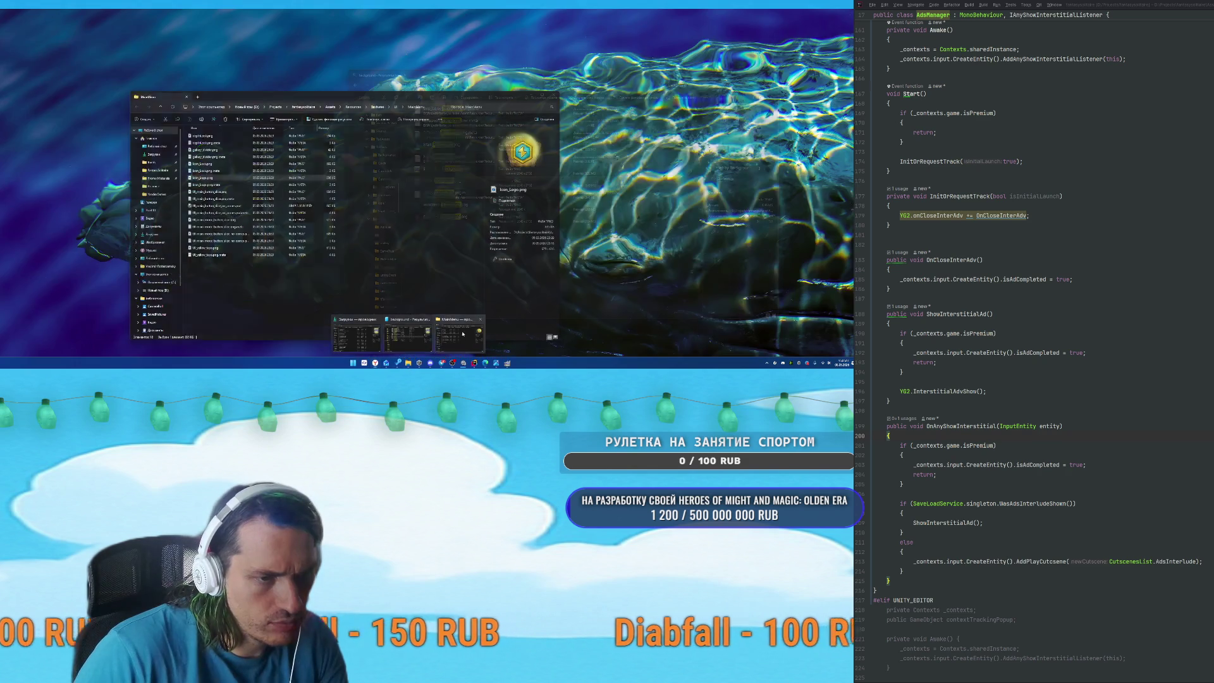
pyautogui.click(454, 338)
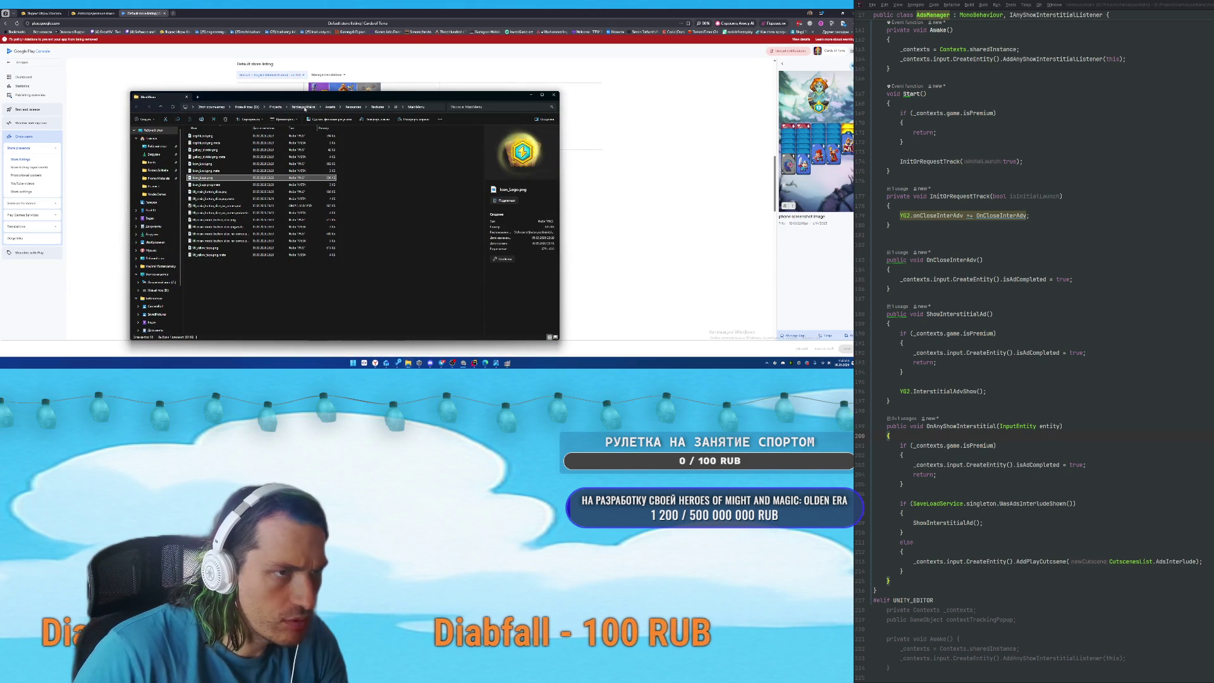
pyautogui.click(304, 106)
pyautogui.click(503, 106)
pyautogui.write('scre')
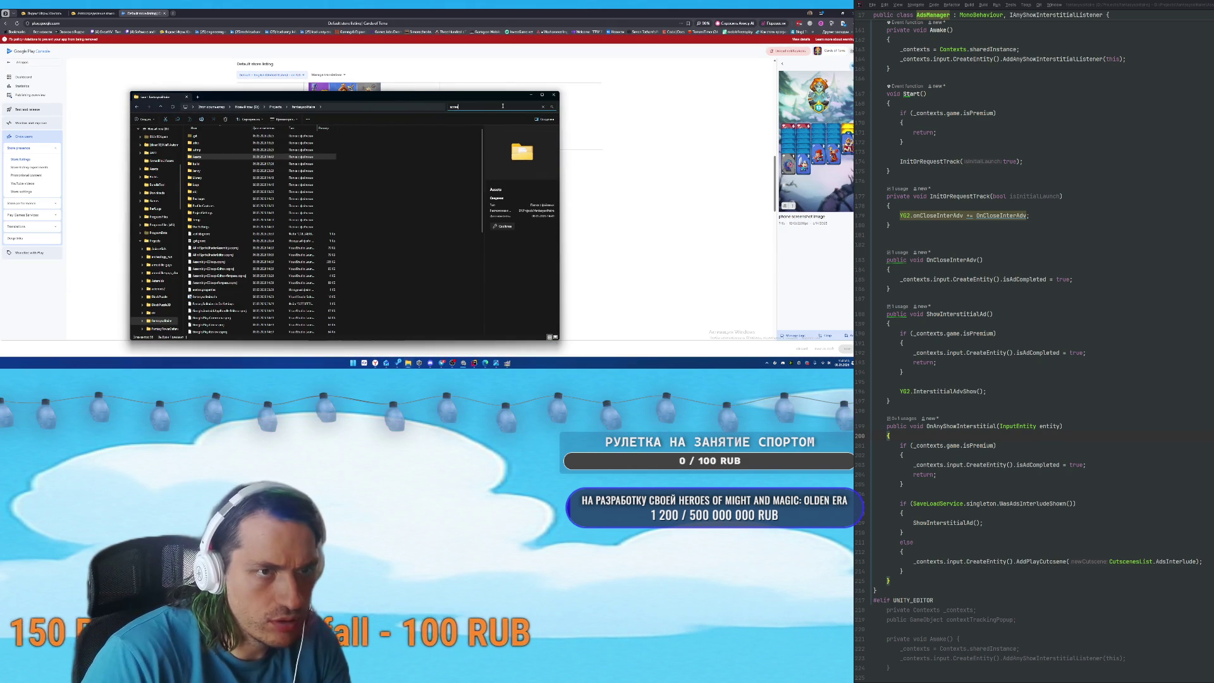
pyautogui.write('enshot')
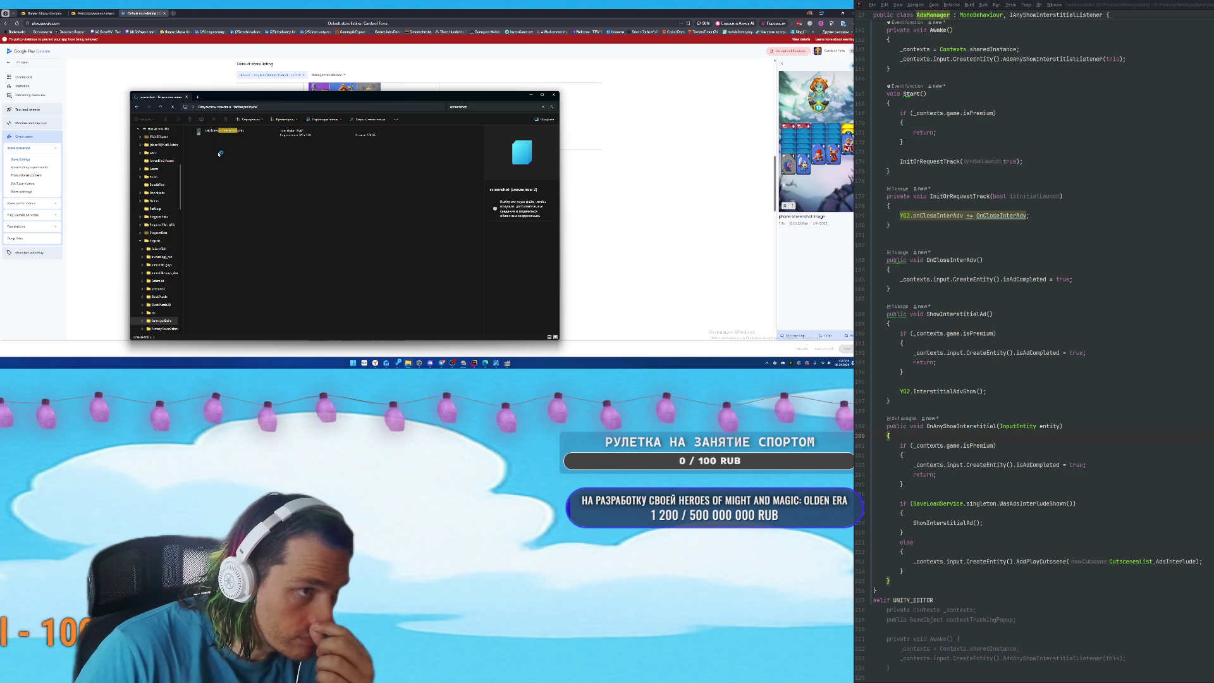
pyautogui.click(217, 138)
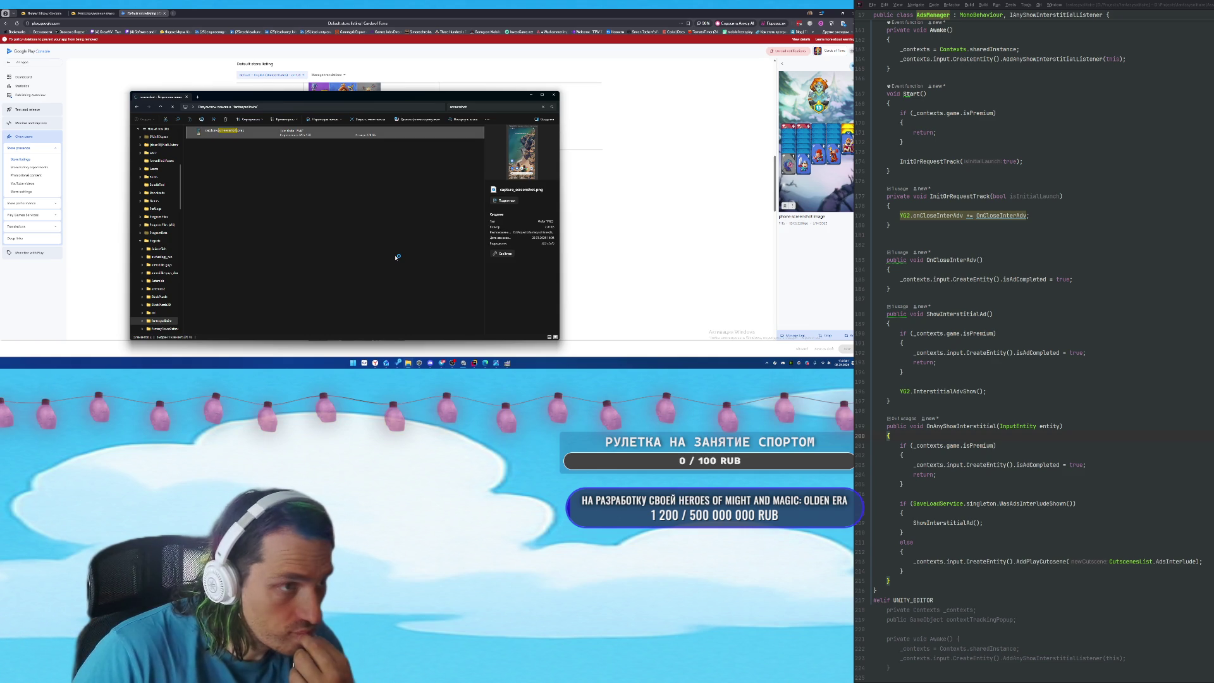
pyautogui.click(249, 149)
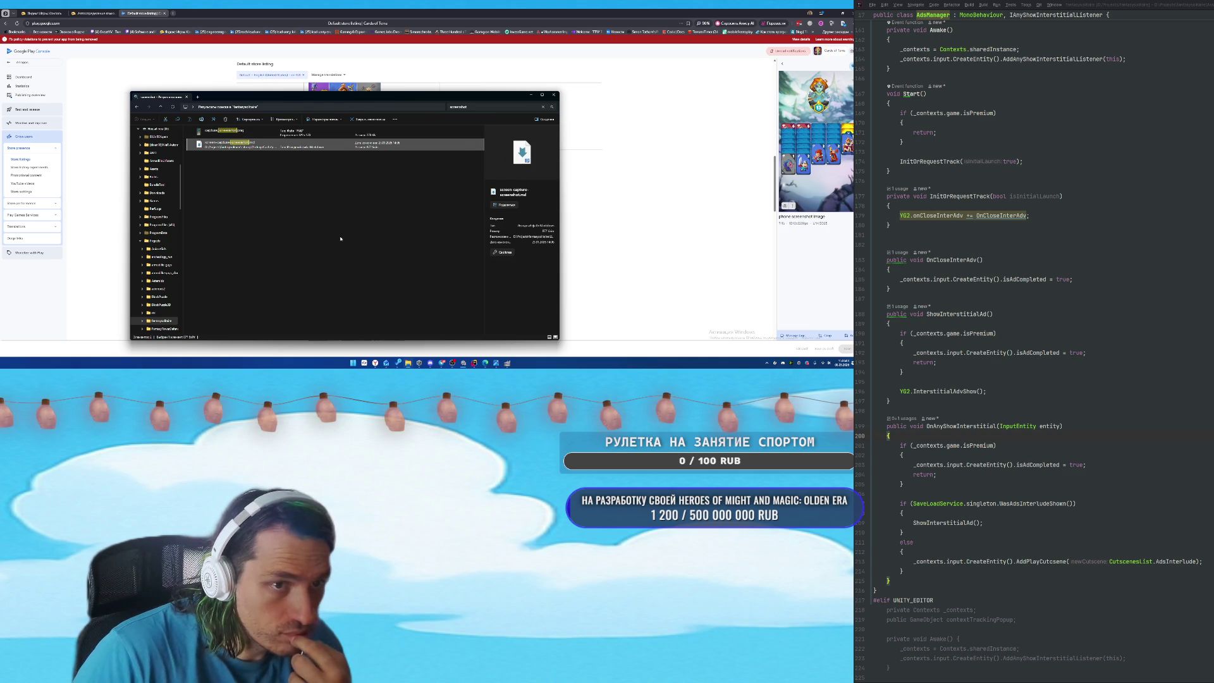
pyautogui.click(240, 134)
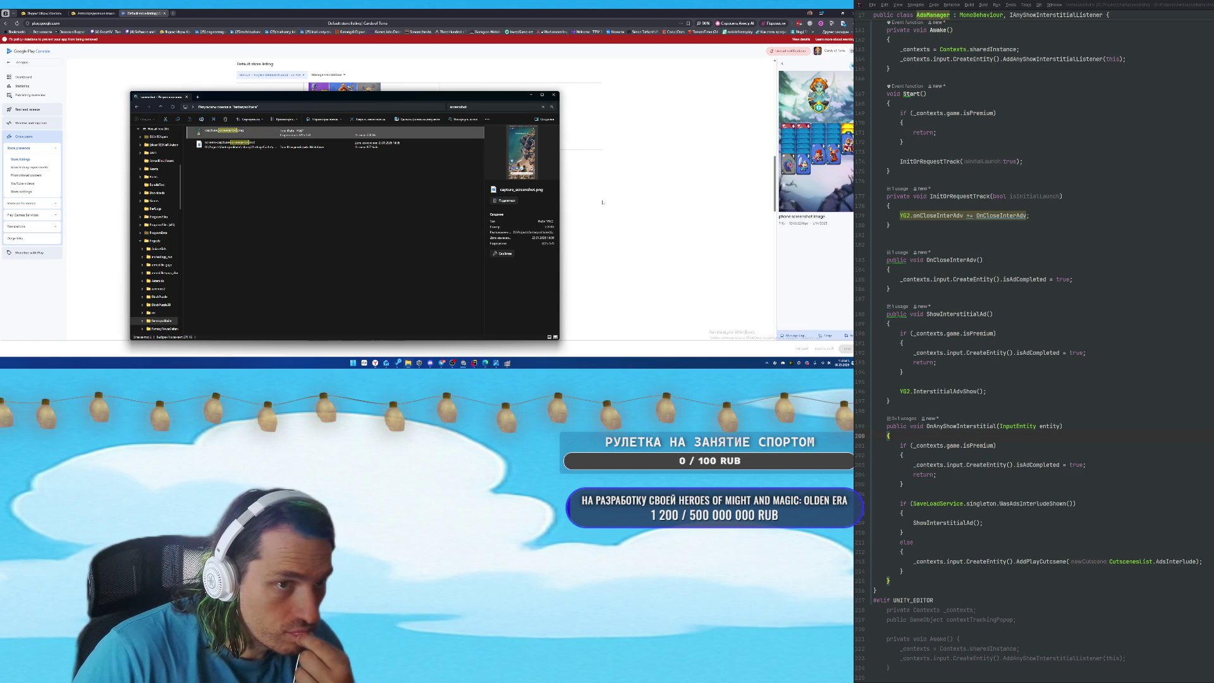
pyautogui.click(602, 203)
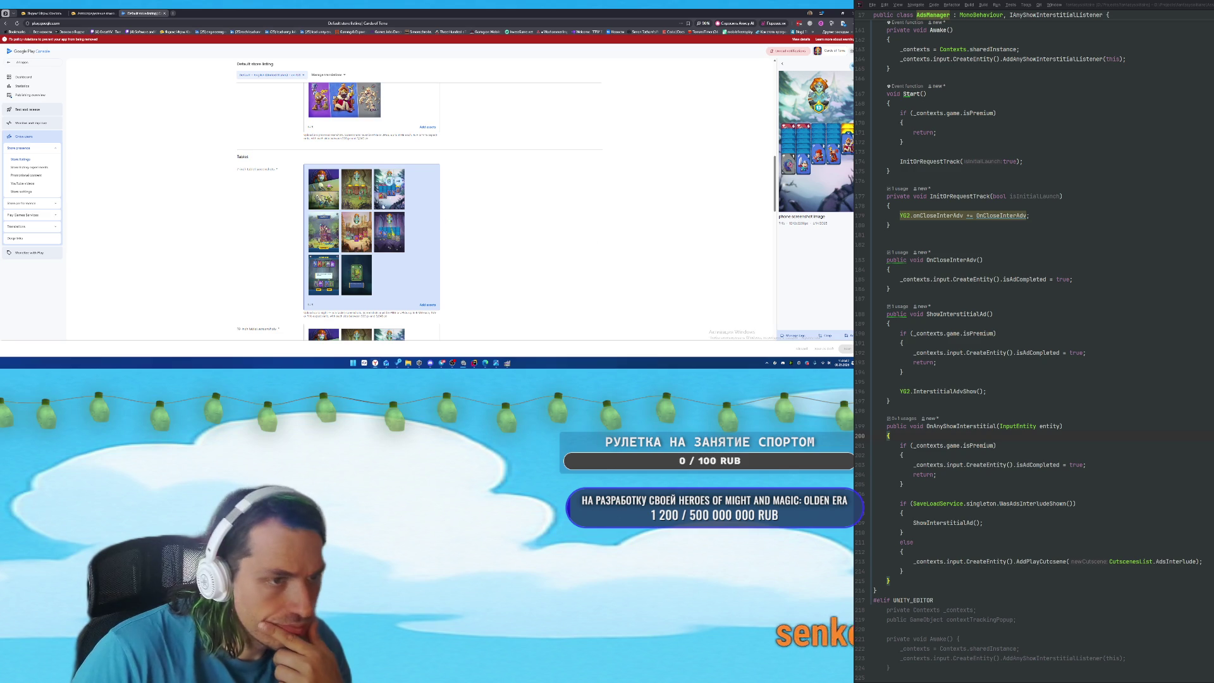
# Save a previewed library image as a 'scre…' screenshot file, then close the preview.
pyautogui.moveTo(316, 240)
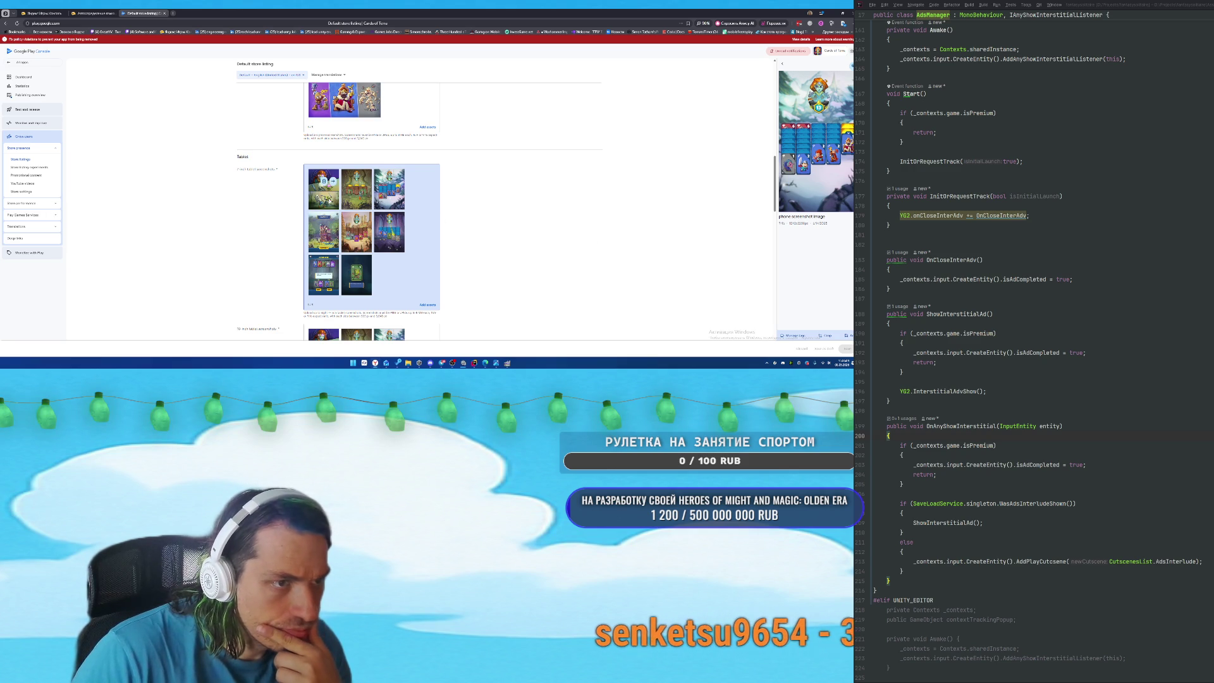
pyautogui.click(783, 64)
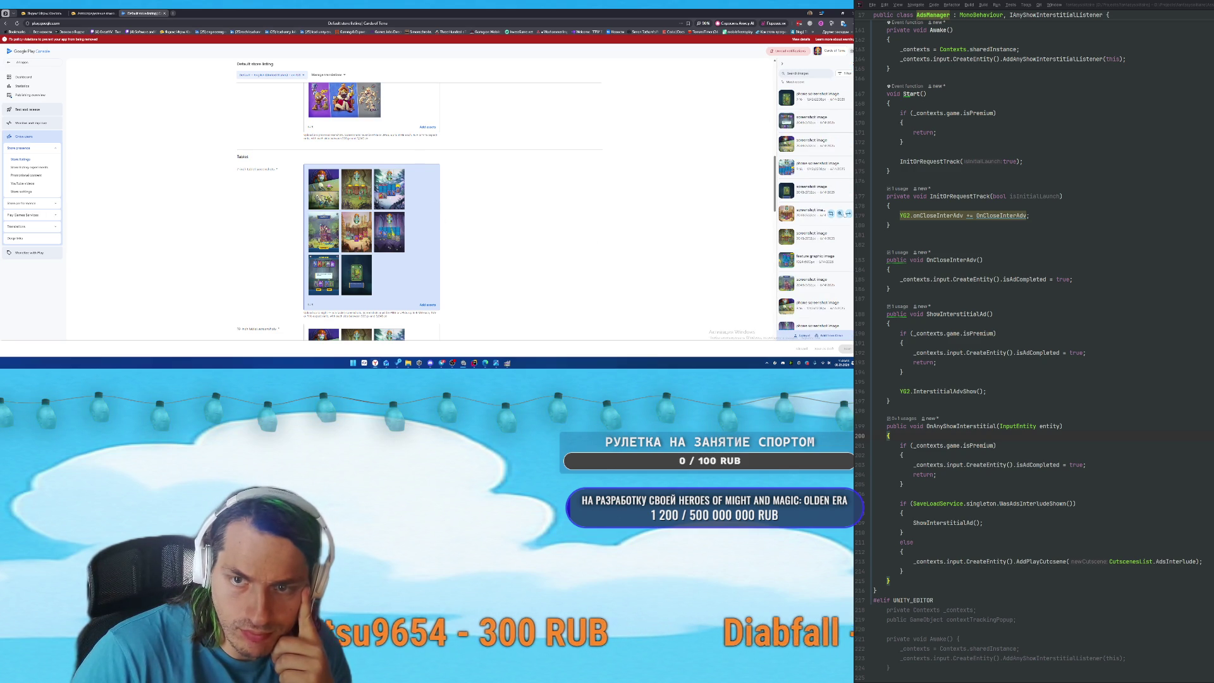
pyautogui.click(840, 215)
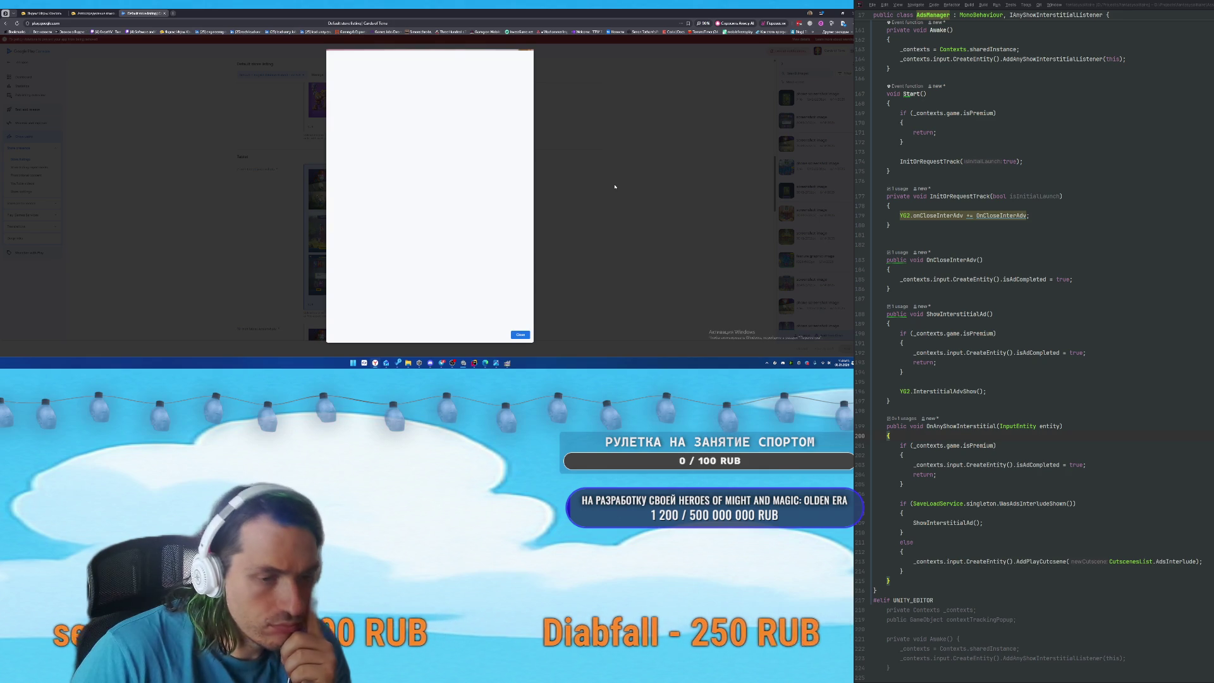
pyautogui.rightClick(412, 156)
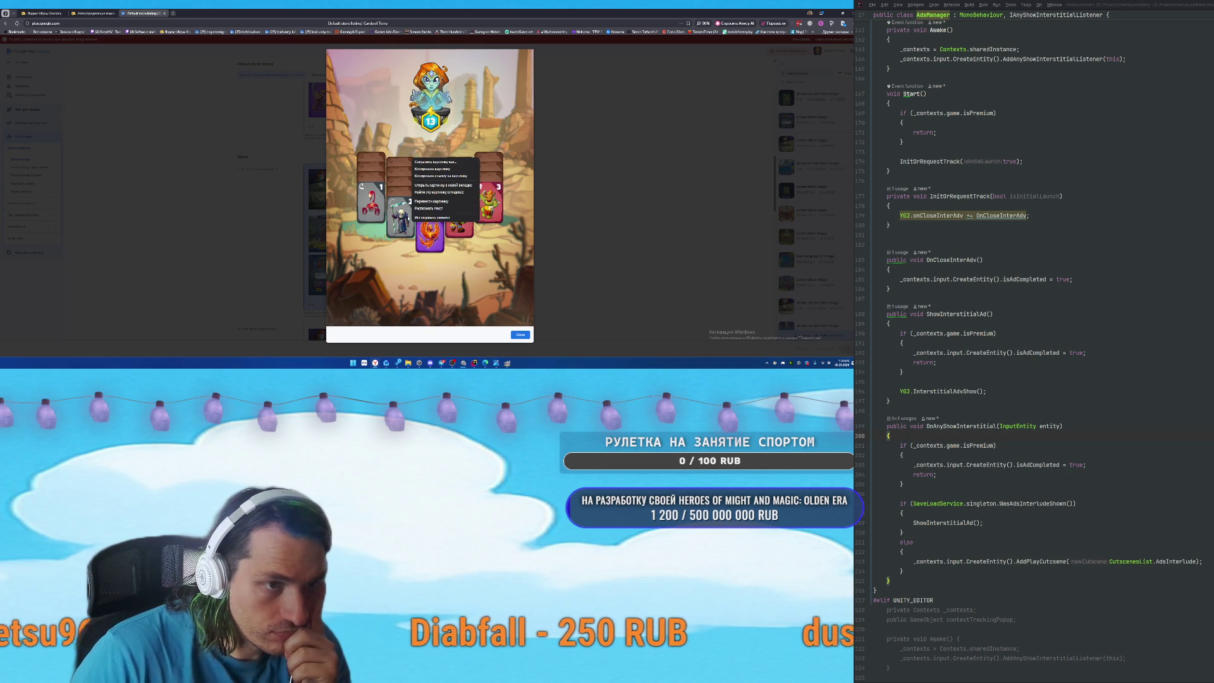
pyautogui.click(431, 162)
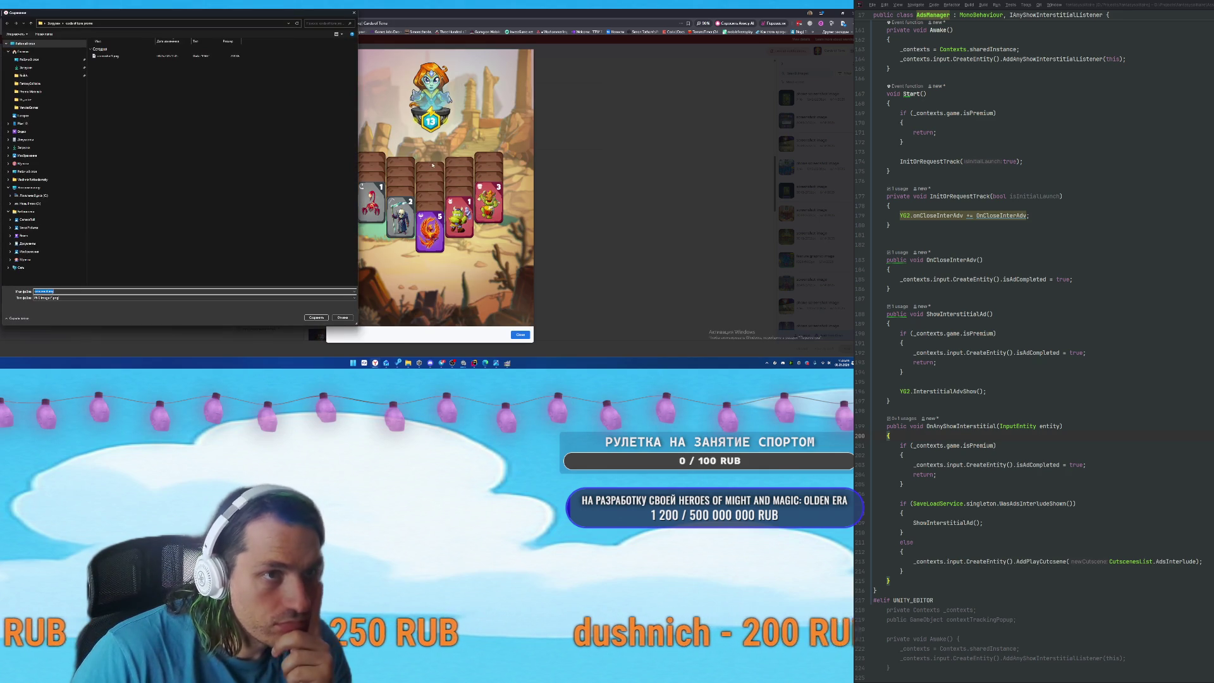
pyautogui.write('scr')
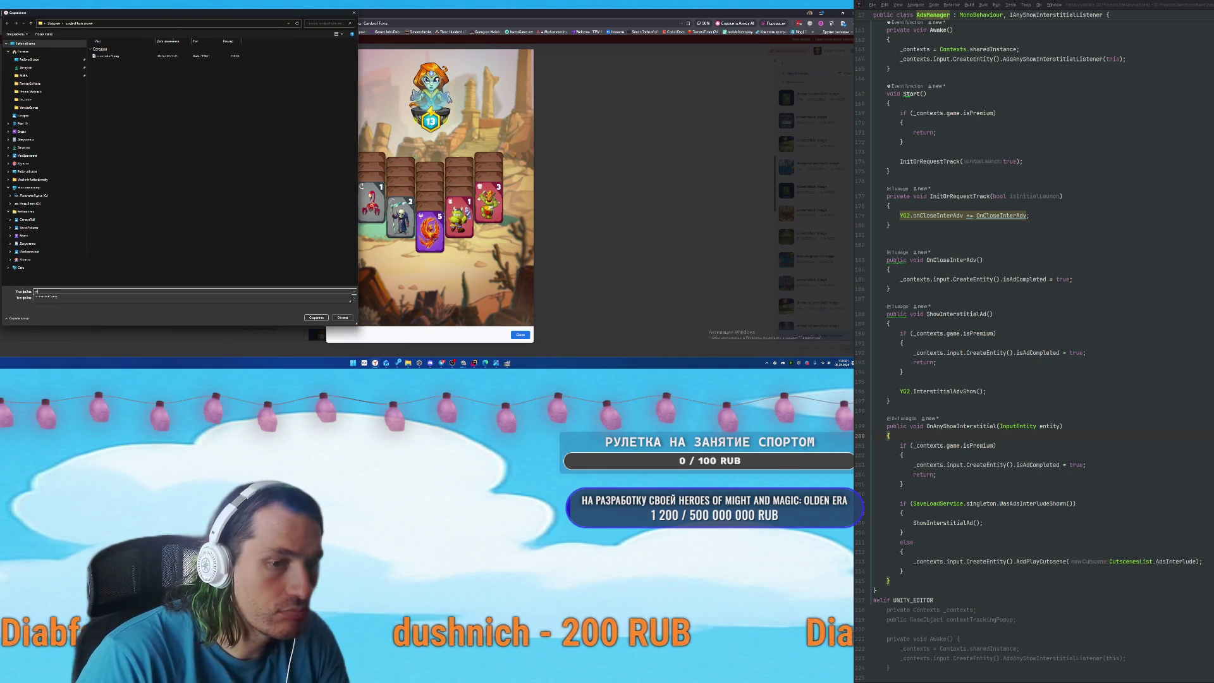
pyautogui.write('e')
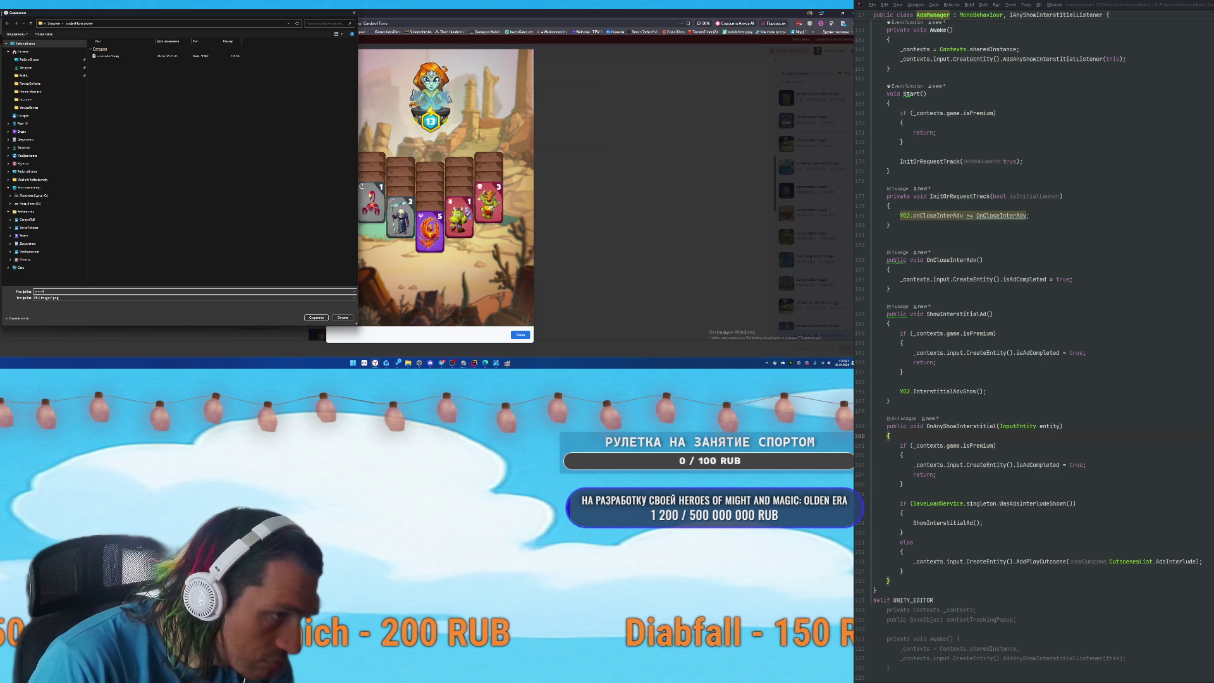
pyautogui.press('Return')
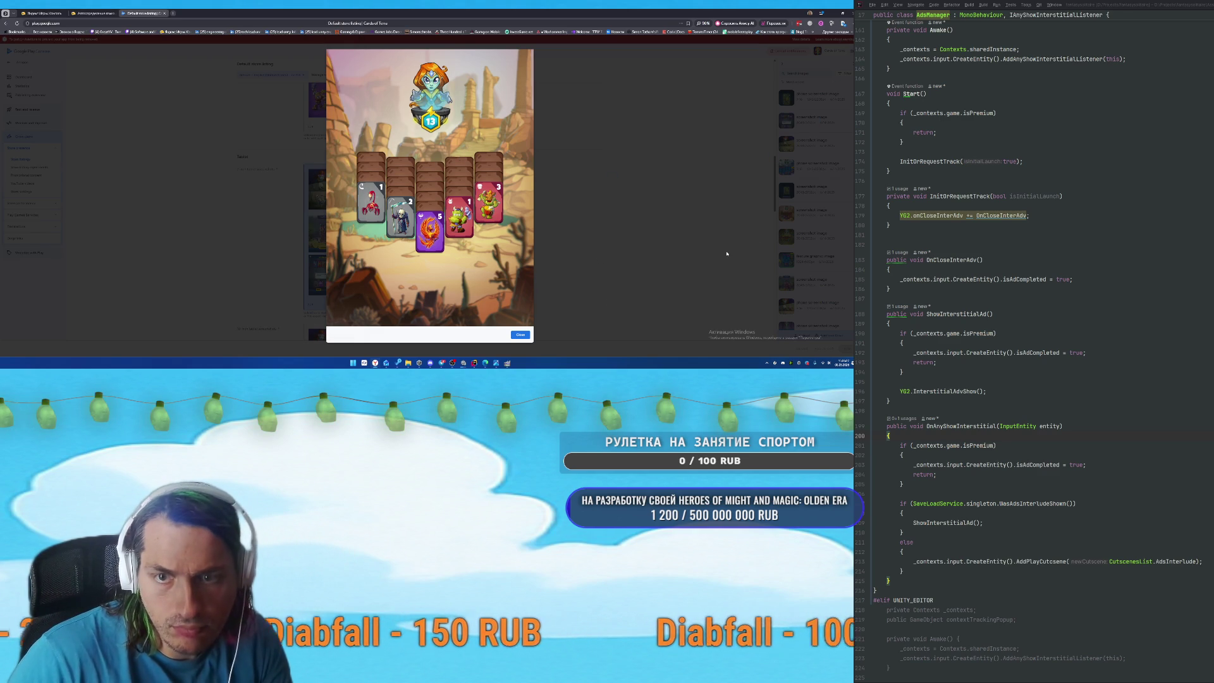
pyautogui.click(520, 335)
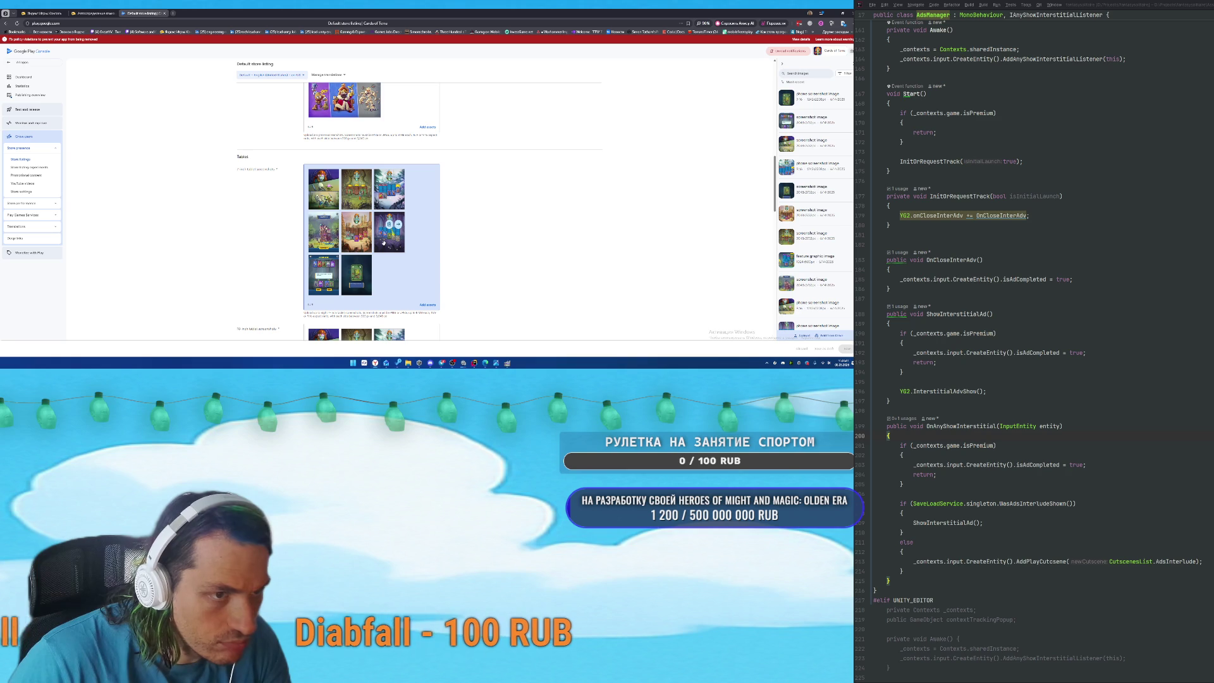
# Preview the next screenshot and save it into the promo folder.
pyautogui.rightClick(815, 118)
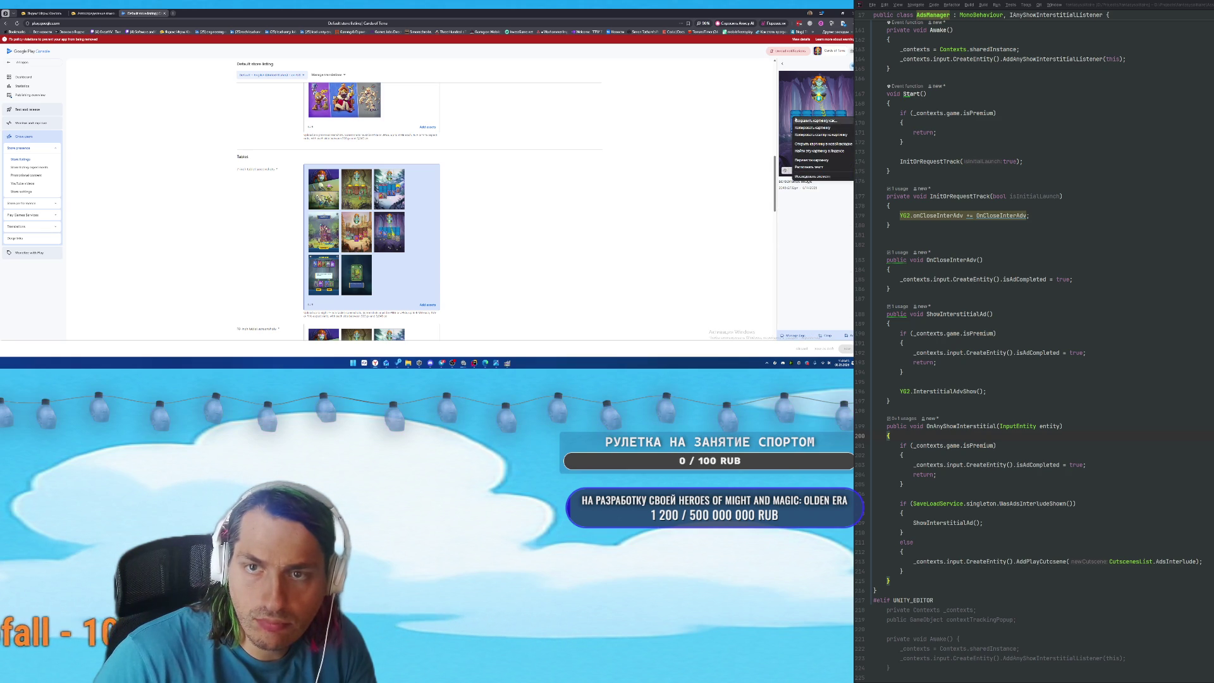
pyautogui.click(797, 127)
pyautogui.click(797, 126)
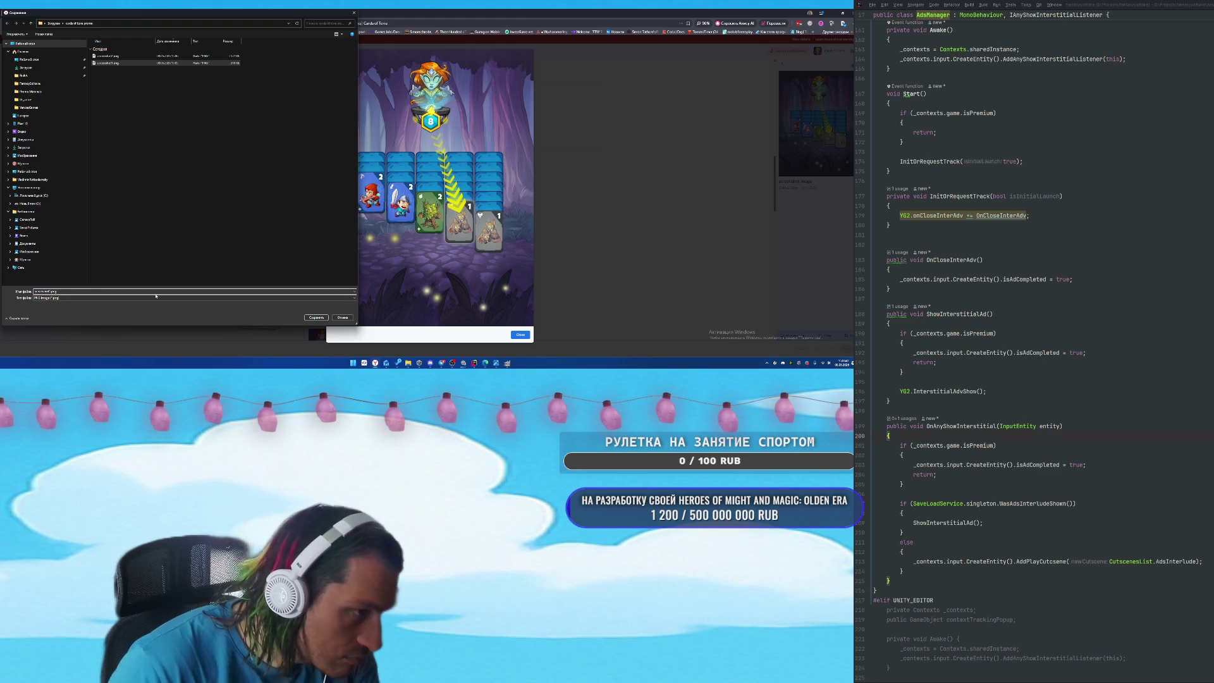
pyautogui.press('Return')
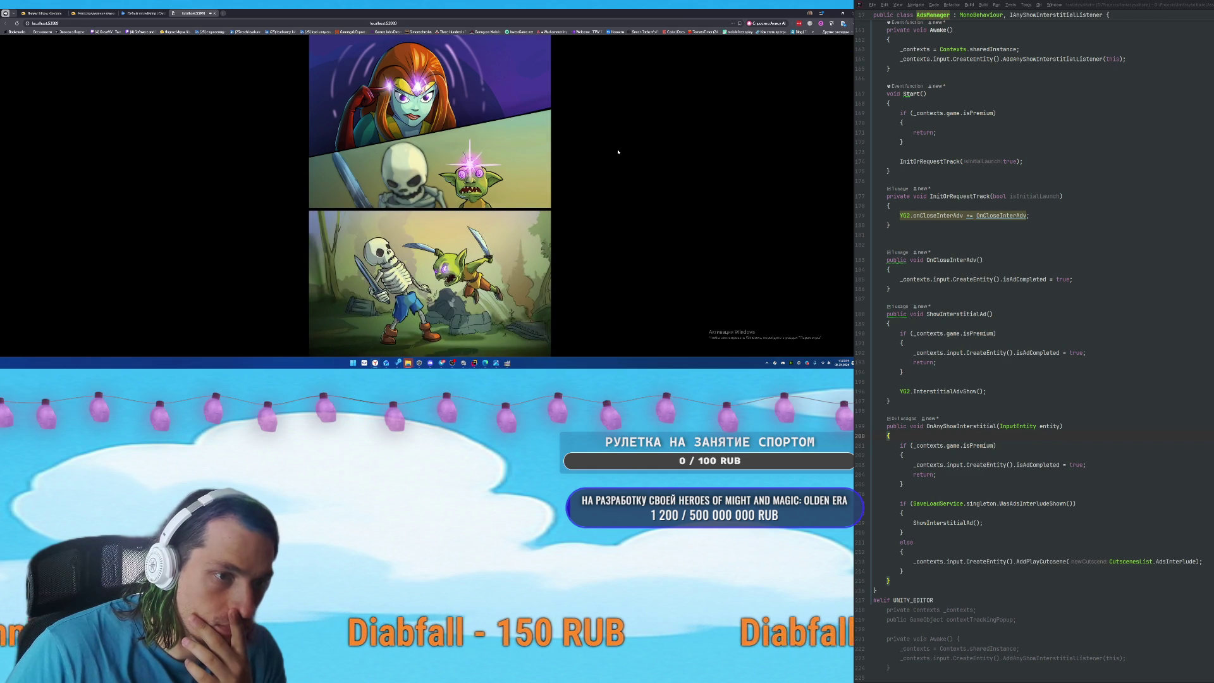
# Let the Cards of Terra intro comic reach the first level, then return to Play Console.
pyautogui.moveTo(616, 153)
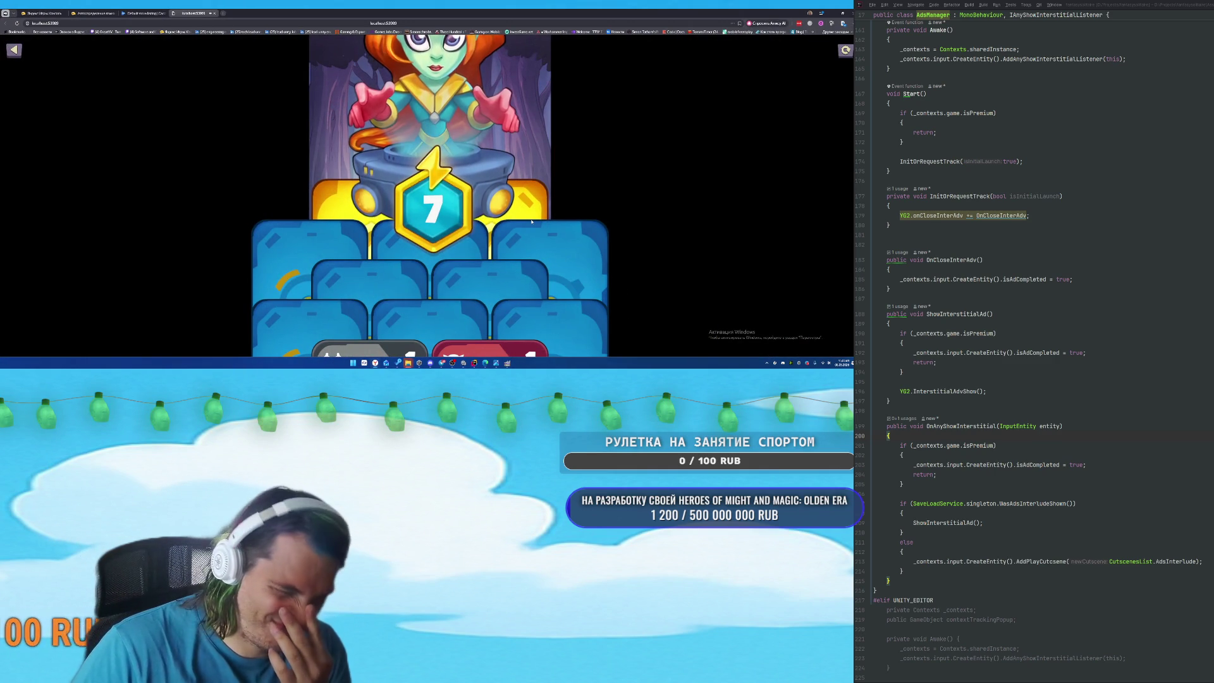
pyautogui.click(144, 12)
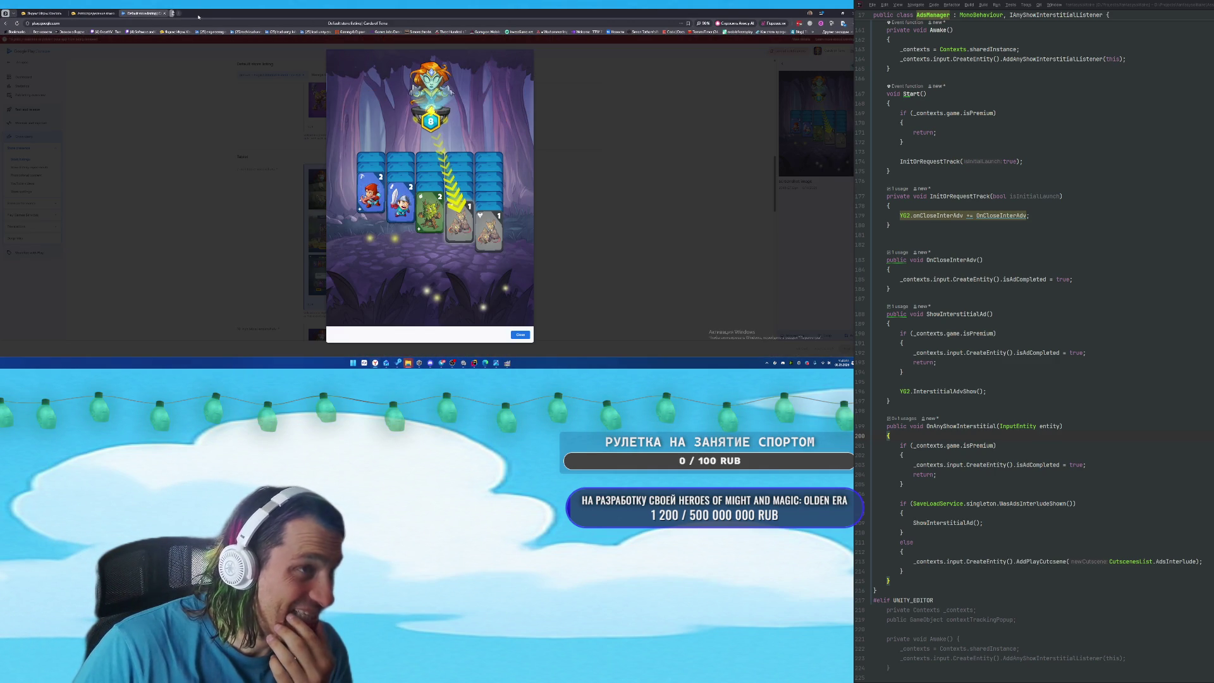
# Close the screenshot preview, scroll through the remaining listing sections, and return to the Yandex draft.
pyautogui.click(523, 336)
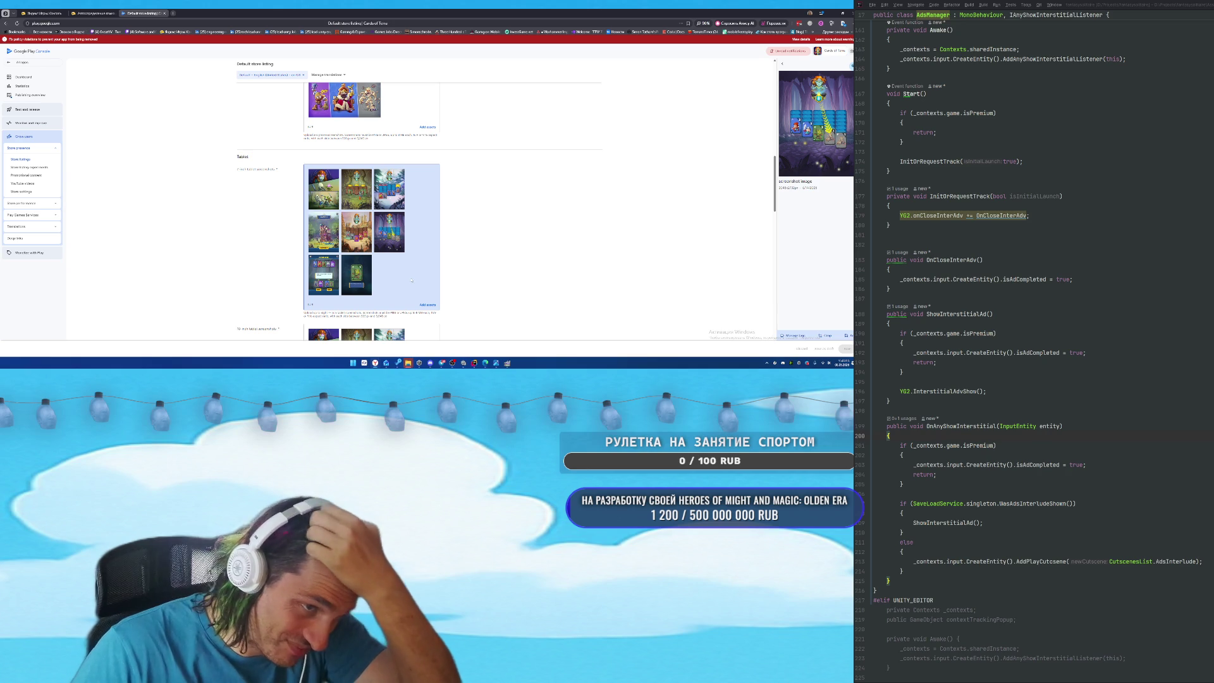
pyautogui.scroll(-2, 473, 274)
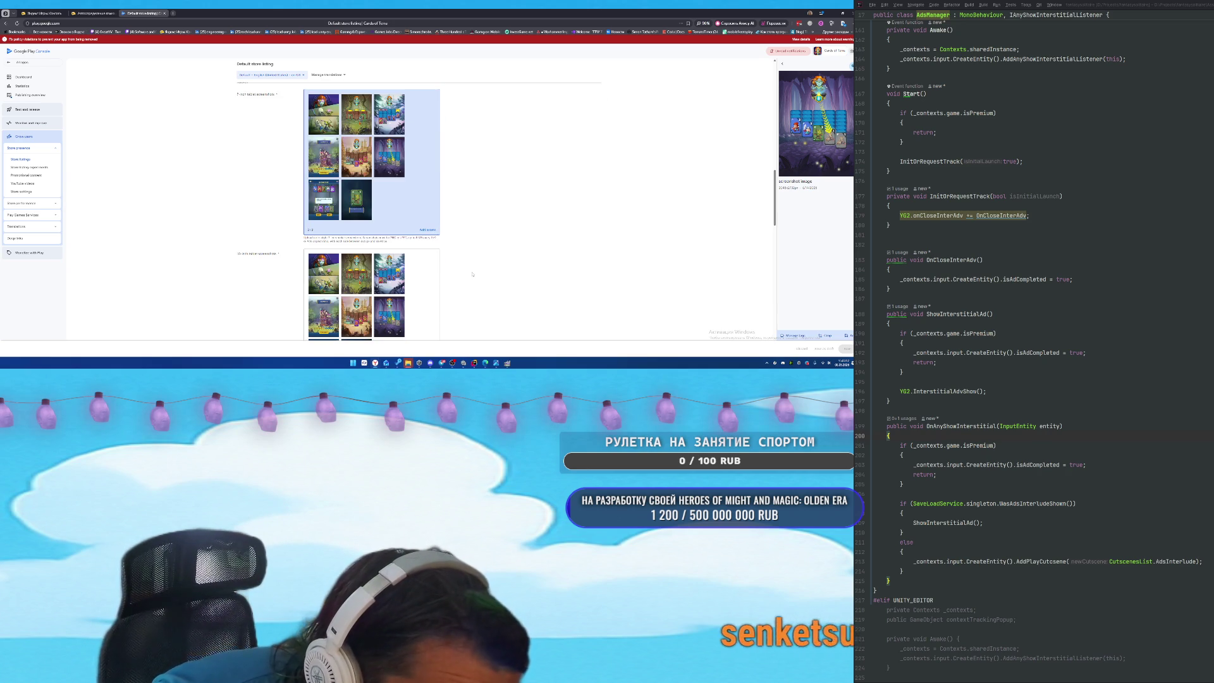
pyautogui.scroll(-2, 475, 272)
pyautogui.scroll(-2, 515, 275)
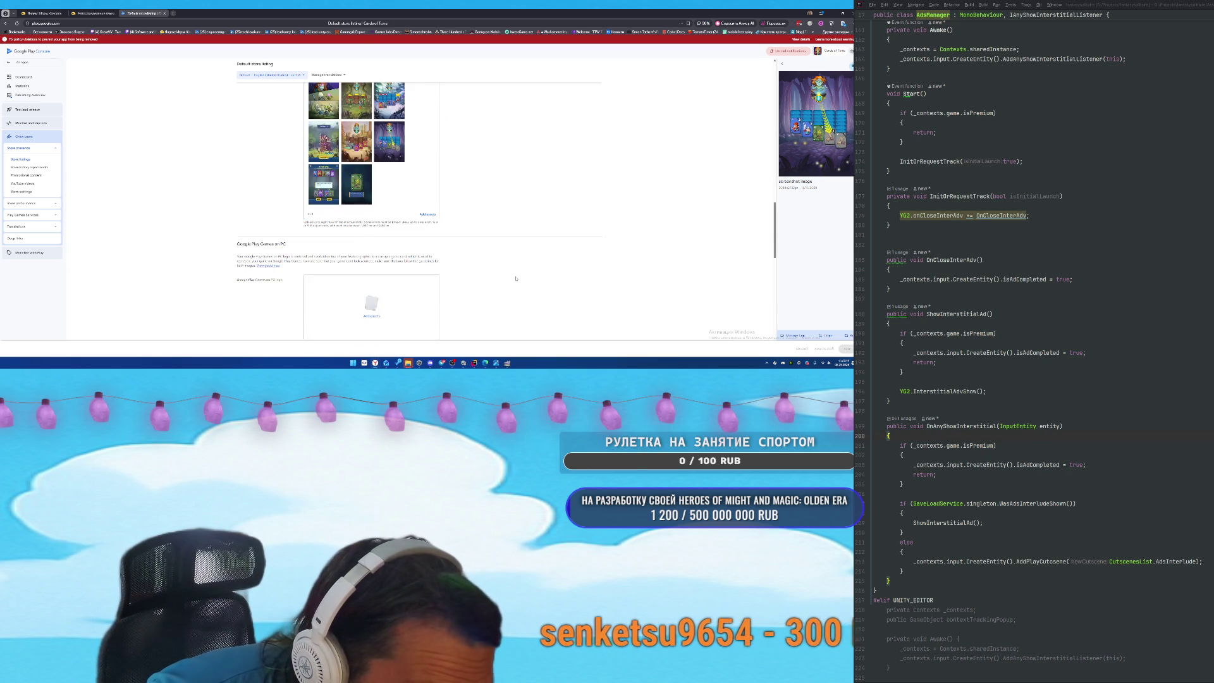
pyautogui.scroll(-5, 515, 278)
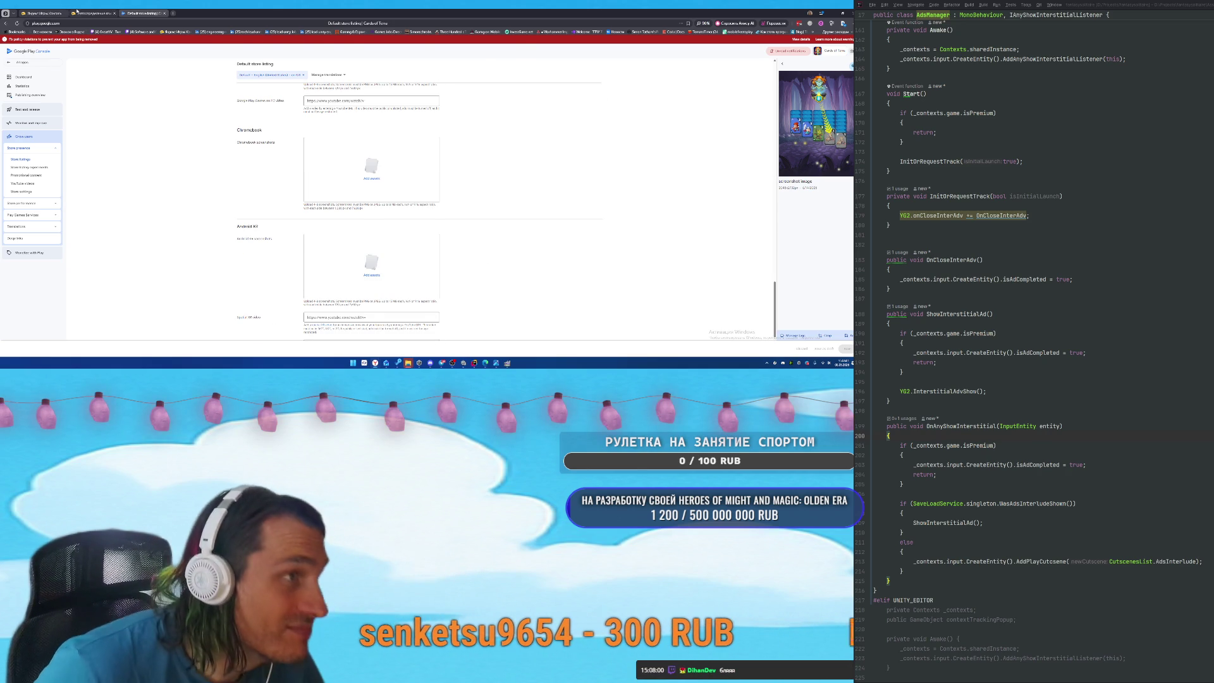
pyautogui.click(76, 10)
pyautogui.hotkey('ctrl', 'Tab')
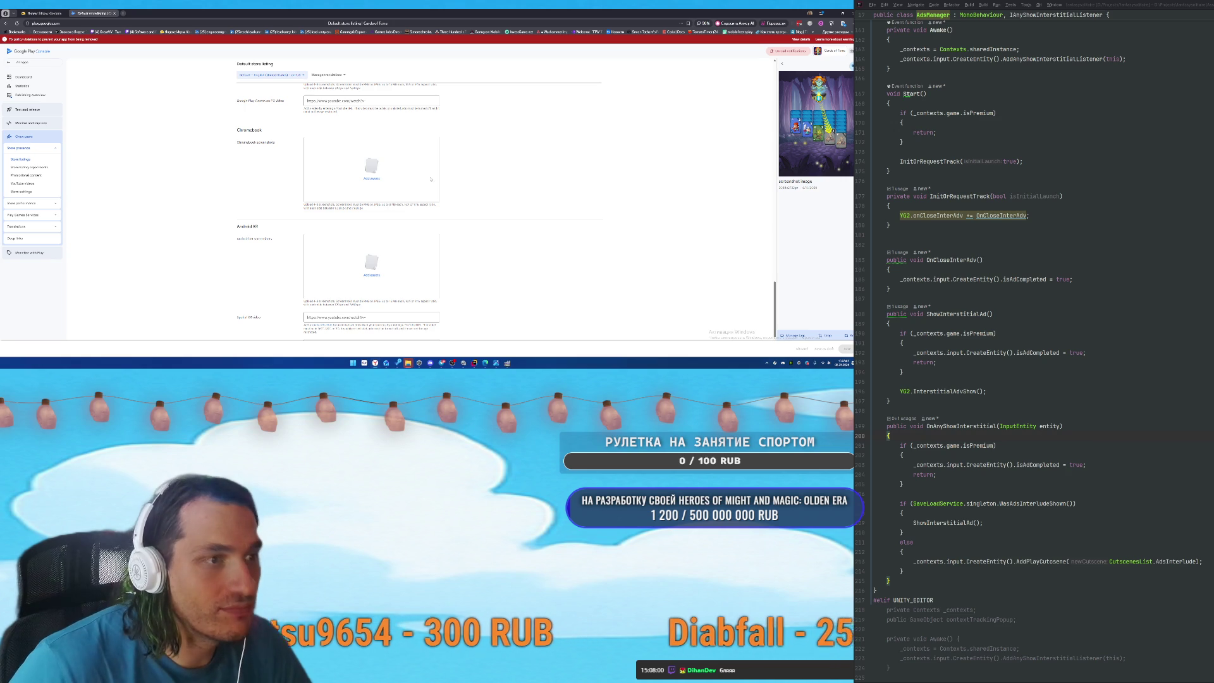
pyautogui.hotkey('ctrl', 'Tab')
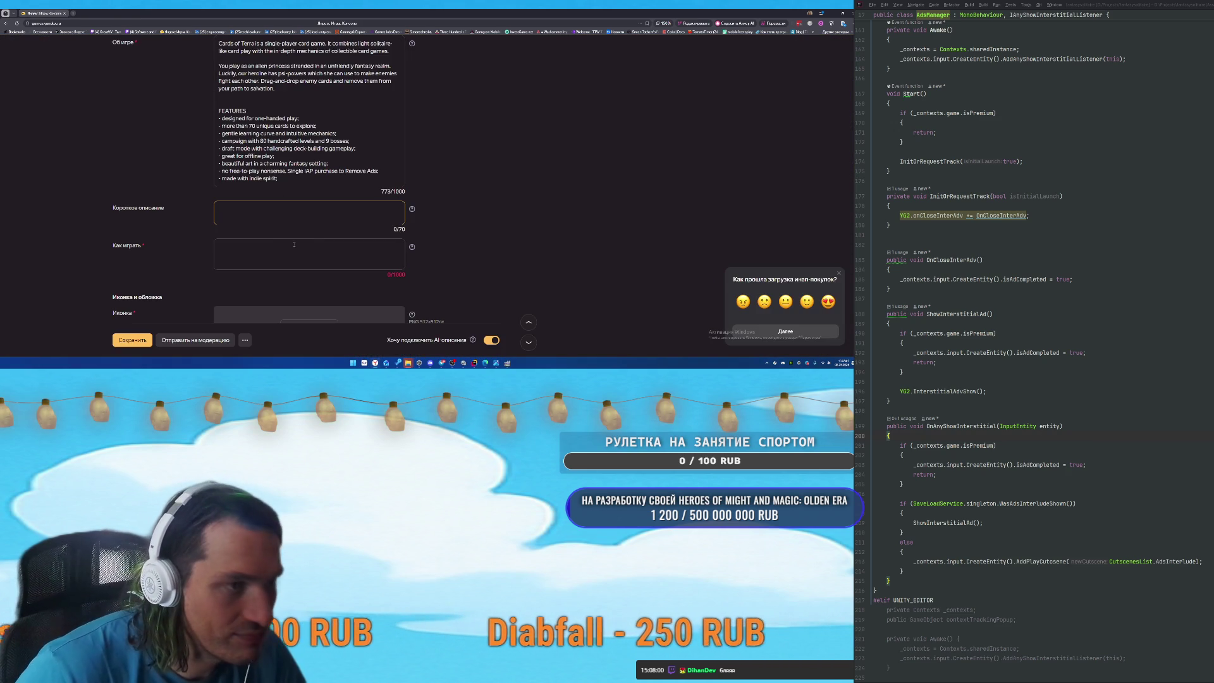
# Set the Скриншоты type to Мобильные (portrait) and begin choosing screenshot files.
pyautogui.scroll(-1, 315, 240)
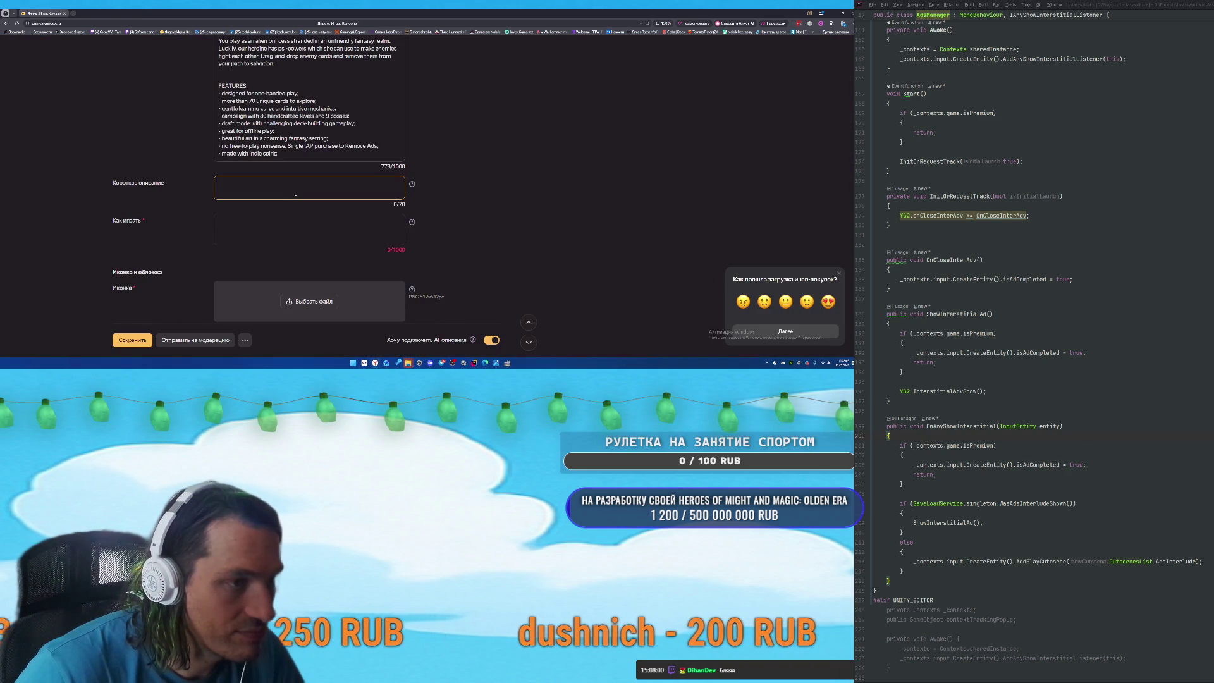
pyautogui.scroll(-1, 285, 224)
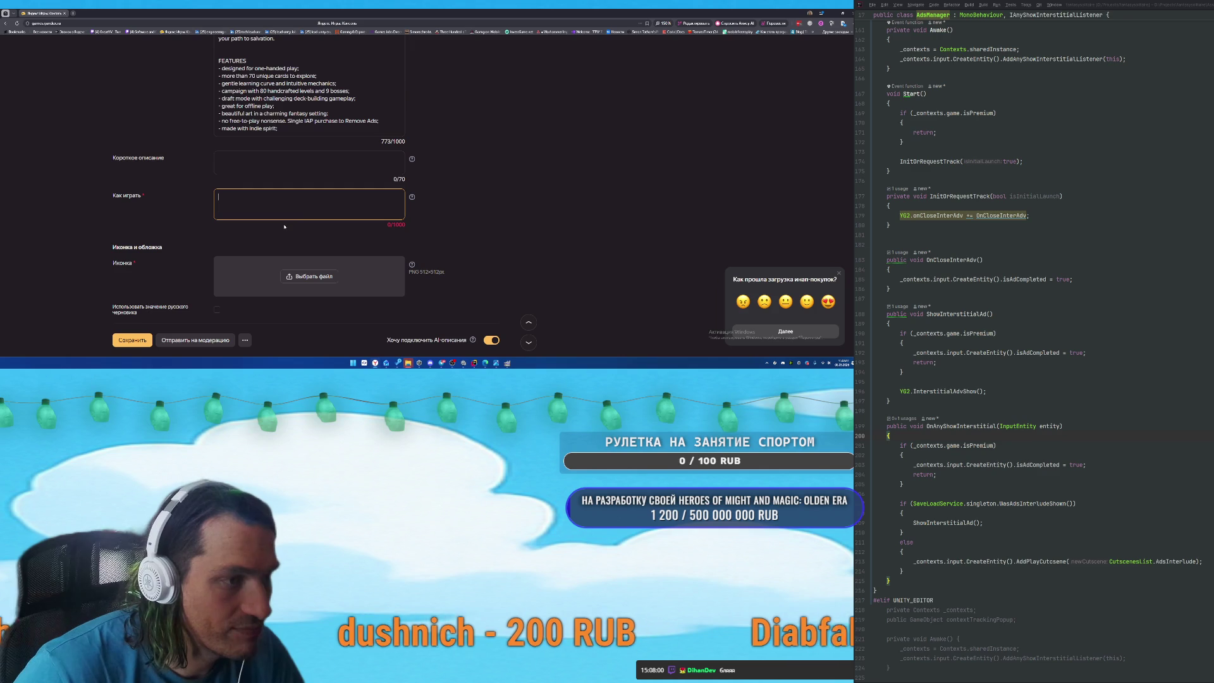
pyautogui.scroll(-3, 293, 226)
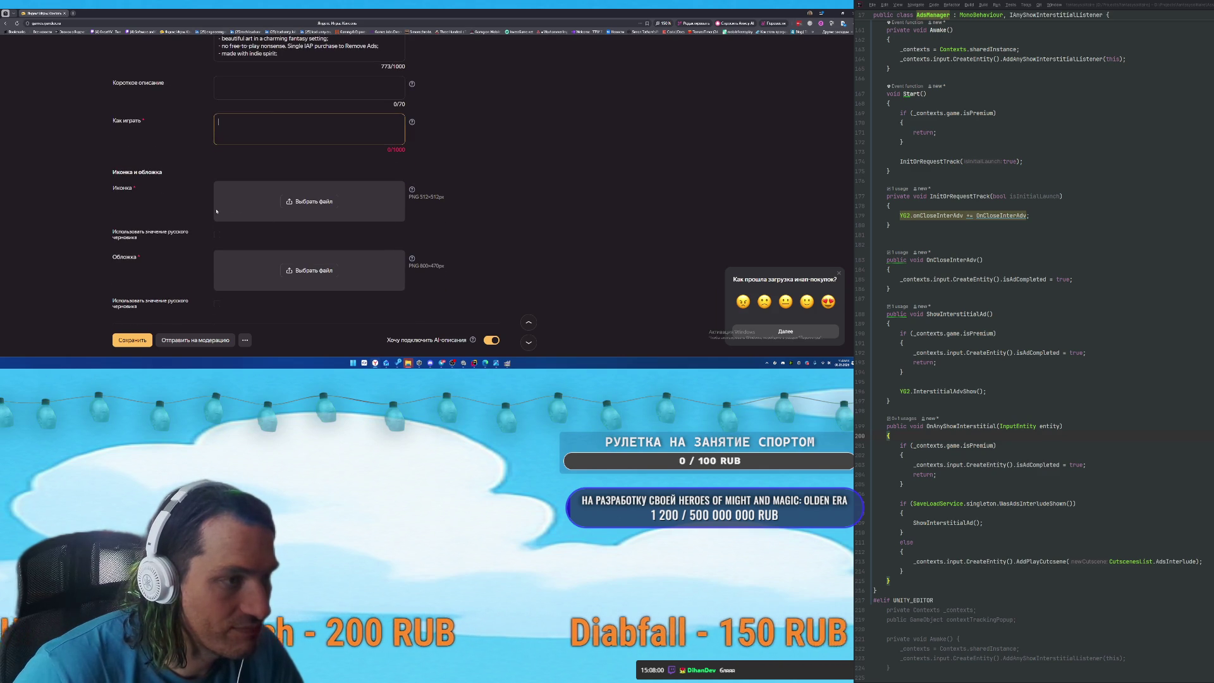
pyautogui.scroll(-6, 266, 240)
pyautogui.scroll(5, 297, 179)
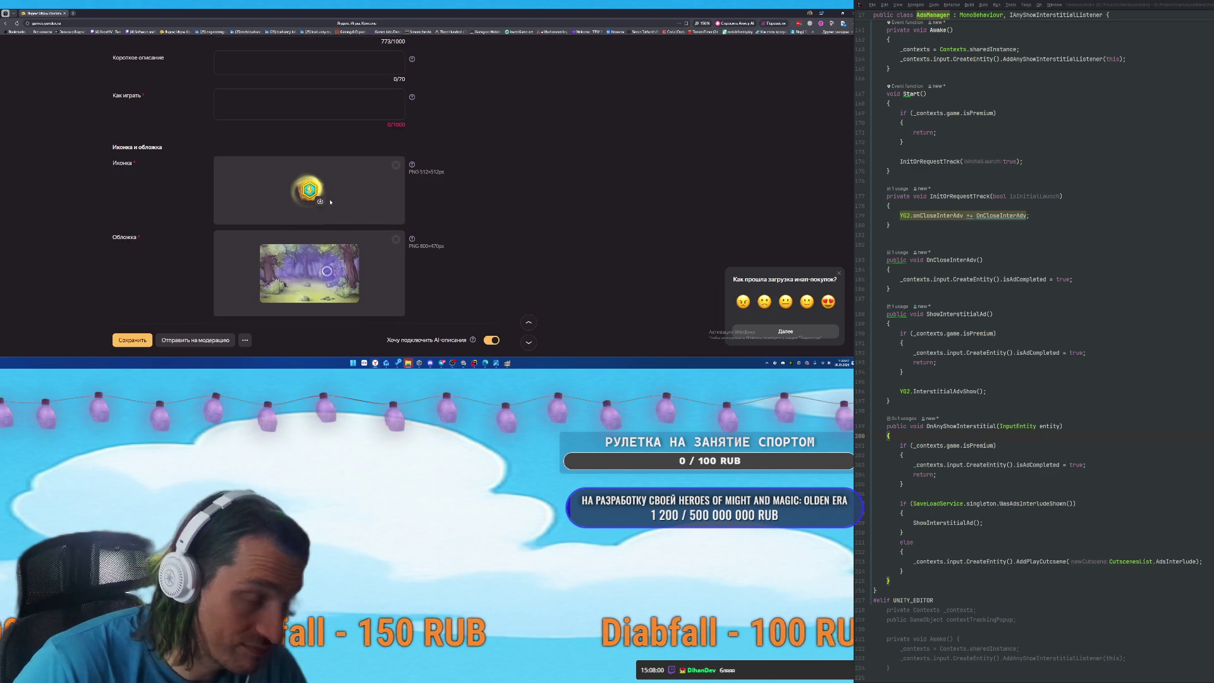
pyautogui.scroll(-4, 464, 213)
pyautogui.scroll(-8, 465, 212)
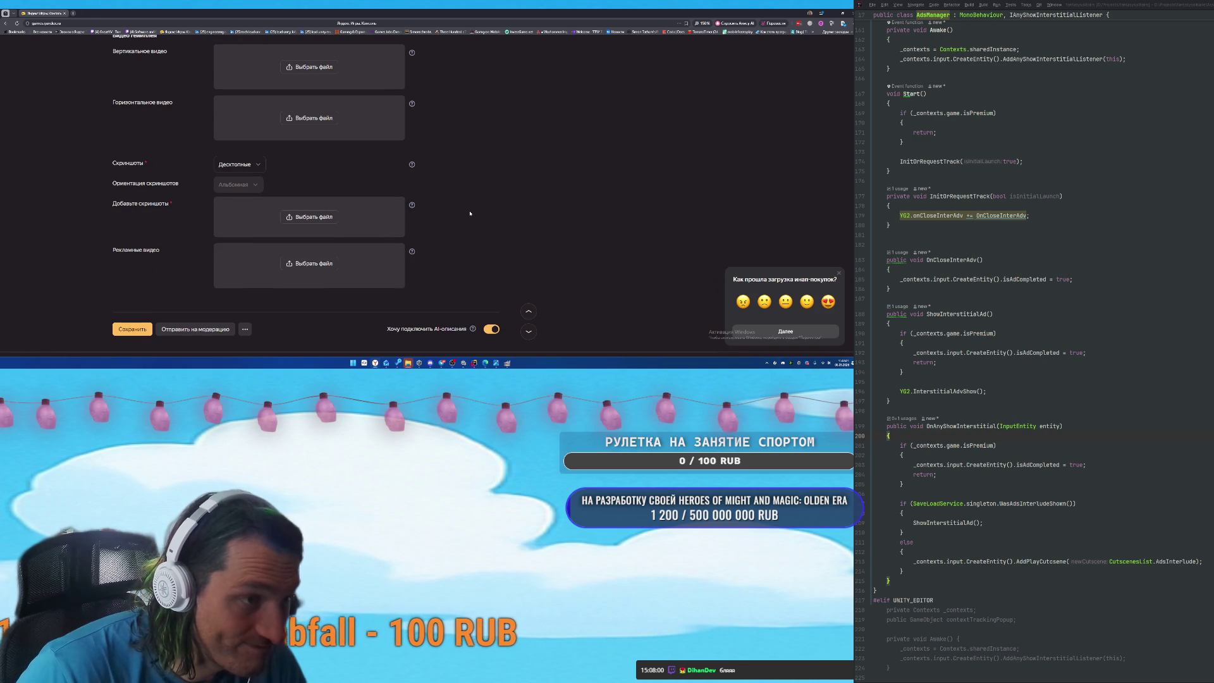
pyautogui.scroll(-1, 469, 213)
pyautogui.click(242, 156)
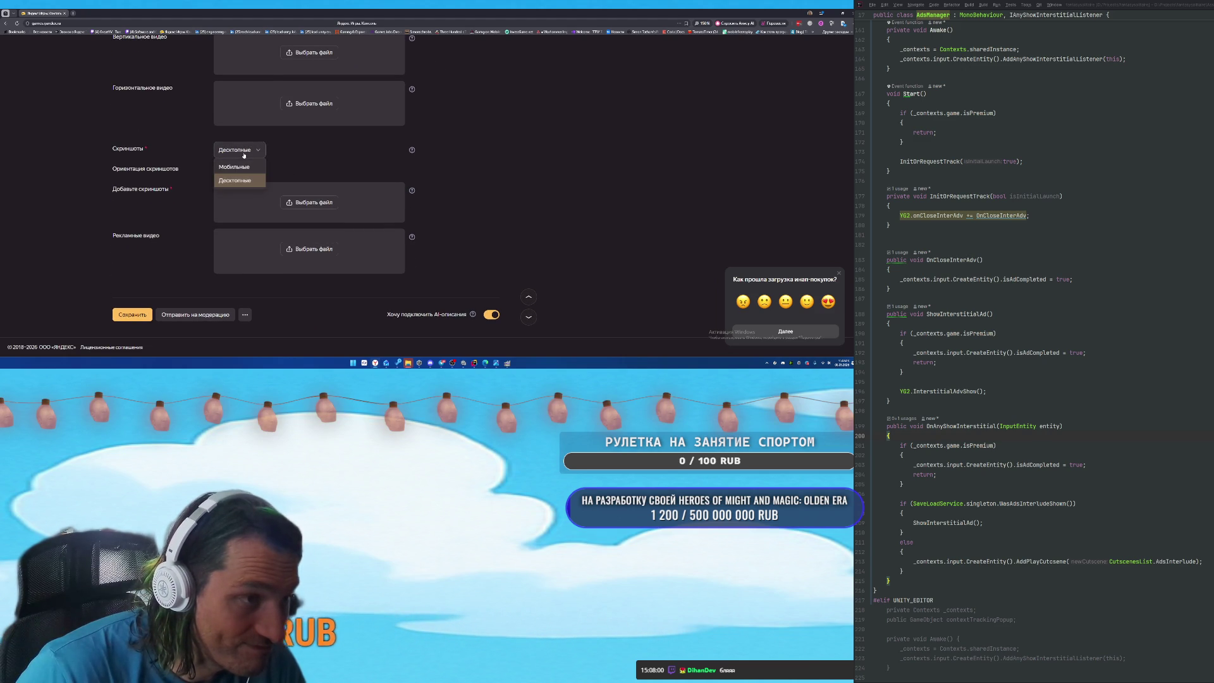
pyautogui.click(310, 204)
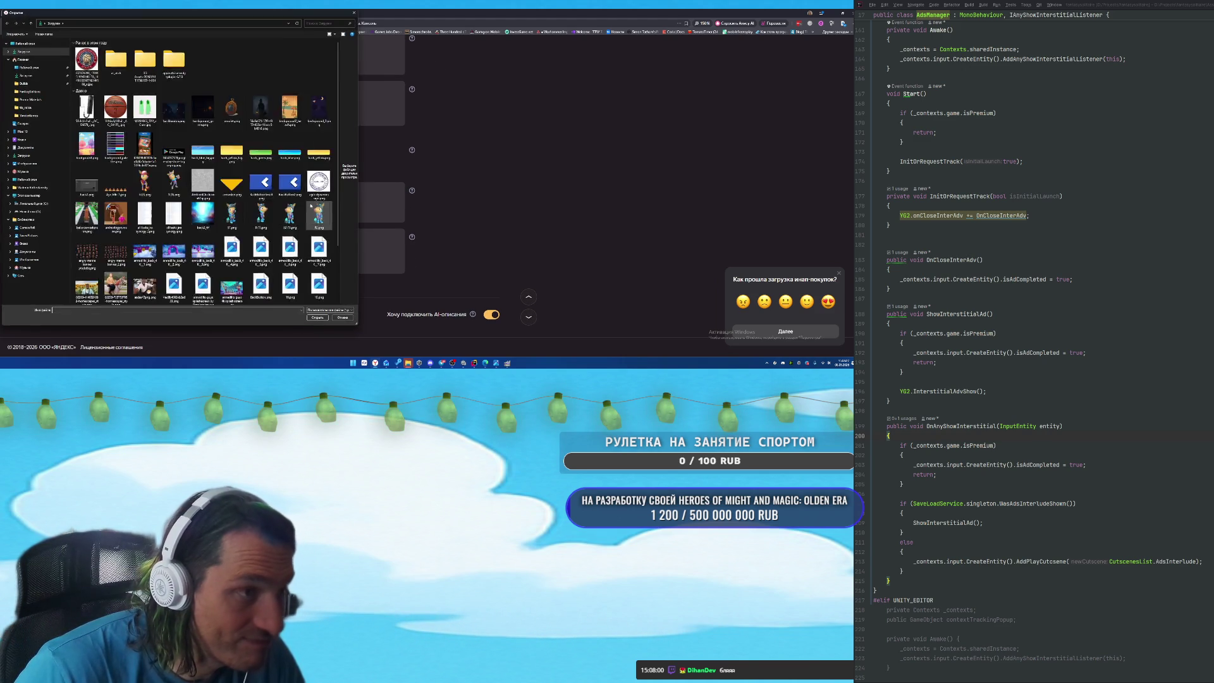
# Upload all three promo screenshots; screenshot3.png is rejected for not being 9:16.
pyautogui.doubleClick(144, 63)
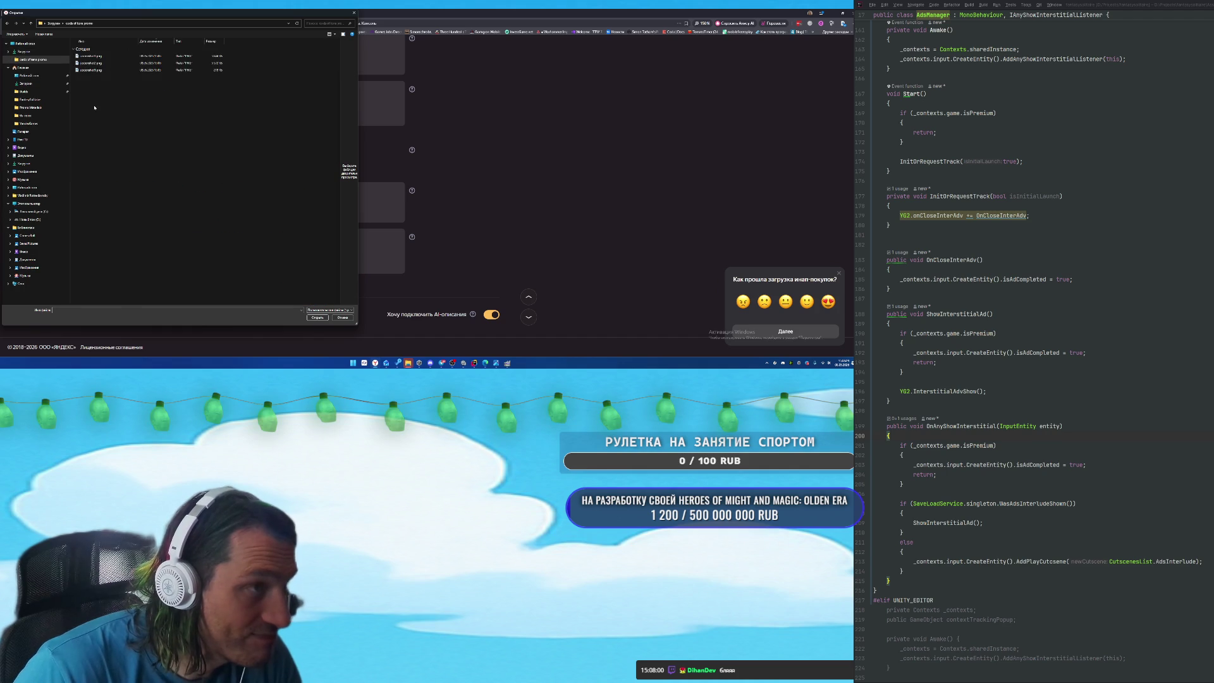
pyautogui.hotkey('ctrl', 'a')
pyautogui.click(318, 317)
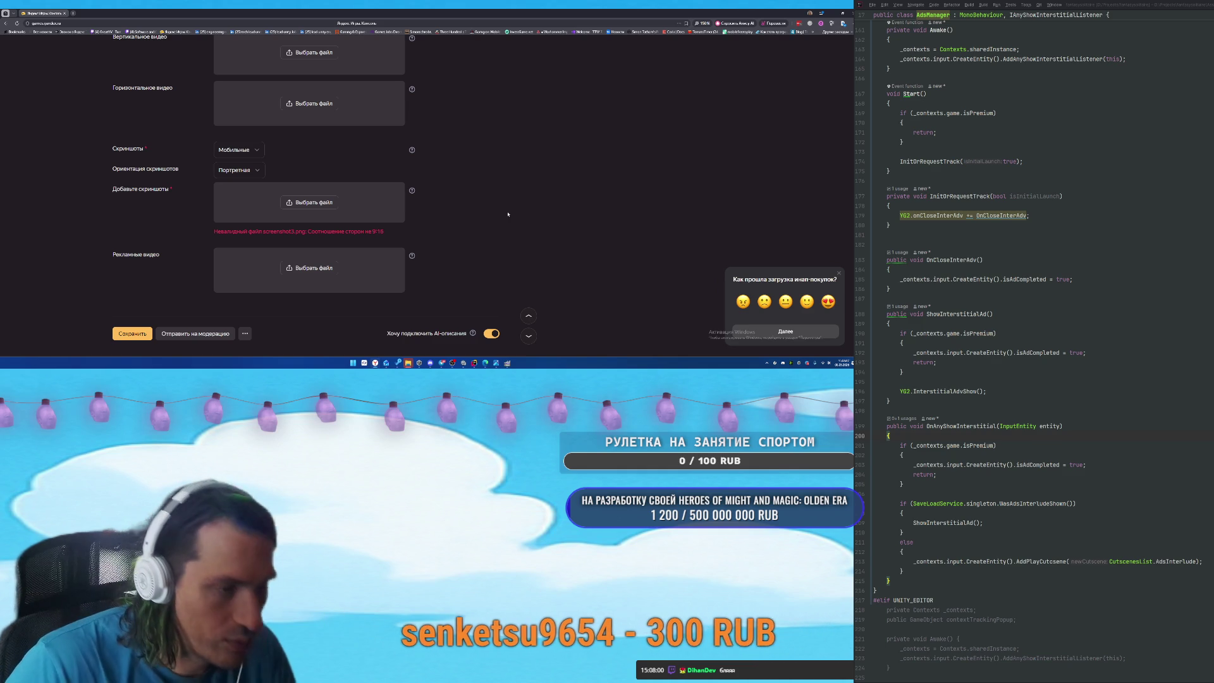
pyautogui.click(326, 203)
pyautogui.click(354, 13)
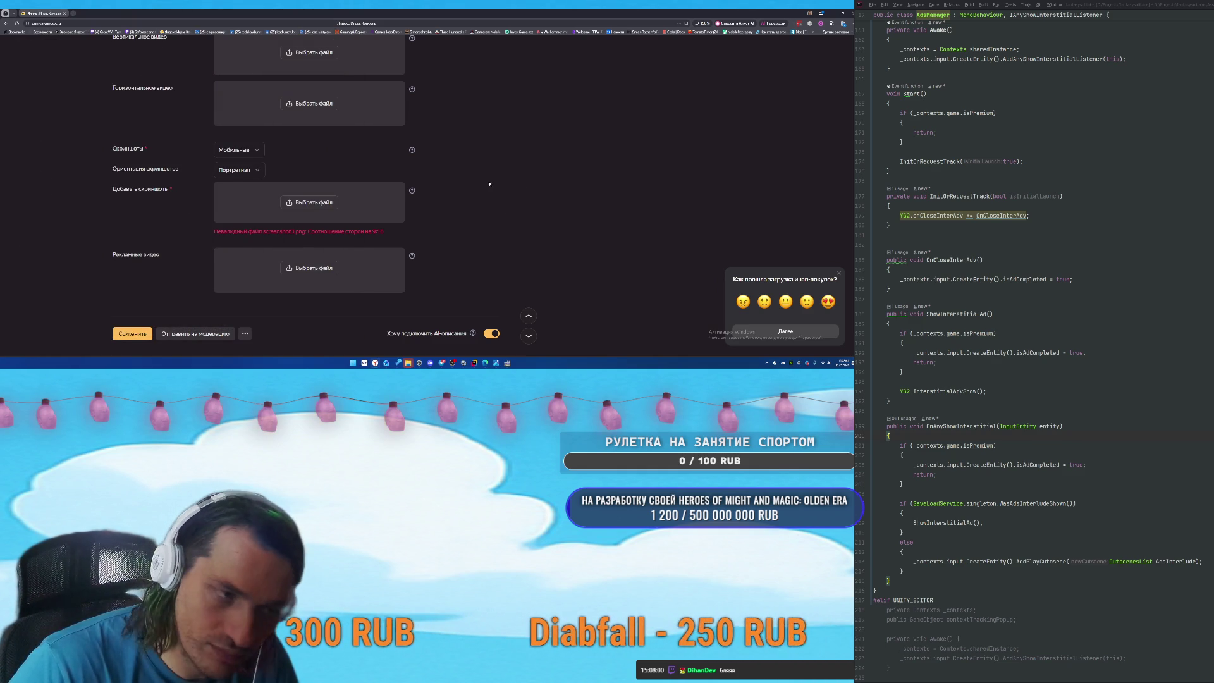
pyautogui.scroll(10, 490, 198)
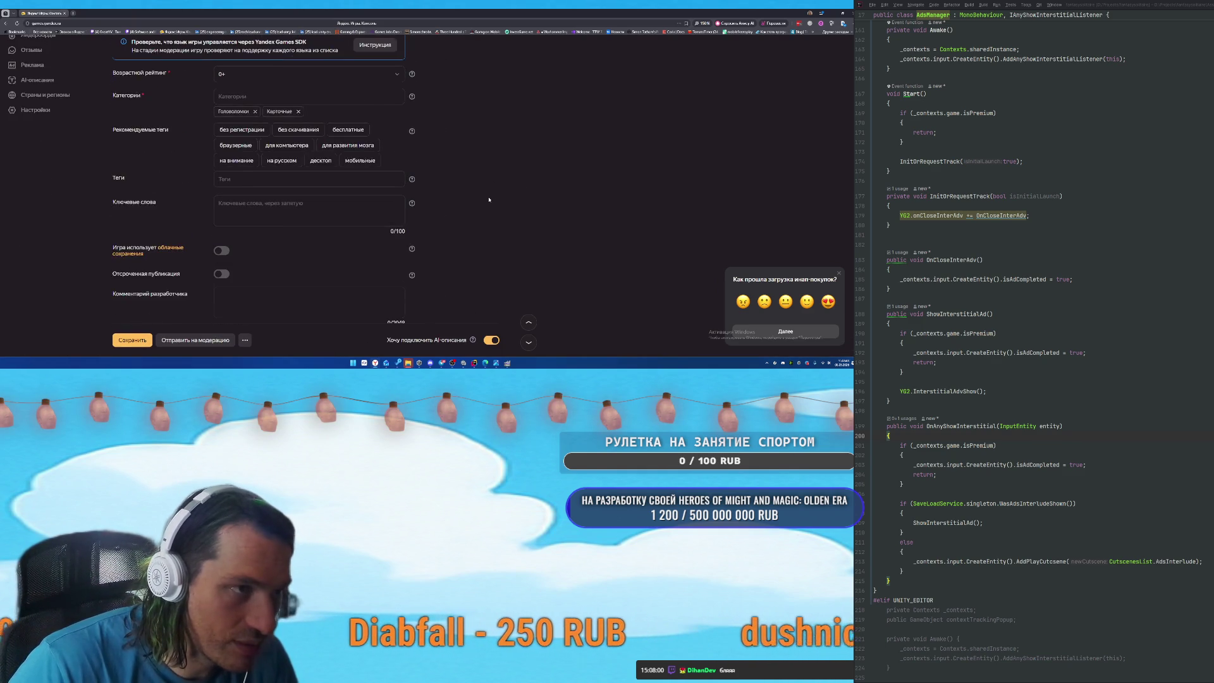
pyautogui.scroll(3, 488, 200)
pyautogui.scroll(5, 489, 199)
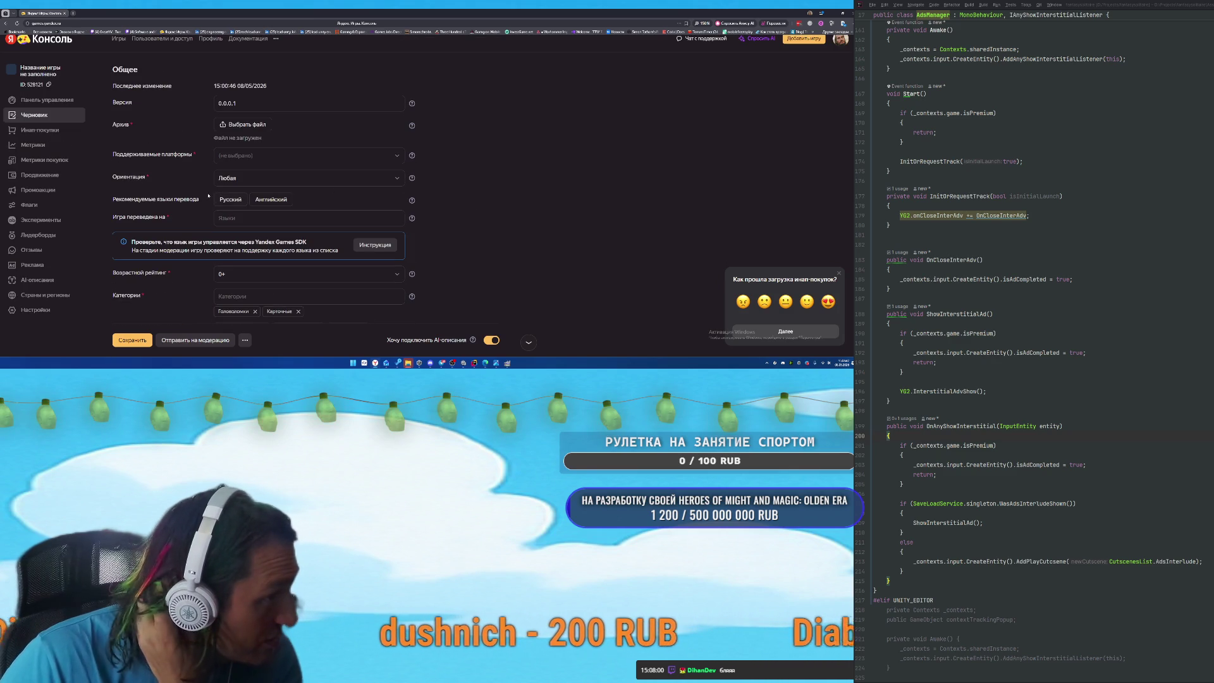
# Try uploading the zipped FantasySolitaire build from D:\Builds, then switch to the Unity editor.
pyautogui.click(230, 127)
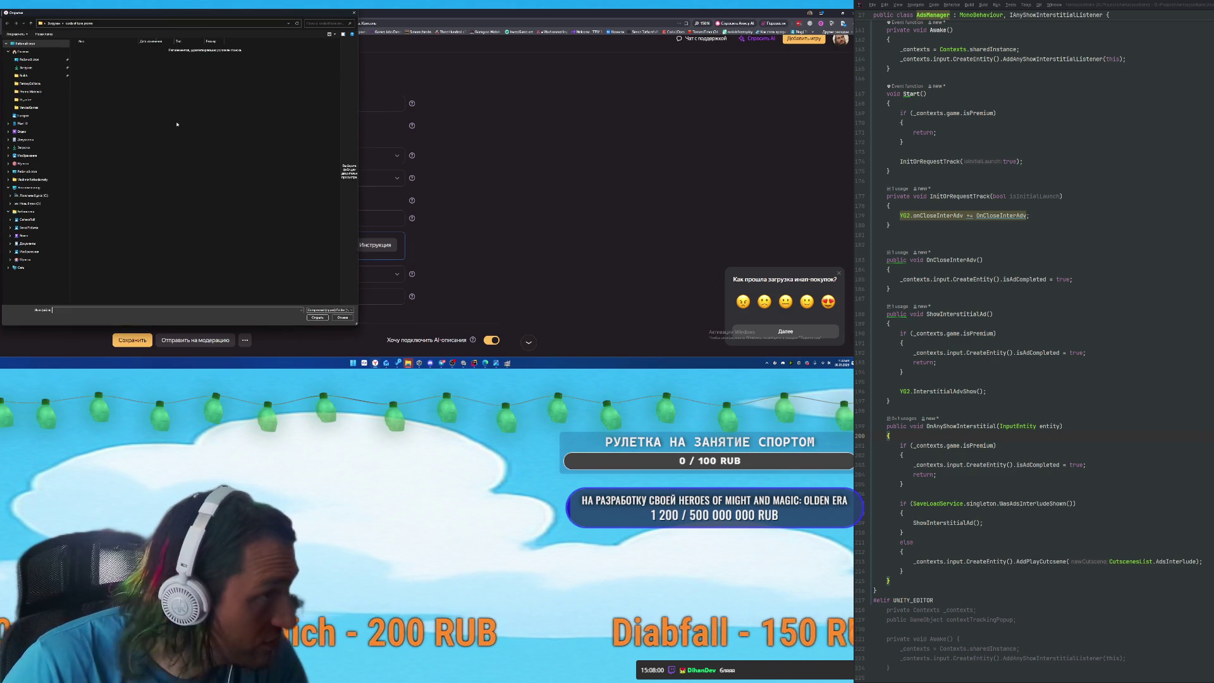
pyautogui.click(31, 204)
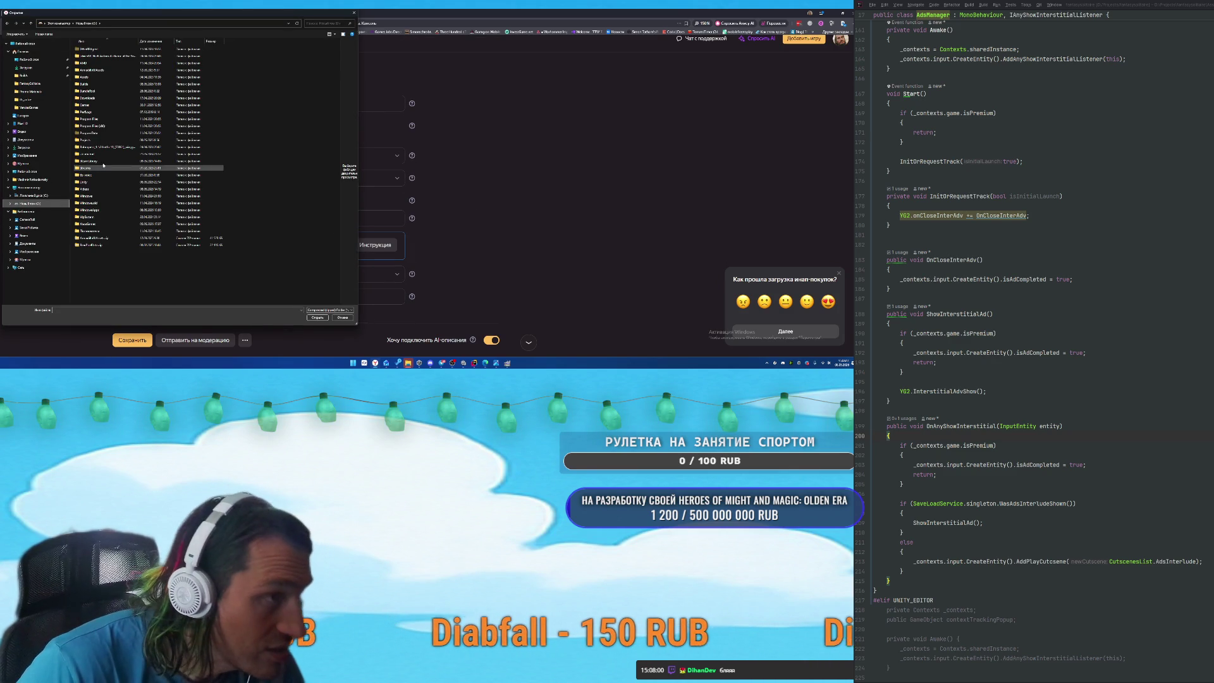
pyautogui.doubleClick(93, 85)
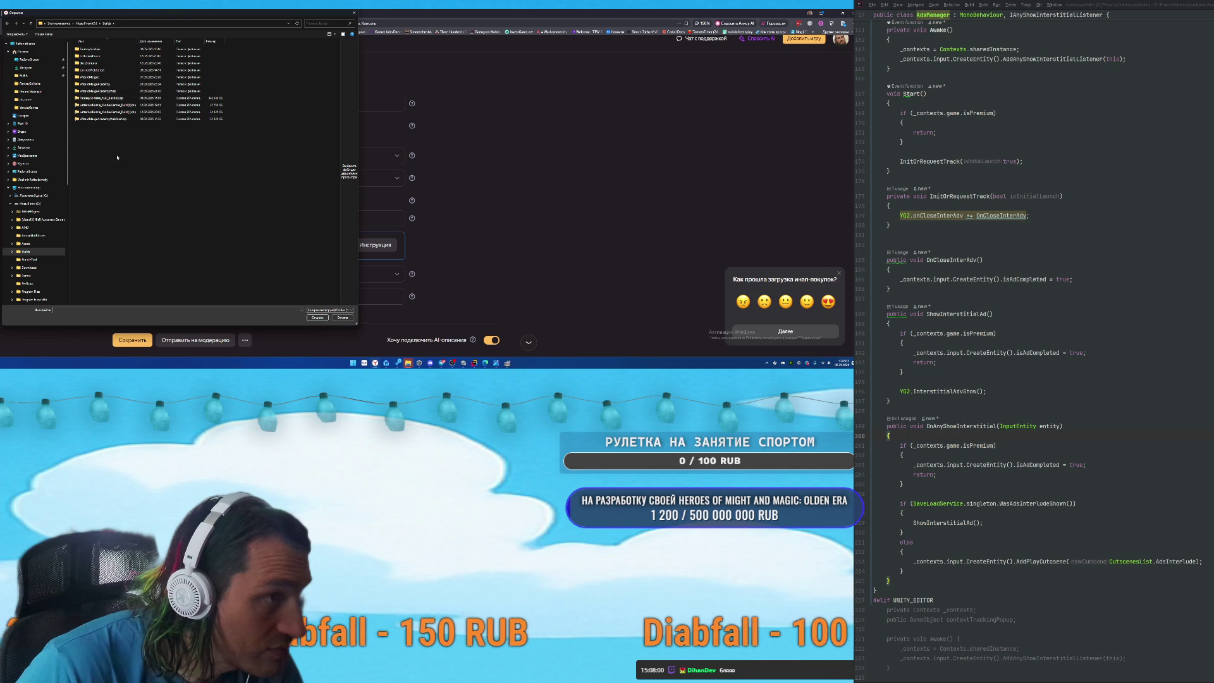
pyautogui.click(101, 98)
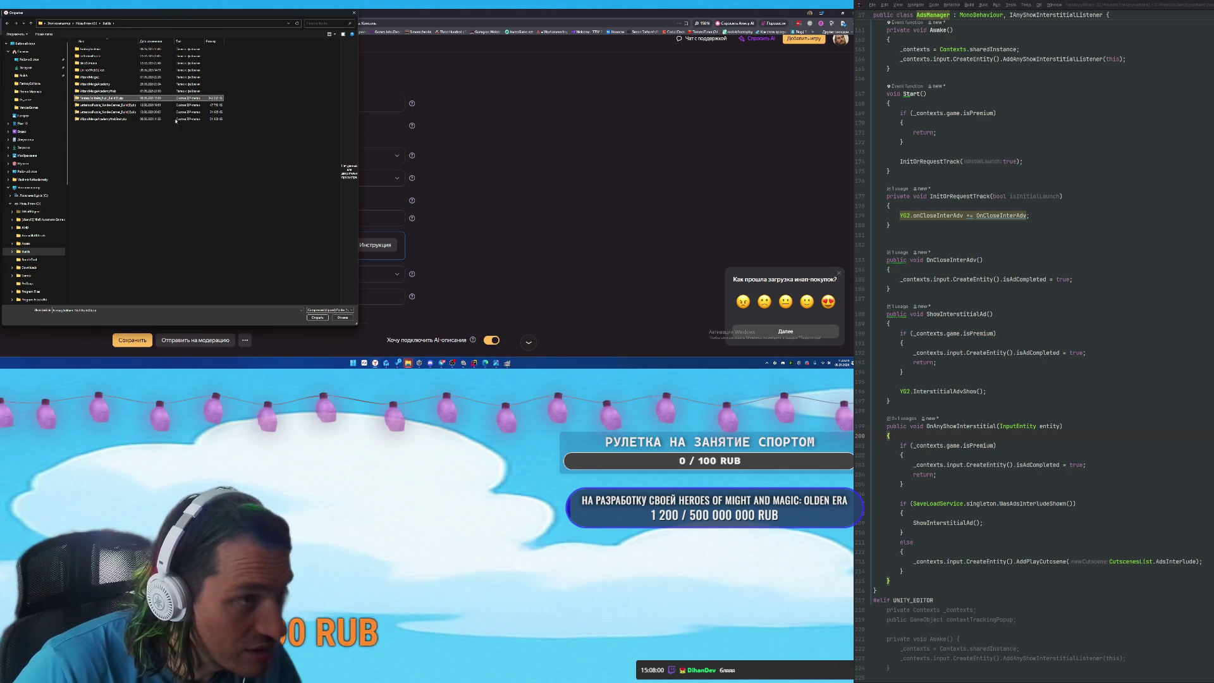
pyautogui.click(315, 317)
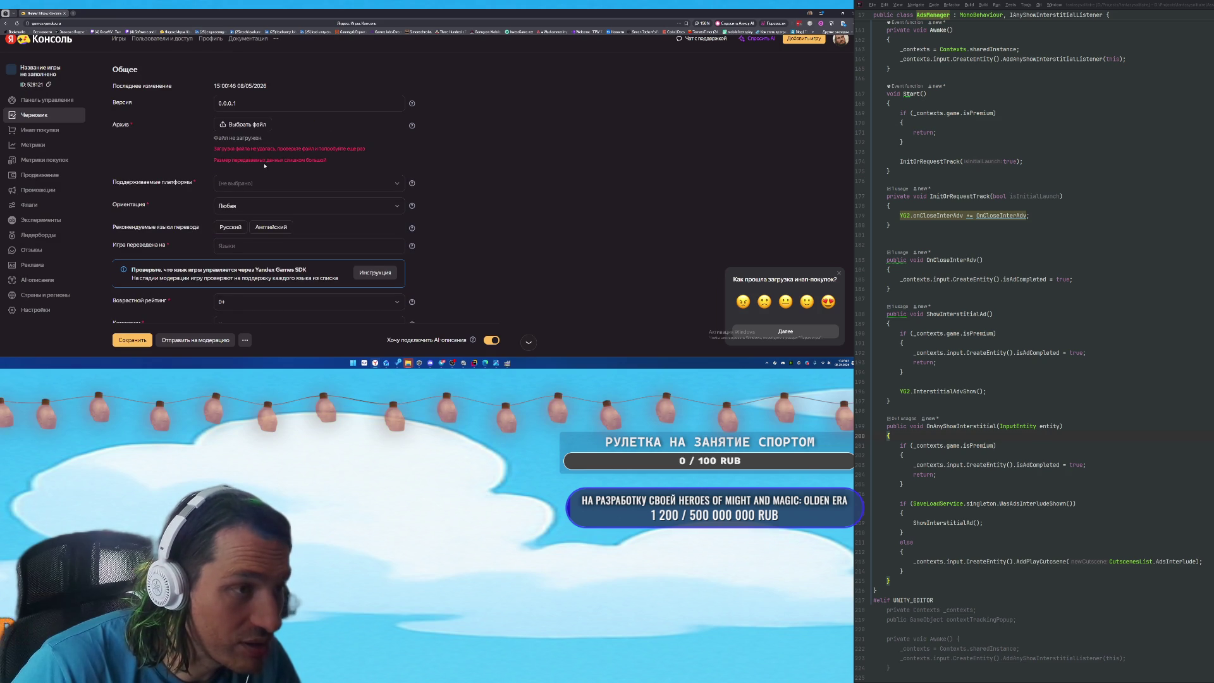
pyautogui.click(464, 364)
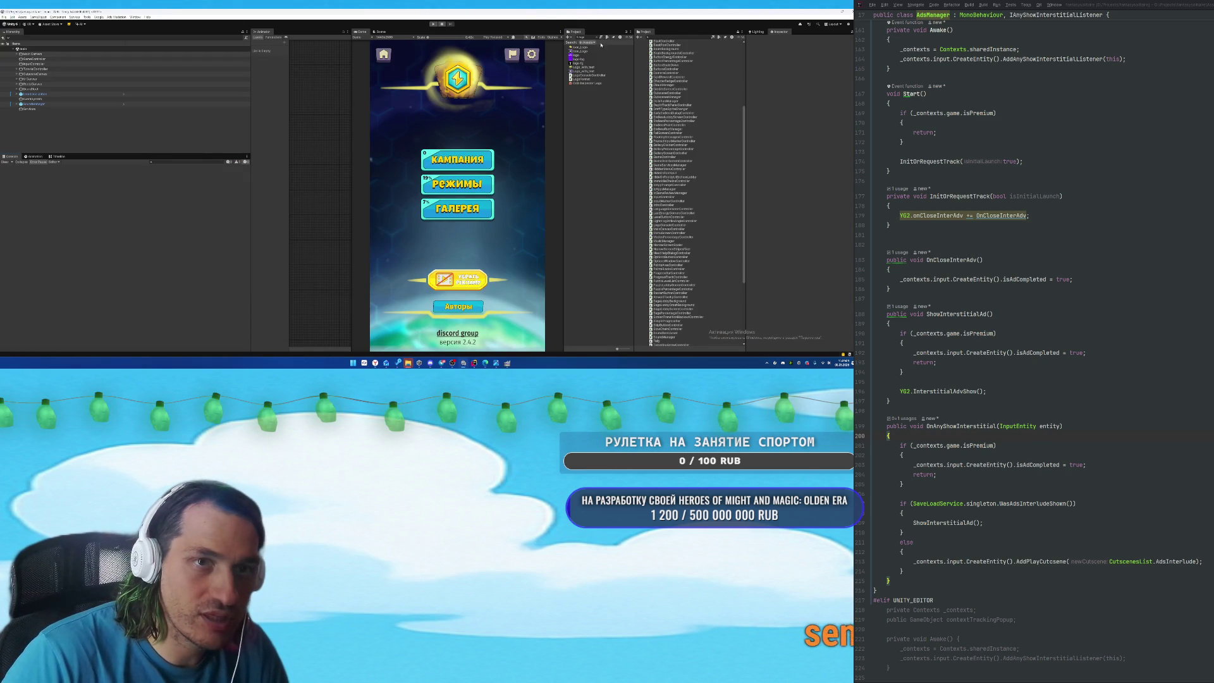
# Search the project for t:Texture, select all results and narrow the selection to Texture 2D.
pyautogui.click(595, 37)
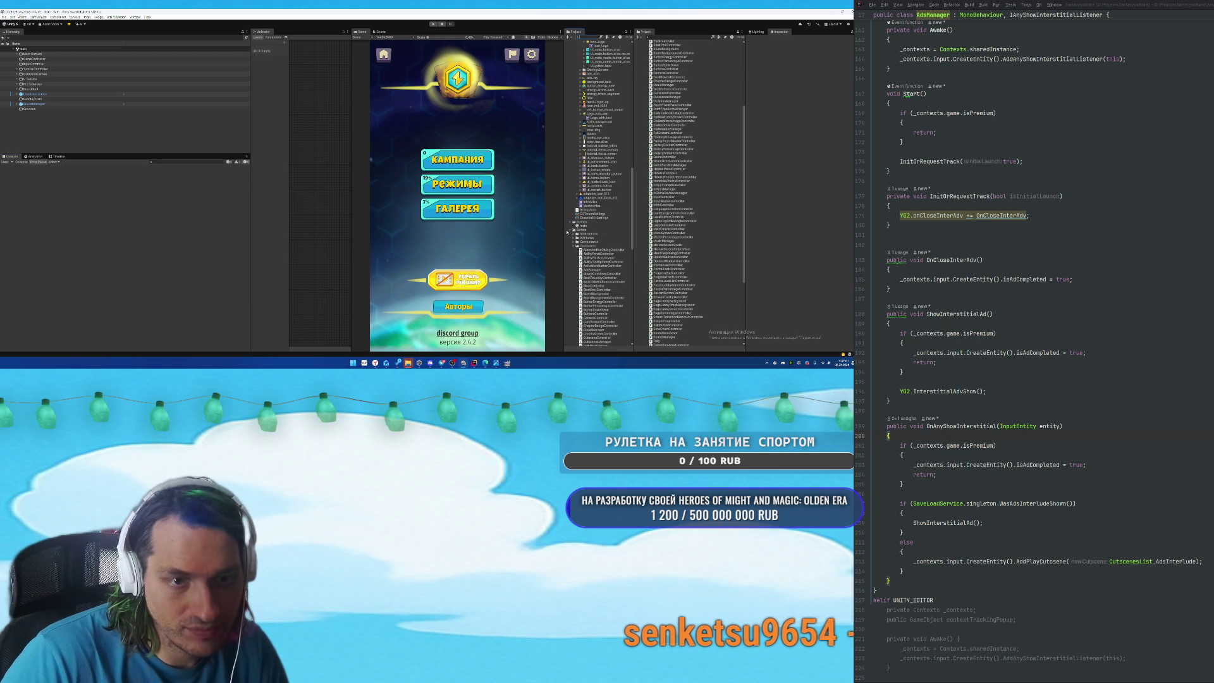
pyautogui.scroll(10, 572, 231)
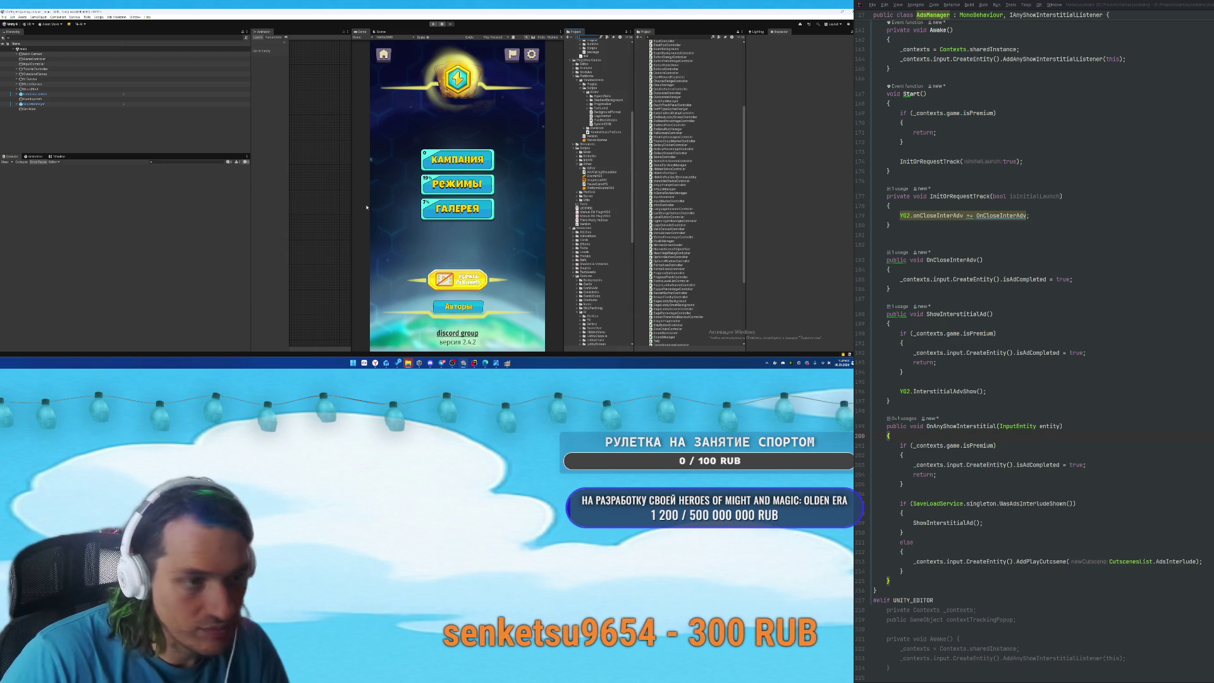
pyautogui.moveTo(408, 363)
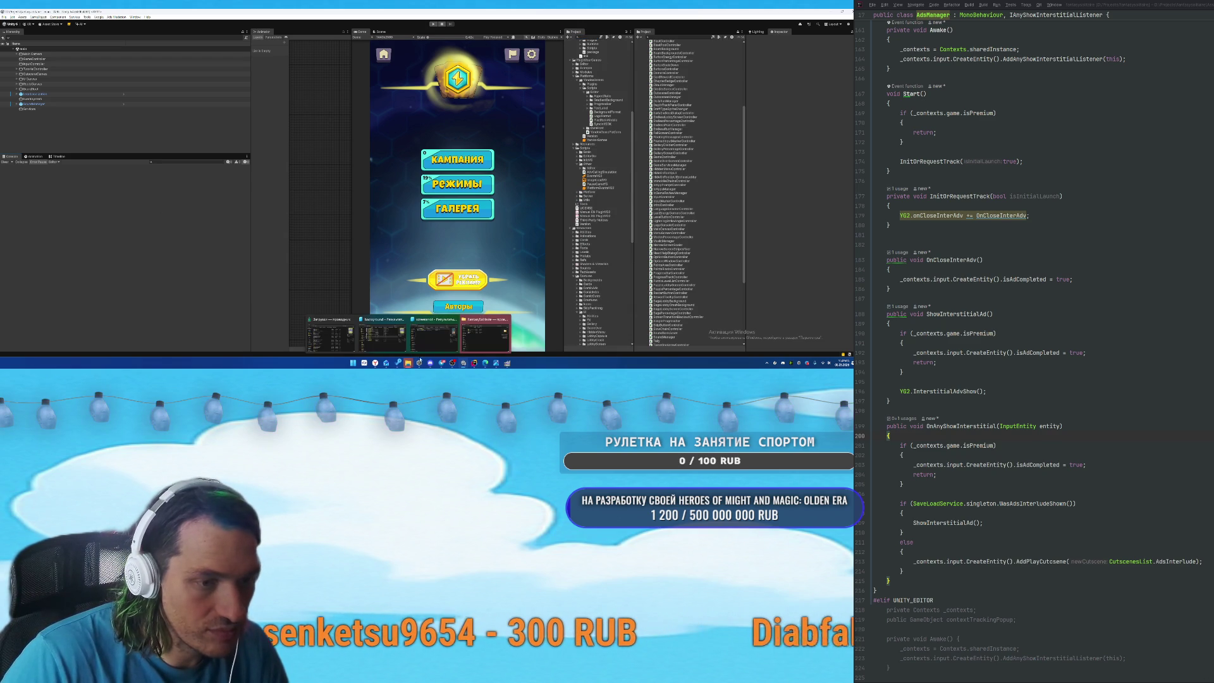
pyautogui.click(485, 334)
pyautogui.click(778, 81)
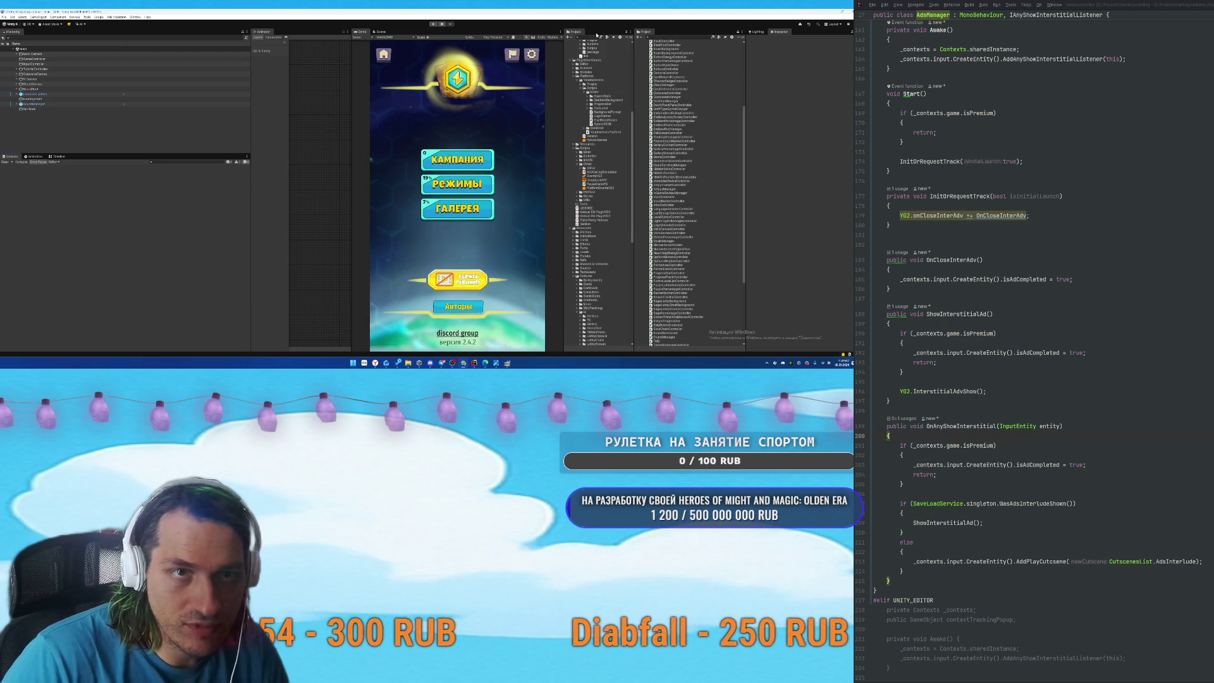
pyautogui.write('t:Tex')
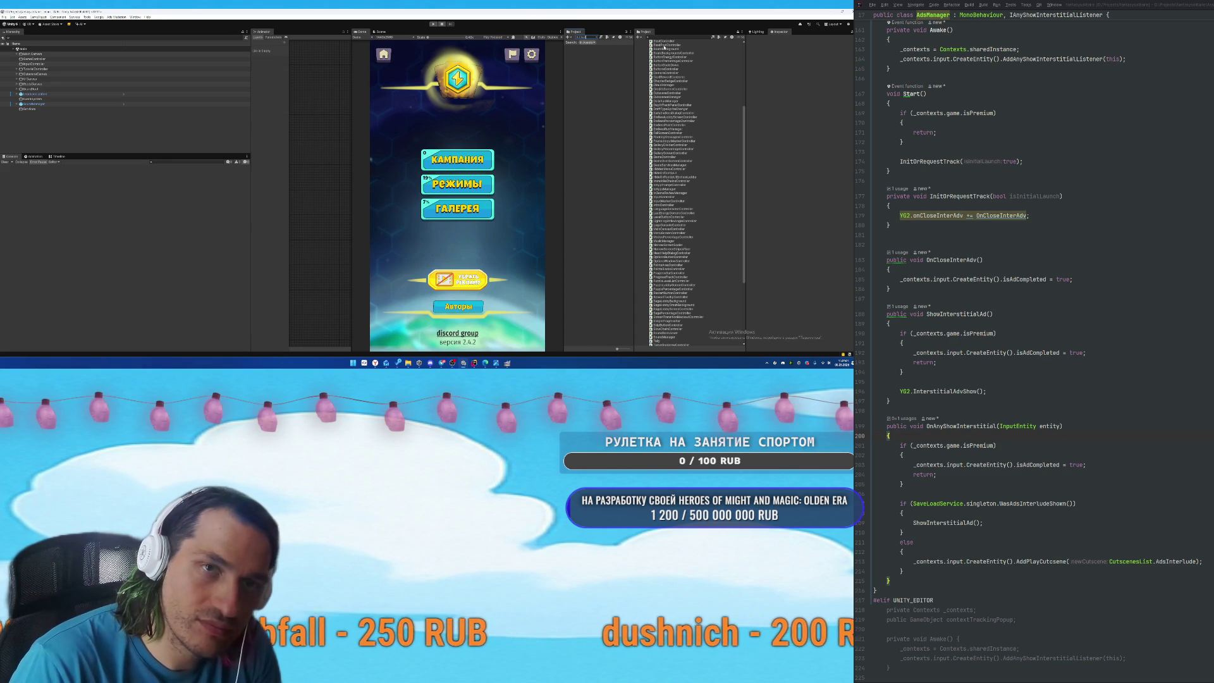
pyautogui.write('ture')
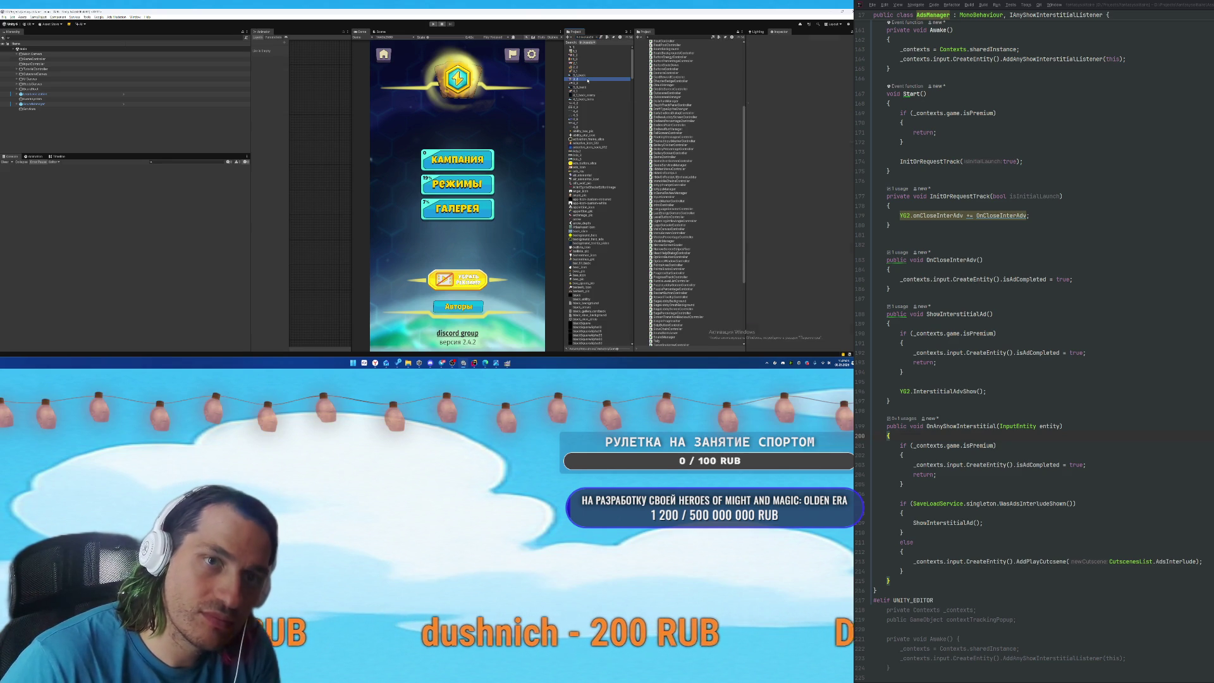
pyautogui.hotkey('ctrl', 'a')
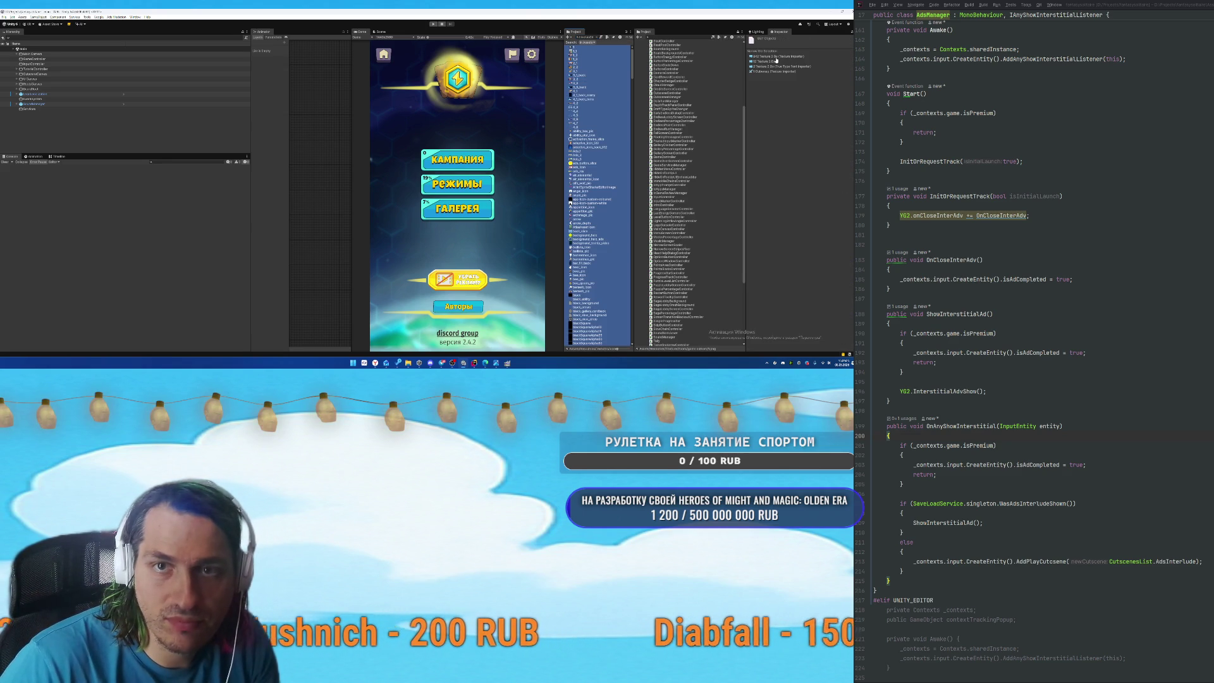
pyautogui.click(776, 61)
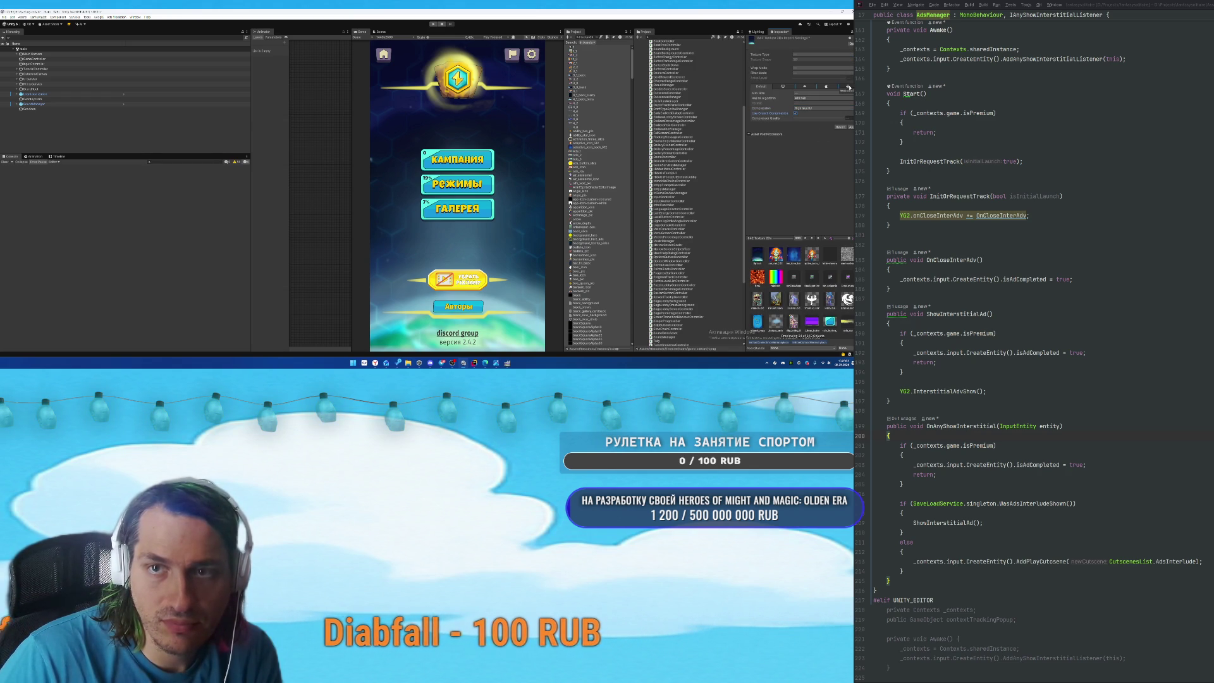
# Enable Use Crunch Compression on the Default tab, review the WebGL override, and apply to reimport.
pyautogui.click(805, 86)
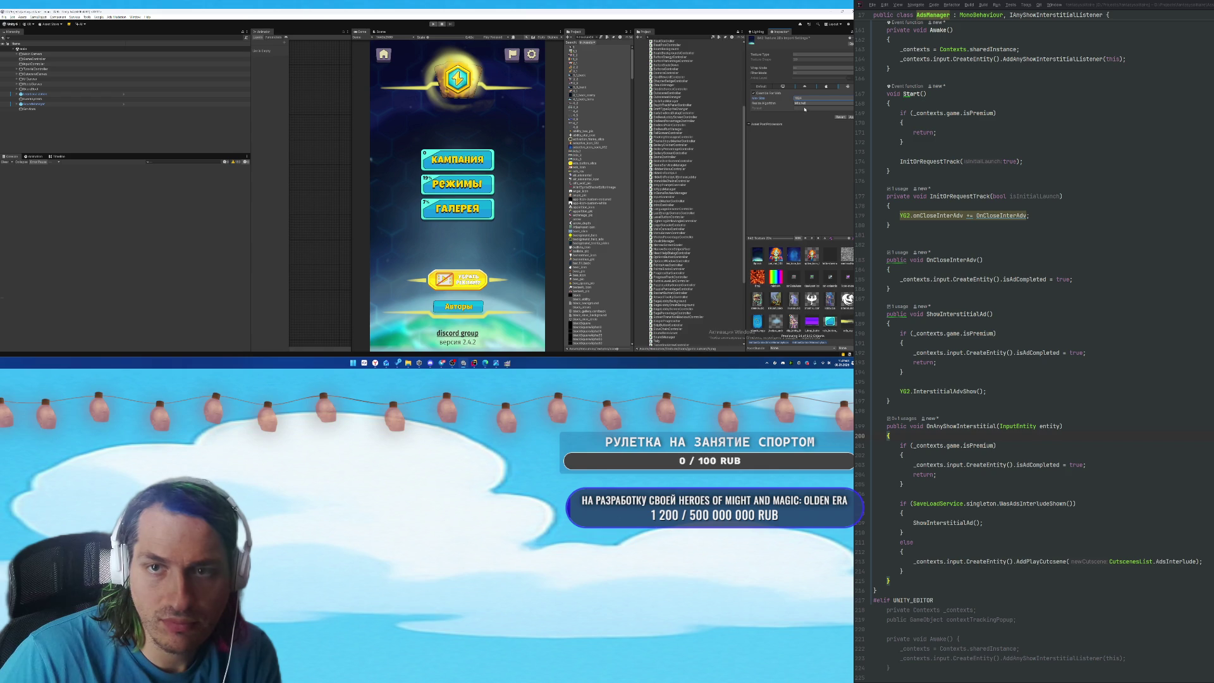
pyautogui.click(762, 87)
pyautogui.click(795, 113)
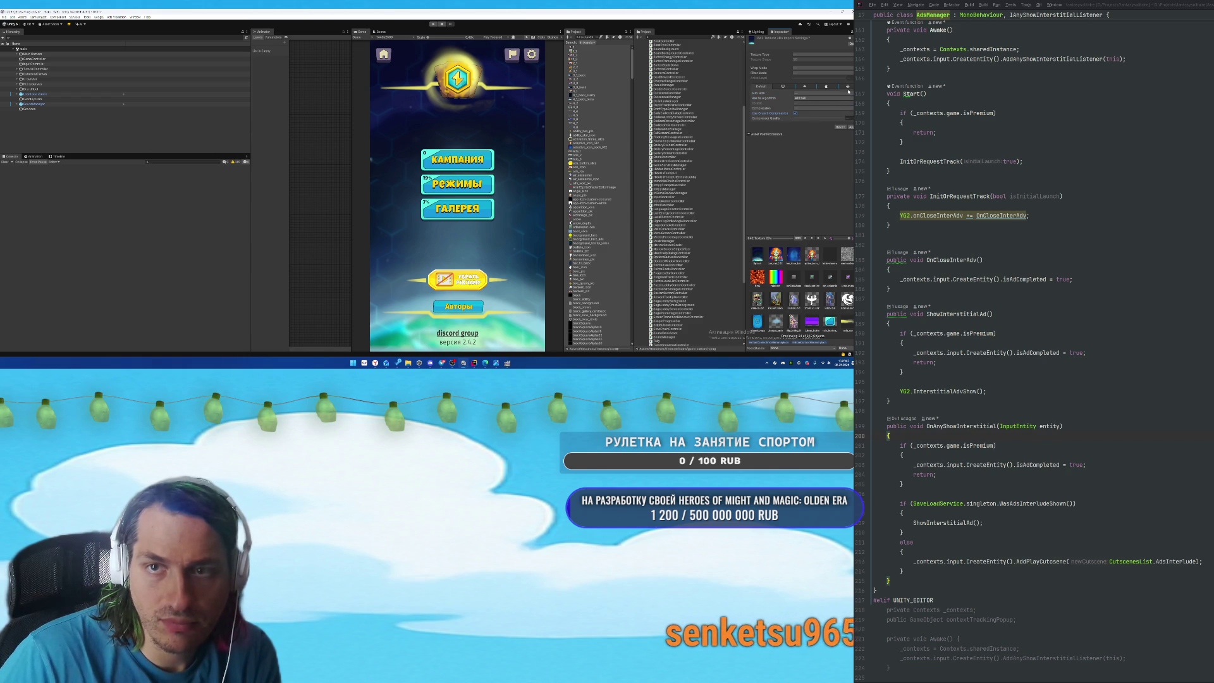
pyautogui.click(846, 87)
pyautogui.click(801, 120)
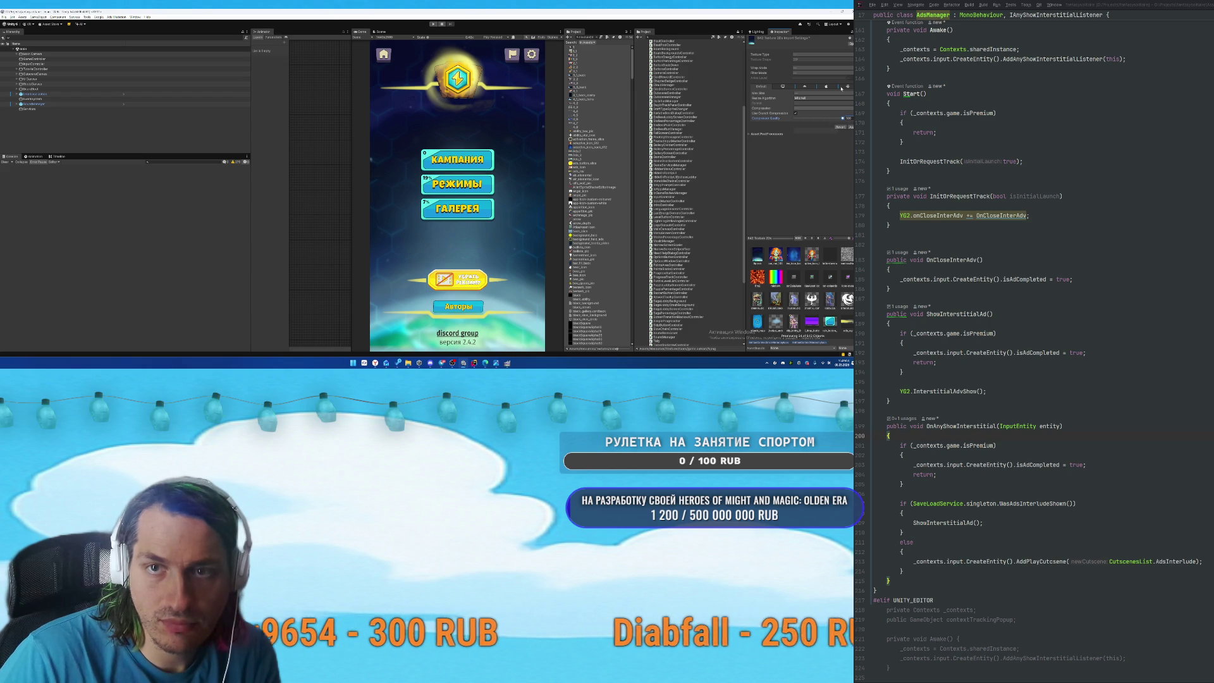
pyautogui.click(845, 87)
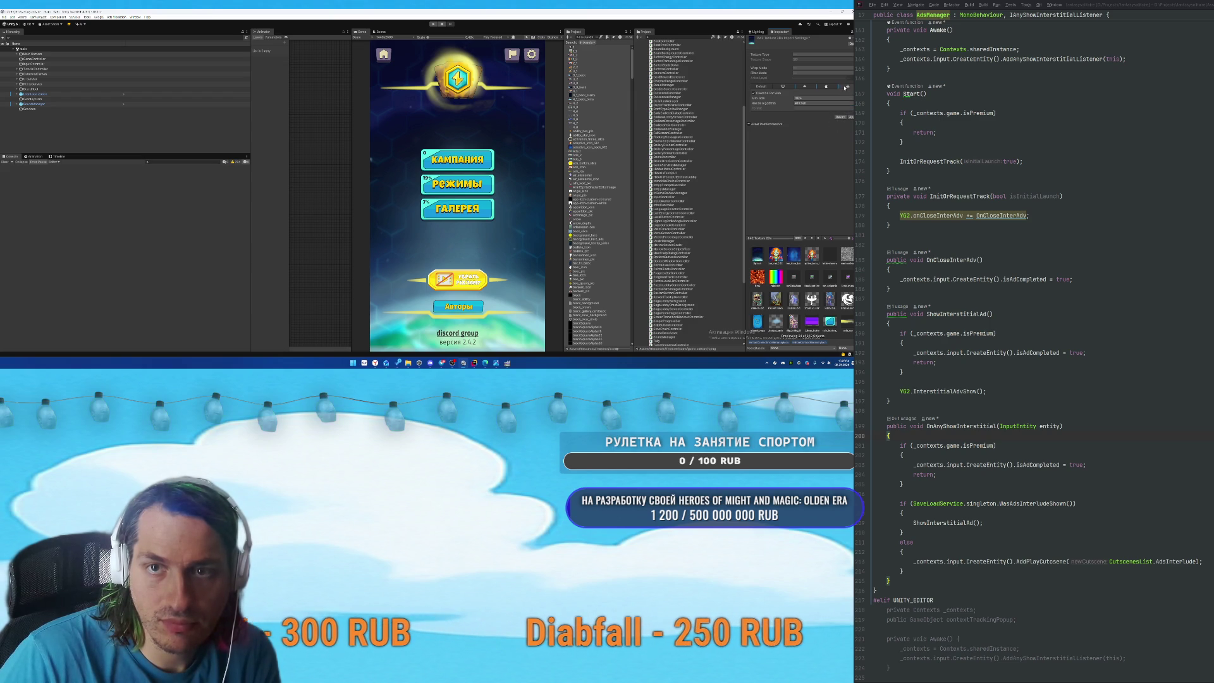
pyautogui.click(851, 118)
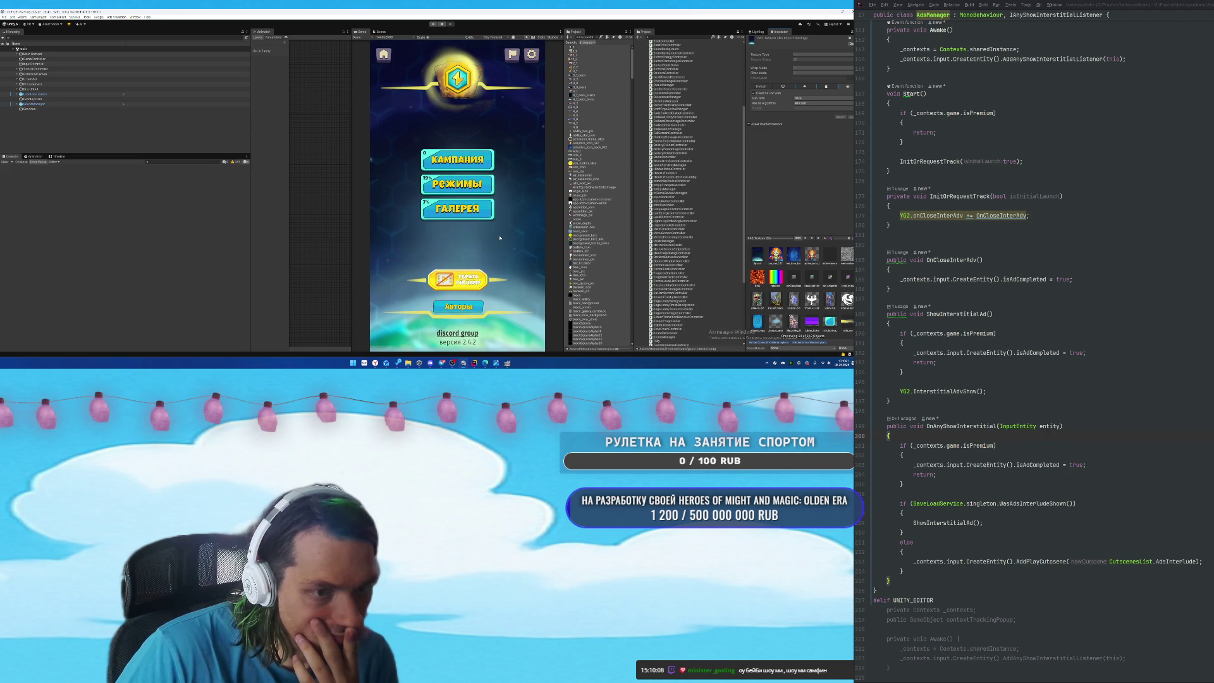
pyautogui.click(4, 18)
# In the Web Player Settings' Other Settings, set texture compression to ASTC.
pyautogui.click(28, 80)
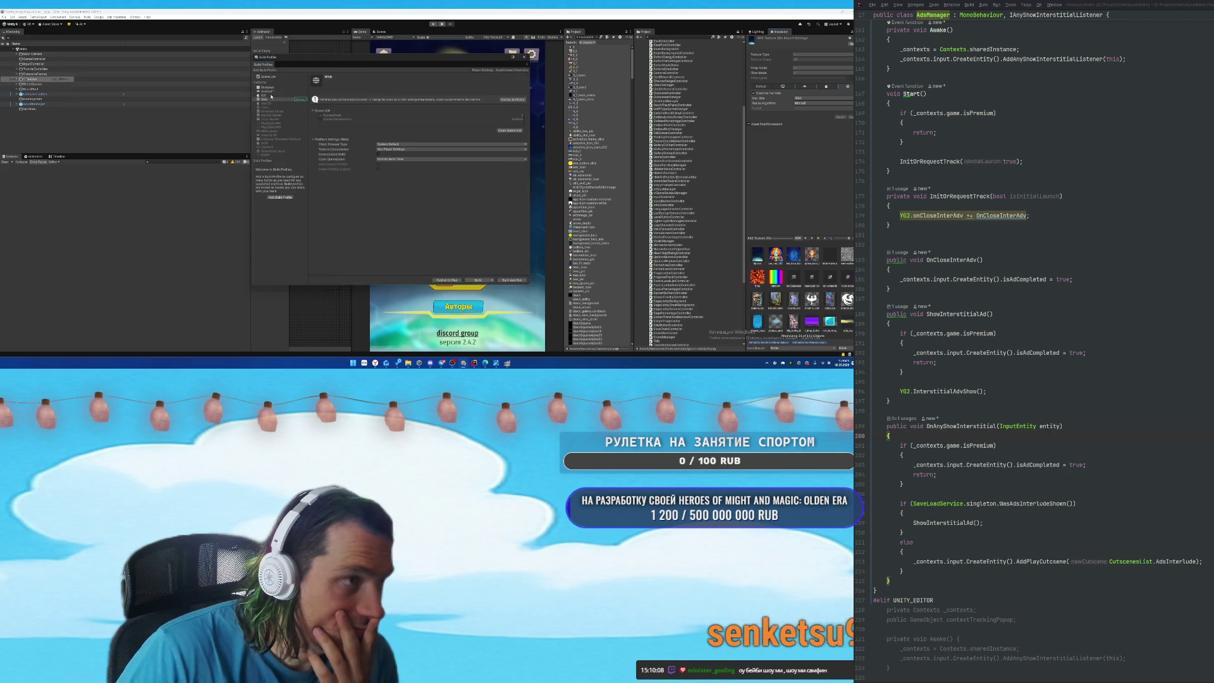
pyautogui.click(387, 150)
pyautogui.click(349, 153)
pyautogui.click(483, 70)
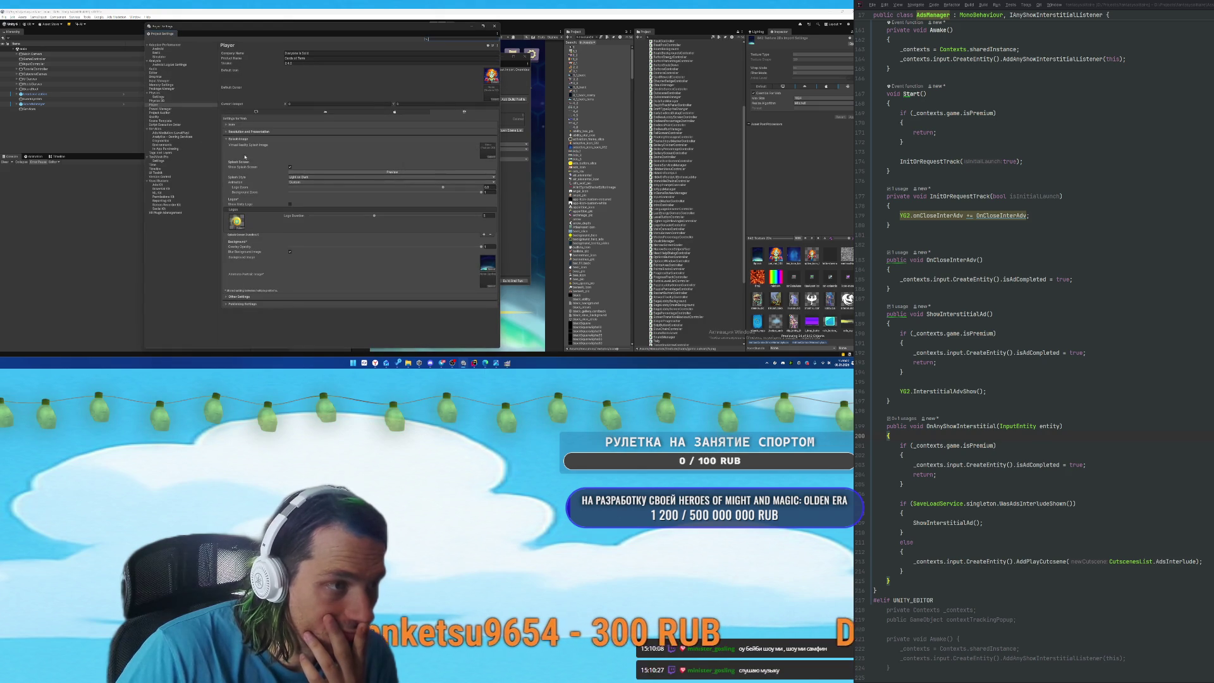
pyautogui.click(241, 297)
pyautogui.scroll(-2, 266, 238)
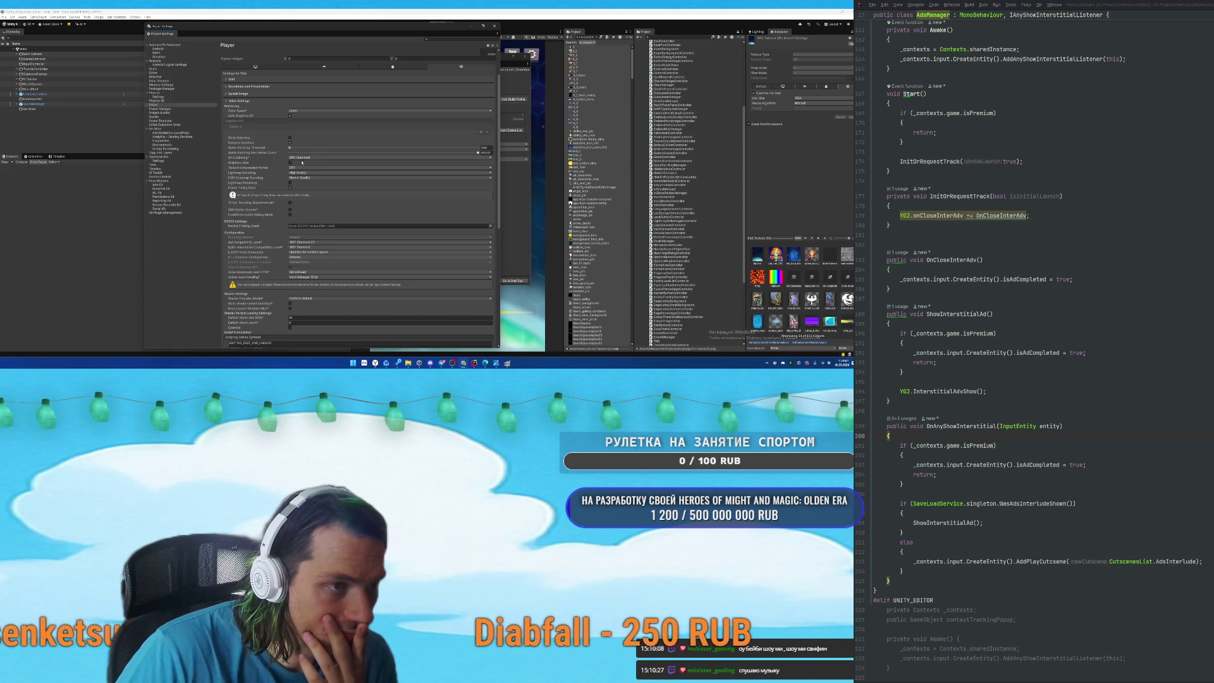
pyautogui.click(297, 167)
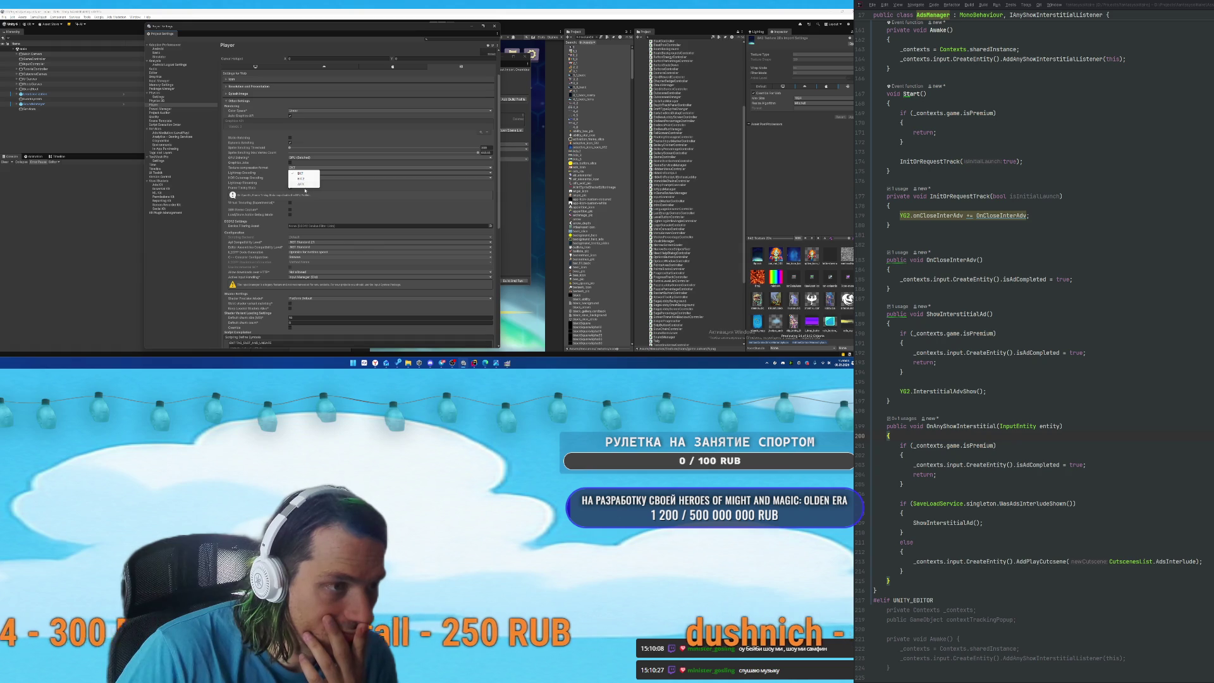
pyautogui.click(302, 184)
# Set publishing compression Disabled, Explicitly Thrown exceptions, External debug symbols and Initial Memory 100.
pyautogui.scroll(-5, 322, 208)
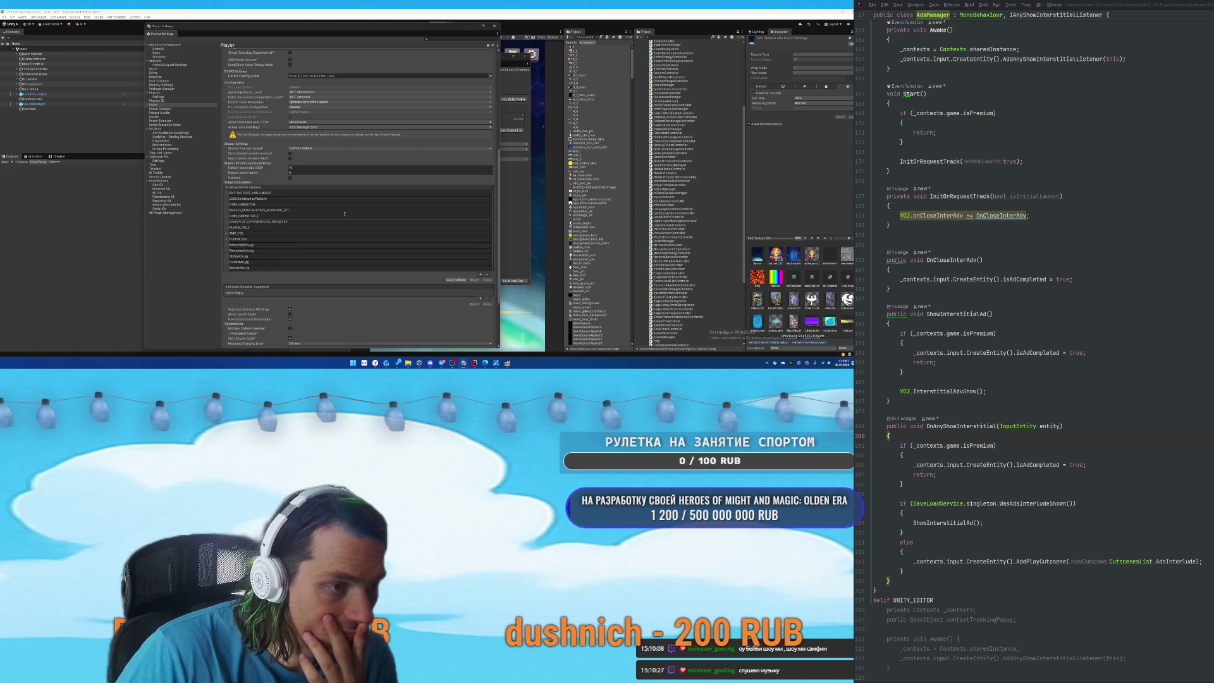
pyautogui.scroll(-3, 345, 214)
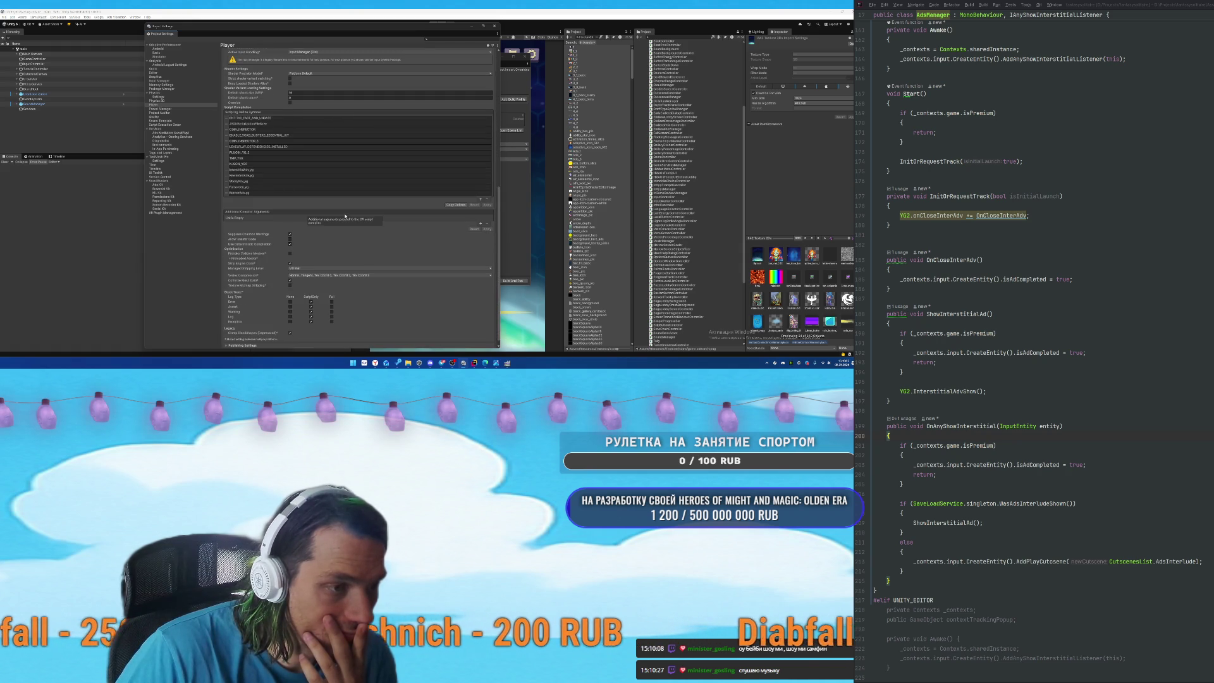
pyautogui.click(242, 345)
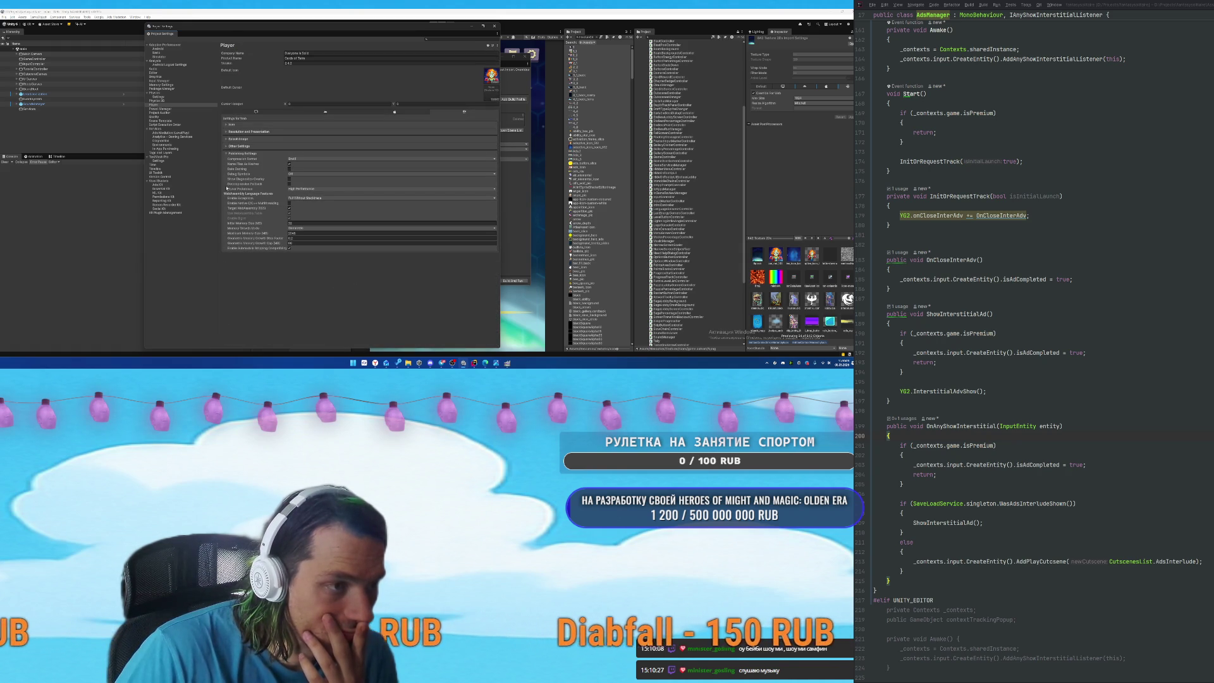
pyautogui.click(294, 158)
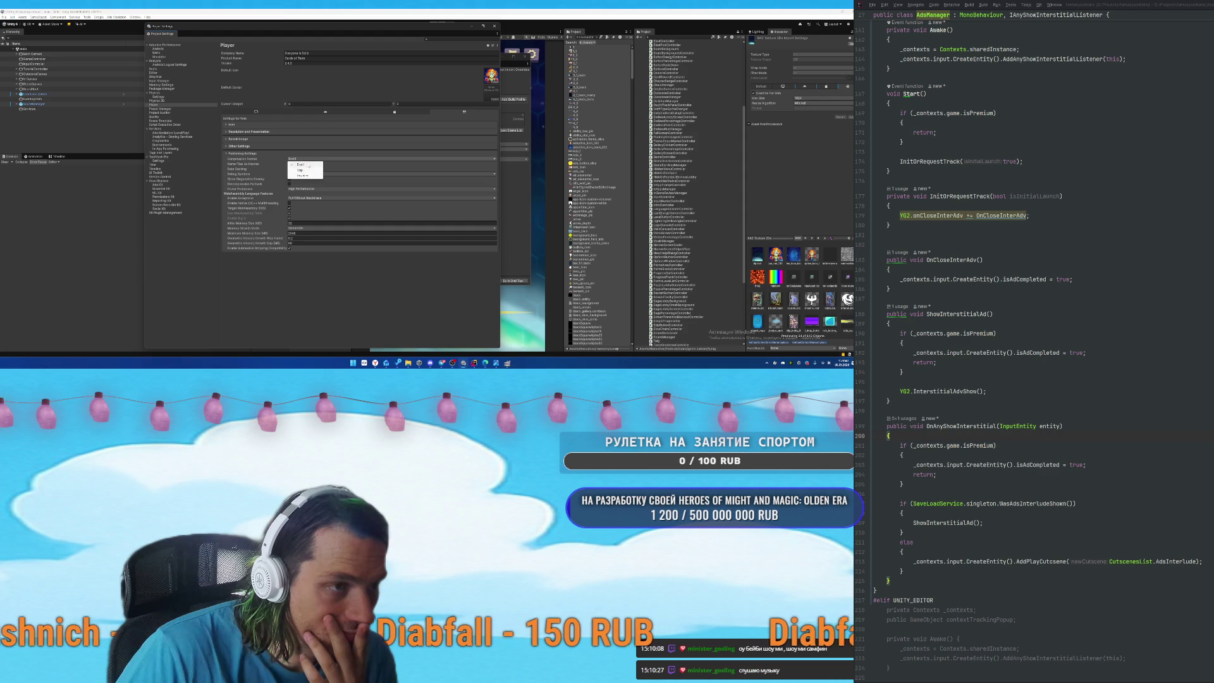
pyautogui.click(301, 175)
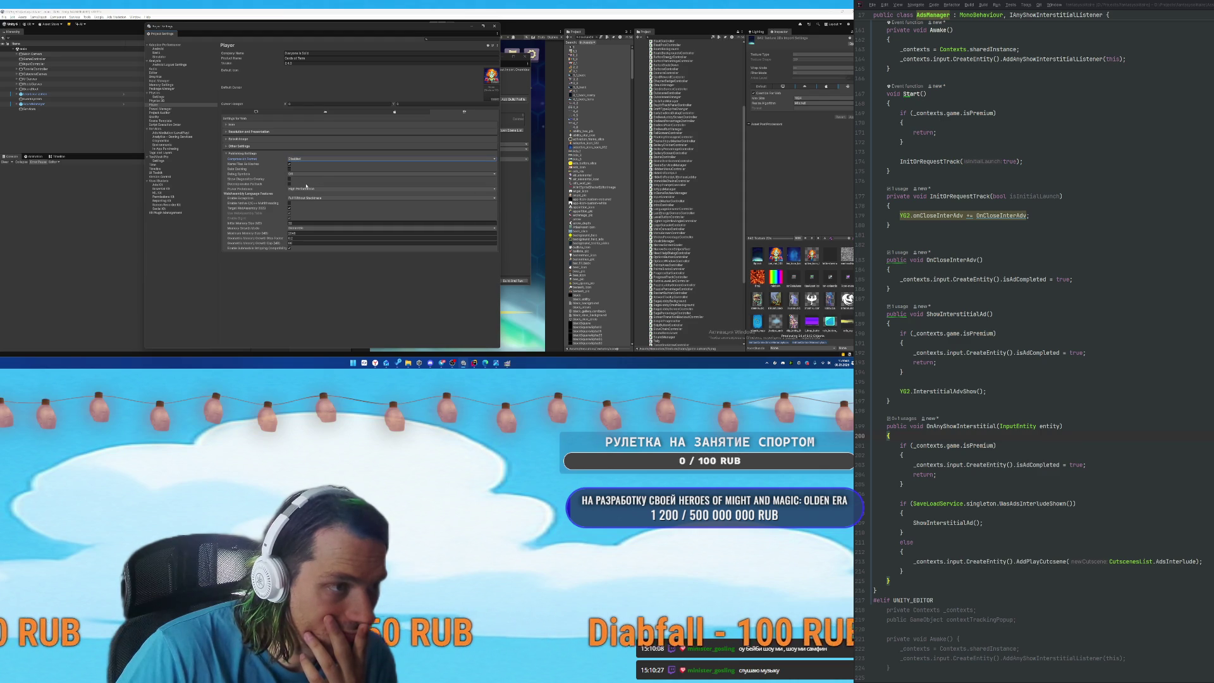
pyautogui.click(319, 198)
pyautogui.click(322, 201)
pyautogui.click(294, 174)
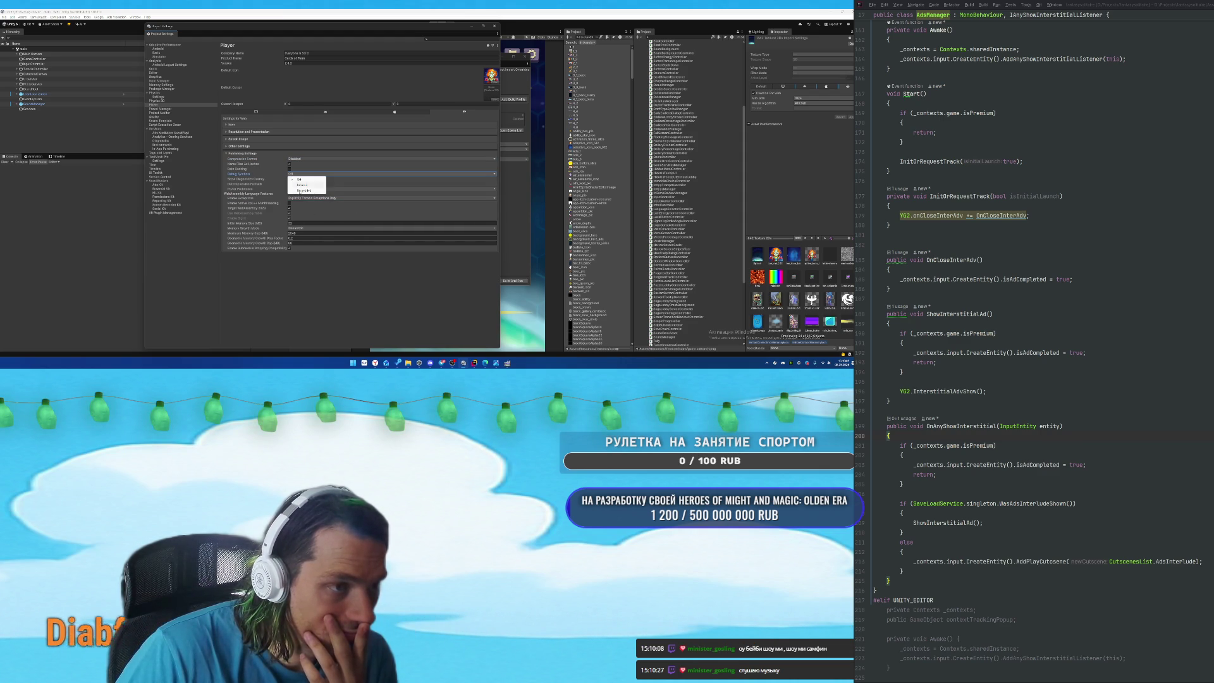
pyautogui.click(302, 184)
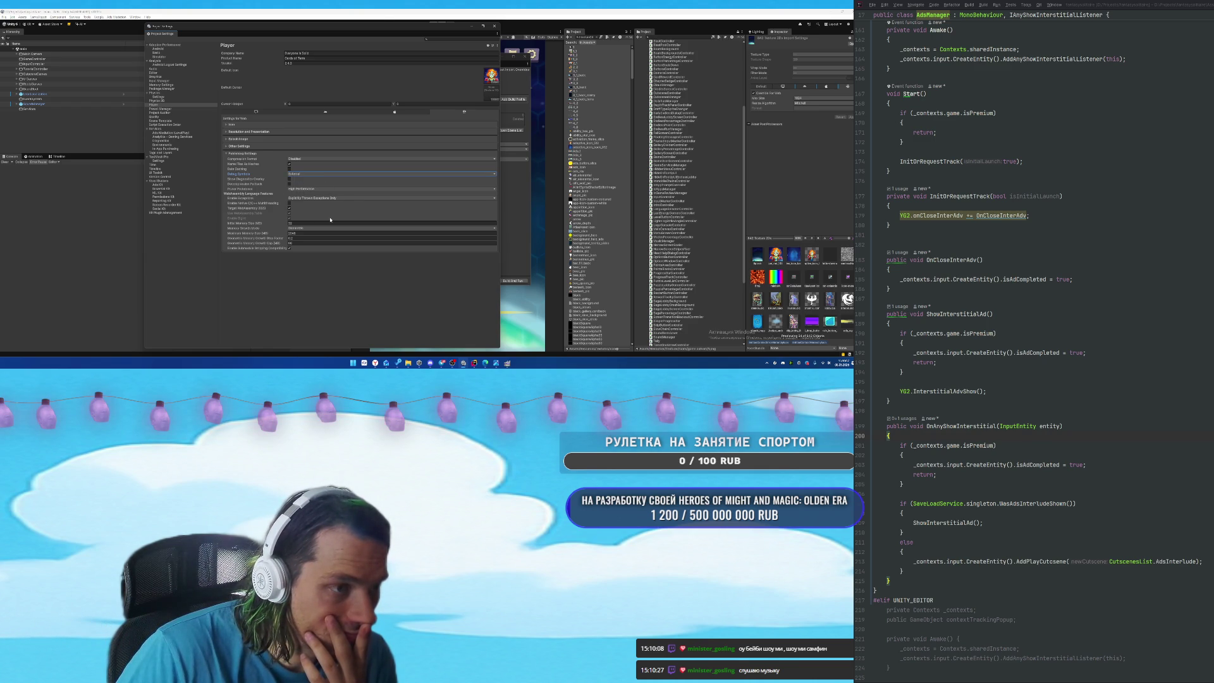
pyautogui.click(345, 223)
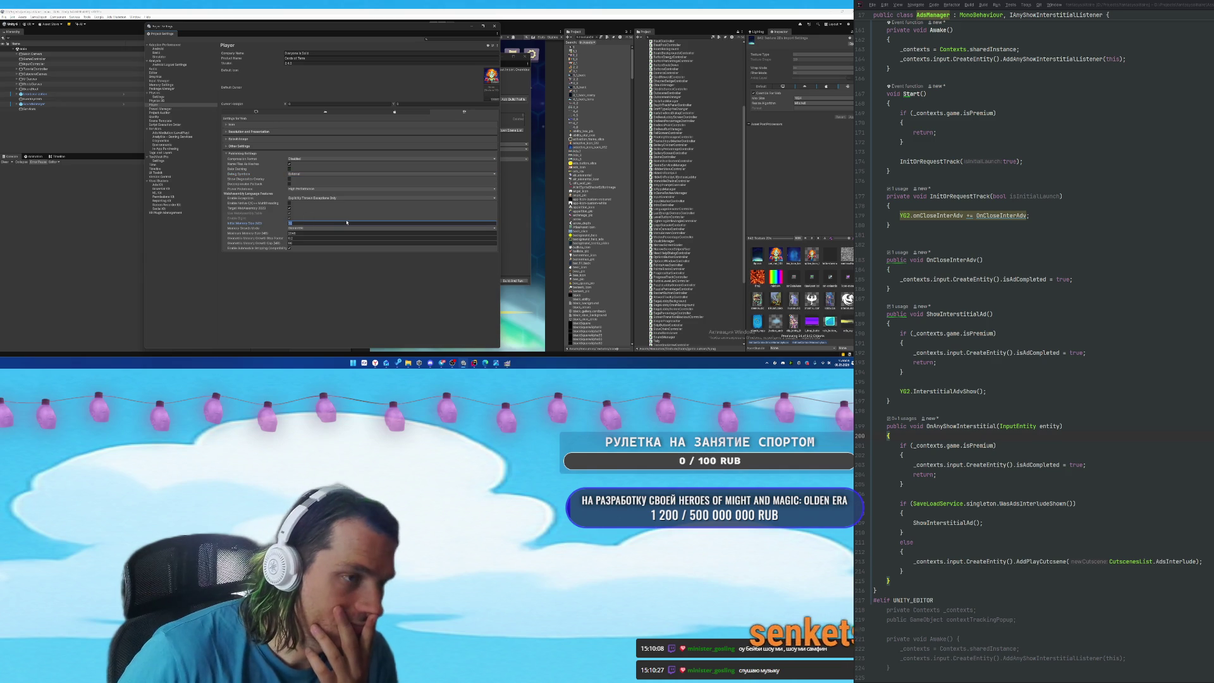
pyautogui.write('100')
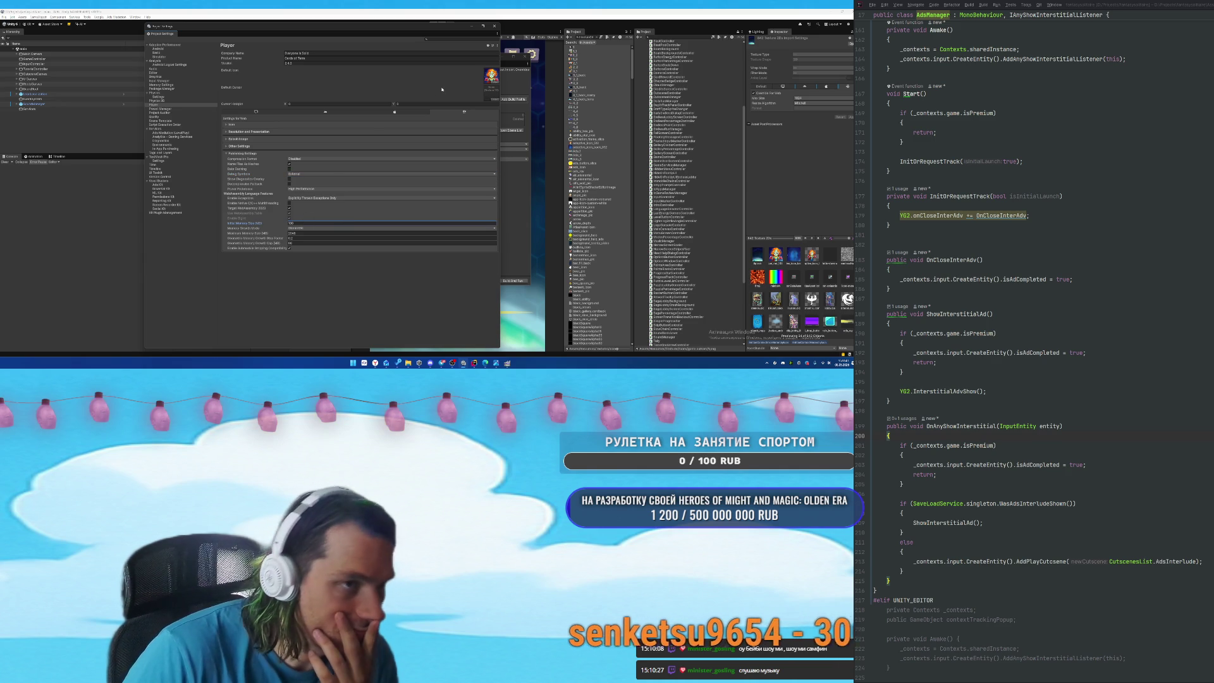
pyautogui.click(494, 25)
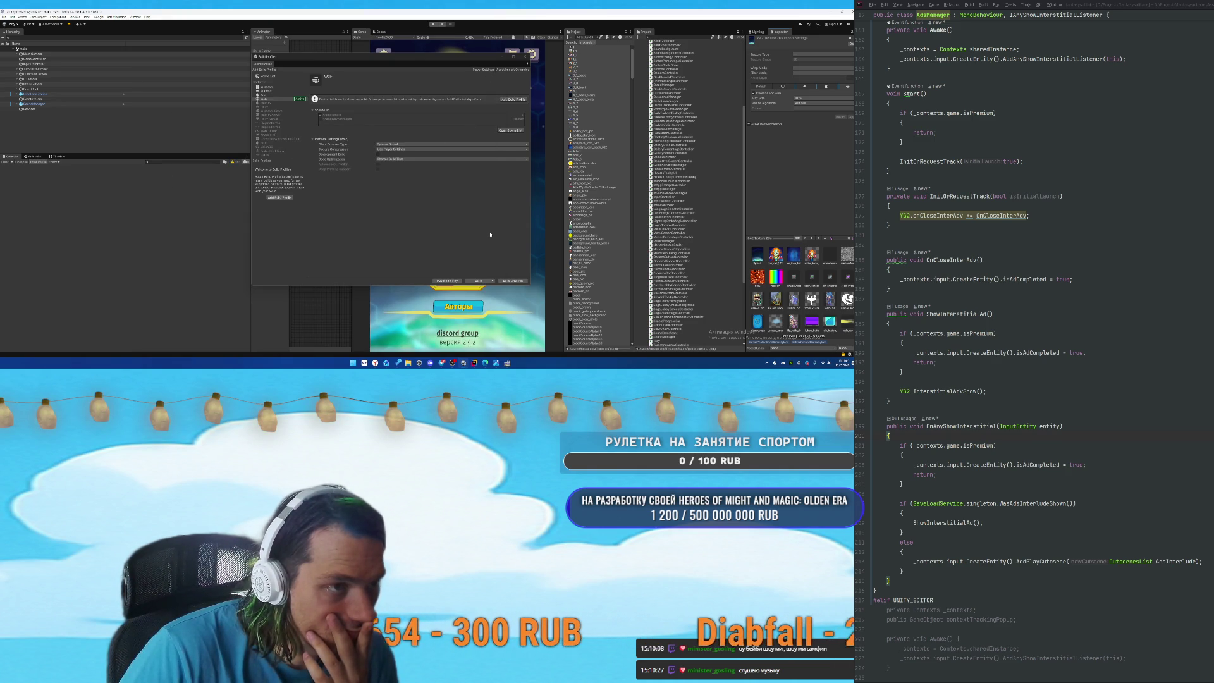
# Start a Build And Run of the Web build, then inspect the two reported build errors.
pyautogui.click(513, 281)
pyautogui.click(251, 189)
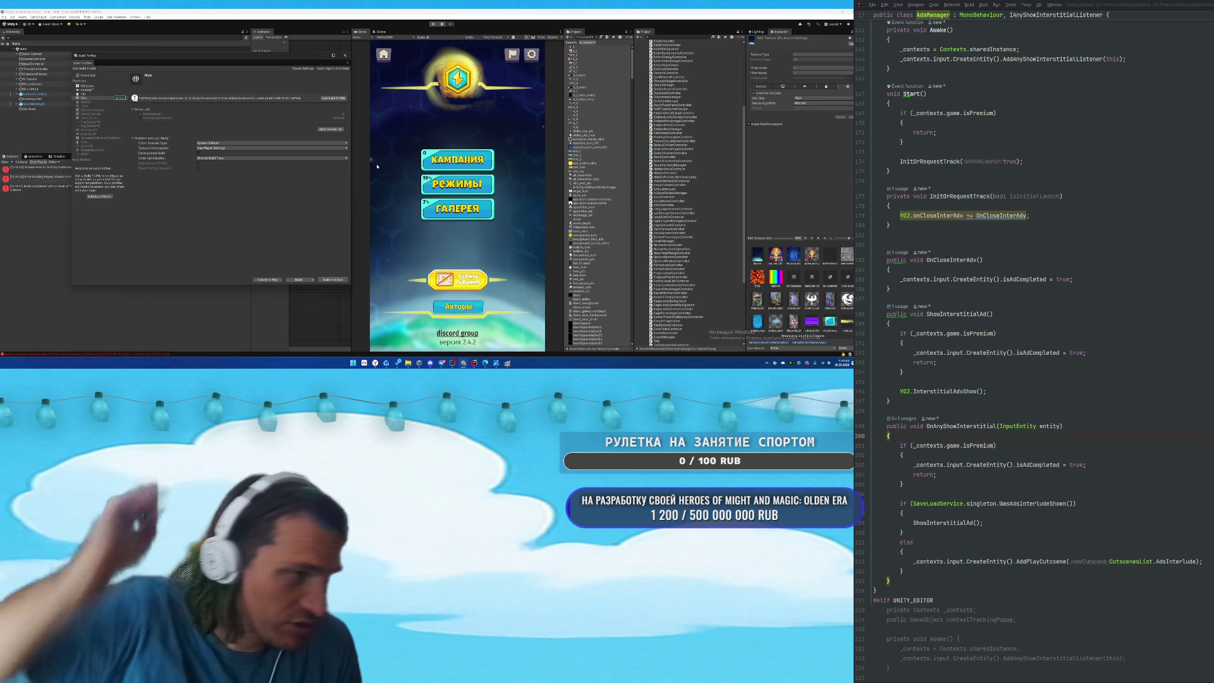
pyautogui.moveTo(198, 72); pyautogui.dragTo(417, 69)
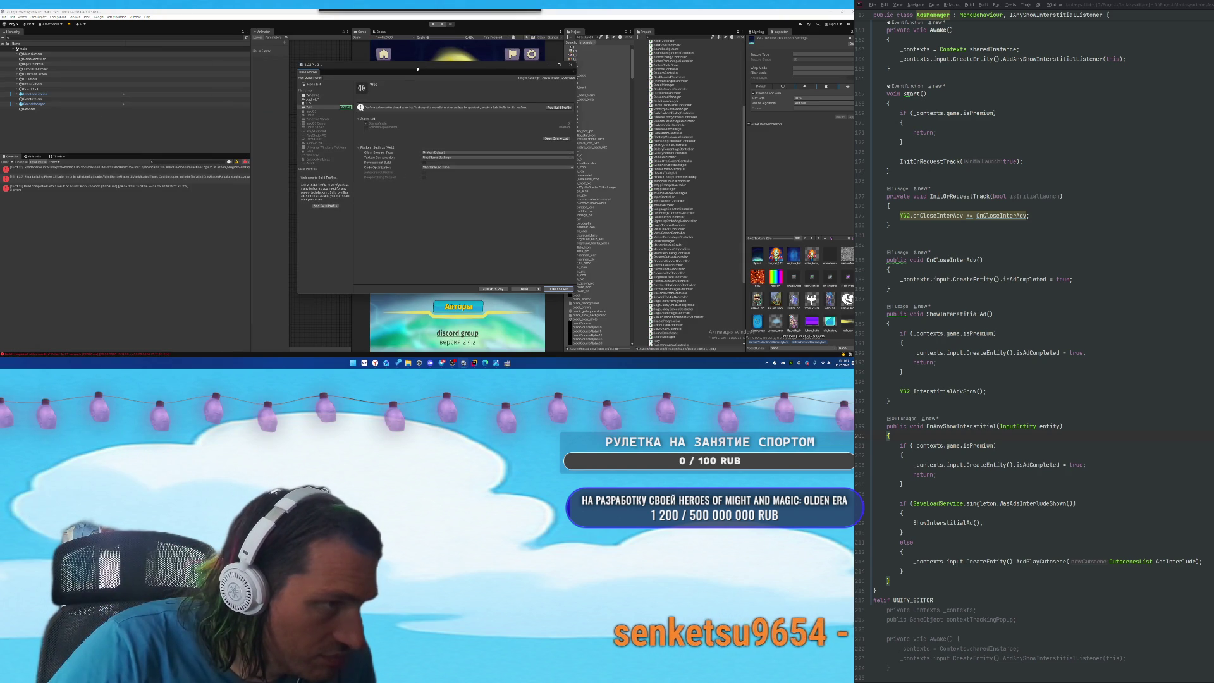
pyautogui.click(95, 168)
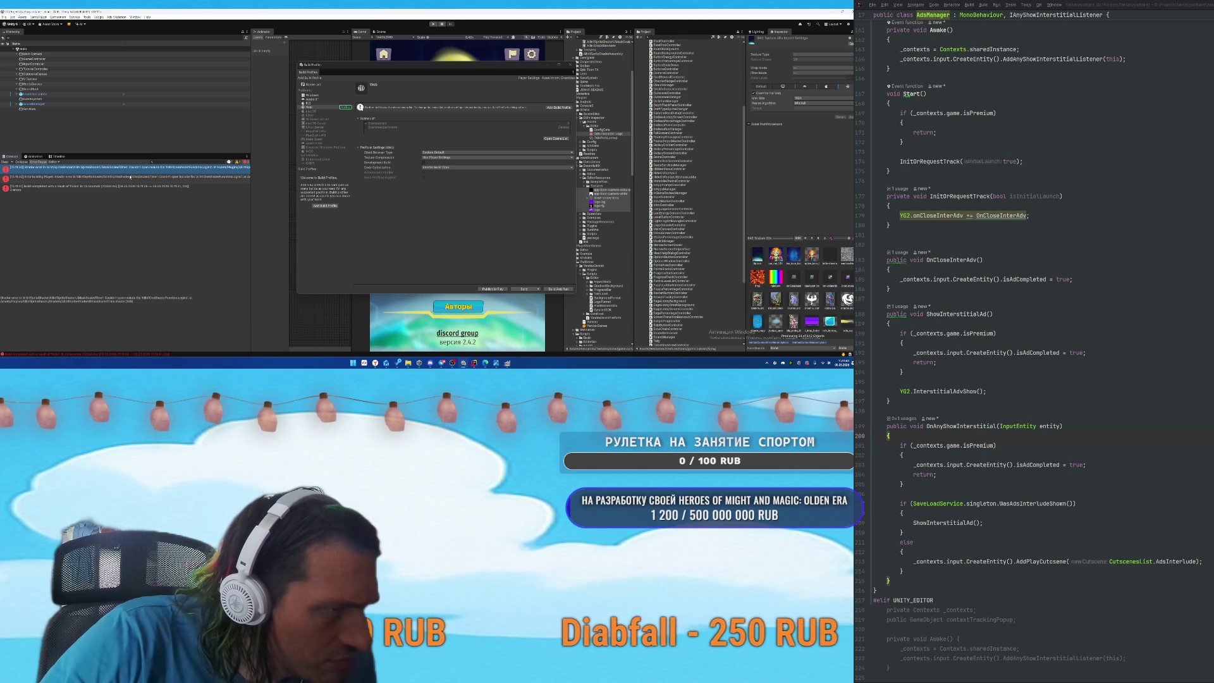
pyautogui.click(128, 179)
pyautogui.click(136, 168)
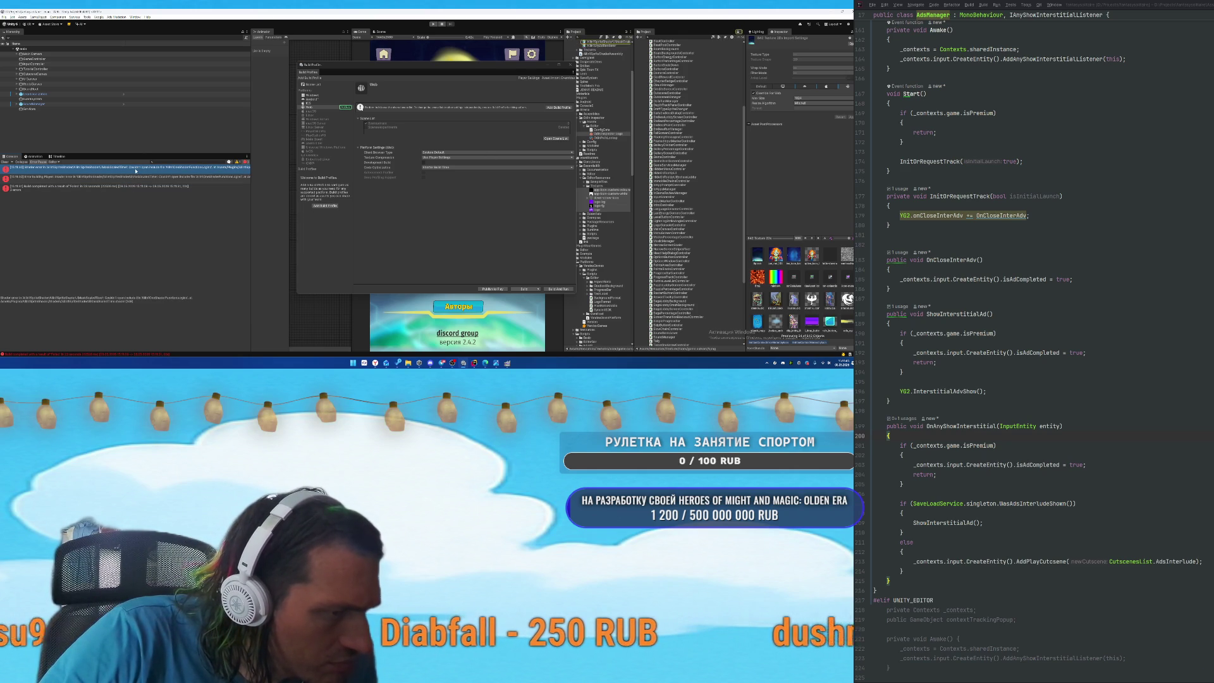
pyautogui.scroll(3, 598, 111)
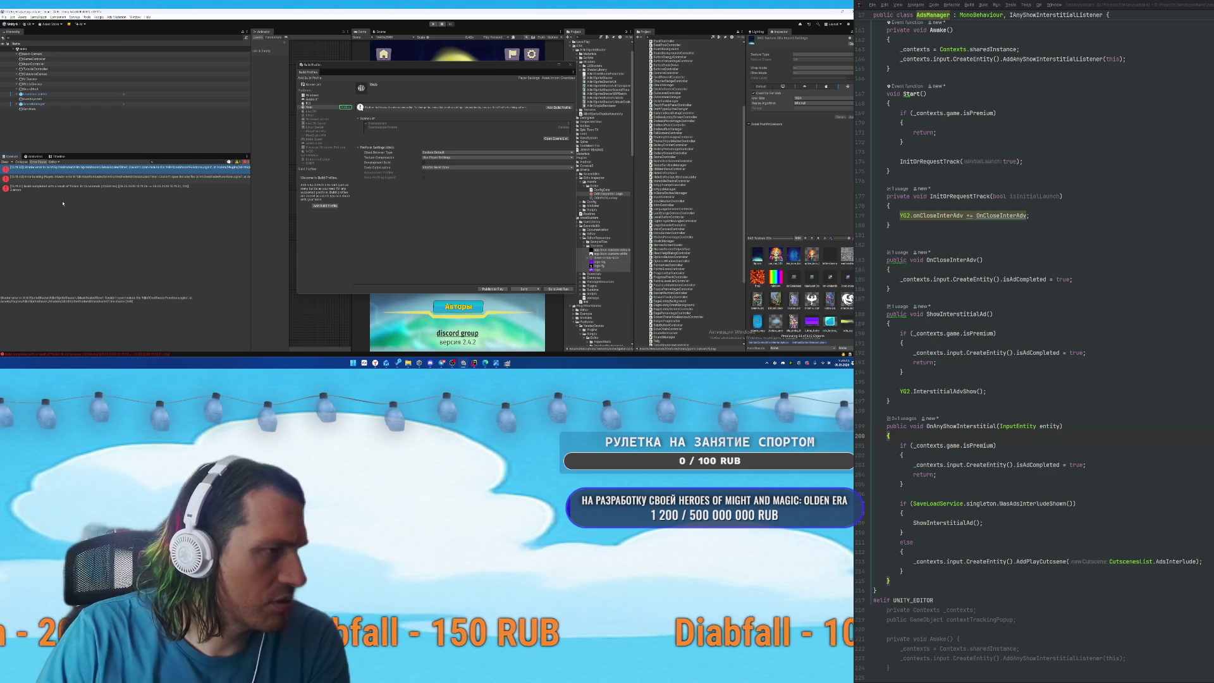
# Read the failed build result, then start Build And Run again with the same output folder.
pyautogui.click(190, 186)
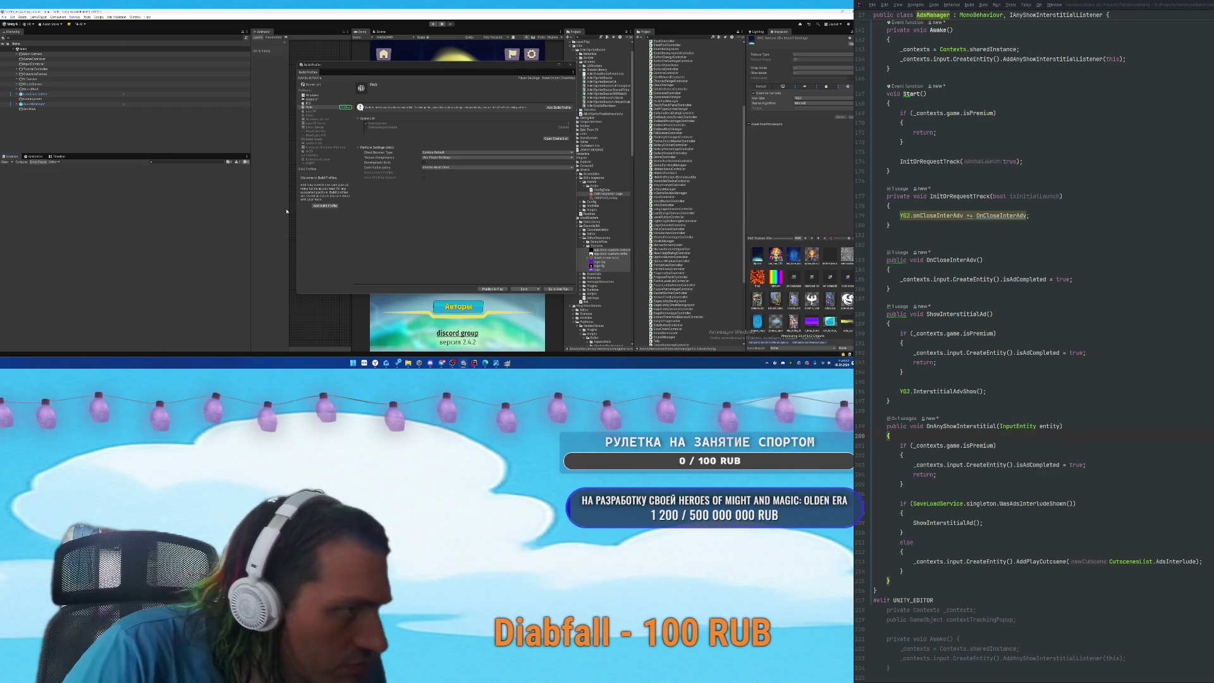
pyautogui.click(558, 289)
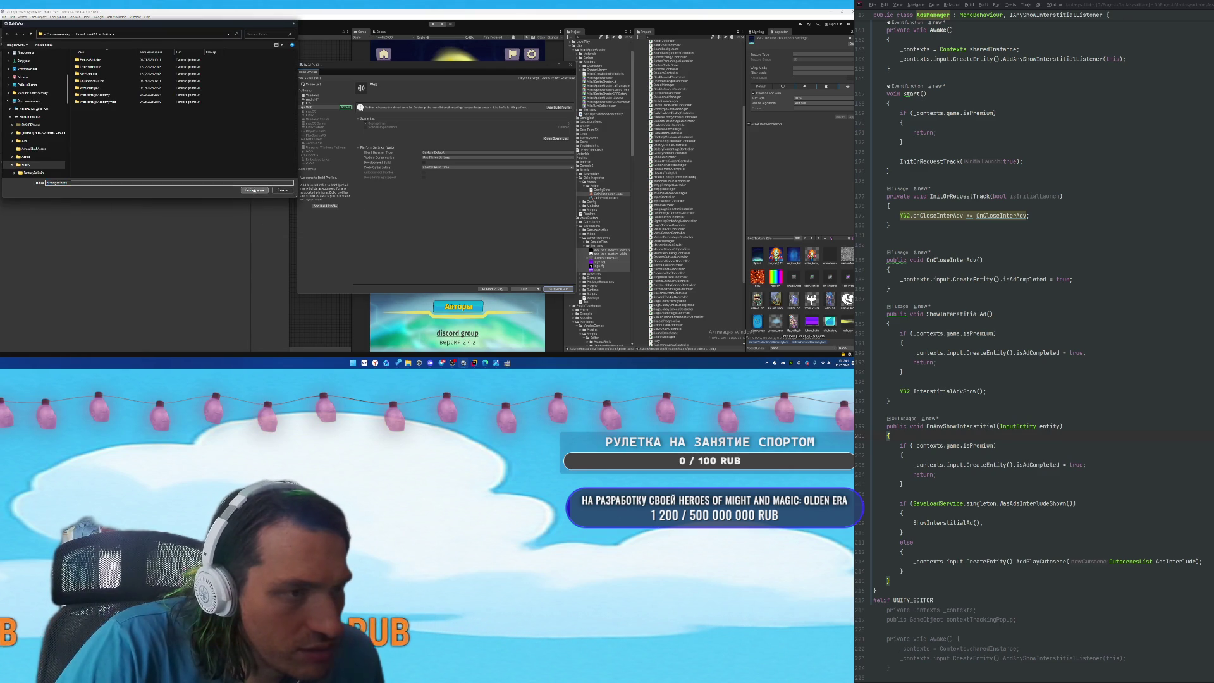
pyautogui.click(266, 190)
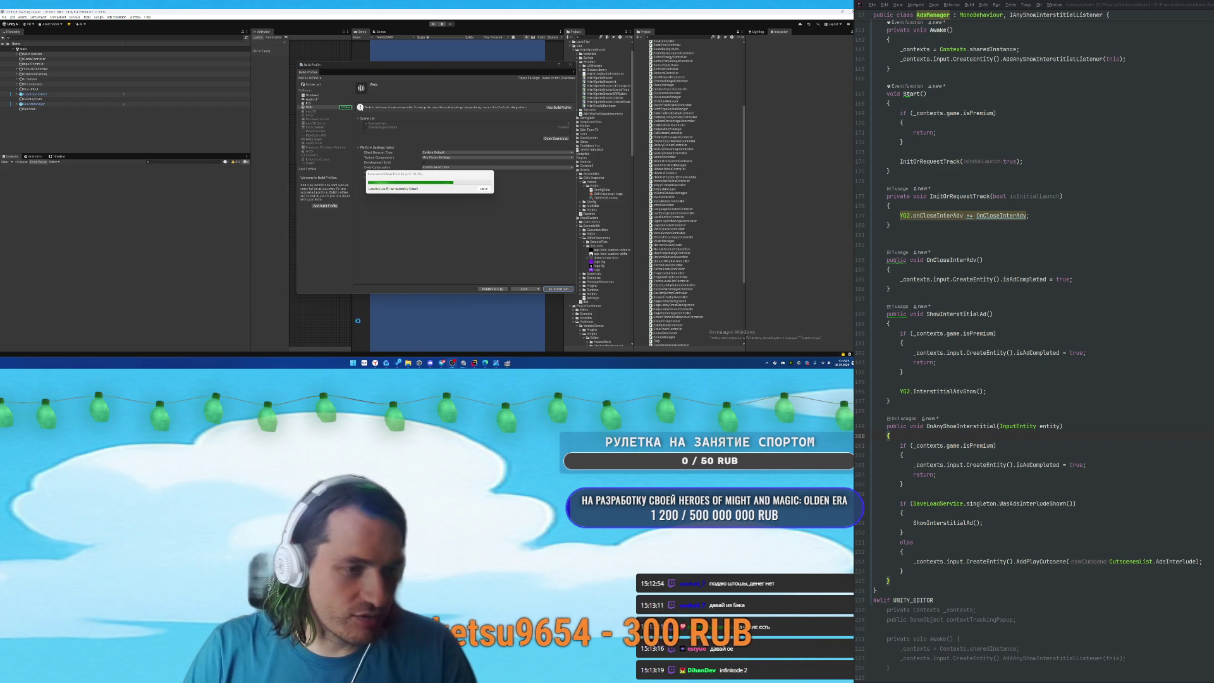
# Search the web for 'infinitode 2' and open its Steam store page.
pyautogui.hotkey('alt', 'Tab')
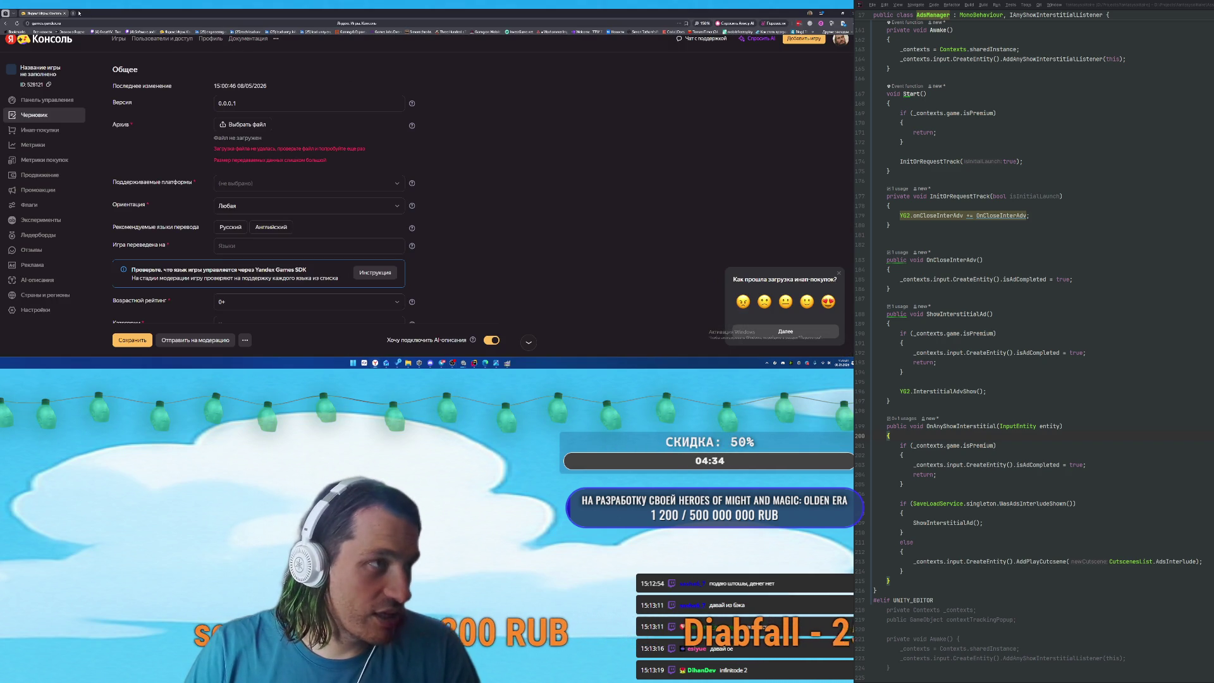
pyautogui.click(79, 13)
pyautogui.write('infinitode 2')
pyautogui.press('Return')
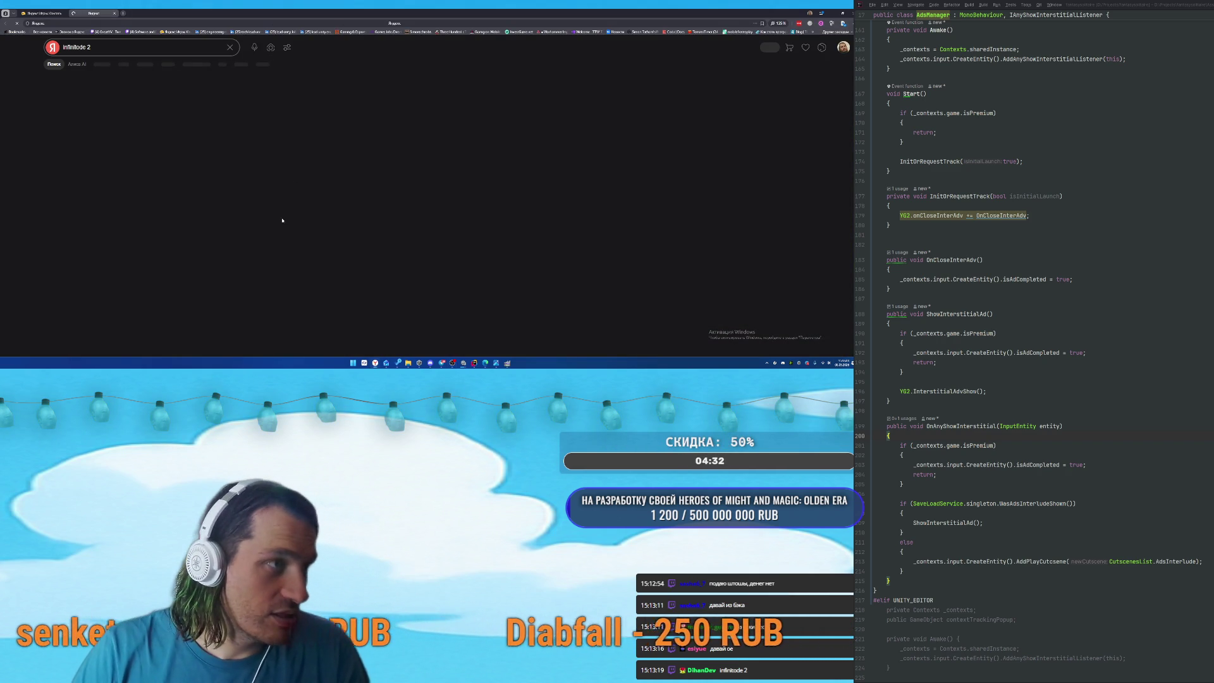
pyautogui.click(150, 83)
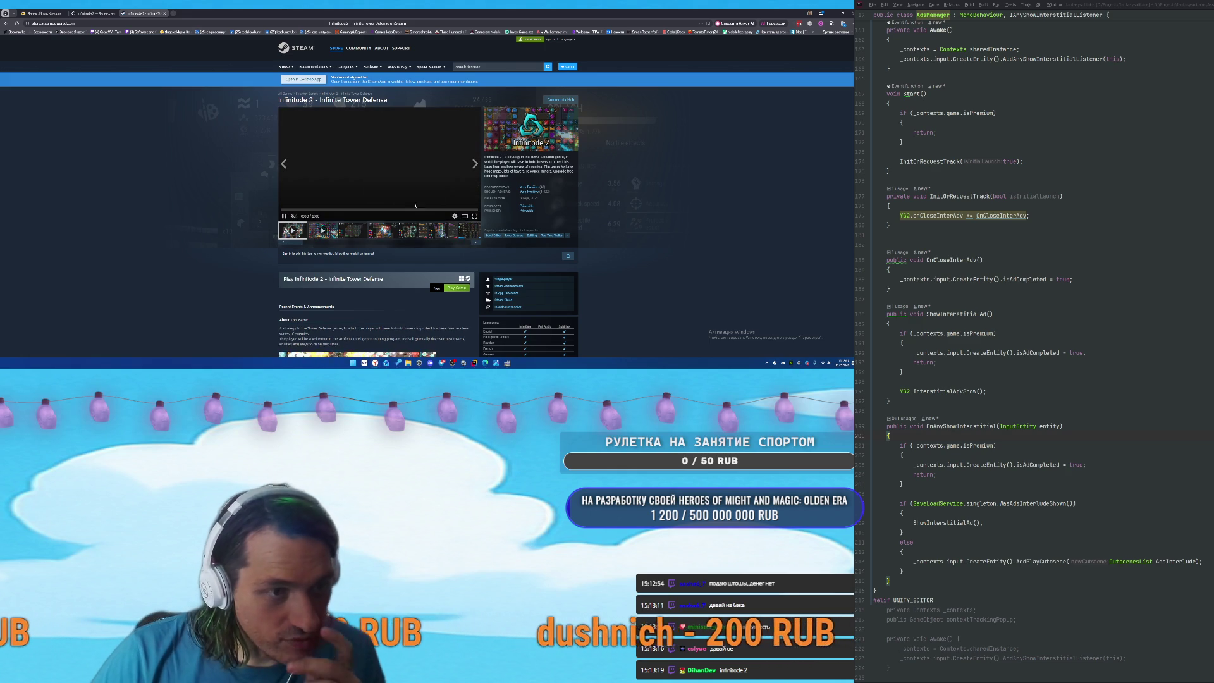
# Play Infinitode 2 from the store page via Steam and install it on drive D:.
pyautogui.click(353, 230)
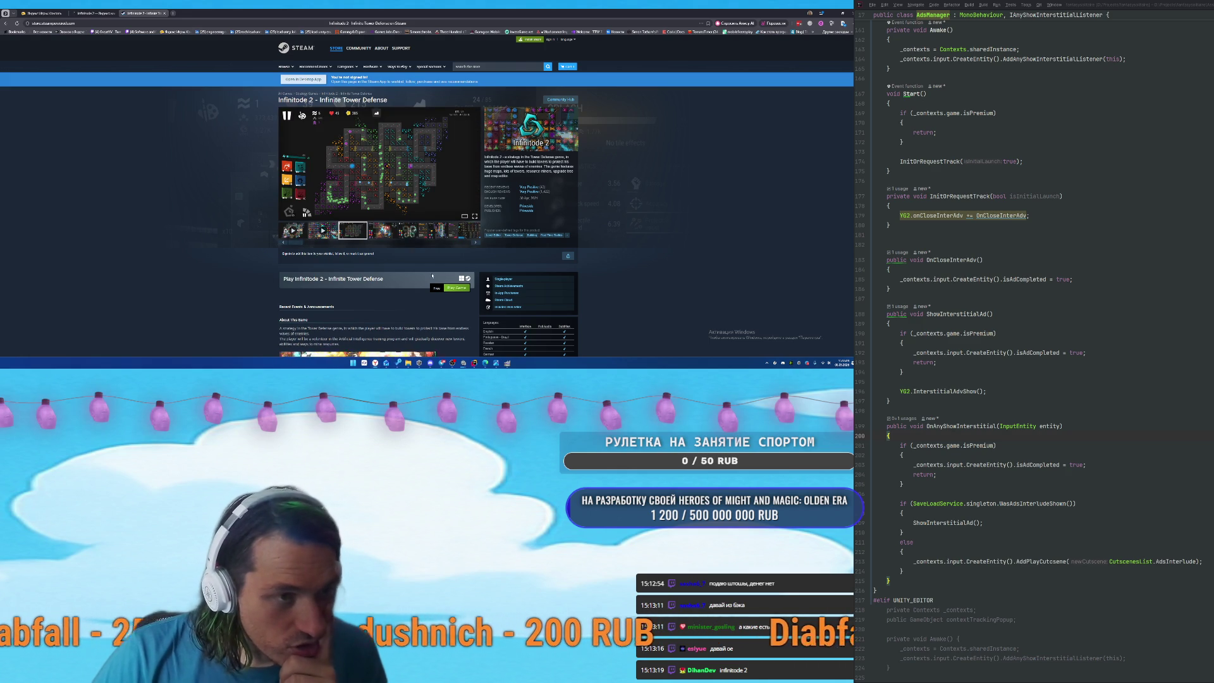
pyautogui.click(458, 289)
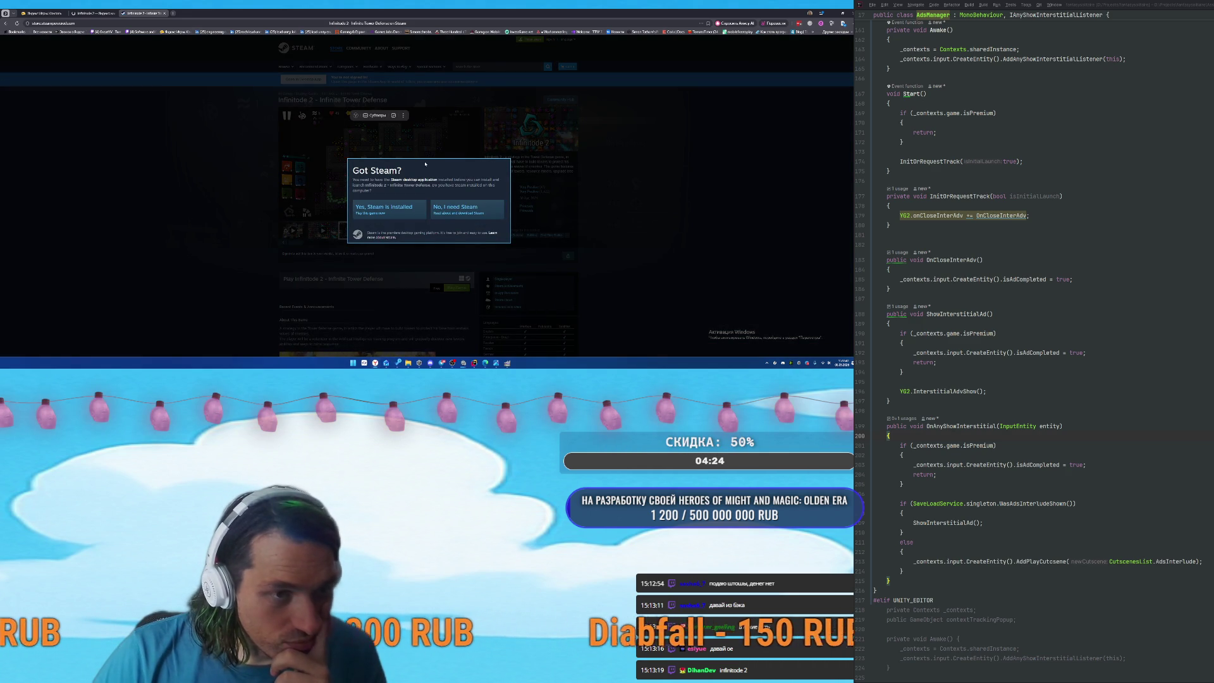
pyautogui.click(375, 201)
pyautogui.click(426, 100)
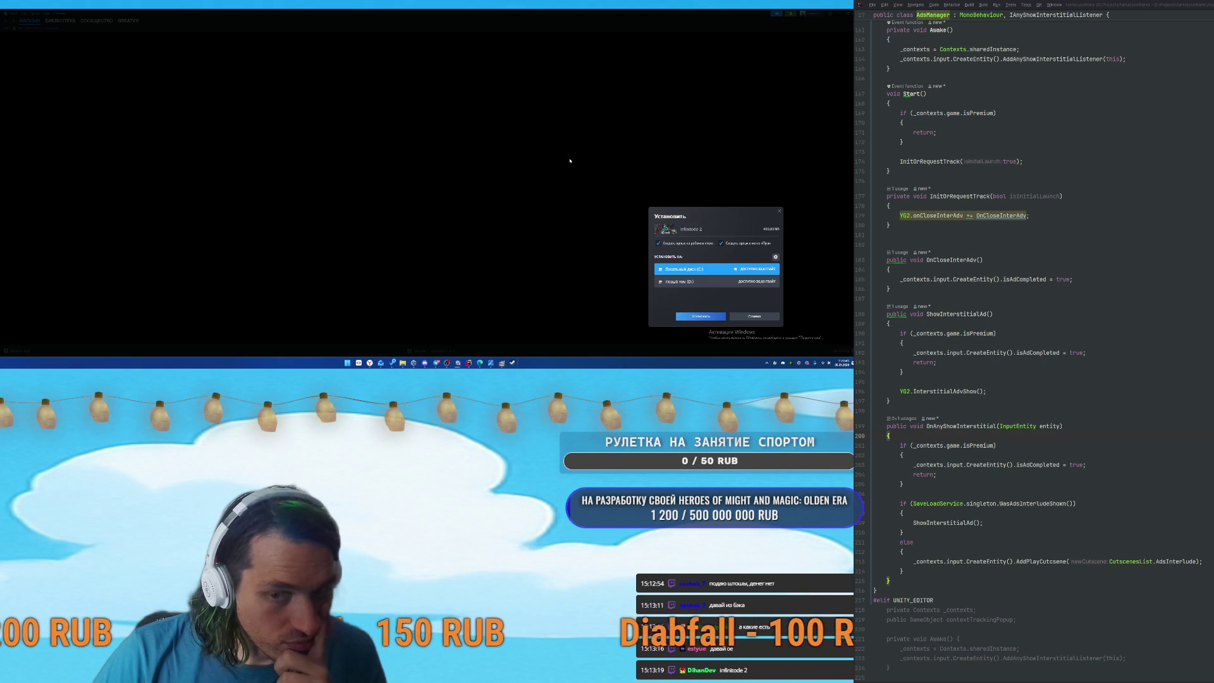
pyautogui.click(708, 282)
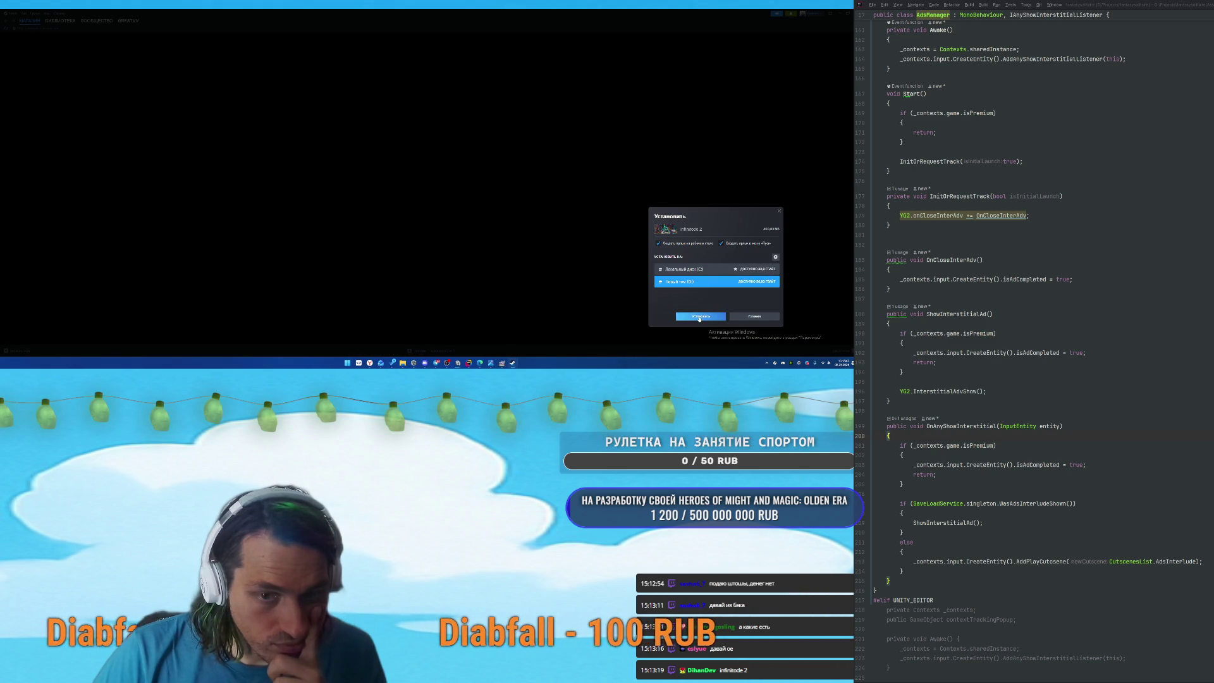
pyautogui.click(700, 317)
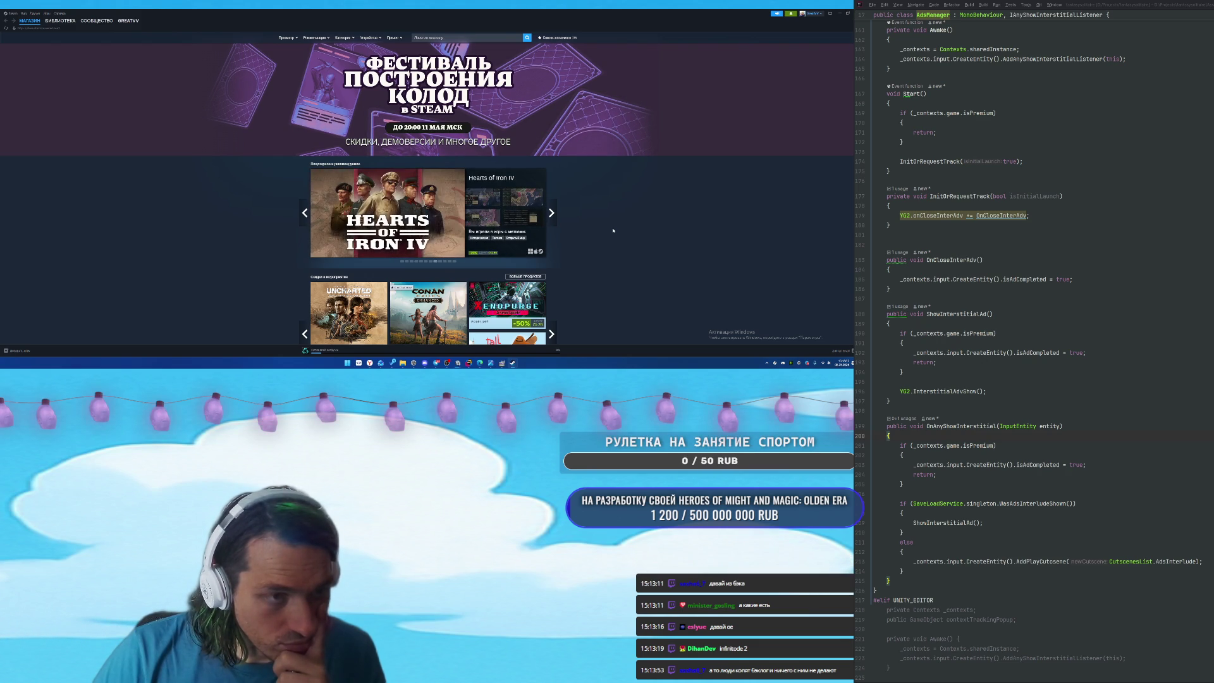
# Browse the Steam library's Heroes and Victoria 3 pages.
pyautogui.click(60, 20)
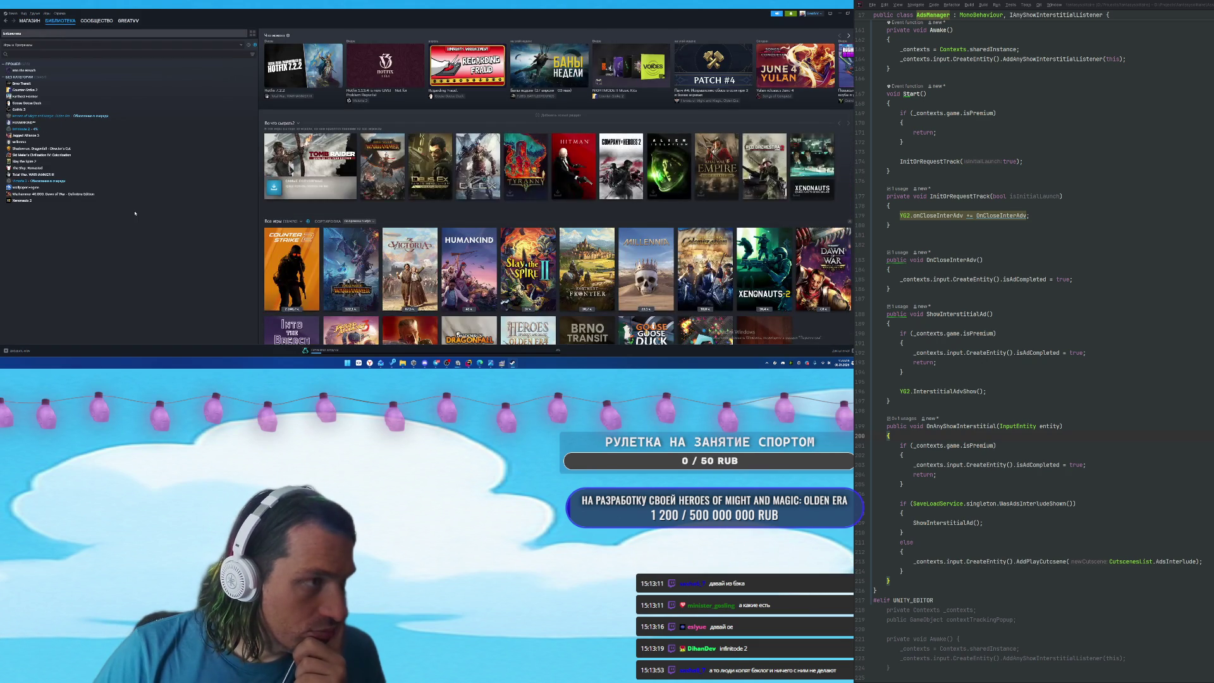
pyautogui.click(81, 117)
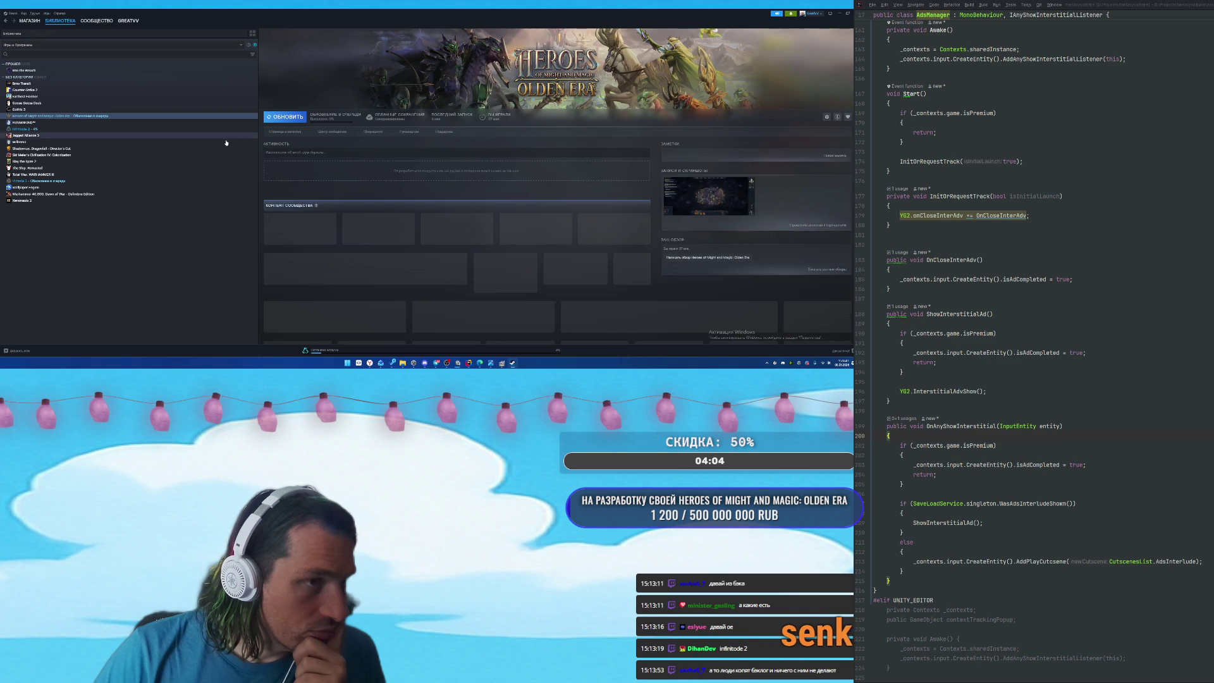
pyautogui.click(38, 180)
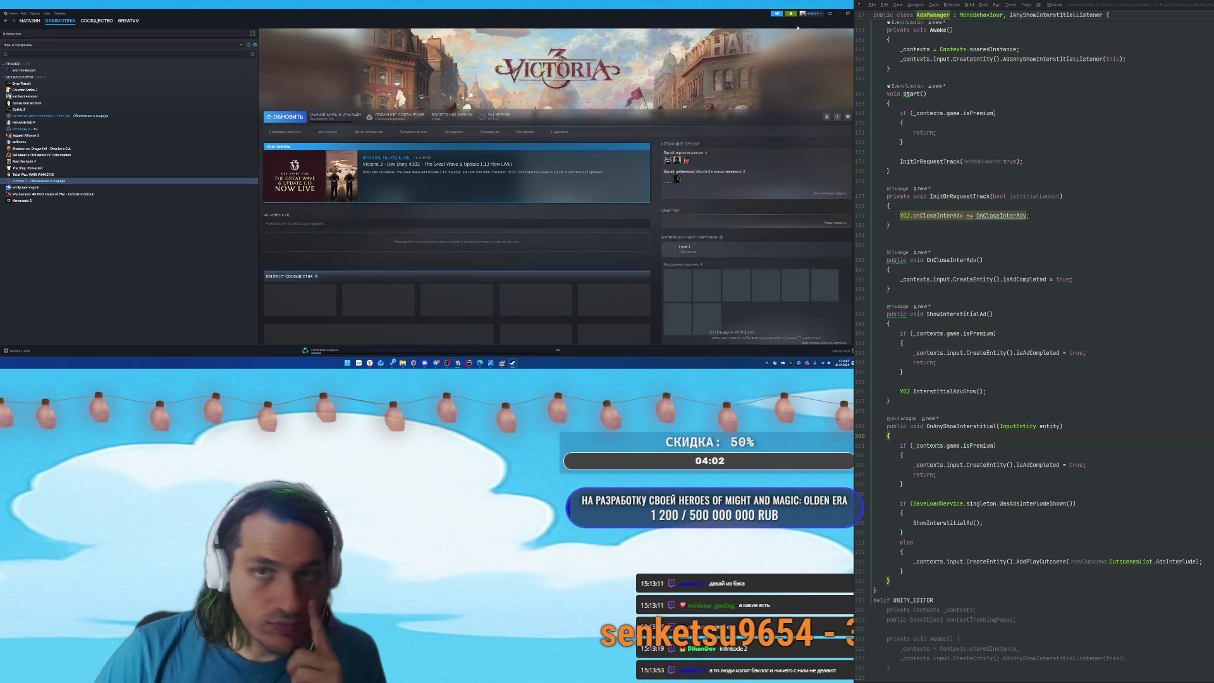
# Dismiss the Got Steam? dialog and close the Steam store and Infinitode 2 search tabs.
pyautogui.hotkey('alt', 'Tab')
pyautogui.click(378, 213)
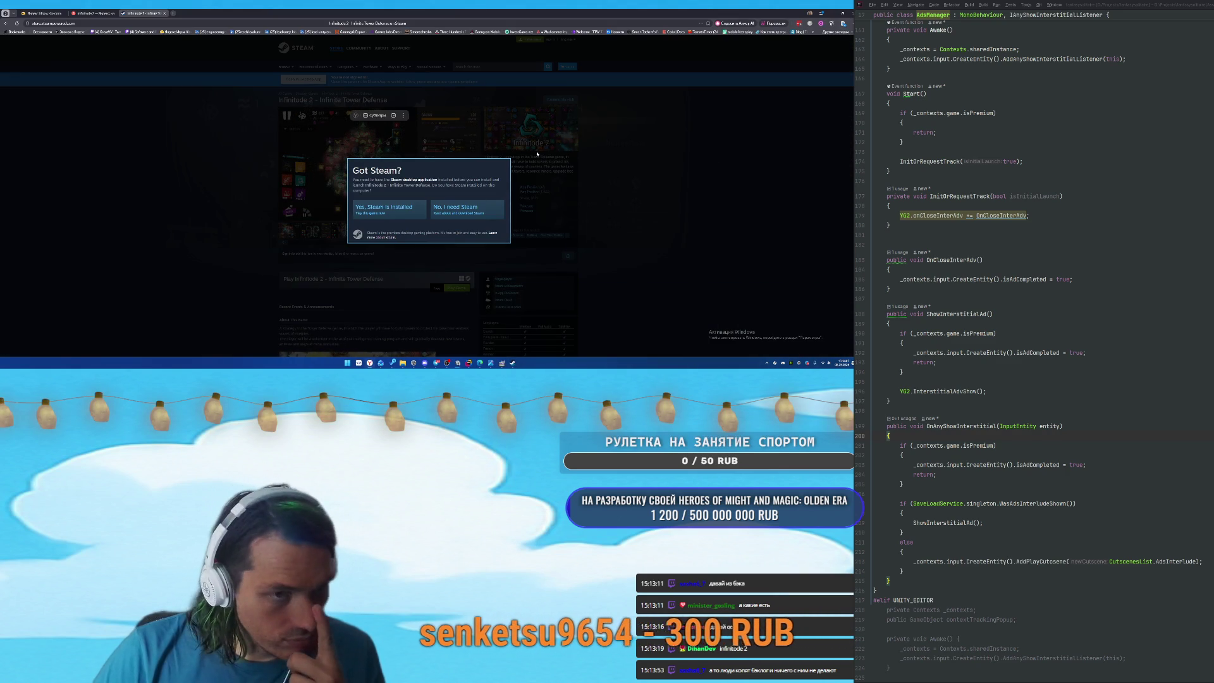
pyautogui.hotkey('ctrl', 'w')
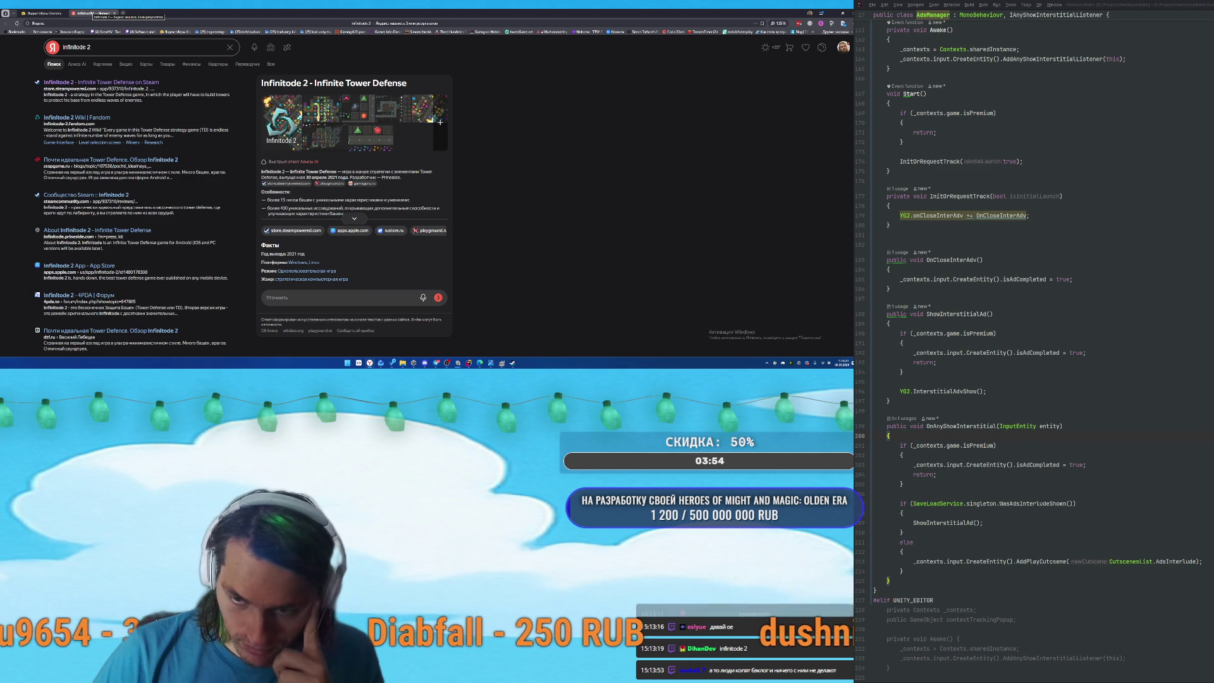
pyautogui.middleClick(94, 13)
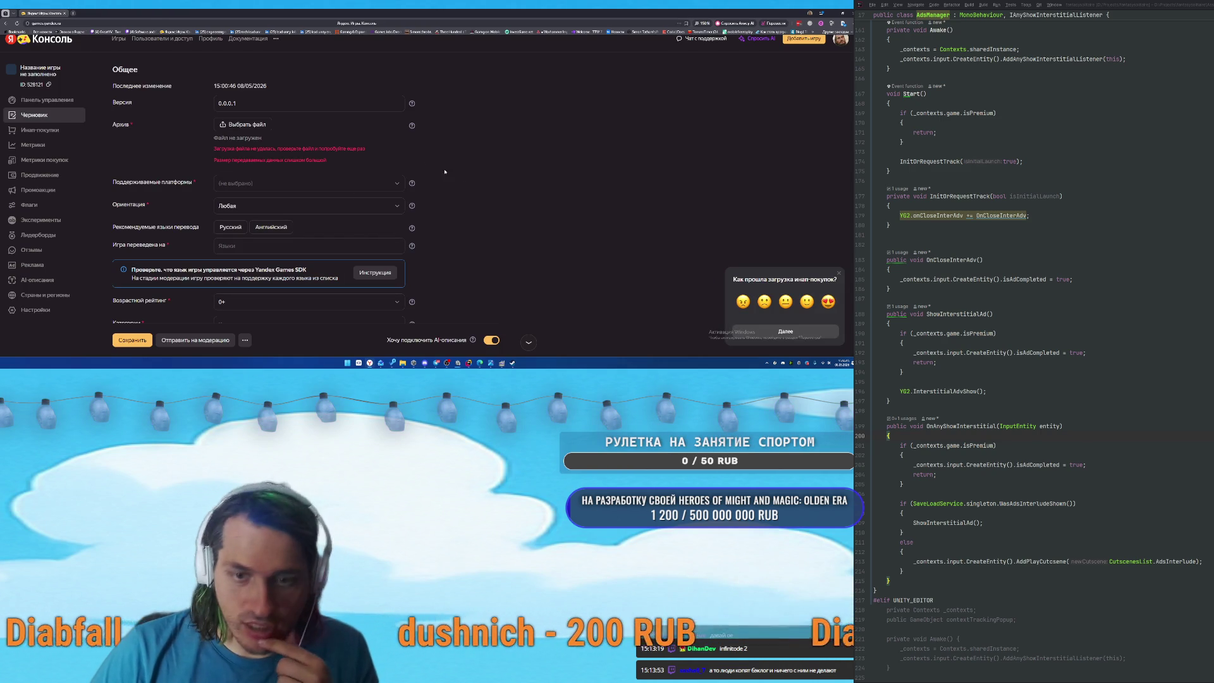
# Close the in-app purchases feedback popup, then go to Steam's Infinitode 2 library page.
pyautogui.click(840, 275)
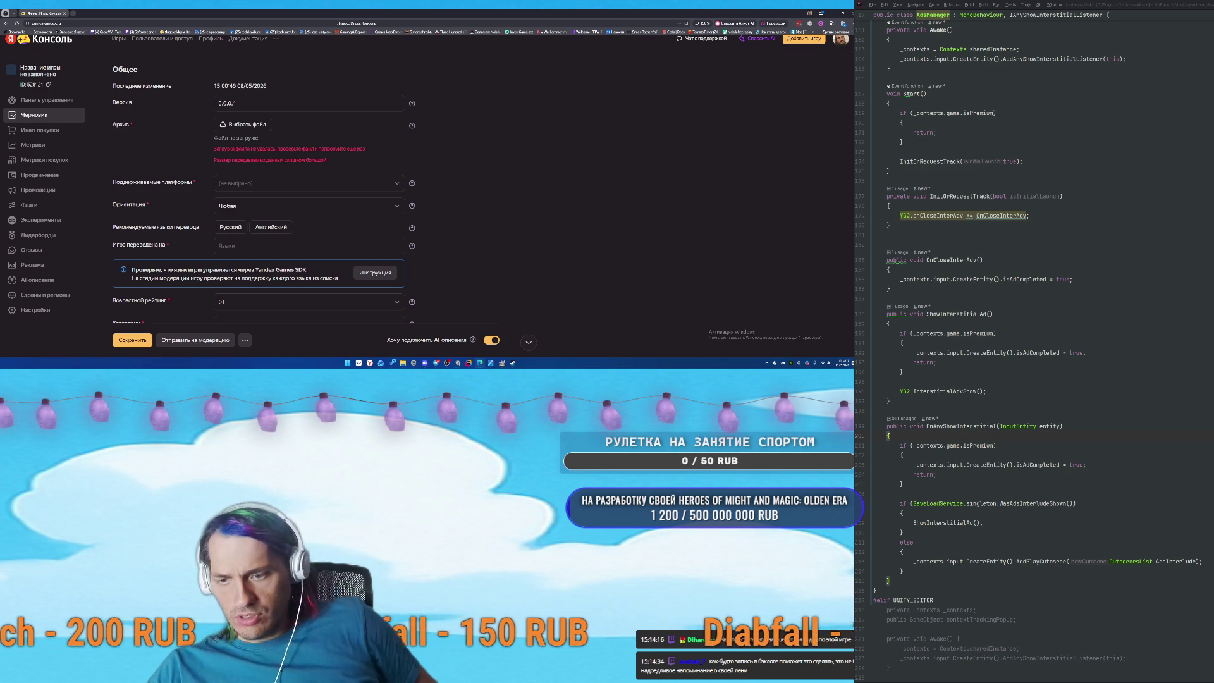
pyautogui.click(816, 348)
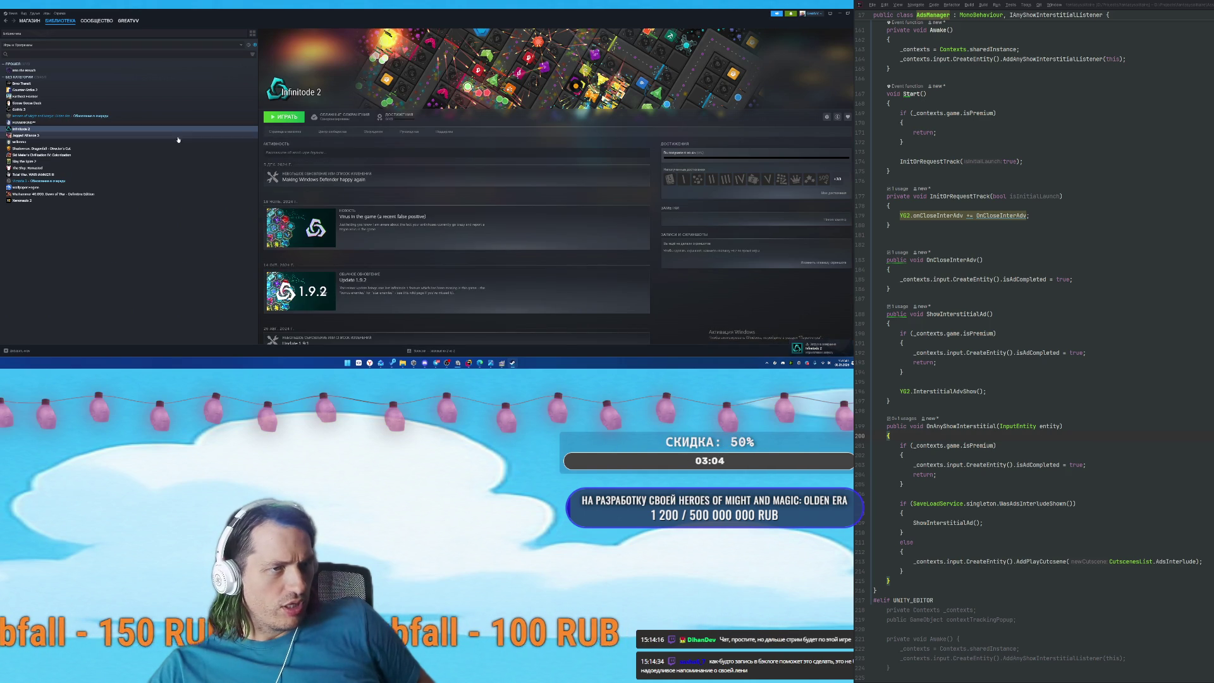
# Launch Infinitode 2 with ИГРАТЬ, then return to the localhost web build in the browser.
pyautogui.click(281, 119)
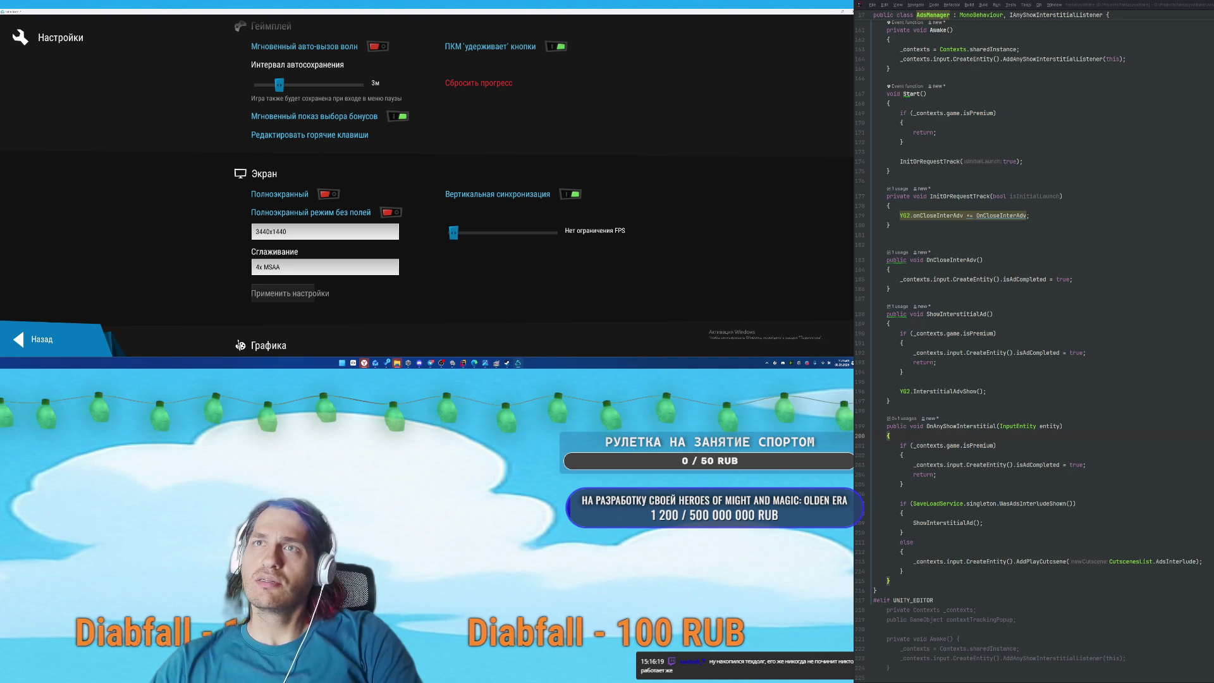
pyautogui.hotkey('alt', 'Tab')
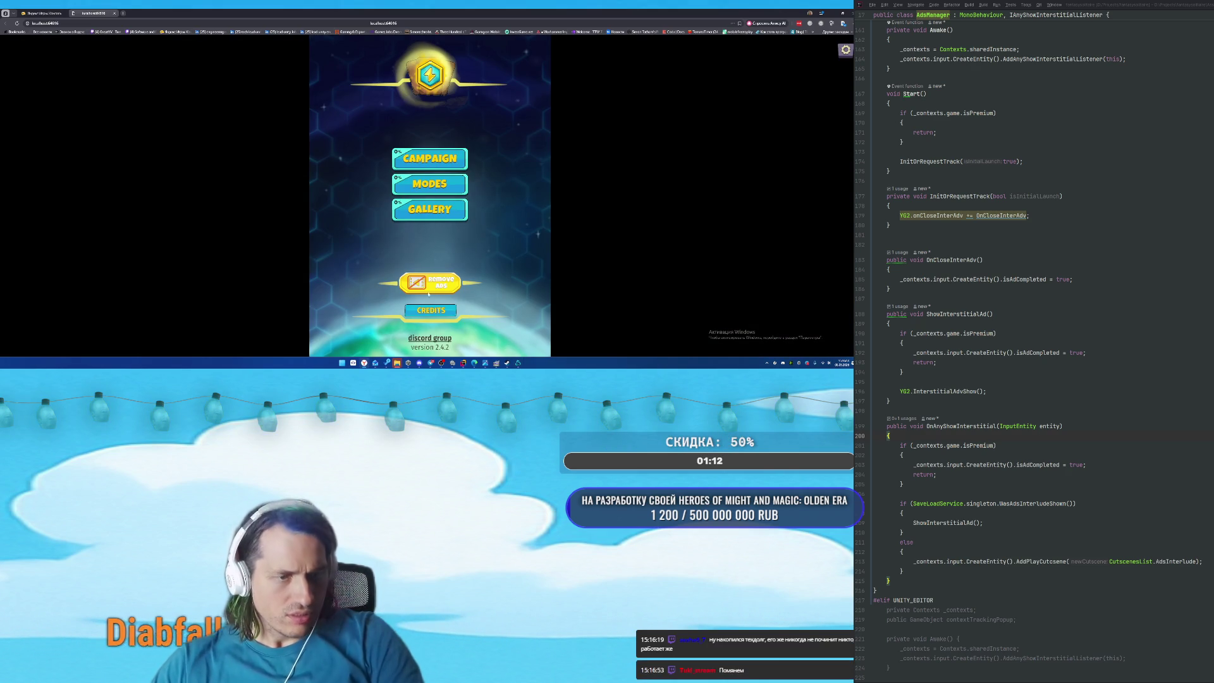
# Select FantasySolitaire_Null_Build(1).zip in the Builds folder, then close the local game tab.
pyautogui.moveTo(397, 363)
pyautogui.click(447, 344)
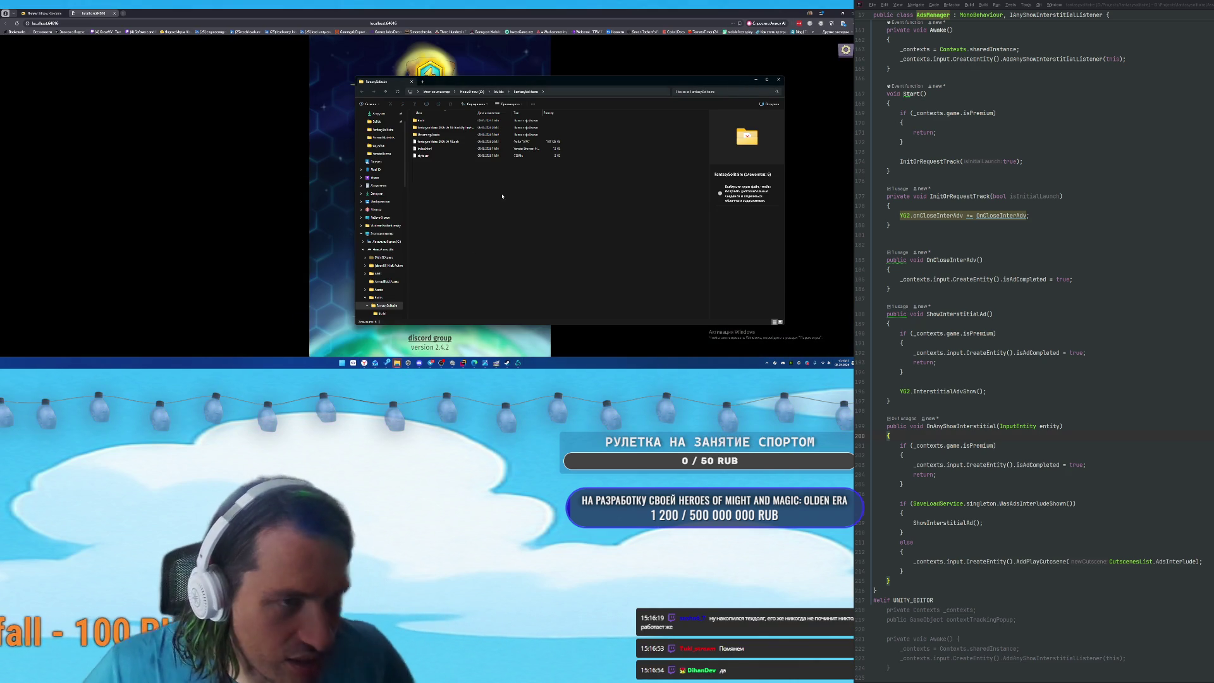
pyautogui.click(500, 93)
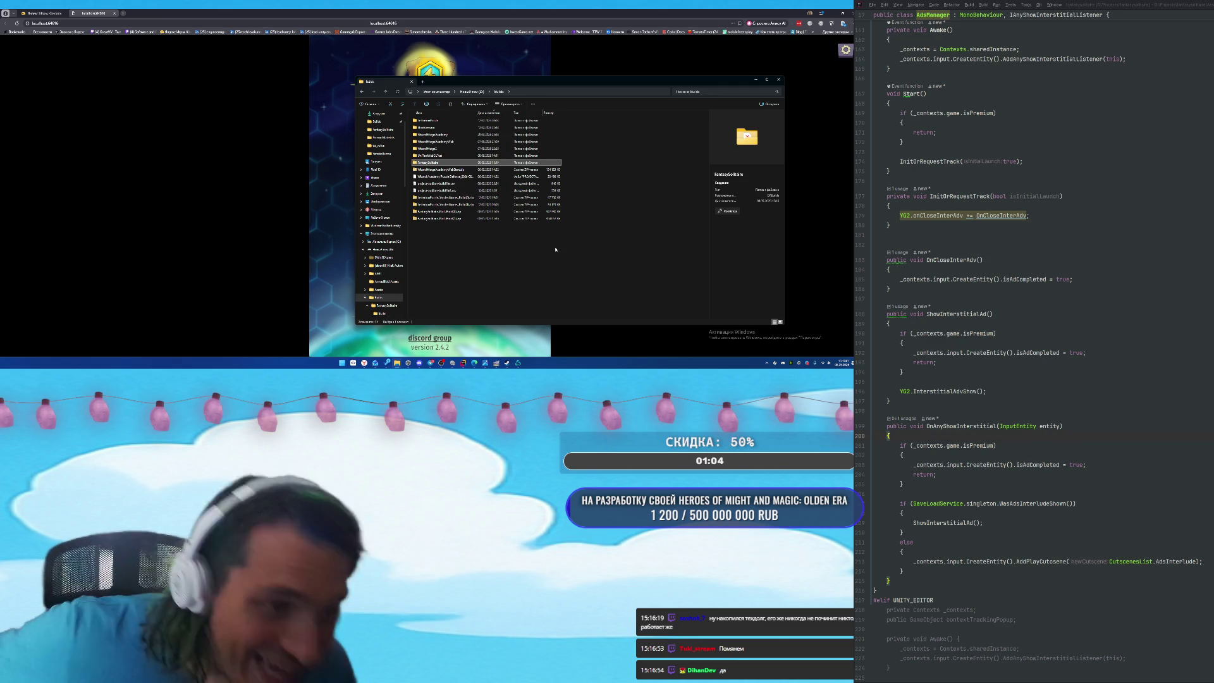
pyautogui.press('End')
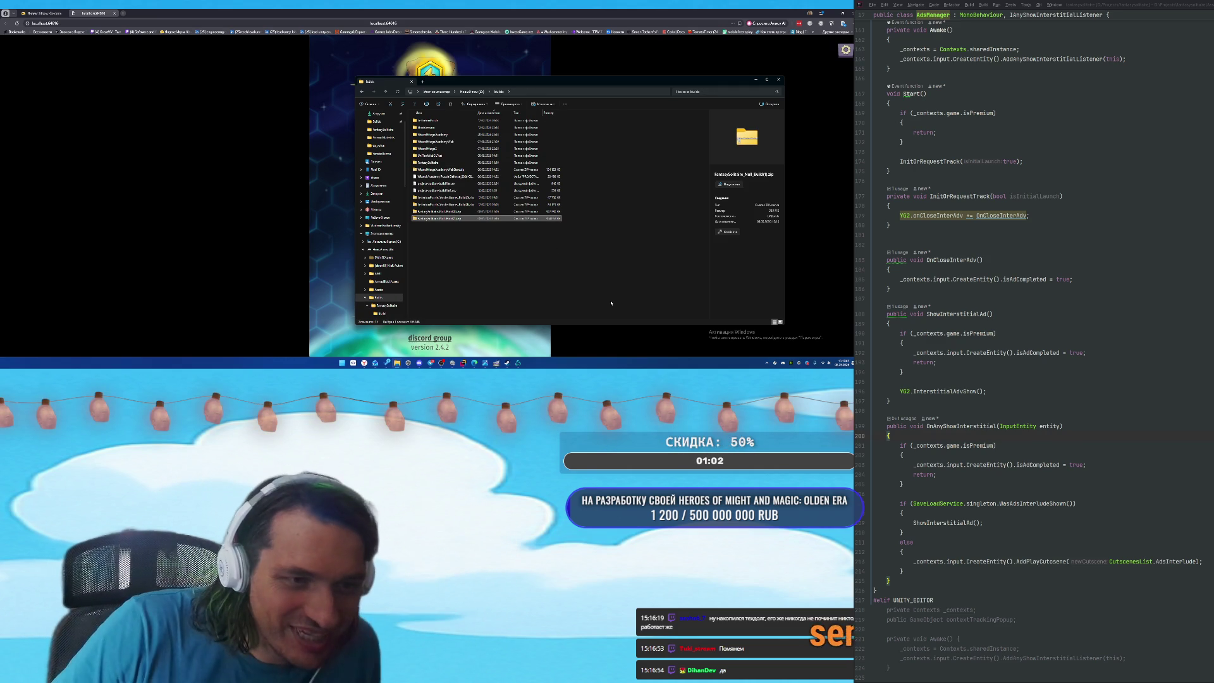
pyautogui.click(418, 191)
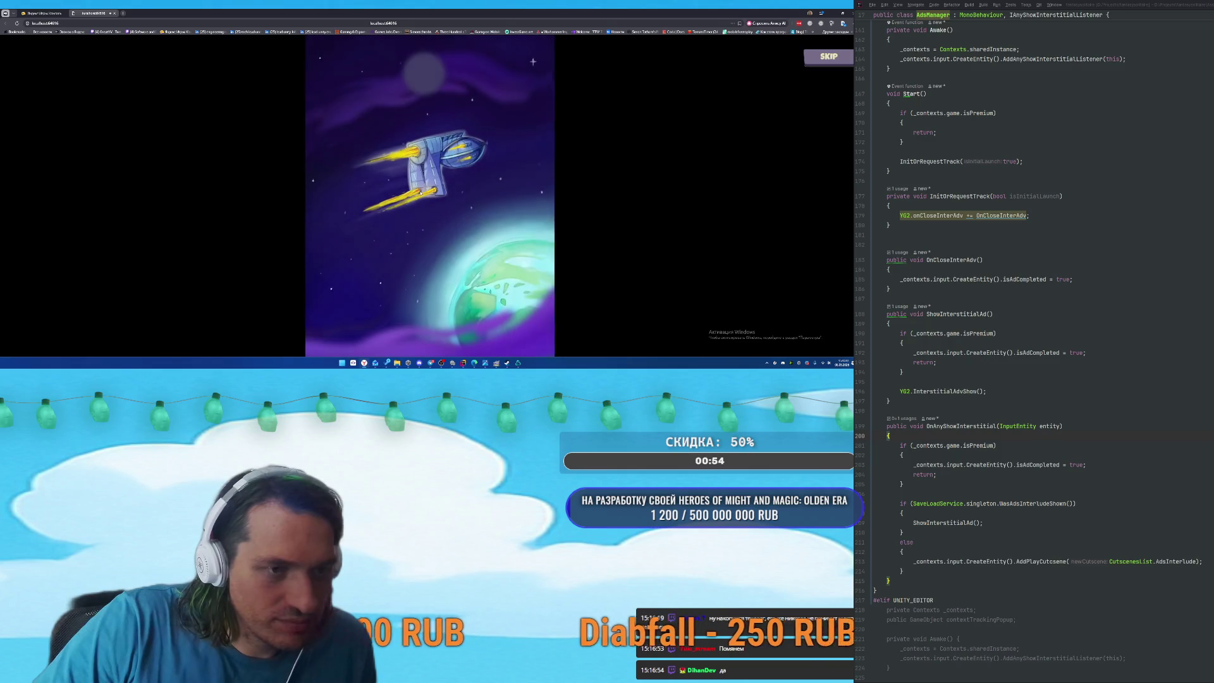
pyautogui.hotkey('ctrl', 'w')
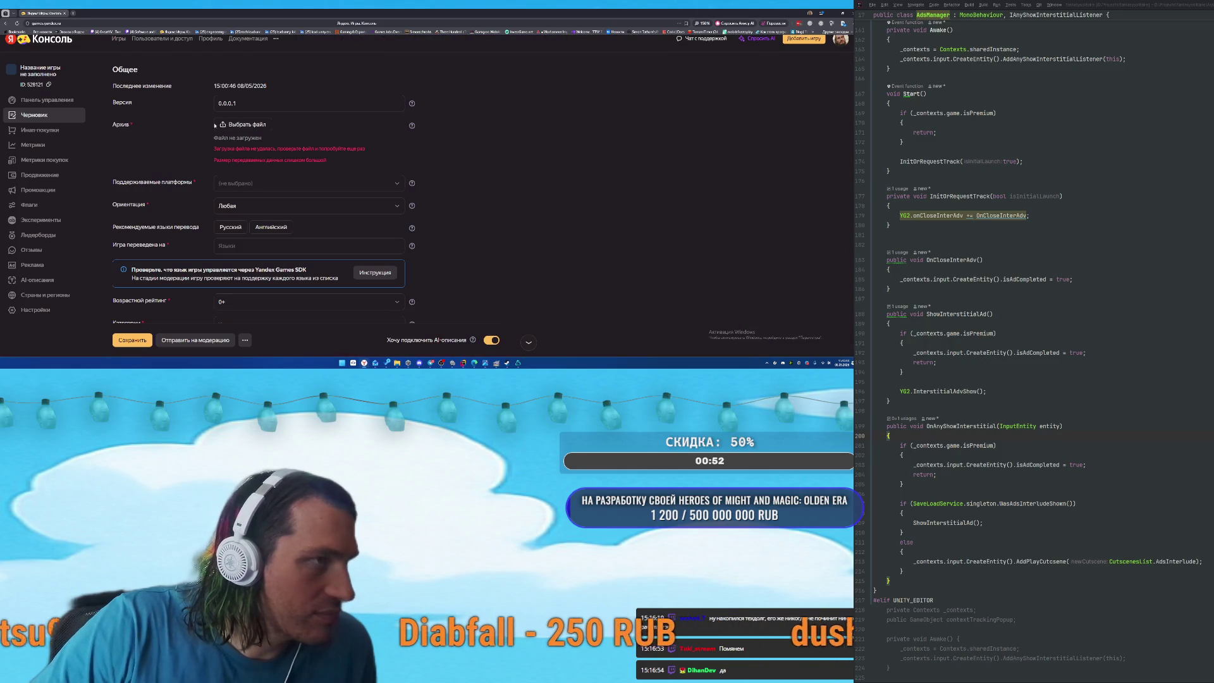
# Bring up the Infinitode 2 window and exit its Настройки screen to the main menu.
pyautogui.click(831, 12)
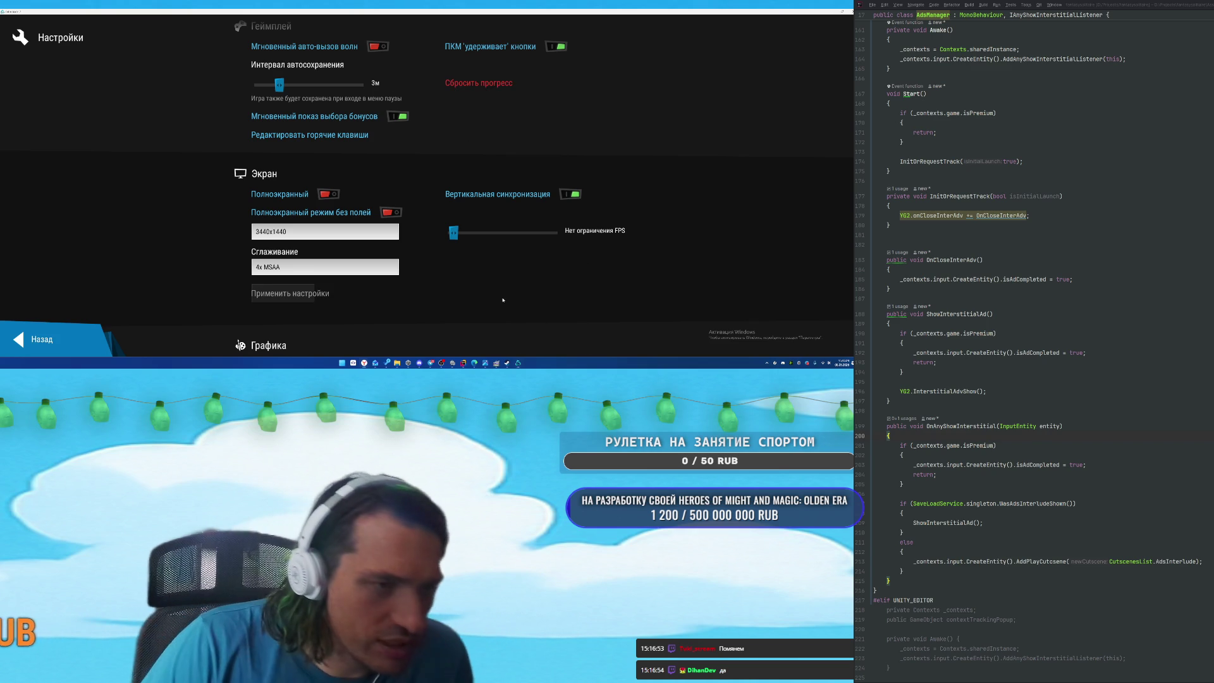
pyautogui.press('Escape')
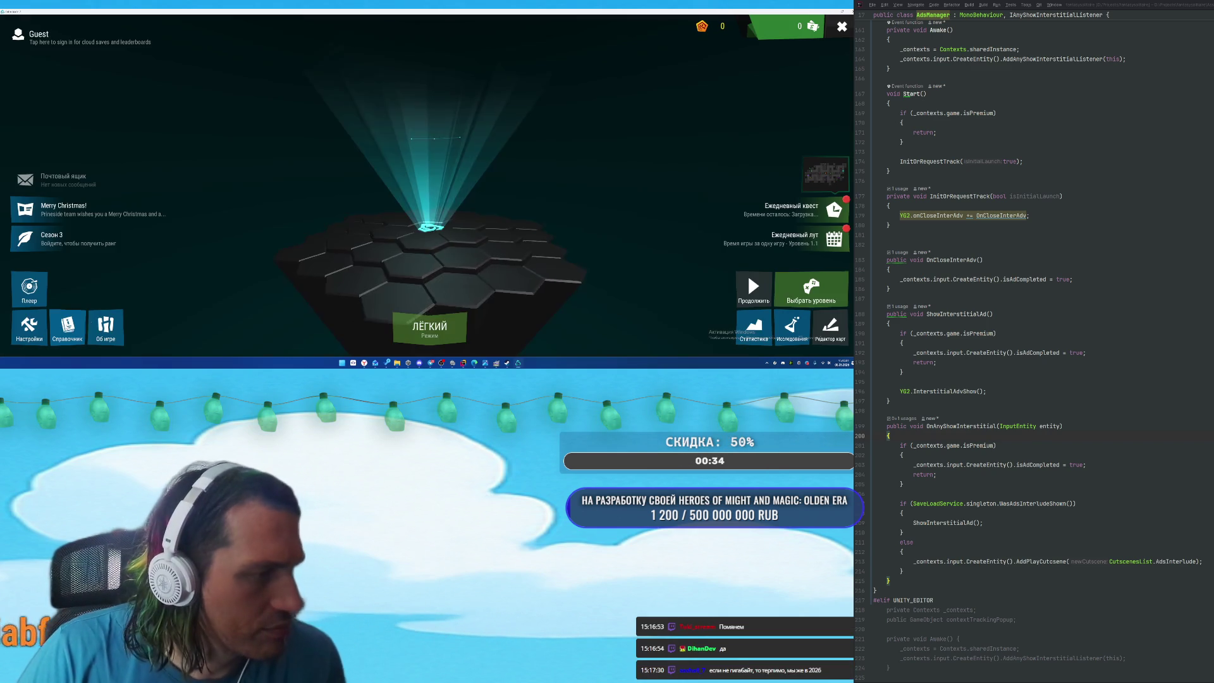
# Start tutorial level 0.1 and get past the intro dialogue and the message and zoom tips.
pyautogui.click(810, 290)
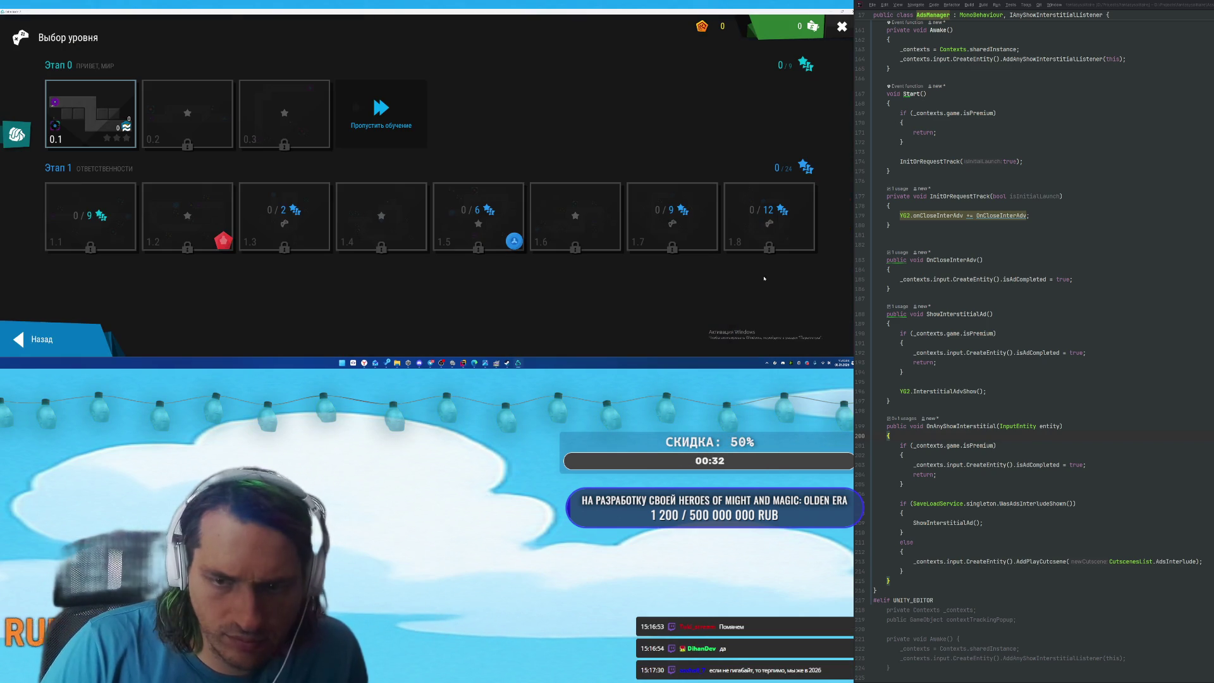
pyautogui.click(90, 114)
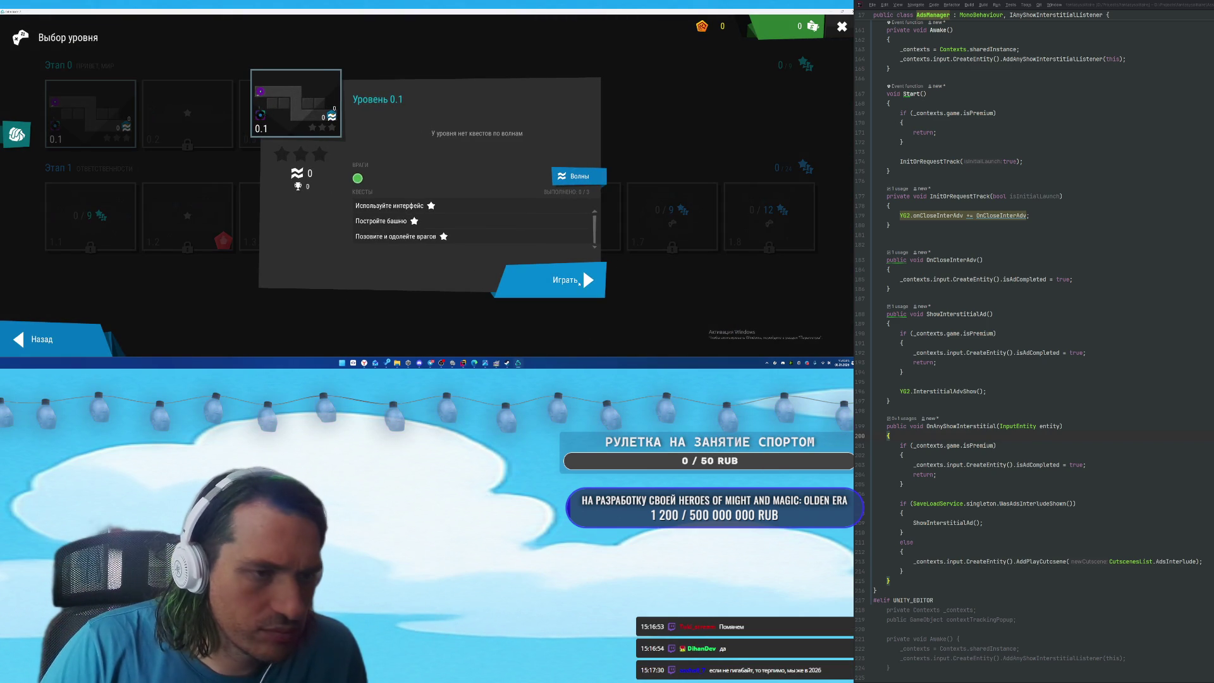
pyautogui.click(573, 291)
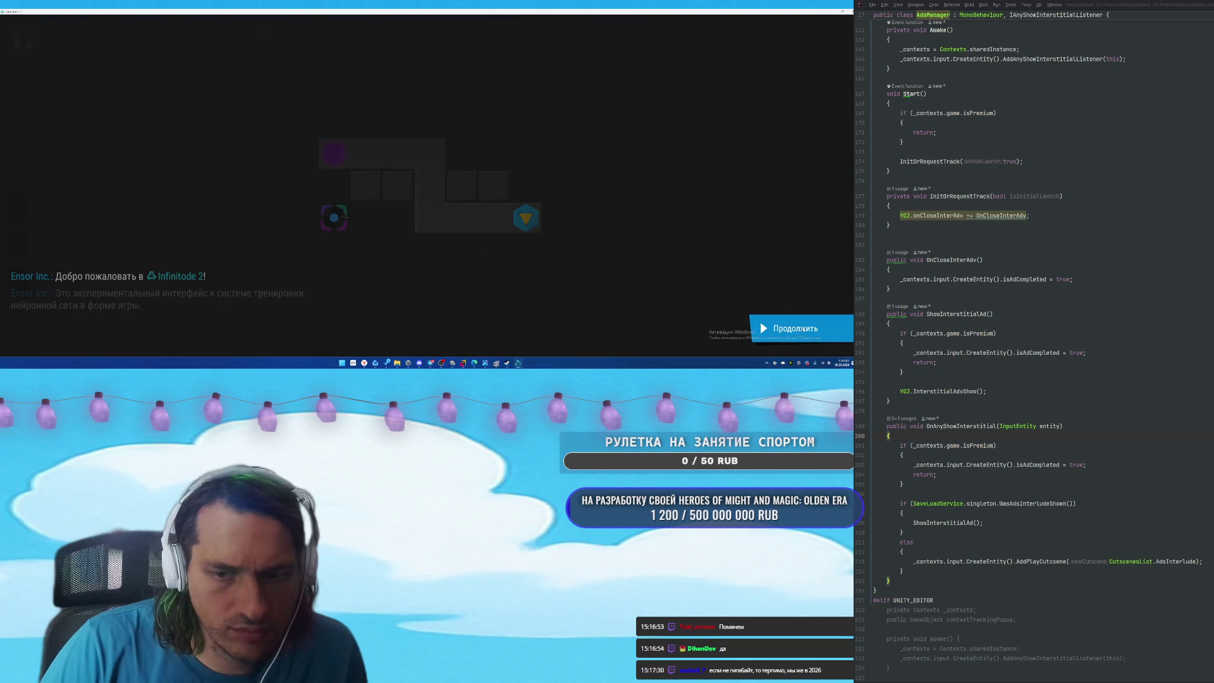
pyautogui.click(768, 325)
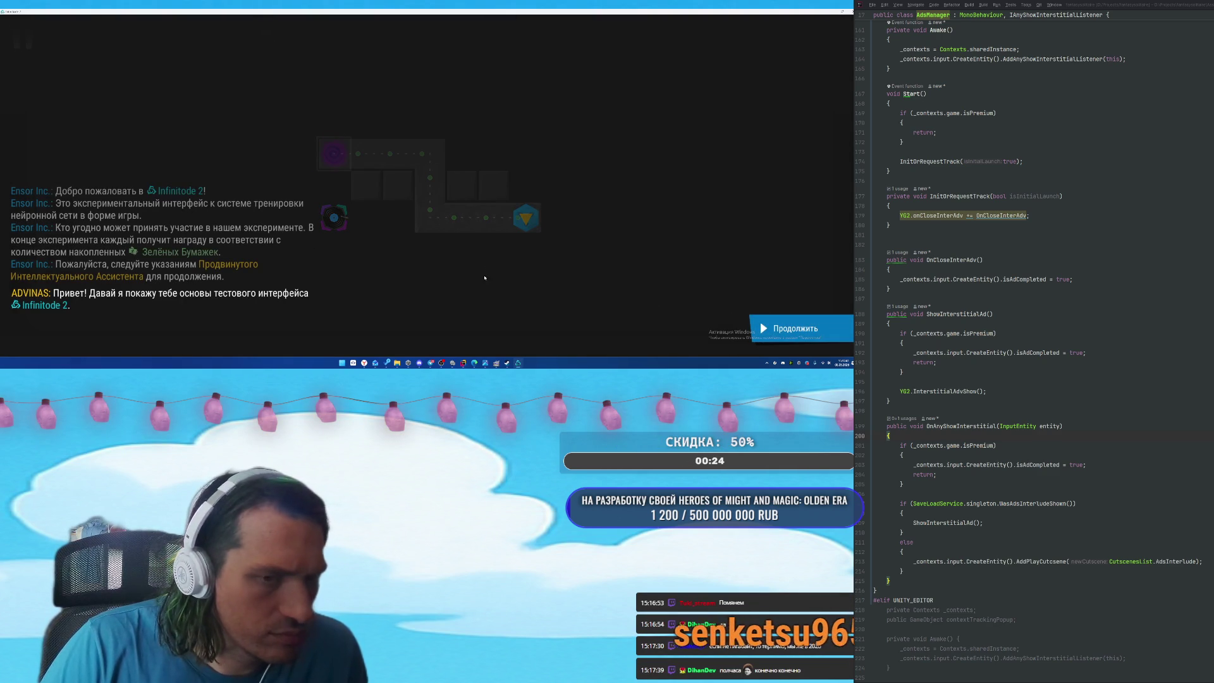
pyautogui.click(601, 288)
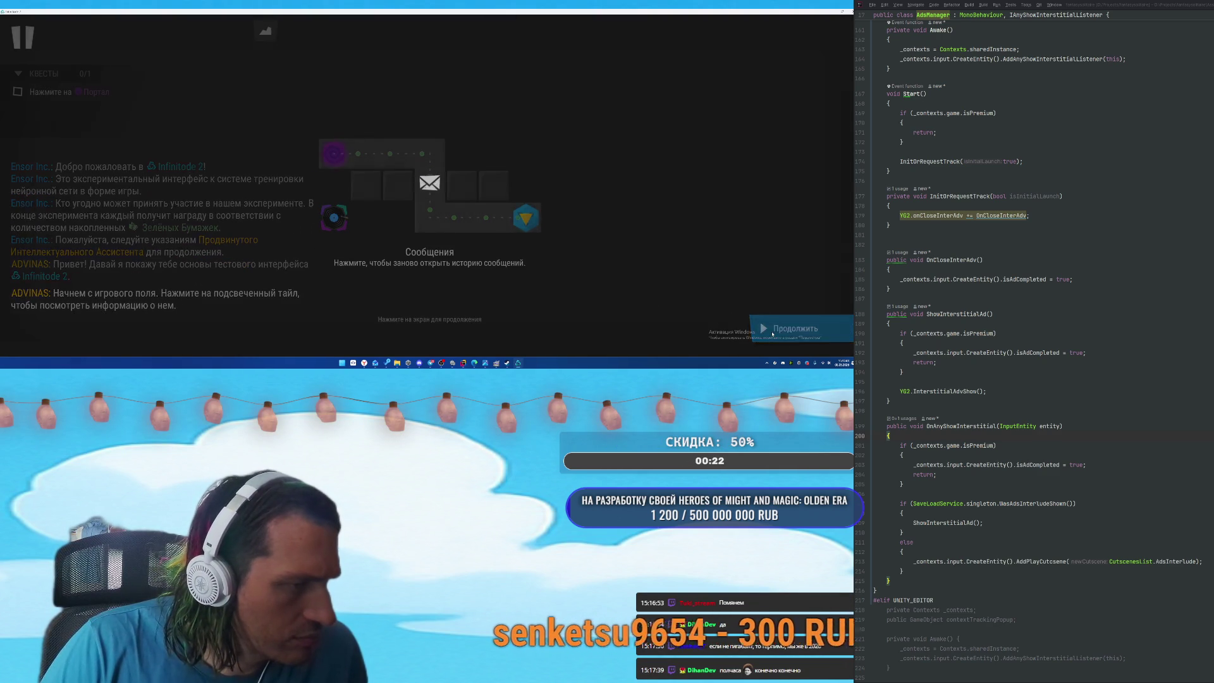
pyautogui.click(499, 217)
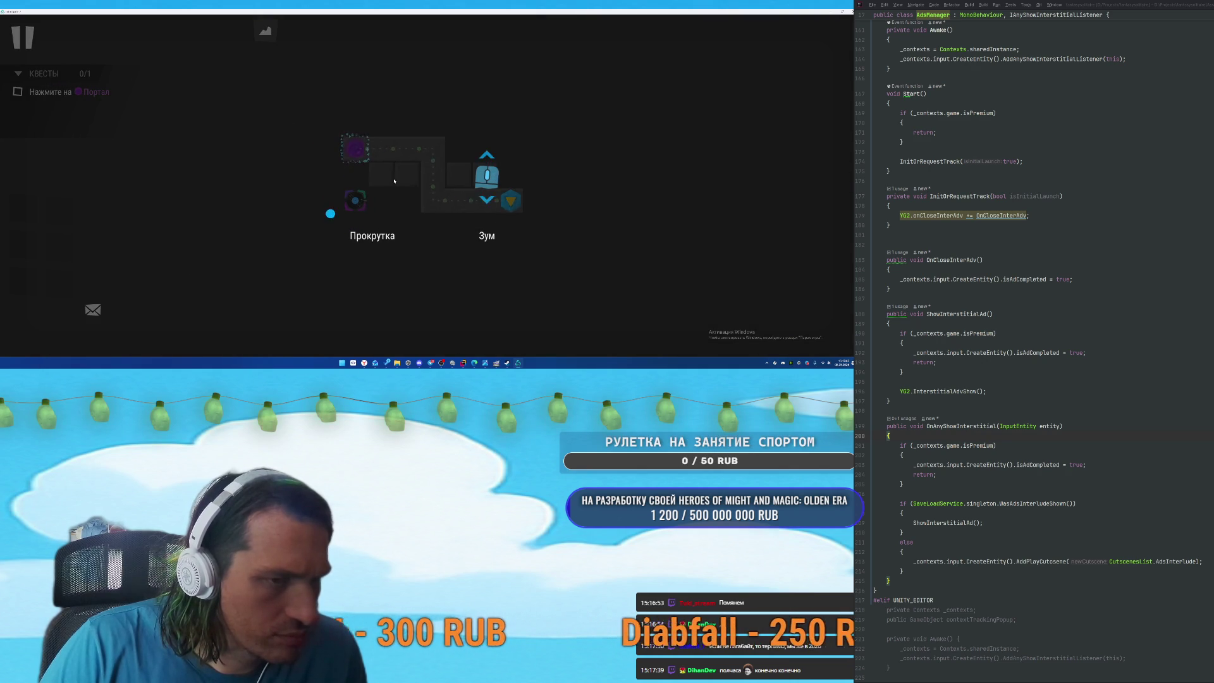
pyautogui.click(391, 209)
# Inspect the enemy portal and the base, reading their tutorial explanations and base health hint.
pyautogui.click(352, 151)
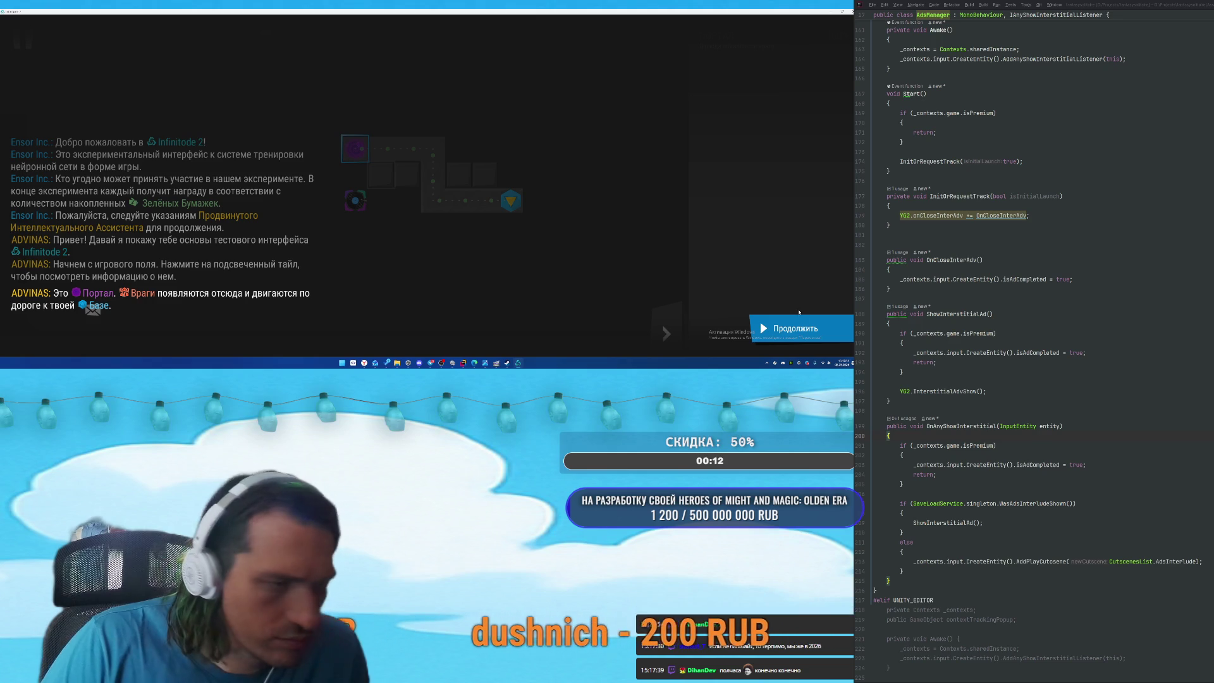
pyautogui.click(799, 330)
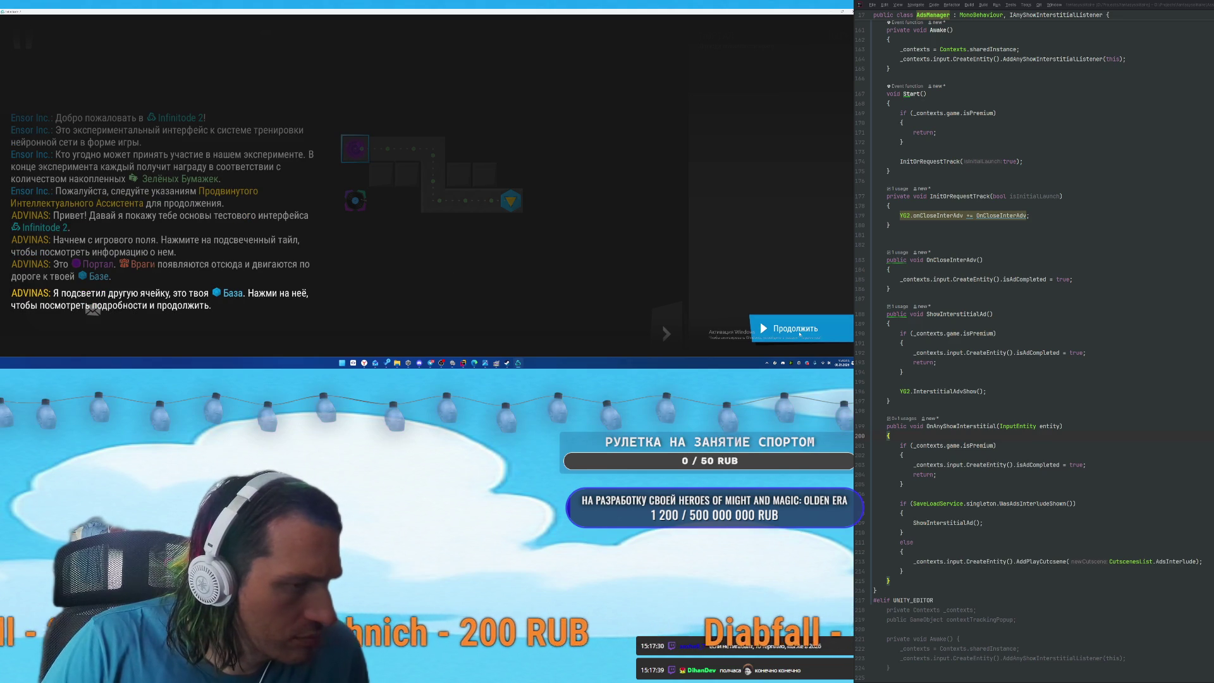
pyautogui.click(799, 330)
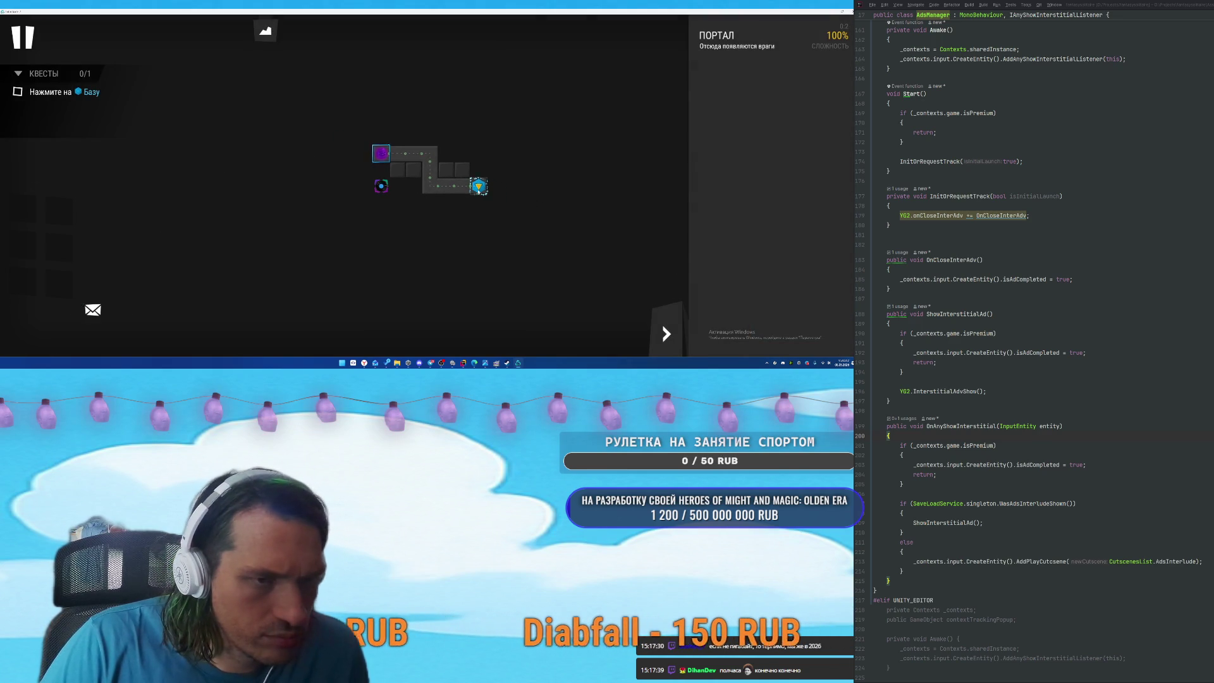
pyautogui.click(478, 186)
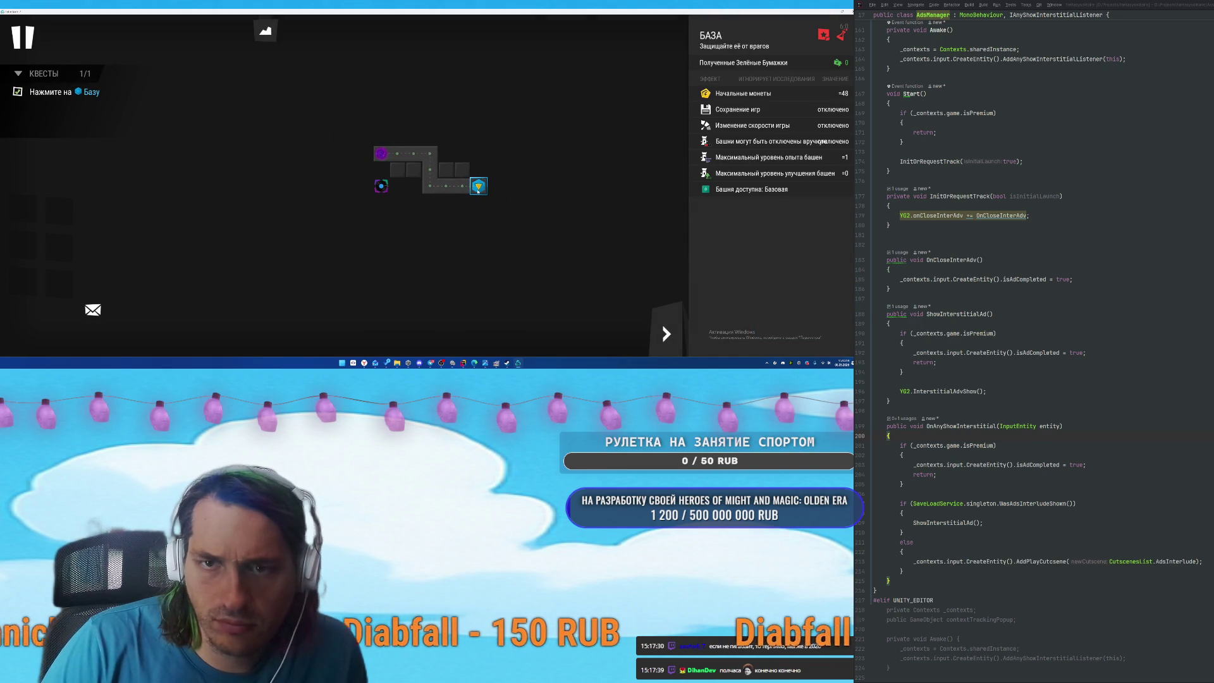
pyautogui.click(791, 329)
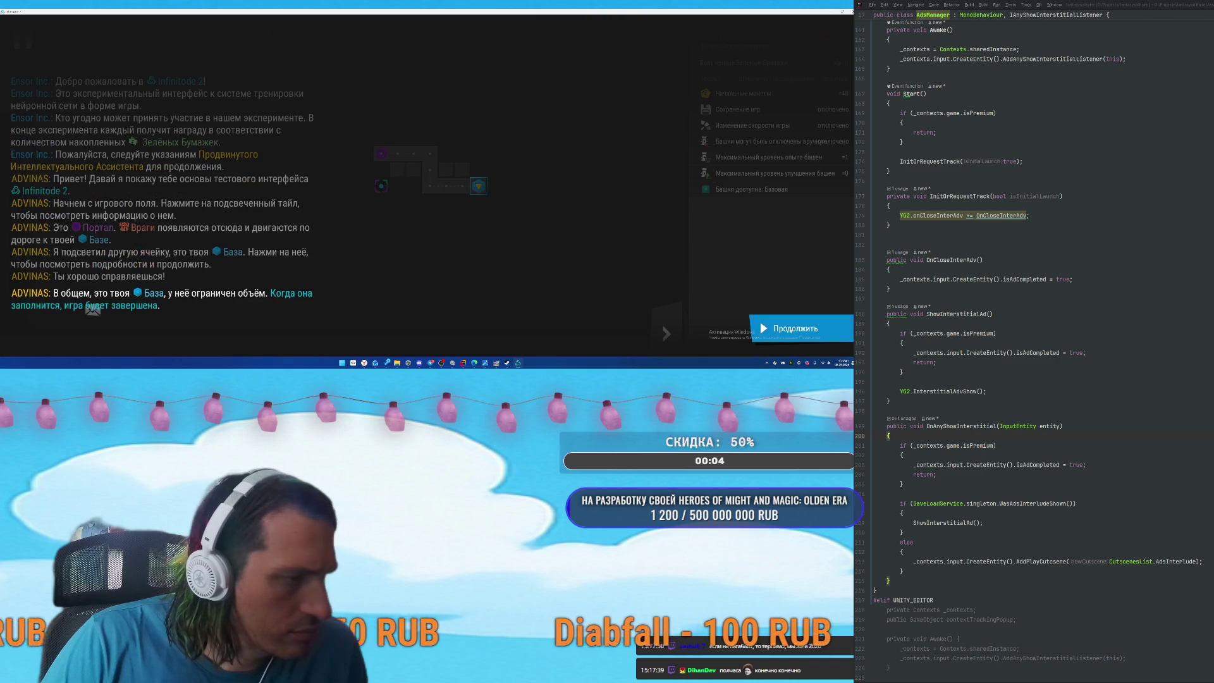
pyautogui.click(791, 329)
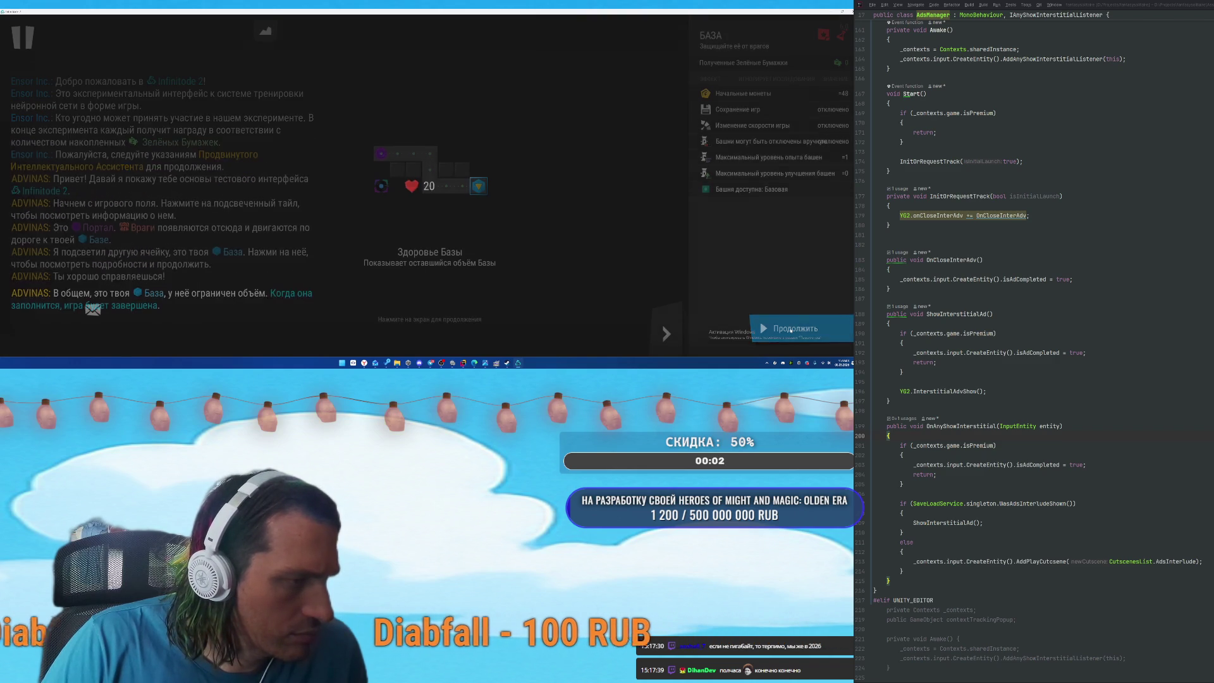
pyautogui.click(450, 250)
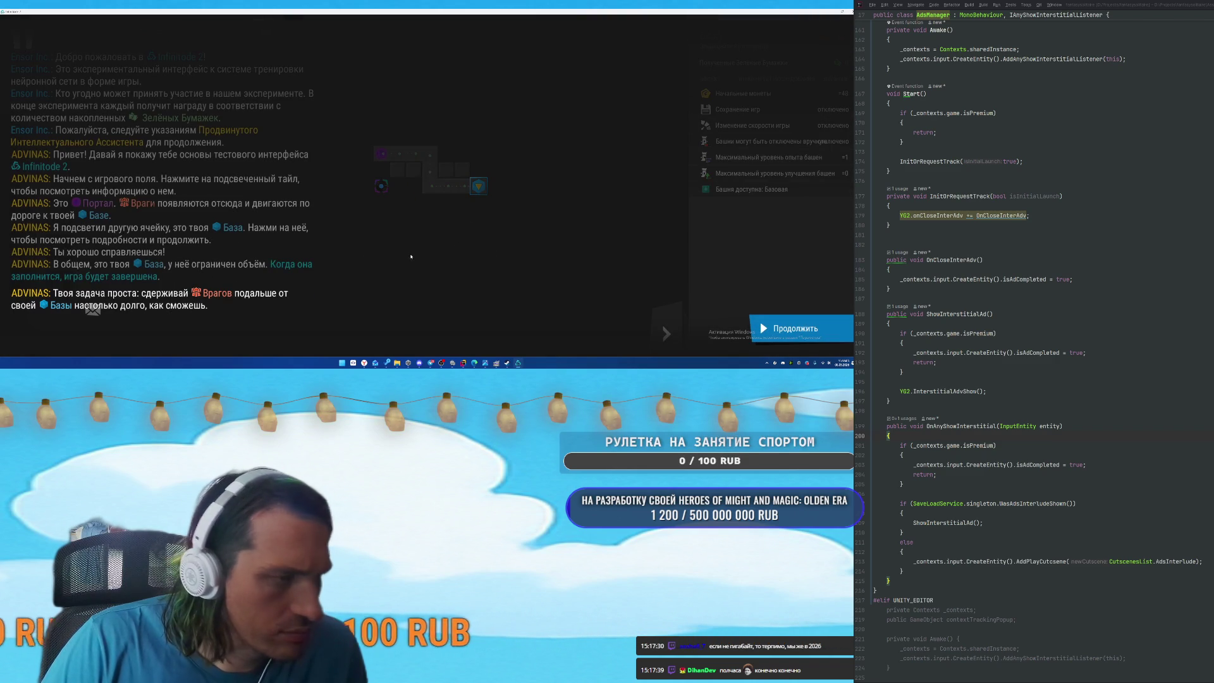
# Select the empty platform beside the path and read through the coins and tower-building explanations.
pyautogui.click(790, 333)
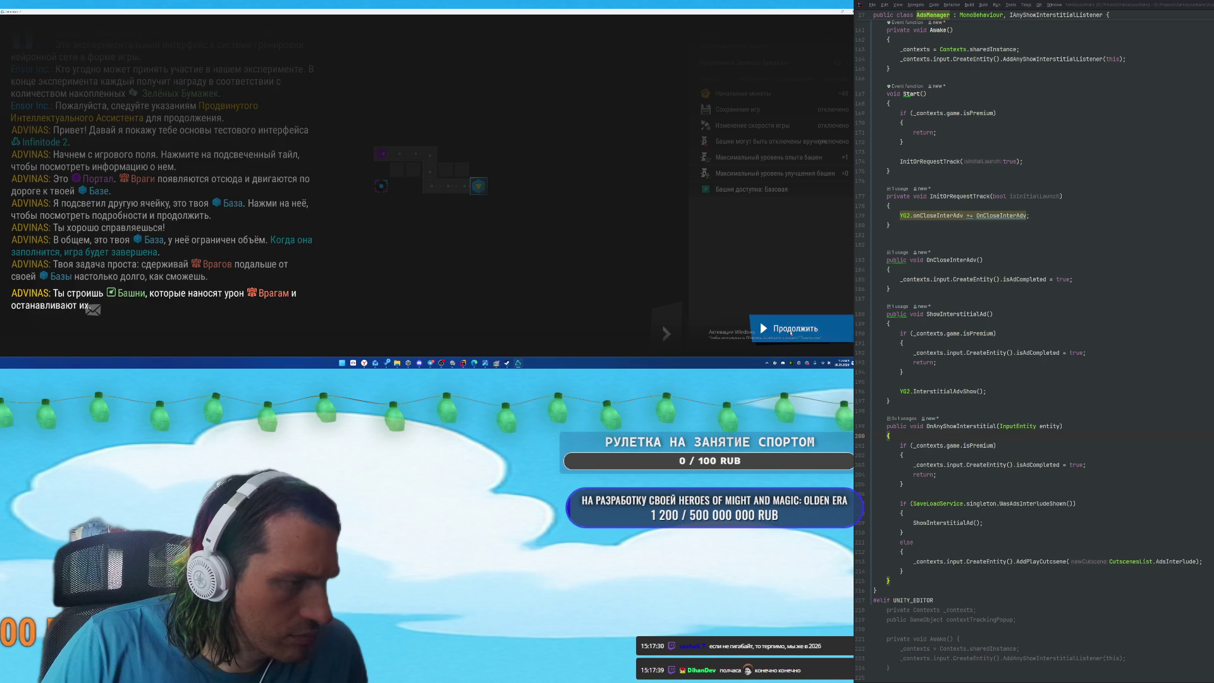
pyautogui.click(790, 332)
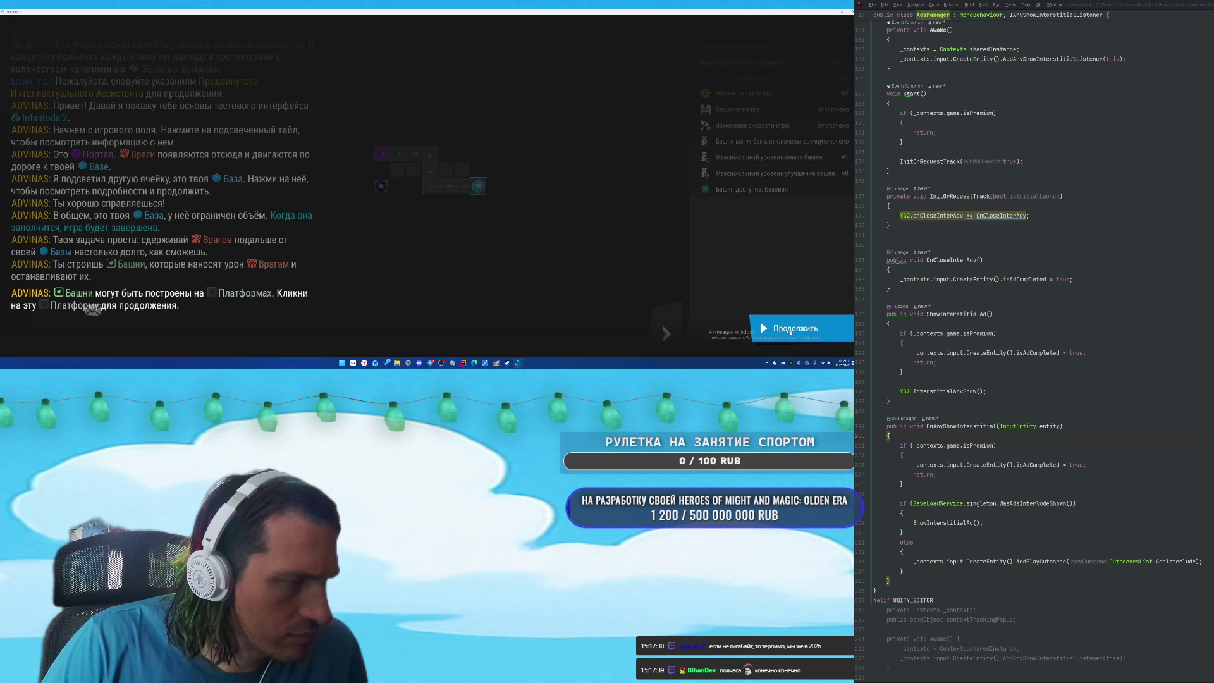
pyautogui.click(791, 332)
pyautogui.click(413, 169)
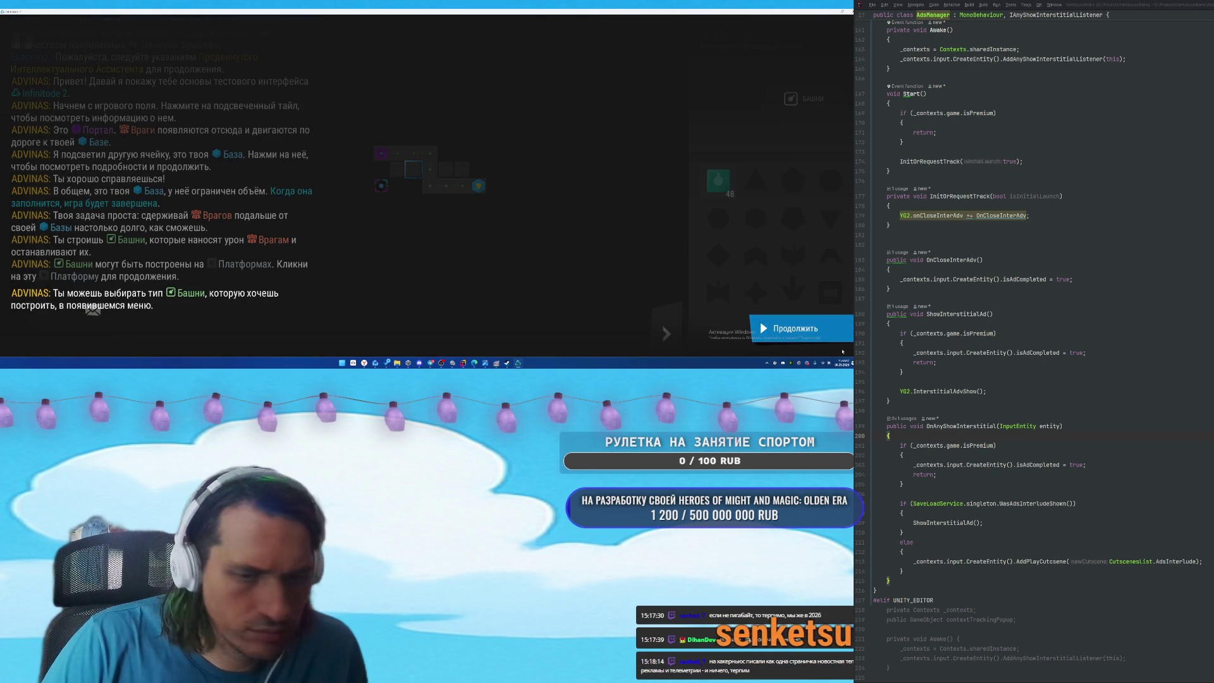
pyautogui.click(798, 328)
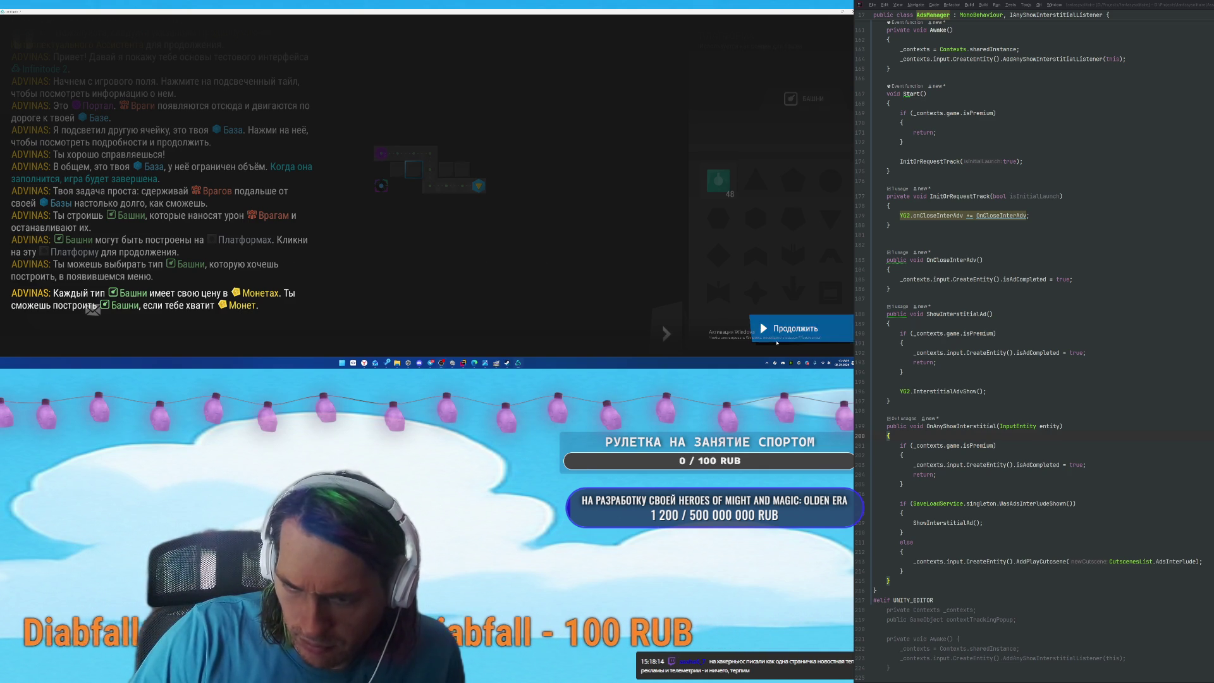
pyautogui.click(776, 341)
pyautogui.click(500, 221)
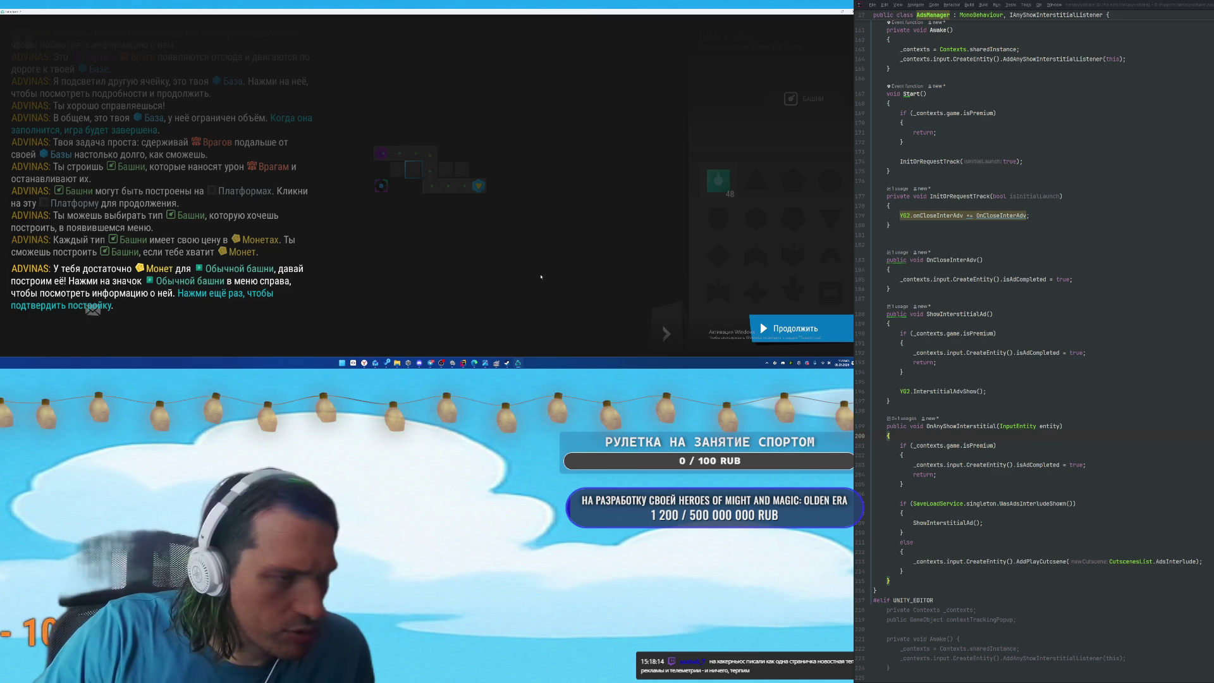
pyautogui.click(795, 328)
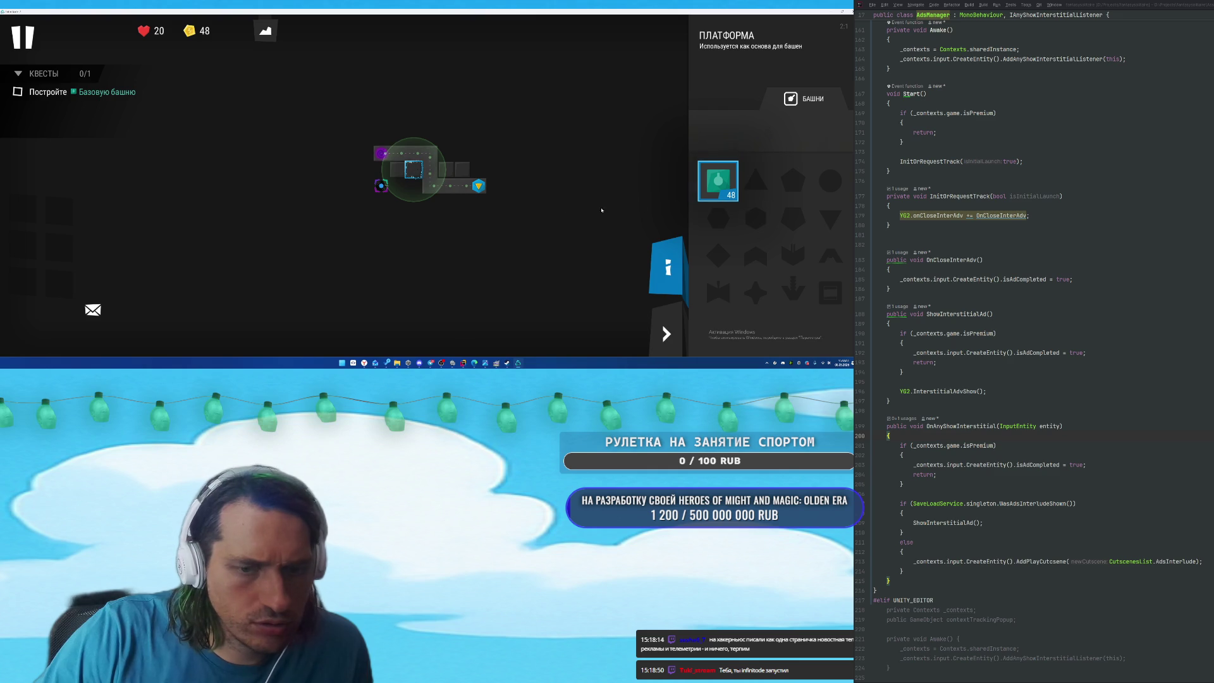
# Build a basic tower on the platform and start the first enemy wave.
pyautogui.click(727, 182)
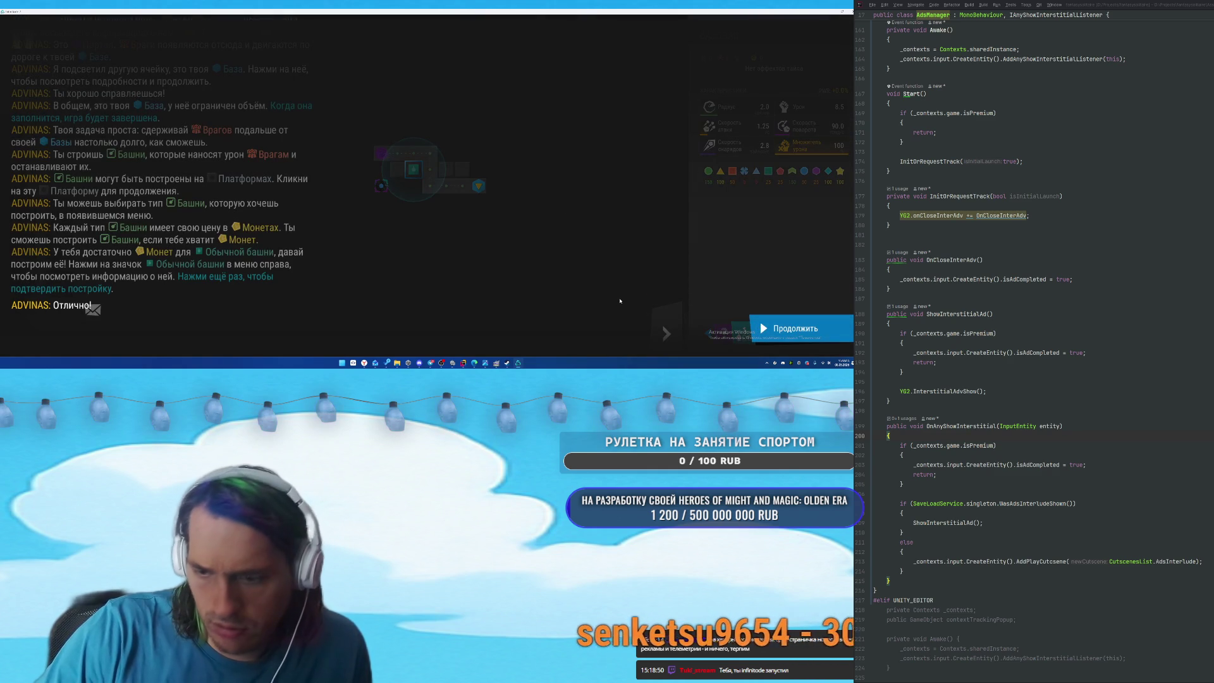
pyautogui.click(799, 338)
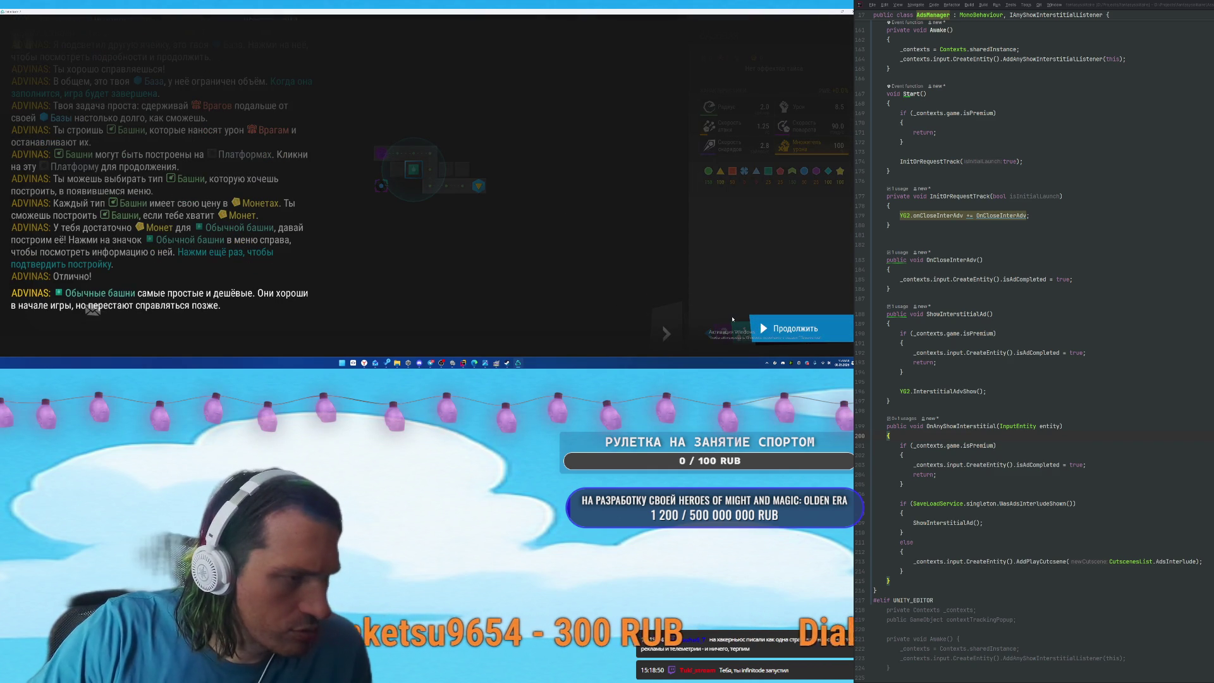
pyautogui.click(799, 324)
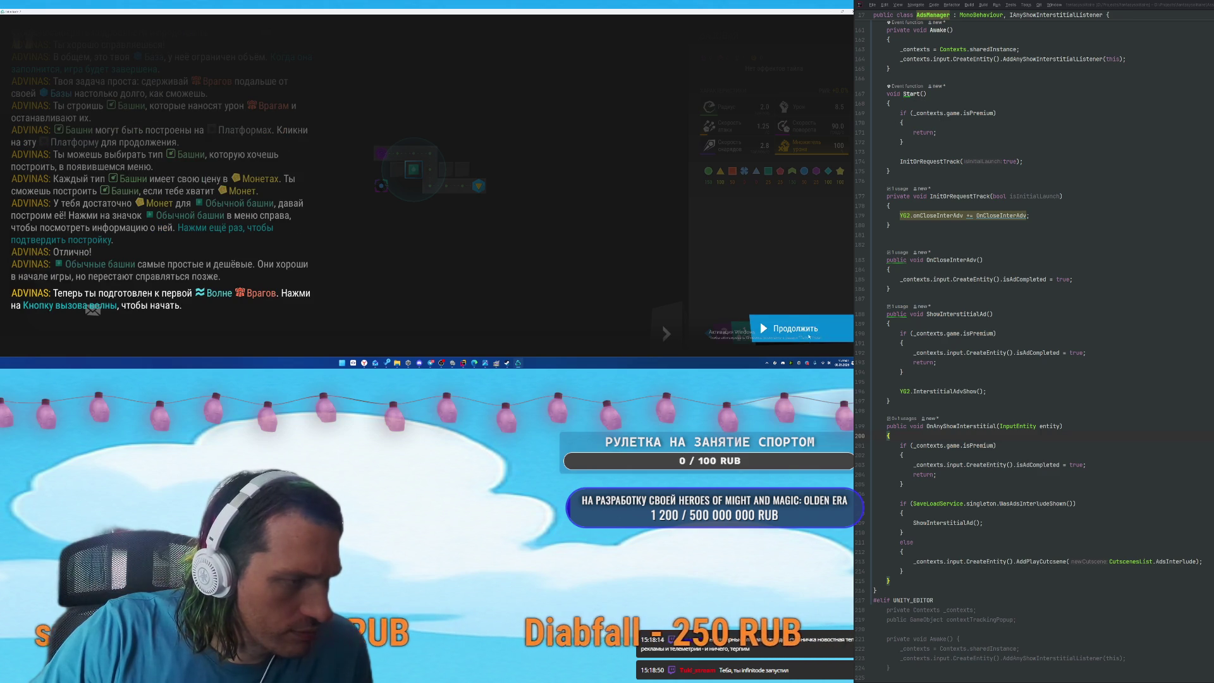
pyautogui.click(820, 329)
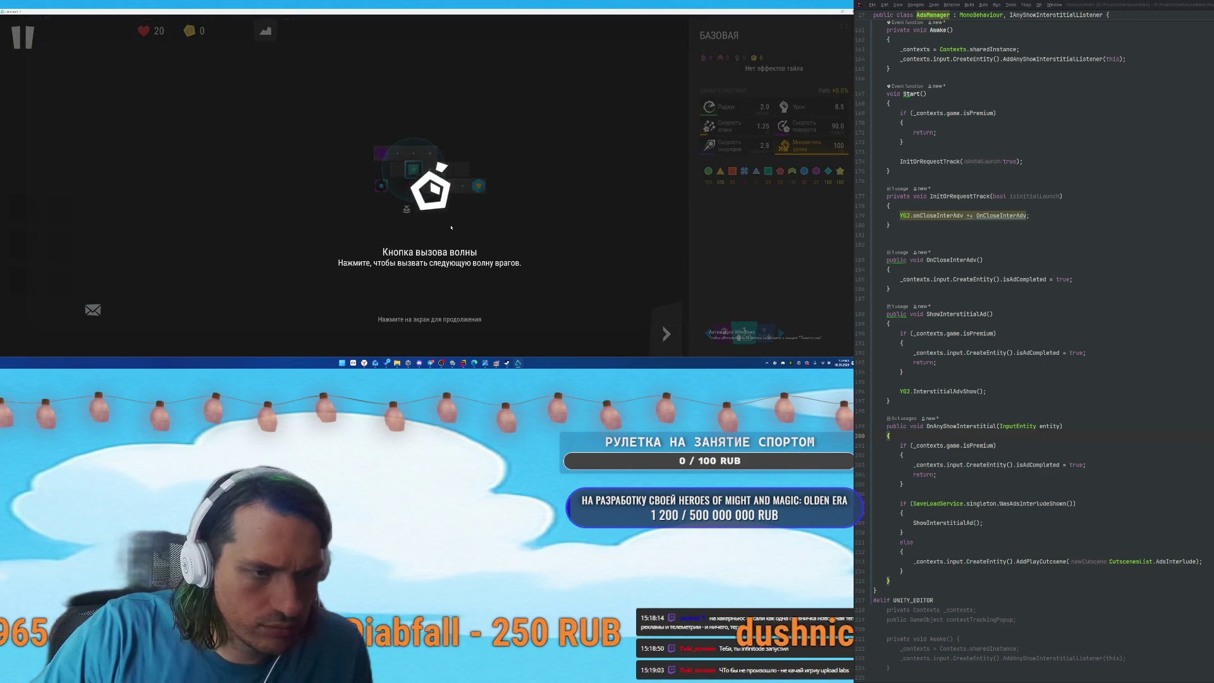
pyautogui.click(528, 258)
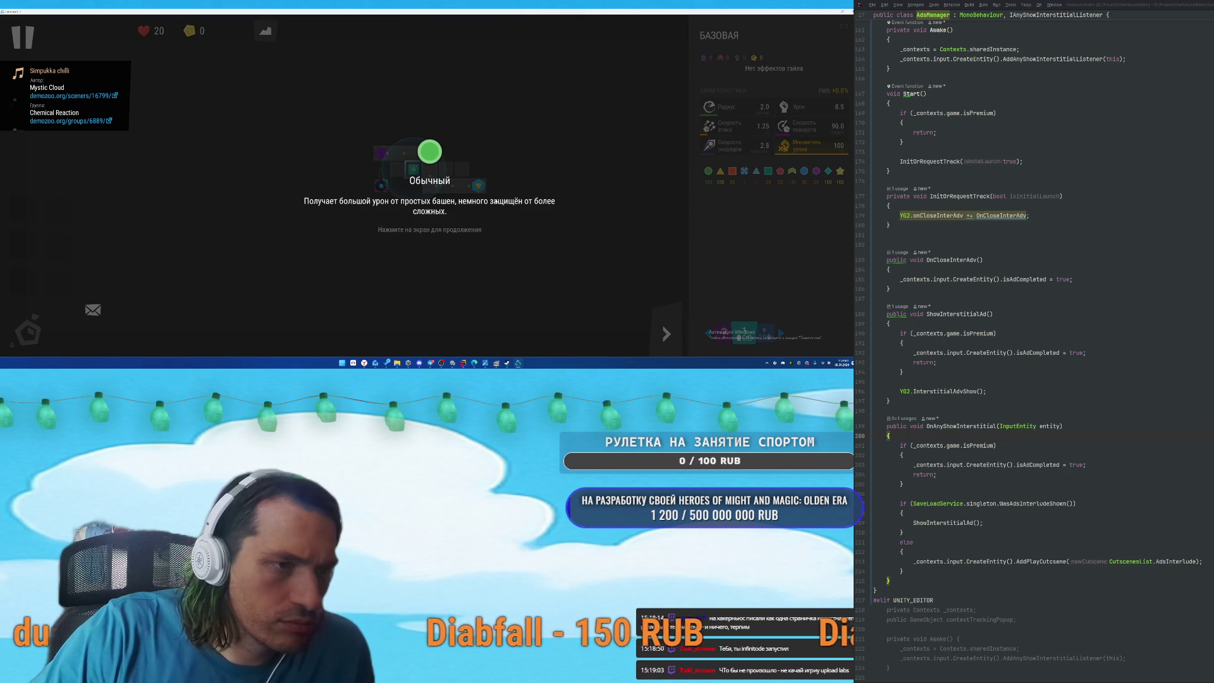
# Dismiss the ordinary enemy description, score hint and tutorial dialogue during the wave.
pyautogui.click(430, 248)
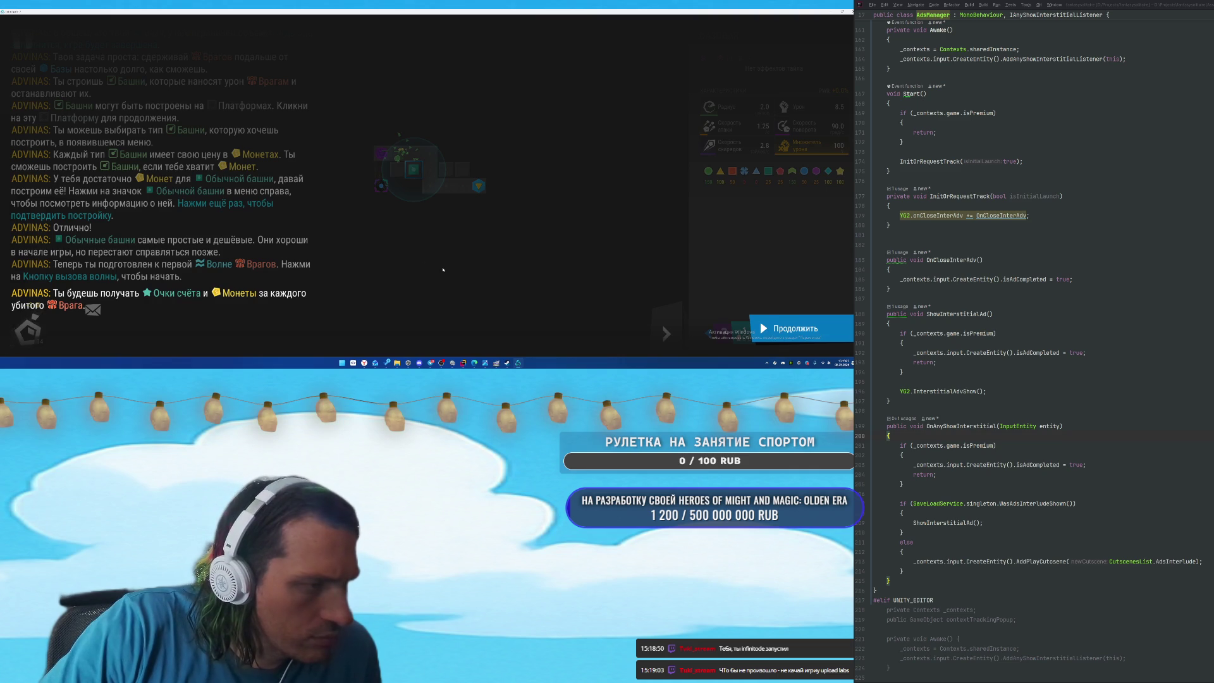
pyautogui.click(791, 330)
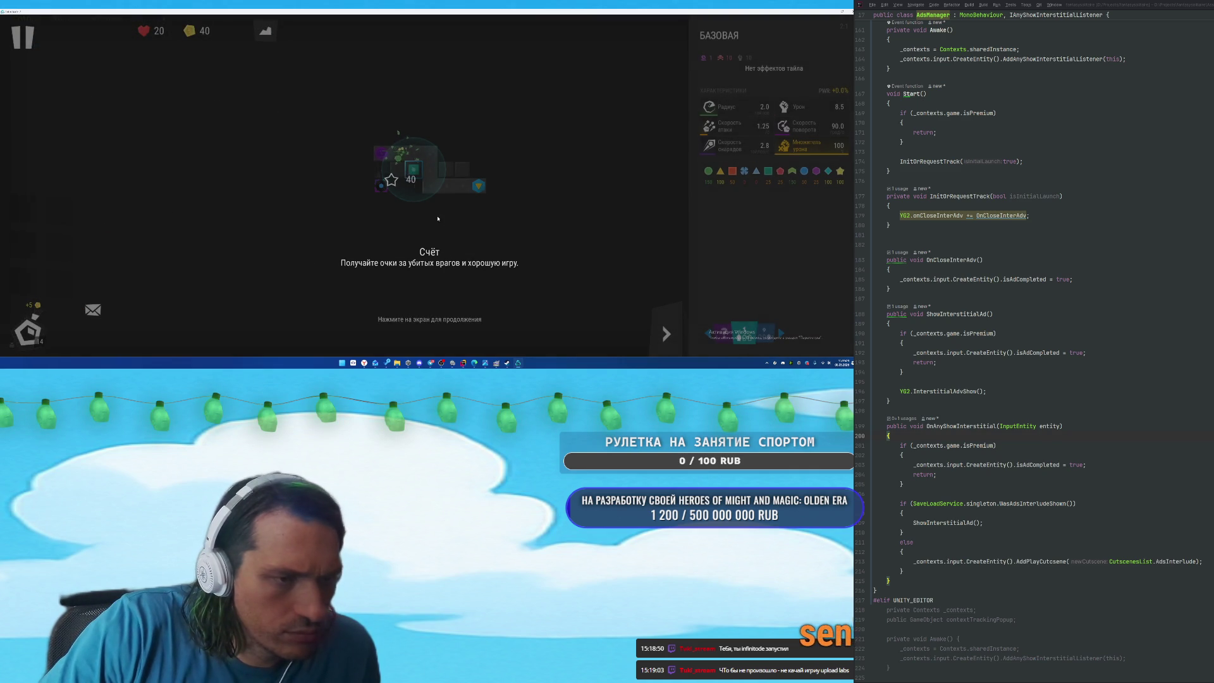
pyautogui.click(446, 258)
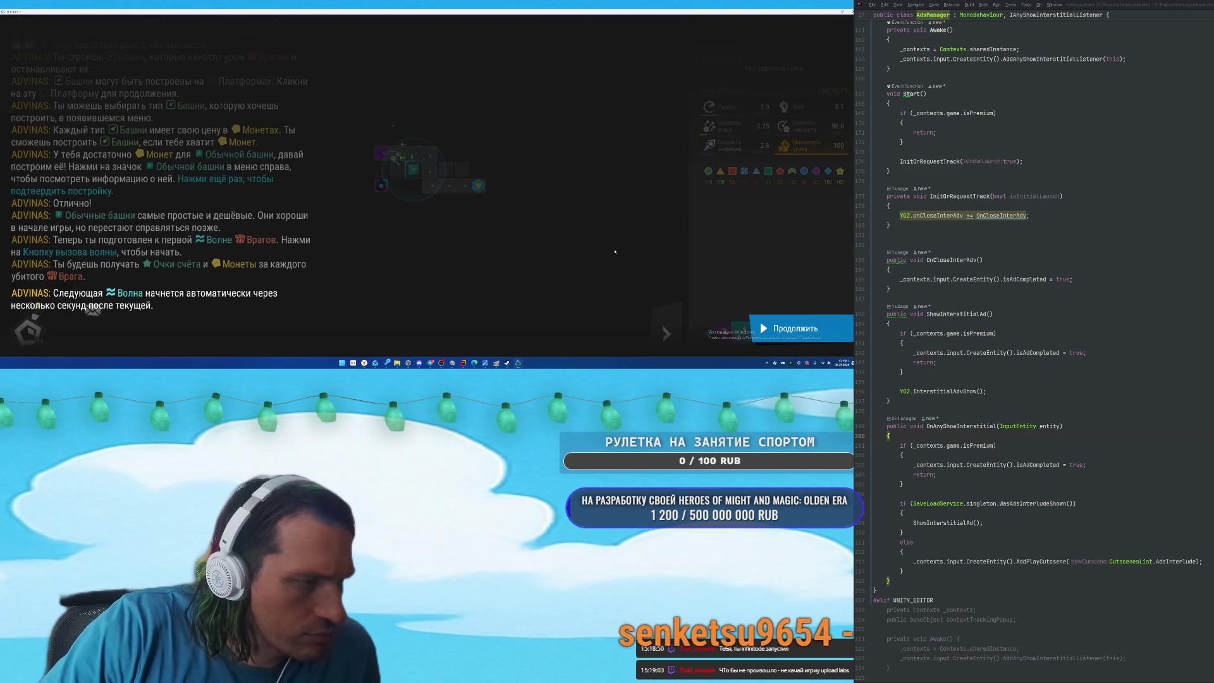
pyautogui.click(790, 328)
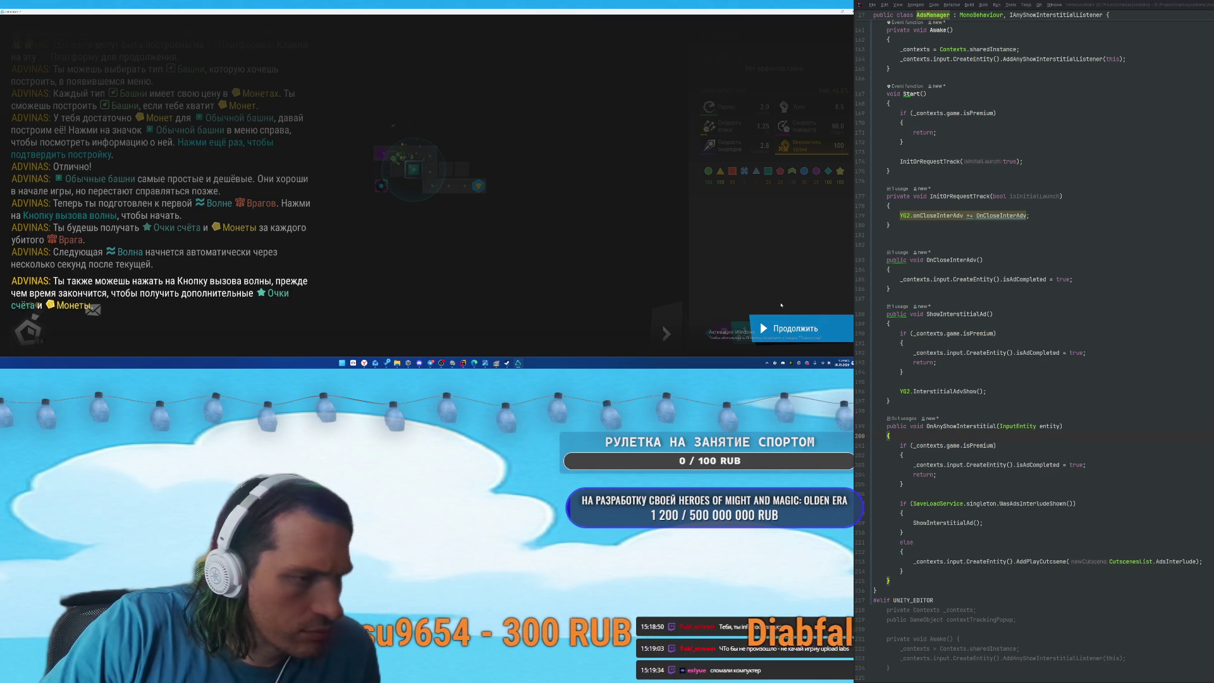
pyautogui.click(791, 328)
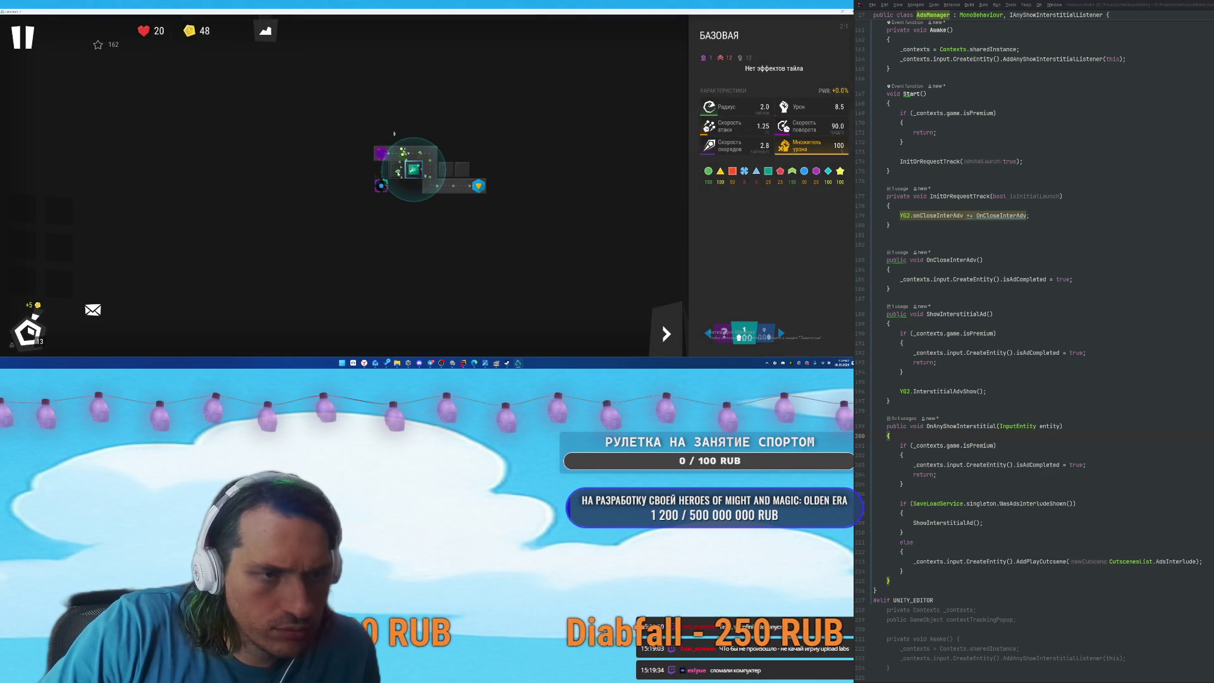
# Build two more basic towers on neighbouring empty platforms, dismissing the wave number hint.
pyautogui.click(397, 168)
pyautogui.click(718, 179)
pyautogui.click(444, 169)
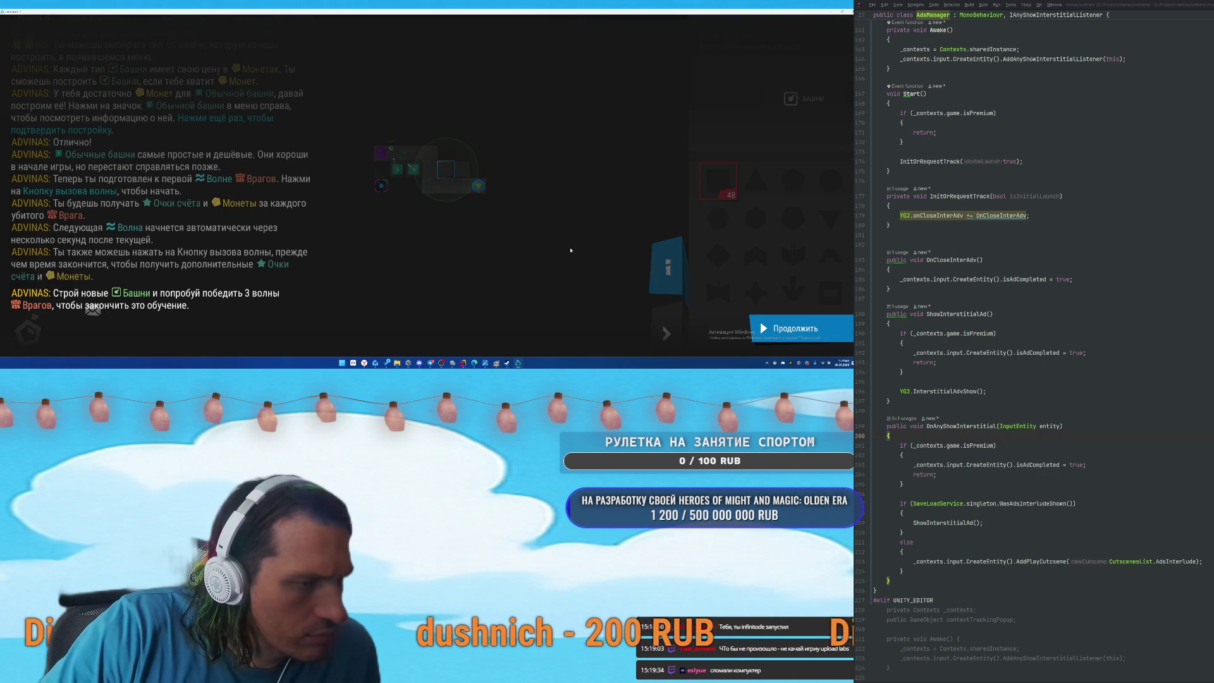
pyautogui.click(796, 328)
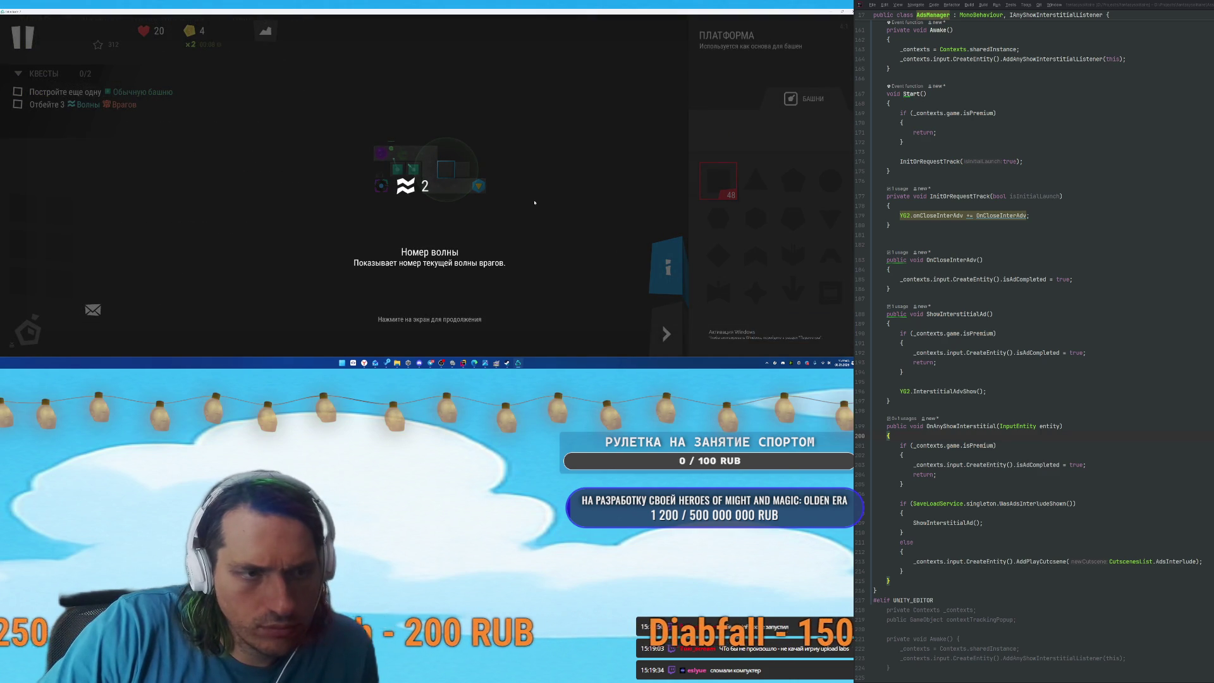
pyautogui.click(464, 227)
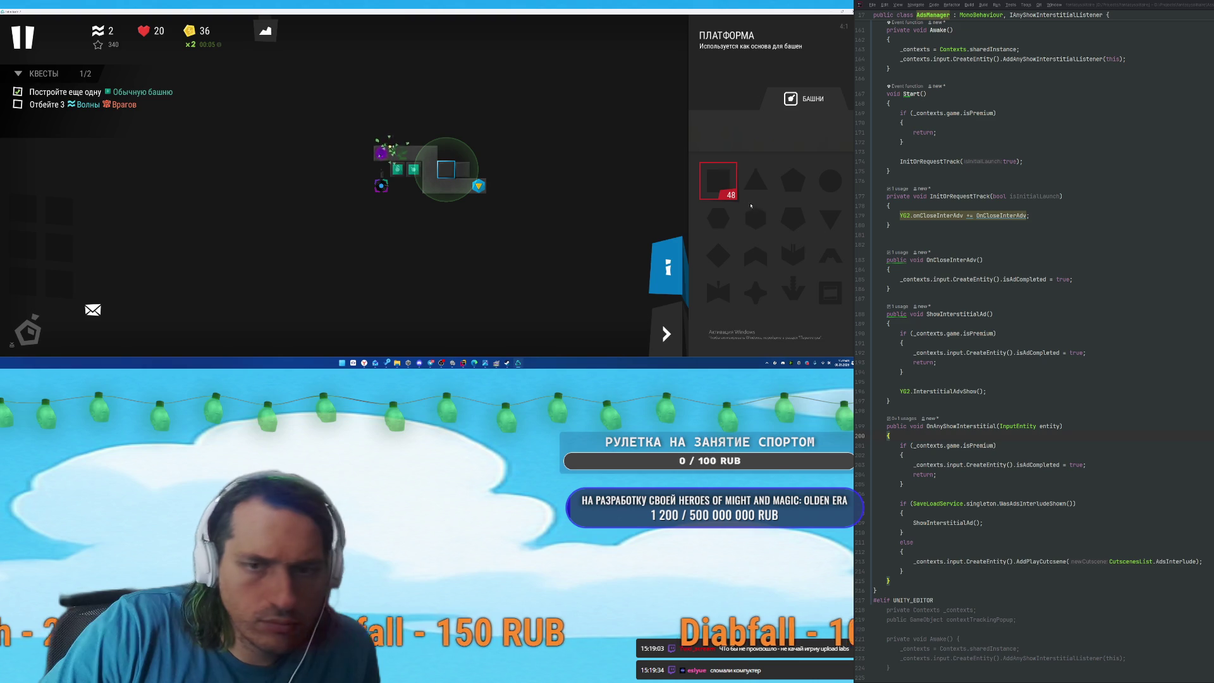
pyautogui.click(725, 184)
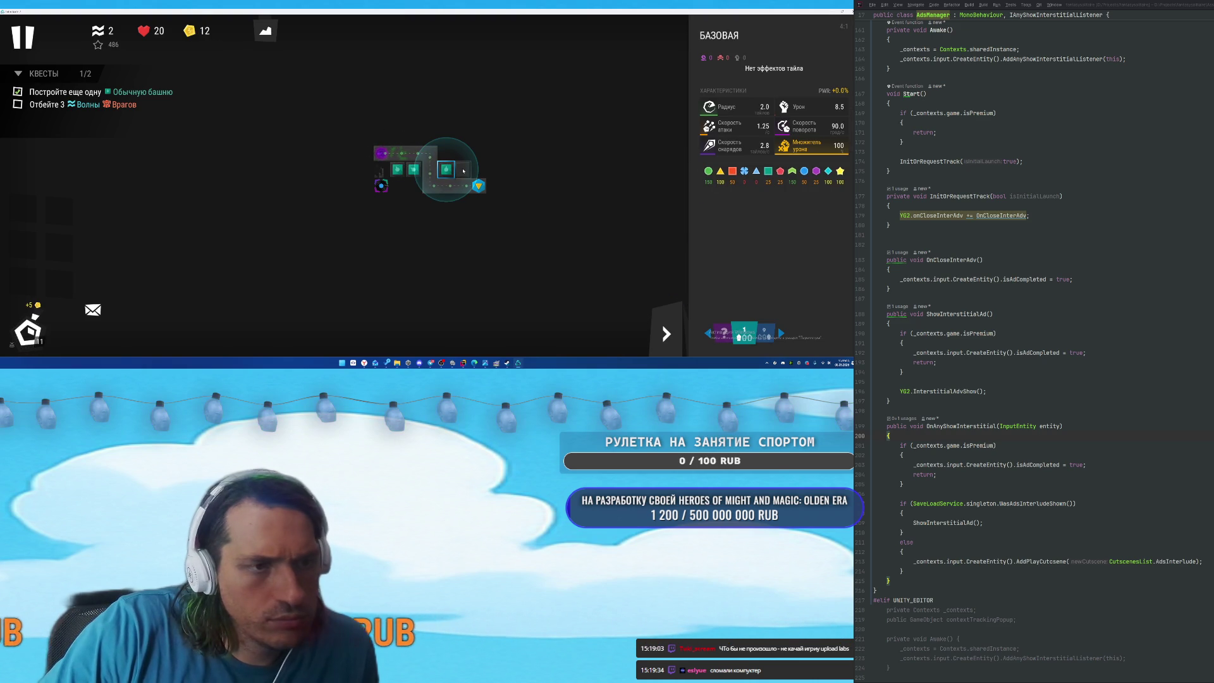
# Build another basic tower, call the next wave early for bonus coins, and continue once all enemies are defeated.
pyautogui.click(463, 171)
pyautogui.click(27, 329)
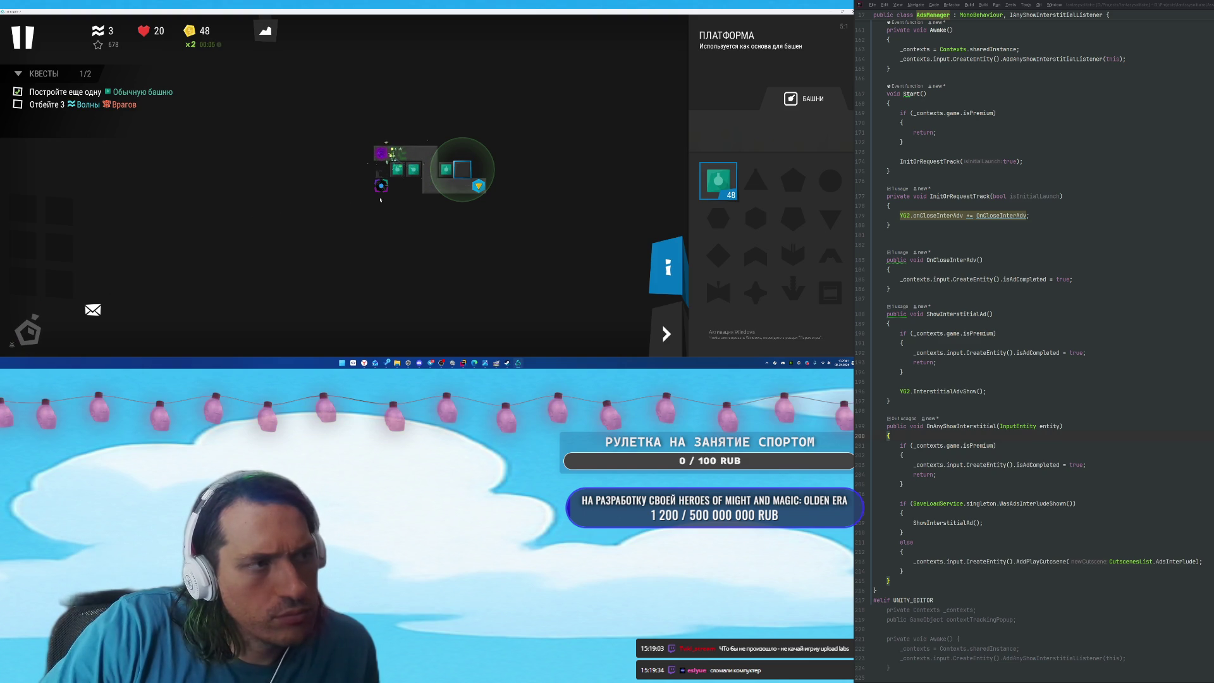
pyautogui.click(726, 193)
pyautogui.press('Tab')
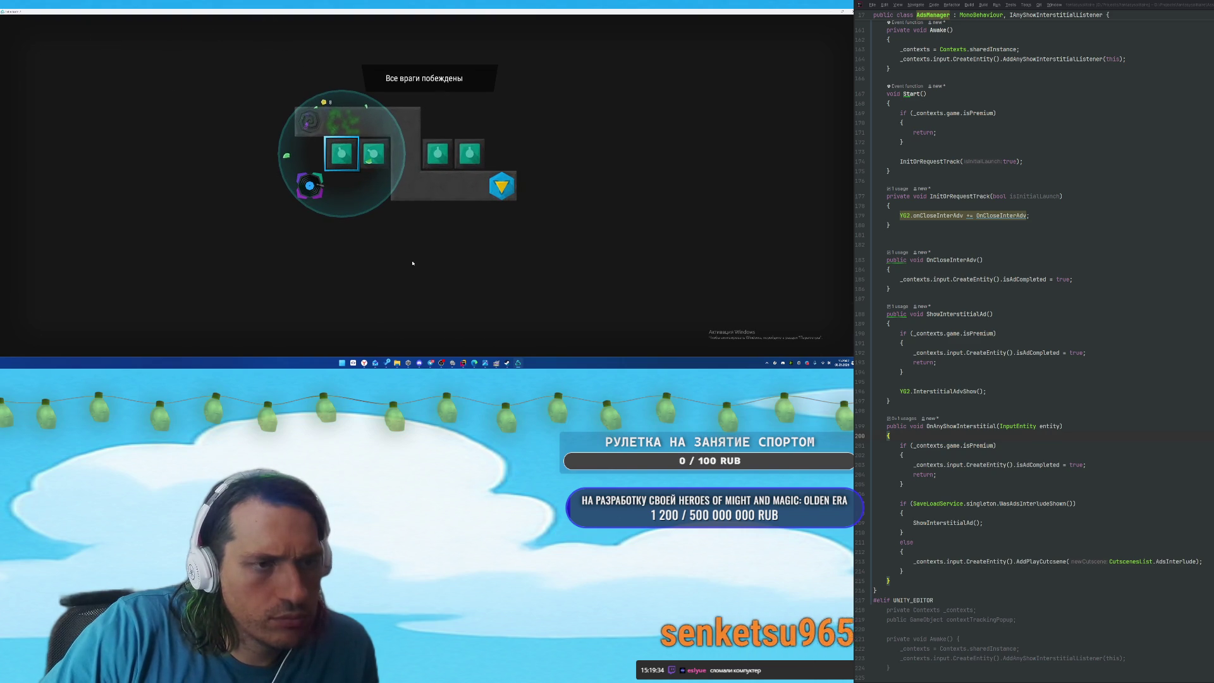
pyautogui.click(521, 261)
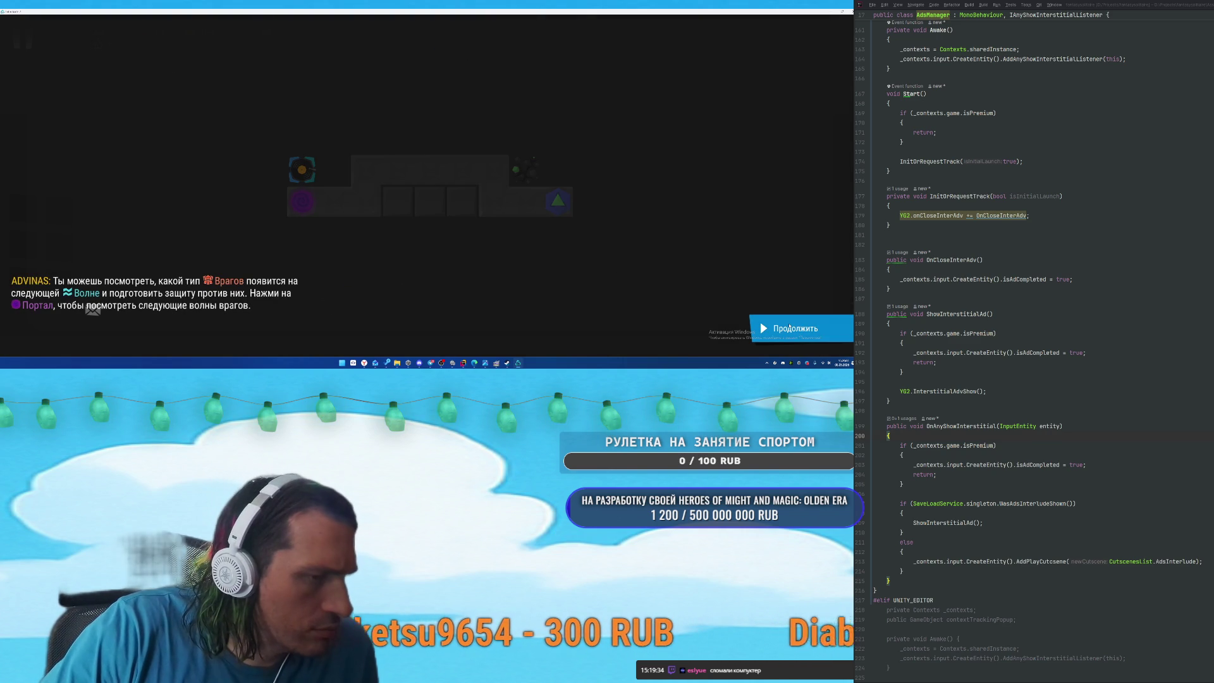
# Inspect the portal's upcoming enemy waves in the new tutorial level.
pyautogui.click(790, 327)
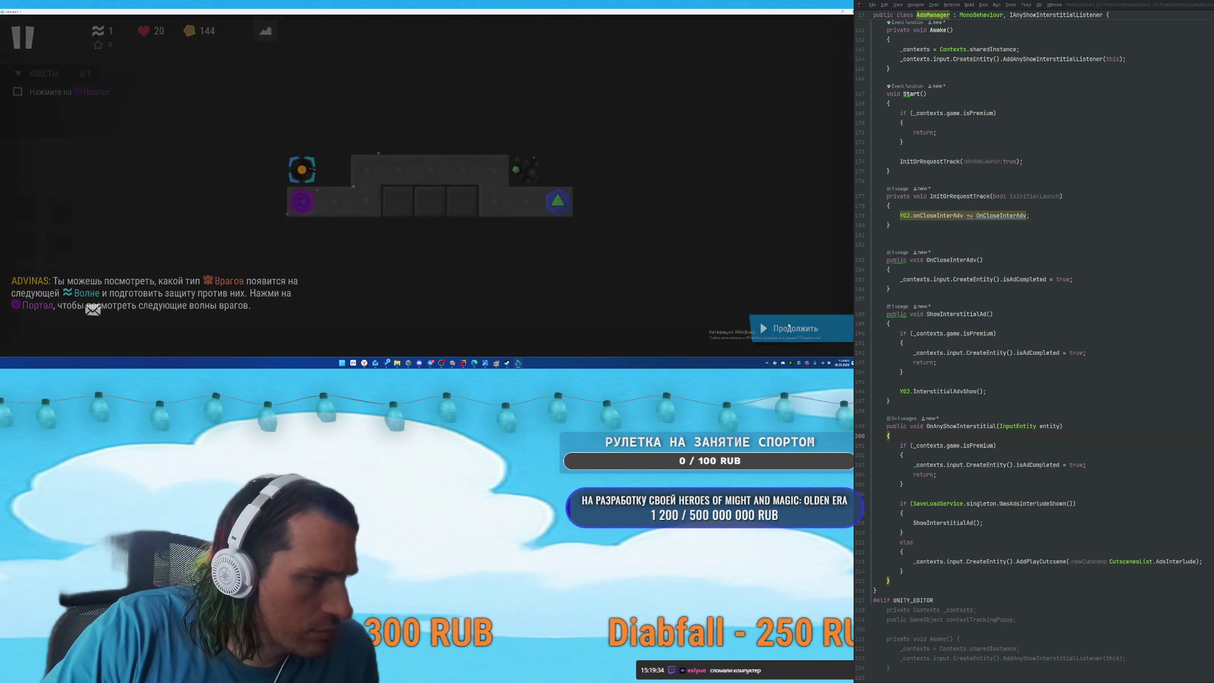
pyautogui.click(300, 208)
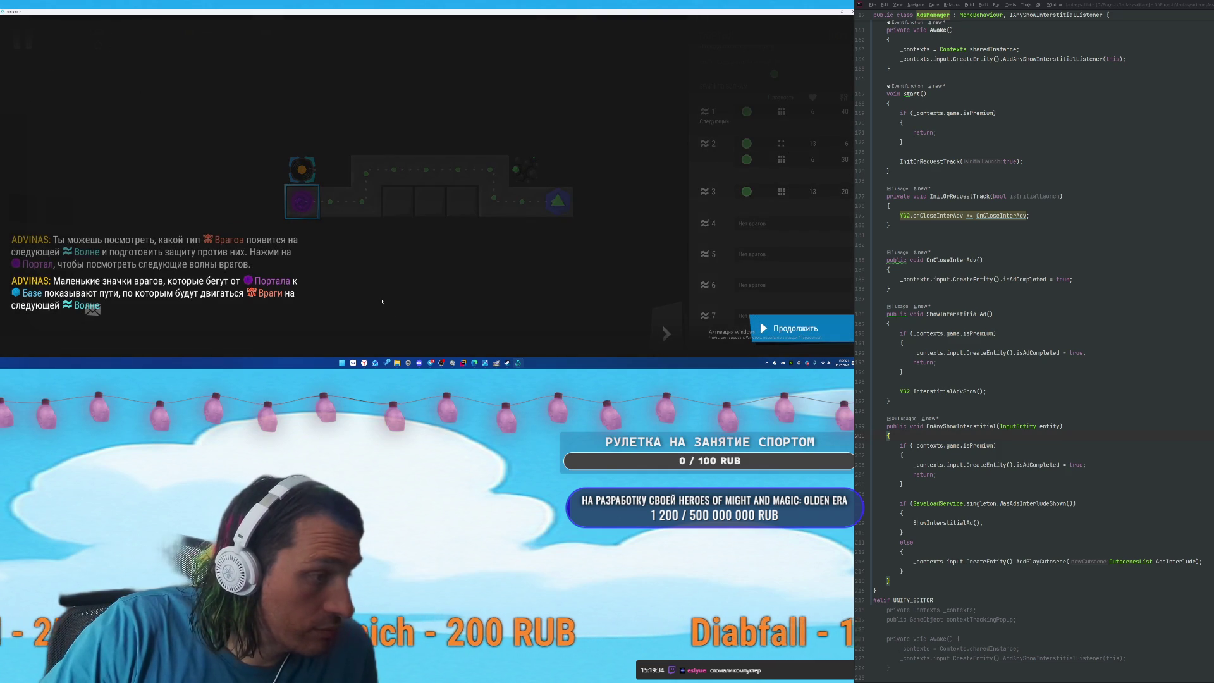
pyautogui.click(790, 329)
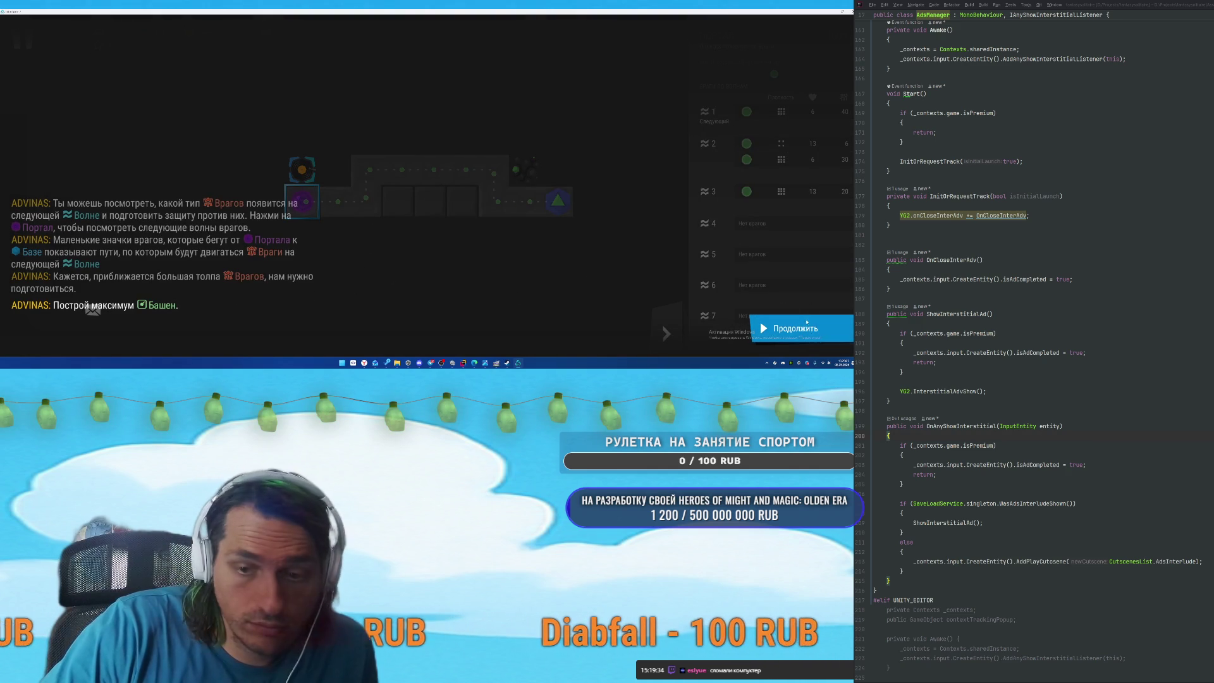
pyautogui.click(798, 328)
# Place three basic towers on the middle, right and left tiles along the path.
pyautogui.moveTo(708, 193)
pyautogui.mouseDown()
pyautogui.moveTo(397, 201)
pyautogui.moveTo(430, 201)
pyautogui.mouseUp()
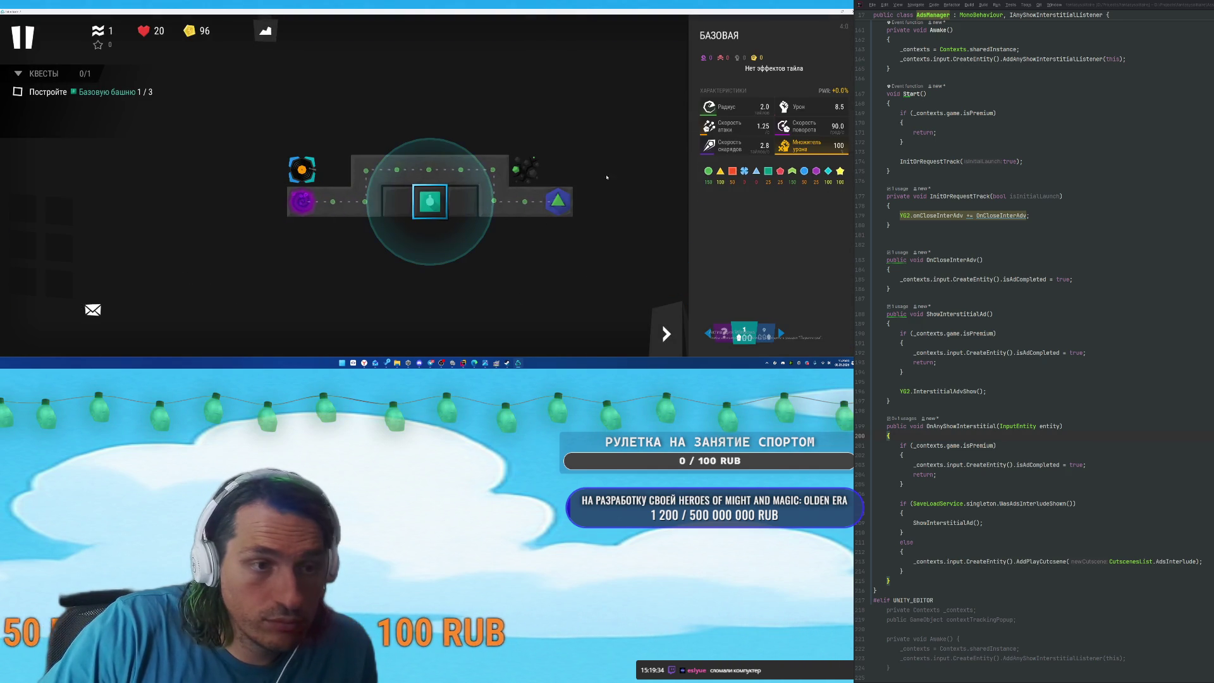
pyautogui.click(462, 201)
pyautogui.click(719, 177)
pyautogui.click(403, 206)
pyautogui.click(719, 179)
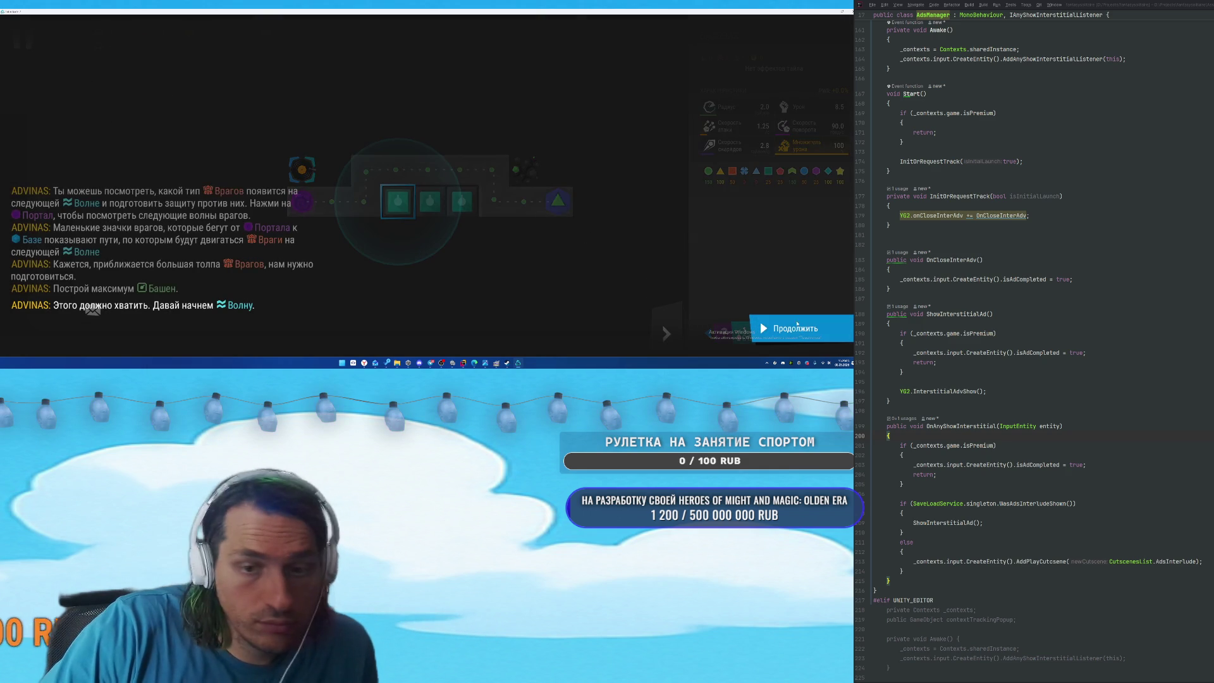
pyautogui.click(785, 329)
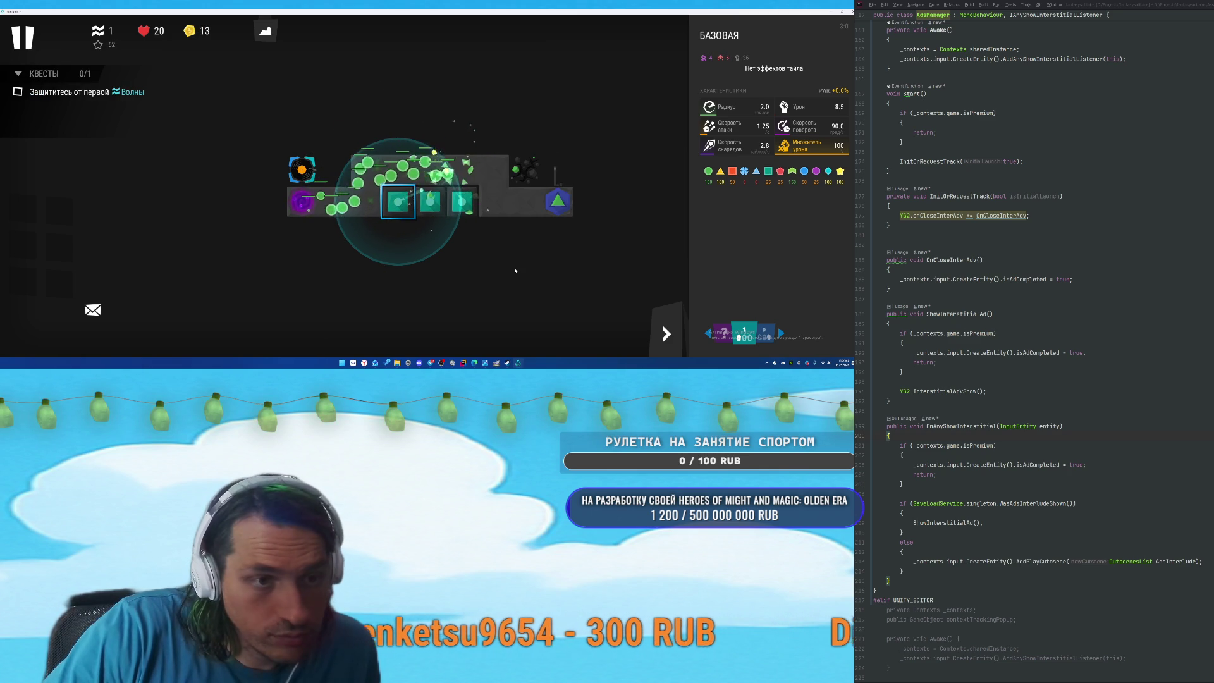
# Change the right-hand tower's targeting mode and read through to the upgrade tip.
pyautogui.click(464, 207)
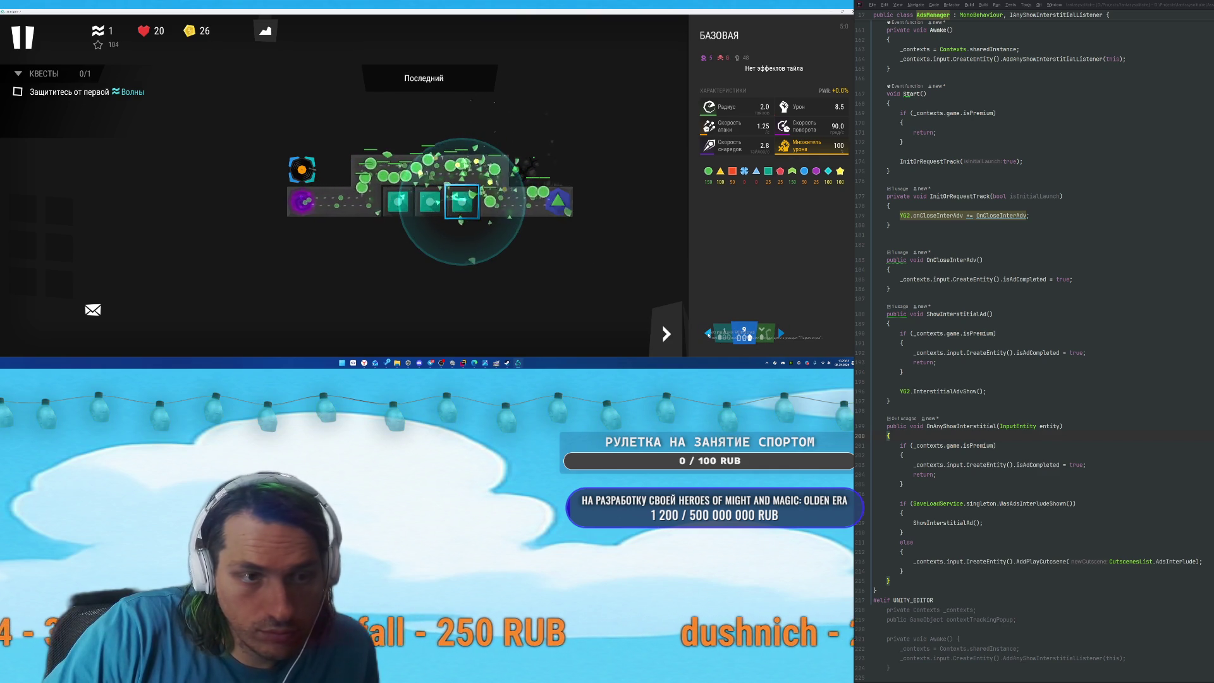
pyautogui.click(707, 333)
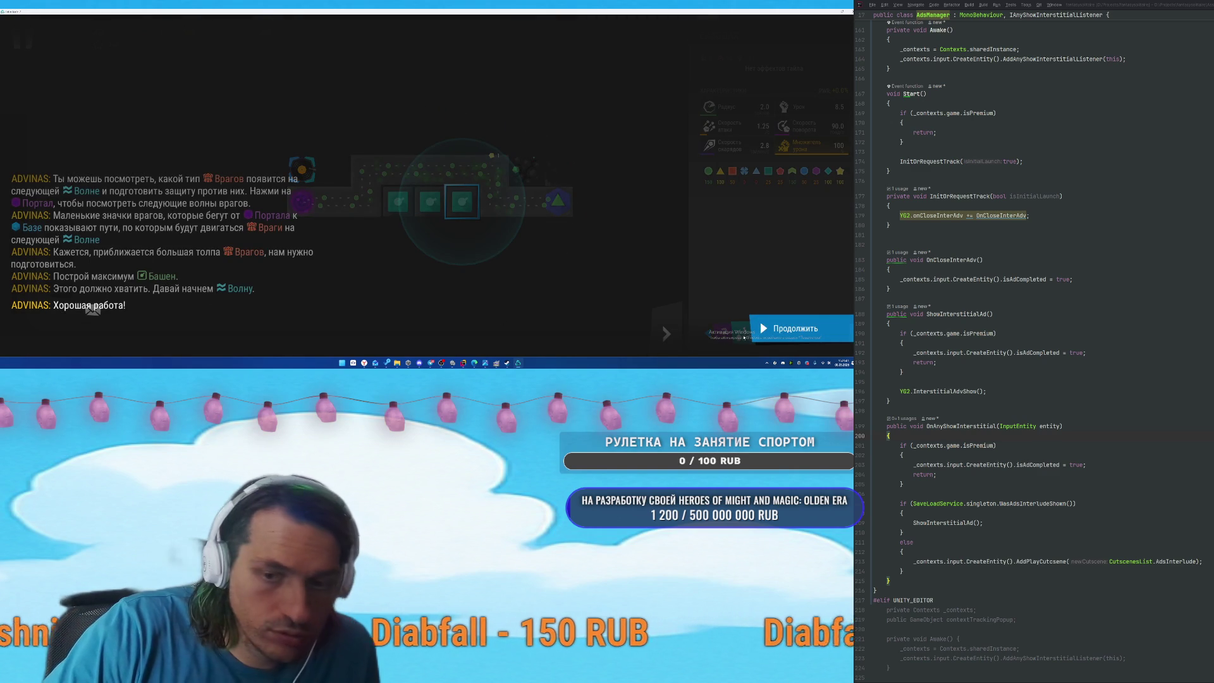
pyautogui.click(783, 334)
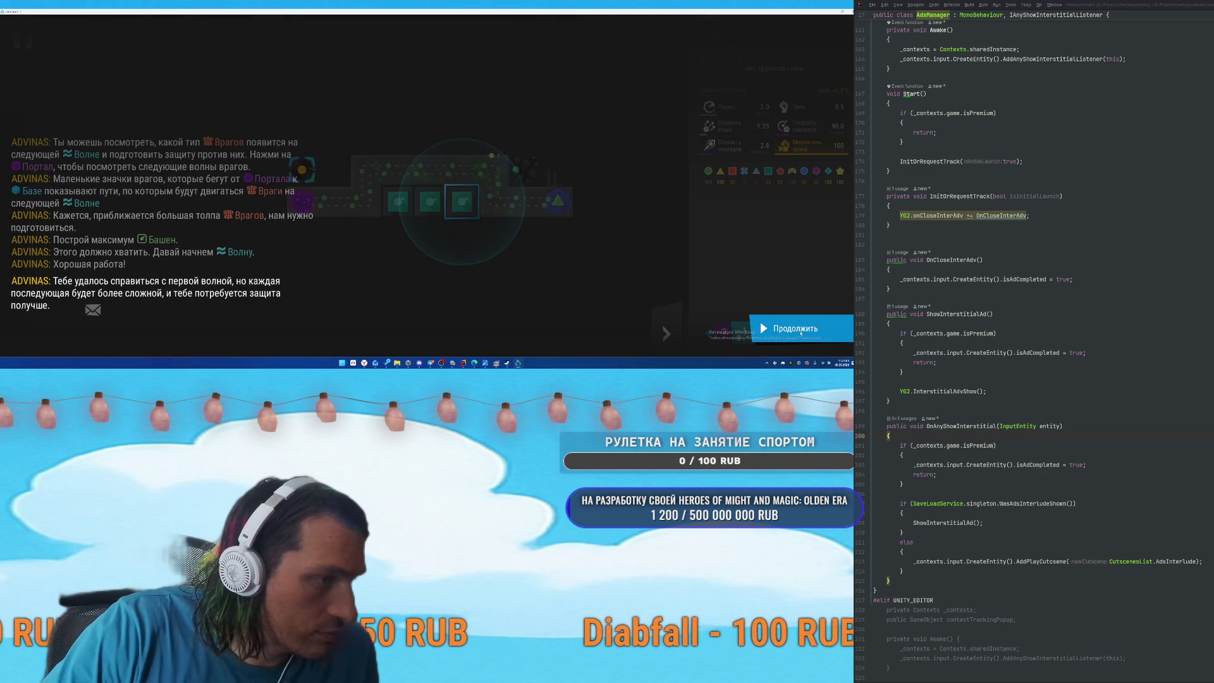
pyautogui.click(801, 333)
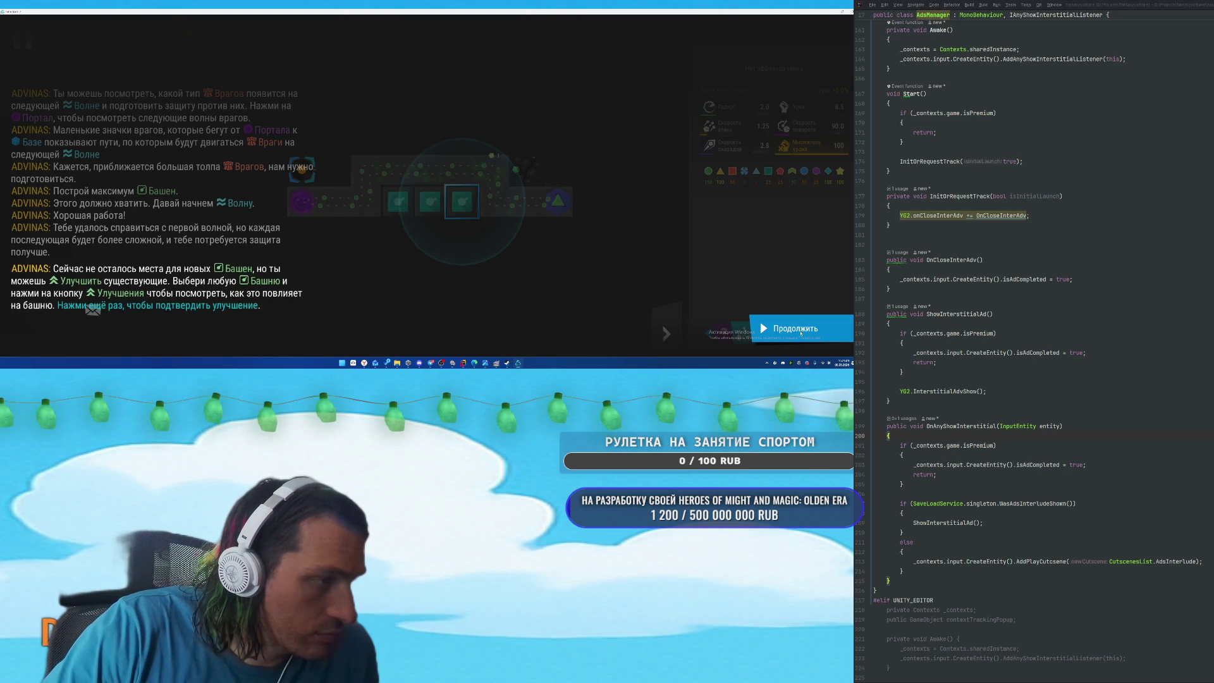
pyautogui.click(800, 334)
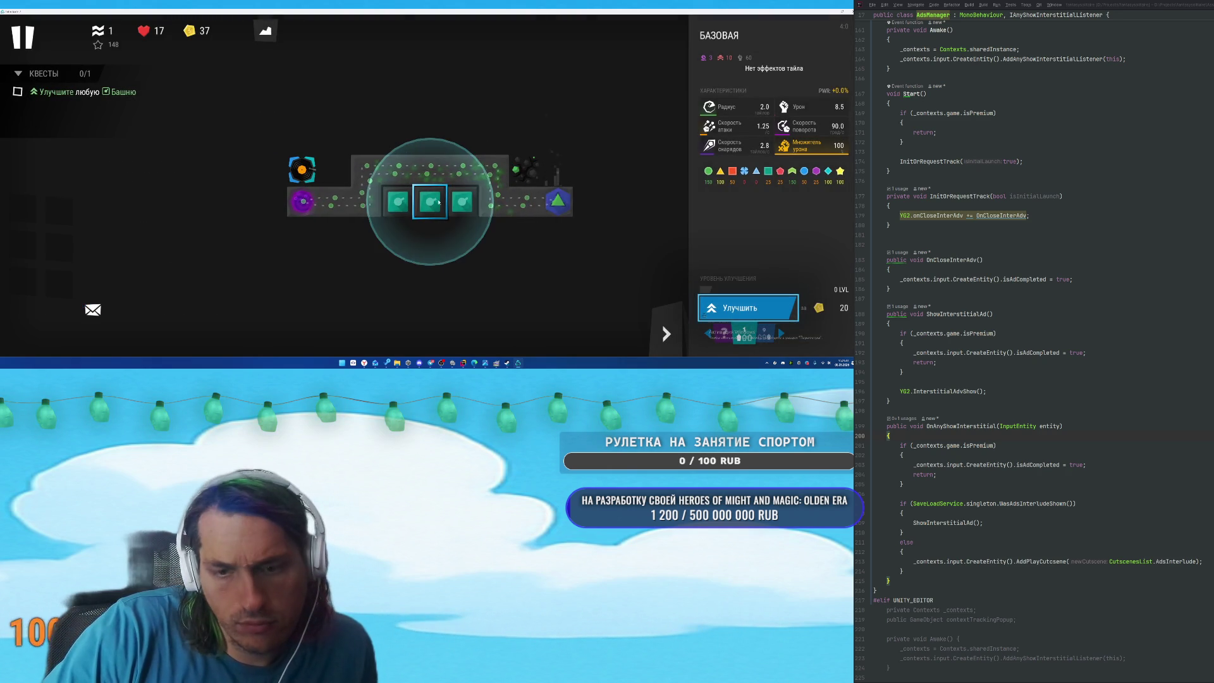
# Upgrade the selected basic tower to level 1.
pyautogui.click(750, 315)
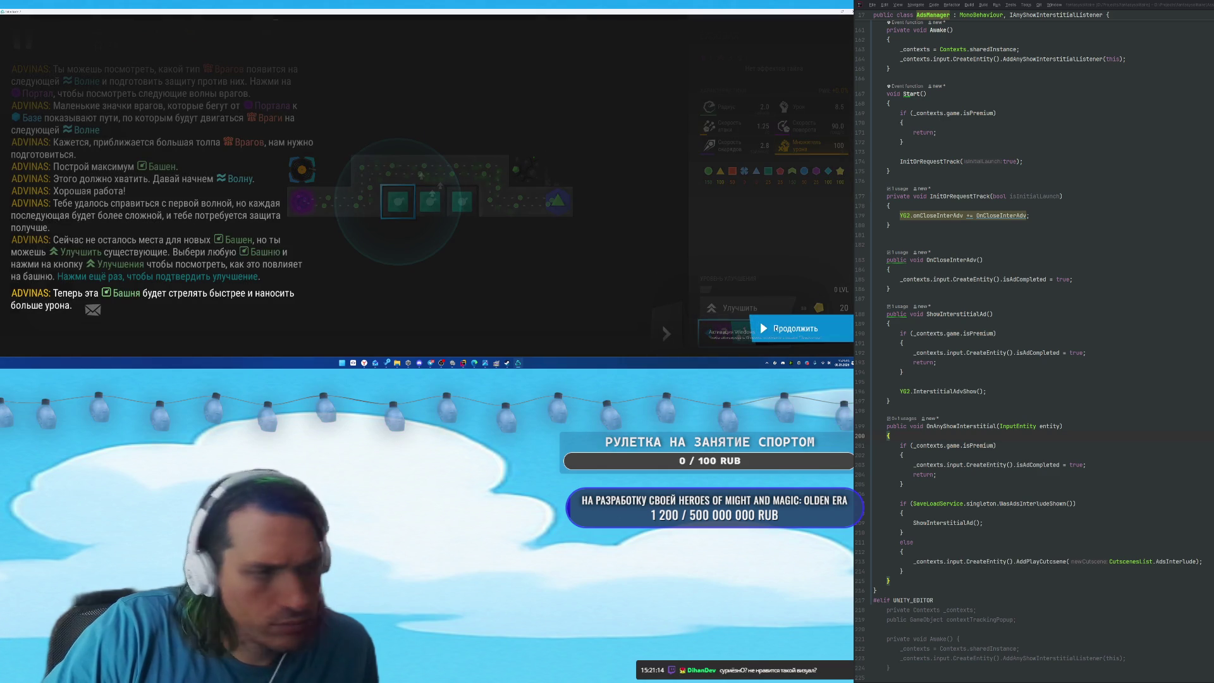
pyautogui.click(773, 329)
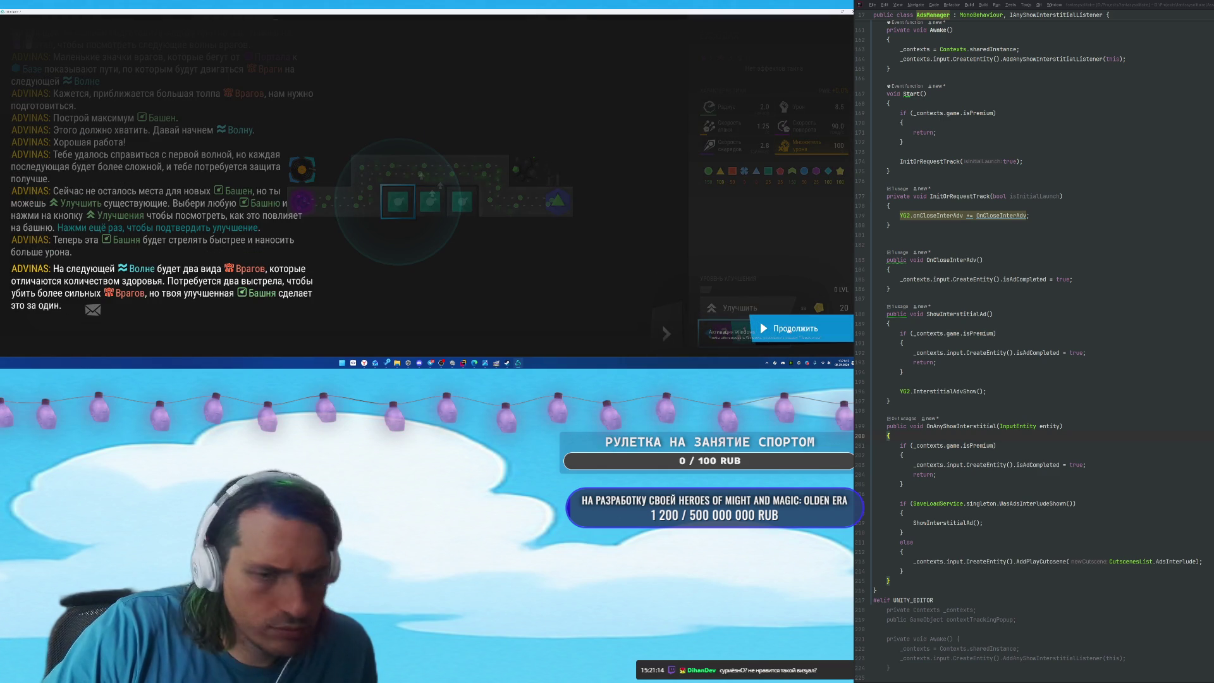
pyautogui.click(789, 329)
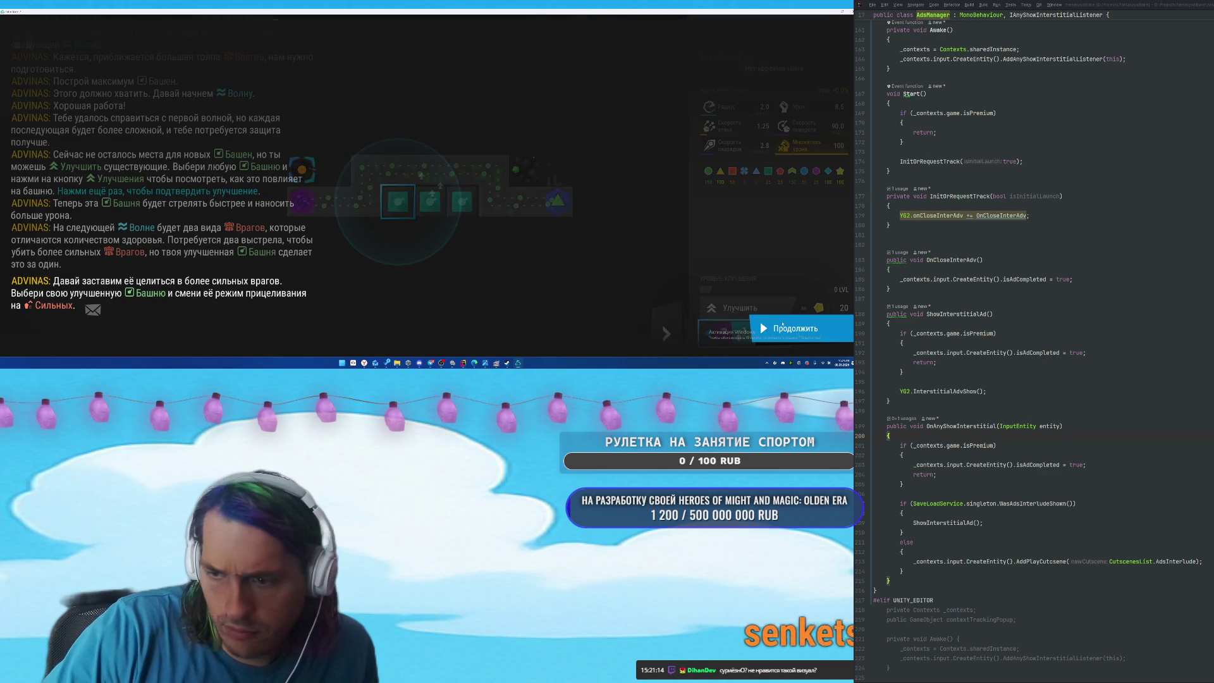
pyautogui.click(782, 320)
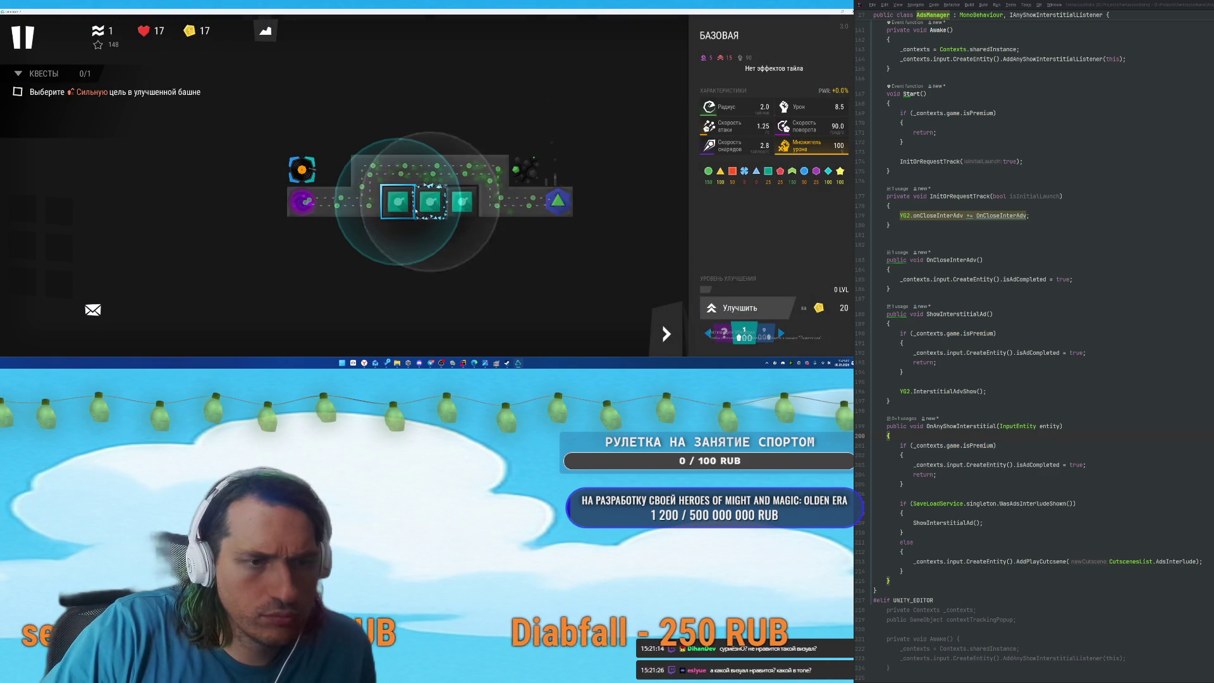
pyautogui.click(438, 206)
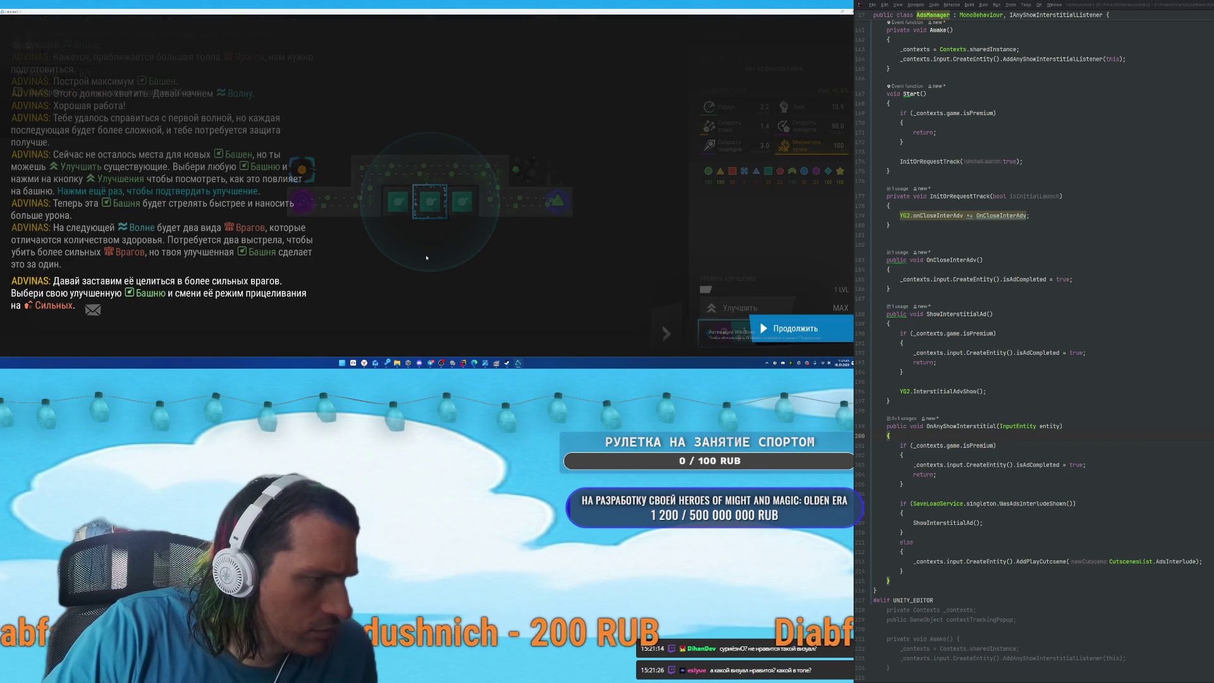
pyautogui.click(482, 244)
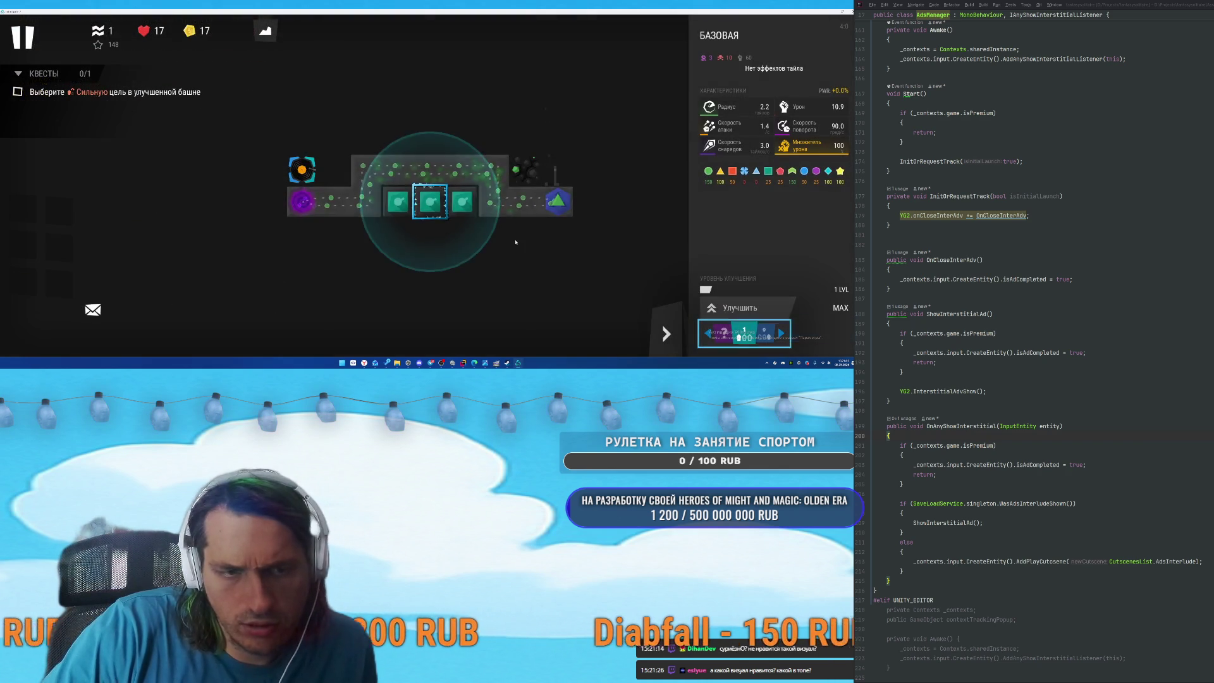
# Set the upgraded tower's targeting mode to Сильный.
pyautogui.click(782, 333)
pyautogui.click(781, 333)
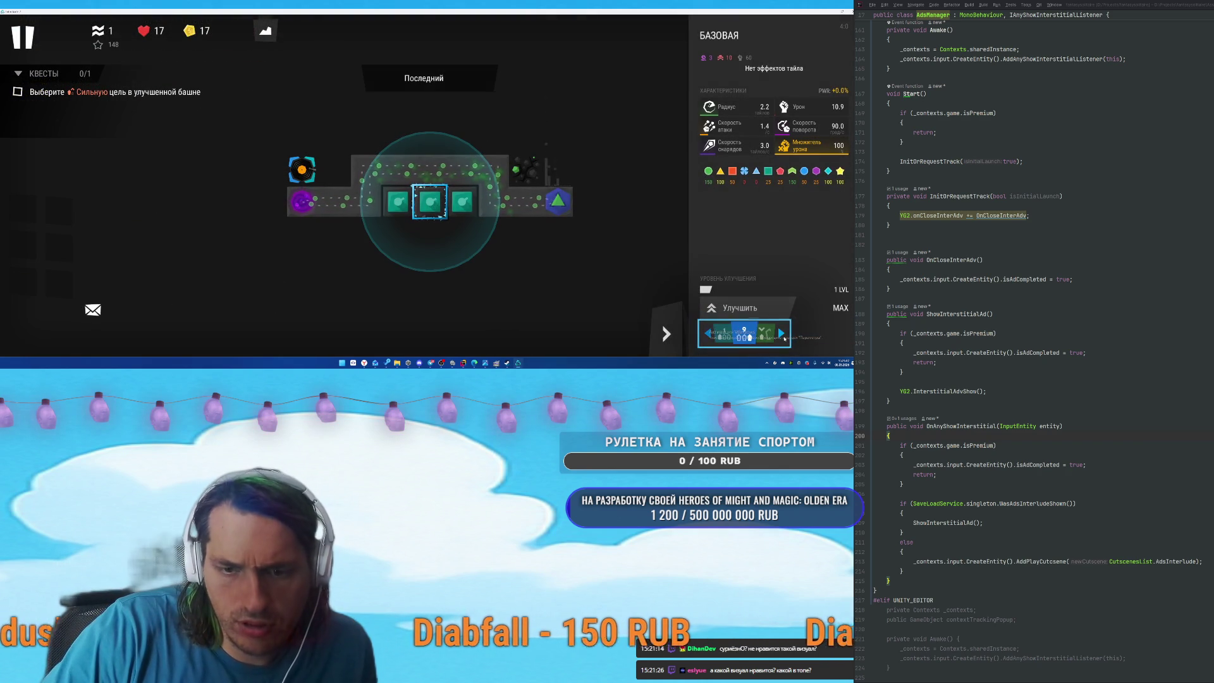
pyautogui.click(781, 333)
pyautogui.click(782, 334)
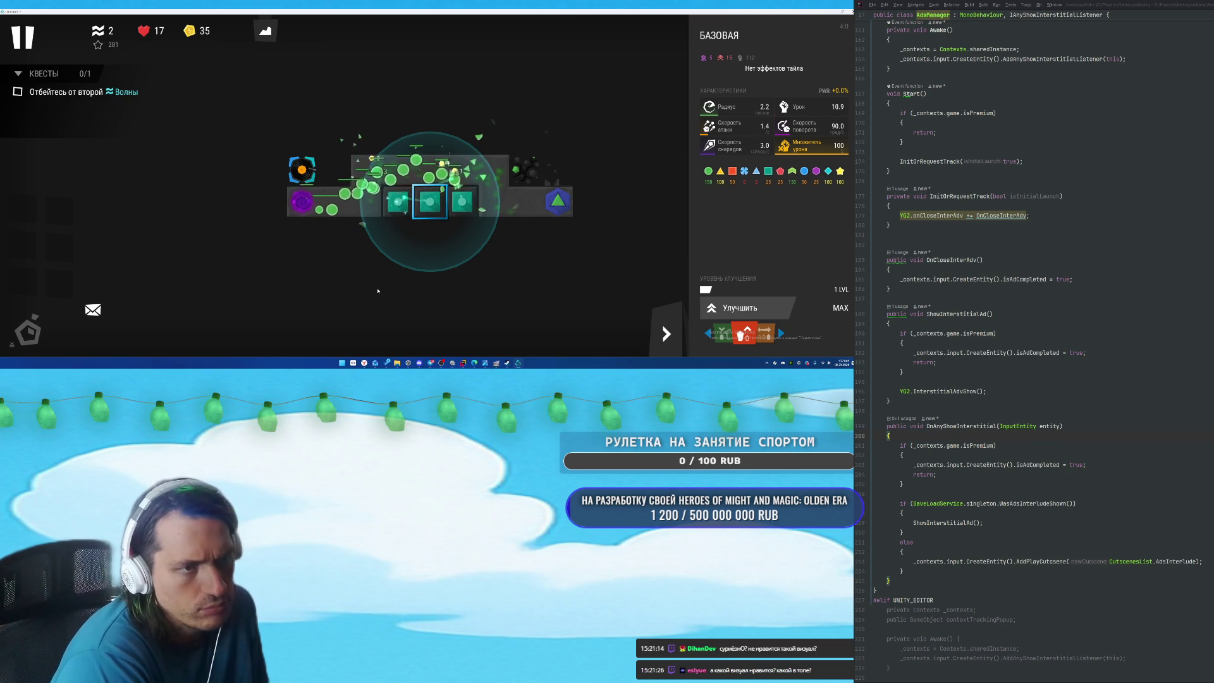
# Upgrade the right-hand and left-hand towers and dismiss the draw mode hint.
pyautogui.click(462, 201)
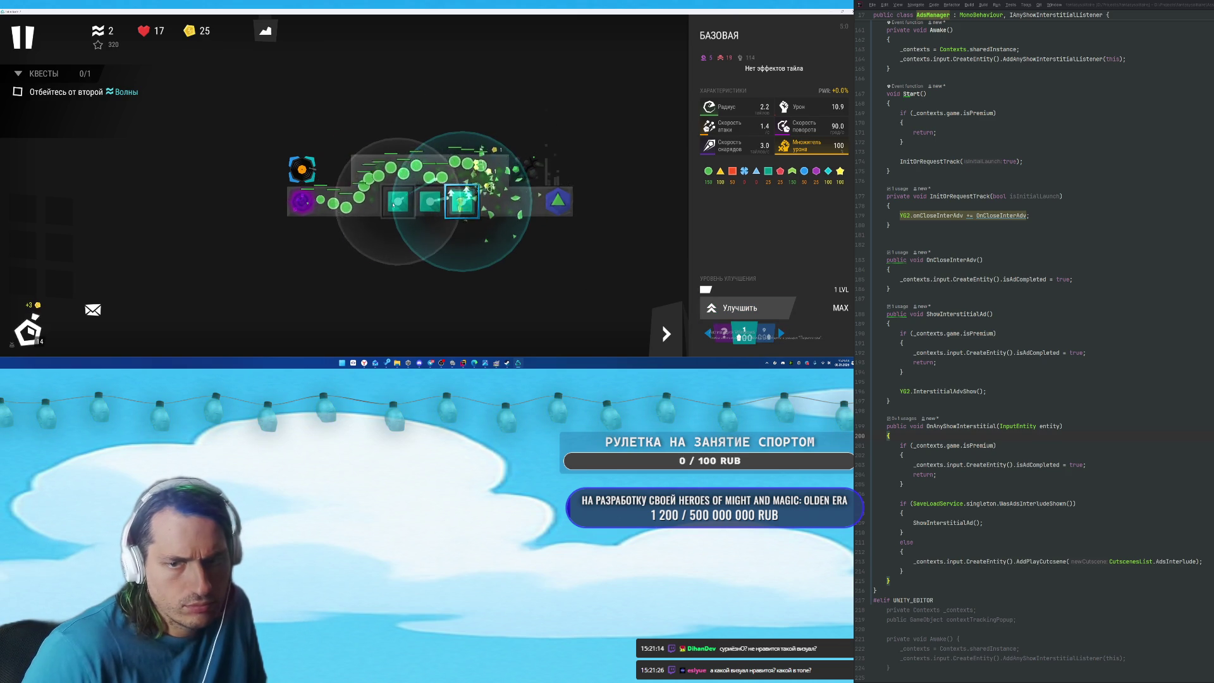
pyautogui.click(398, 201)
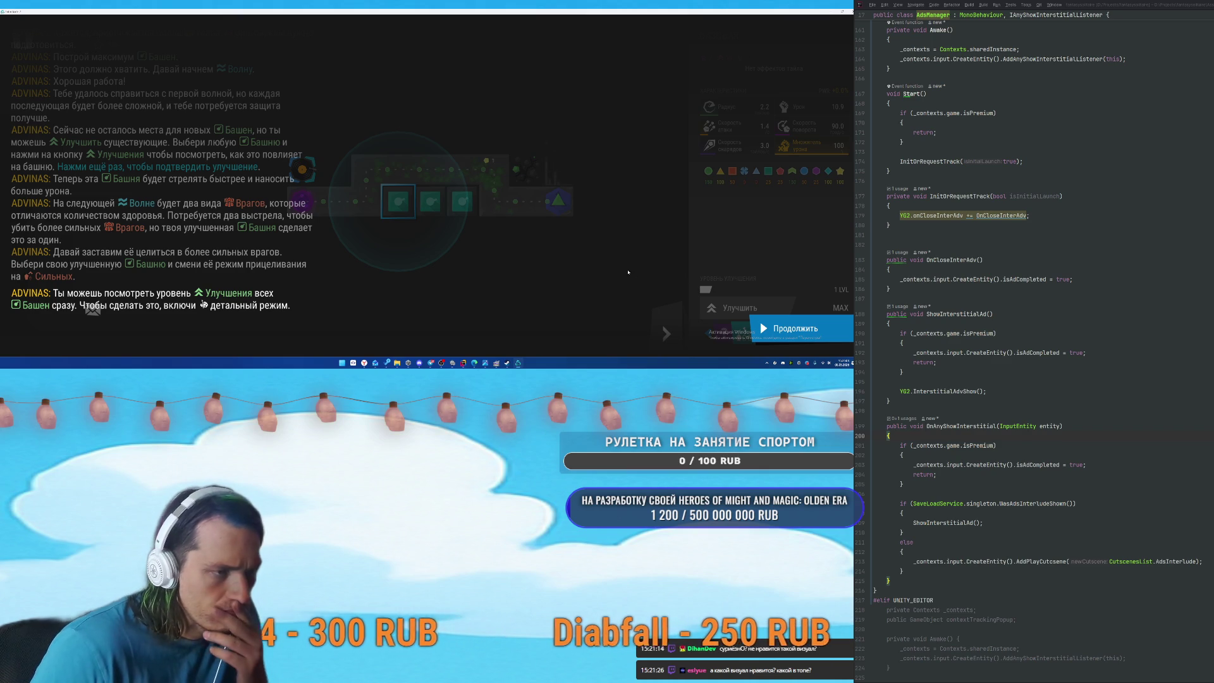
pyautogui.click(786, 318)
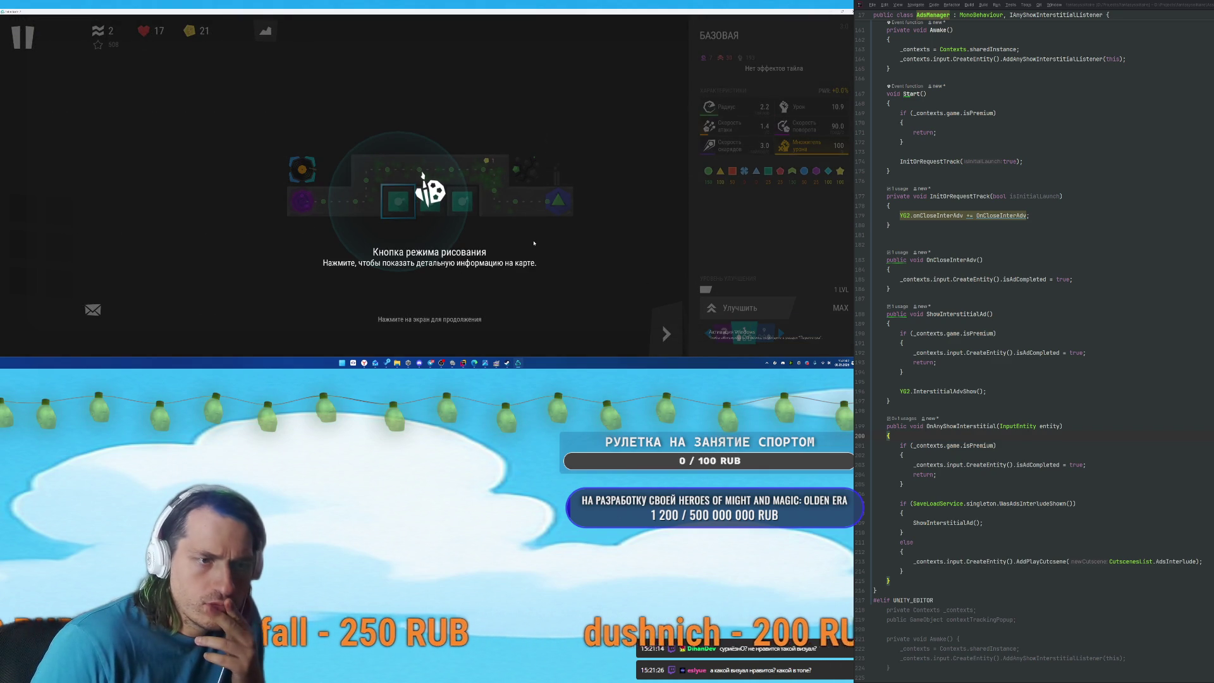
pyautogui.click(510, 241)
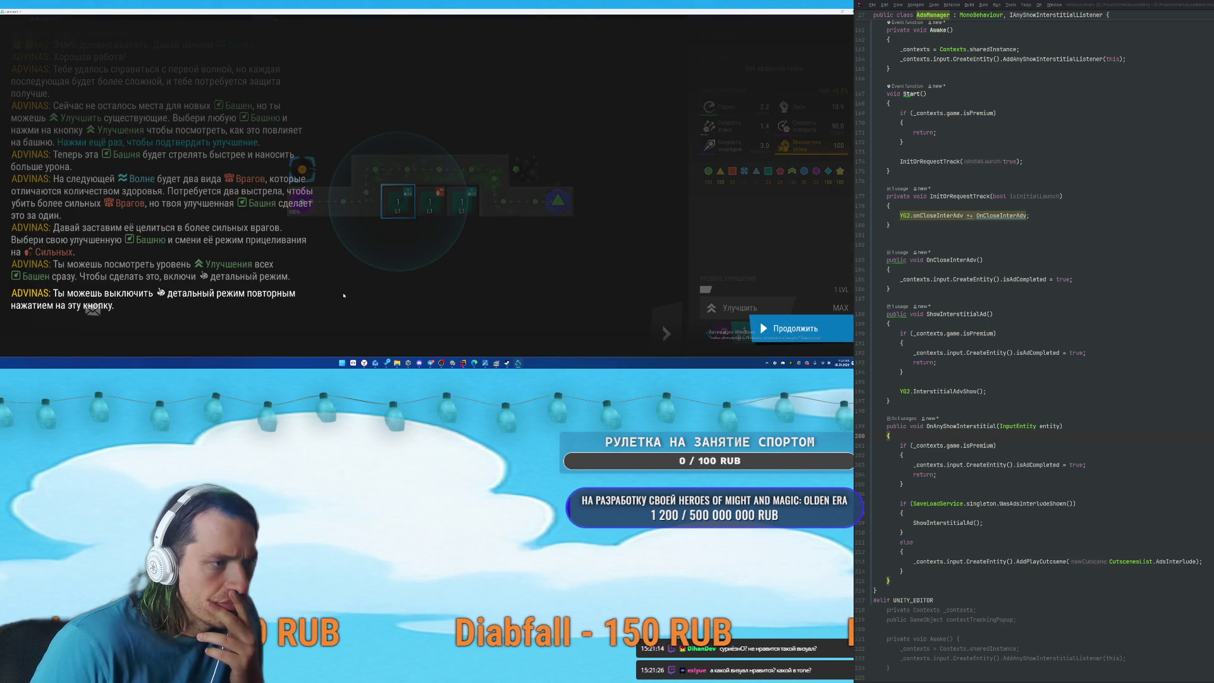
pyautogui.click(784, 333)
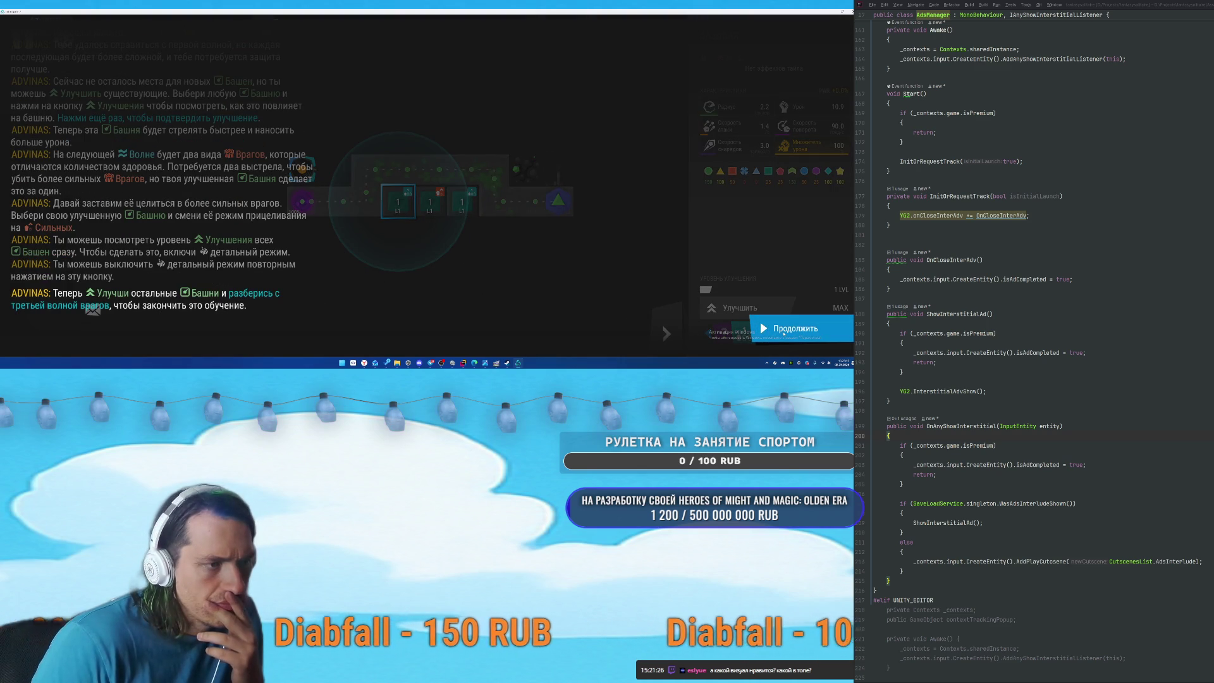
pyautogui.click(784, 334)
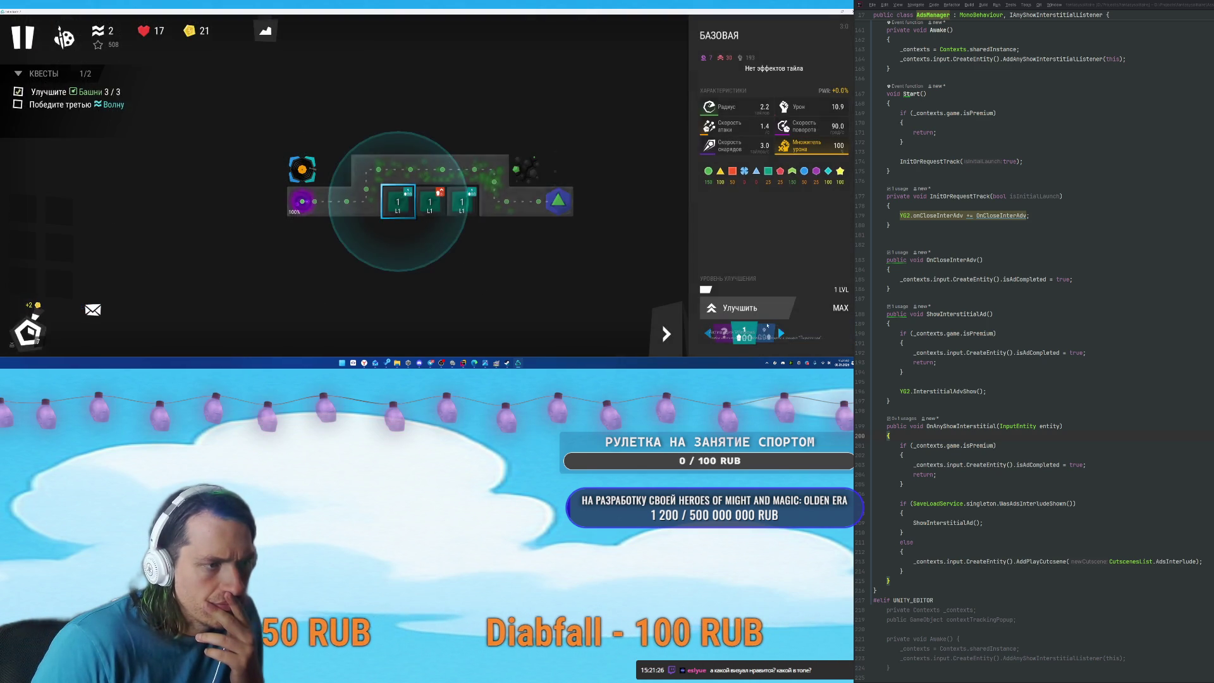
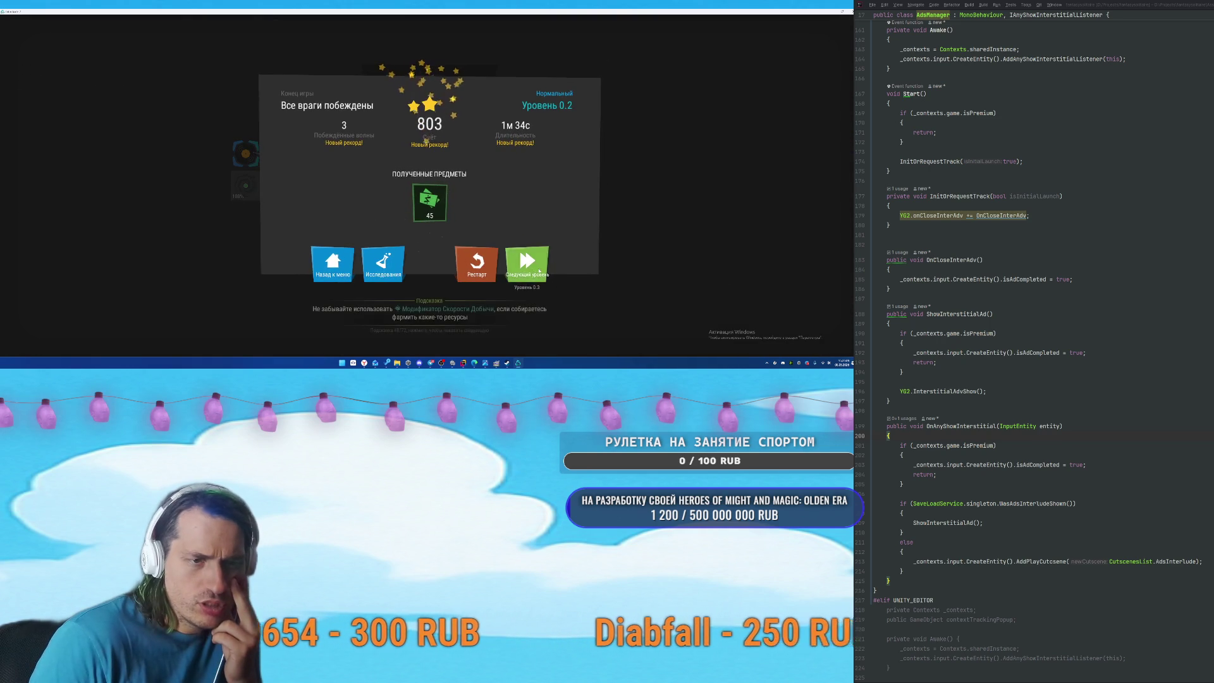
# Start the next level and advance the ADVINAS tutorial to the Sniper-on-platform hint.
pyautogui.click(547, 274)
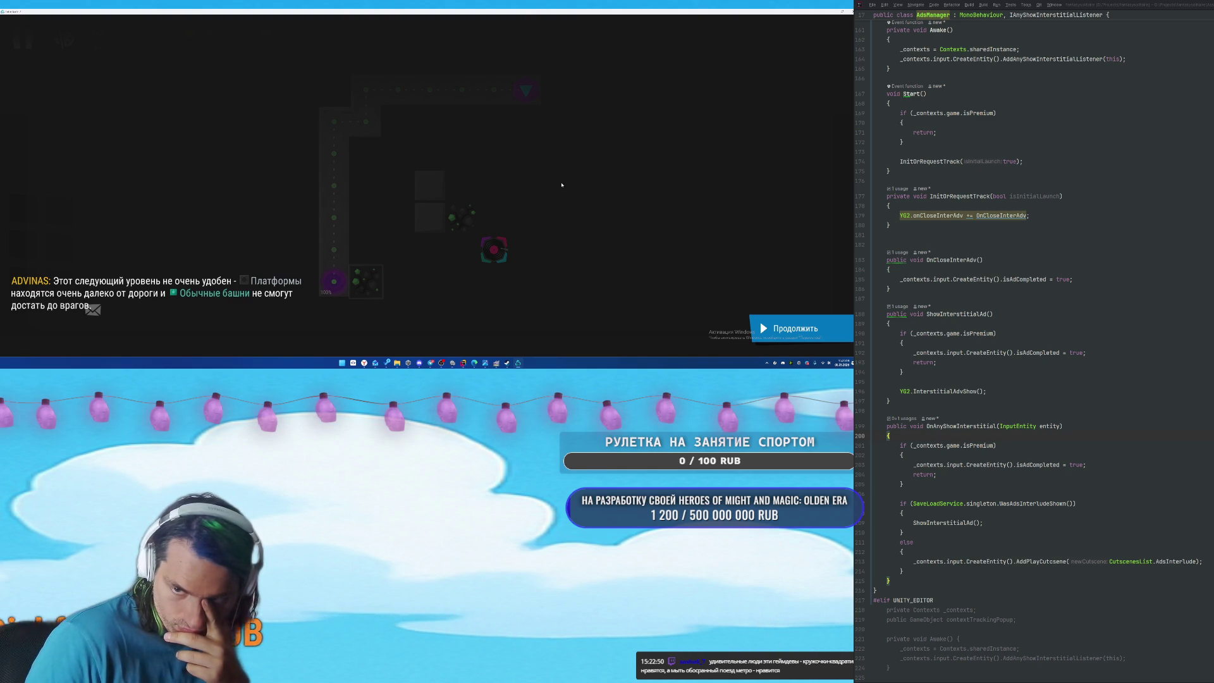
pyautogui.click(785, 329)
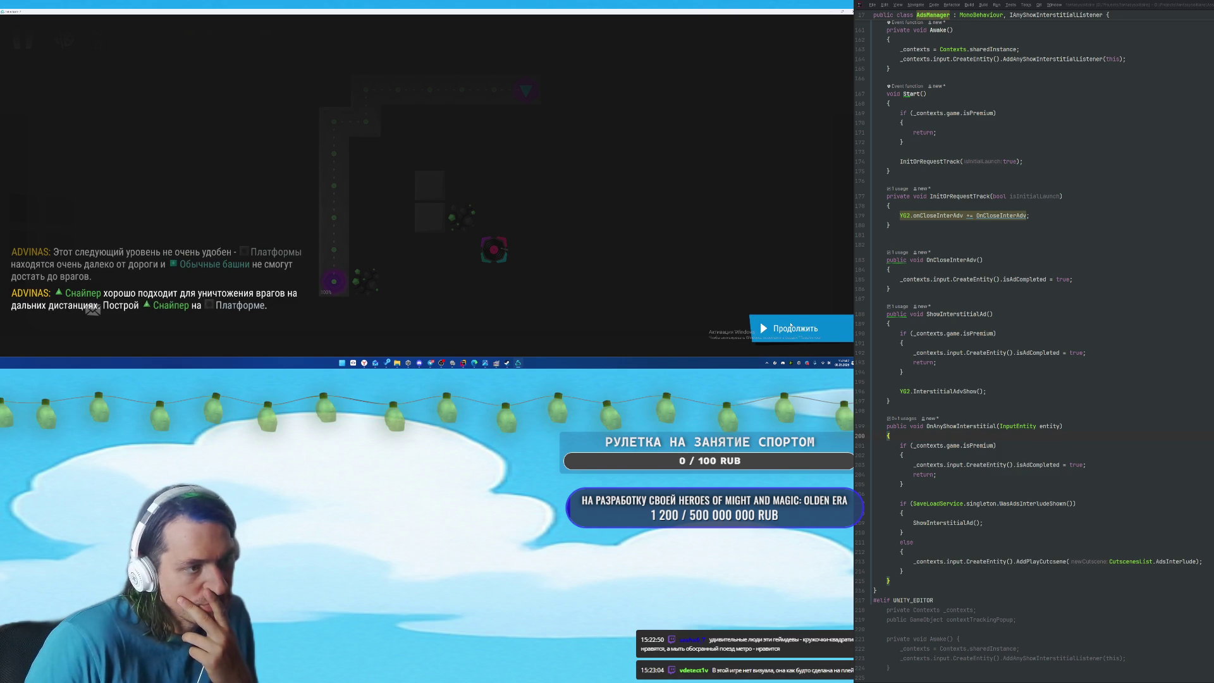
# Build a Sniper tower on the empty platform and read through its tutorial hints.
pyautogui.click(790, 327)
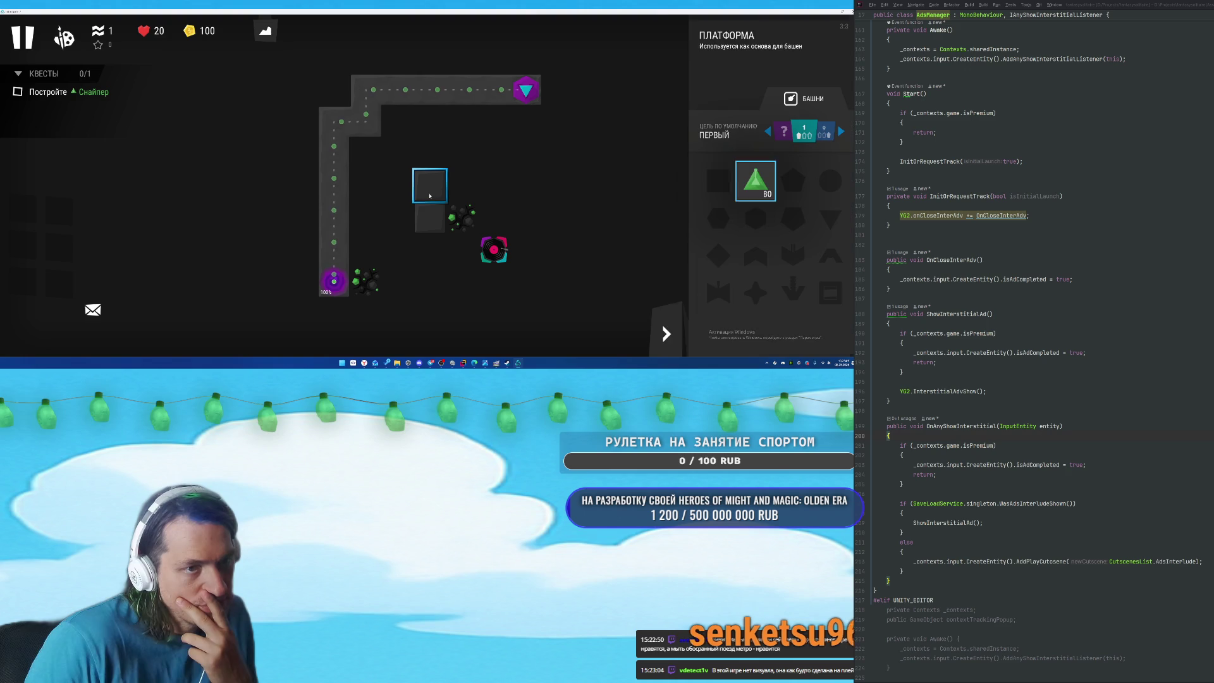
pyautogui.press('Down')
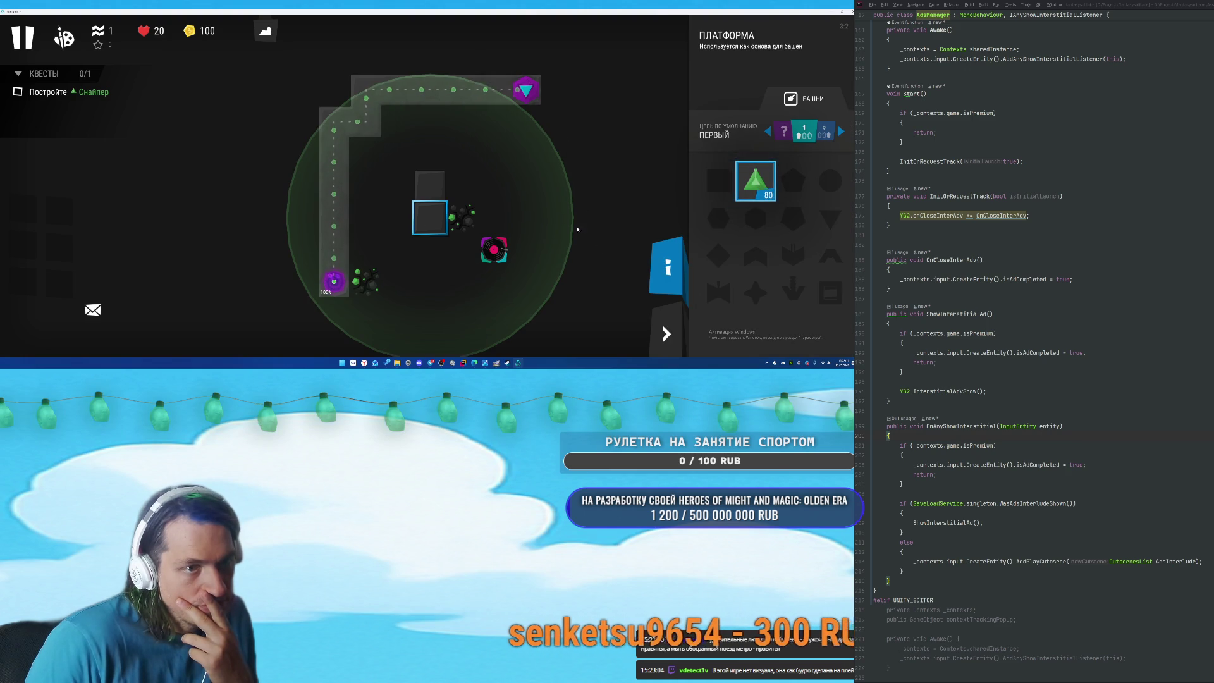
pyautogui.click(432, 183)
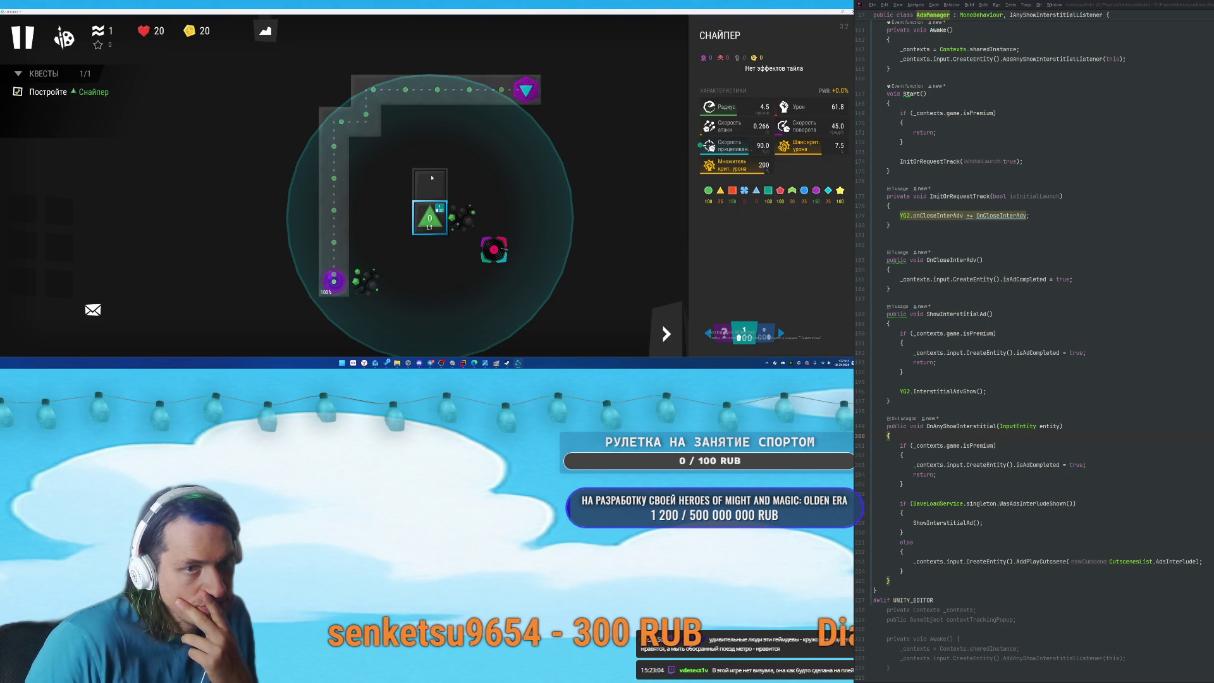
pyautogui.click(668, 269)
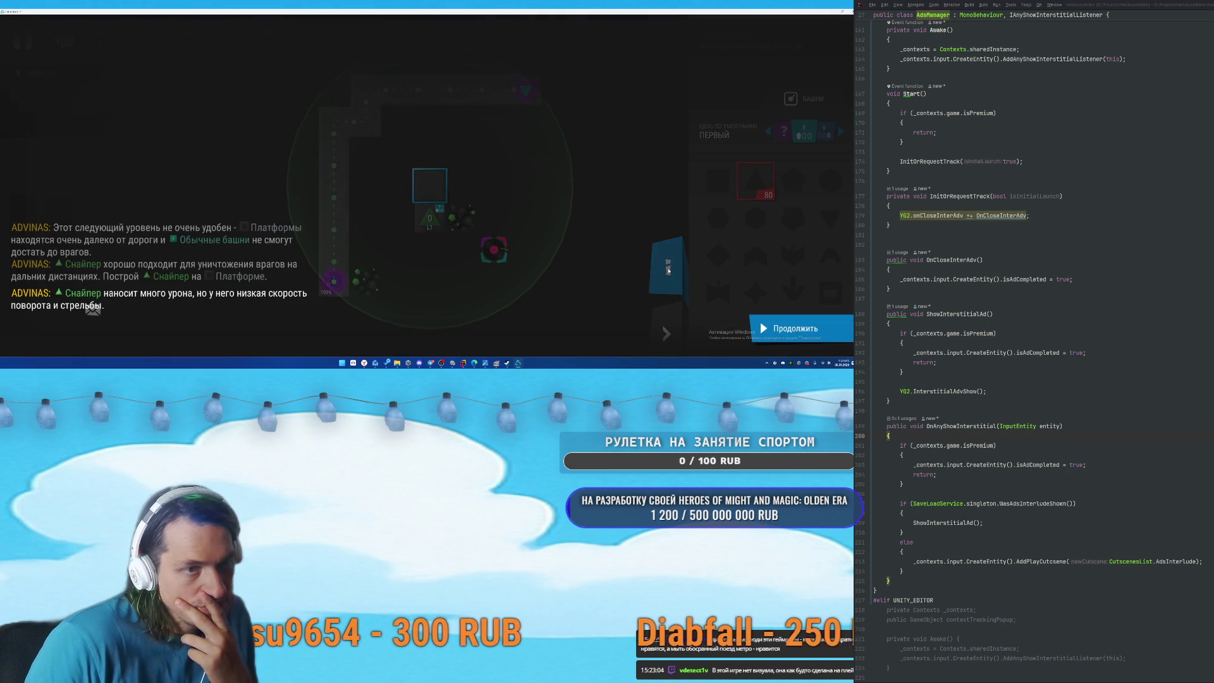
pyautogui.click(753, 331)
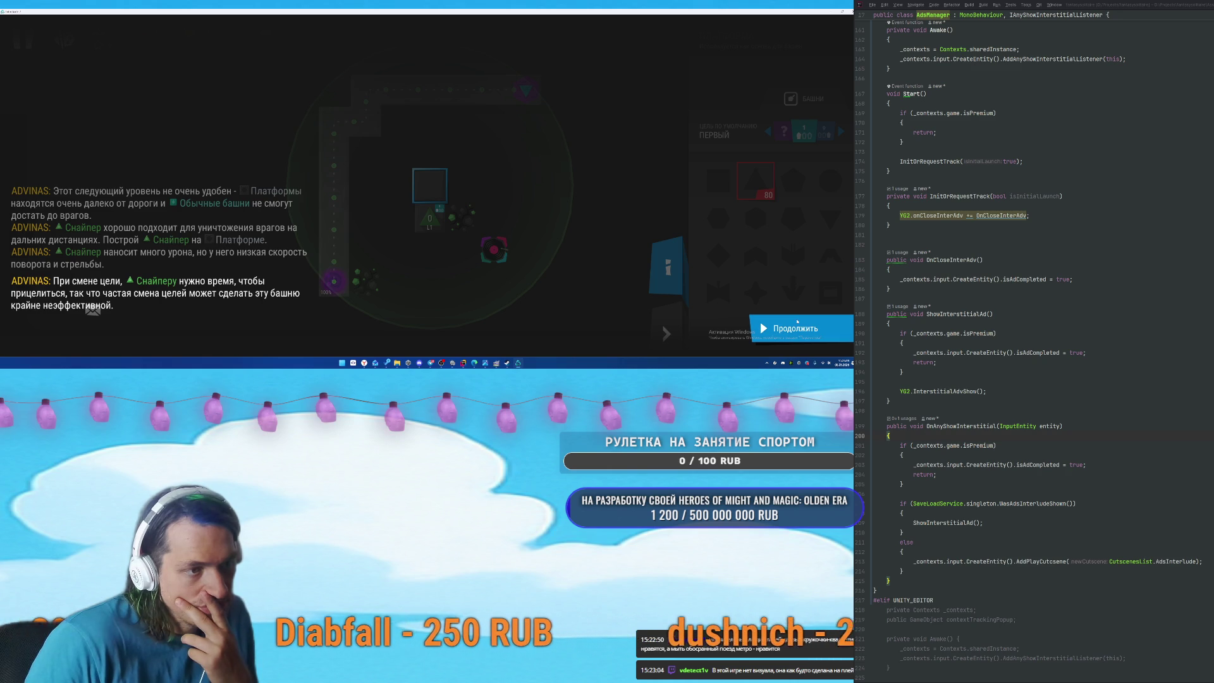
pyautogui.click(786, 323)
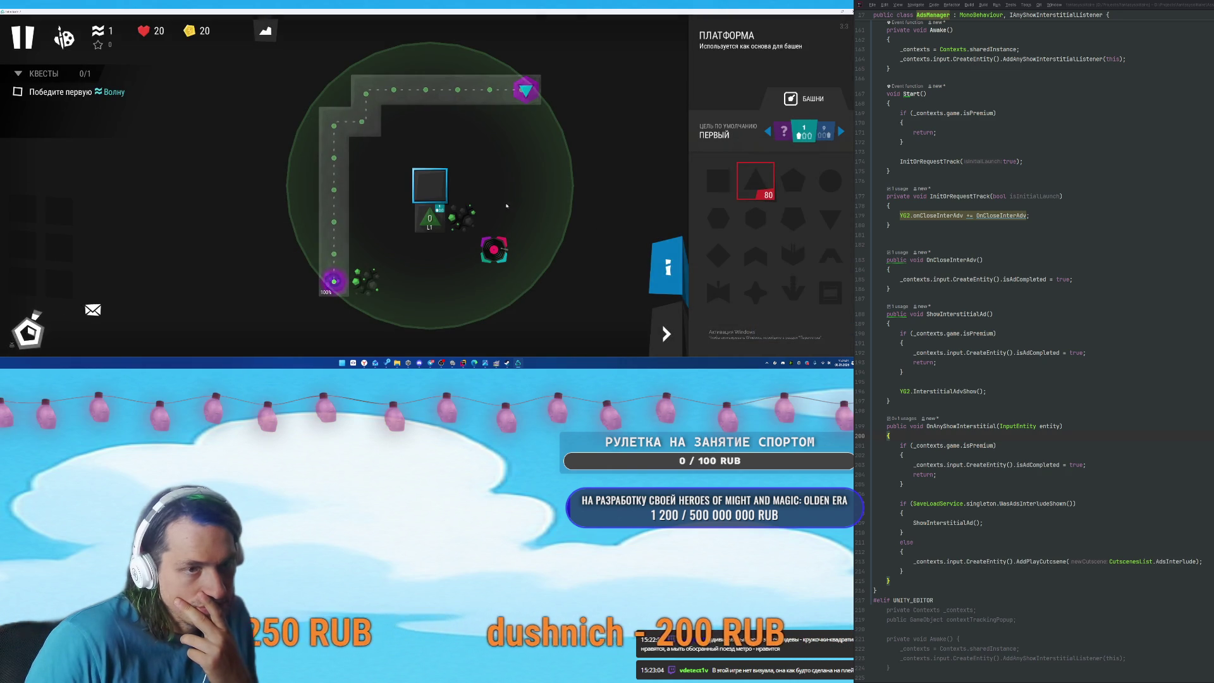
# Cycle the Sniper's targeting through Случайный, Слабый and Сильный, then switch to the Steam library.
pyautogui.click(429, 217)
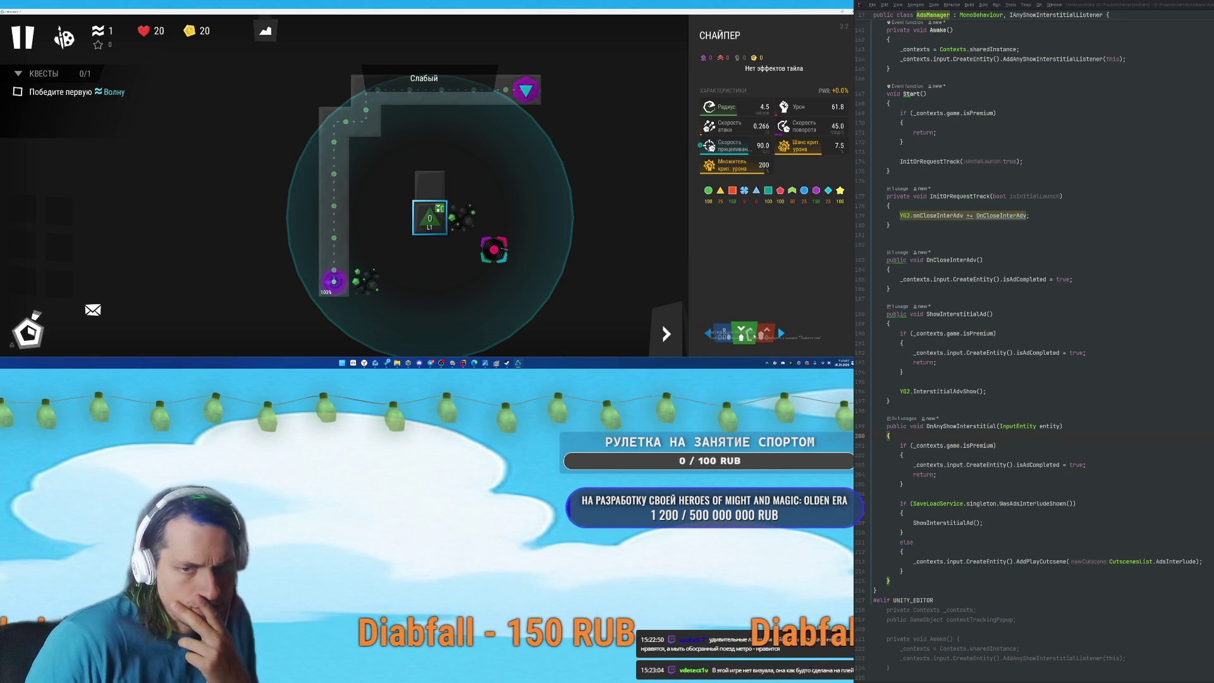
pyautogui.click(782, 333)
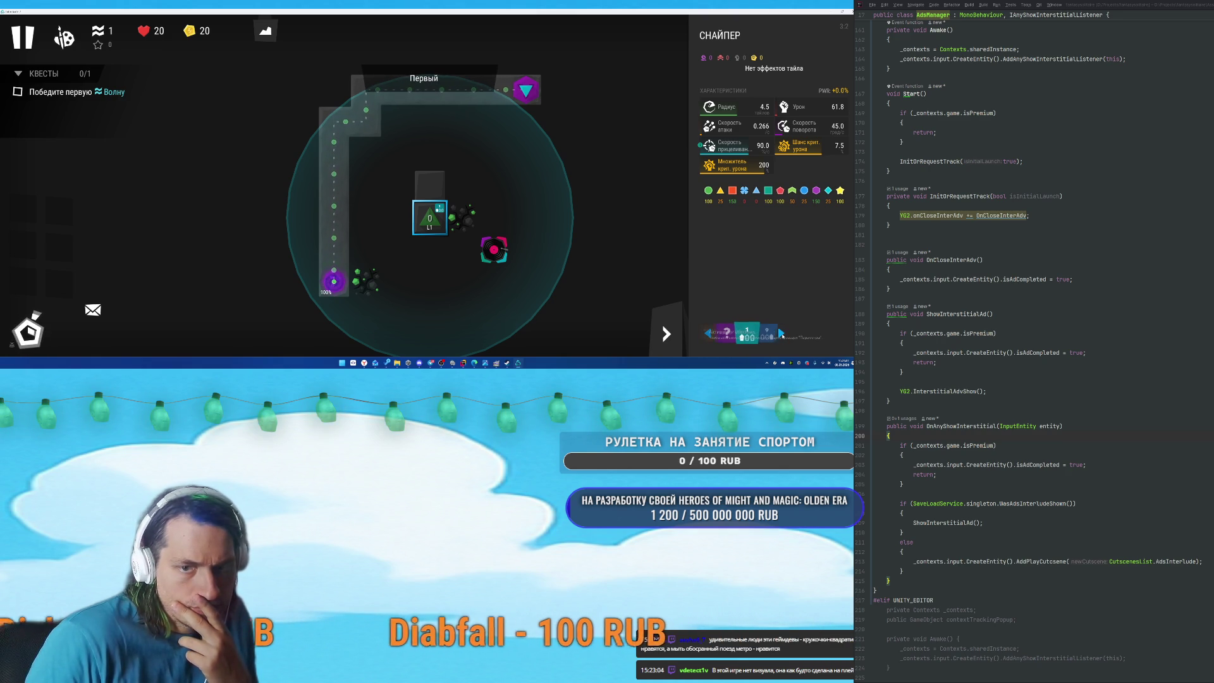
pyautogui.click(782, 334)
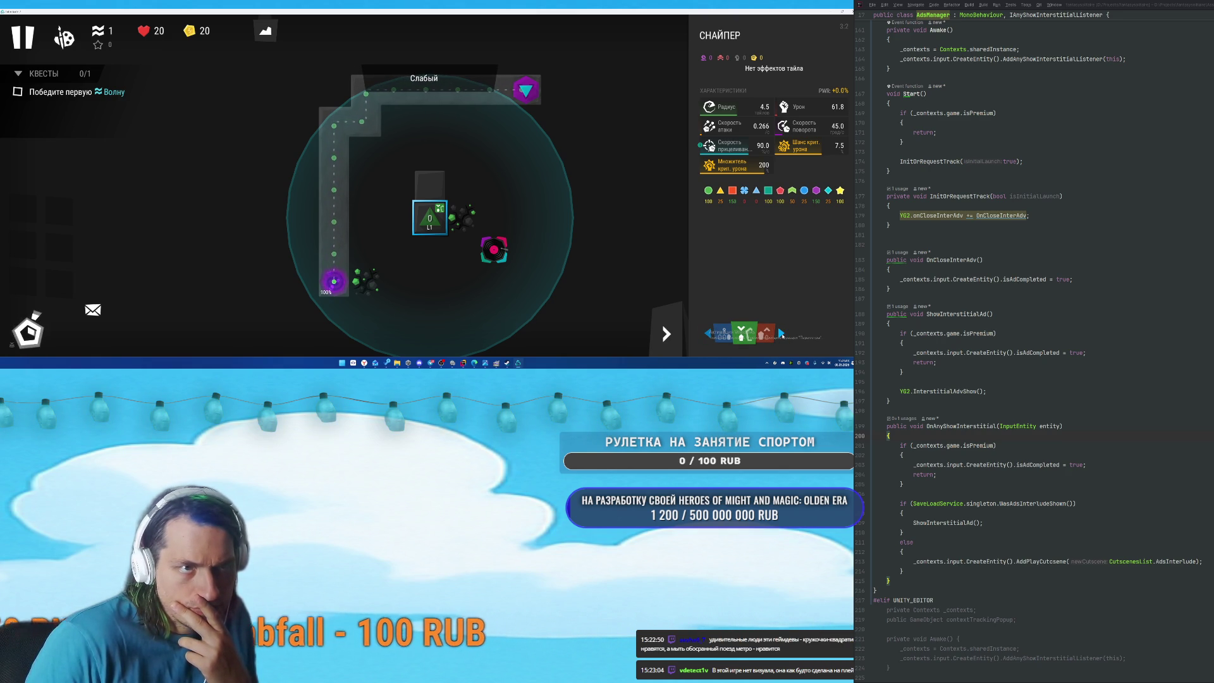
pyautogui.click(782, 334)
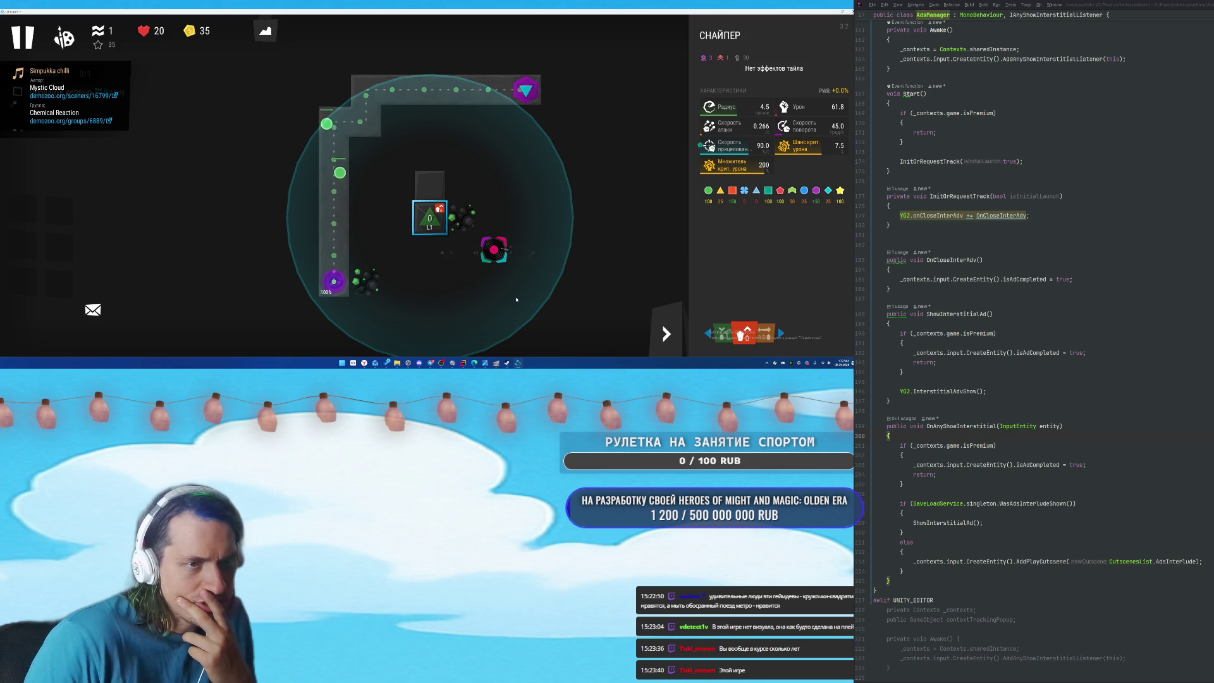
pyautogui.moveTo(430, 363)
pyautogui.click(507, 363)
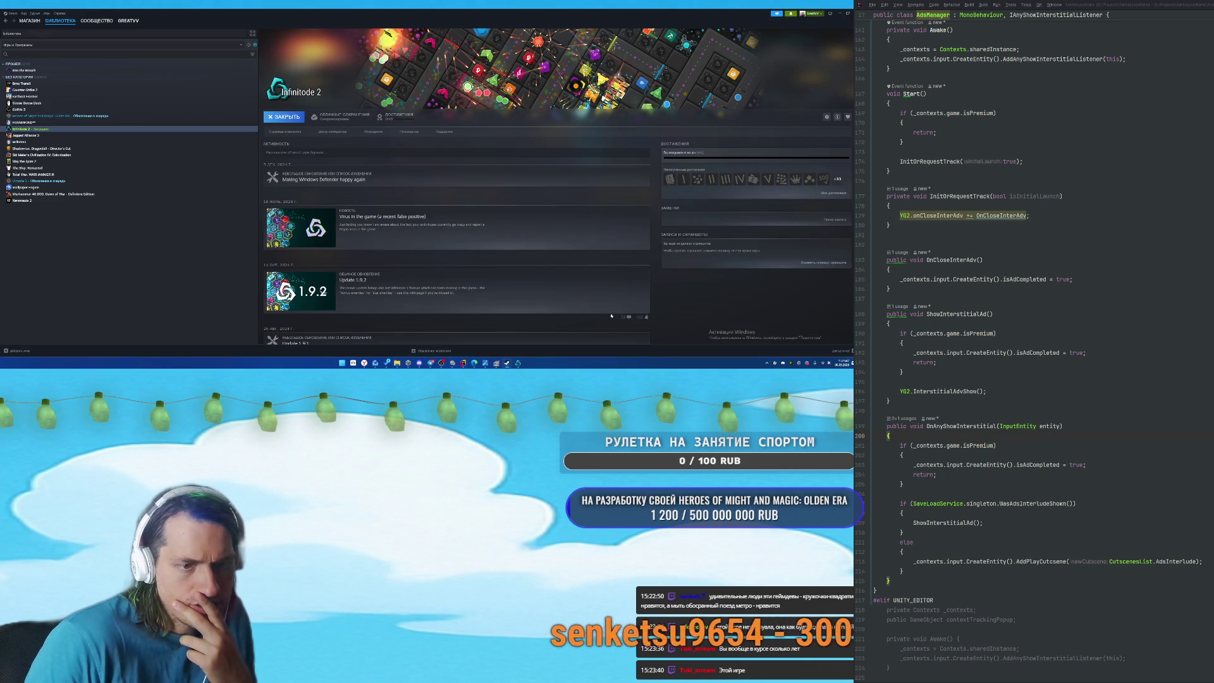
# Look over Infinitode 2's Steam store page, then return to the game window.
pyautogui.click(285, 132)
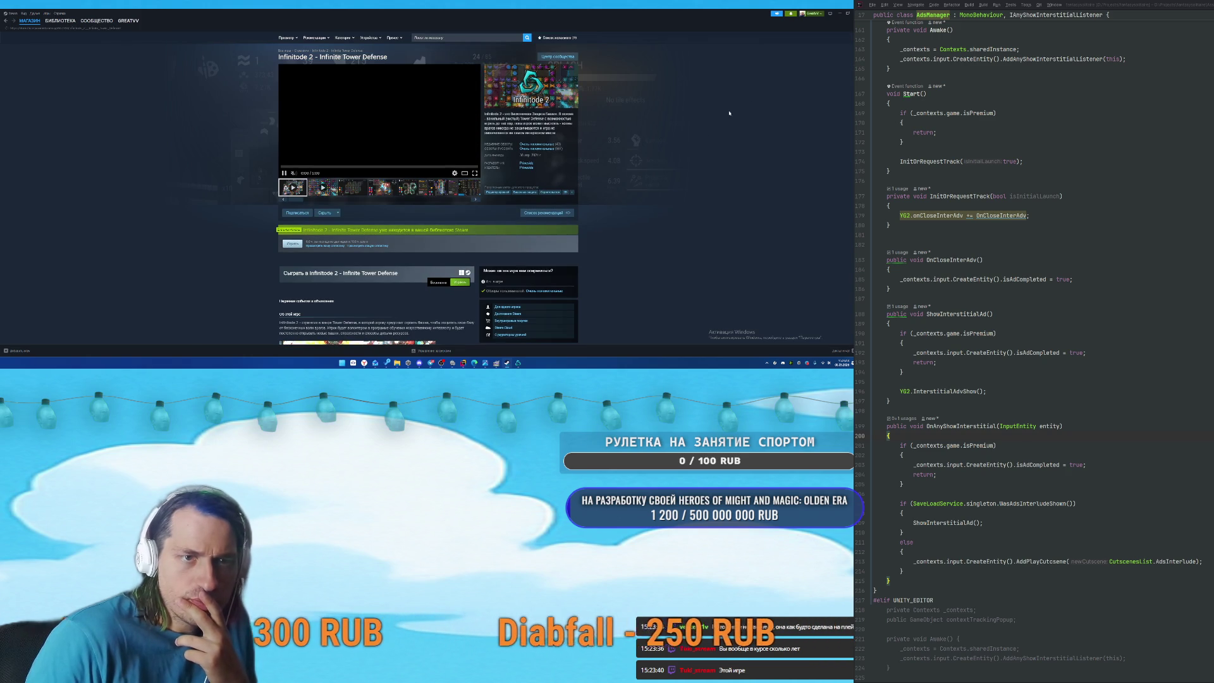
pyautogui.click(831, 14)
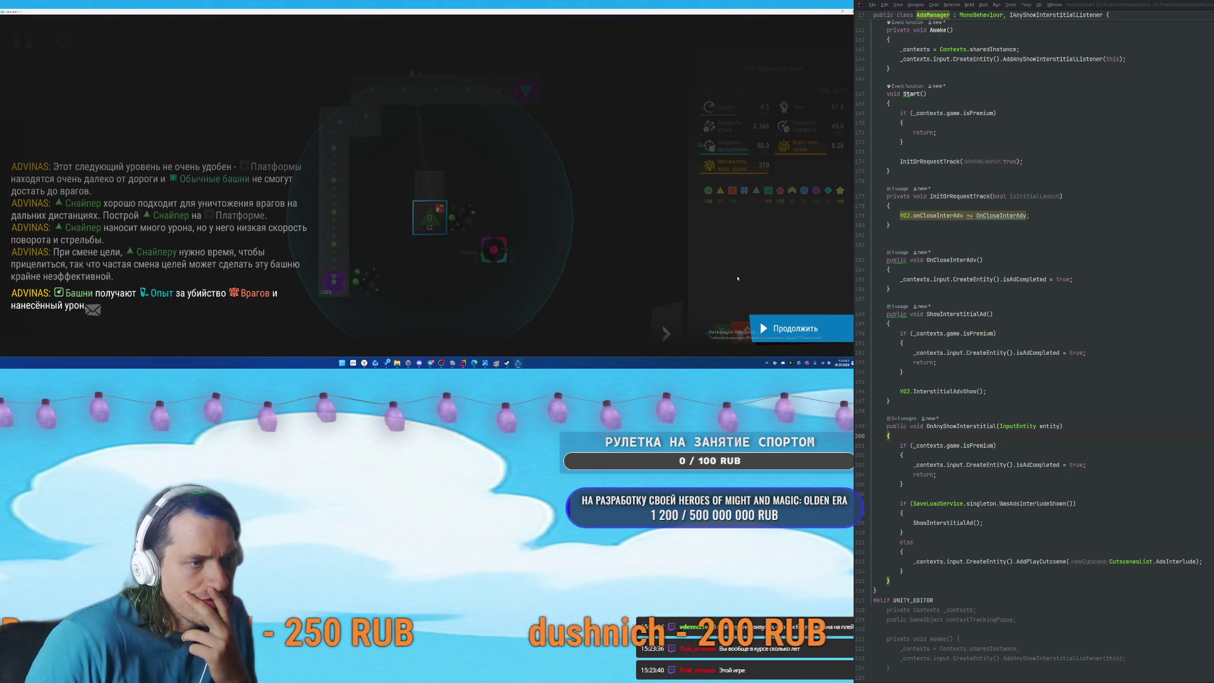
# Go through the tutorial hints on tower experience and the XP bonus platform.
pyautogui.click(831, 318)
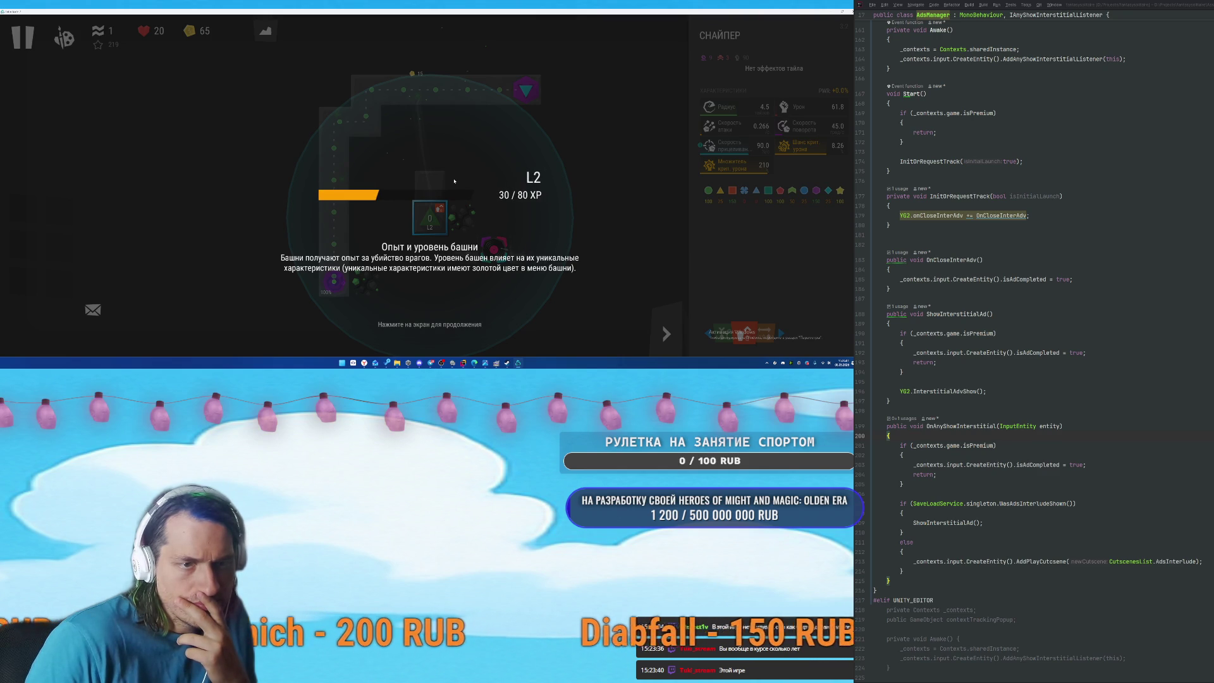
pyautogui.click(514, 267)
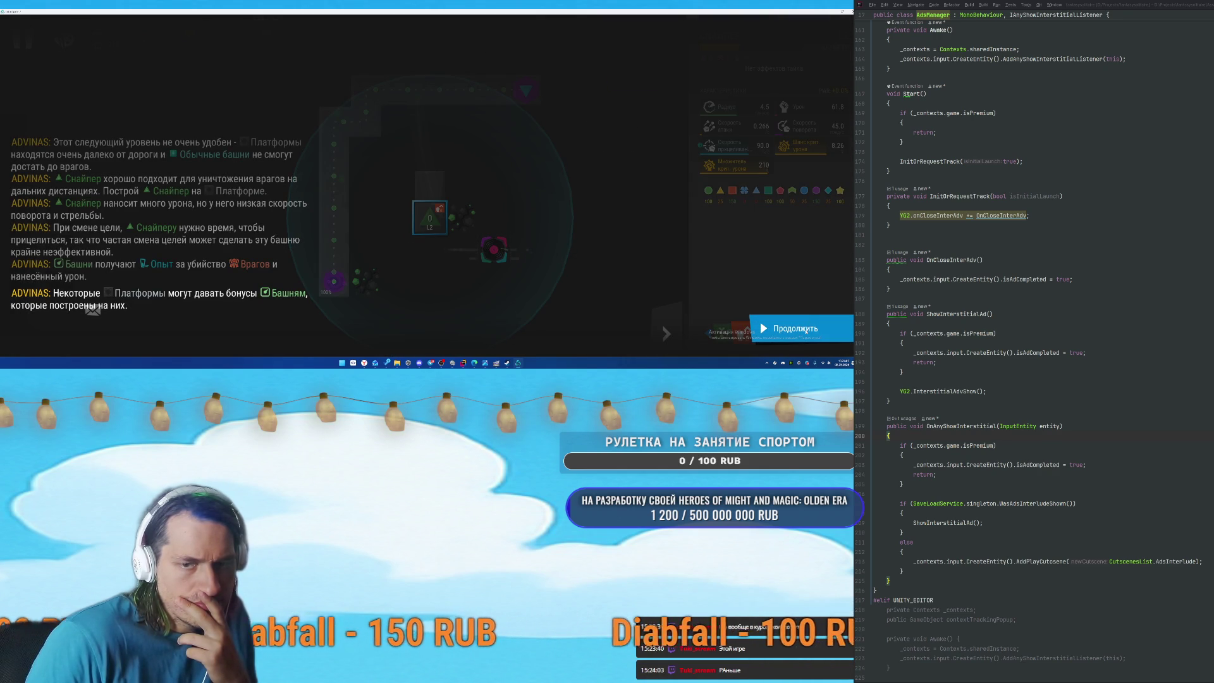
pyautogui.click(788, 324)
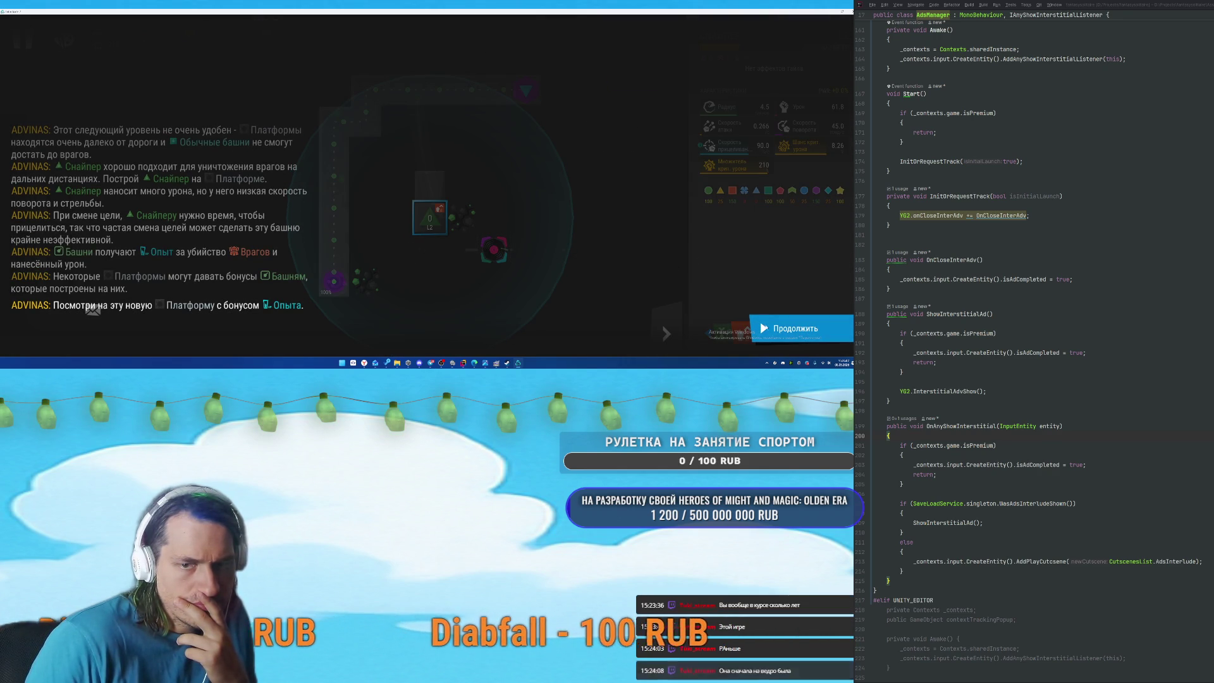
pyautogui.click(790, 327)
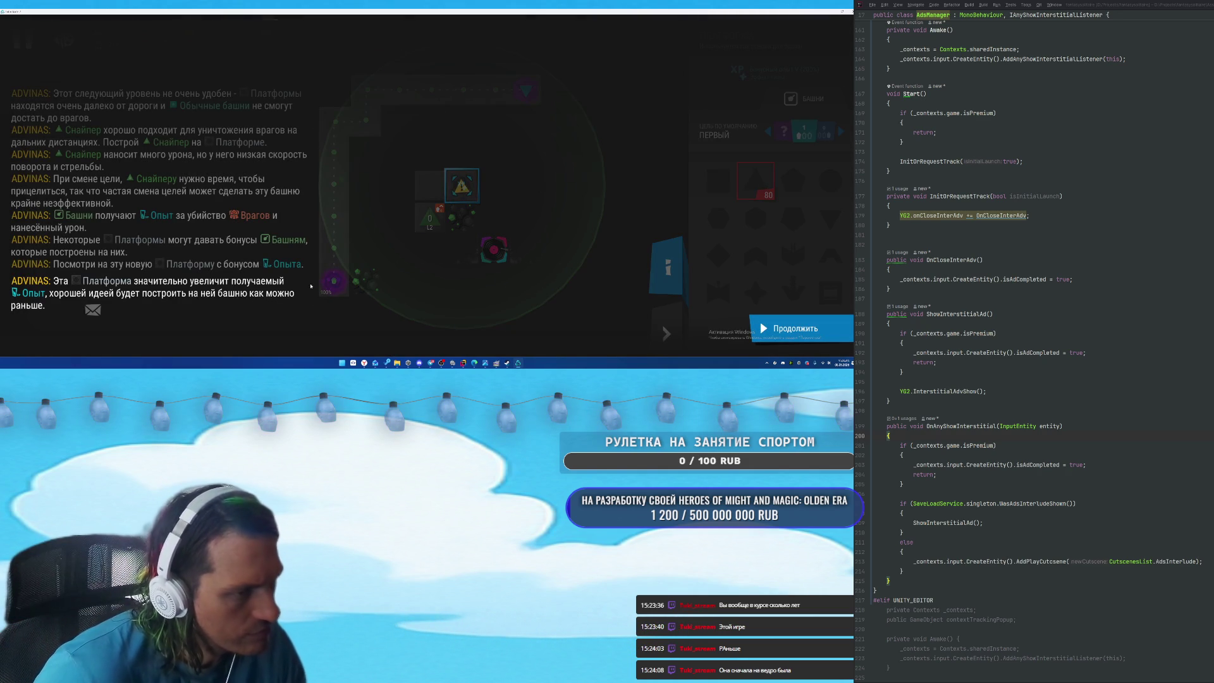
# Finish the hints and sell the Sniper for 40 coins, bringing coins to 105.
pyautogui.click(795, 328)
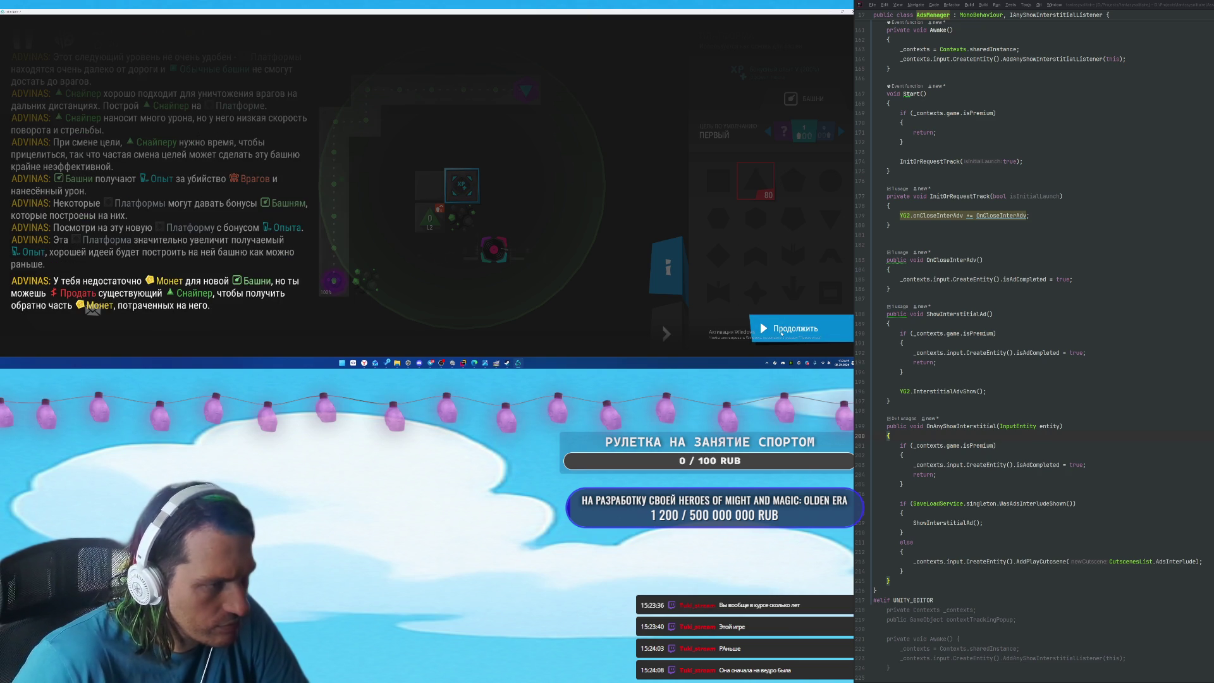
pyautogui.click(781, 330)
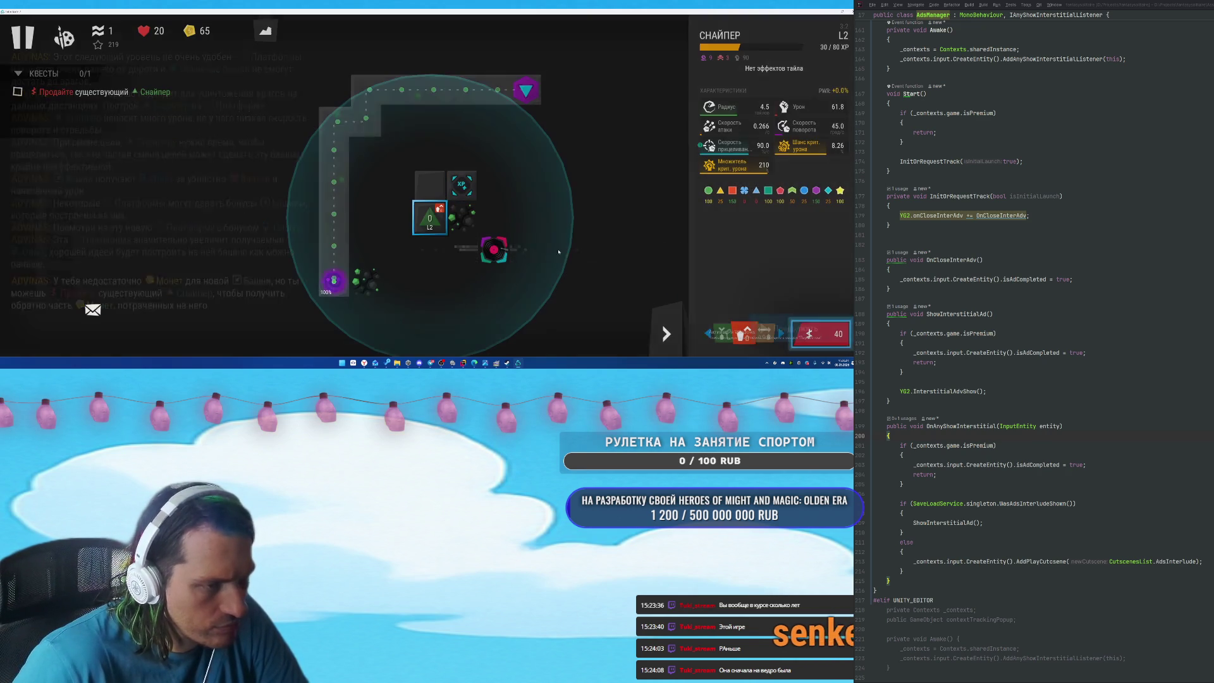
pyautogui.click(809, 333)
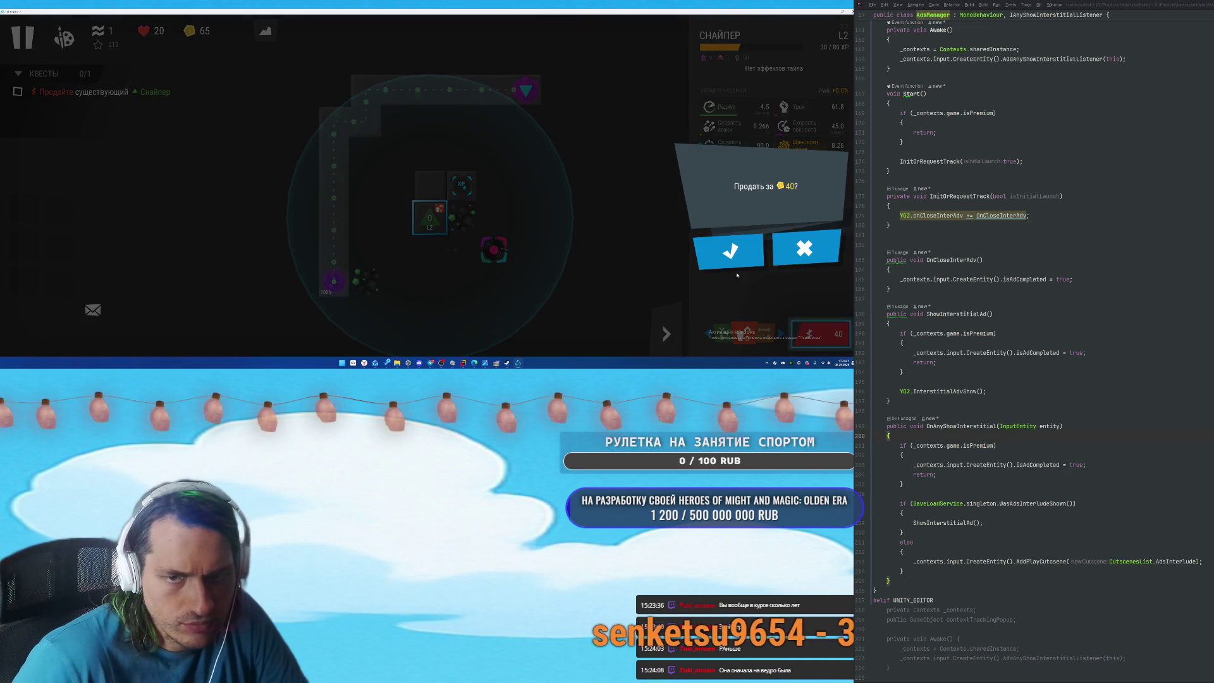
pyautogui.click(727, 249)
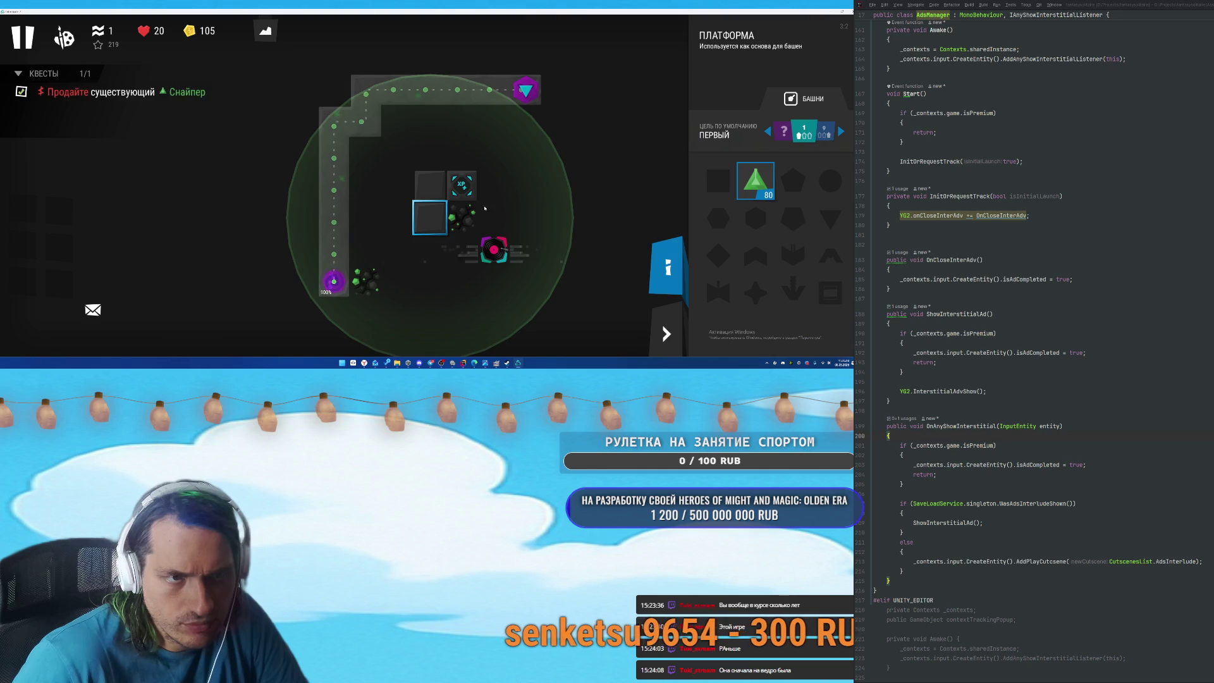
# Build a Sniper on the XP bonus platform and give it the Тяжёлые орудия skill.
pyautogui.click(755, 180)
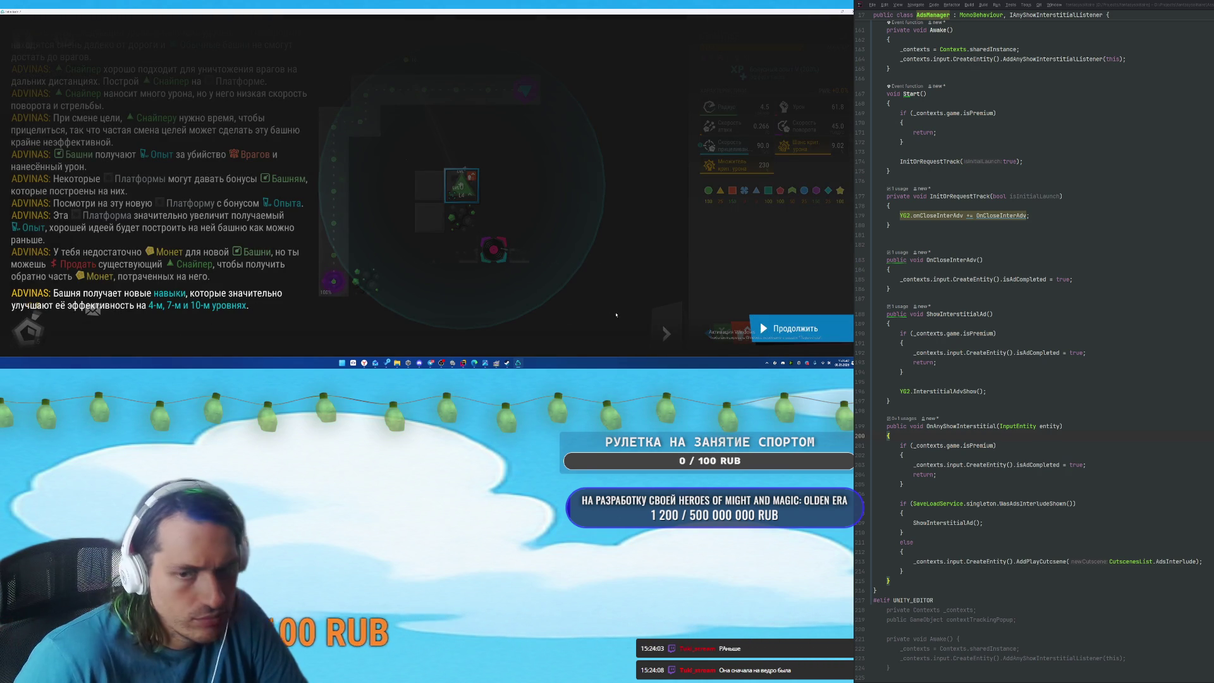
pyautogui.click(767, 331)
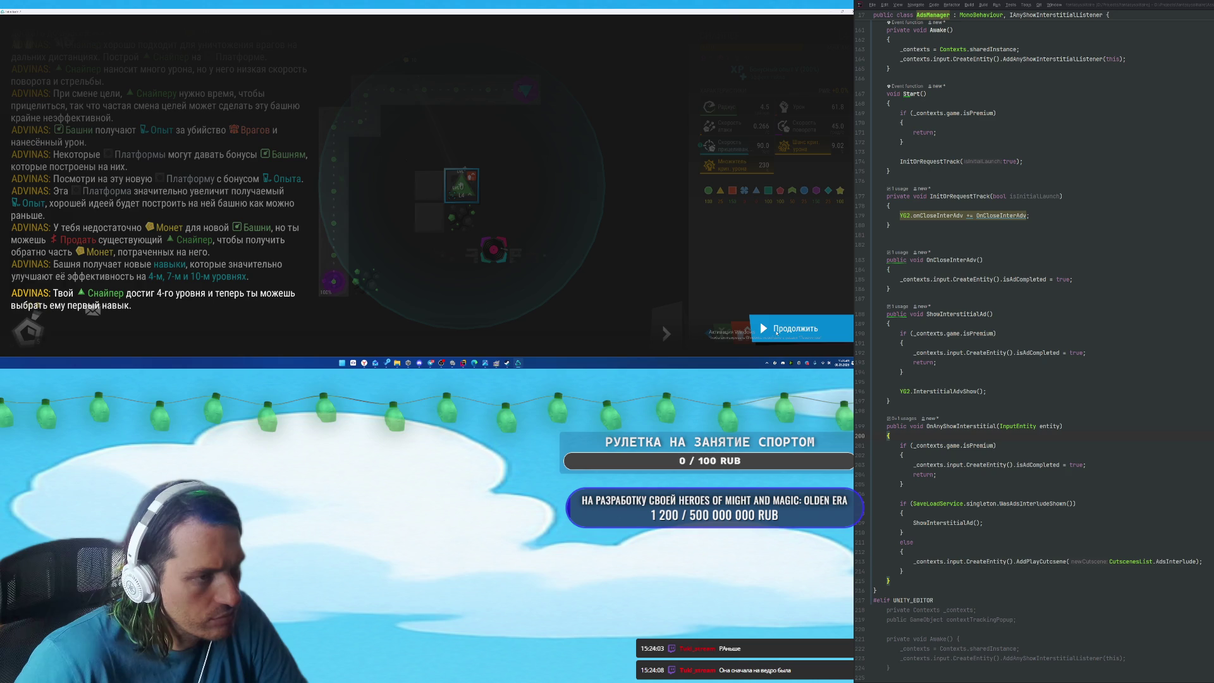
pyautogui.click(778, 334)
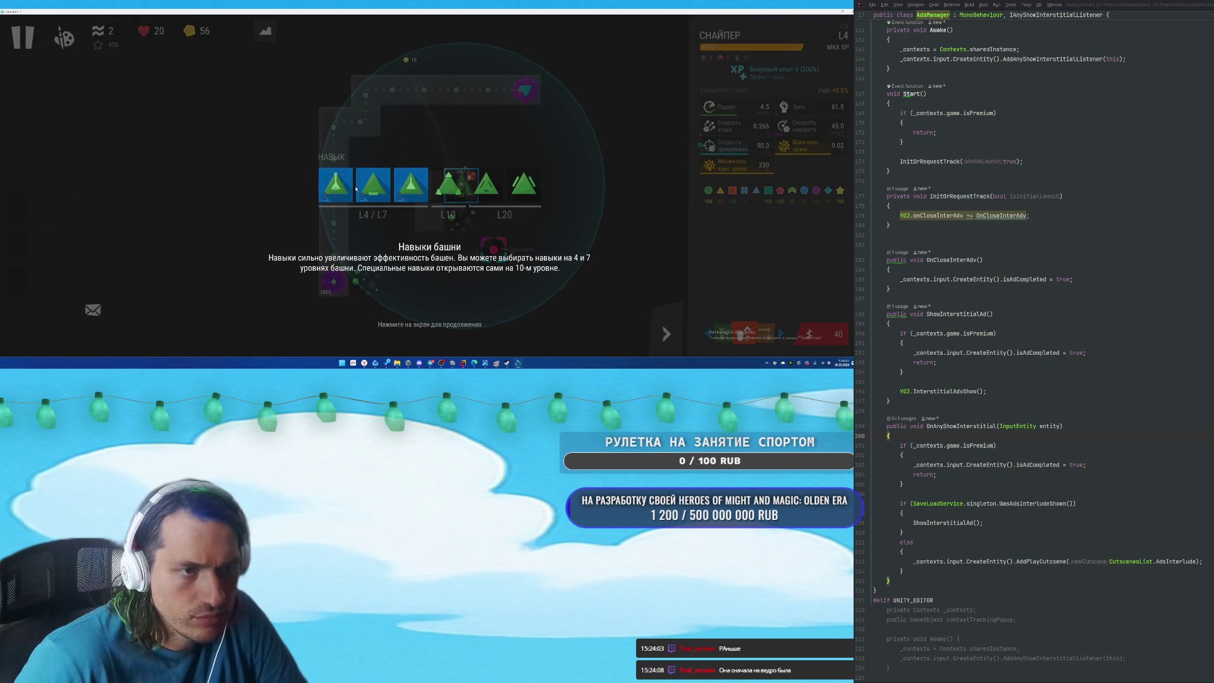
pyautogui.click(435, 196)
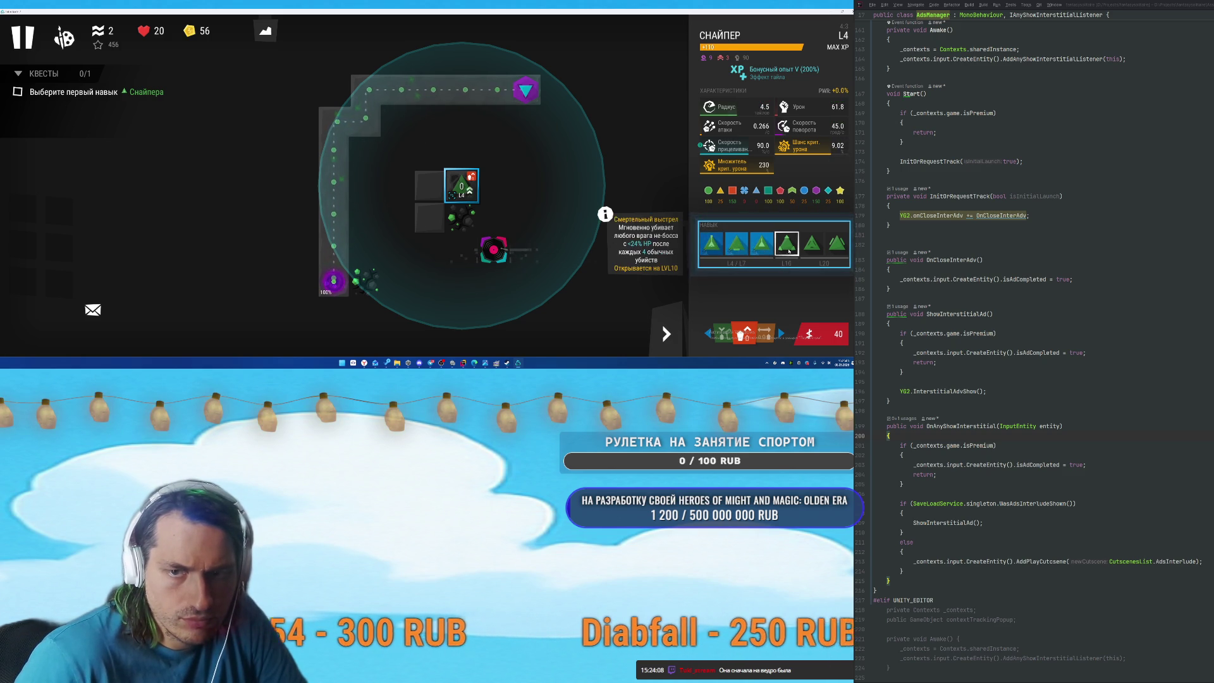
pyautogui.click(734, 247)
# Build a second Sniper on the neighbouring platform and win, continuing to the next level.
pyautogui.click(439, 191)
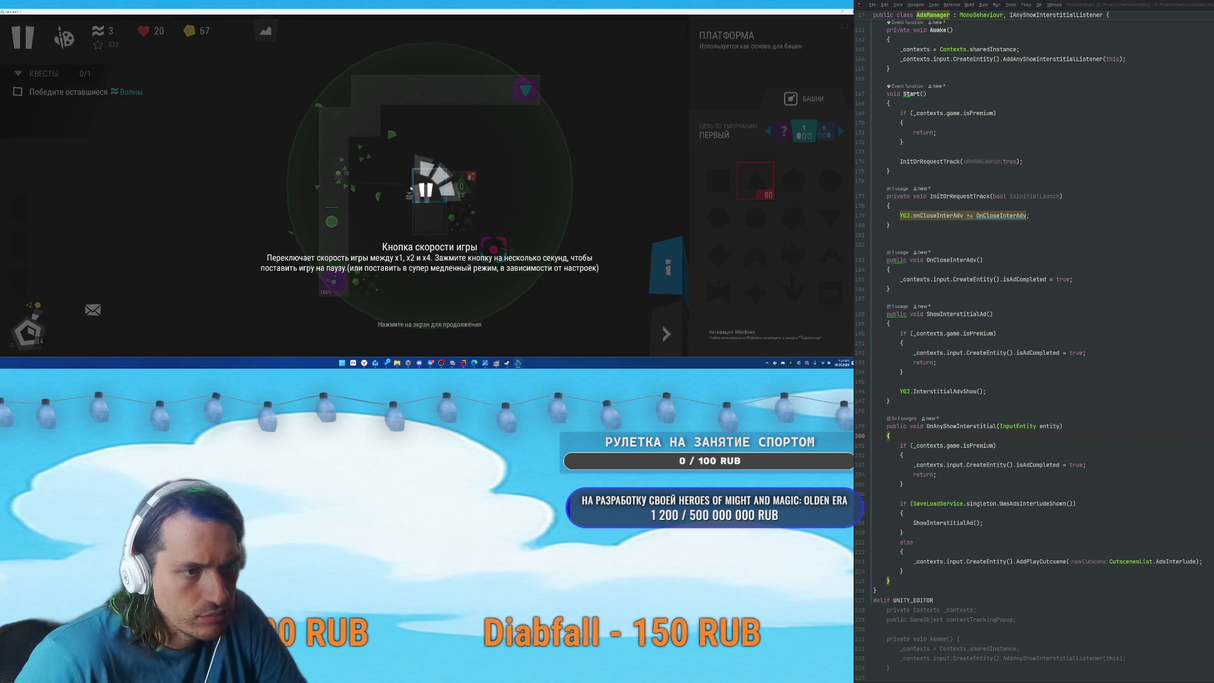
pyautogui.click(515, 212)
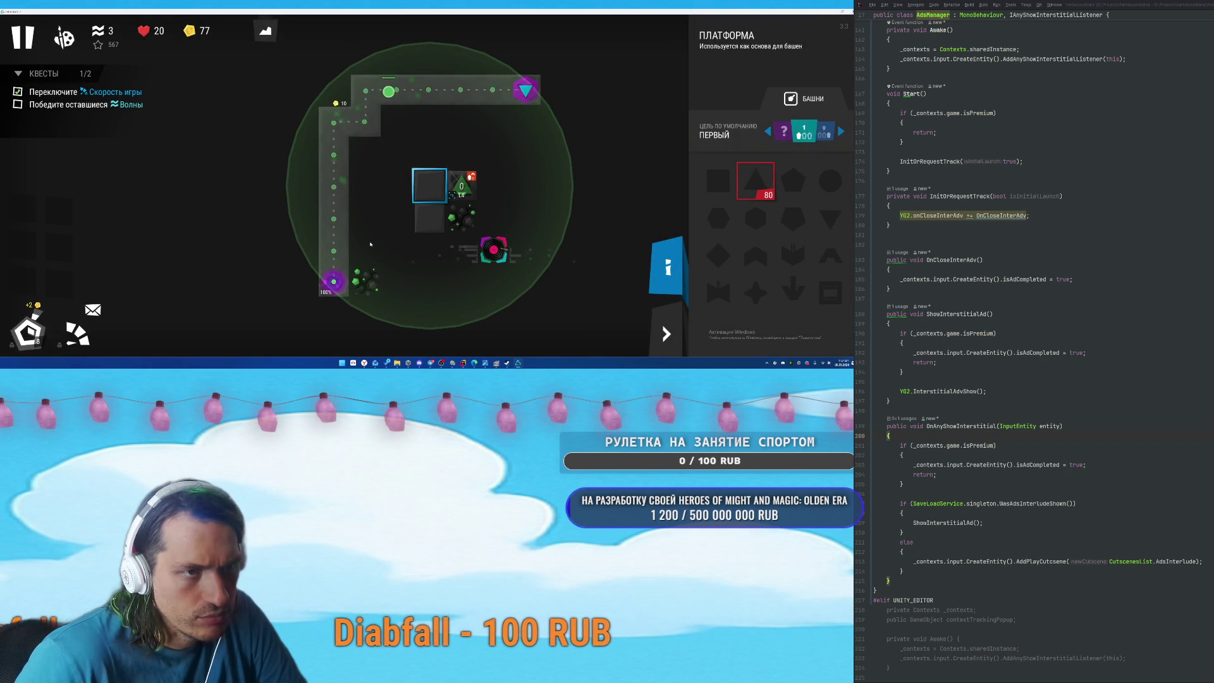
pyautogui.click(756, 180)
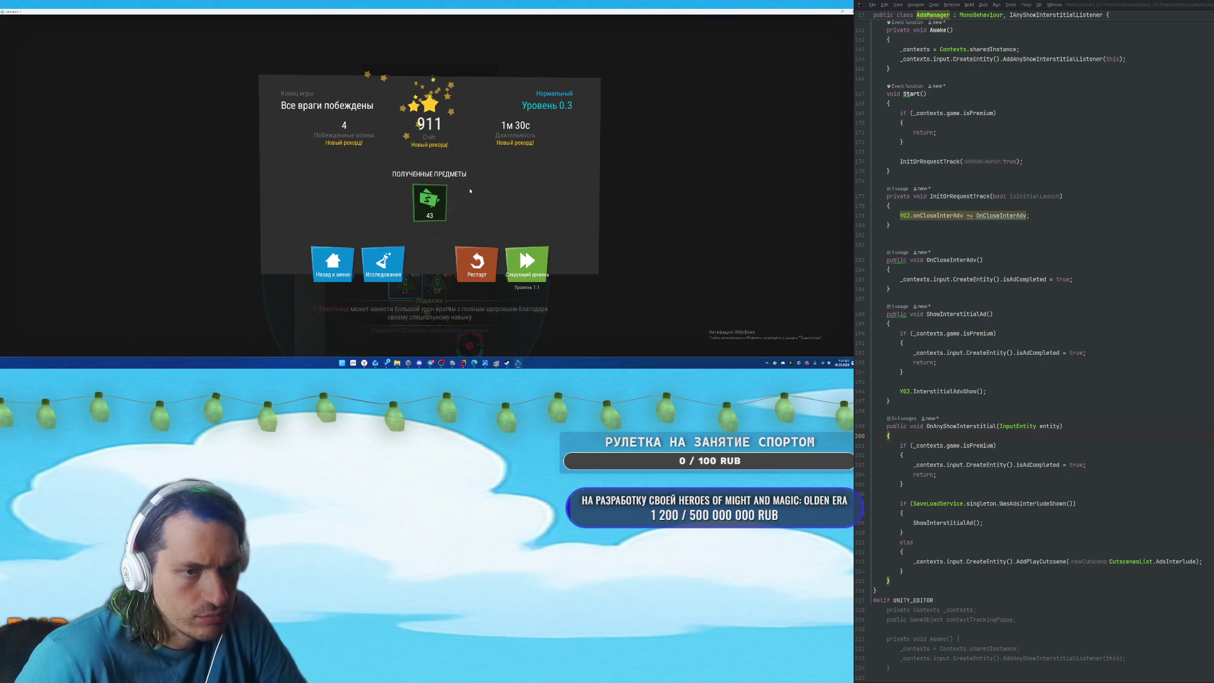
pyautogui.click(476, 260)
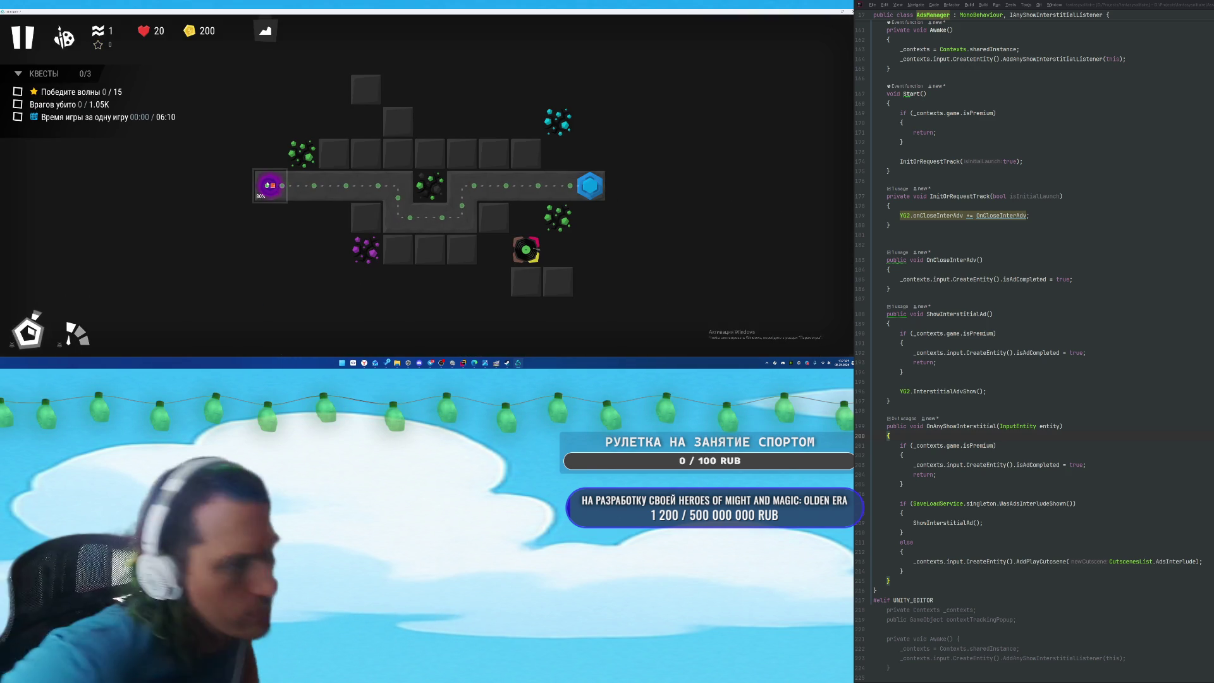
# Build two 48-coin basic towers and a triangle tower on top, then start wave 1.
pyautogui.click(267, 185)
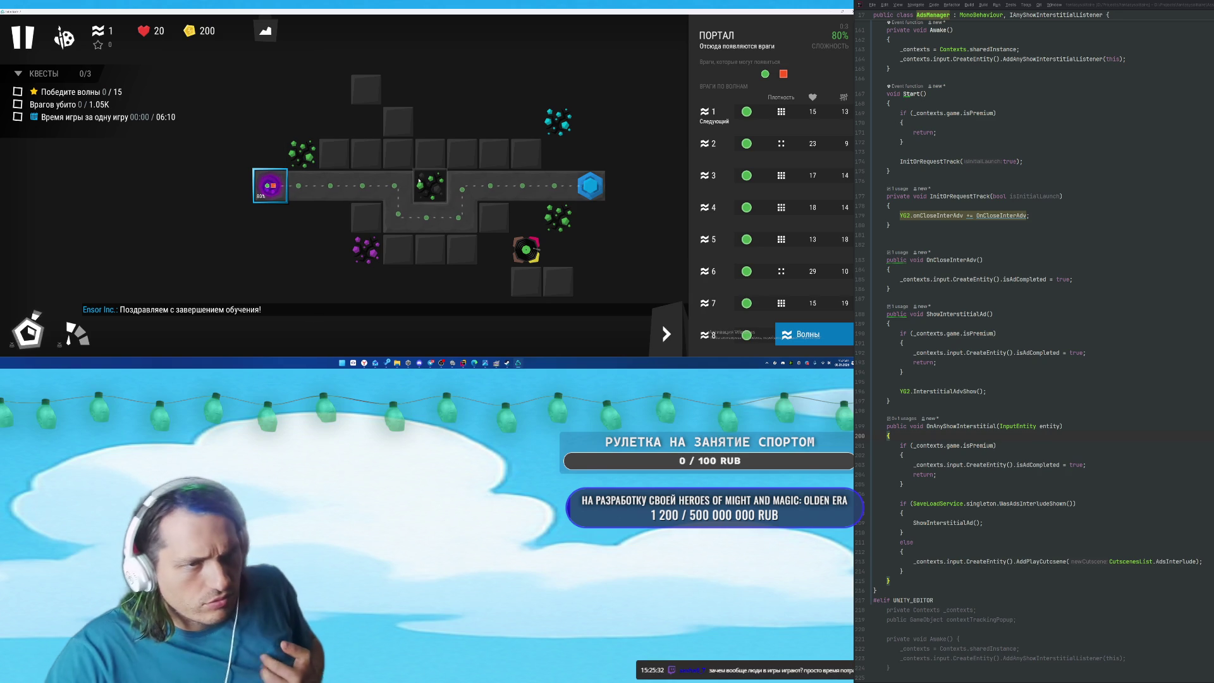
pyautogui.click(369, 218)
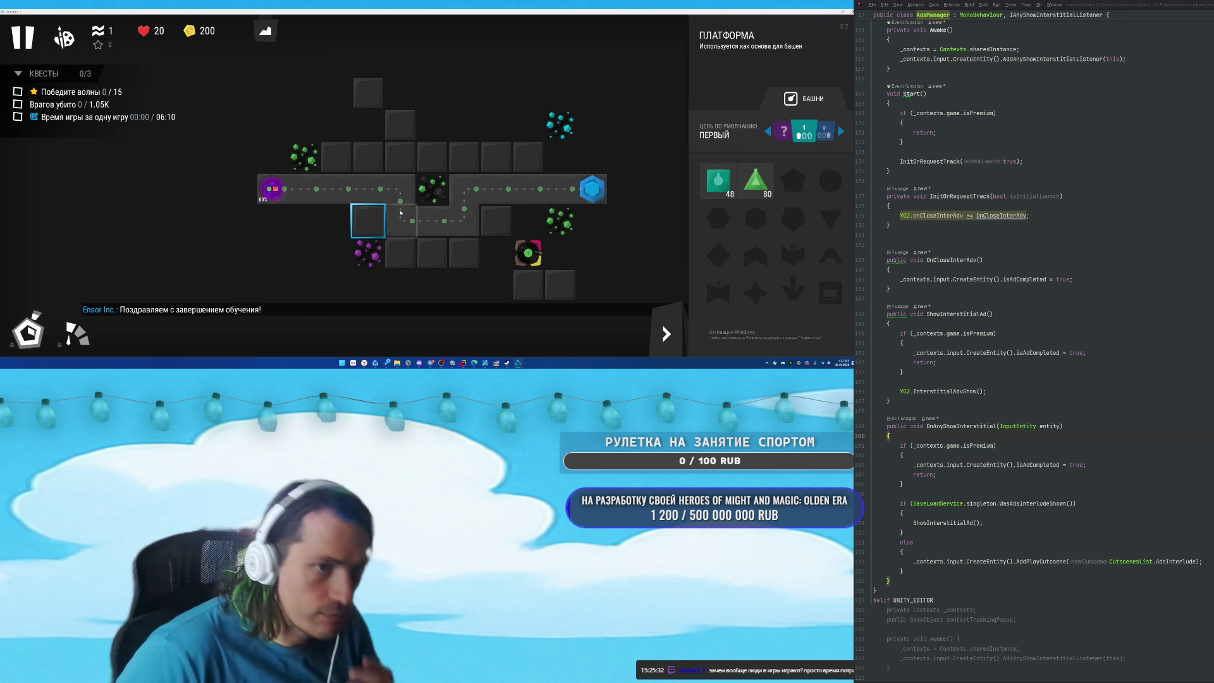
pyautogui.click(718, 181)
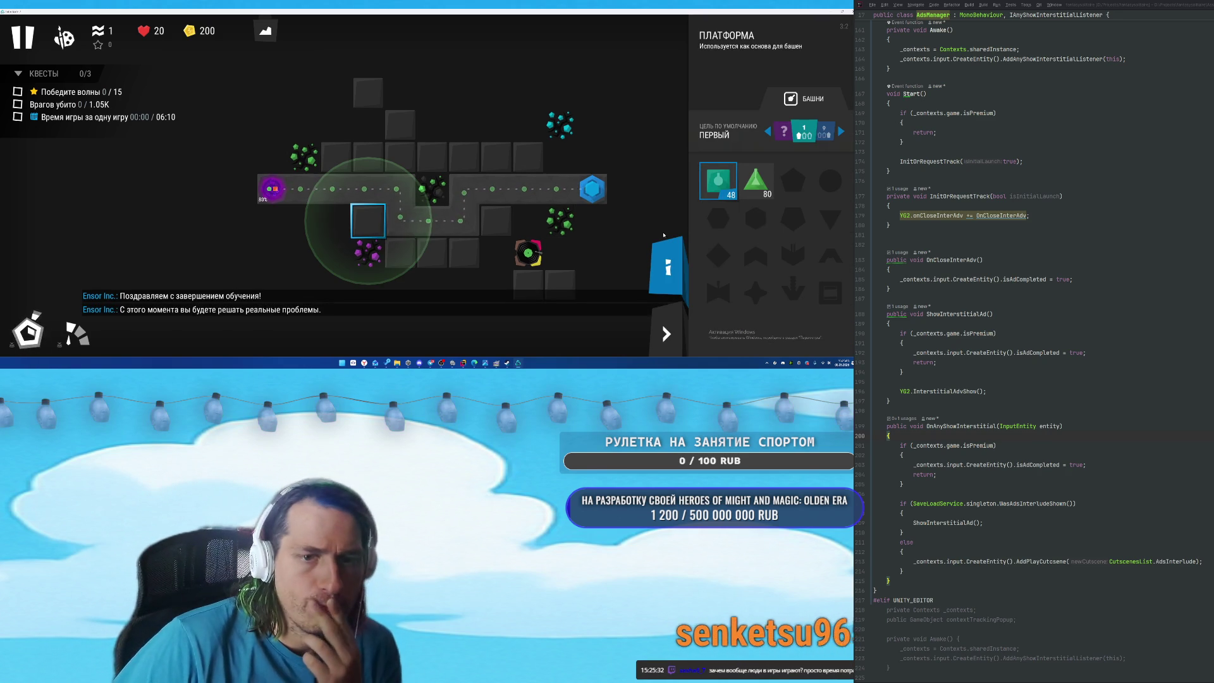
pyautogui.click(718, 180)
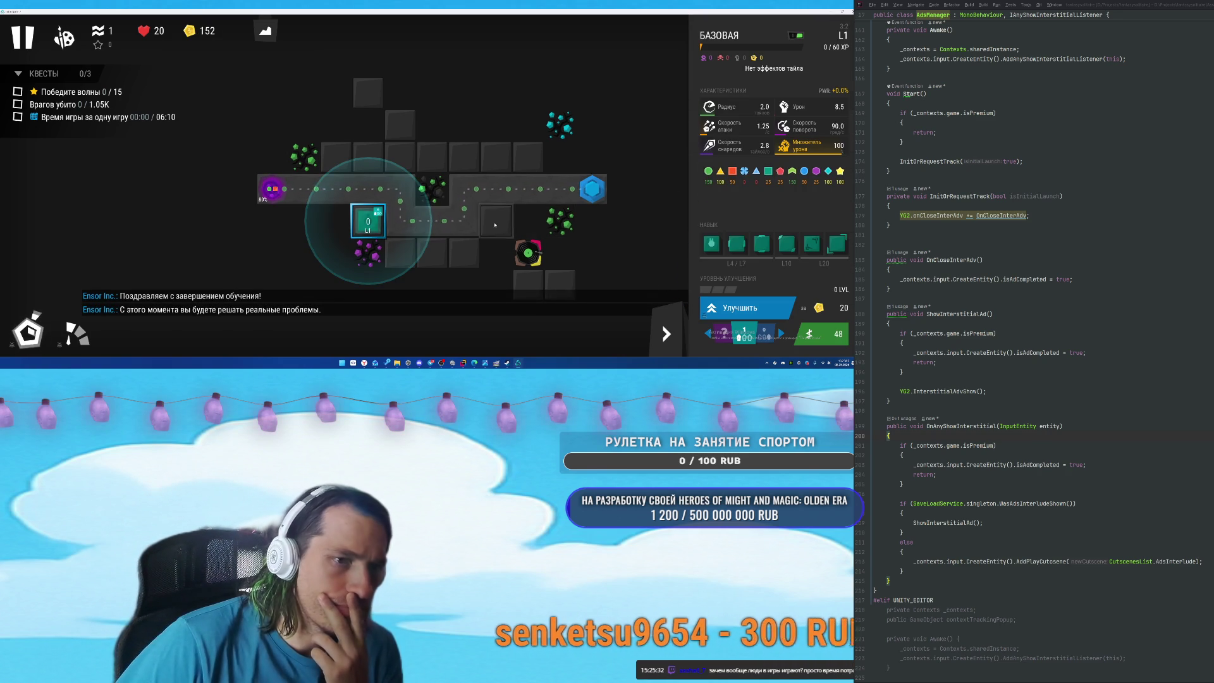
pyautogui.click(496, 221)
pyautogui.click(496, 221)
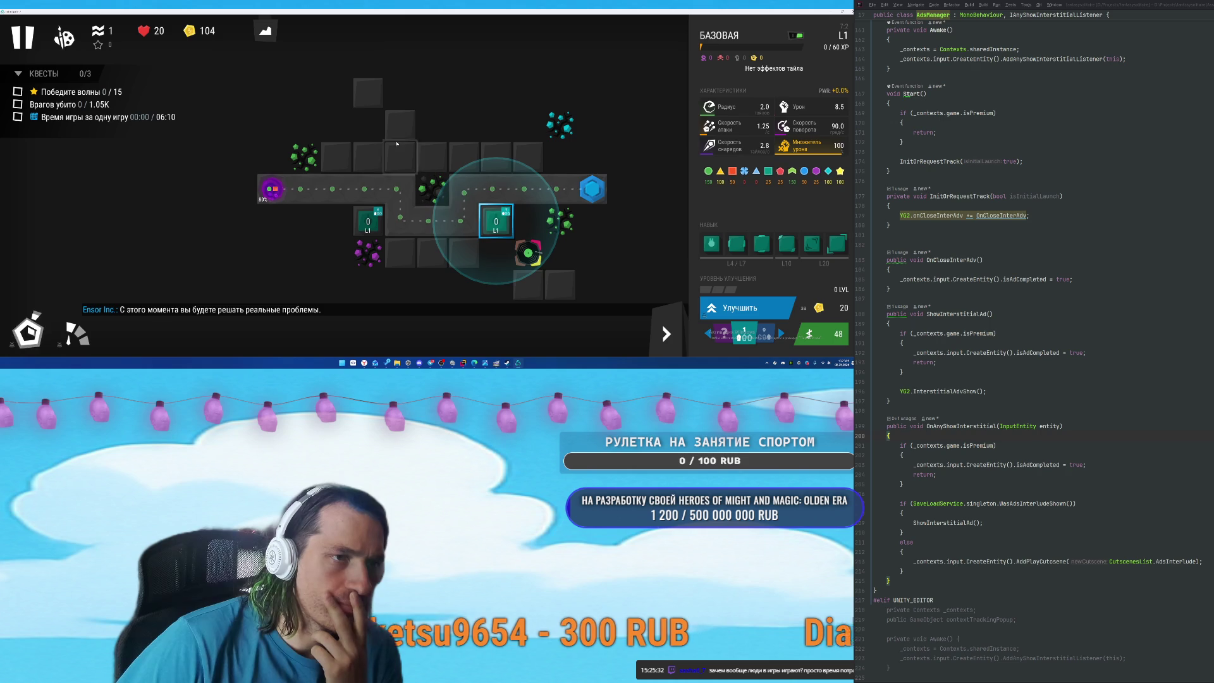
pyautogui.click(375, 98)
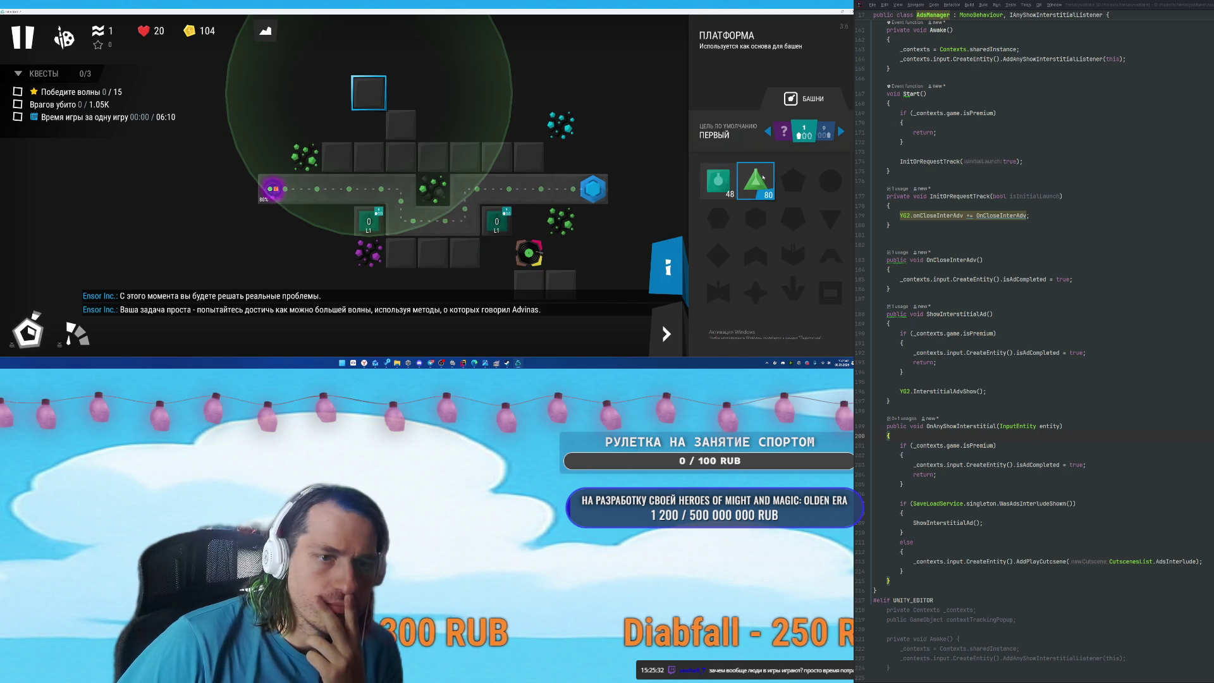
pyautogui.click(759, 180)
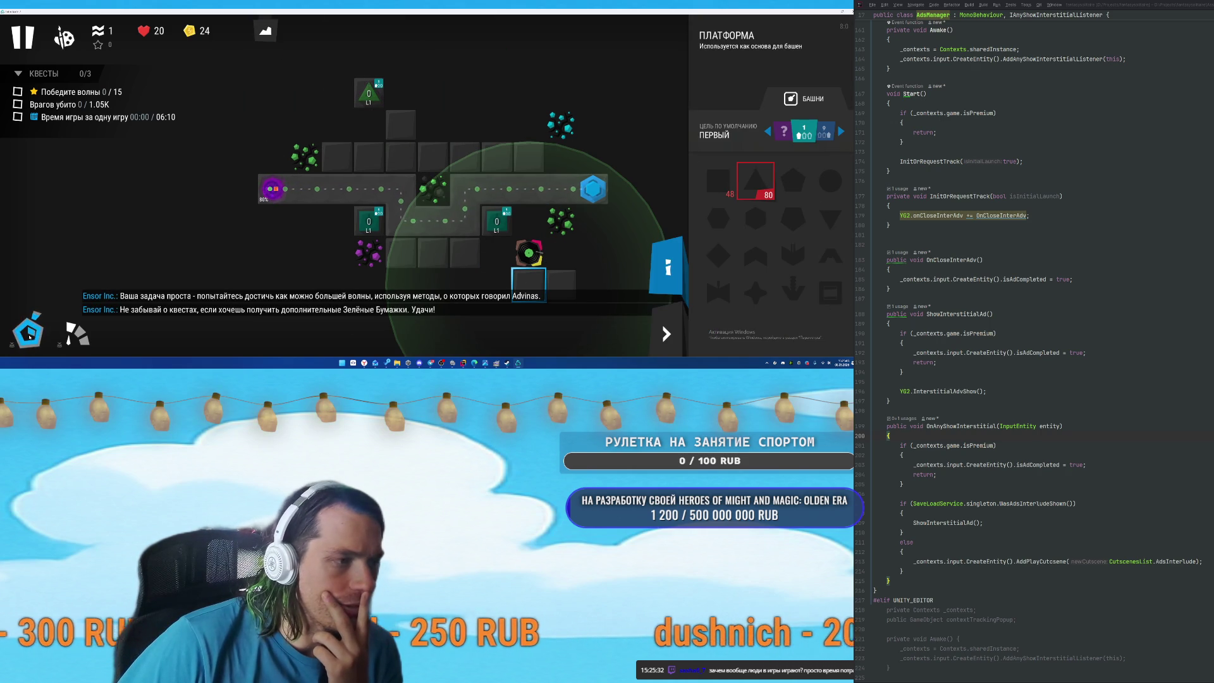
pyautogui.click(87, 339)
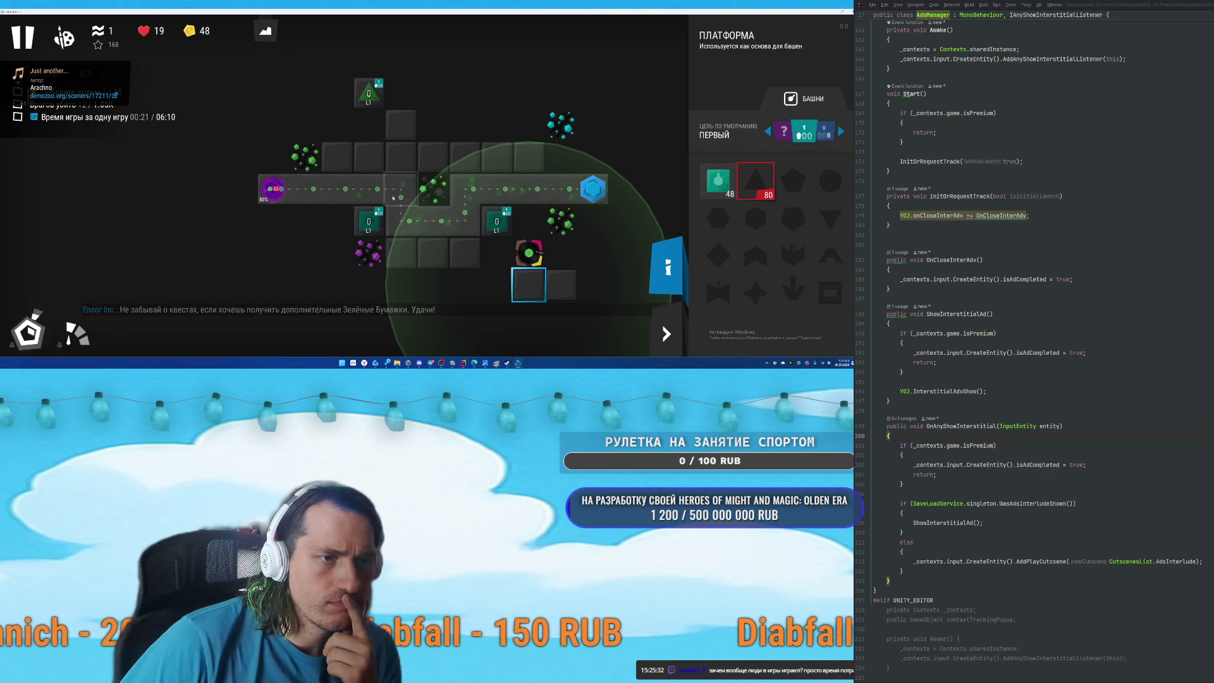
# Add basic towers on the upper, left and right platforms while calling waves early.
pyautogui.click(401, 156)
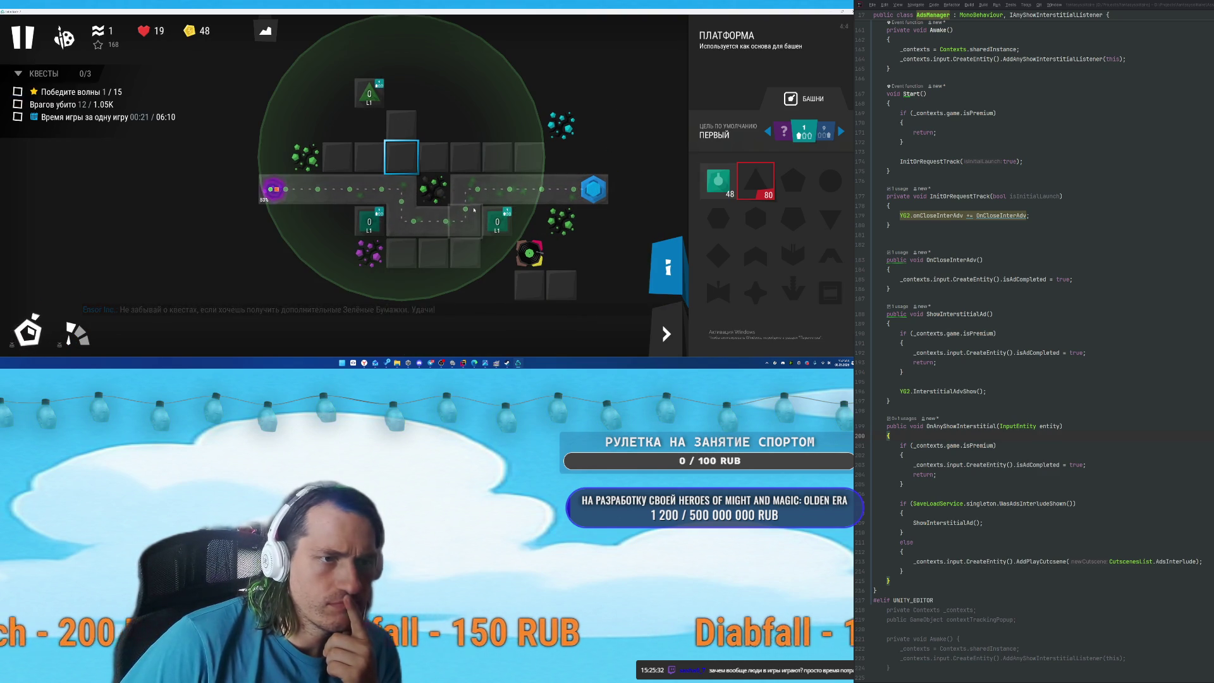
pyautogui.click(720, 181)
pyautogui.click(722, 182)
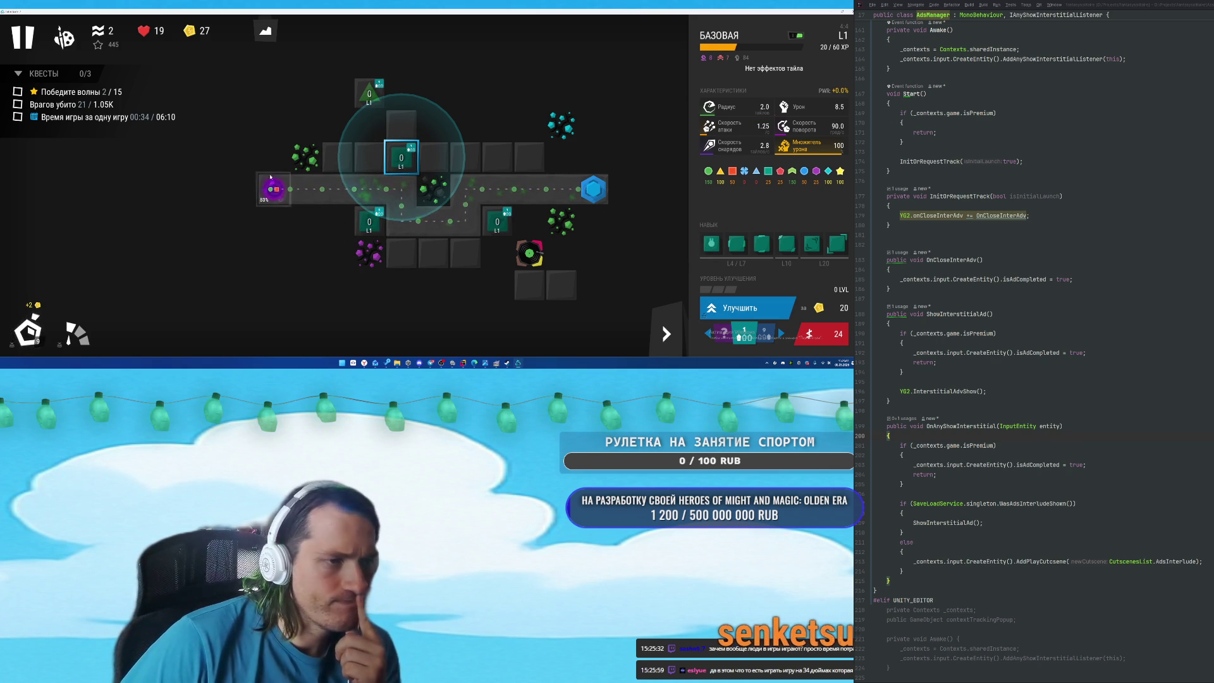
pyautogui.click(337, 157)
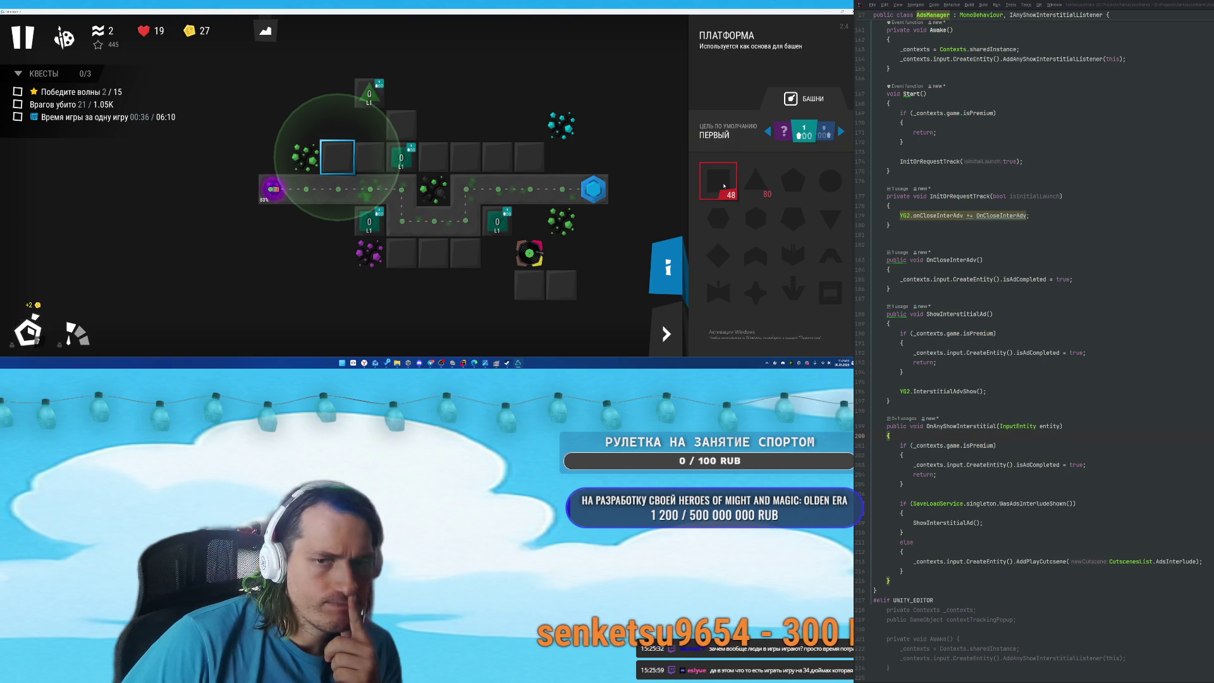
pyautogui.click(25, 333)
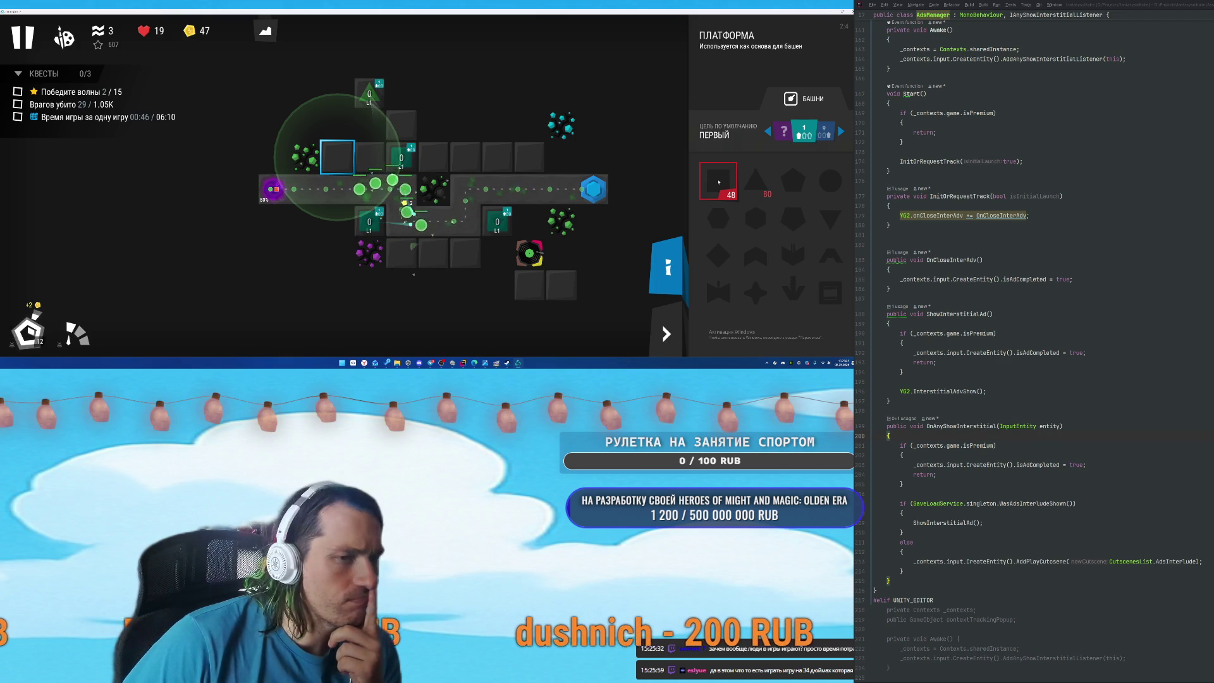
pyautogui.click(719, 182)
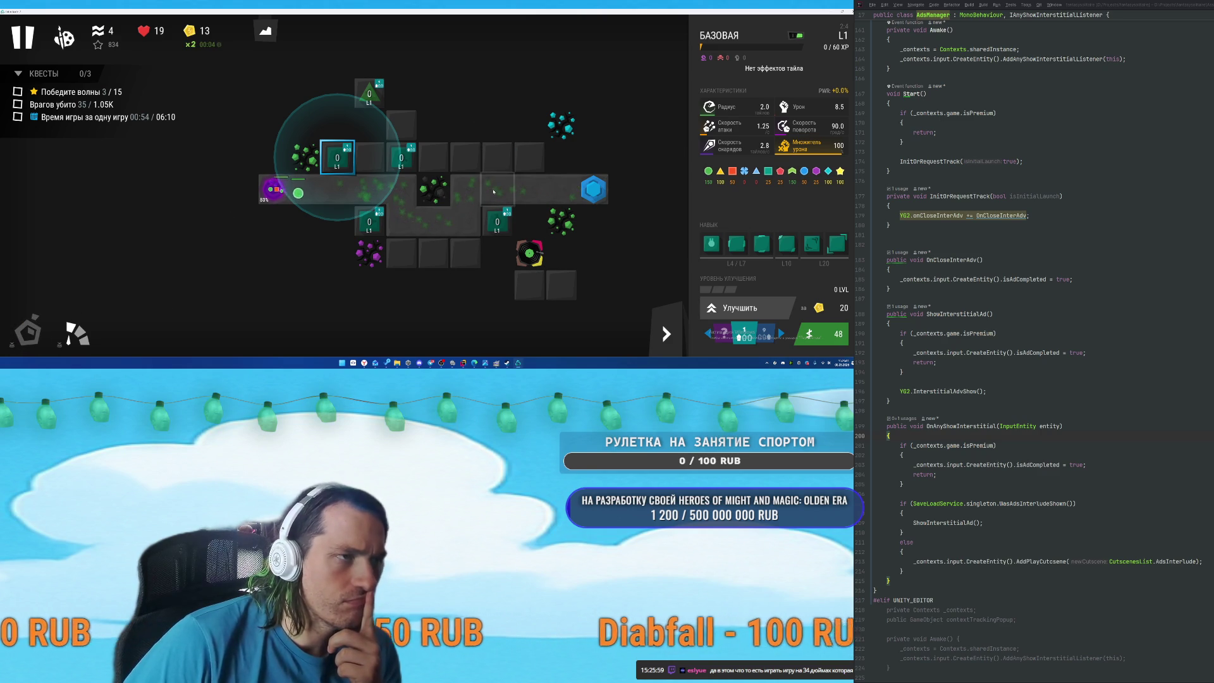
pyautogui.click(483, 145)
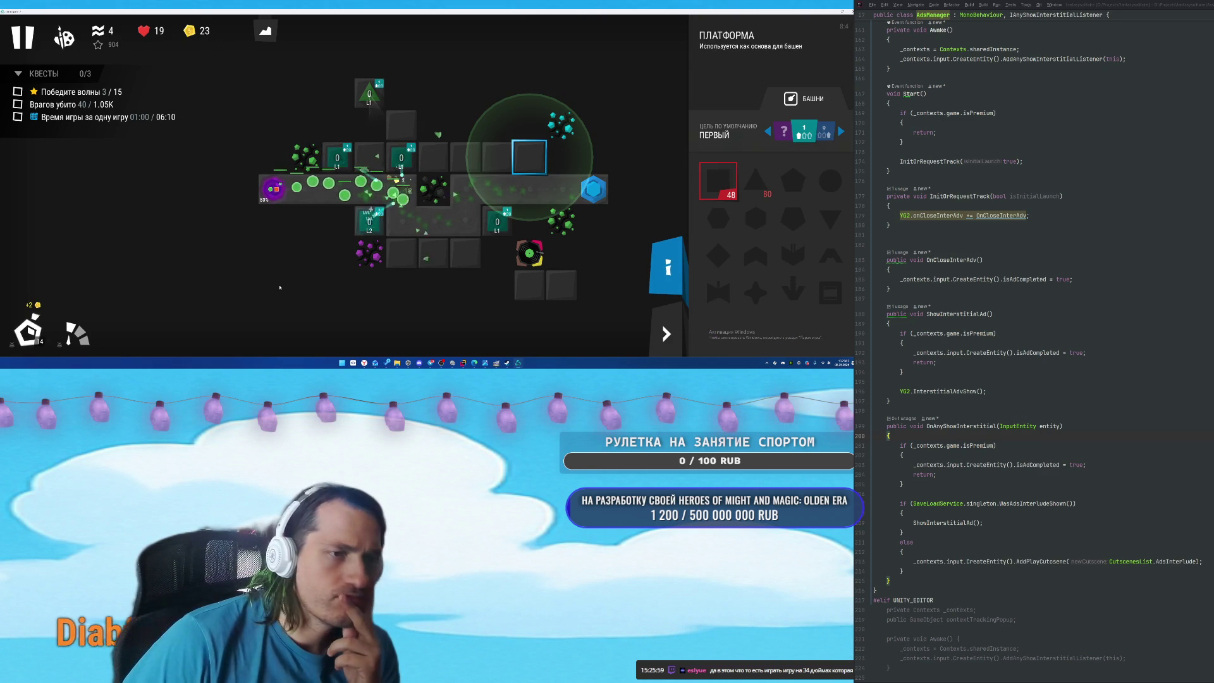
pyautogui.click(30, 340)
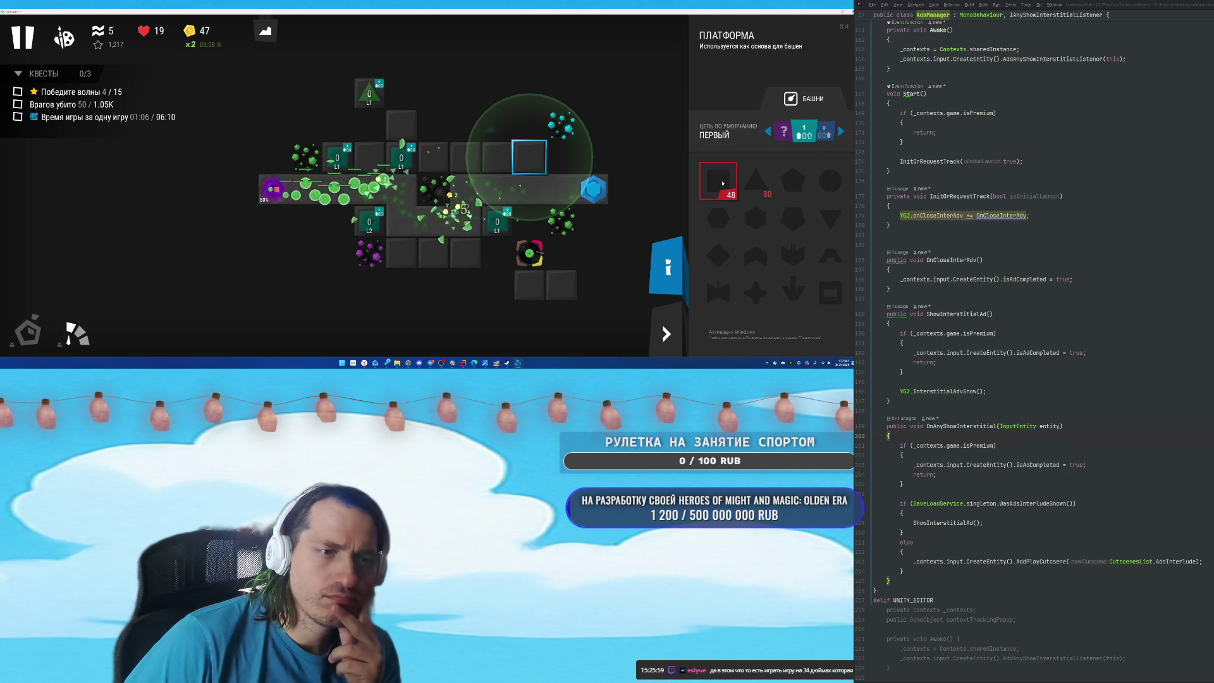
pyautogui.click(722, 183)
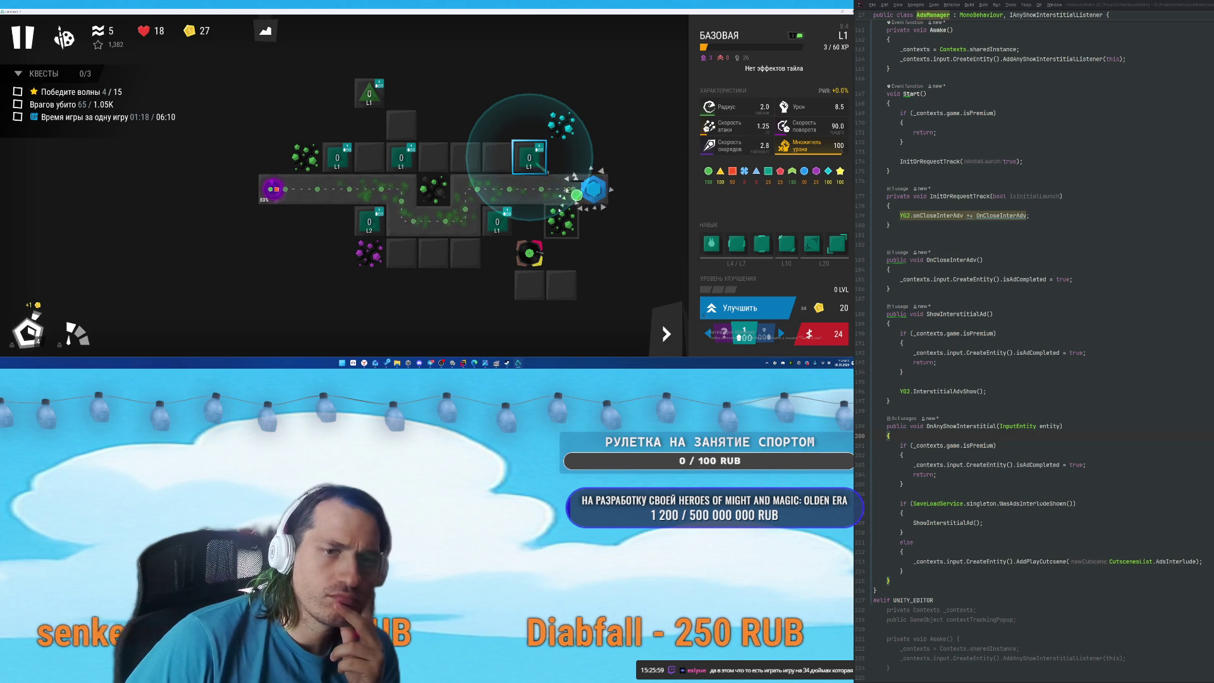
# Check the level 2 tower's stats and build another basic tower on the upper platform.
pyautogui.click(469, 164)
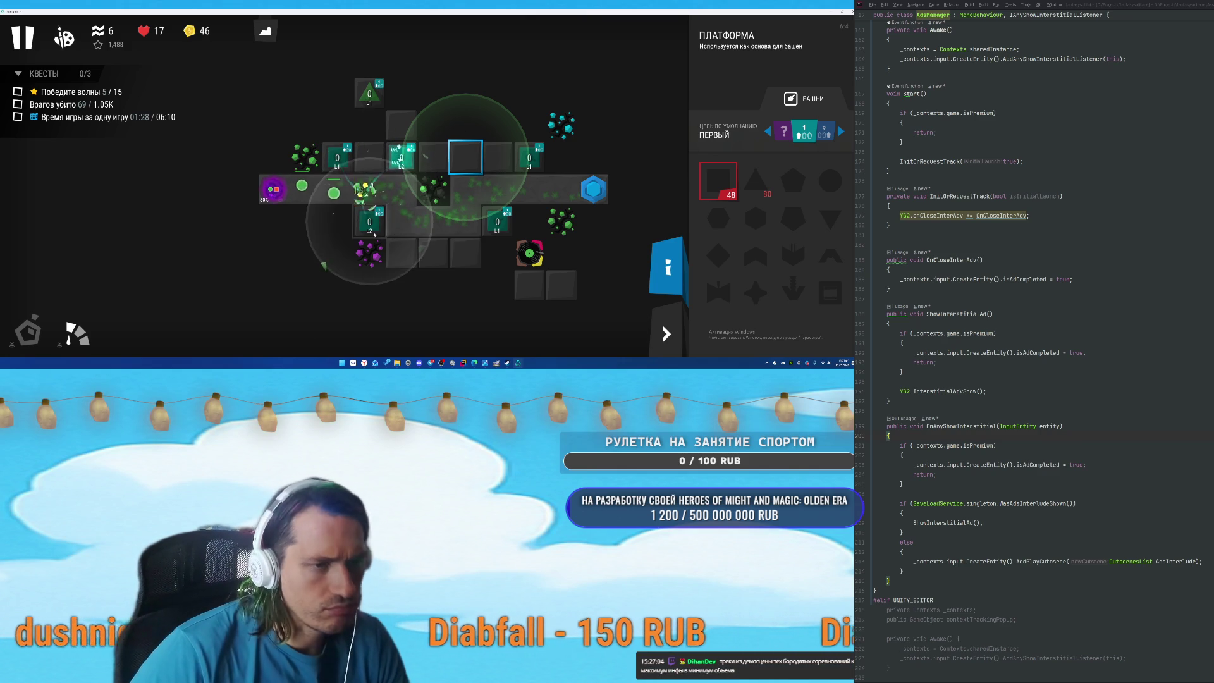
pyautogui.click(369, 221)
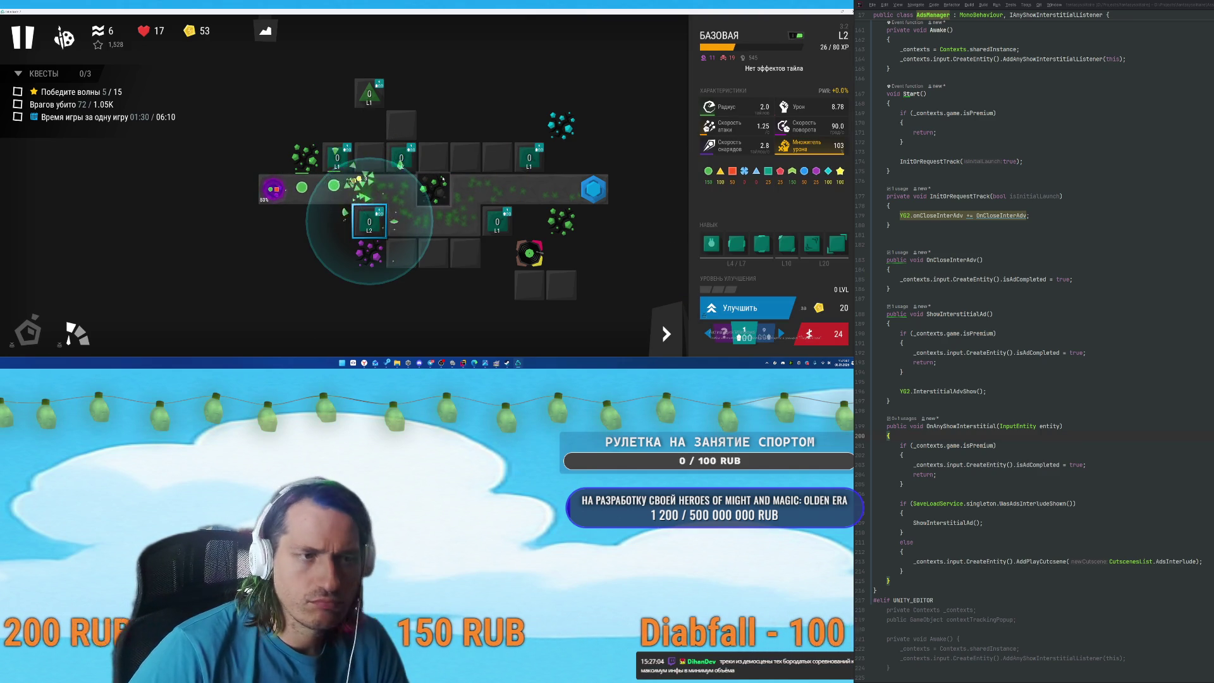
pyautogui.click(370, 158)
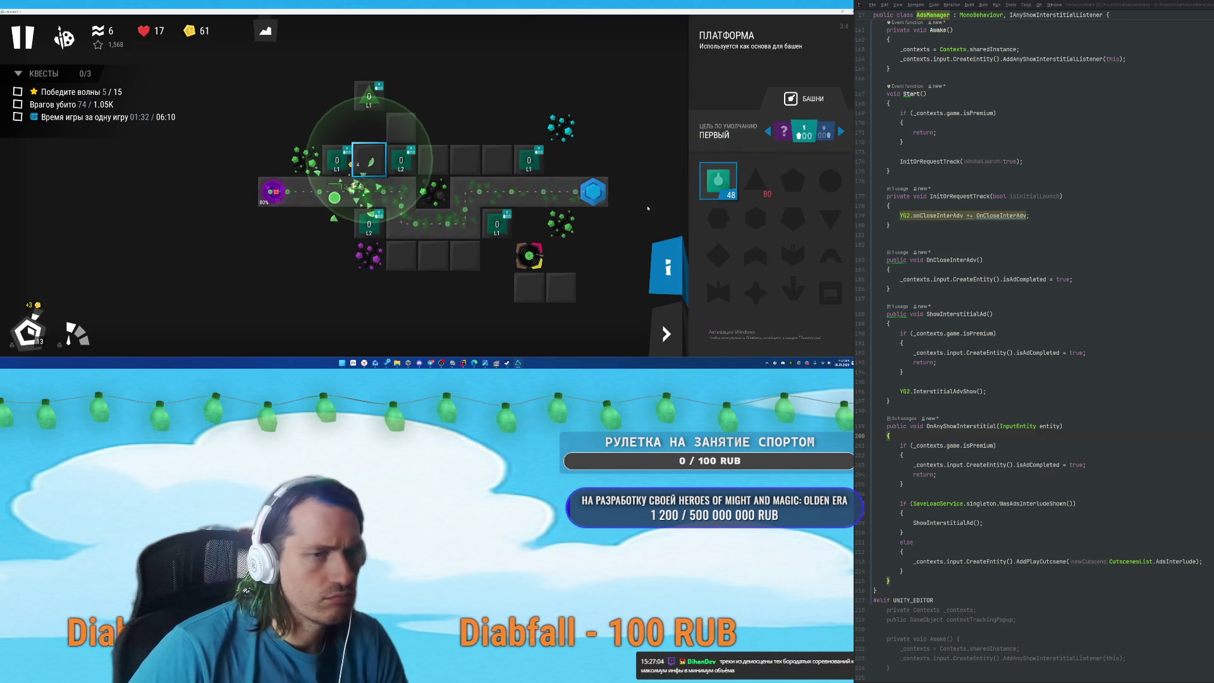
pyautogui.click(718, 176)
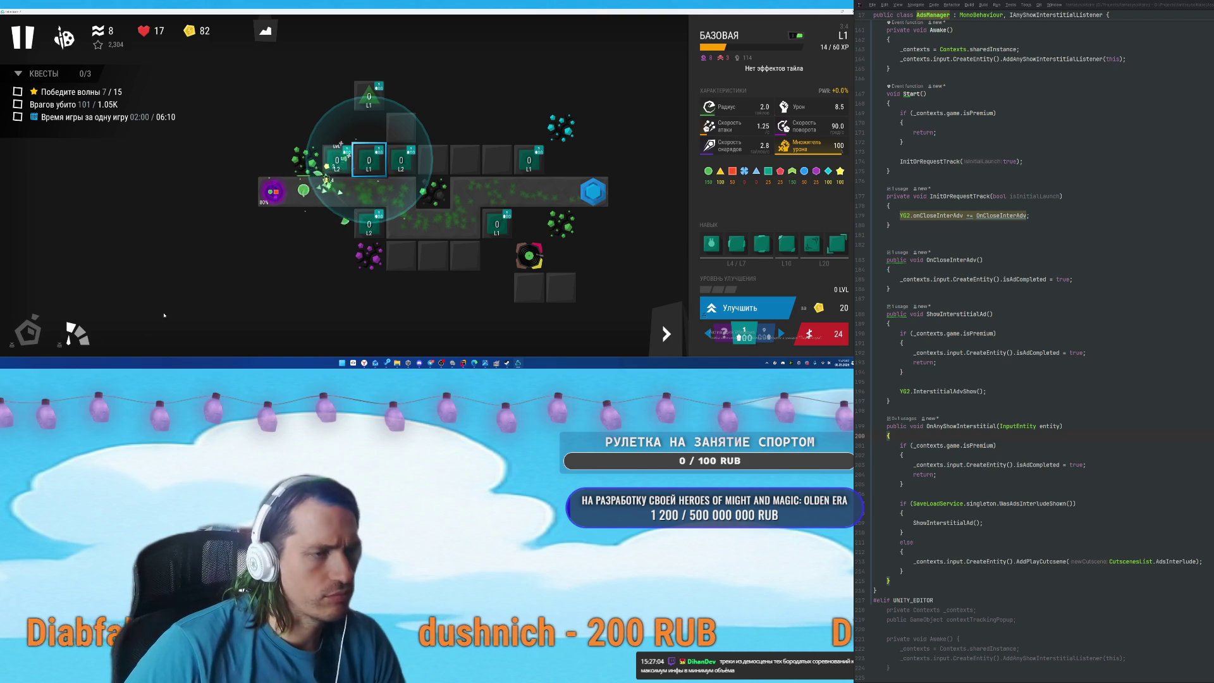
pyautogui.click(445, 164)
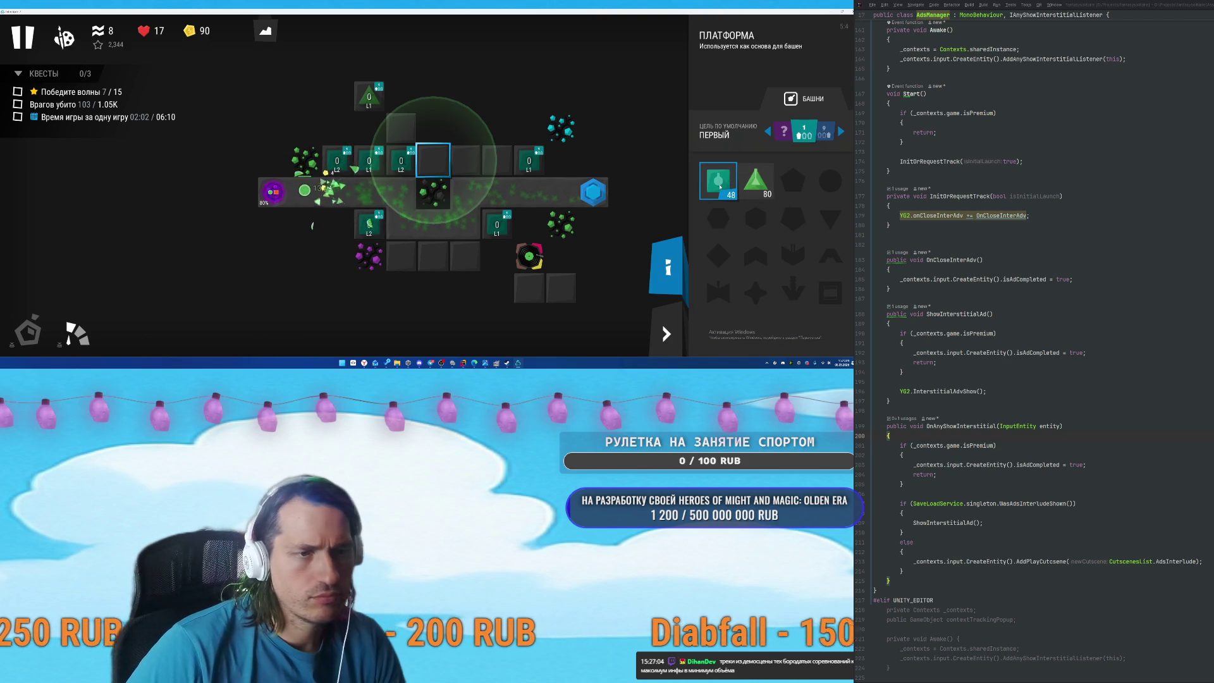
# Build basic towers on the top-row and bottom-row tiles and call two waves early.
pyautogui.click(719, 187)
pyautogui.click(438, 260)
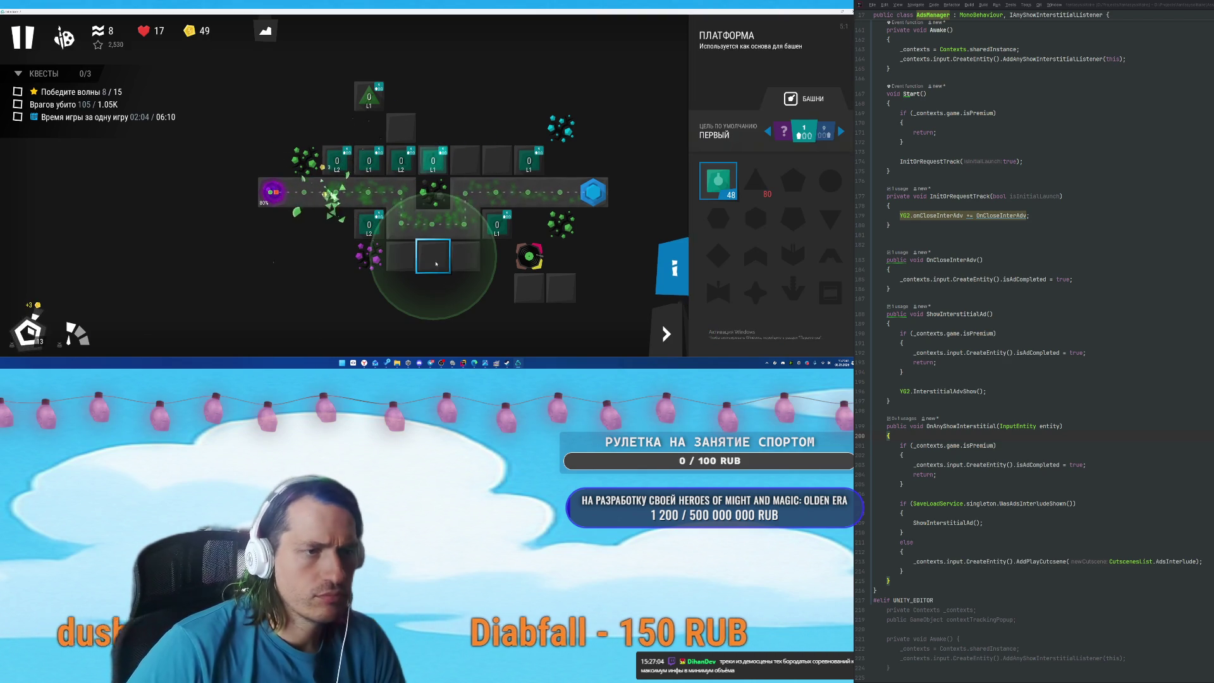
pyautogui.click(720, 181)
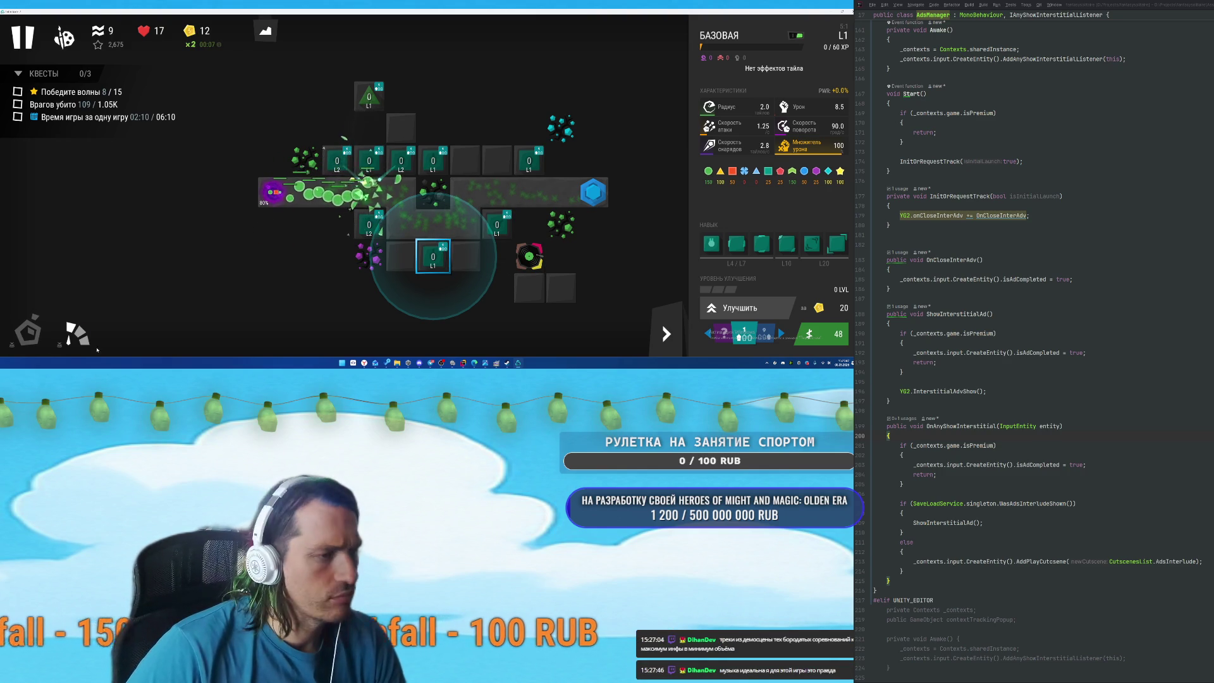
pyautogui.click(28, 333)
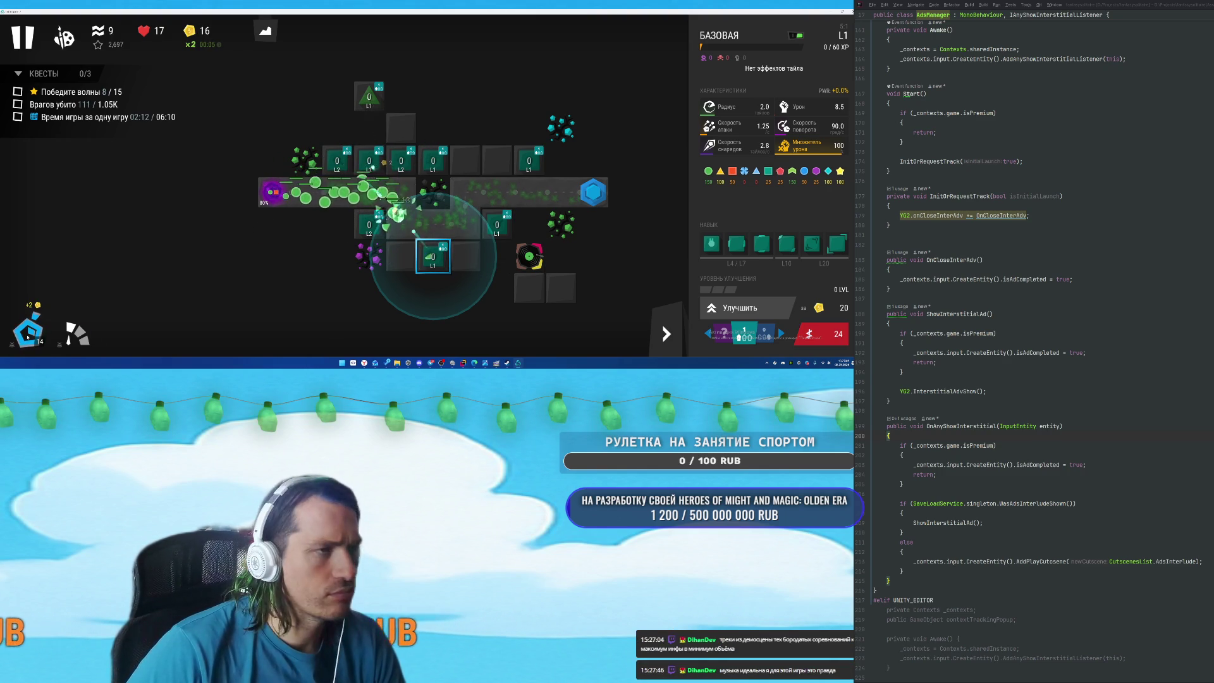
pyautogui.click(22, 334)
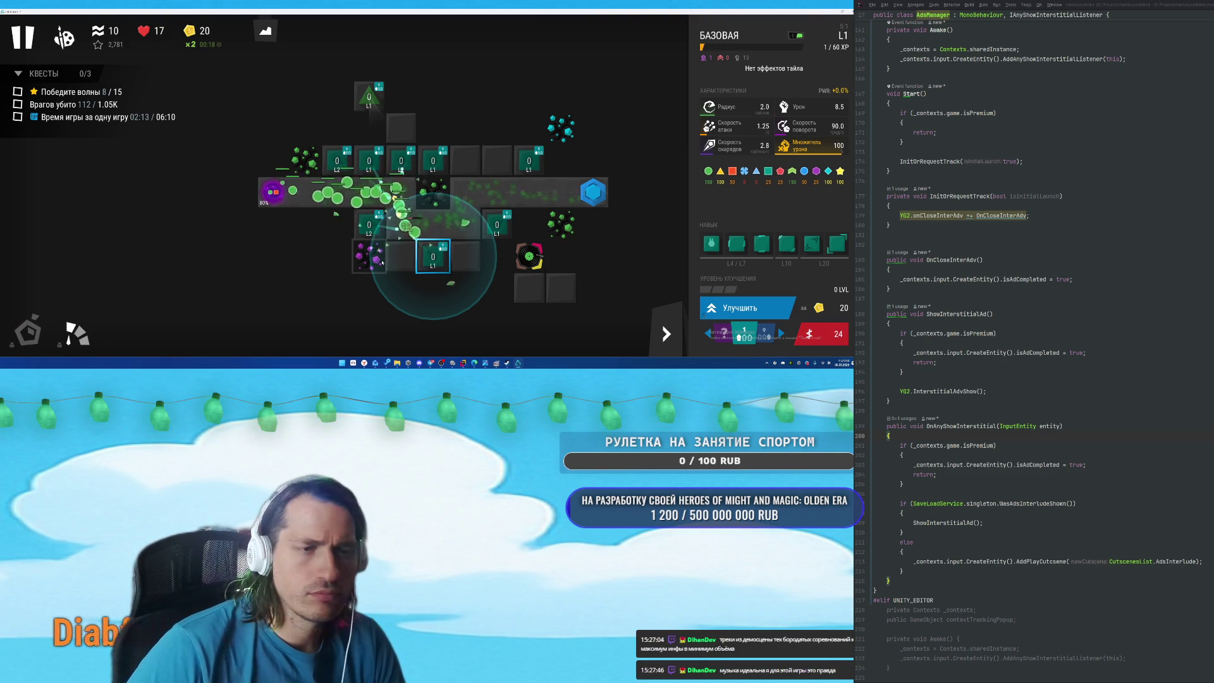
# Build towers on the top-row platform and the empty tile to its left.
pyautogui.click(497, 160)
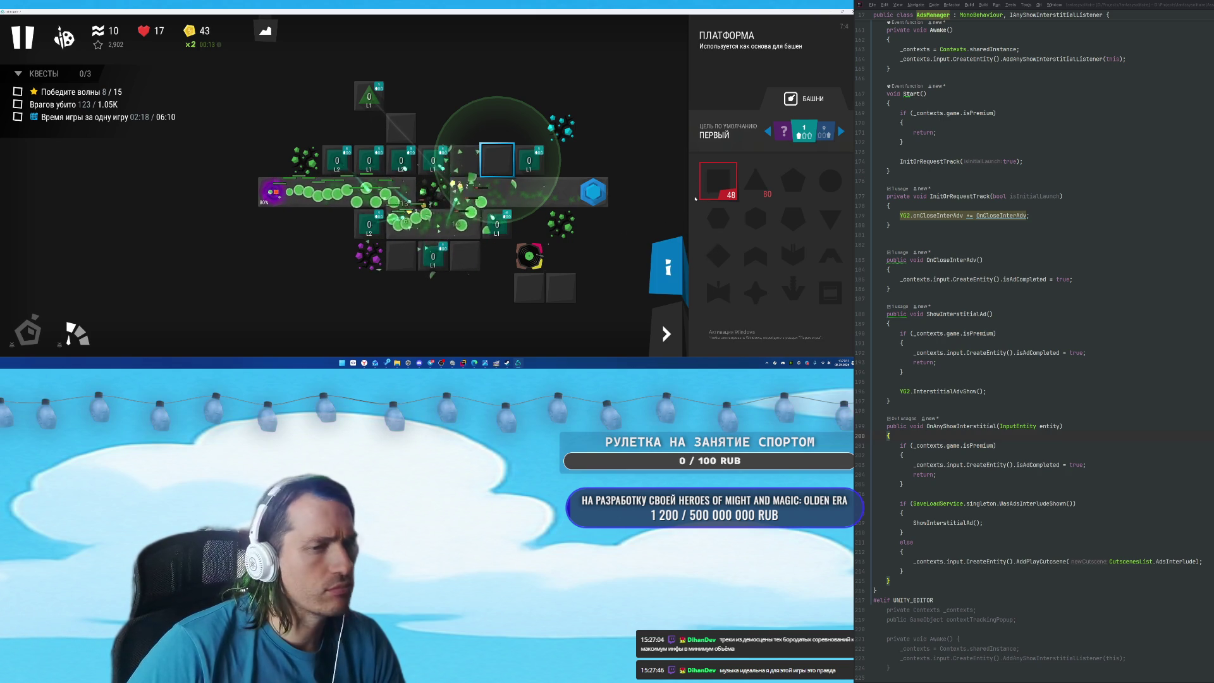
pyautogui.press('1')
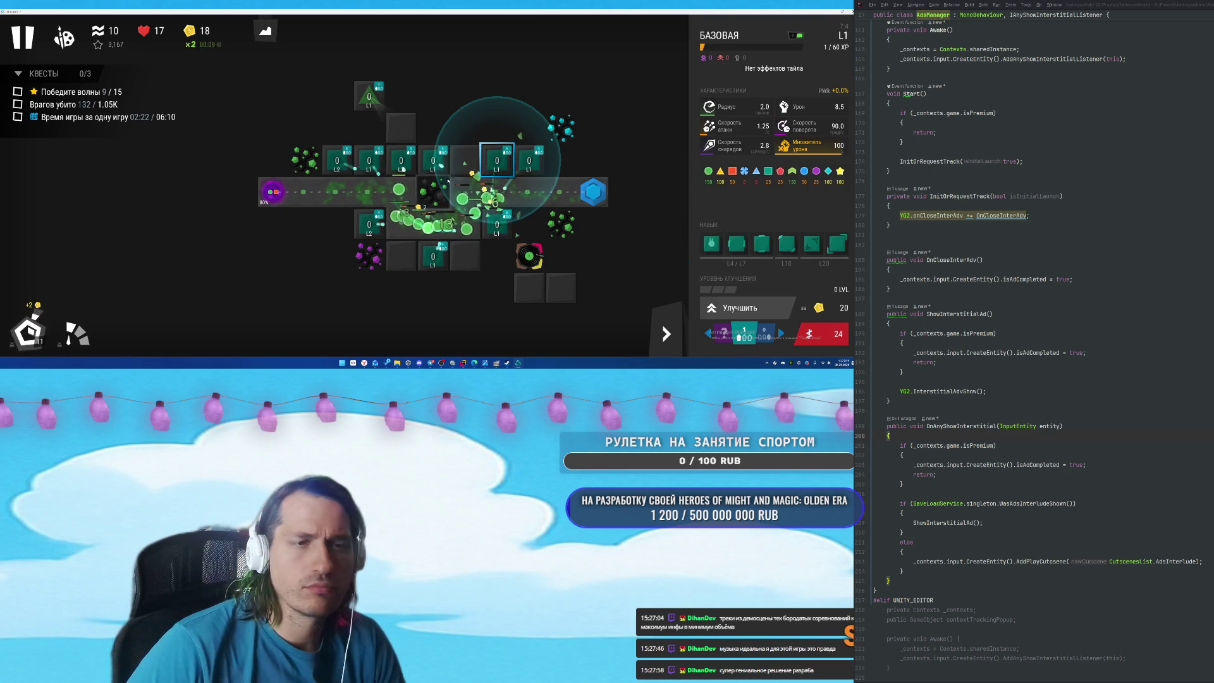
pyautogui.press('Left')
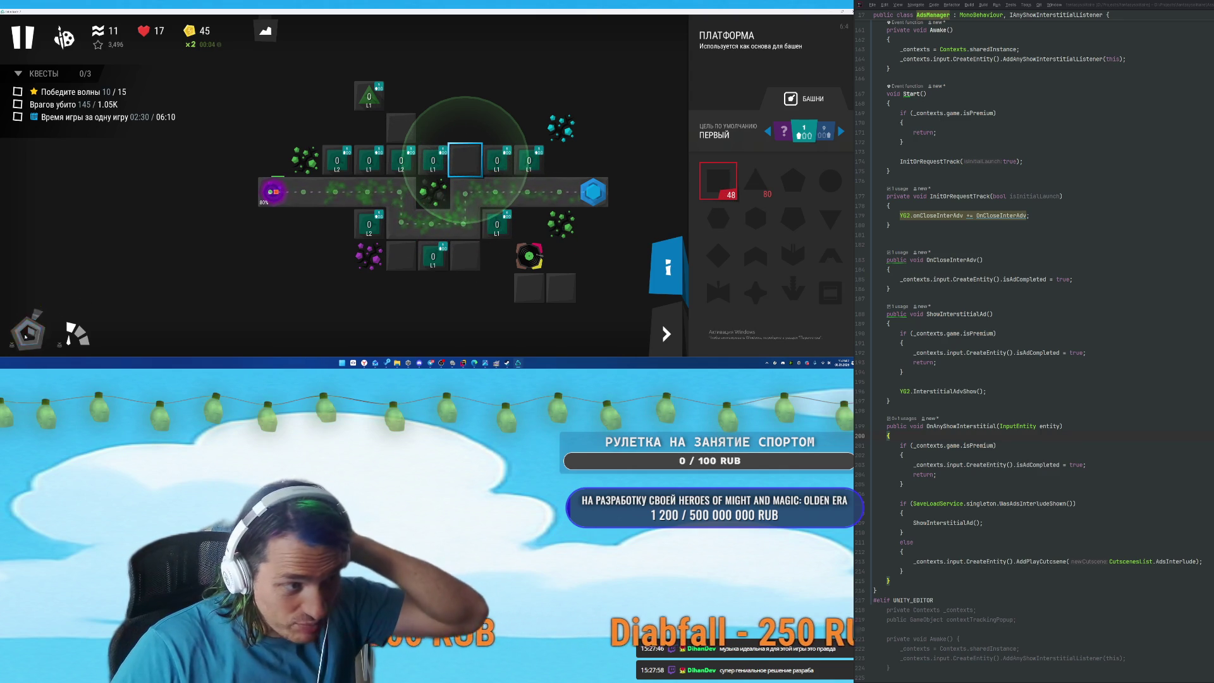
pyautogui.click(716, 185)
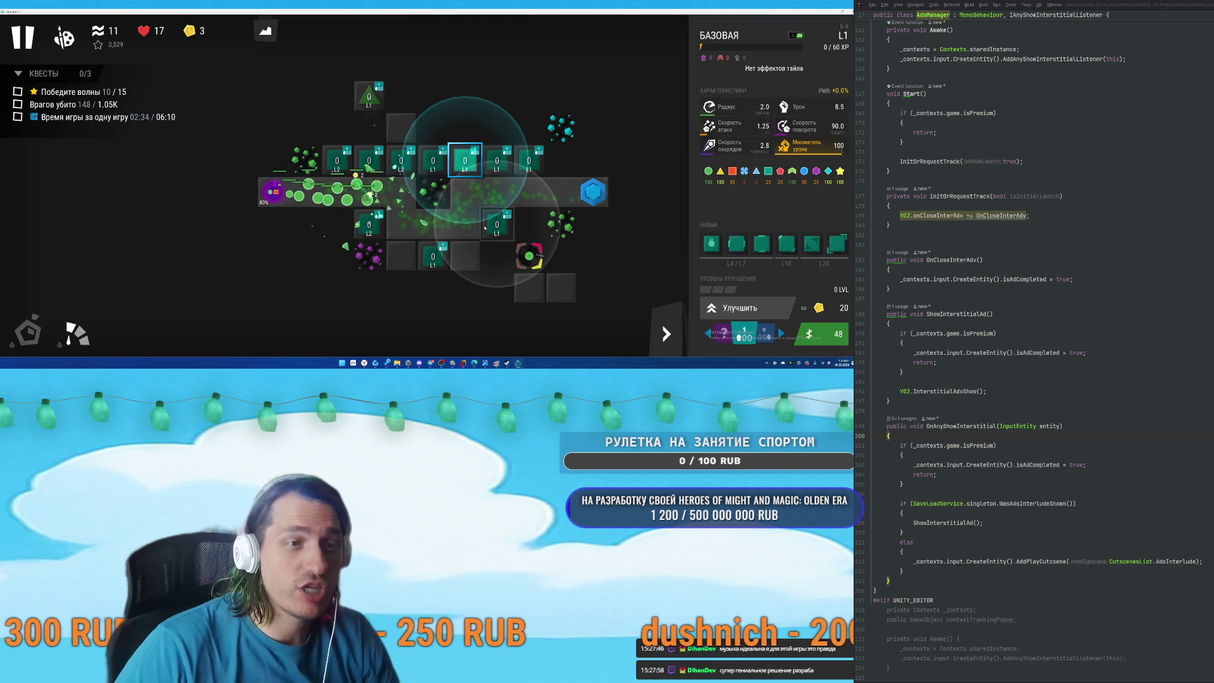
pyautogui.click(403, 256)
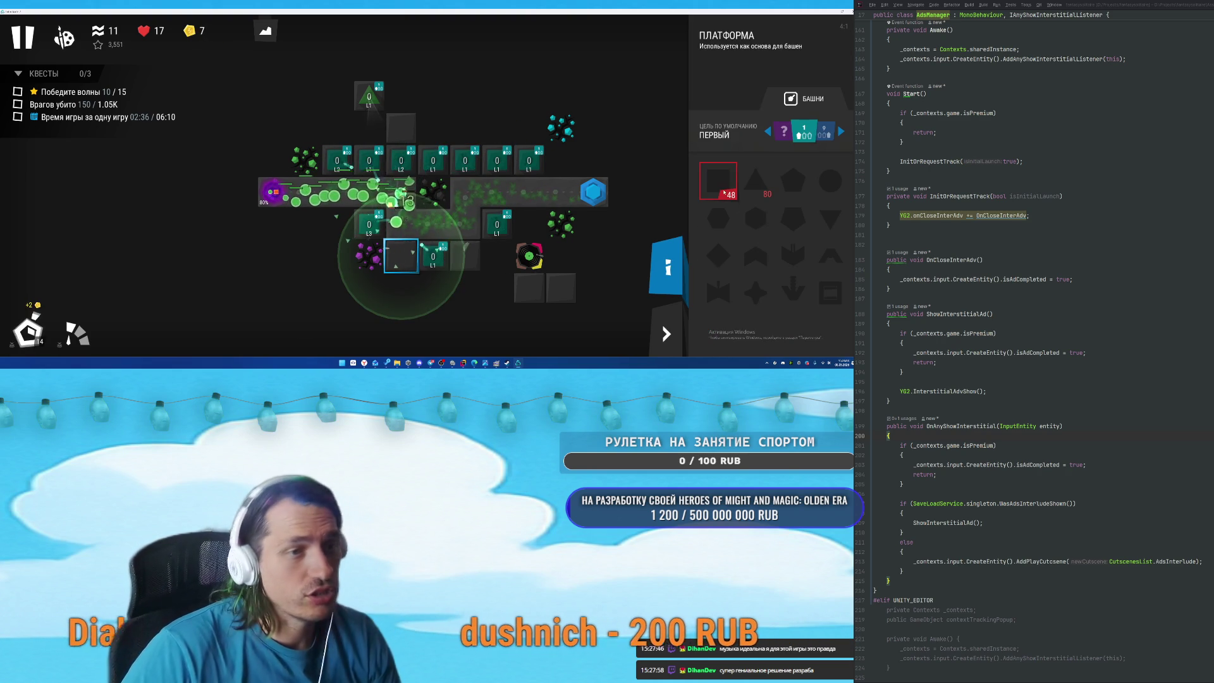
# Activate double gold, build a platform and tower, and call wave 13 early.
pyautogui.click(18, 318)
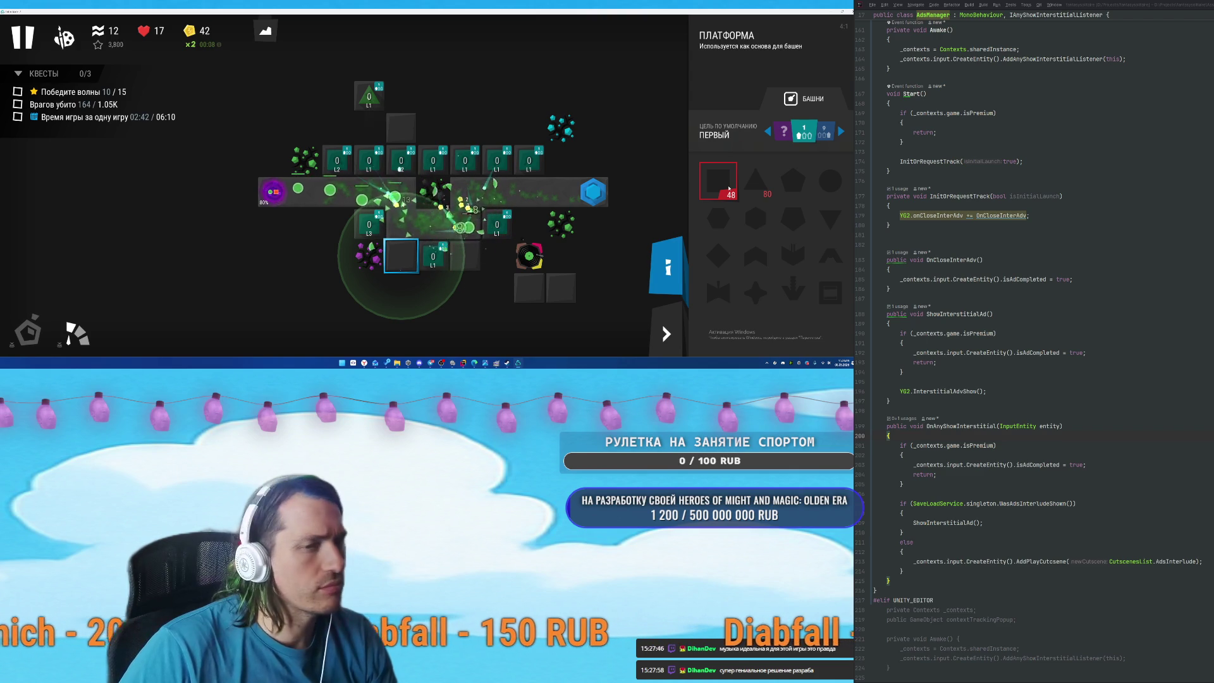
pyautogui.click(729, 188)
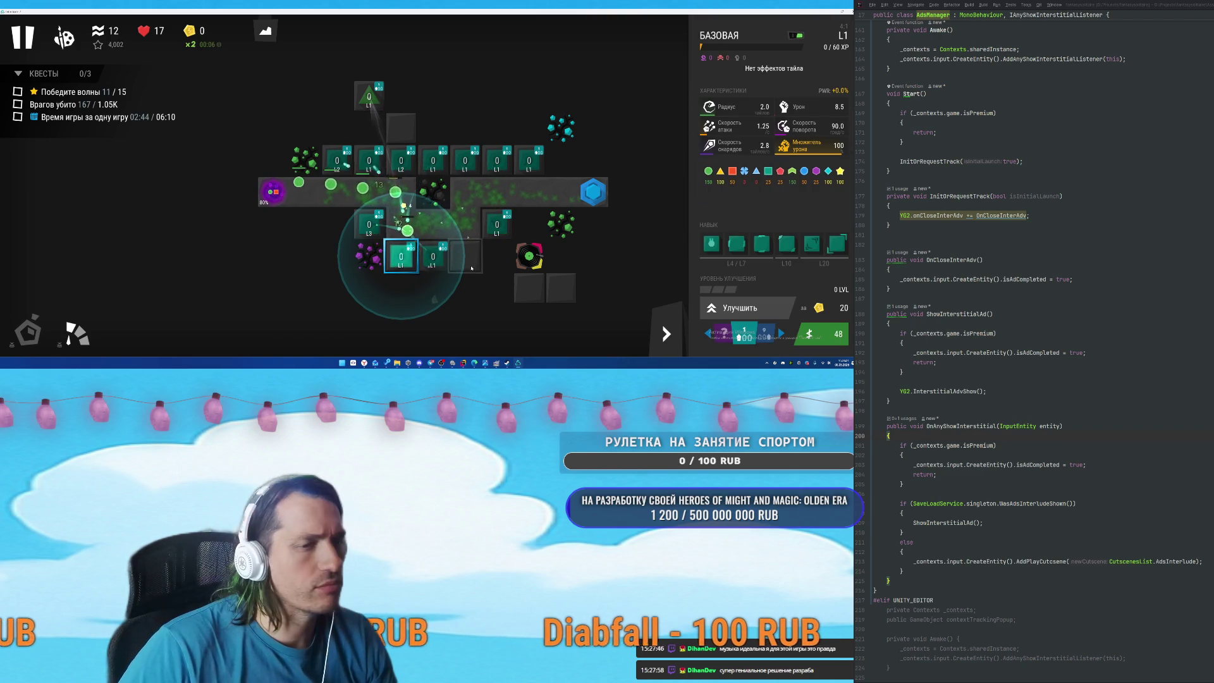
pyautogui.click(464, 256)
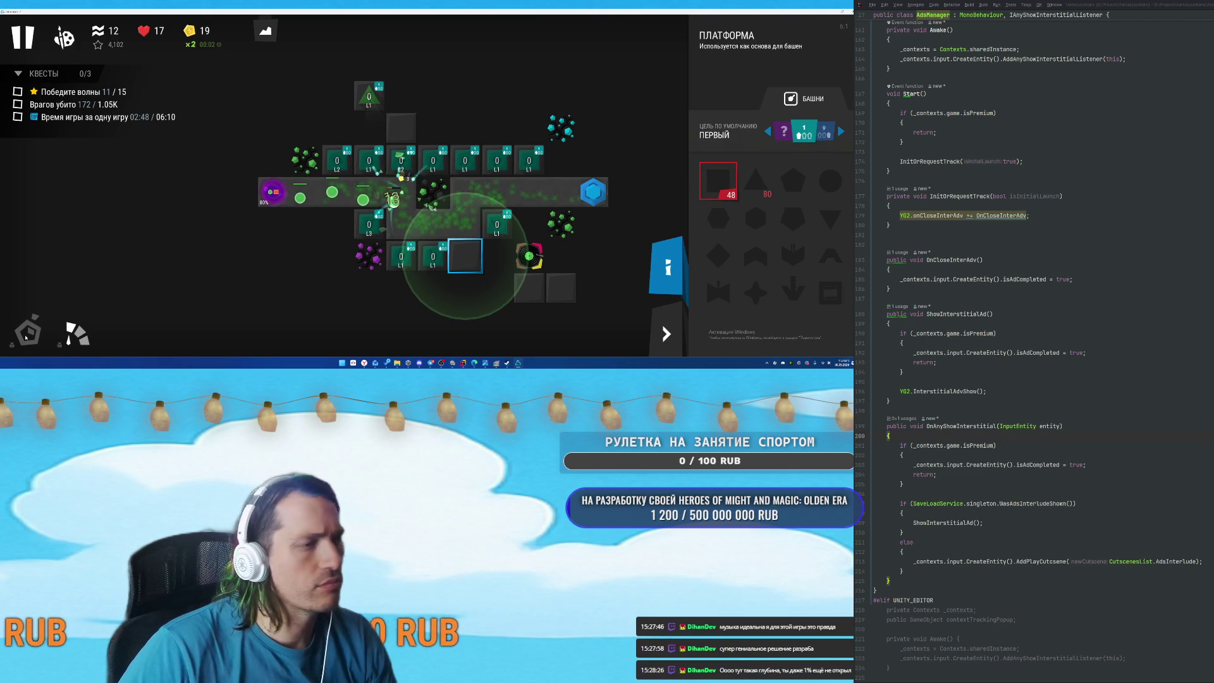
pyautogui.click(27, 332)
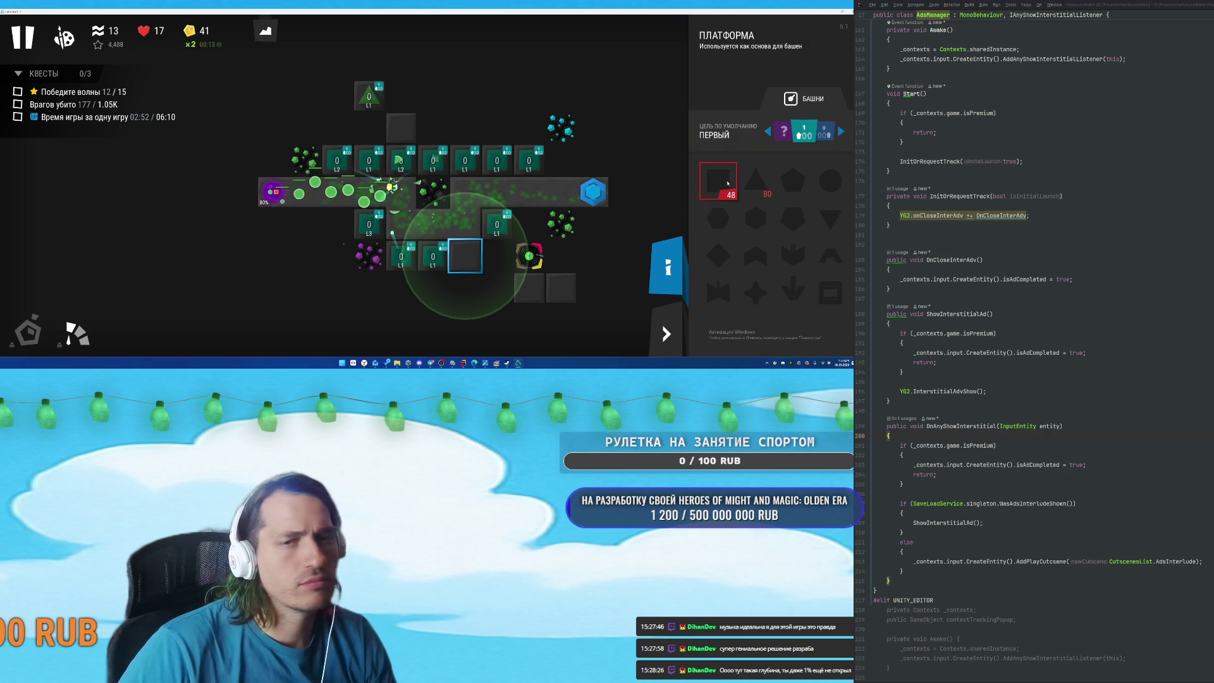
pyautogui.click(723, 183)
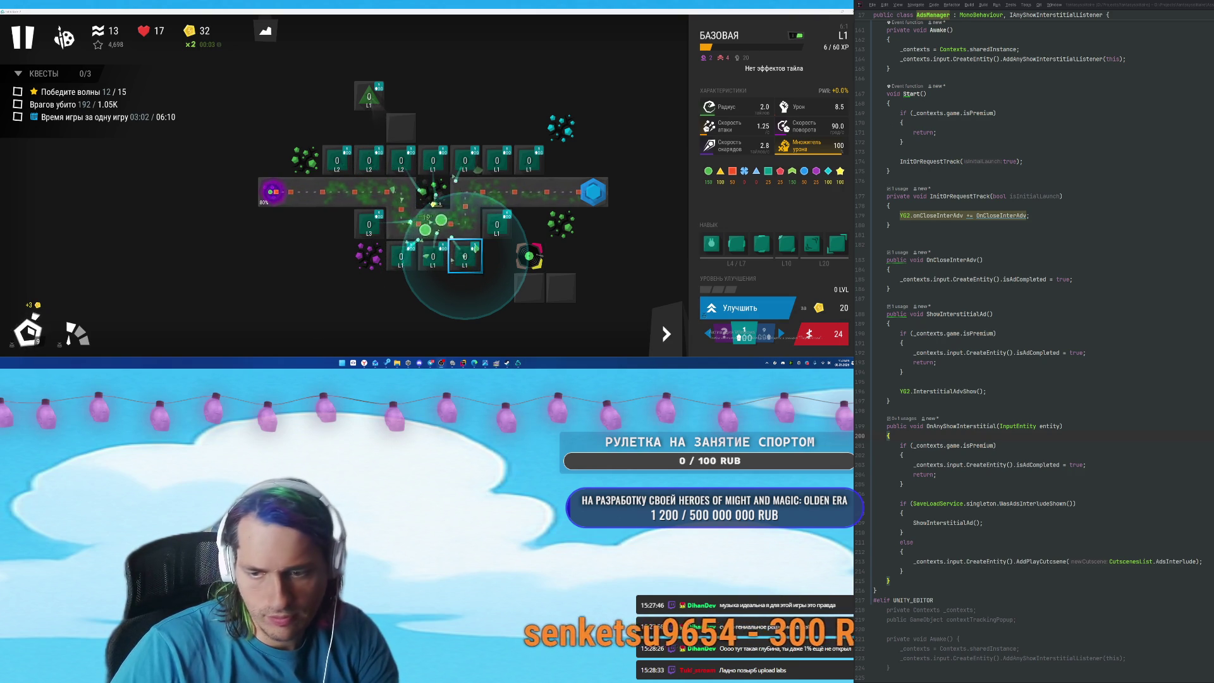
pyautogui.hotkey('alt', 'Tab')
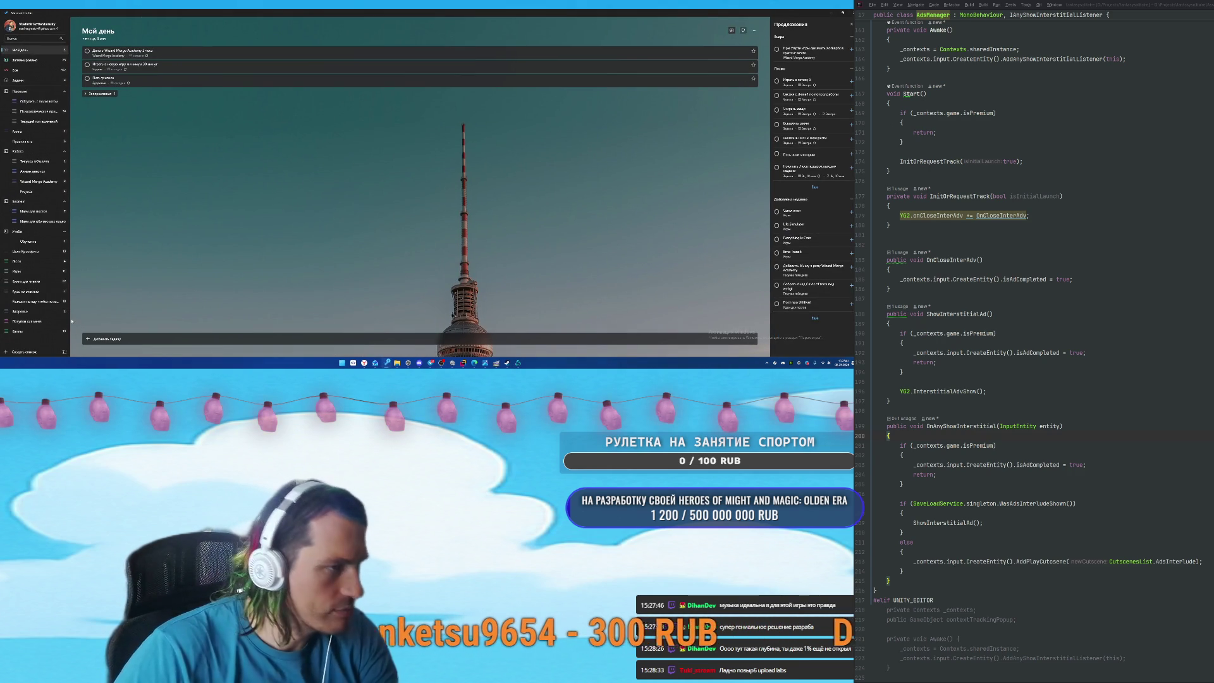
# Add the task 'upload labs' to the Игры list.
pyautogui.click(31, 271)
pyautogui.click(219, 334)
pyautogui.write('upload labs')
pyautogui.press('Return')
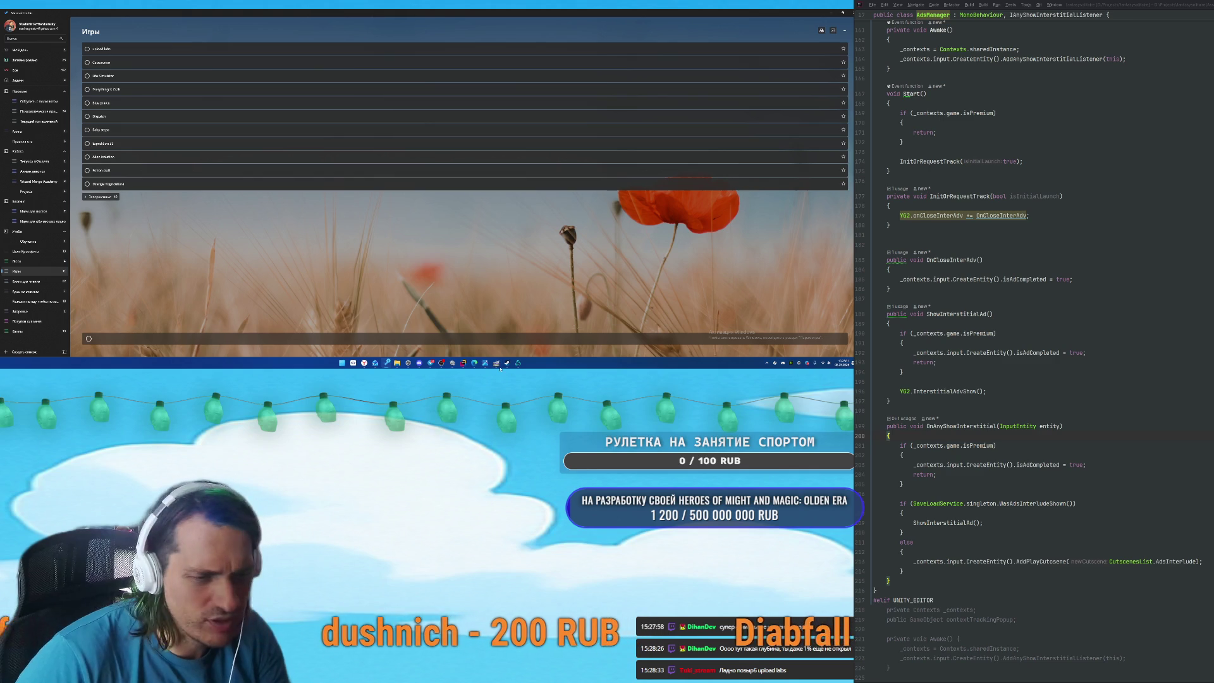
# Copy the Steam title and add 'Infinitode 2 - Infinite Tower Defense' as a task, then return to the game.
pyautogui.click(419, 363)
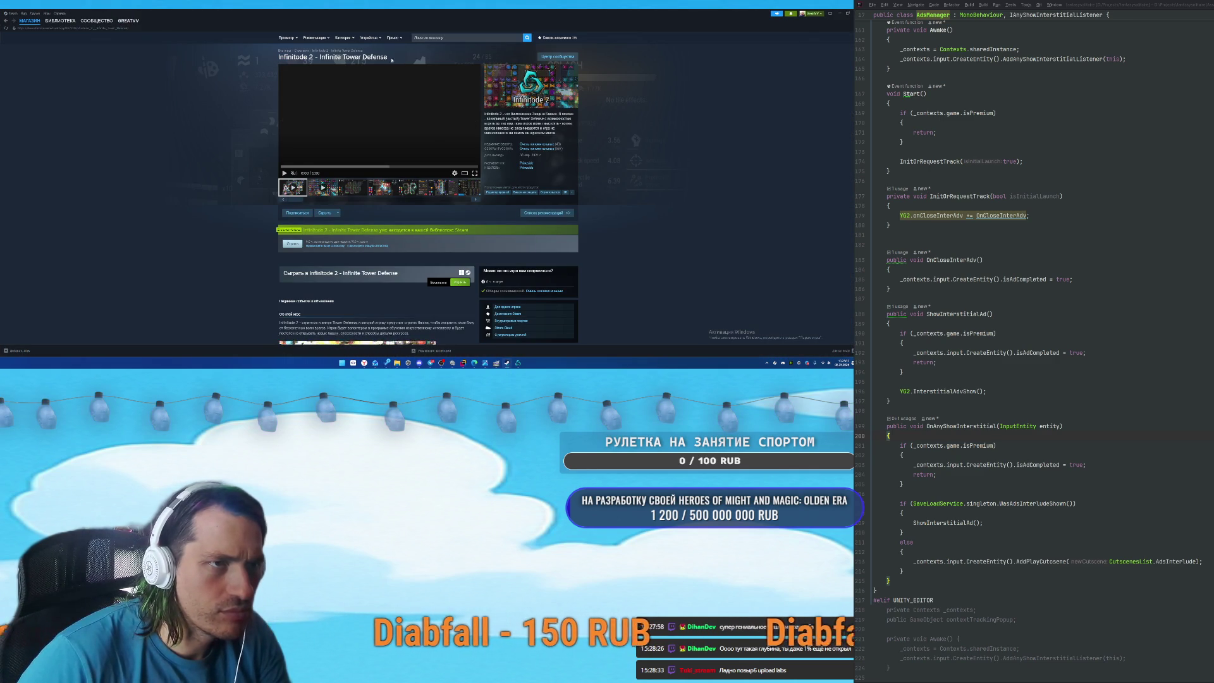
pyautogui.moveTo(396, 61); pyautogui.dragTo(294, 64)
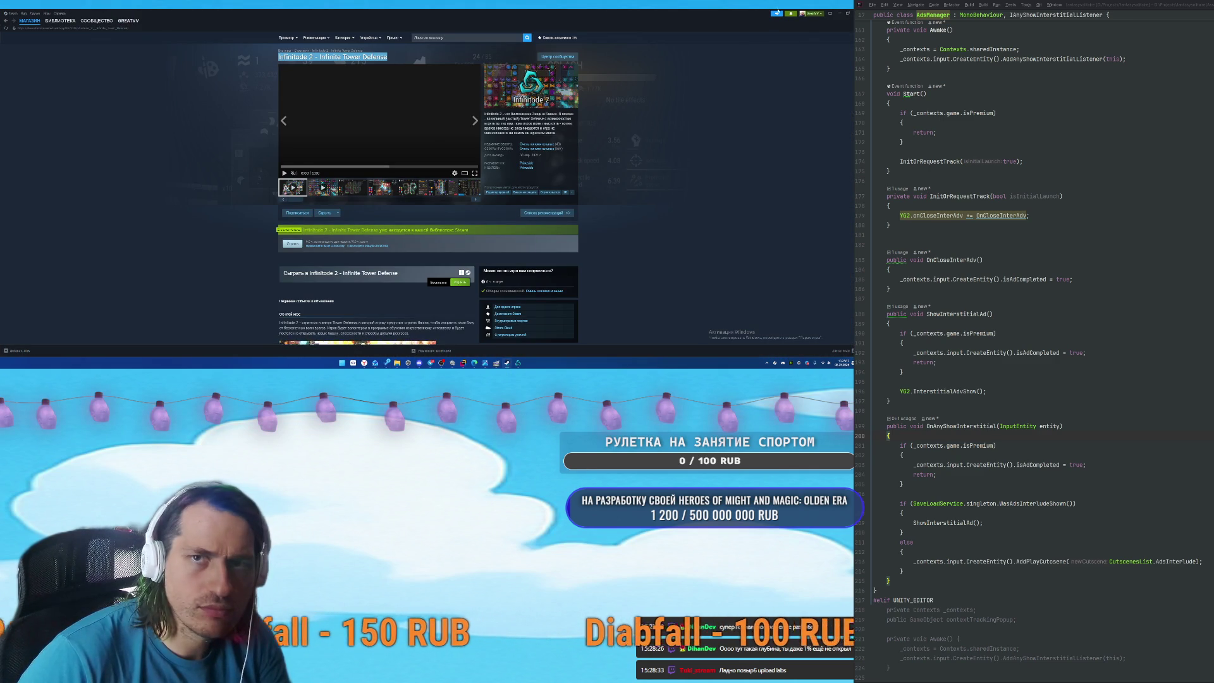
pyautogui.hotkey('alt', 'Tab')
pyautogui.write('Infinitode 2 - Infinite Tower Defense')
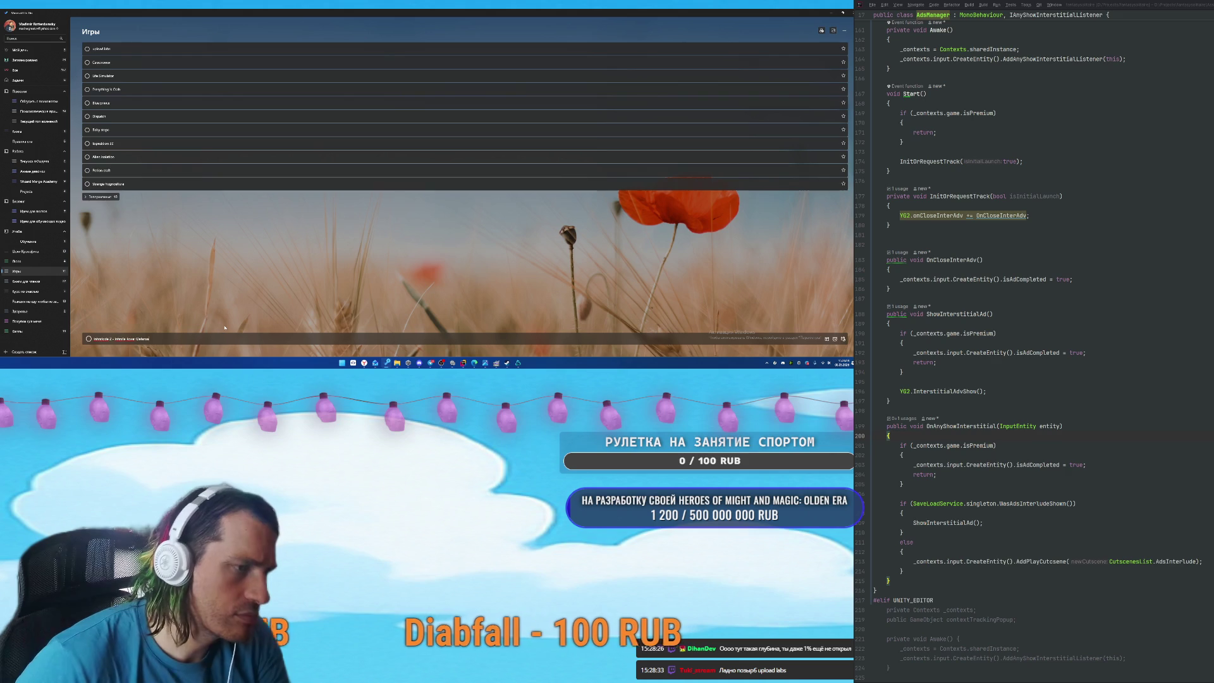
pyautogui.press('Return')
pyautogui.hotkey('alt', 'Tab')
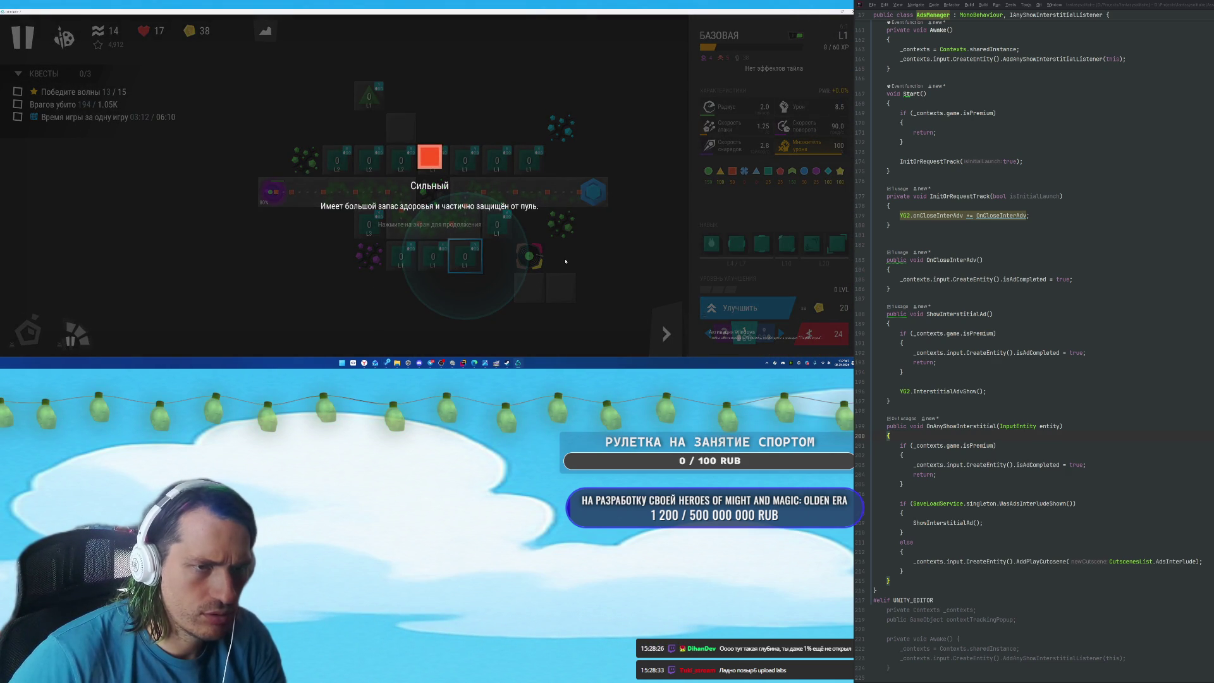
# Close the Сильный enemy popup and select the top empty platform, previewing a sniper tower.
pyautogui.click(576, 260)
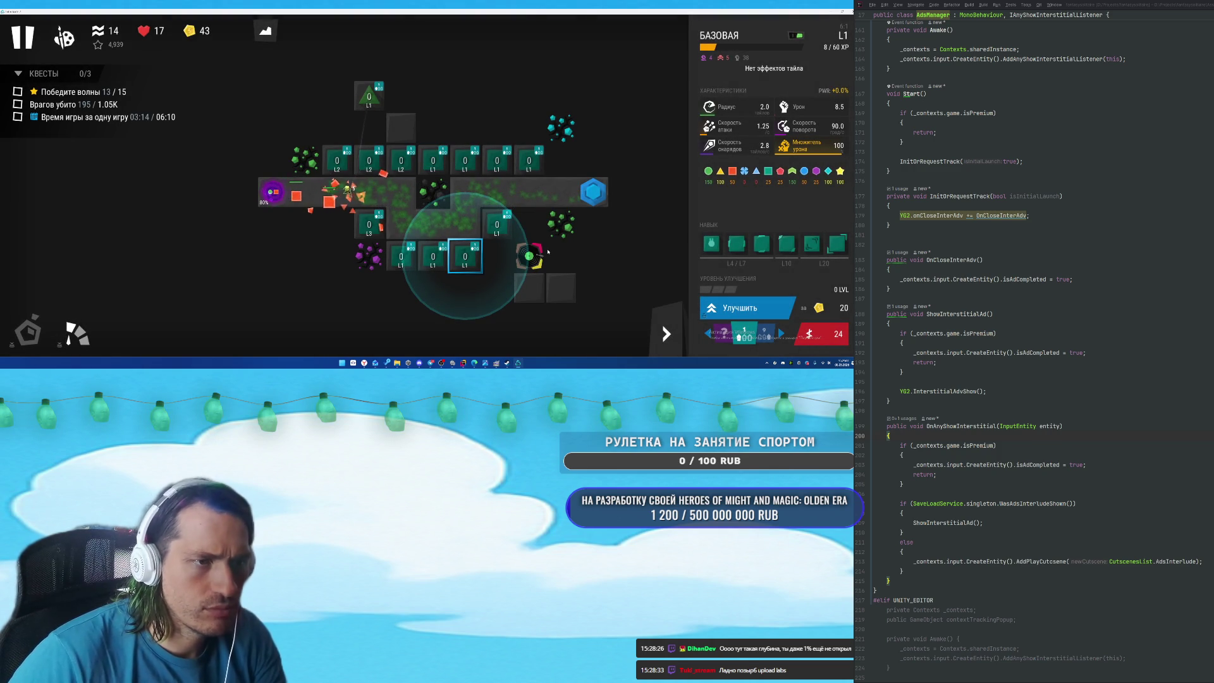
pyautogui.click(400, 128)
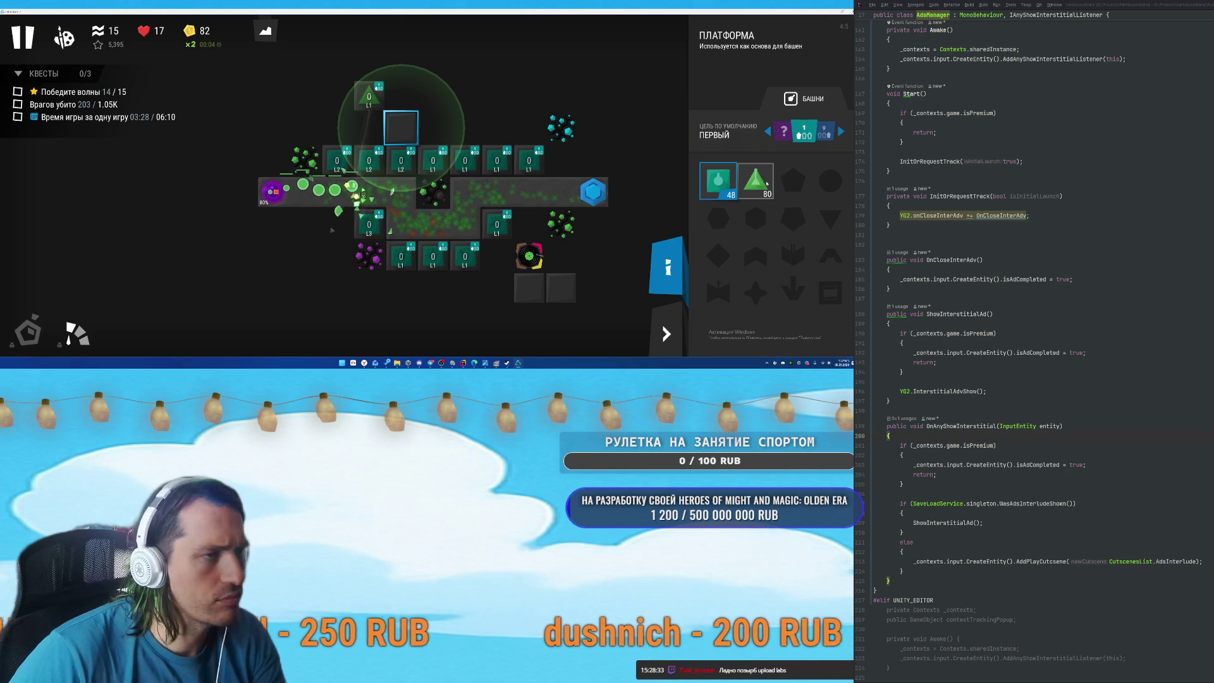
pyautogui.click(768, 184)
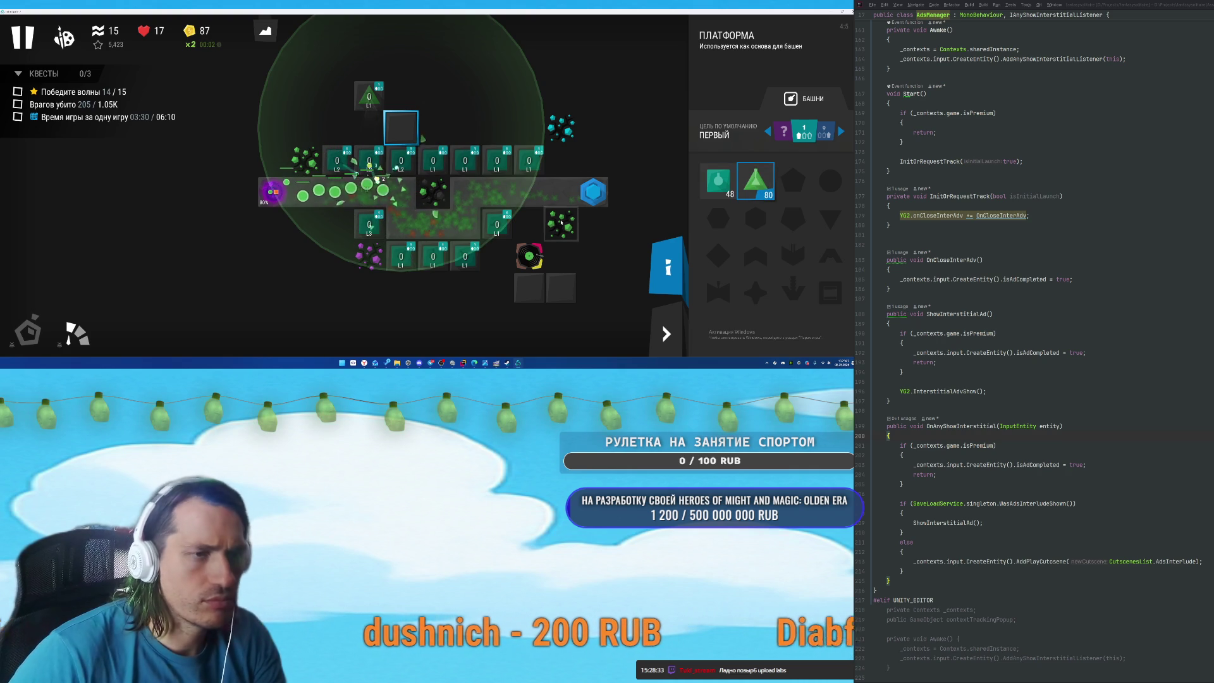
# Build sniper towers on the top and bottom-right platforms and call two waves early.
pyautogui.click(751, 188)
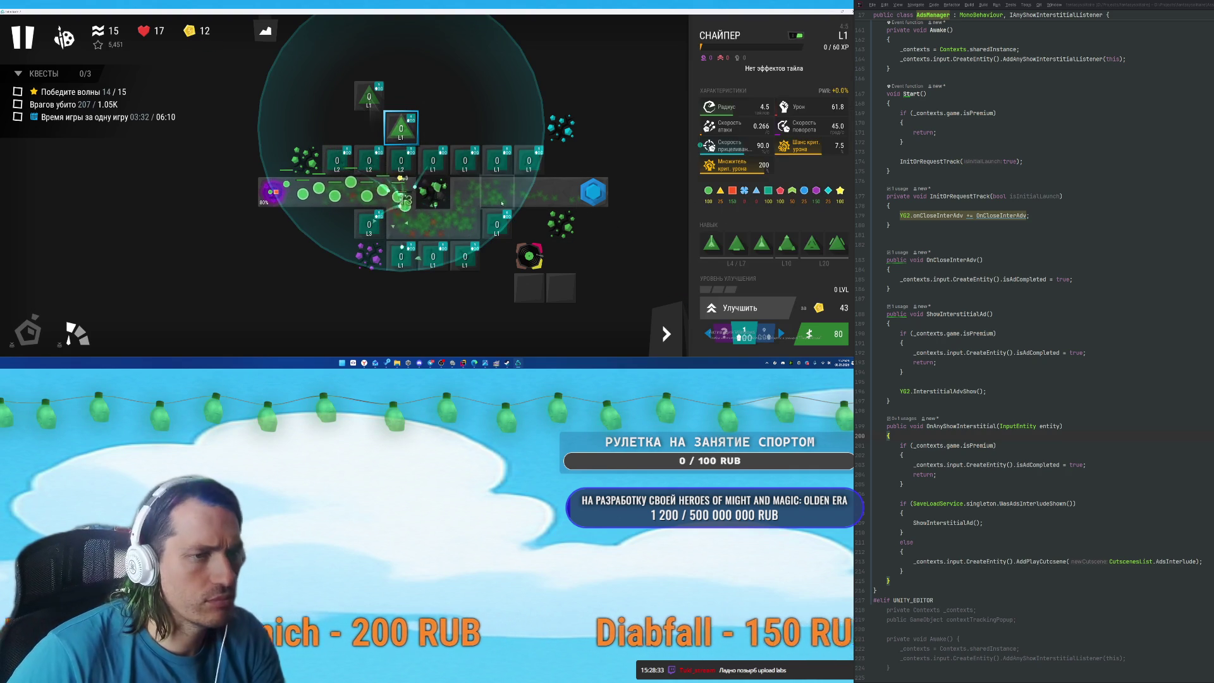
pyautogui.click(529, 288)
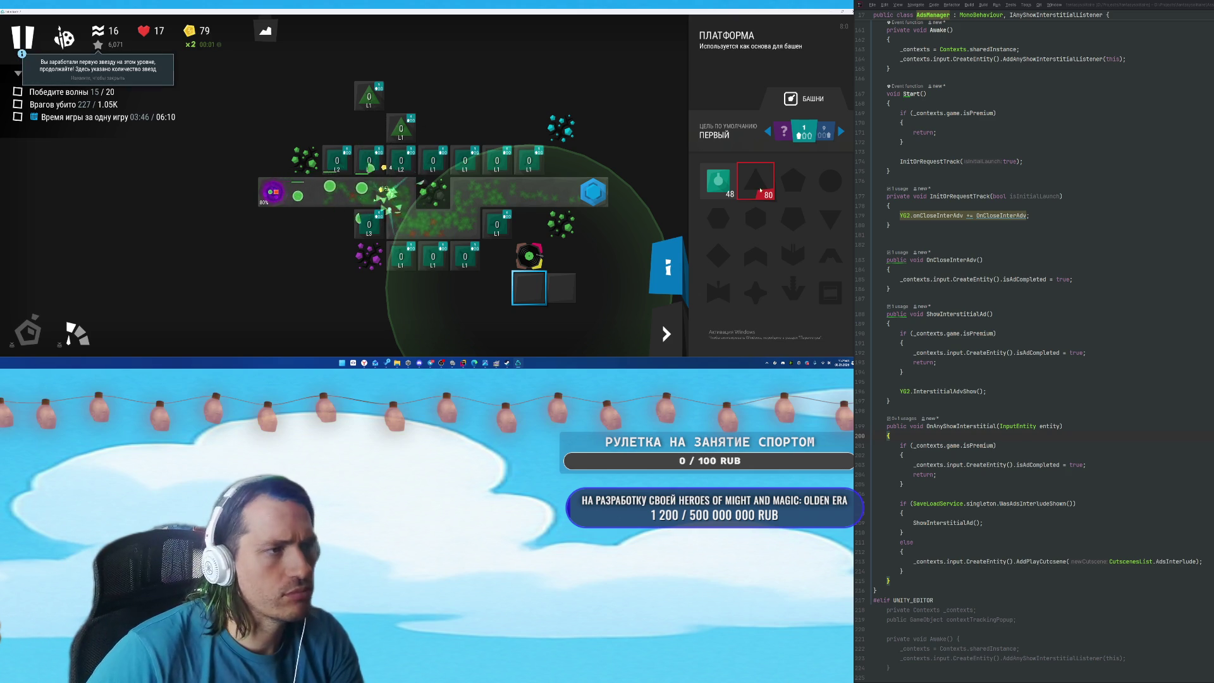
pyautogui.click(757, 185)
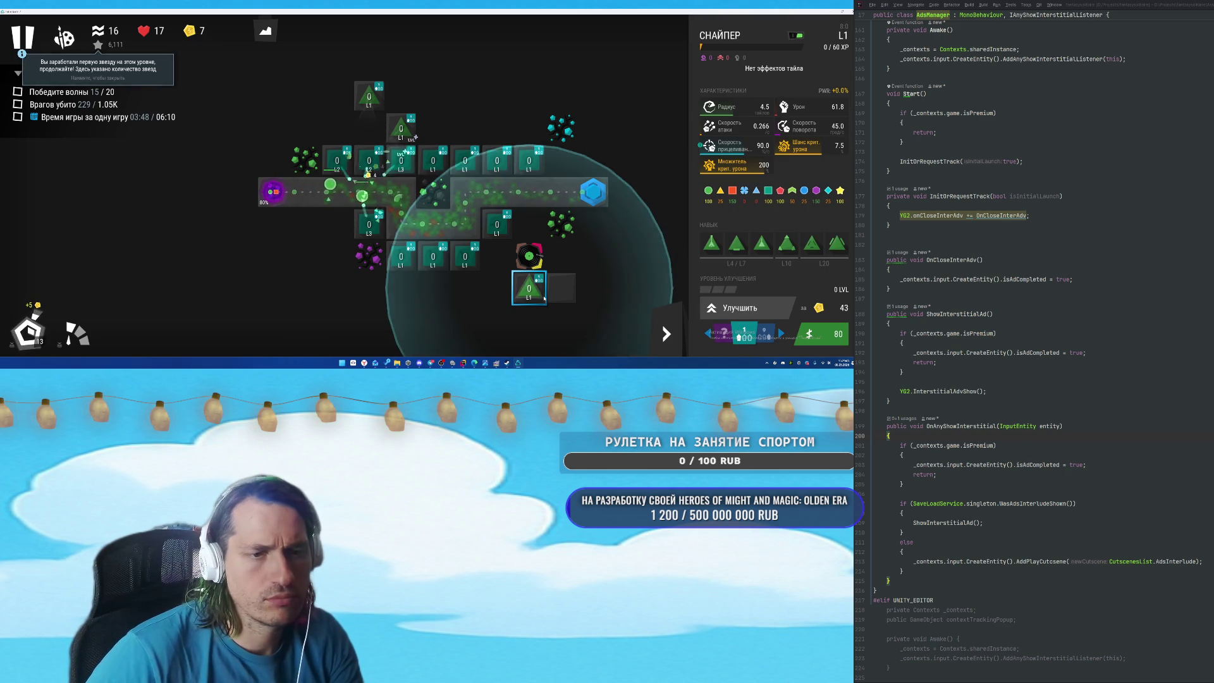
pyautogui.click(48, 338)
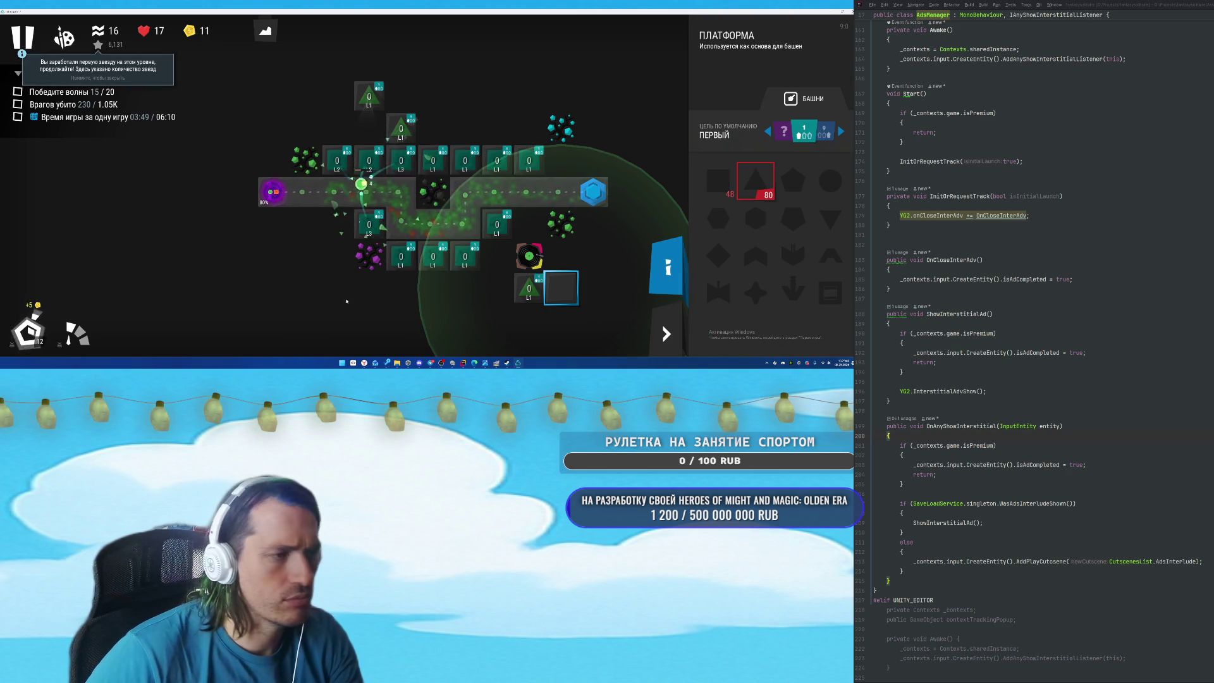
pyautogui.click(27, 337)
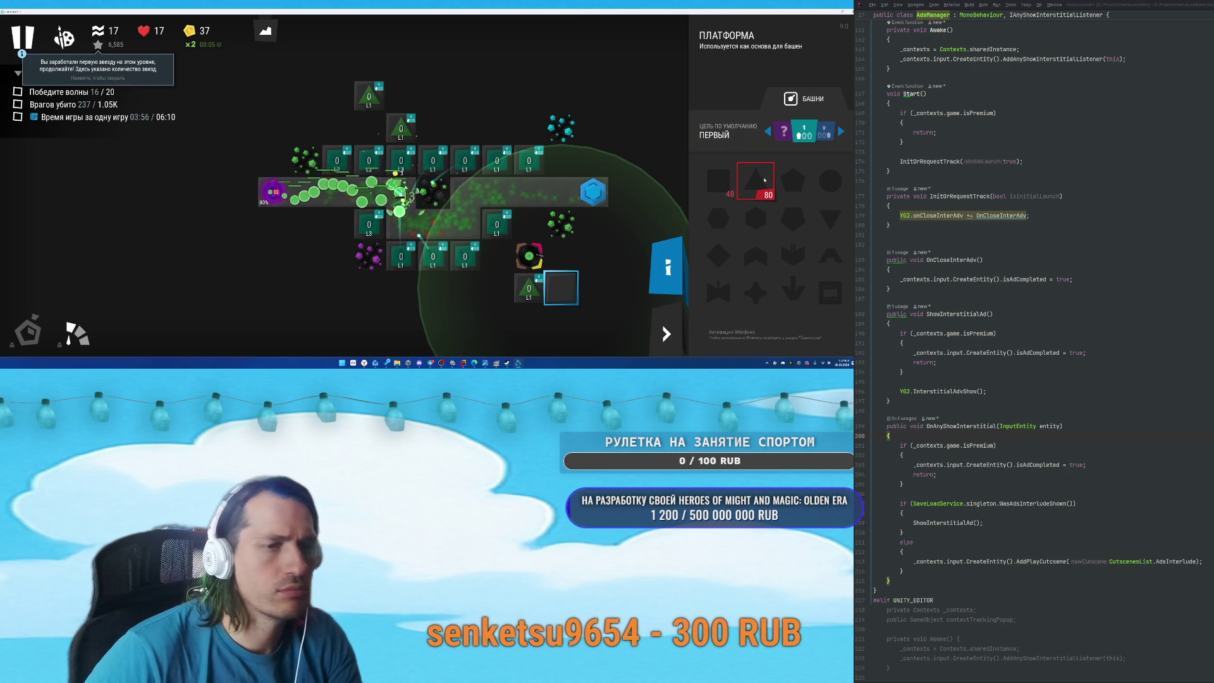
pyautogui.click(27, 332)
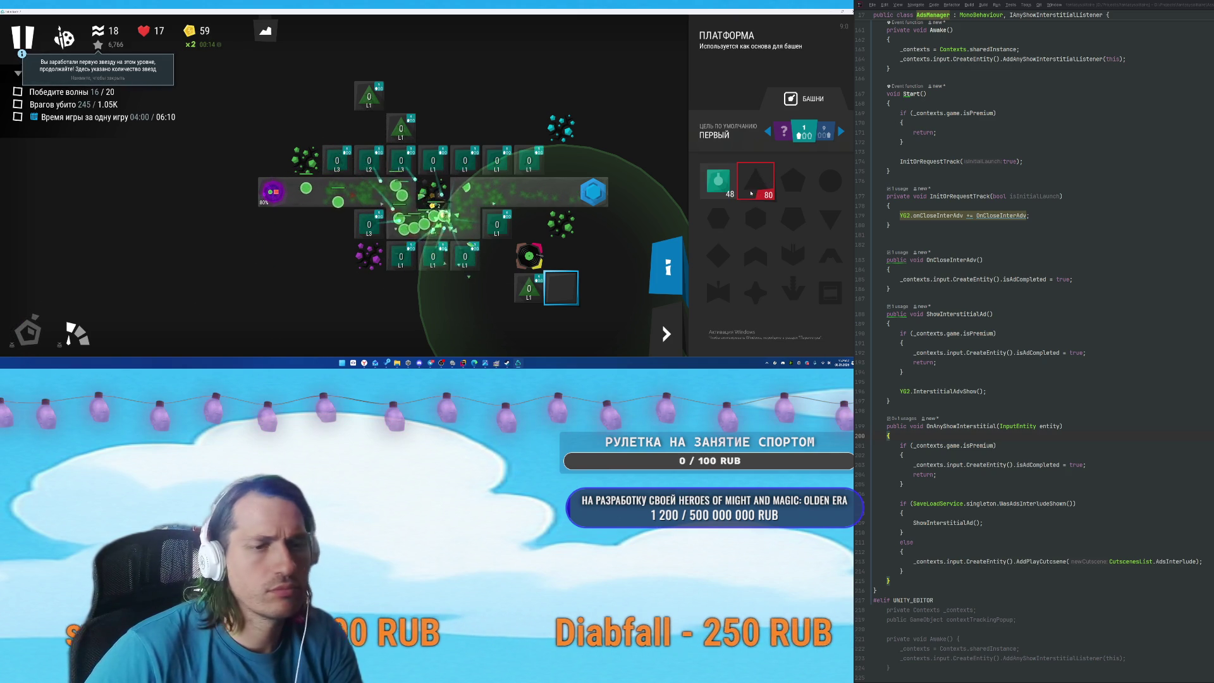
# Build another sniper near the music tile and call waves early to reach wave 20.
pyautogui.click(528, 258)
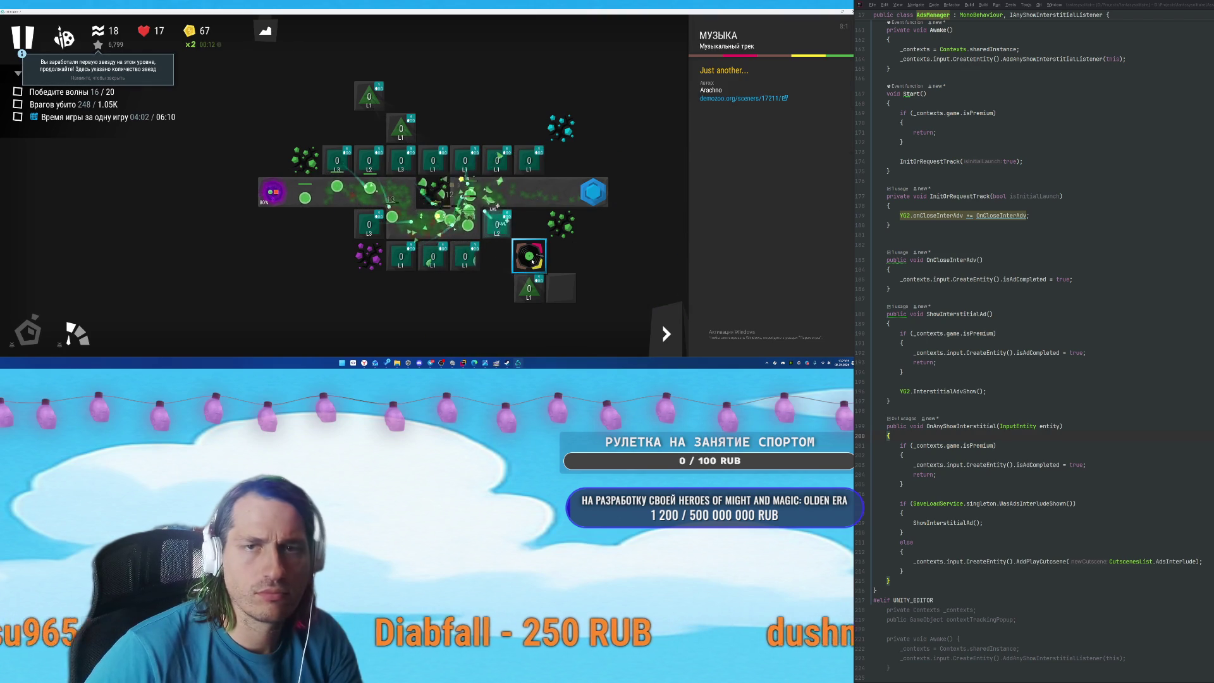
pyautogui.click(566, 293)
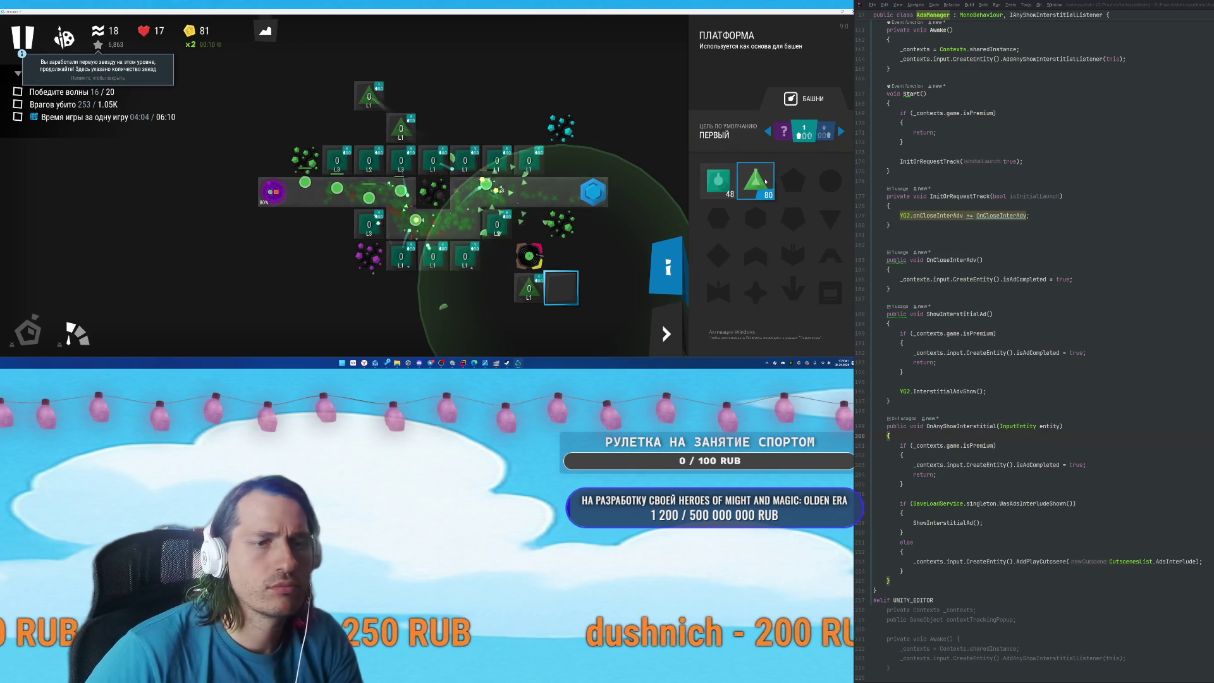
pyautogui.click(757, 181)
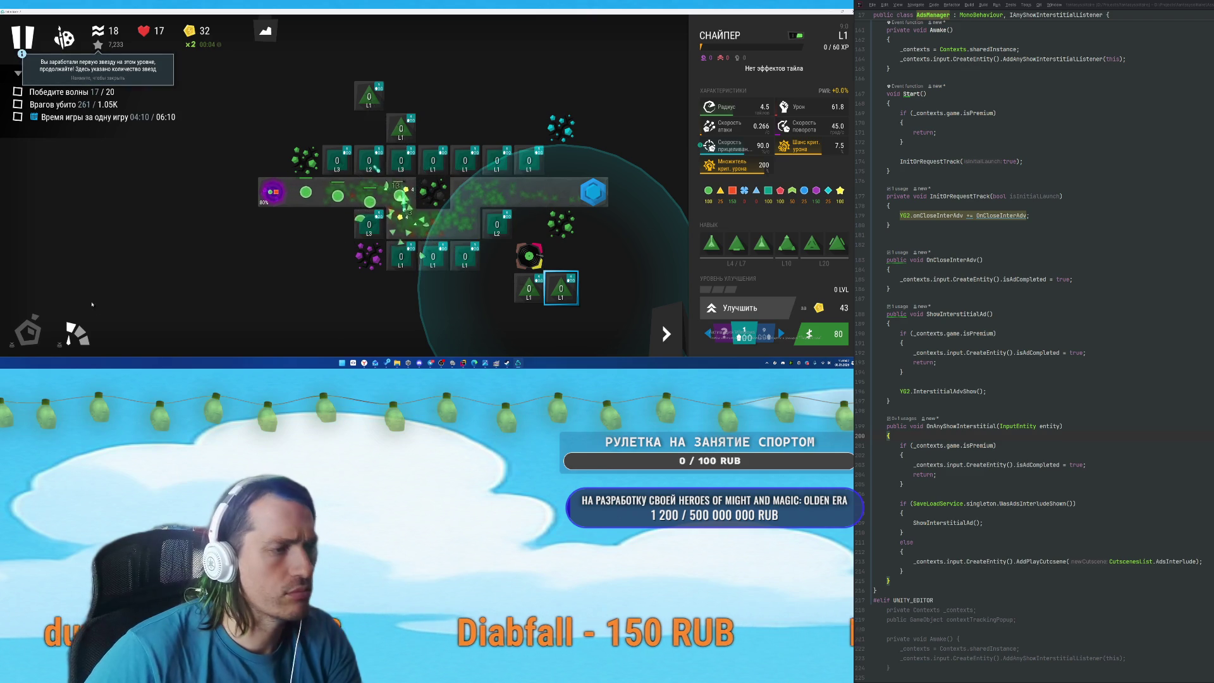
pyautogui.click(29, 331)
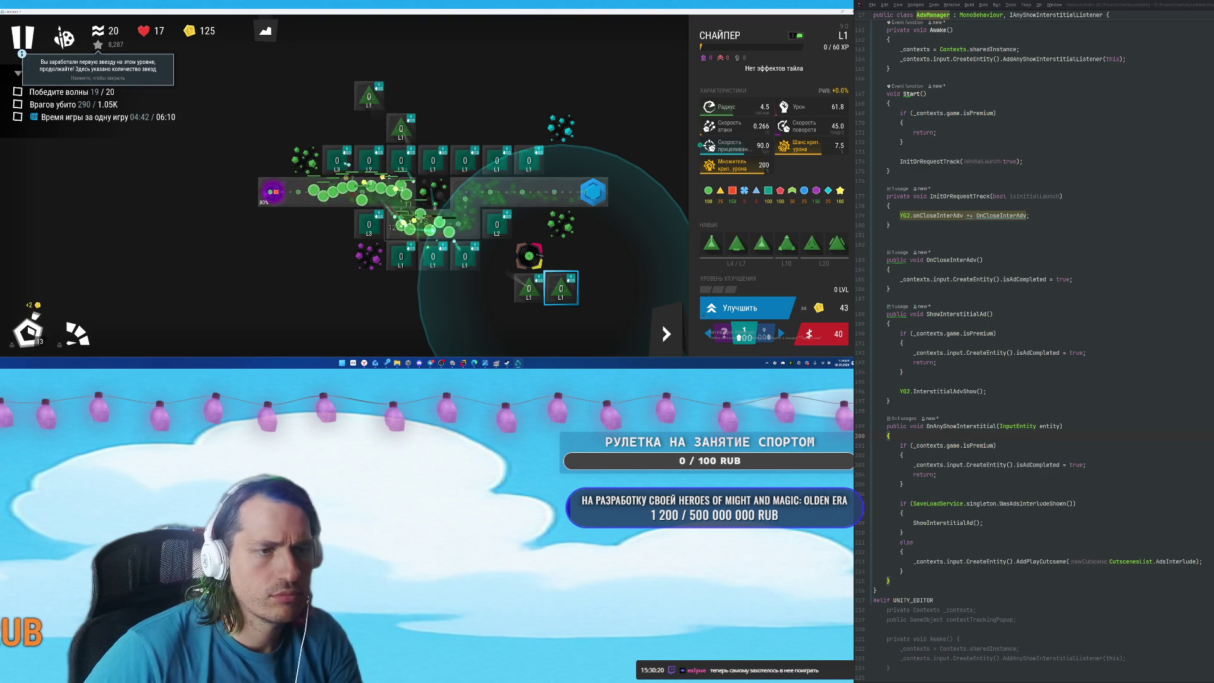
pyautogui.click(371, 233)
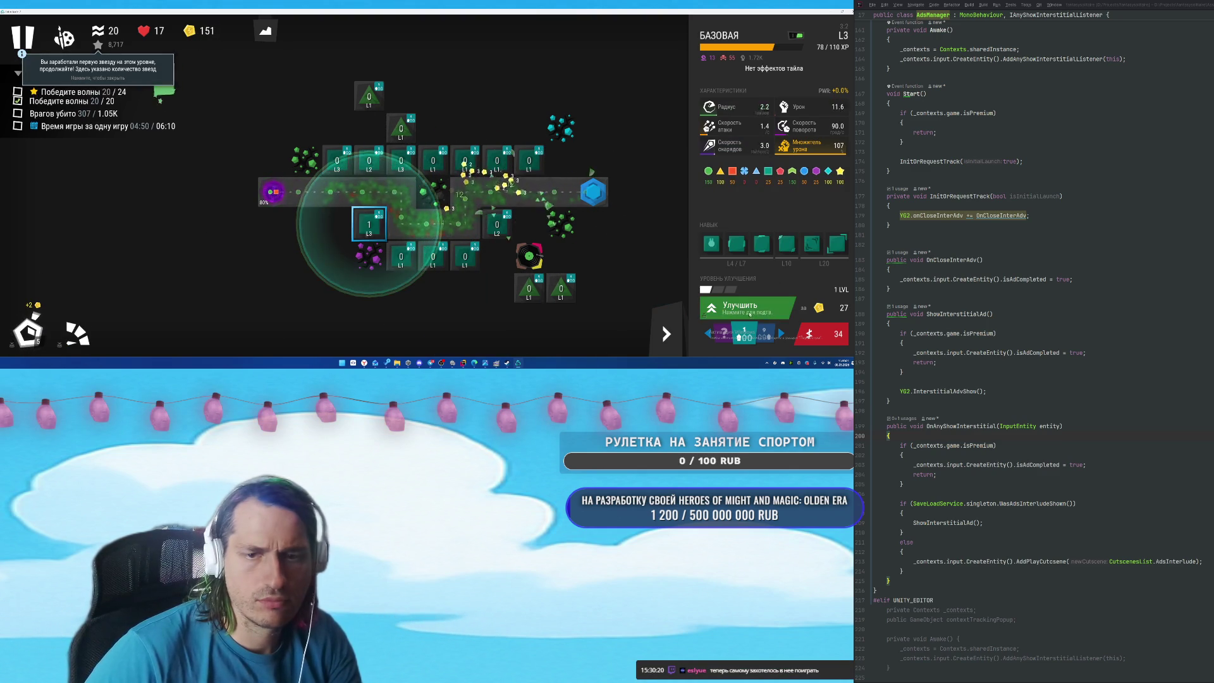
# Upgrade the first two basic towers, taking one to max level 3.
pyautogui.click(401, 256)
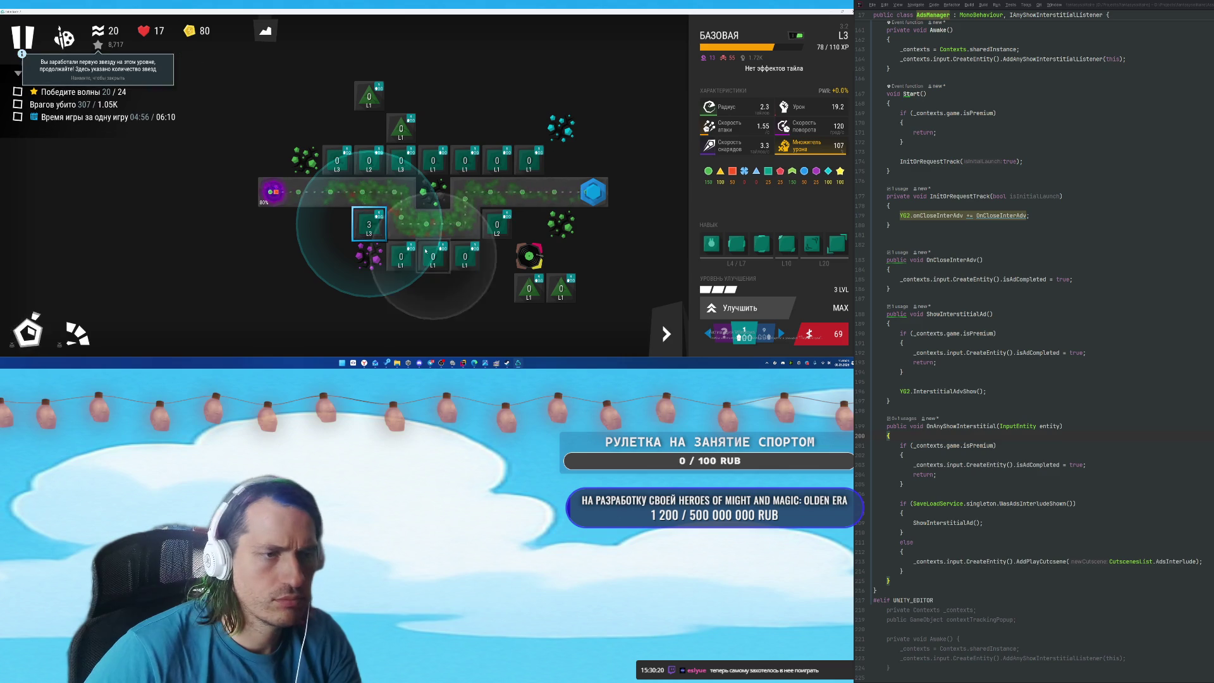
pyautogui.click(723, 308)
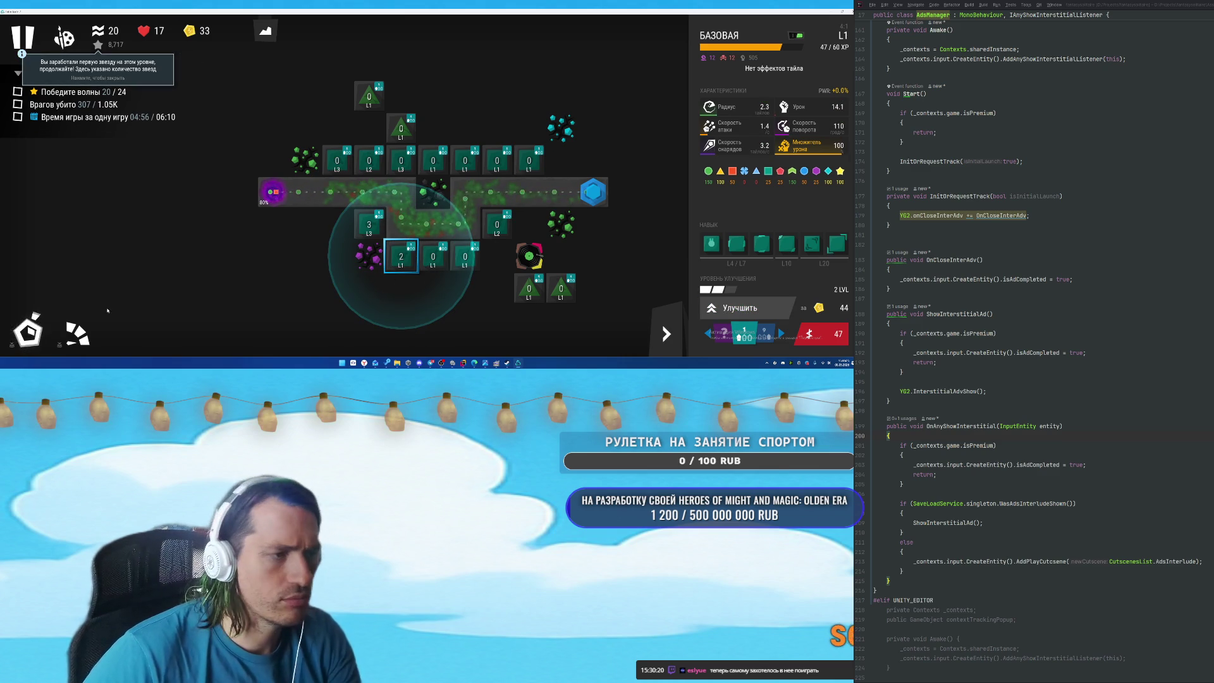
pyautogui.click(750, 308)
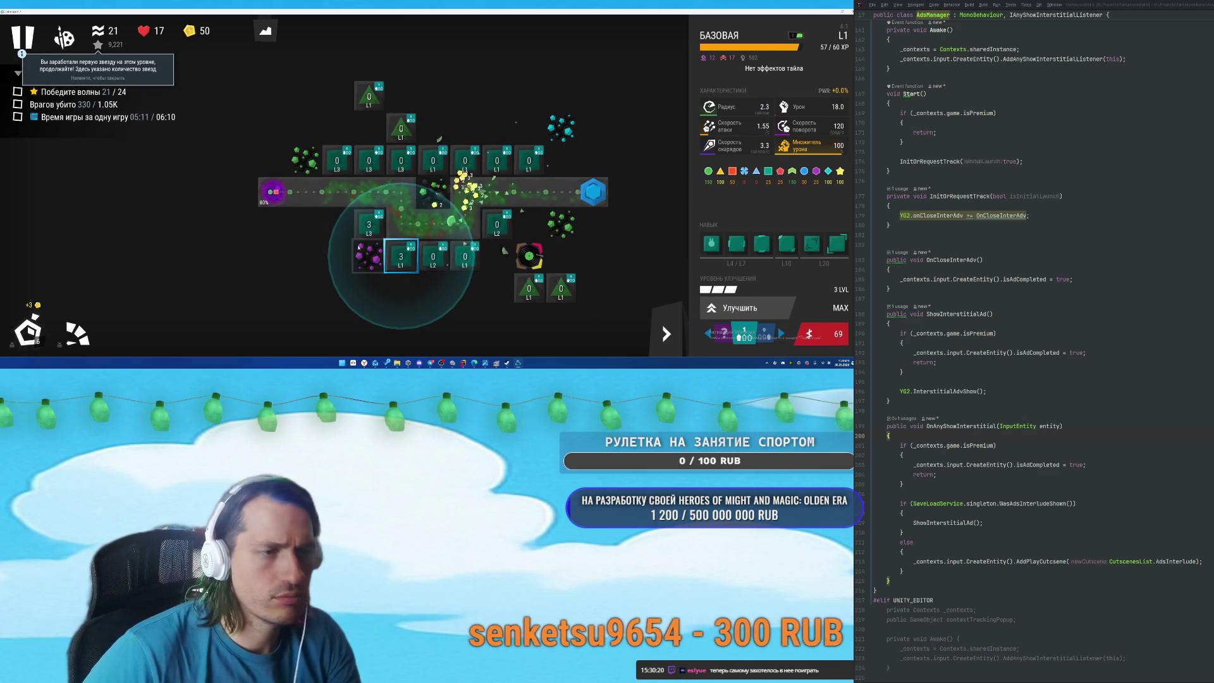
pyautogui.click(337, 161)
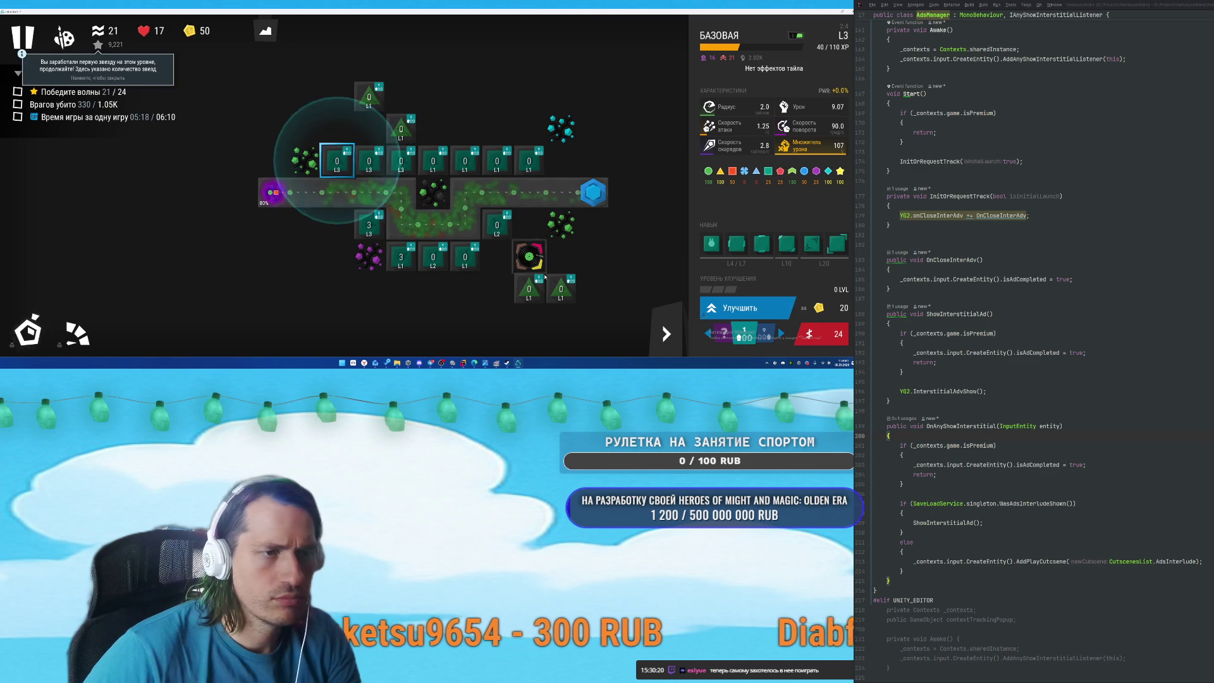
pyautogui.click(749, 308)
pyautogui.click(750, 308)
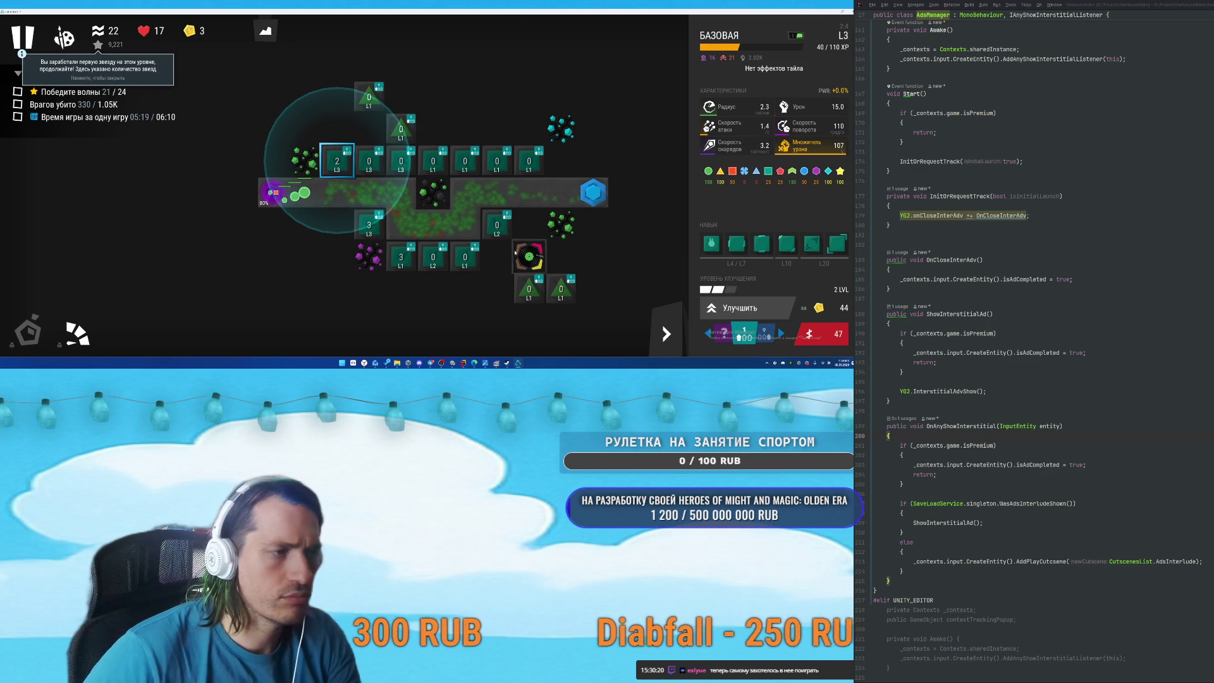
# Upgrade three more towers along the path, raising two of them to level 3.
pyautogui.click(366, 161)
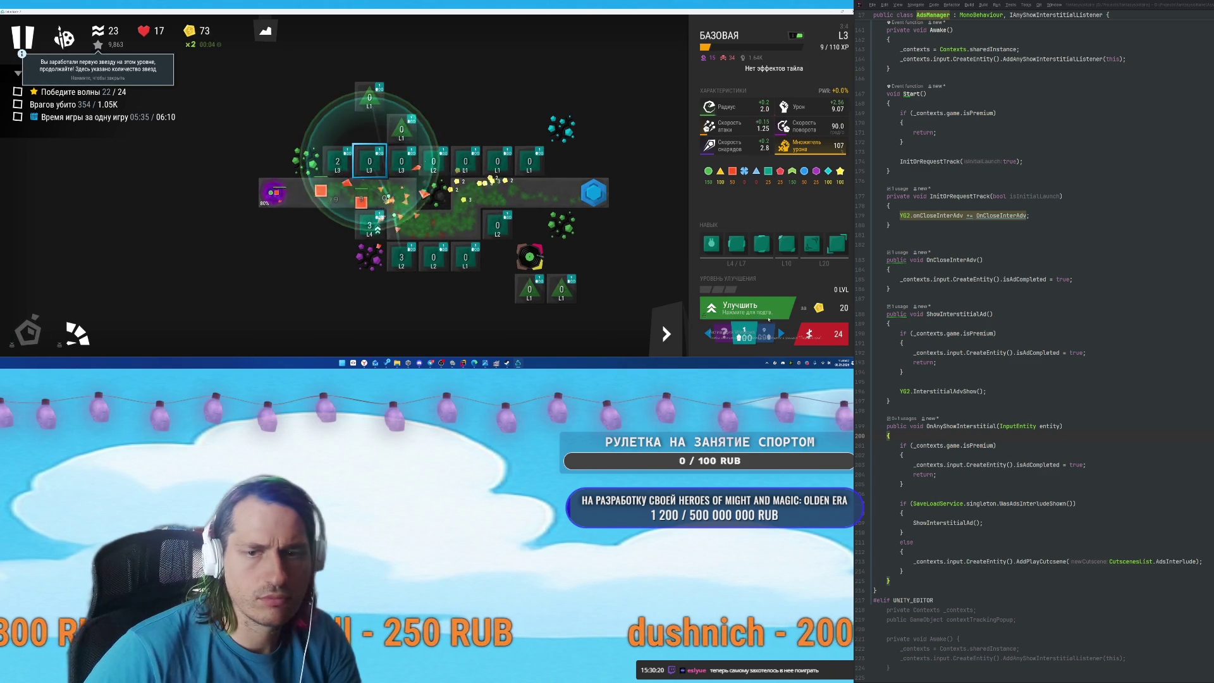
pyautogui.click(750, 308)
pyautogui.click(749, 308)
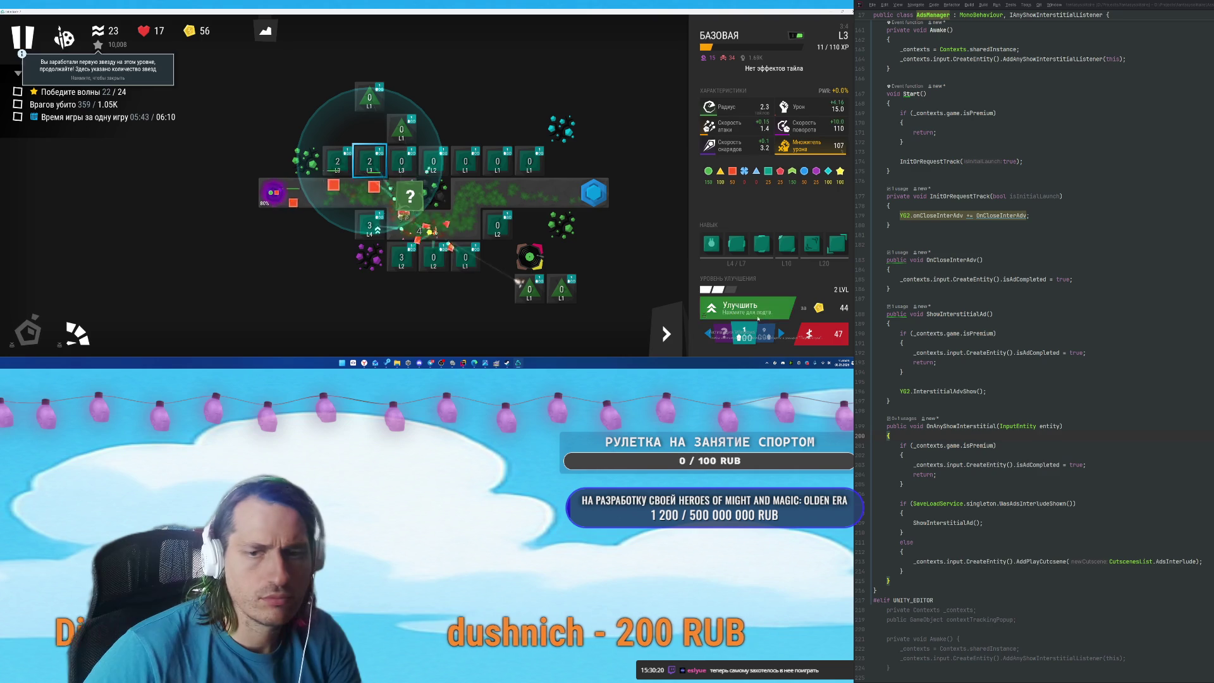
pyautogui.click(751, 309)
pyautogui.click(400, 153)
pyautogui.click(737, 307)
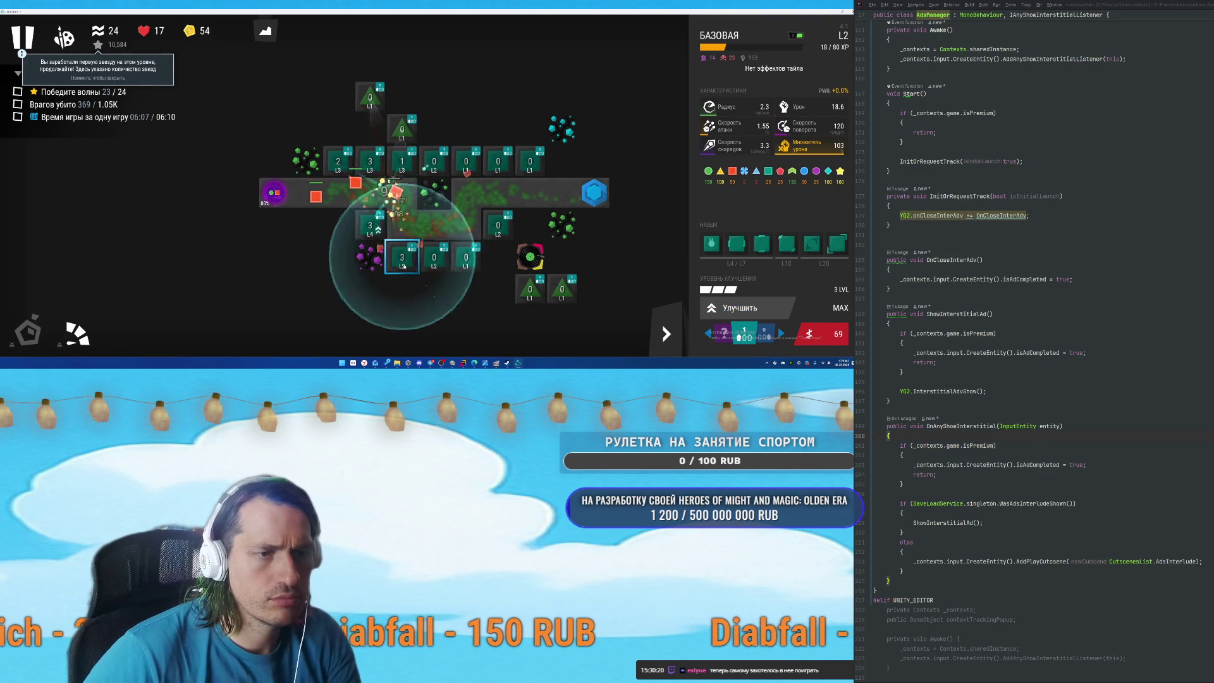
pyautogui.click(434, 257)
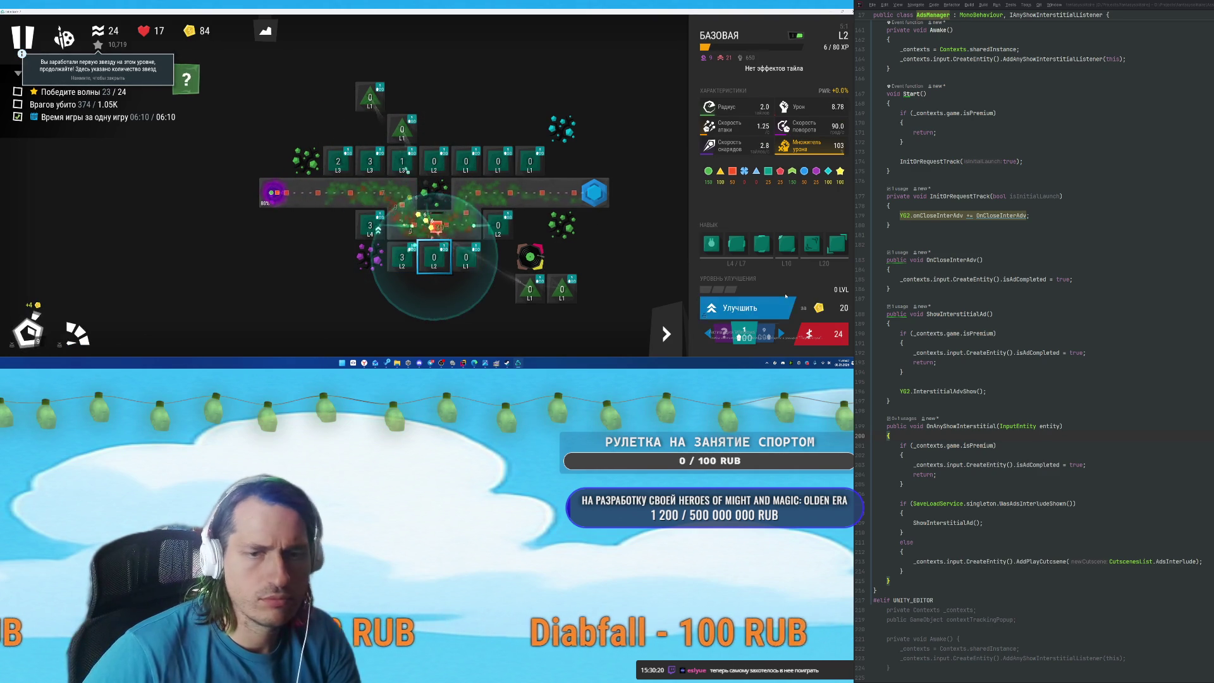
pyautogui.click(752, 308)
pyautogui.click(752, 308)
pyautogui.click(753, 308)
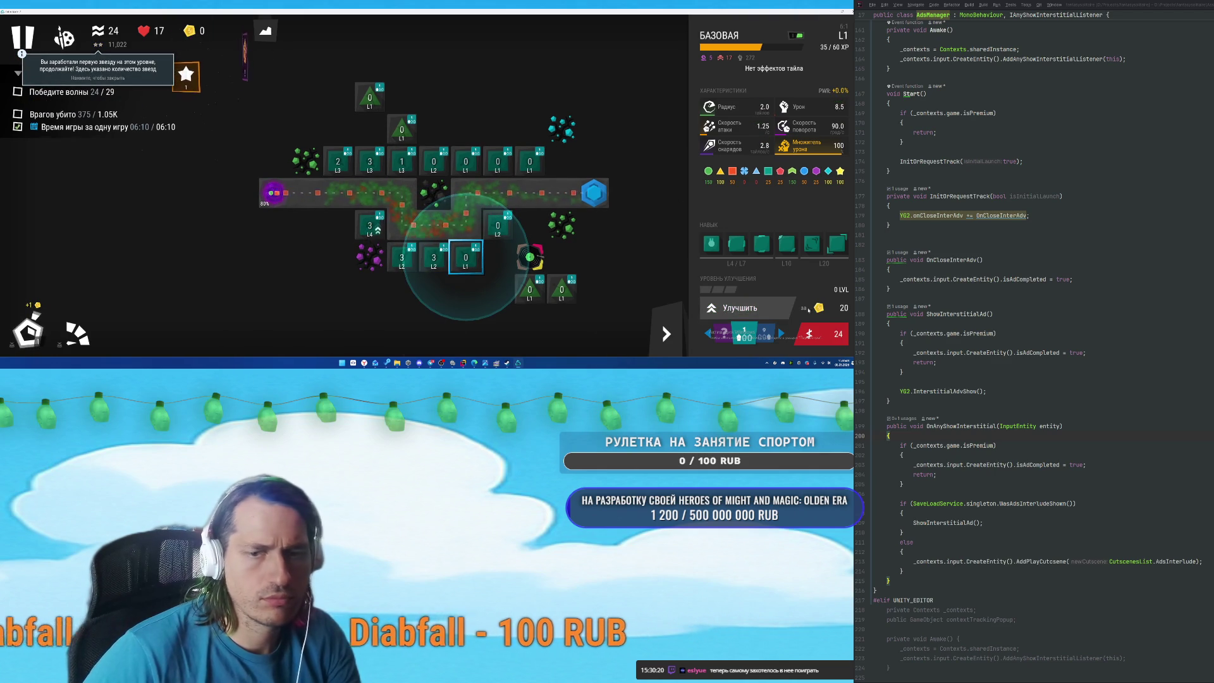
# Upgrade the lower and upper L1 towers to level 2, then call the next wave early.
pyautogui.click(442, 168)
pyautogui.click(466, 259)
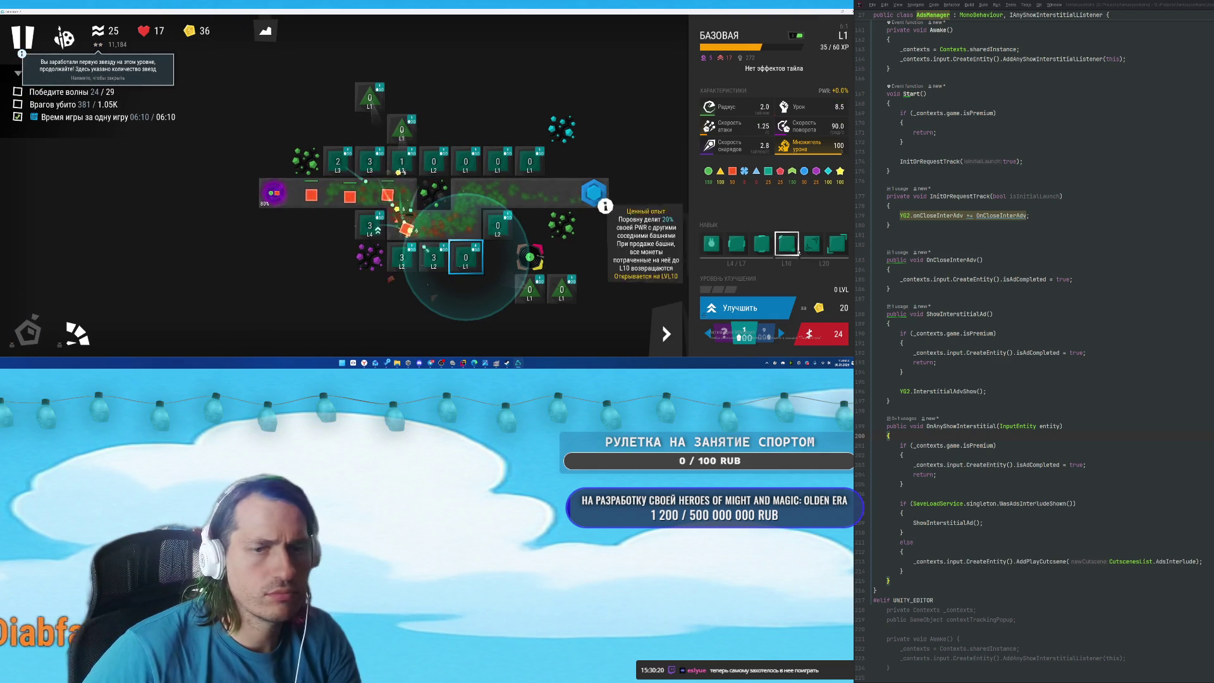
pyautogui.click(750, 308)
pyautogui.click(750, 308)
pyautogui.click(466, 161)
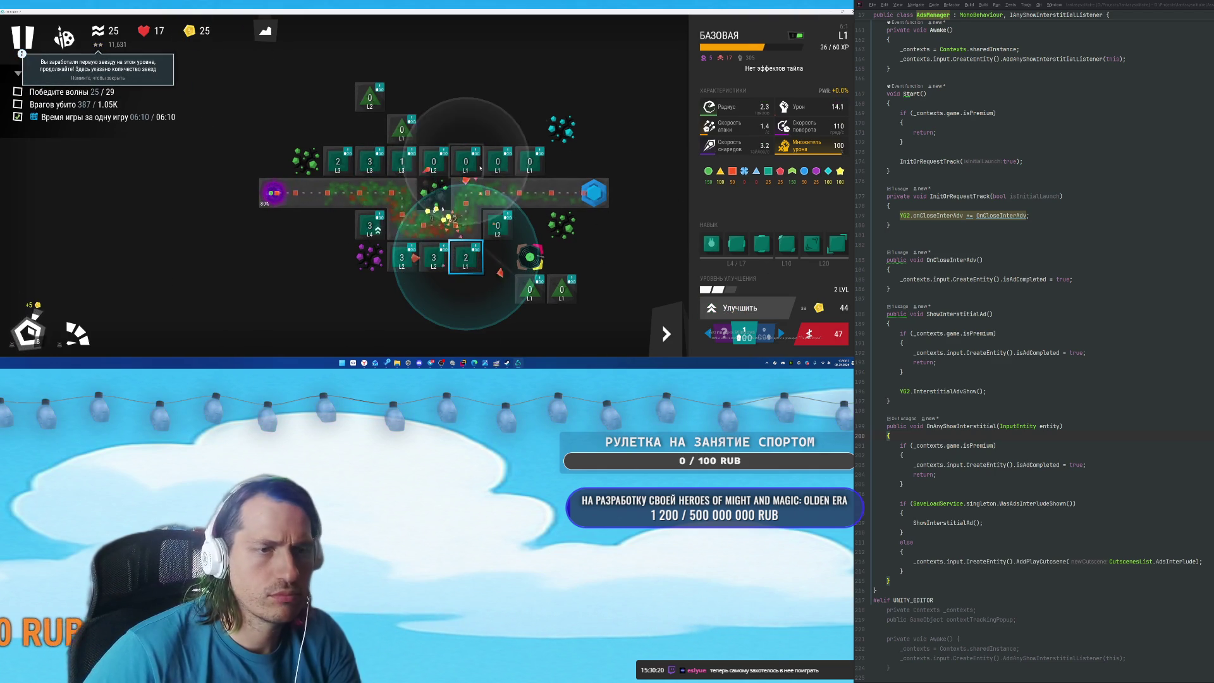
pyautogui.click(734, 310)
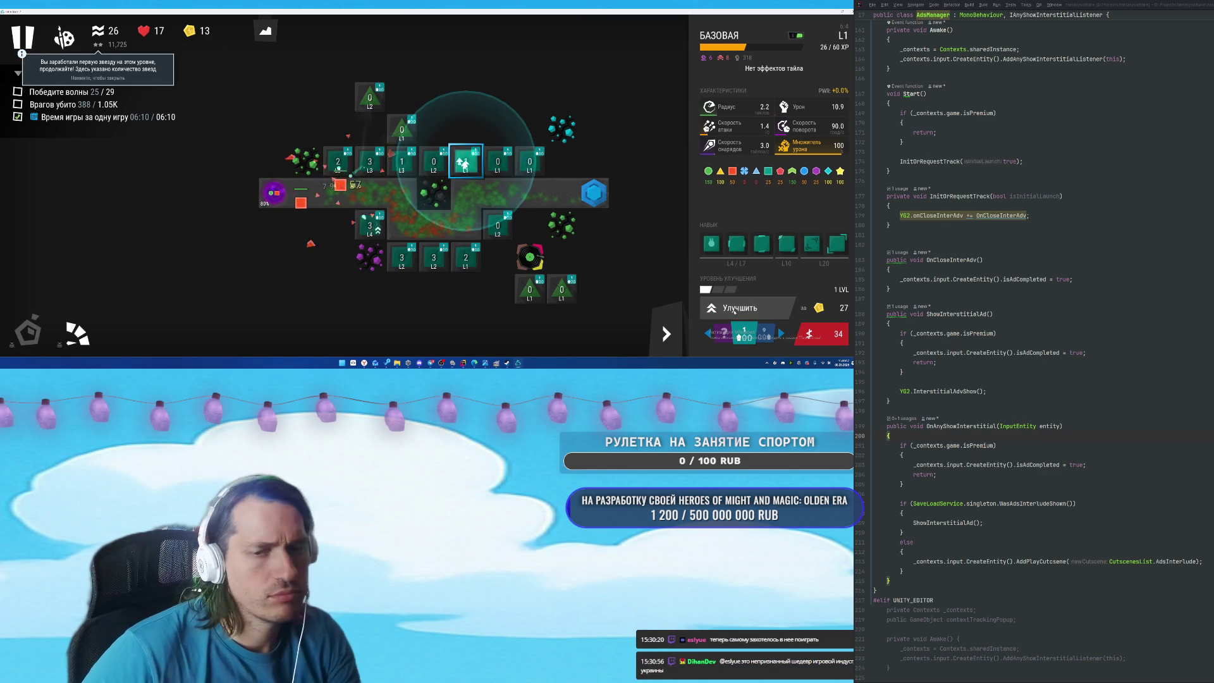
pyautogui.click(725, 310)
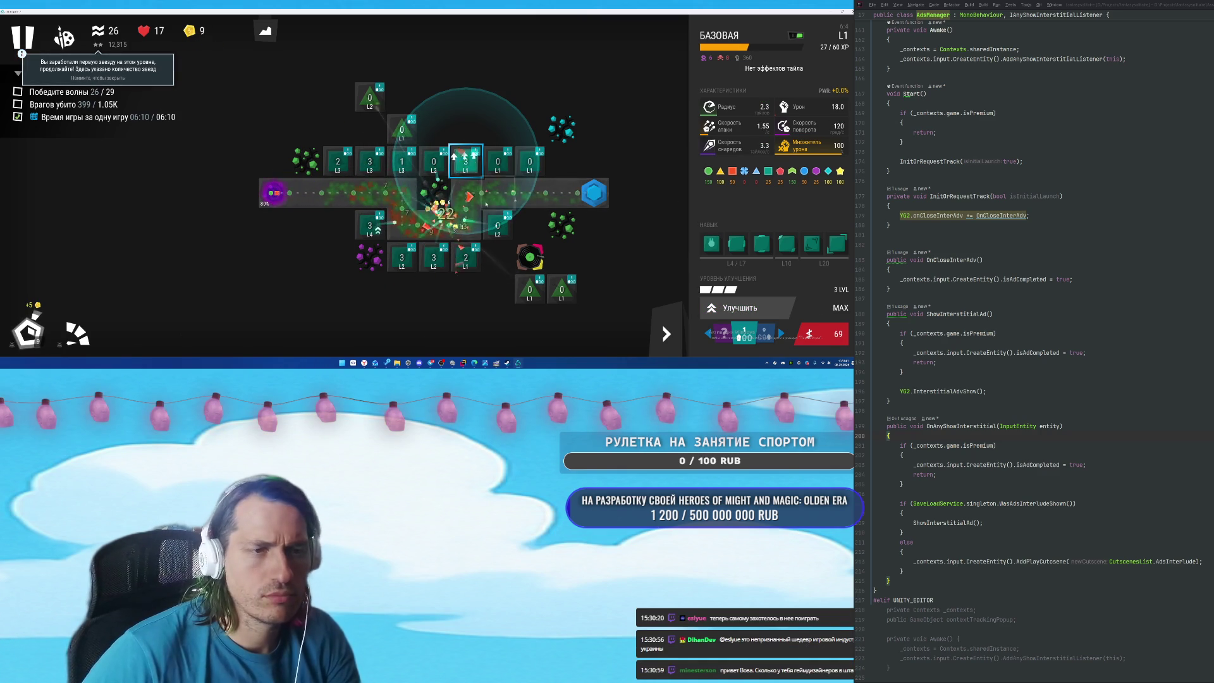
pyautogui.click(668, 332)
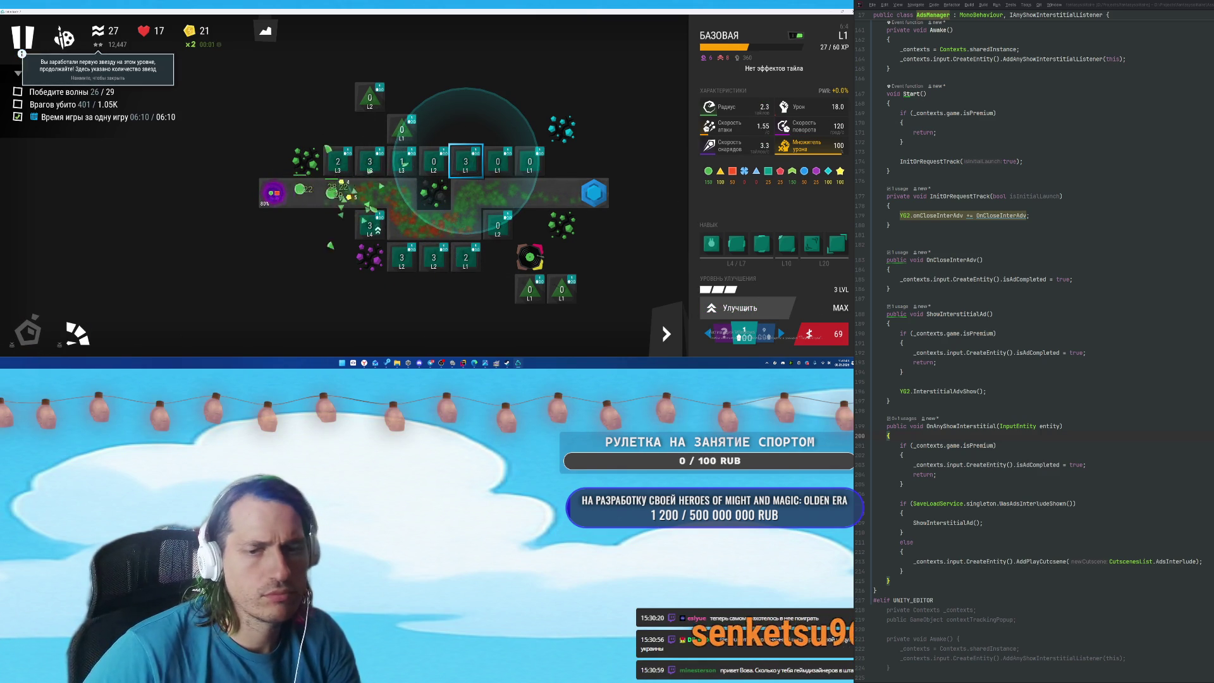
# Max out the next tower at level 3 and start wave 29 early.
pyautogui.click(498, 226)
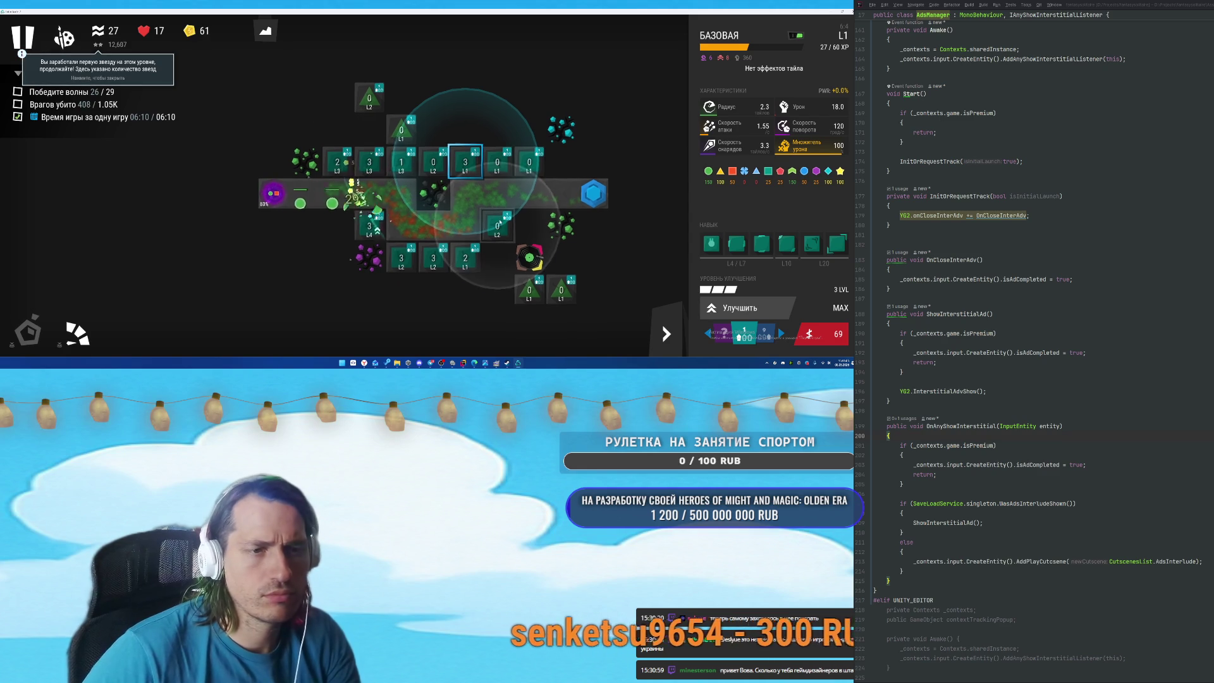
pyautogui.click(735, 309)
pyautogui.click(734, 309)
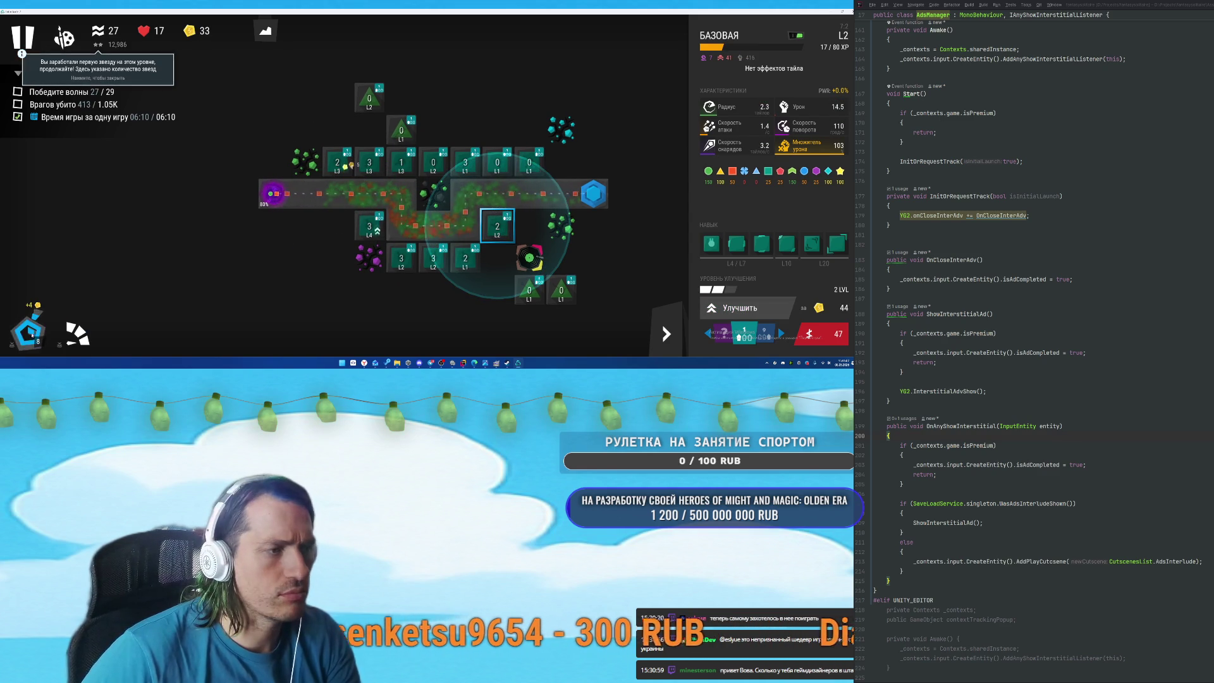
pyautogui.click(735, 309)
pyautogui.click(24, 337)
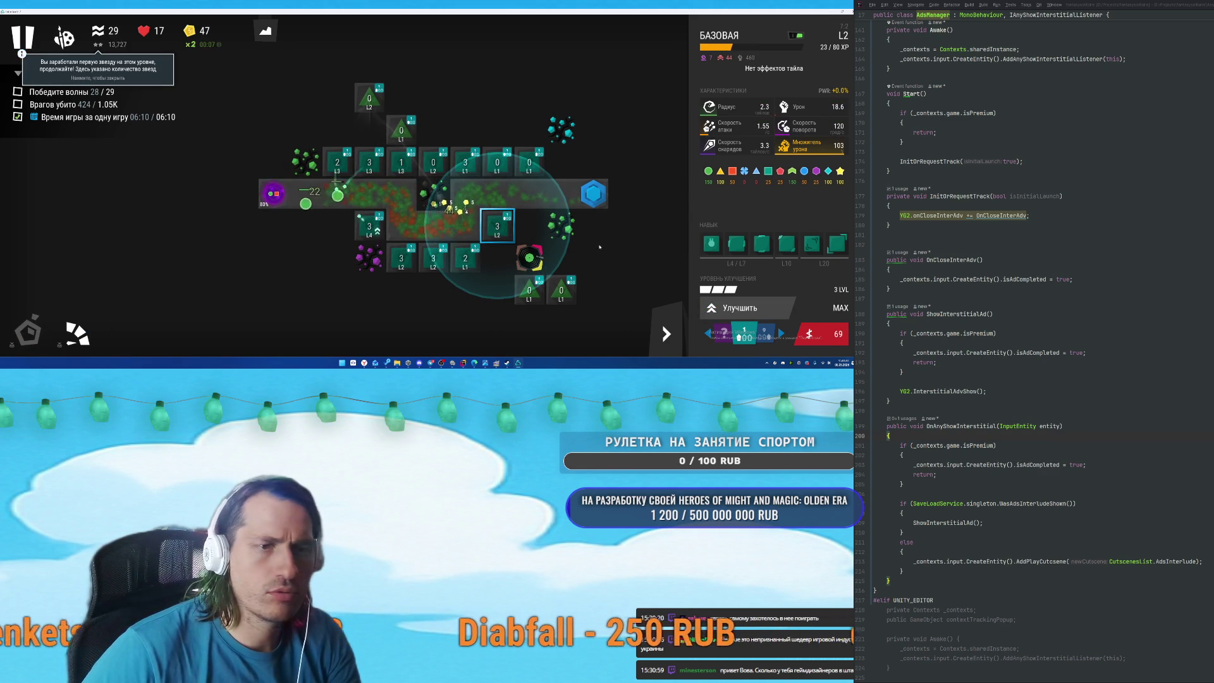
# Max the upper tower at level 3, raise its right neighbour to level 2, and trigger coin-doubling.
pyautogui.click(497, 162)
pyautogui.click(740, 308)
pyautogui.click(740, 308)
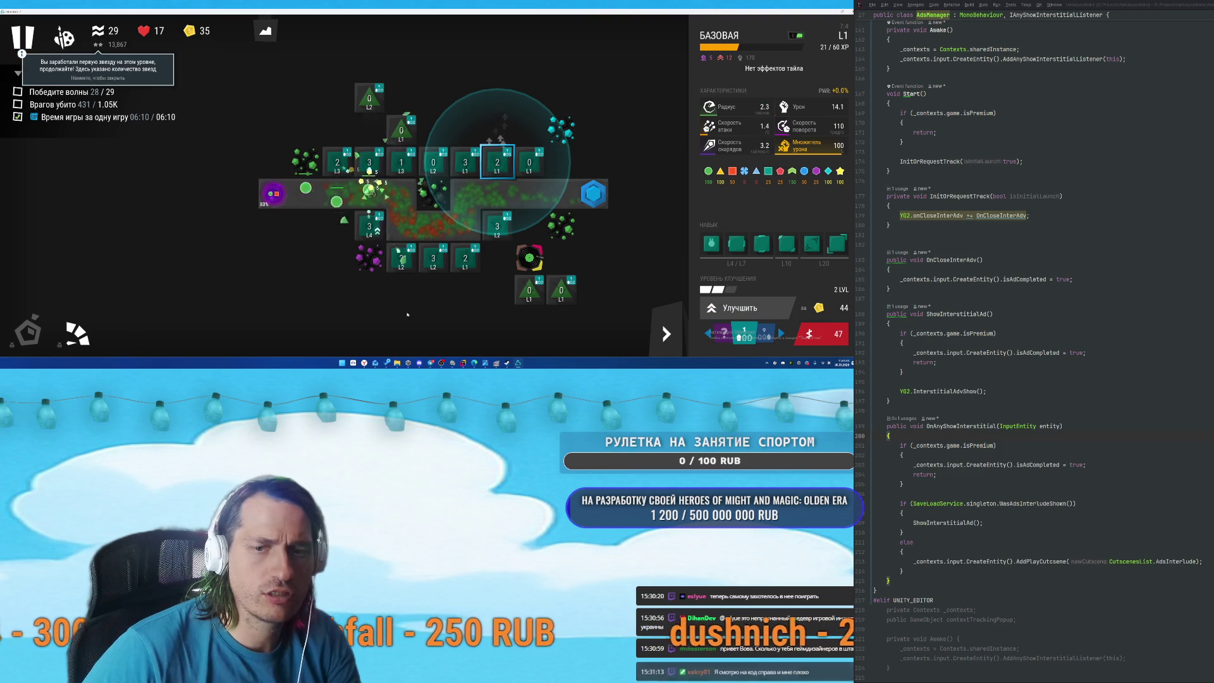
pyautogui.click(740, 308)
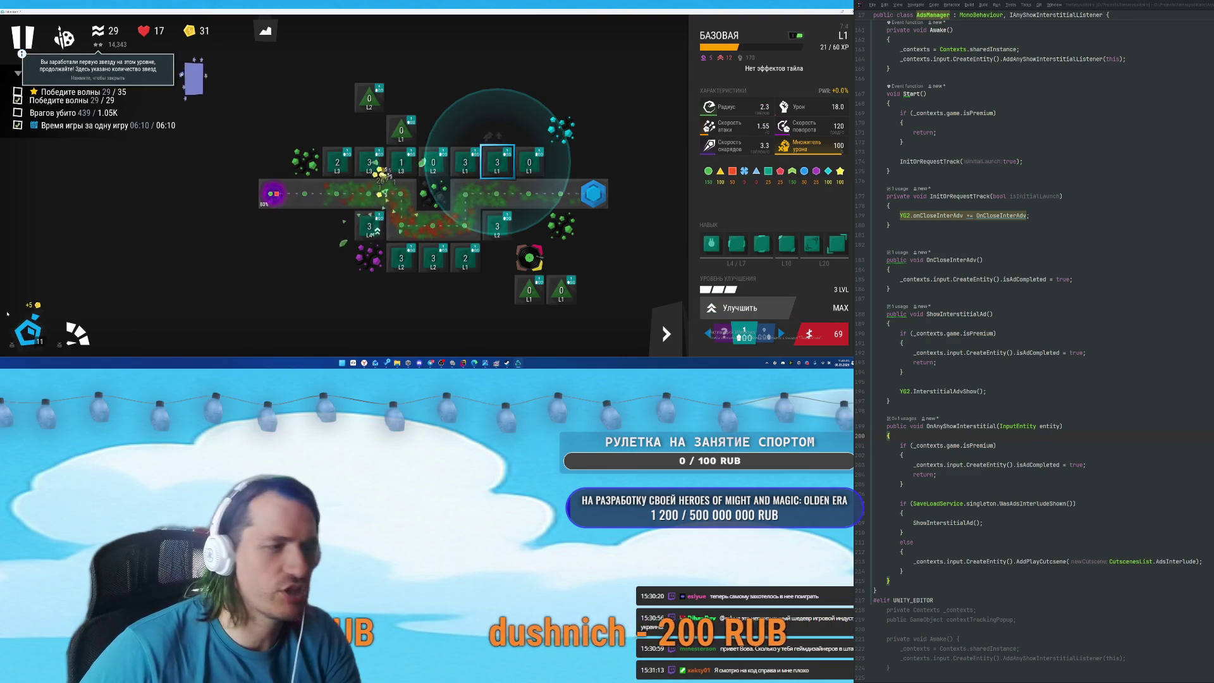
pyautogui.click(529, 163)
pyautogui.click(740, 308)
pyautogui.click(740, 308)
pyautogui.click(26, 331)
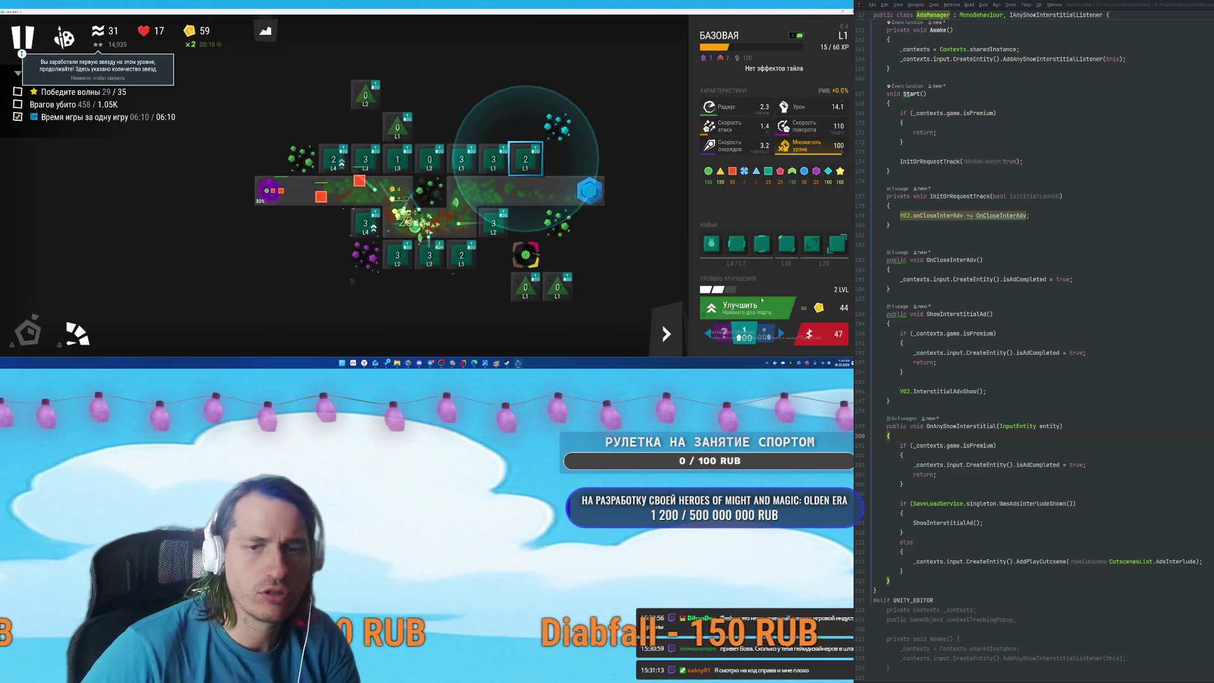
pyautogui.click(344, 163)
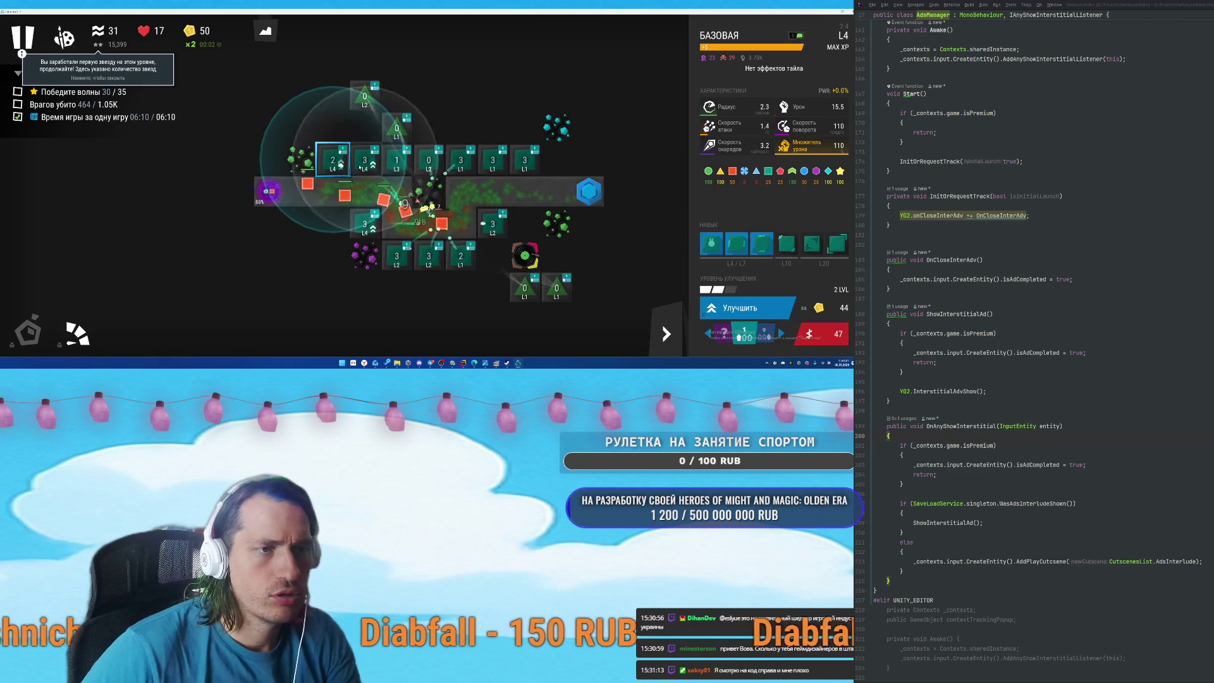
# Upgrade an L4 tower to max with the U hotkey and max the lower L1 tower at level 3.
pyautogui.press('u')
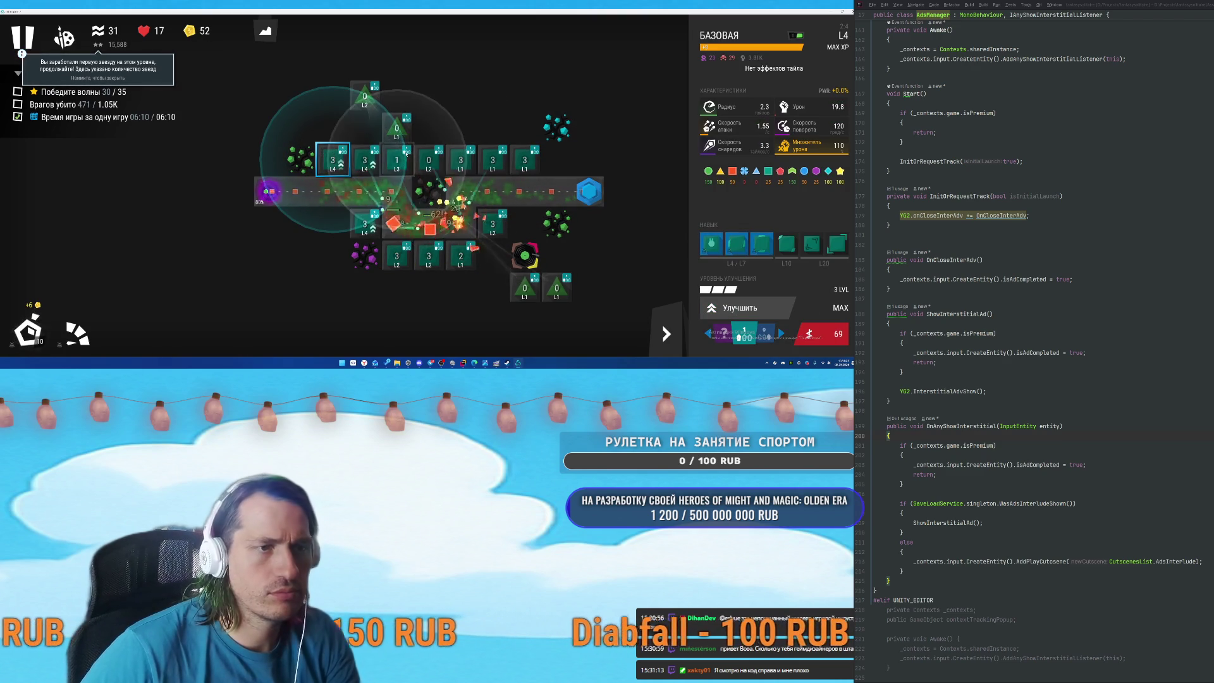
pyautogui.click(365, 160)
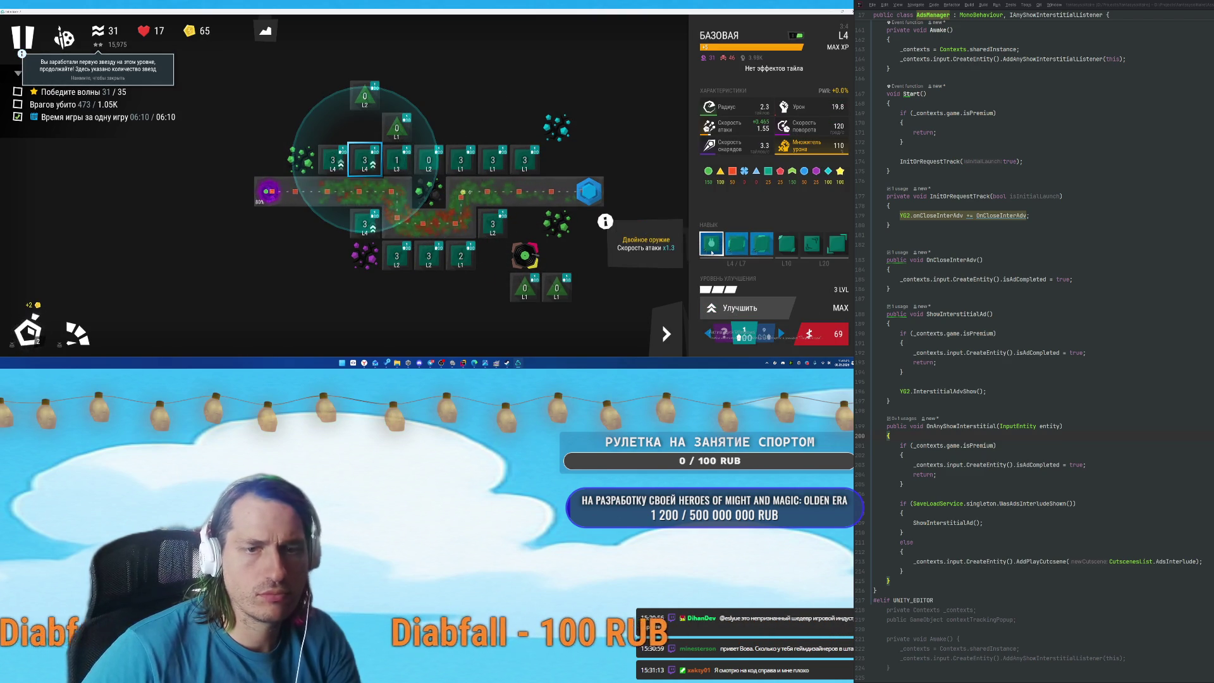
pyautogui.press('Left')
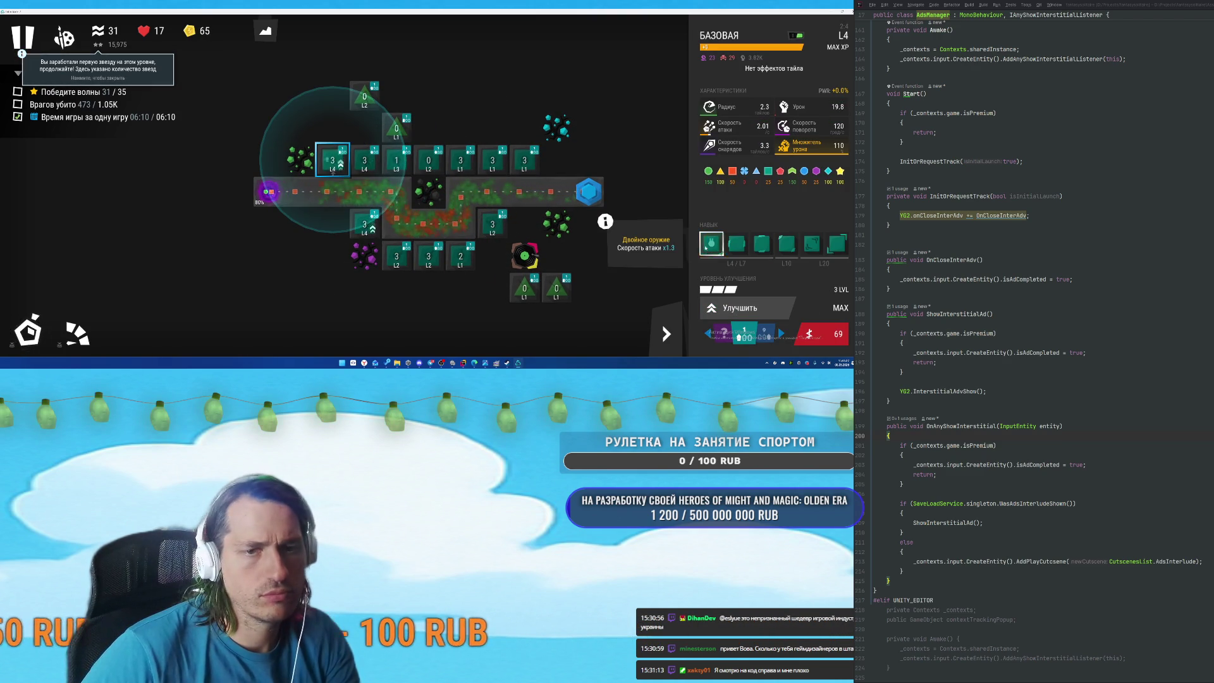
pyautogui.click(428, 160)
pyautogui.press('Left')
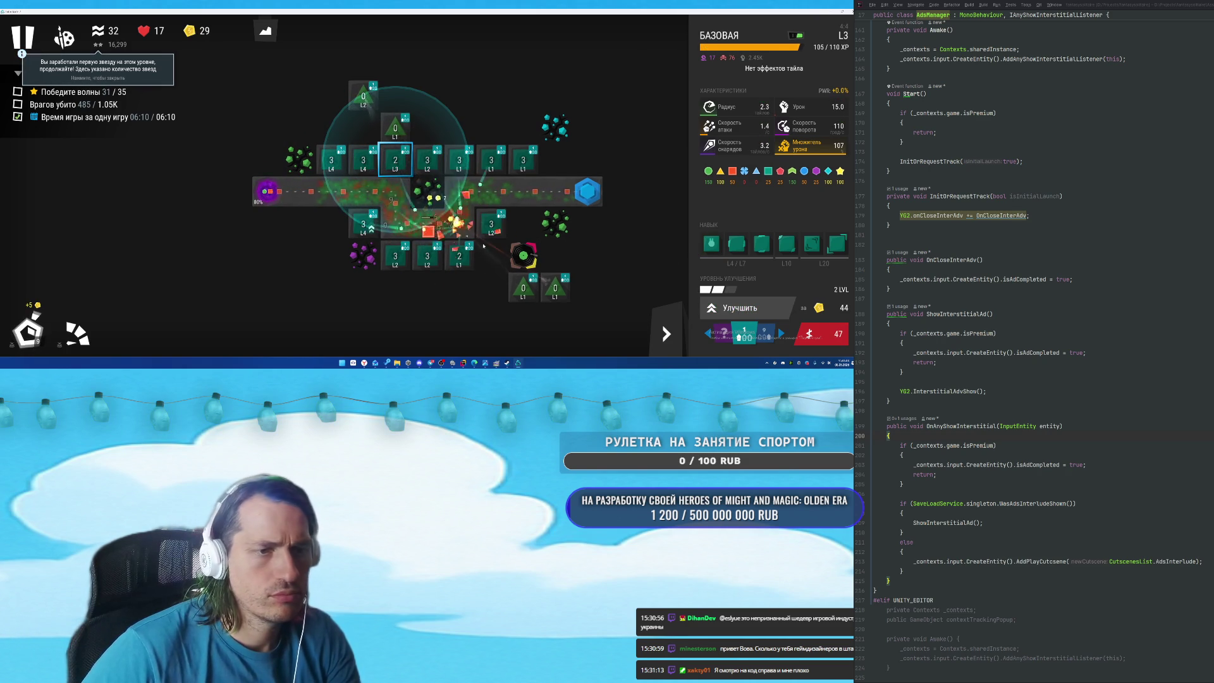
pyautogui.click(459, 256)
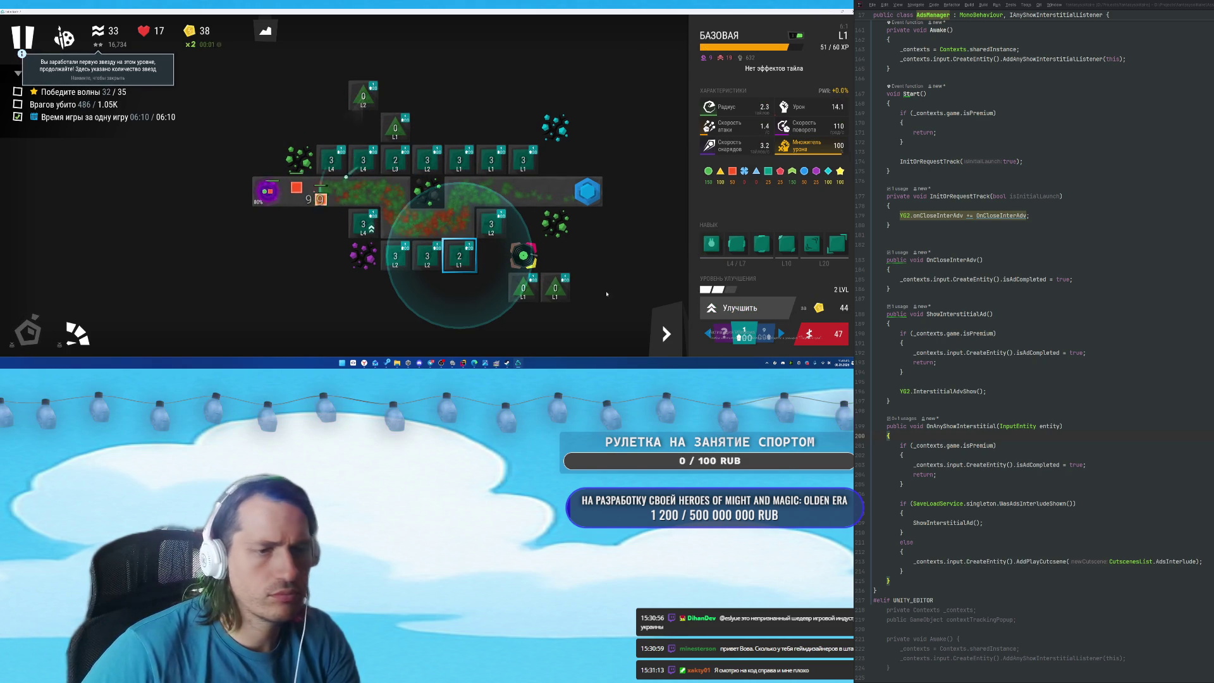
pyautogui.click(750, 309)
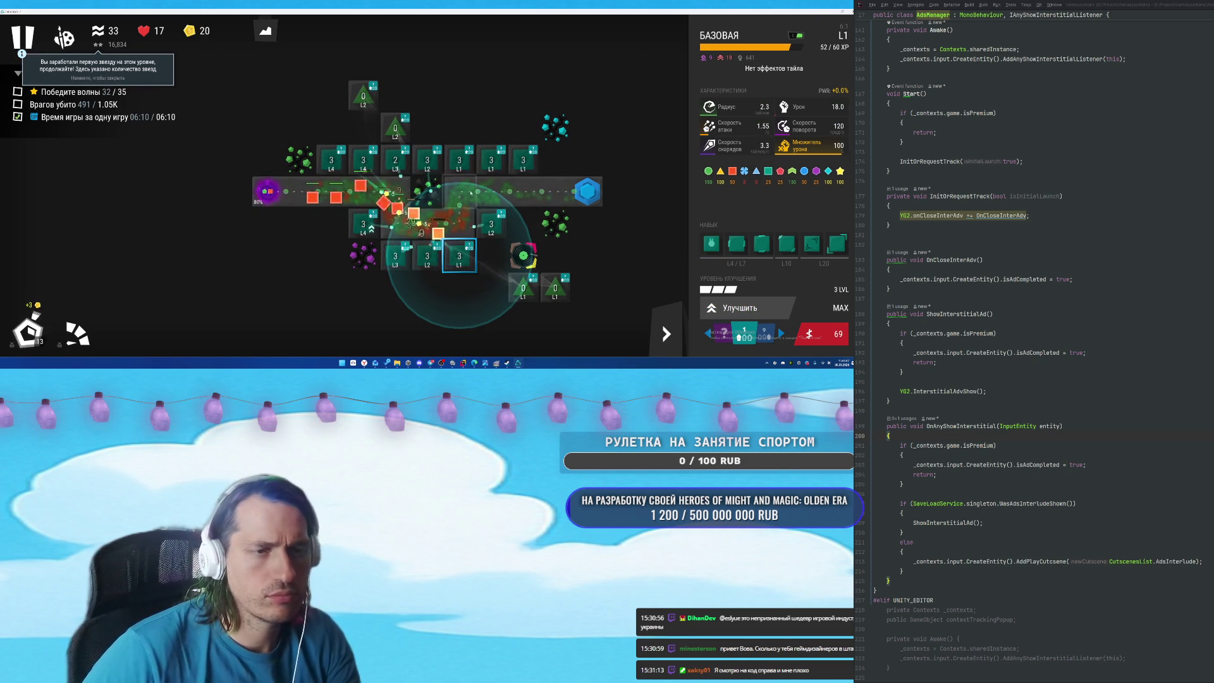
pyautogui.press('Up')
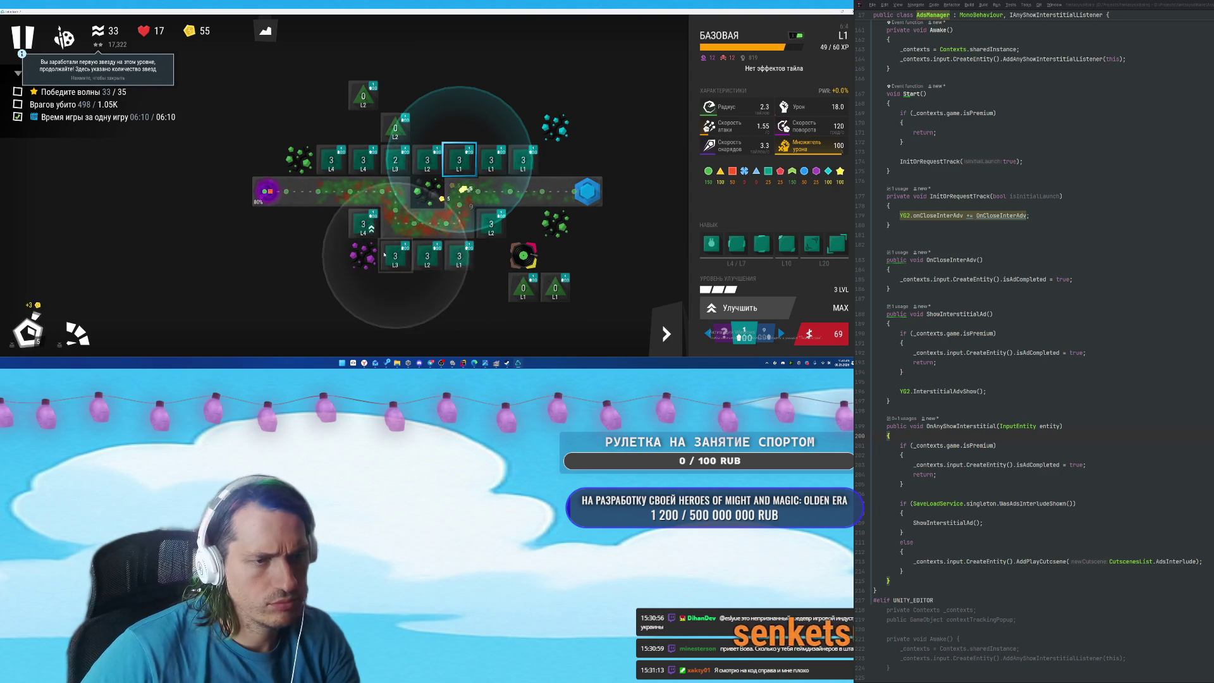
# Give L4 towers the Фундамент and Двойное оружие skills, then call wave 36 early.
pyautogui.click(365, 226)
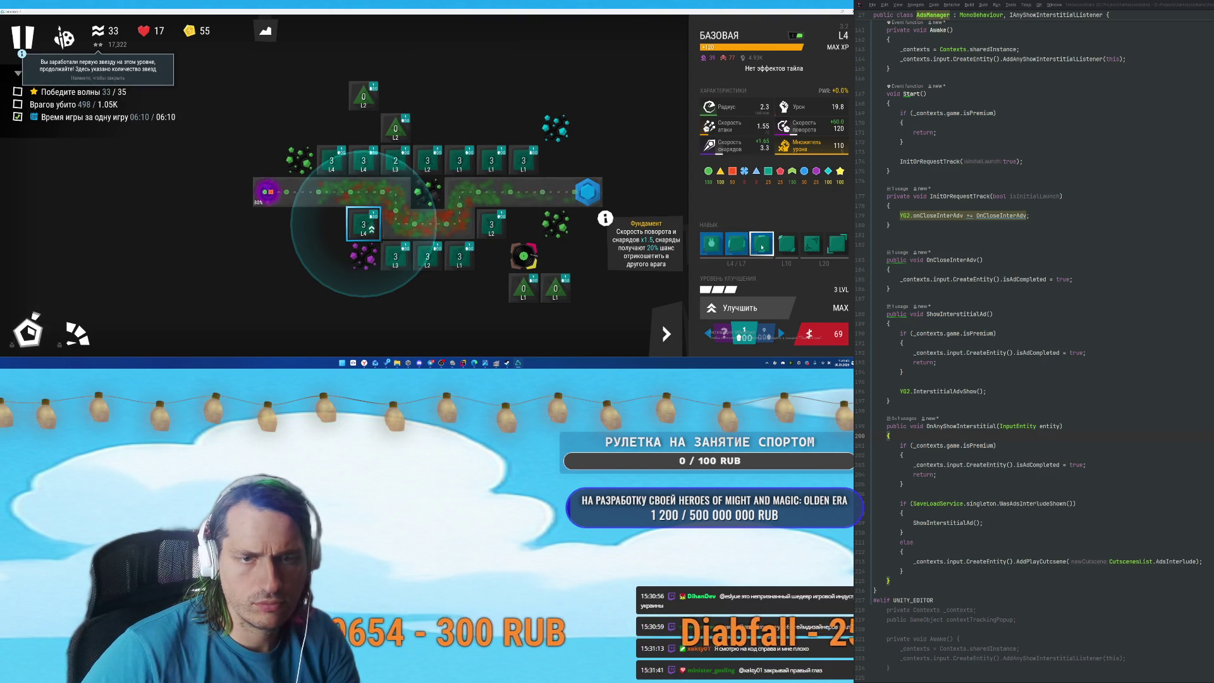
pyautogui.click(762, 247)
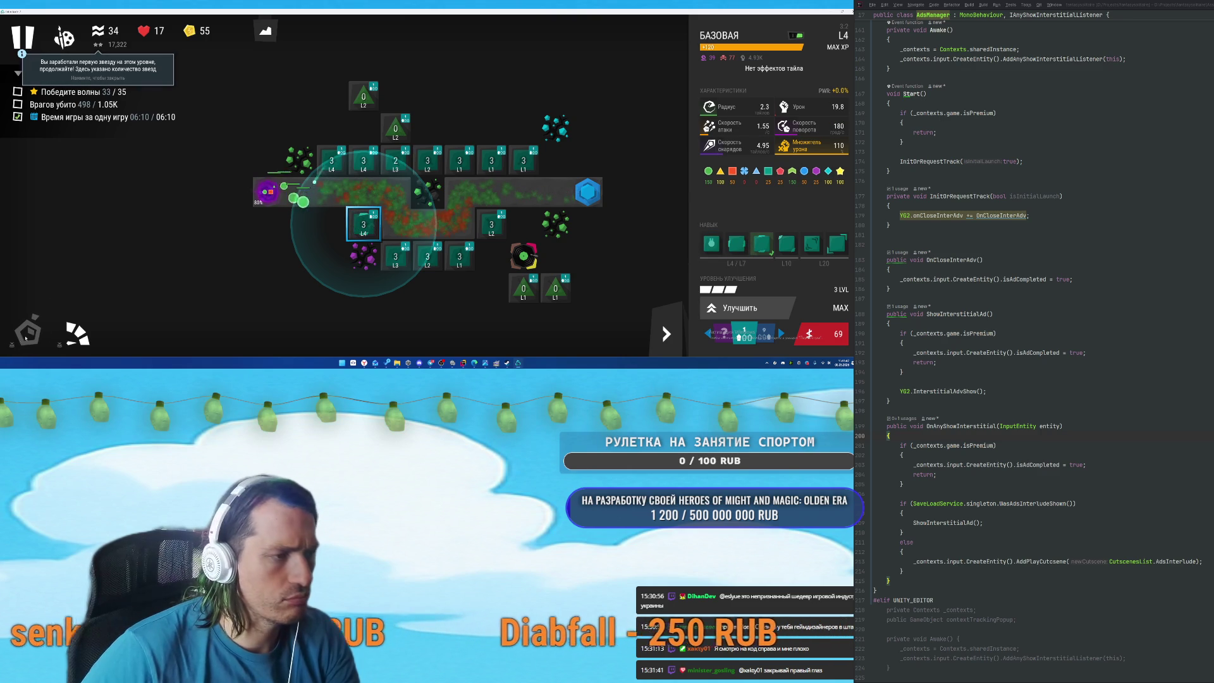
pyautogui.click(367, 158)
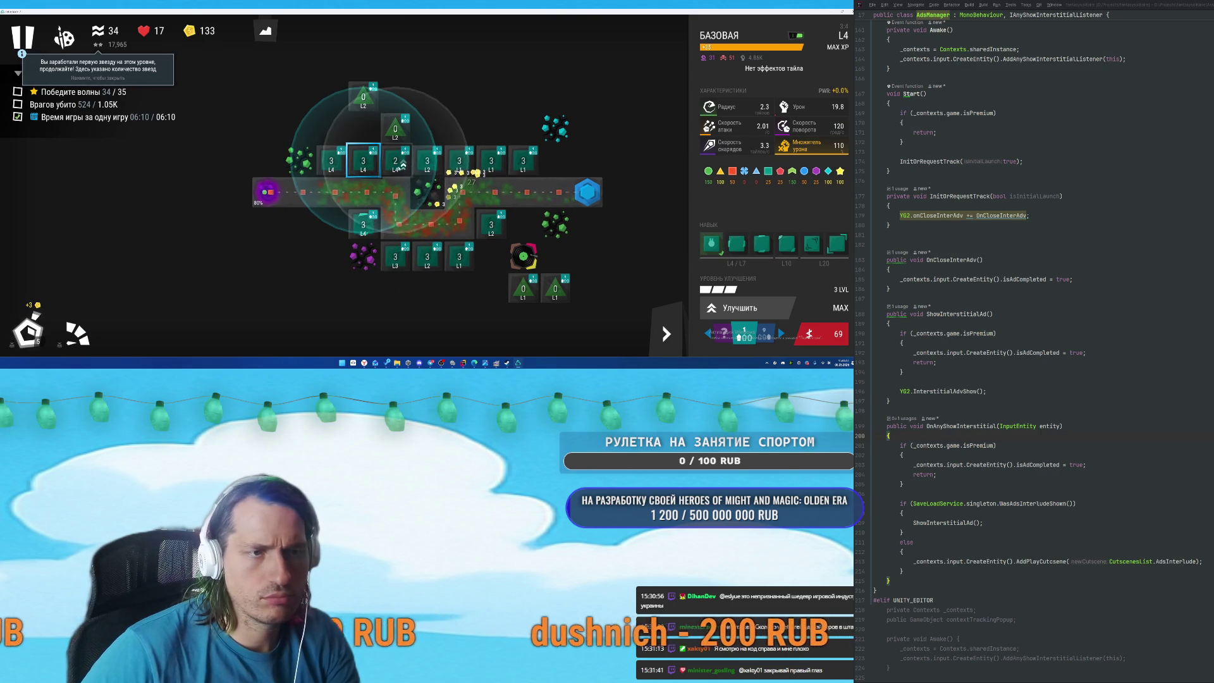
pyautogui.click(395, 161)
pyautogui.press('u')
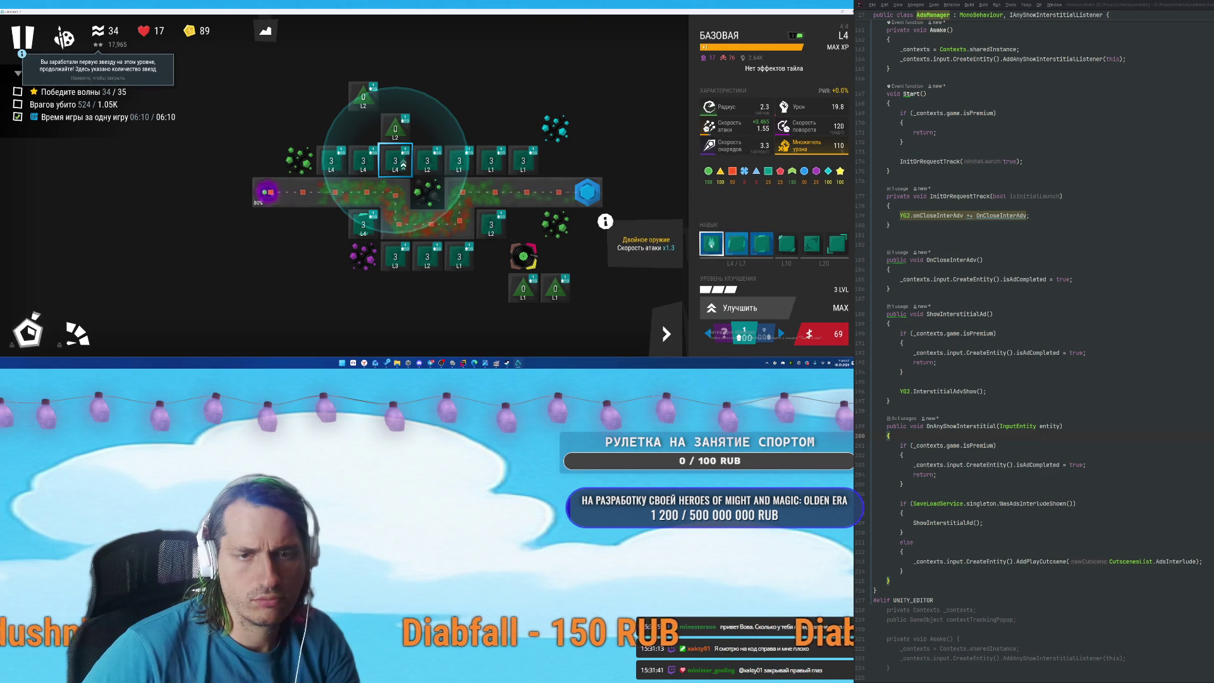
pyautogui.click(710, 246)
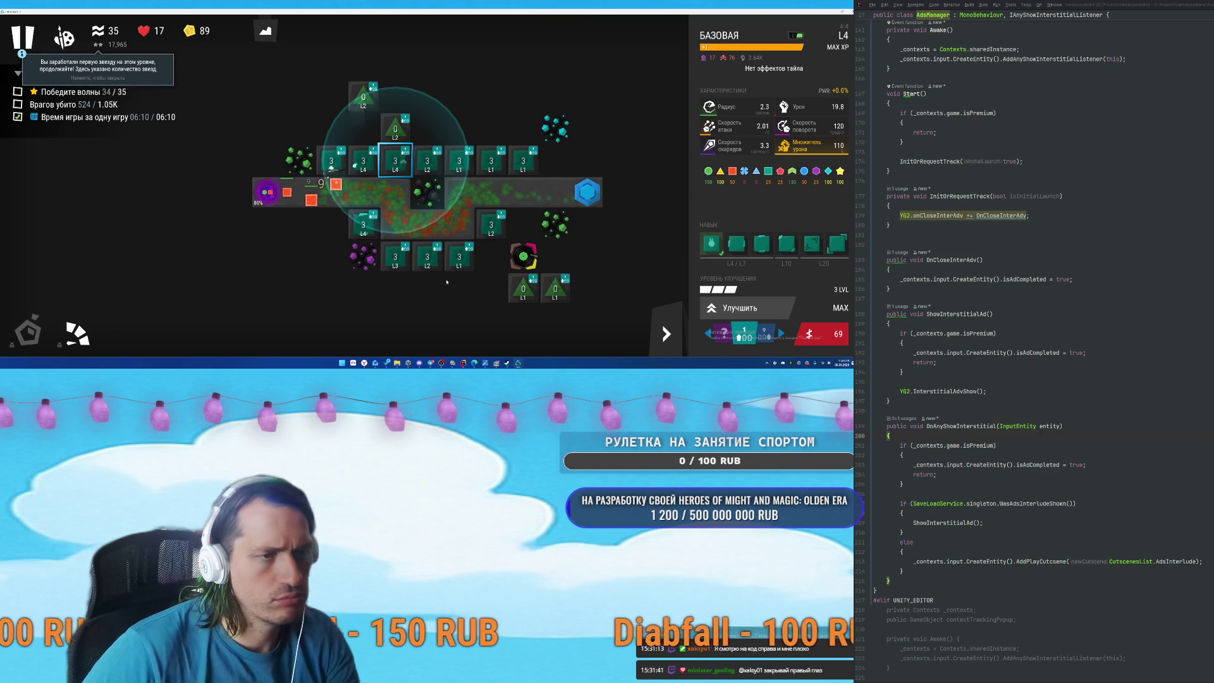
pyautogui.click(331, 160)
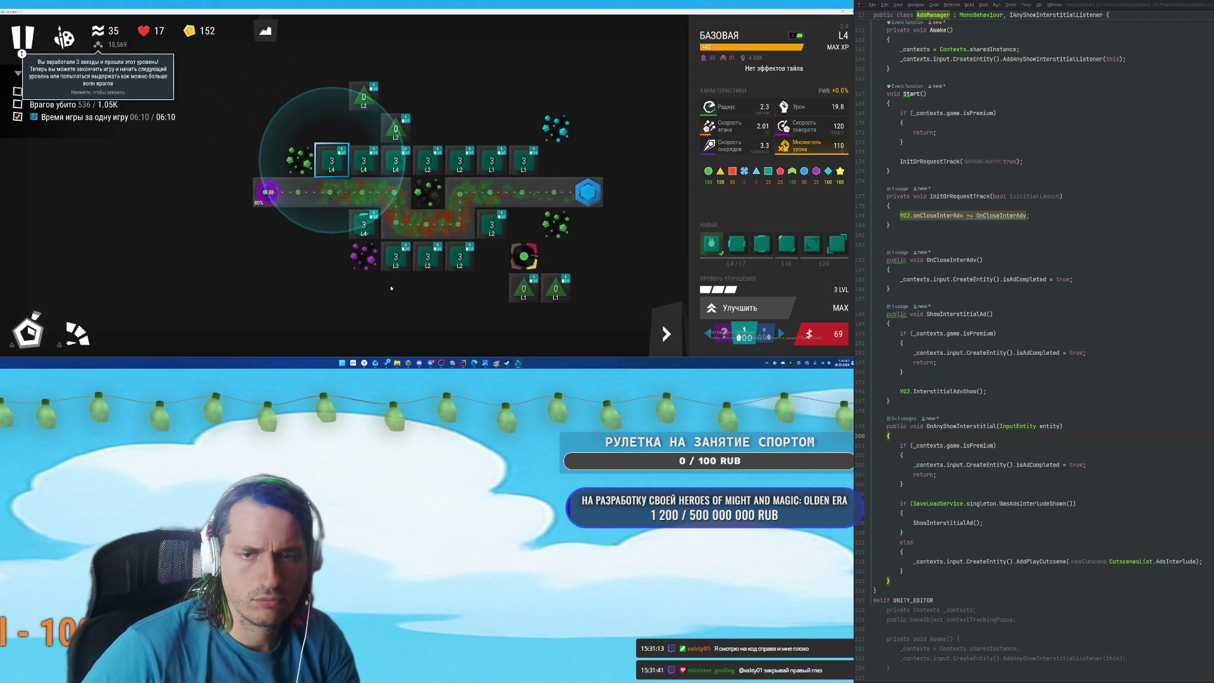
pyautogui.click(28, 334)
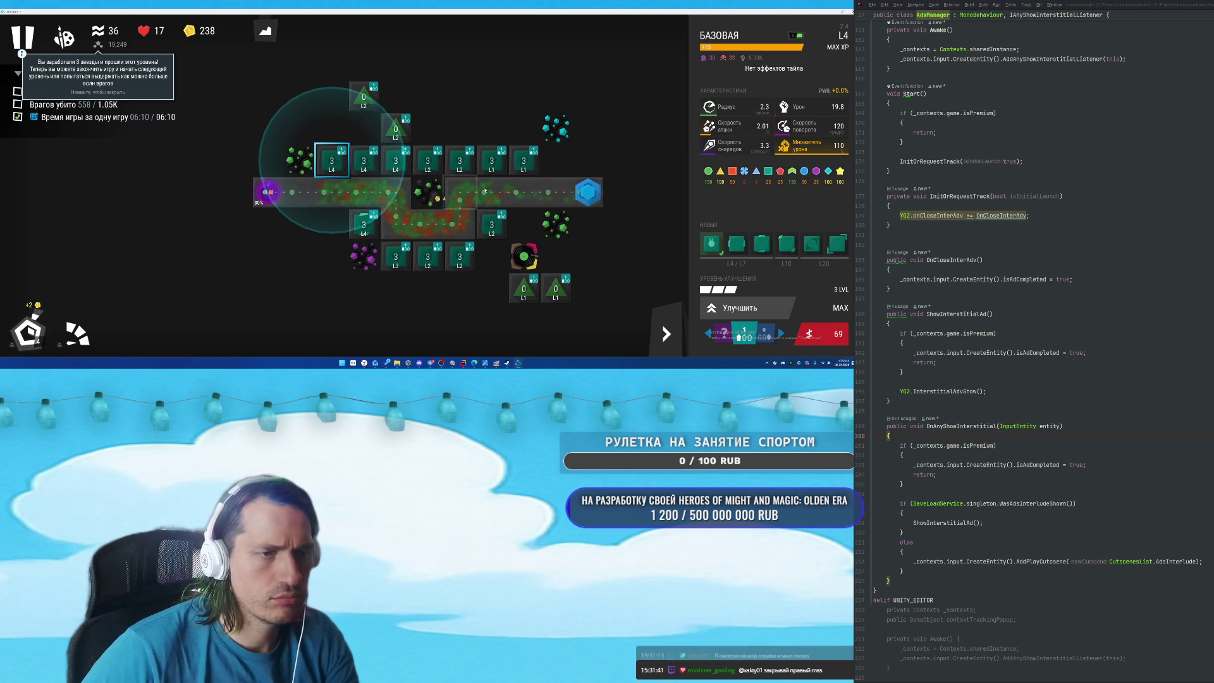
pyautogui.click(524, 289)
# Upgrade the bottom-right sniper and raise the top sniper tower to max level 3.
pyautogui.click(731, 310)
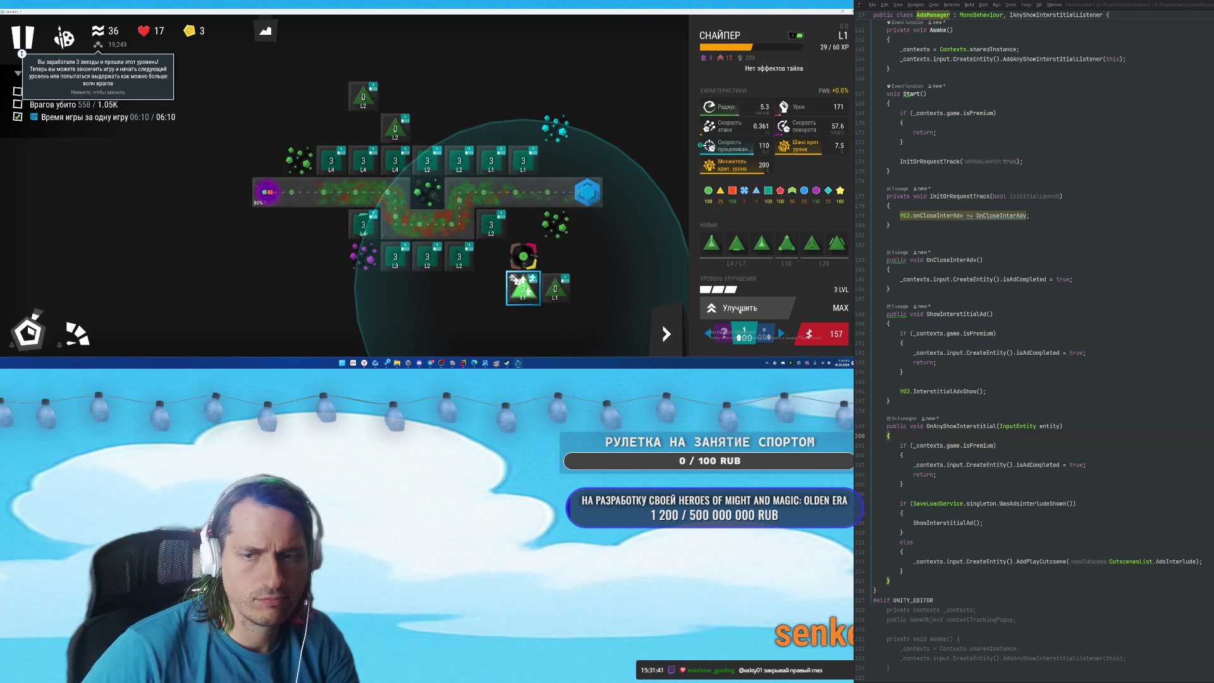
pyautogui.click(363, 161)
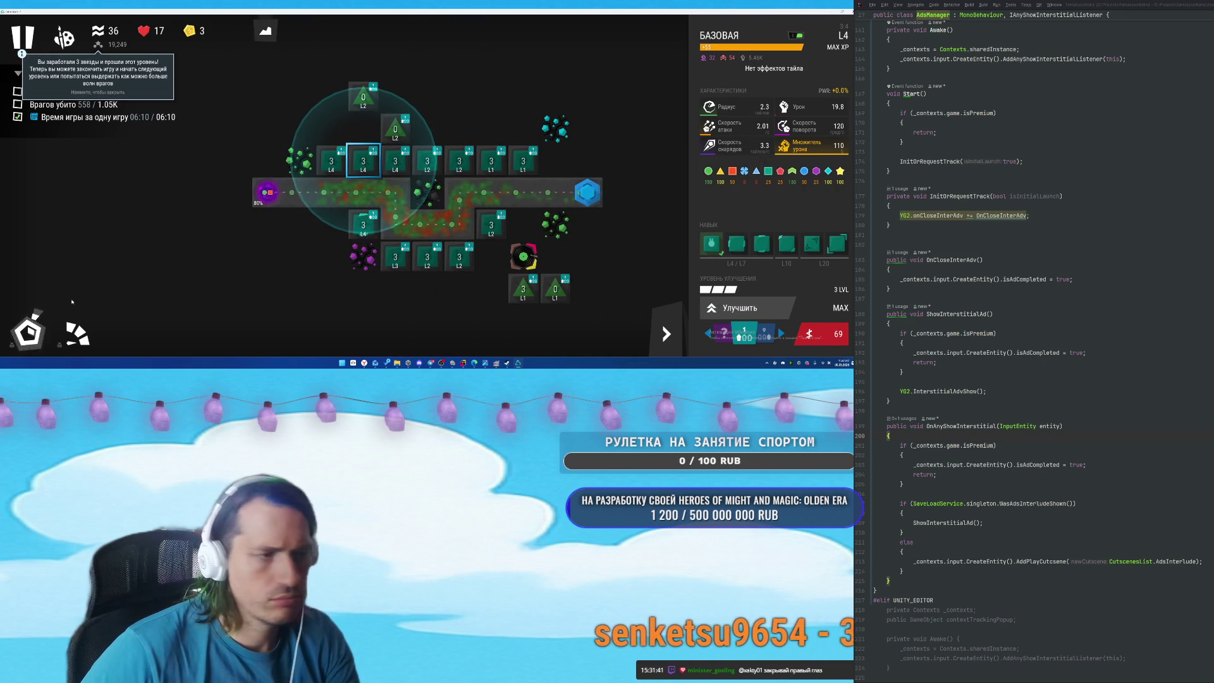
pyautogui.click(364, 96)
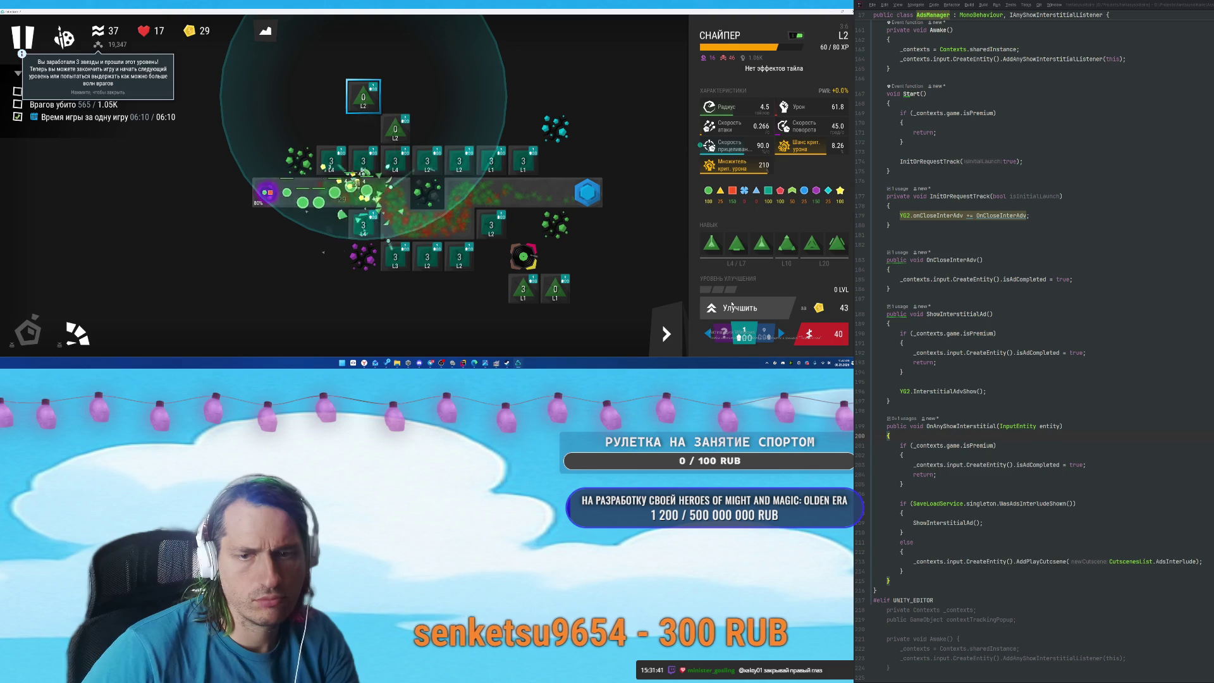
pyautogui.click(744, 309)
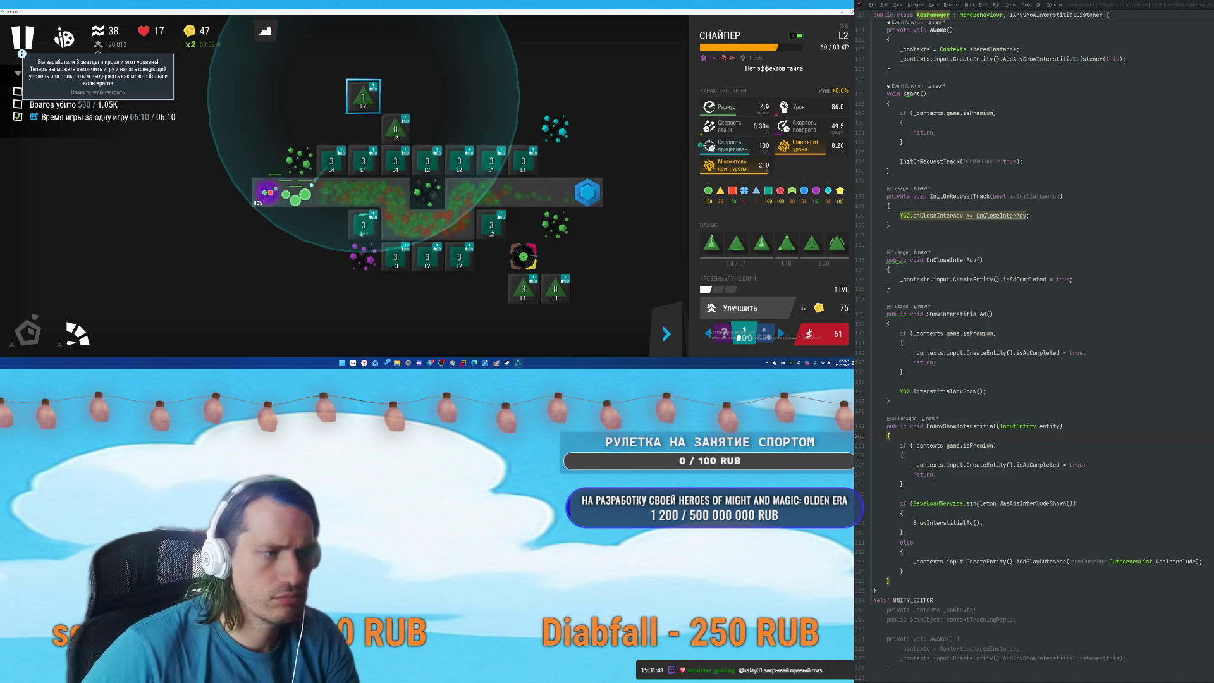
pyautogui.moveTo(717, 251)
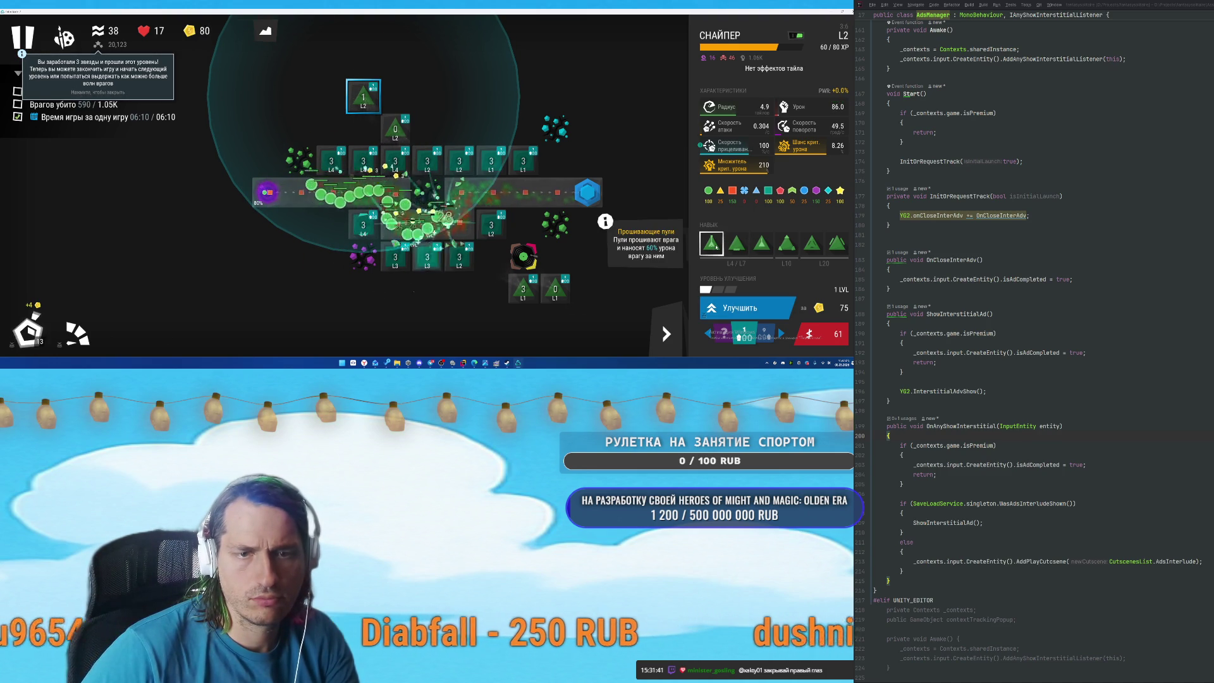
pyautogui.click(755, 306)
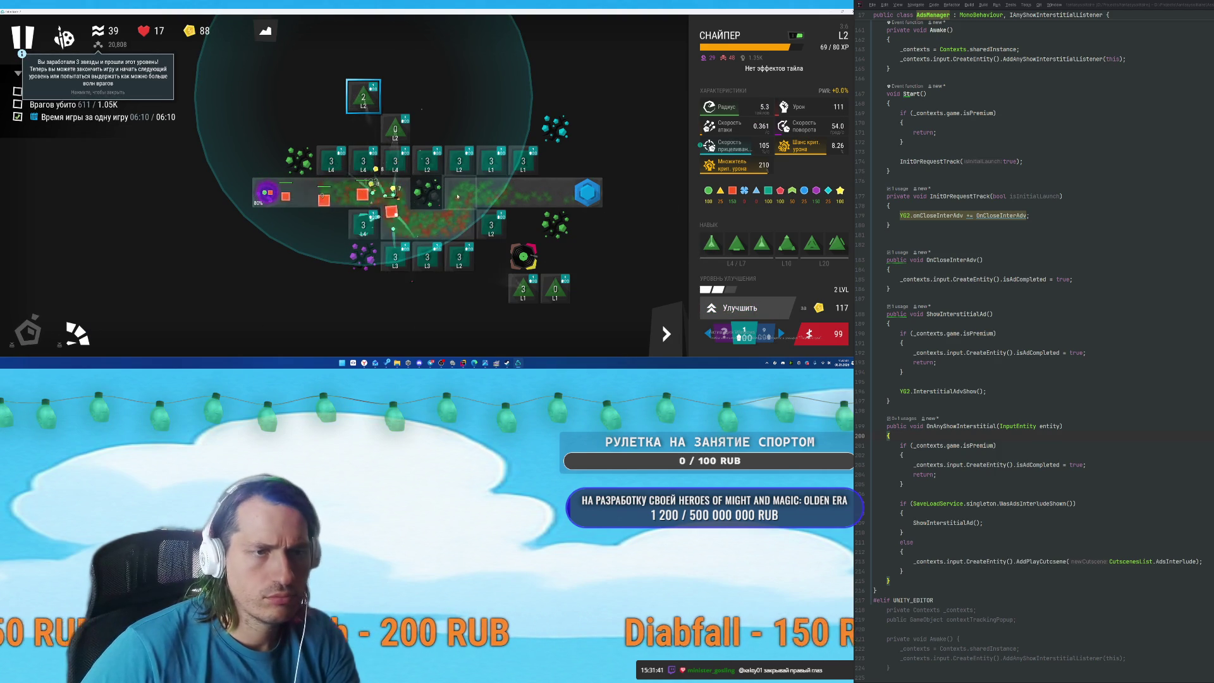
pyautogui.press('u')
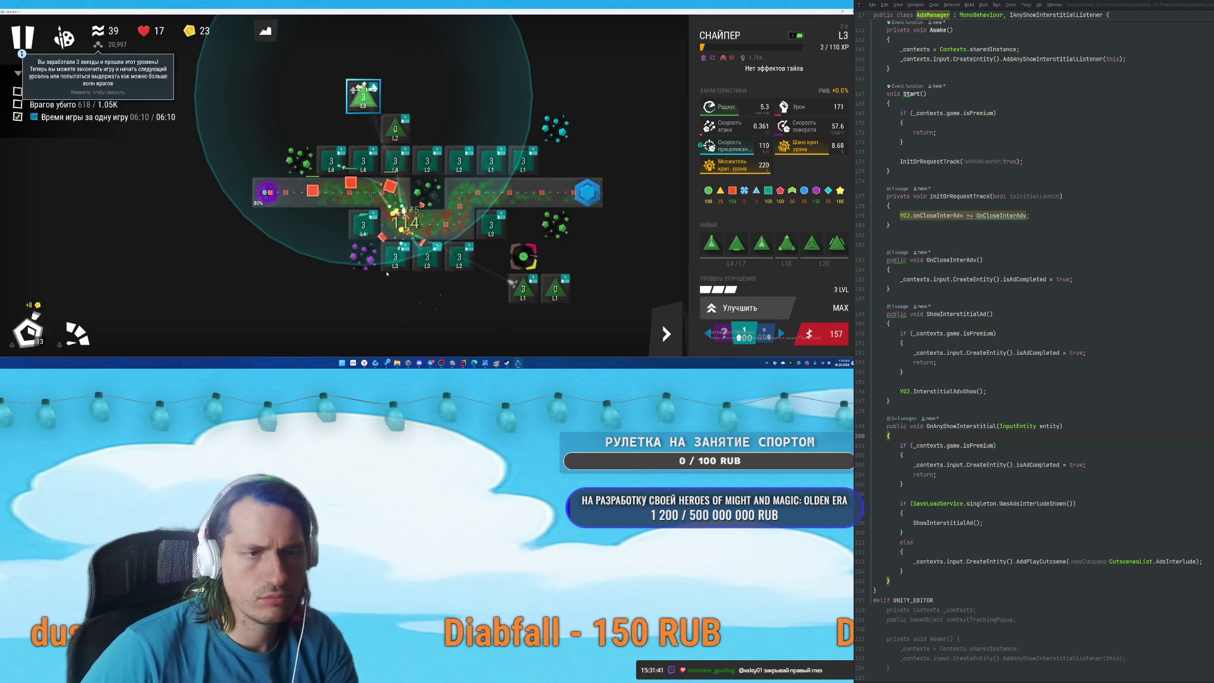
# Max the L2 sniper at level 3, call the next wave, and raise the bottom-right sniper to level 2.
pyautogui.click(395, 129)
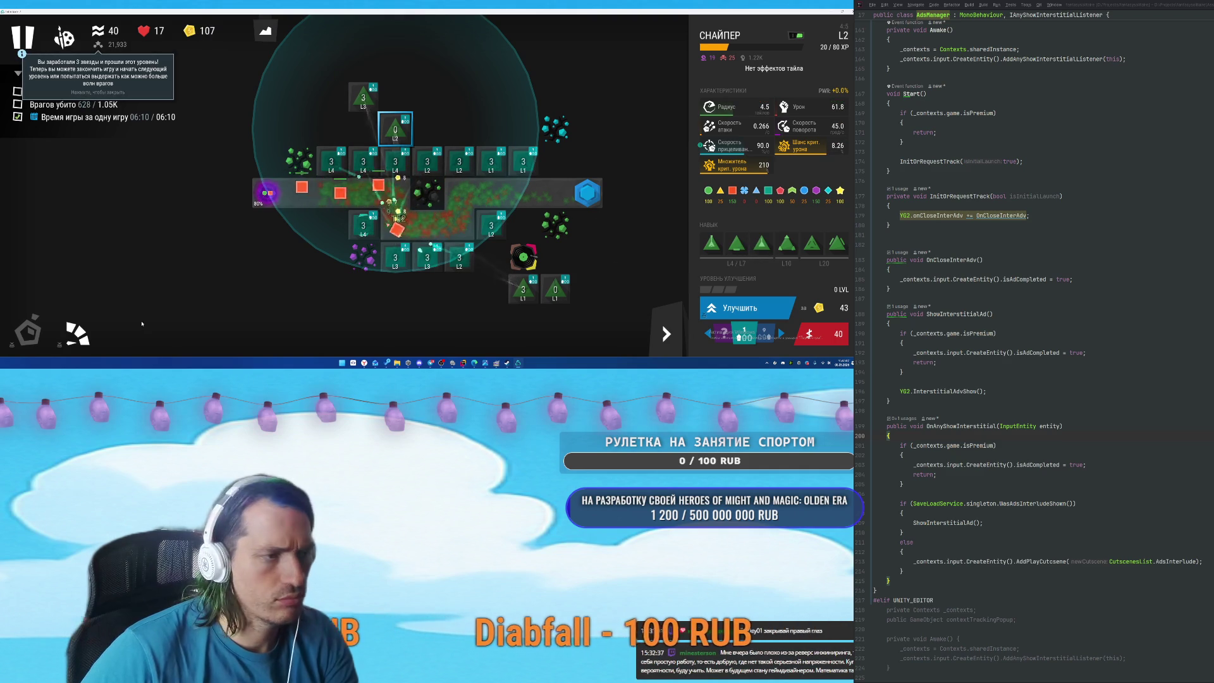
pyautogui.click(746, 308)
pyautogui.click(748, 308)
pyautogui.press('n')
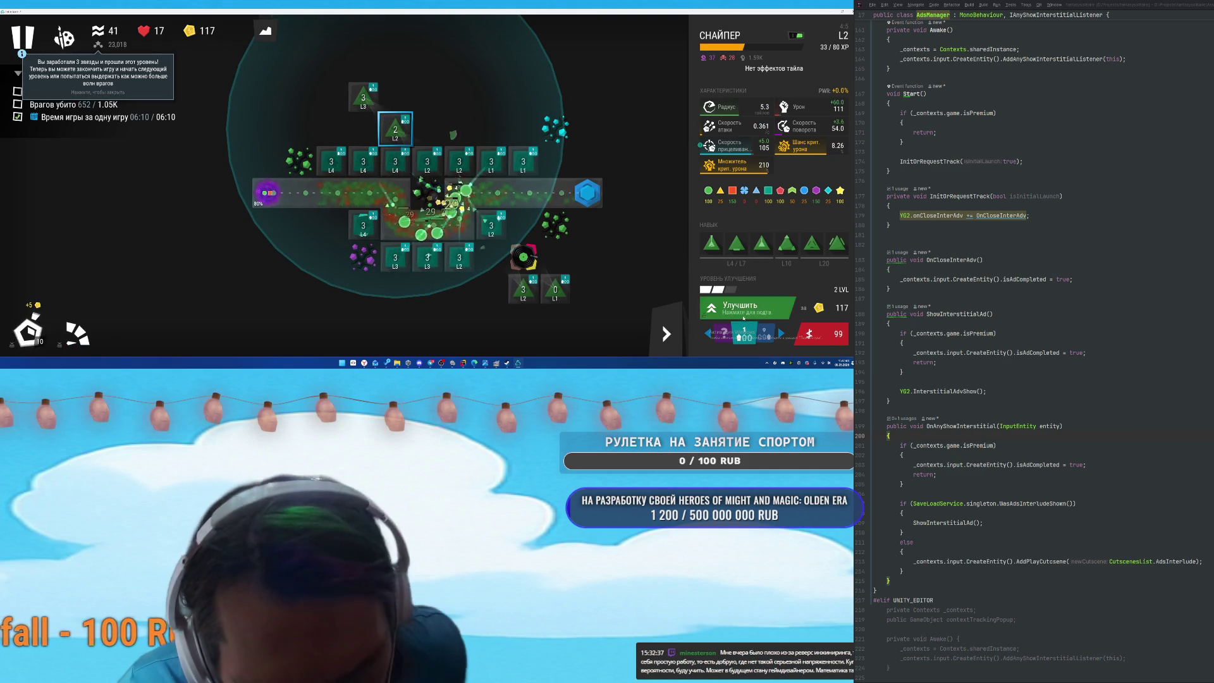
pyautogui.click(757, 319)
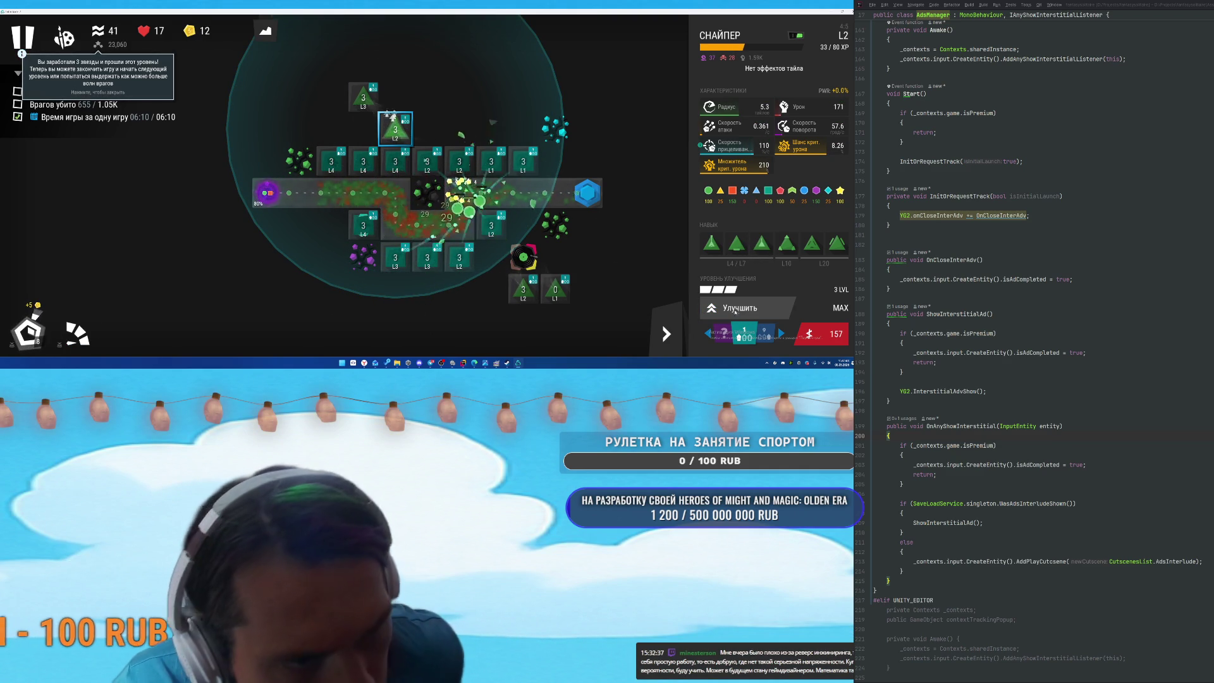
pyautogui.click(362, 227)
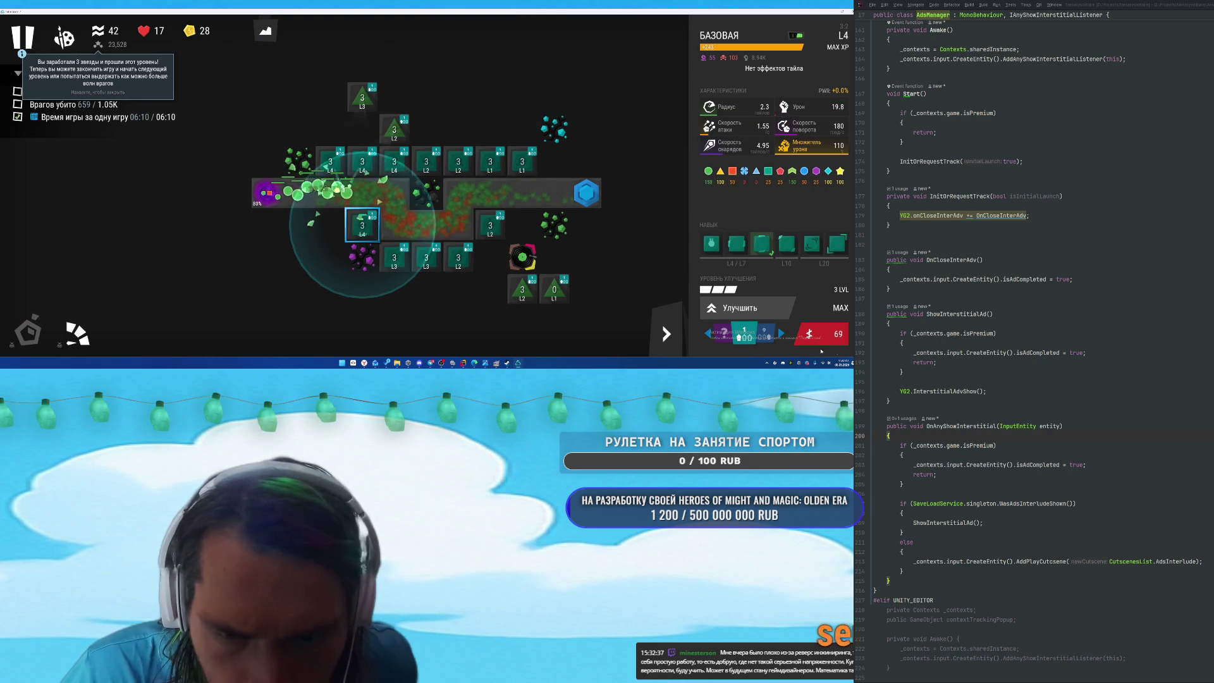
pyautogui.click(554, 289)
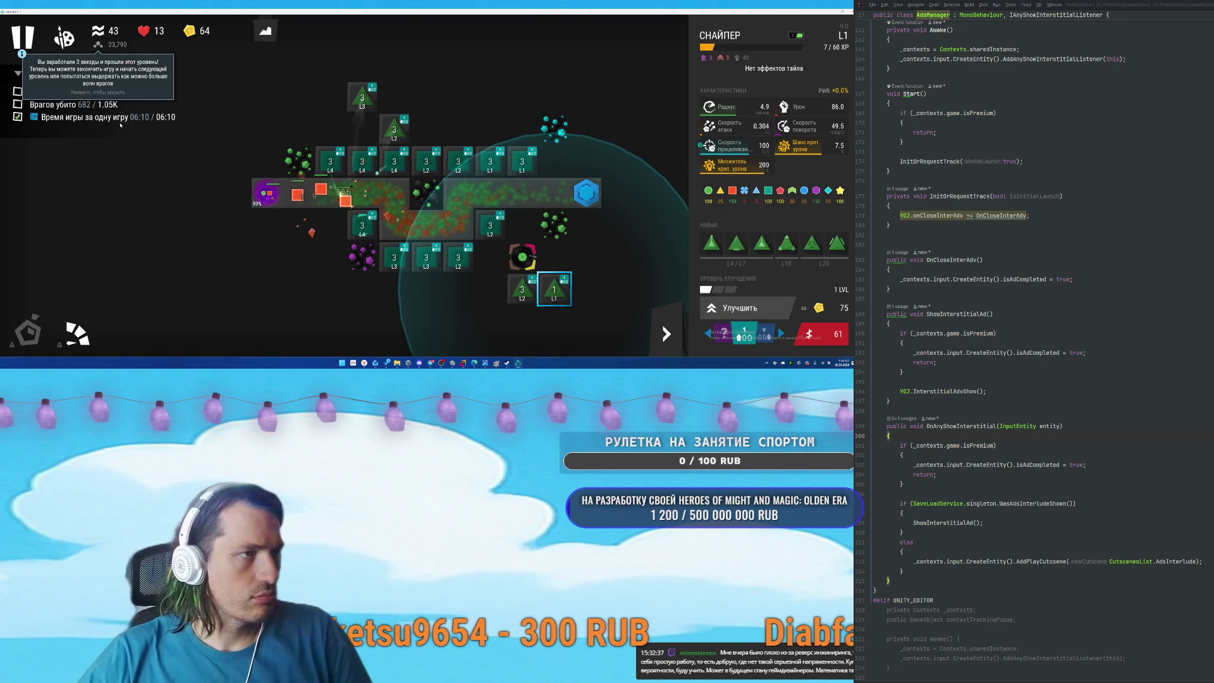
pyautogui.click(740, 307)
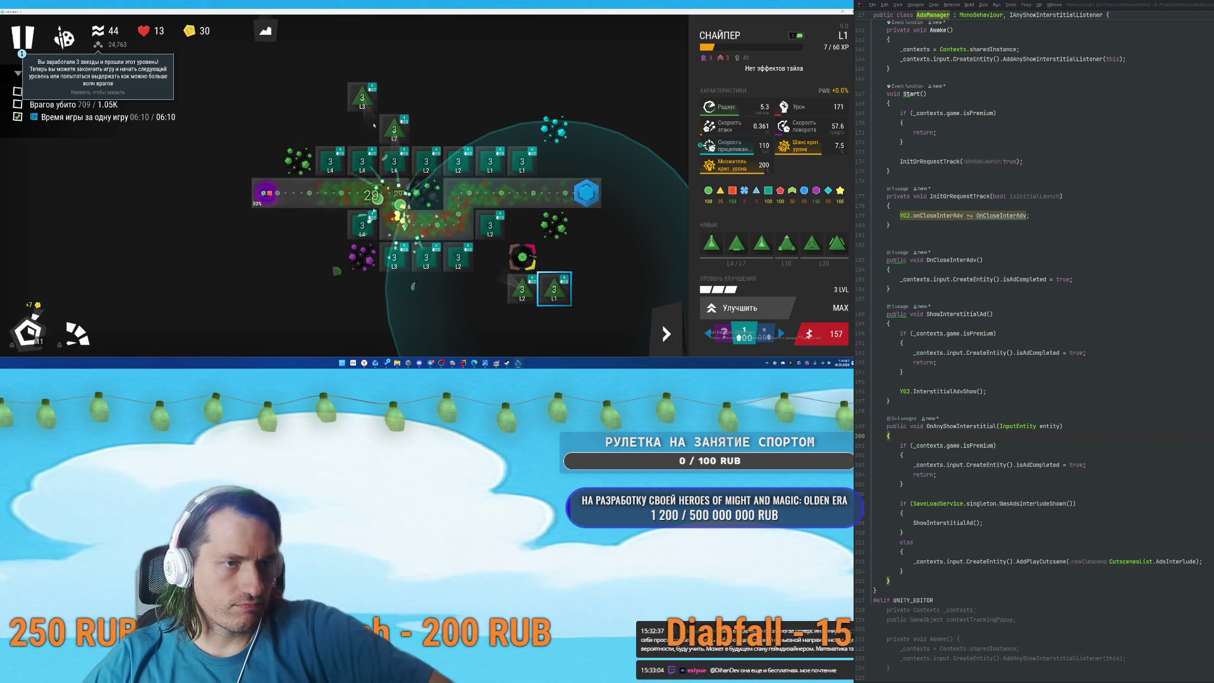
pyautogui.click(330, 161)
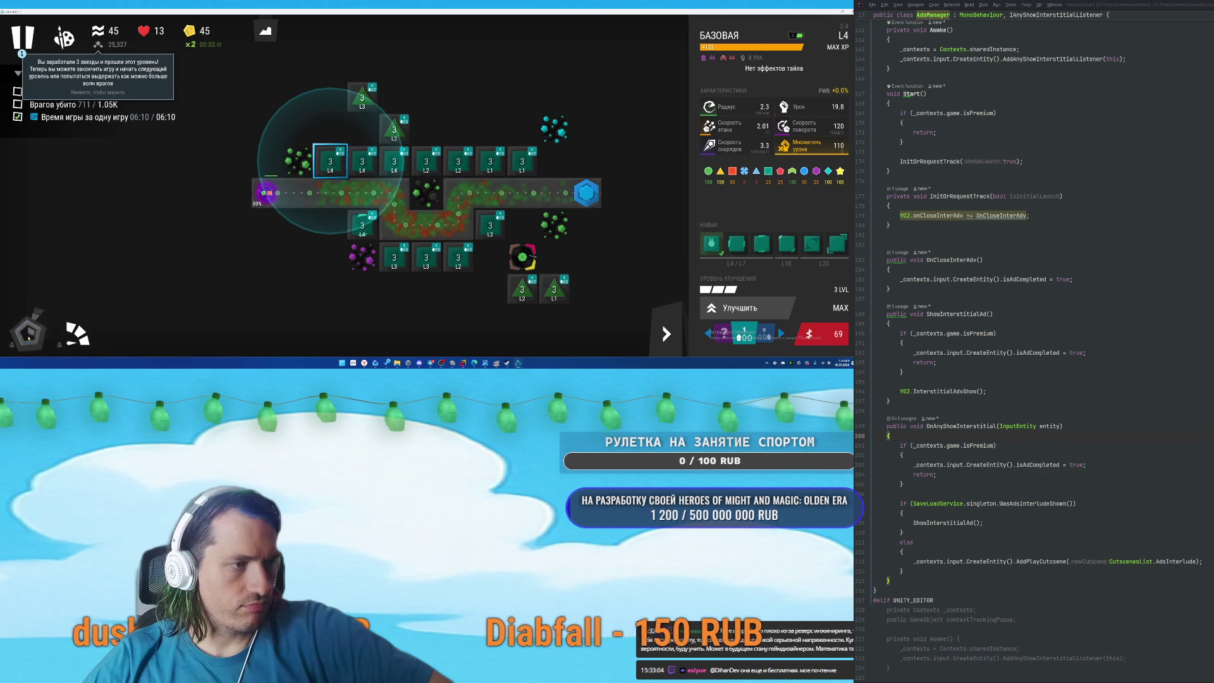
pyautogui.click(394, 130)
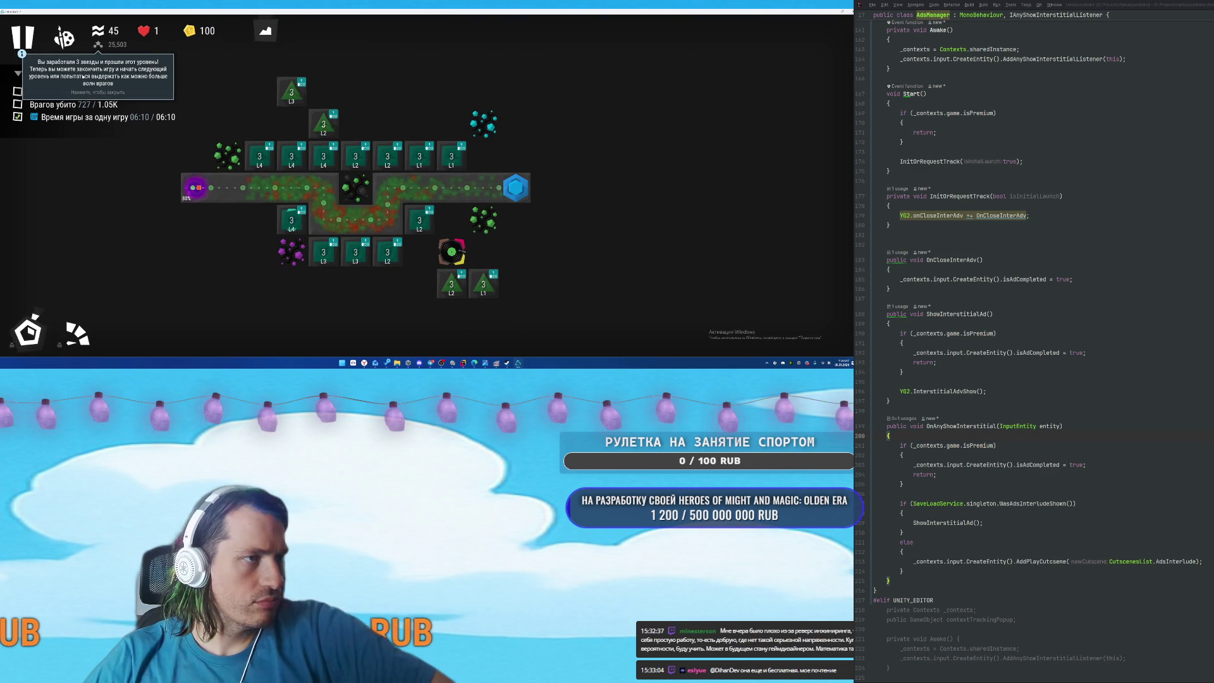
# Dismiss the stars tooltip, pause, and end the game at wave 45 with a 25,503 score.
pyautogui.click(125, 87)
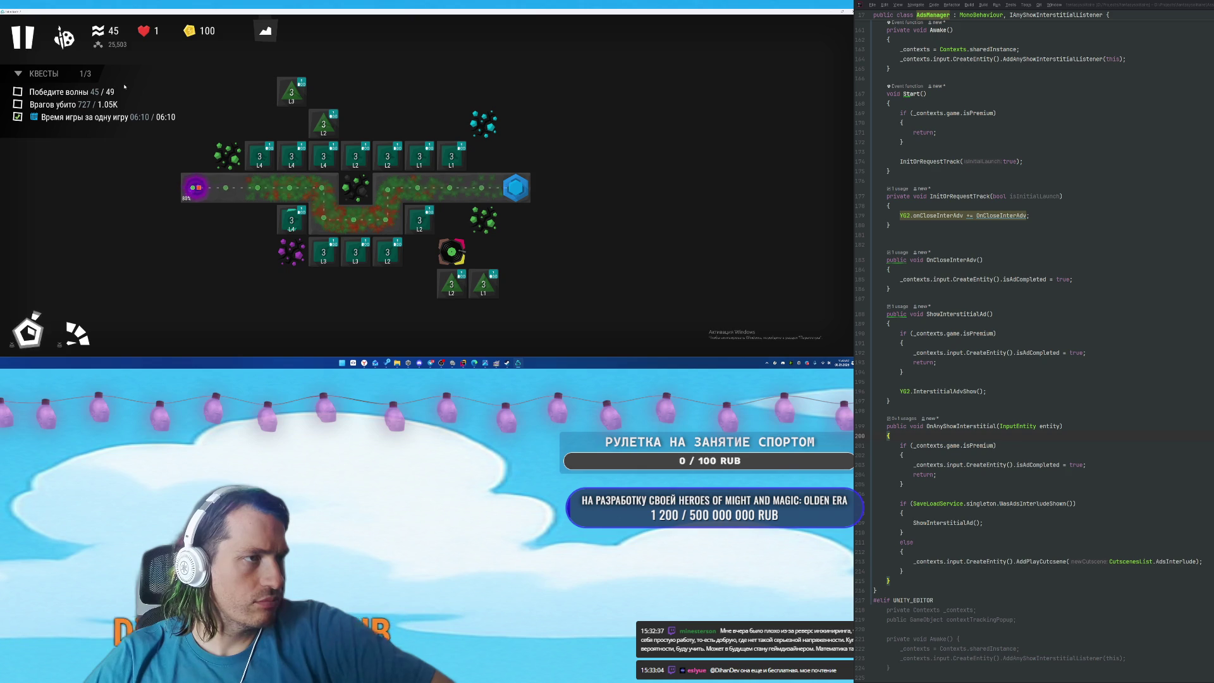
pyautogui.click(27, 43)
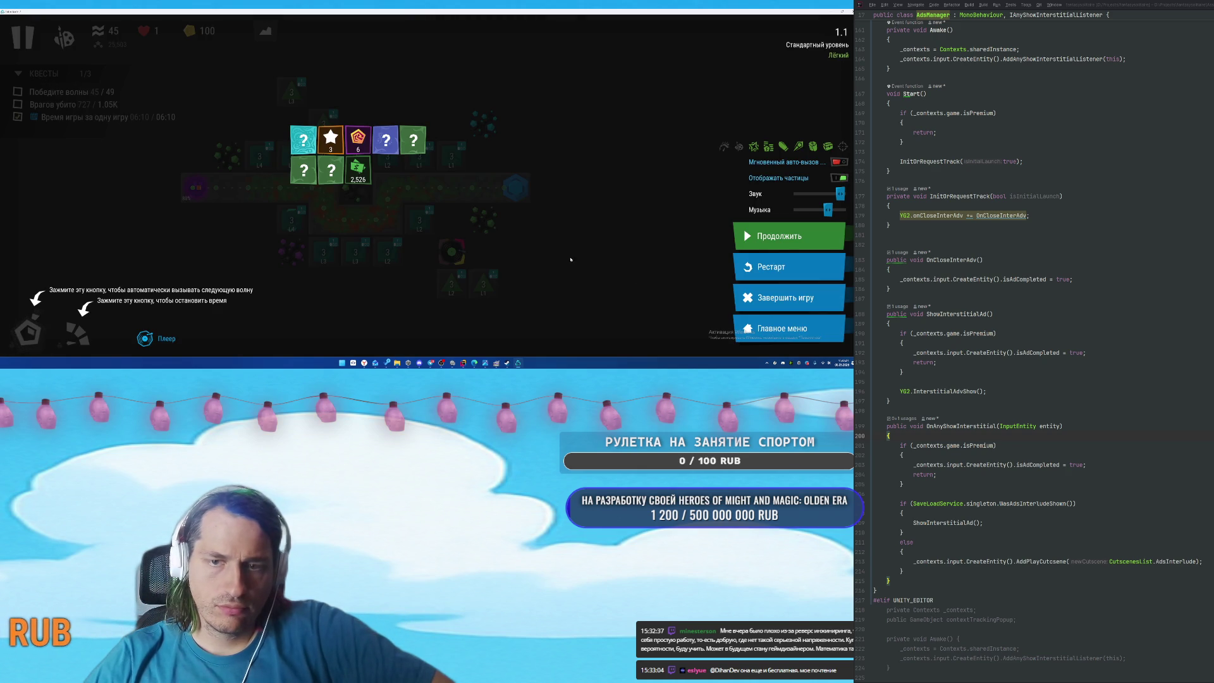
pyautogui.click(738, 289)
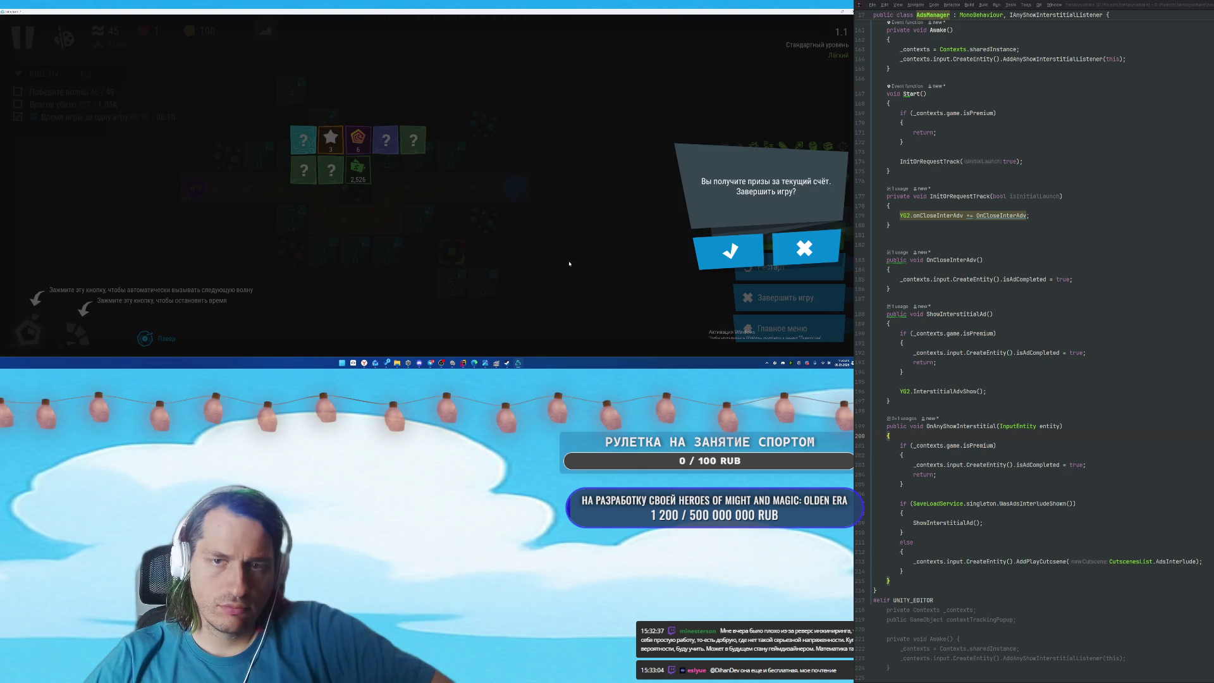
pyautogui.press('Return')
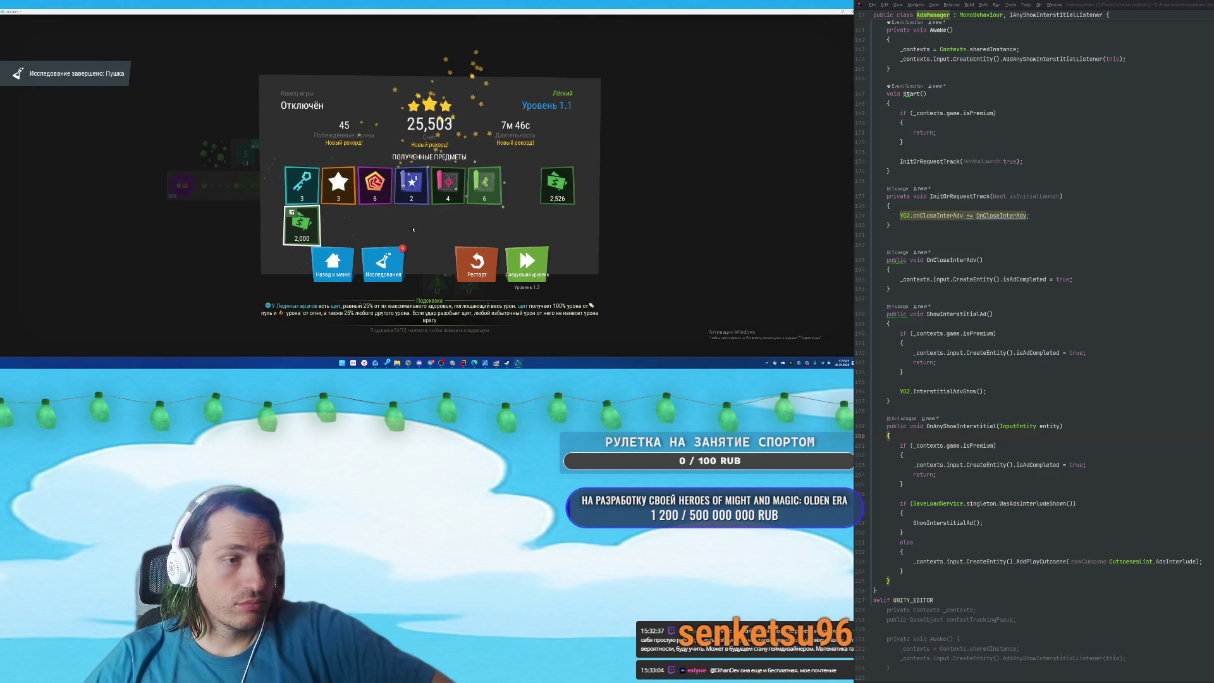
# In the research tree, research the Пушка max upgrade level.
pyautogui.click(381, 264)
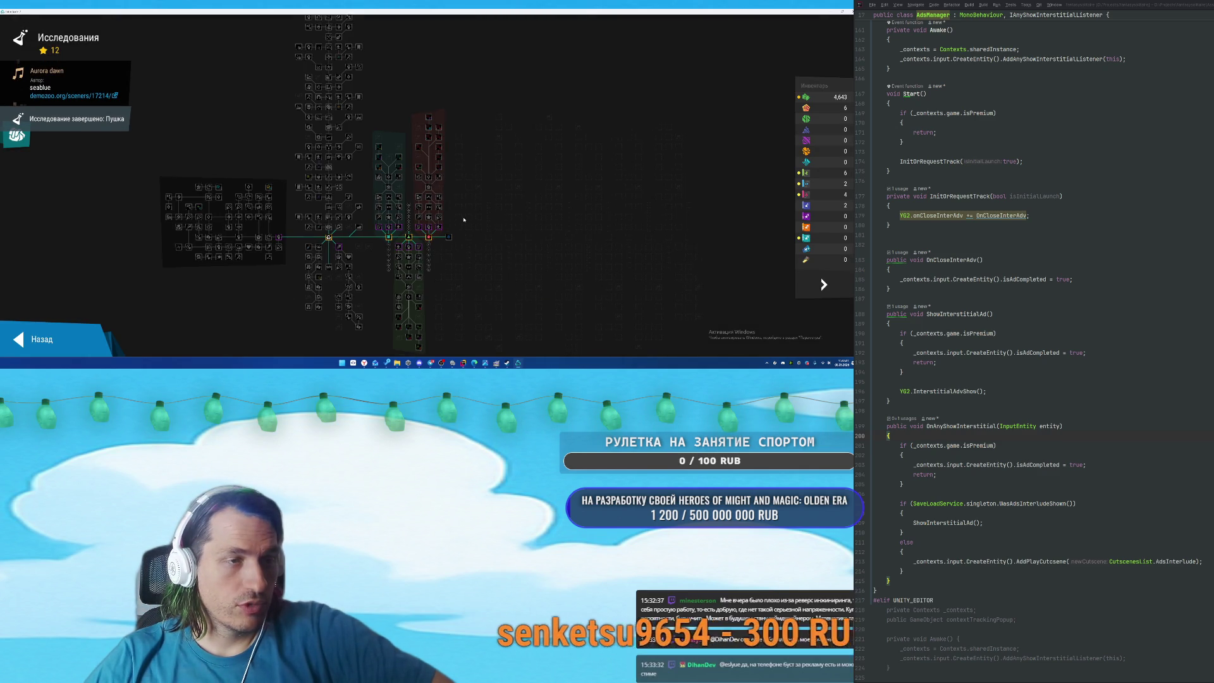
pyautogui.scroll(5, 473, 151)
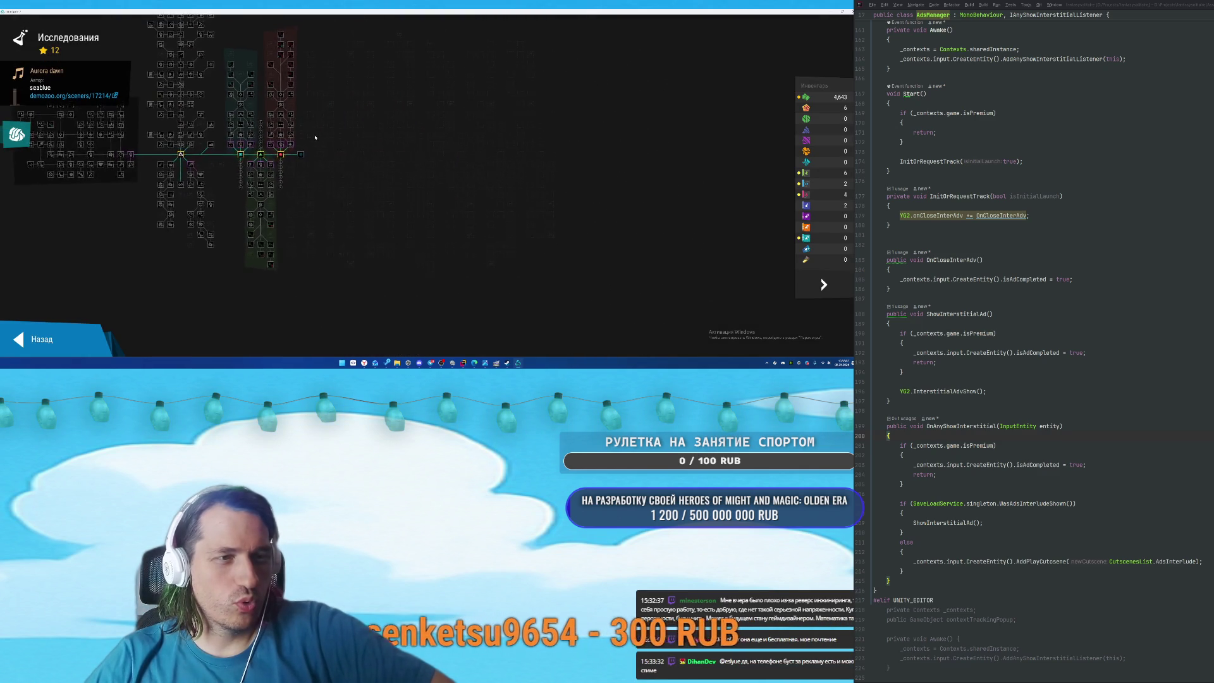
pyautogui.click(397, 164)
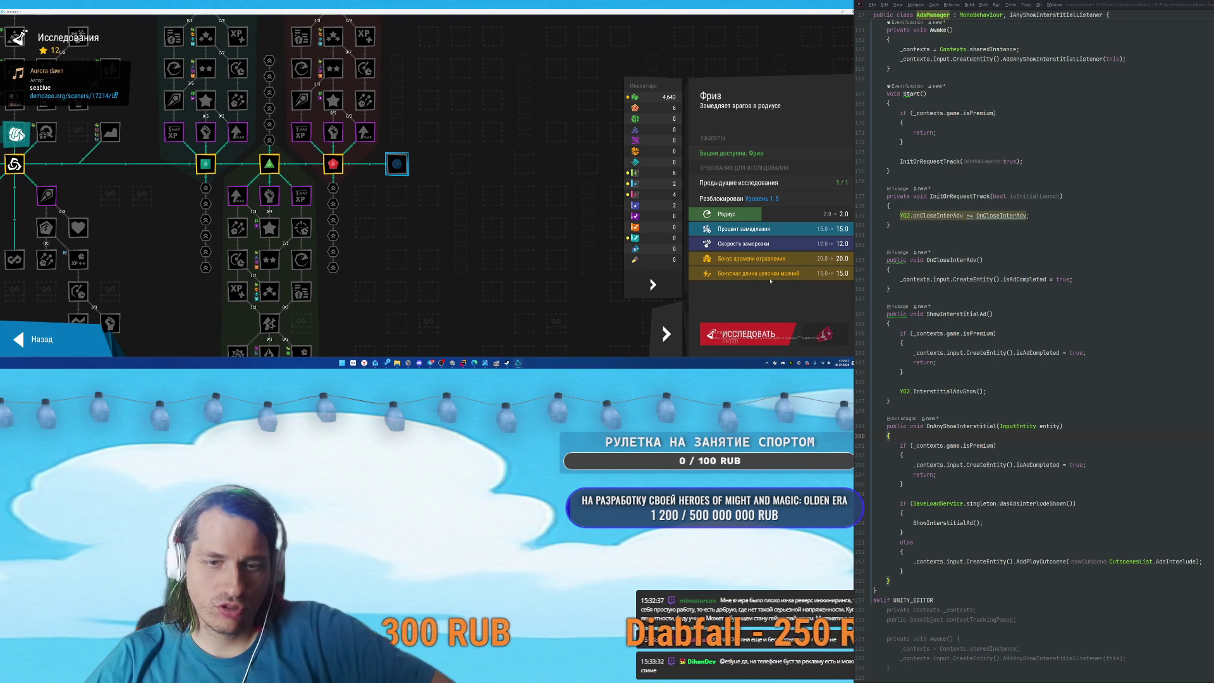
pyautogui.press('Return')
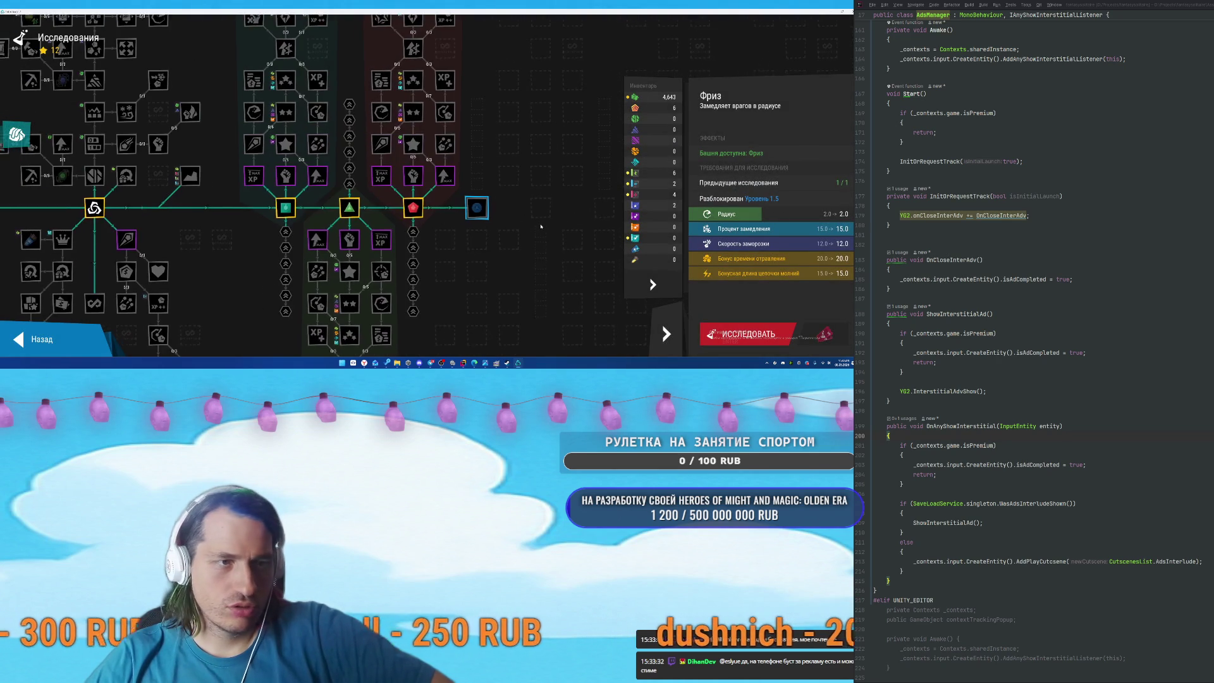
pyautogui.click(412, 204)
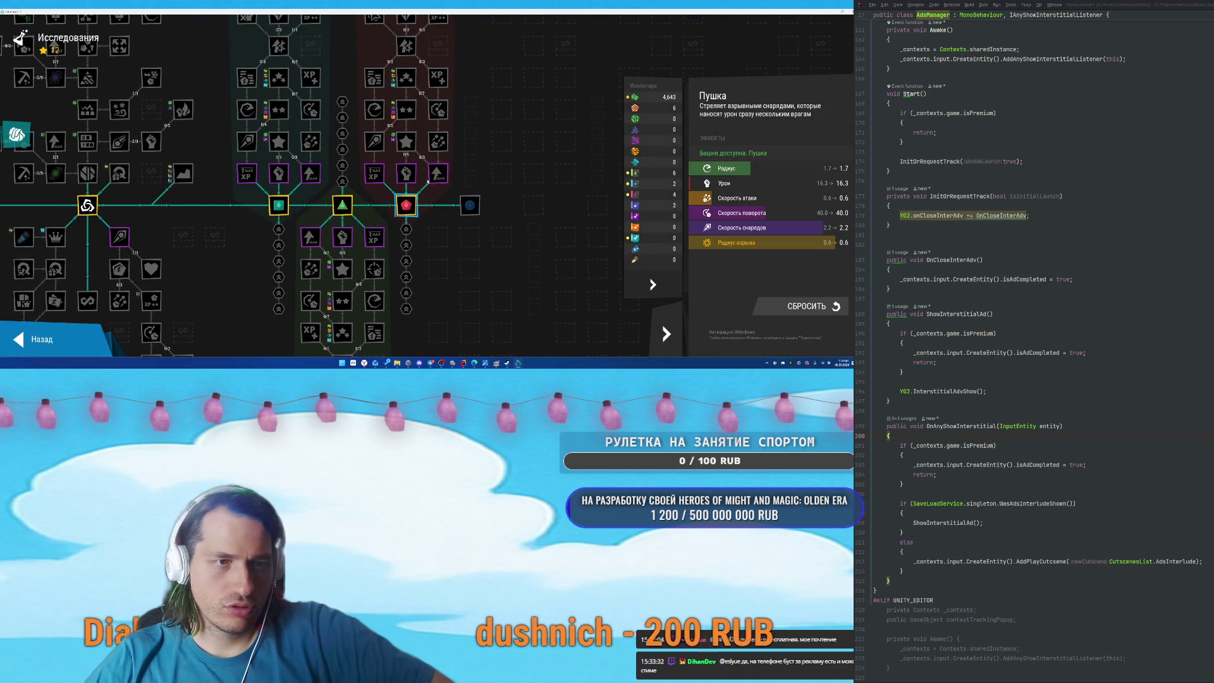
pyautogui.click(435, 175)
pyautogui.click(770, 340)
# Research the Урон damage upgrade and the max experience level upgrade.
pyautogui.click(437, 150)
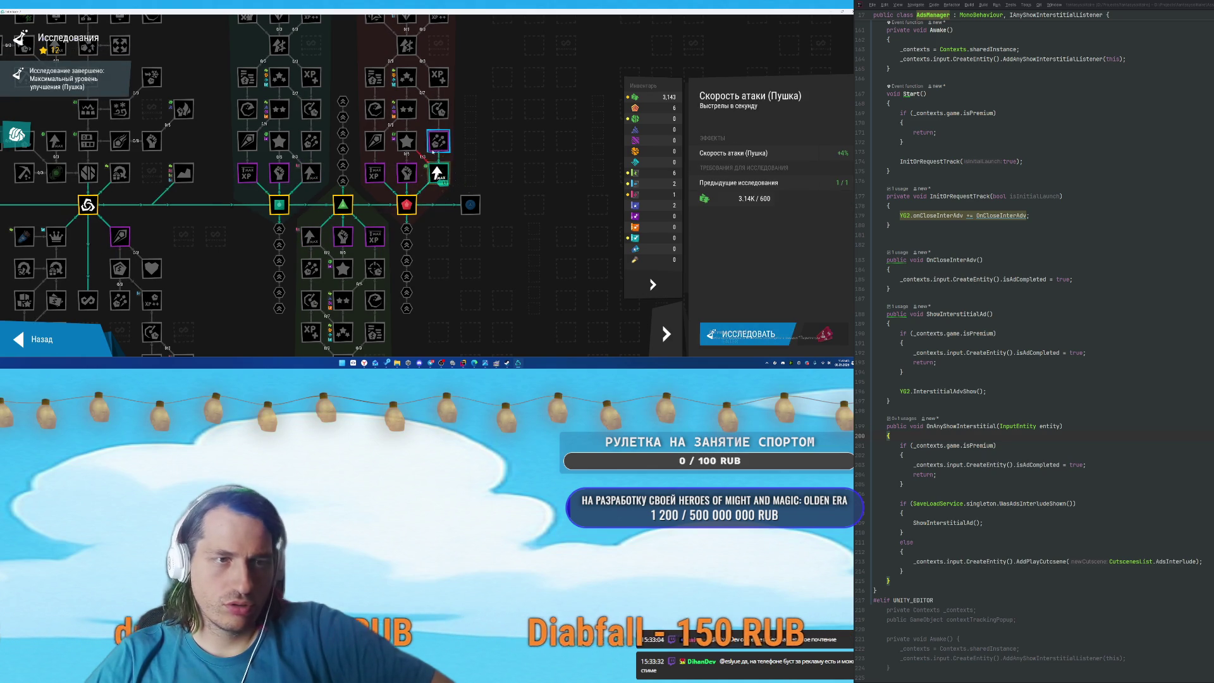
pyautogui.click(407, 142)
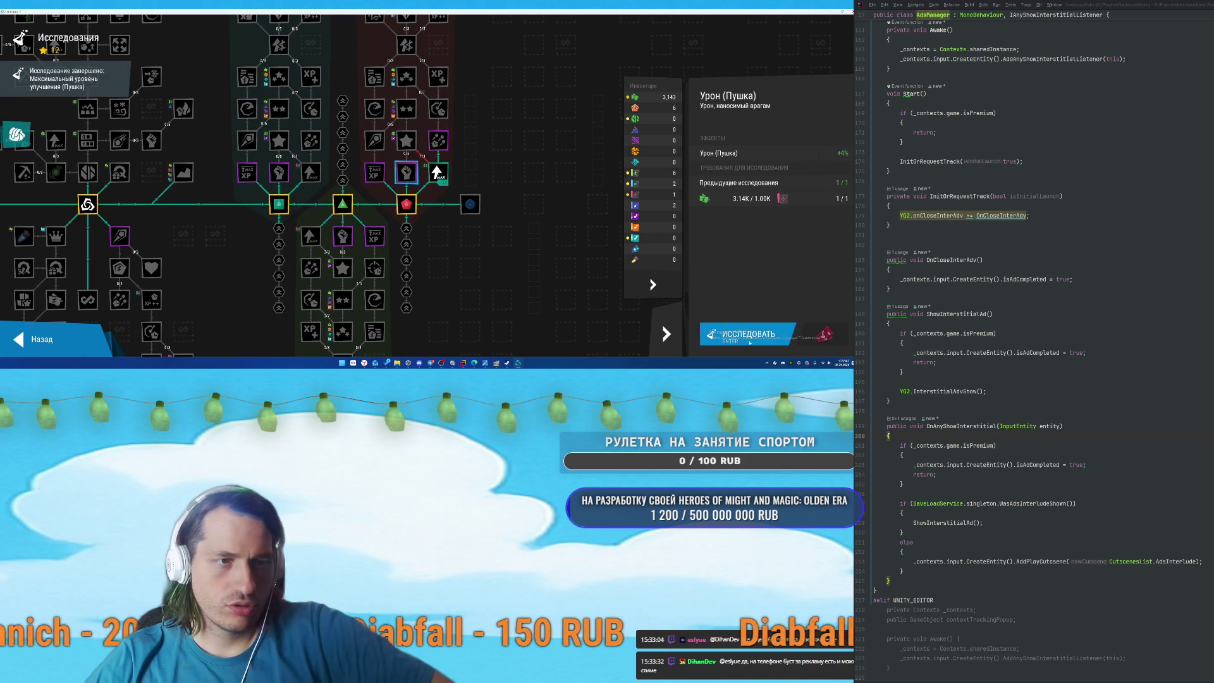
pyautogui.click(119, 235)
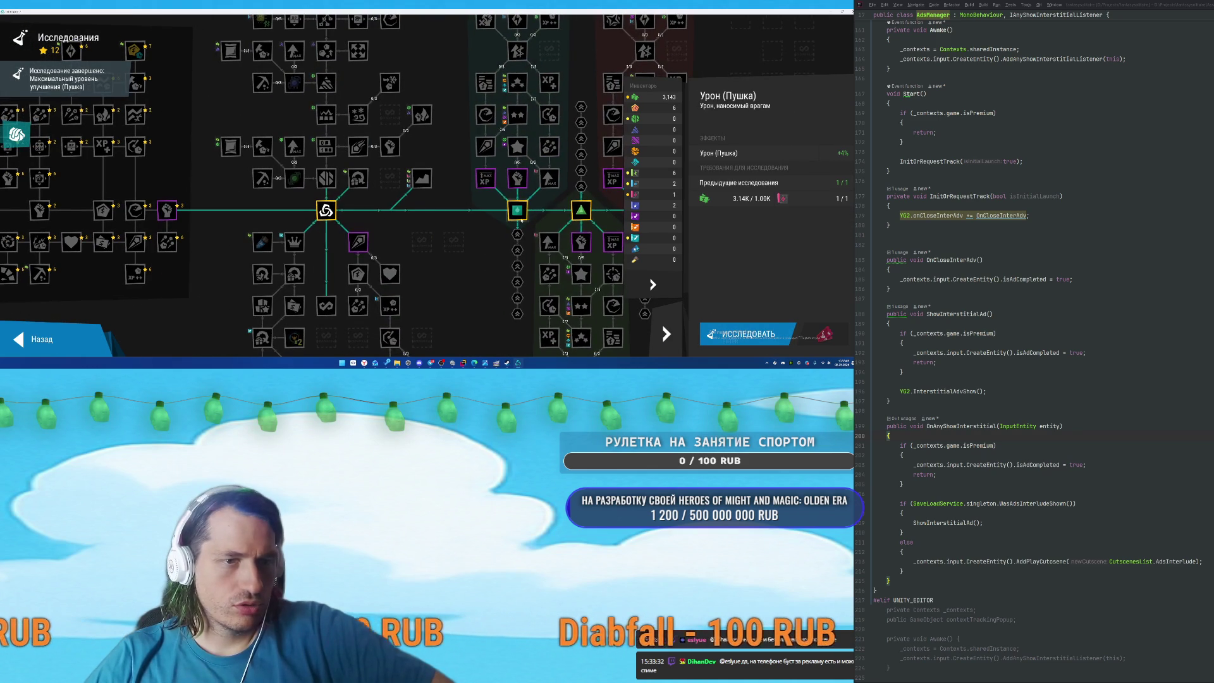
pyautogui.moveTo(163, 216); pyautogui.dragTo(334, 223)
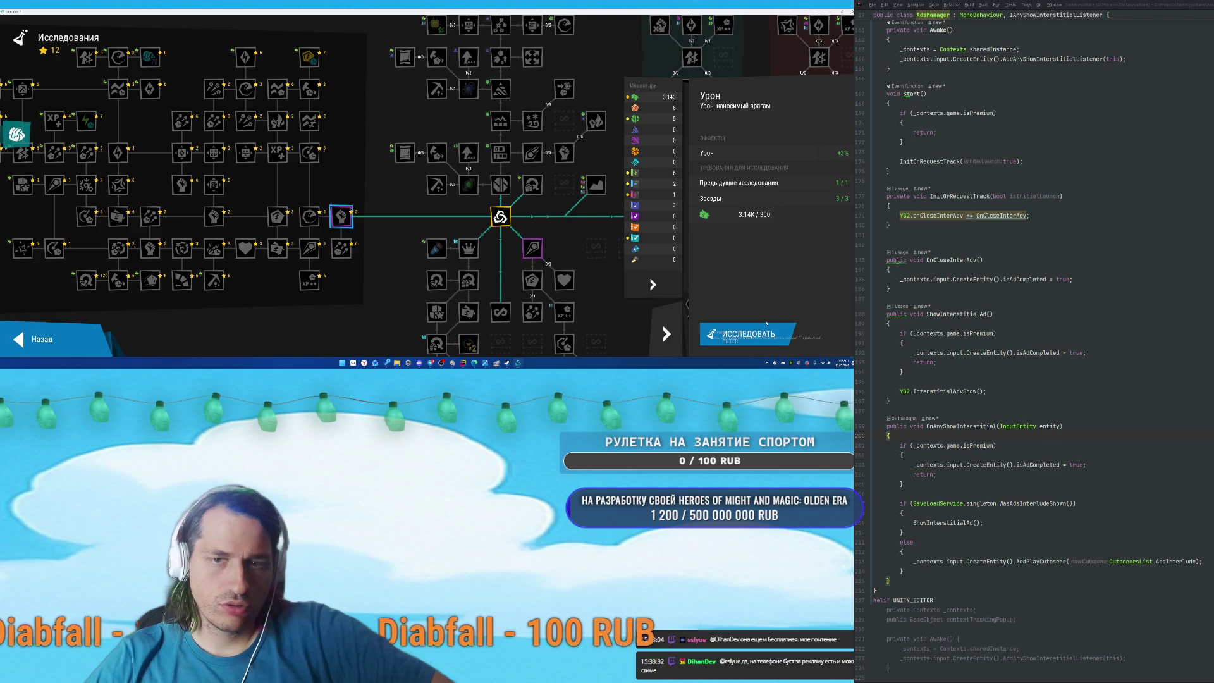
pyautogui.click(746, 334)
pyautogui.click(503, 191)
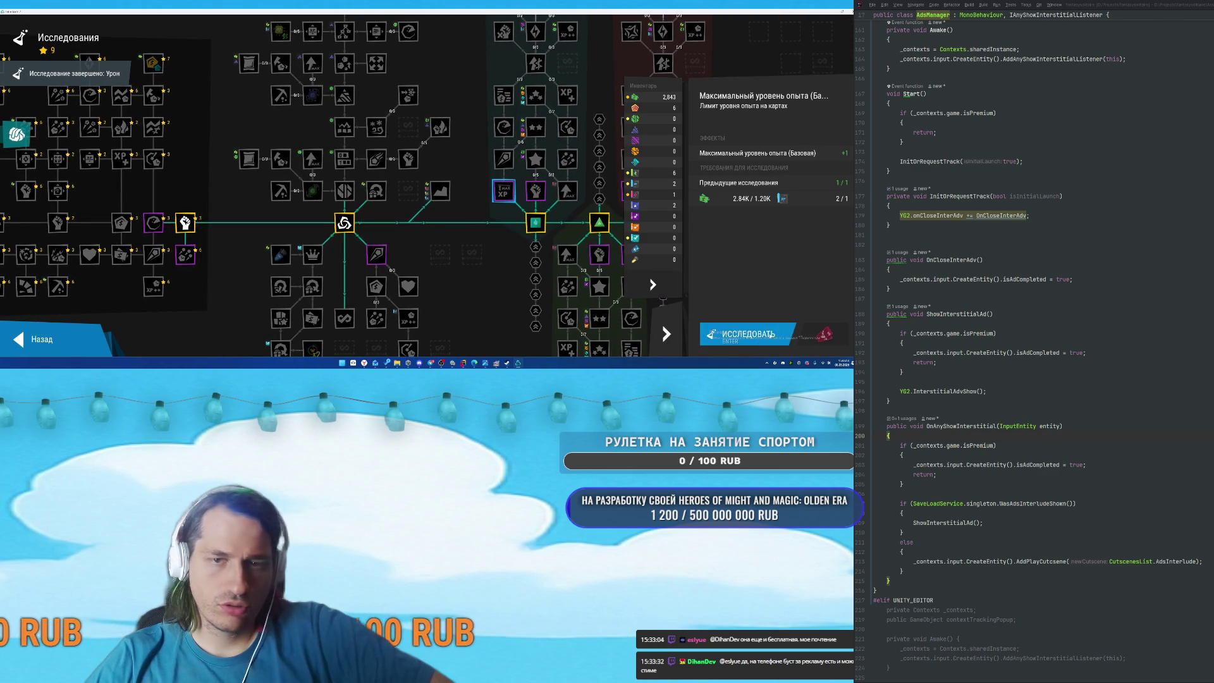
pyautogui.click(747, 334)
# Research Скорость снарядов and Радиус; the next node cannot be researched yet.
pyautogui.click(505, 159)
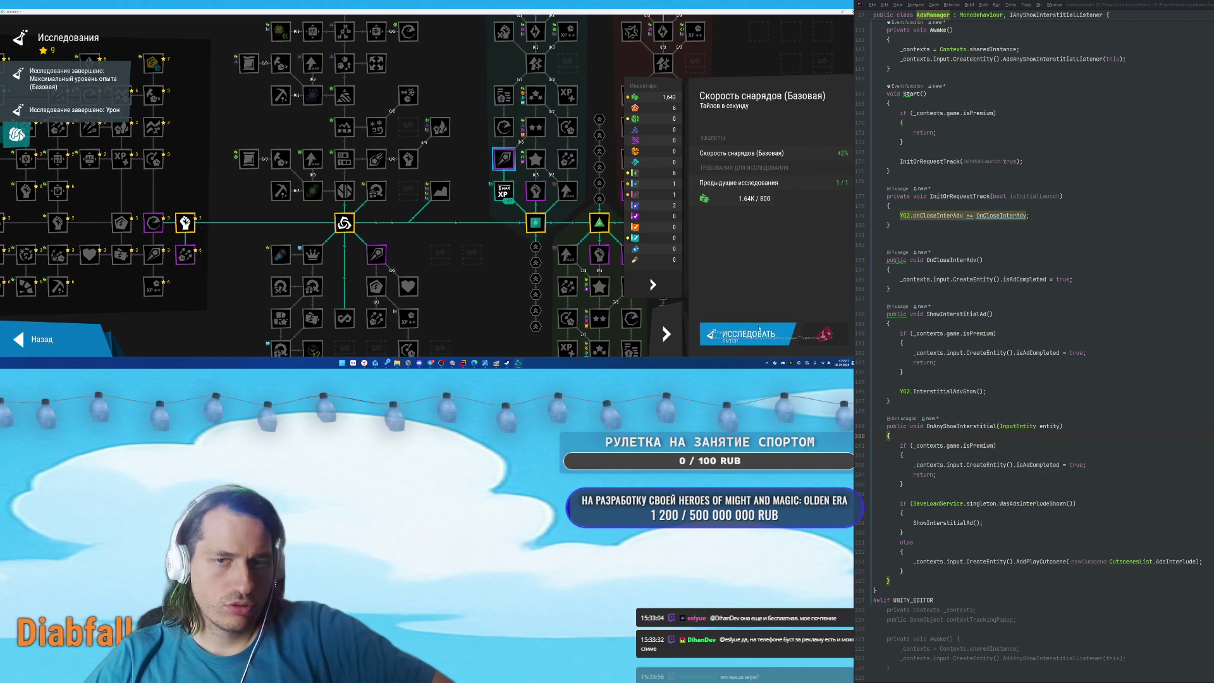
pyautogui.press('Return')
pyautogui.click(489, 144)
pyautogui.press('Return')
pyautogui.click(522, 144)
pyautogui.press('Return')
pyautogui.click(799, 245)
# Attempt Цена (Базовая) without enough resources, then return to the main menu.
pyautogui.click(489, 112)
pyautogui.press('Return')
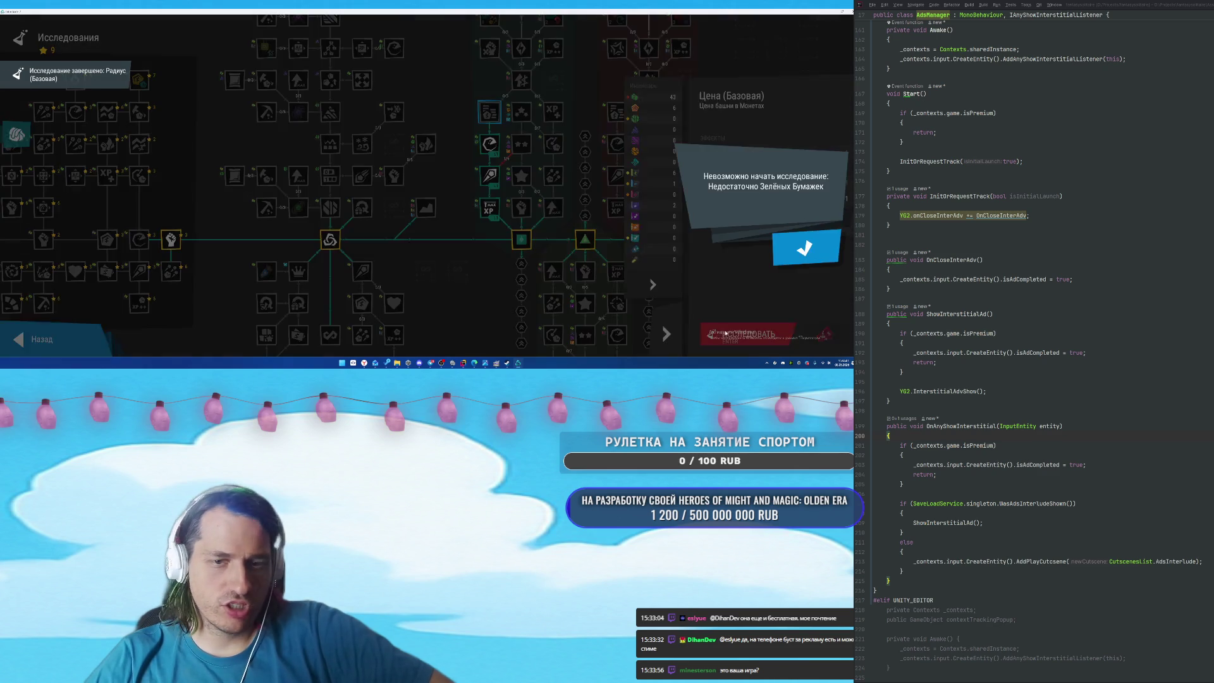
pyautogui.click(799, 246)
pyautogui.scroll(-5, 434, 207)
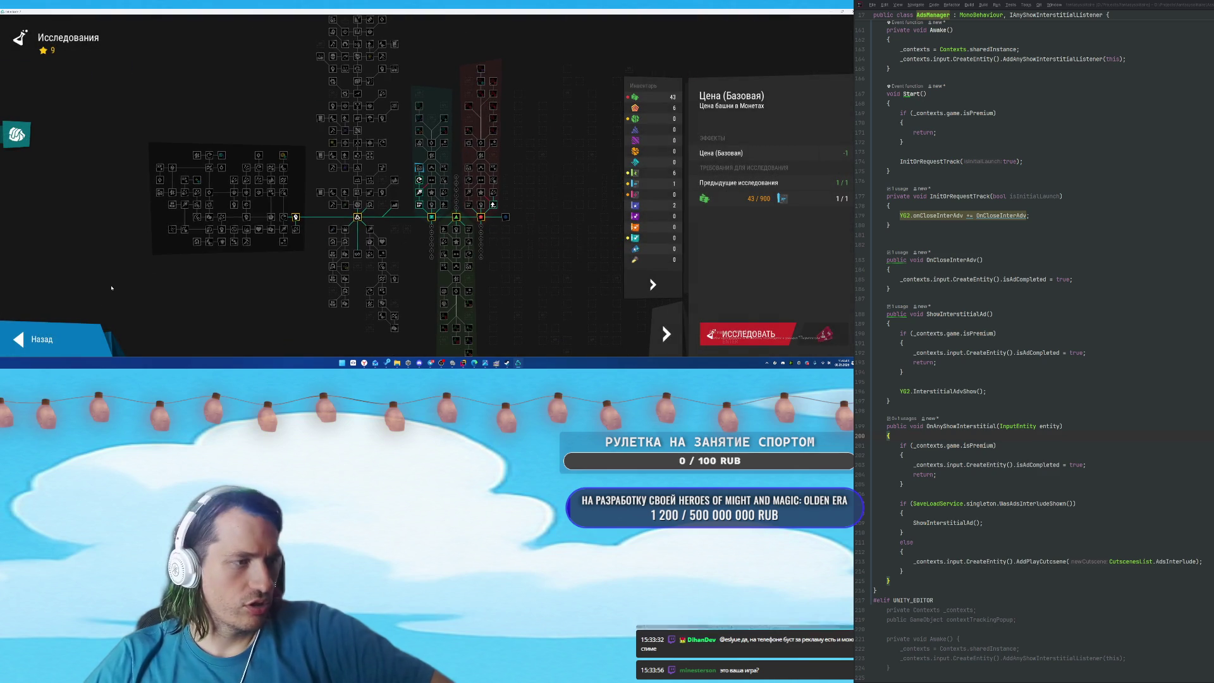
pyautogui.press('Escape')
pyautogui.press('Escape')
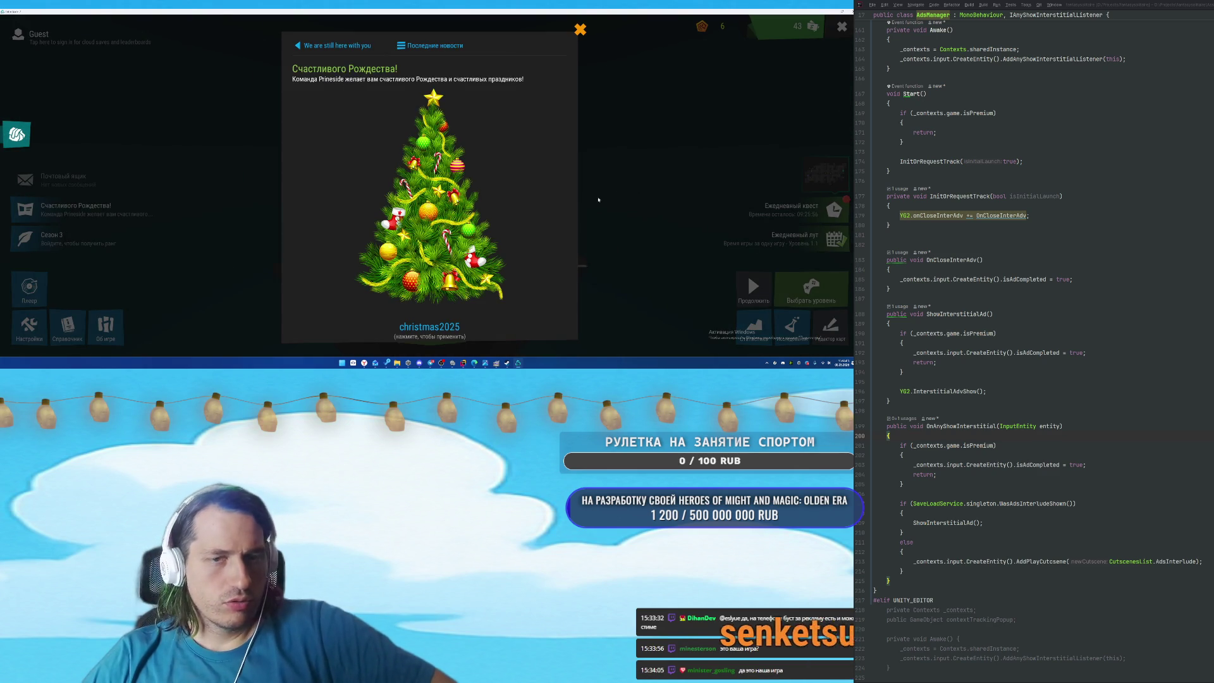
pyautogui.press('Escape')
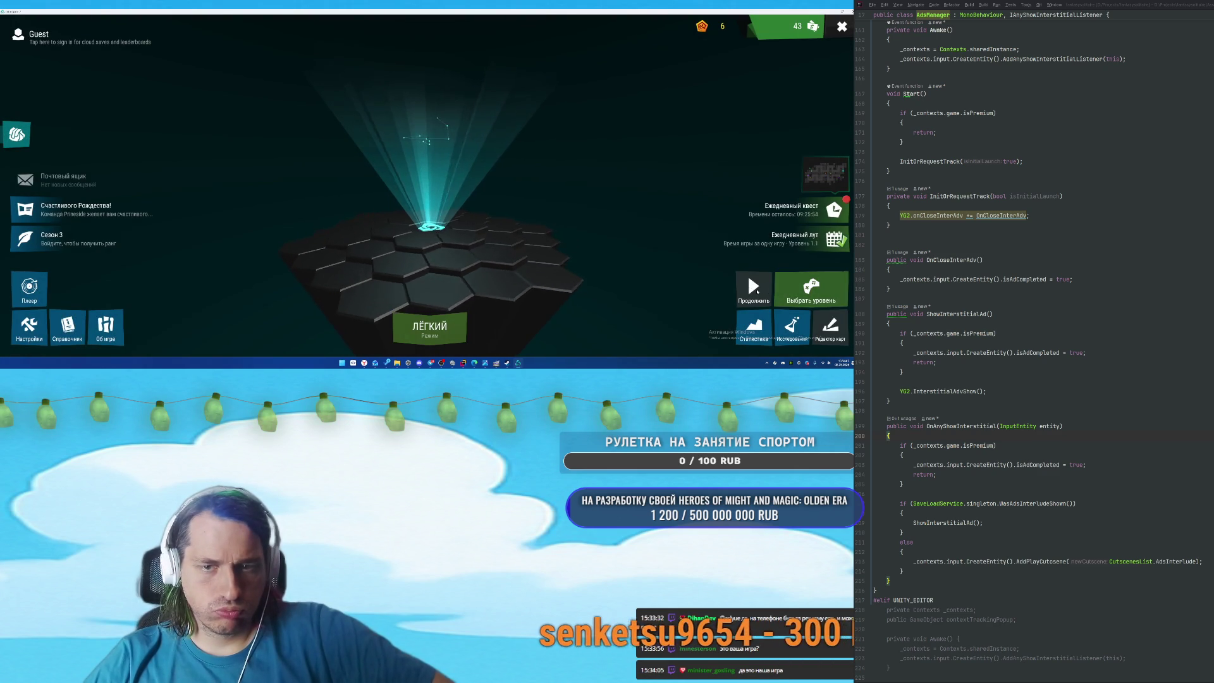
# From level selection, pick level 1.2 and play it.
pyautogui.click(810, 289)
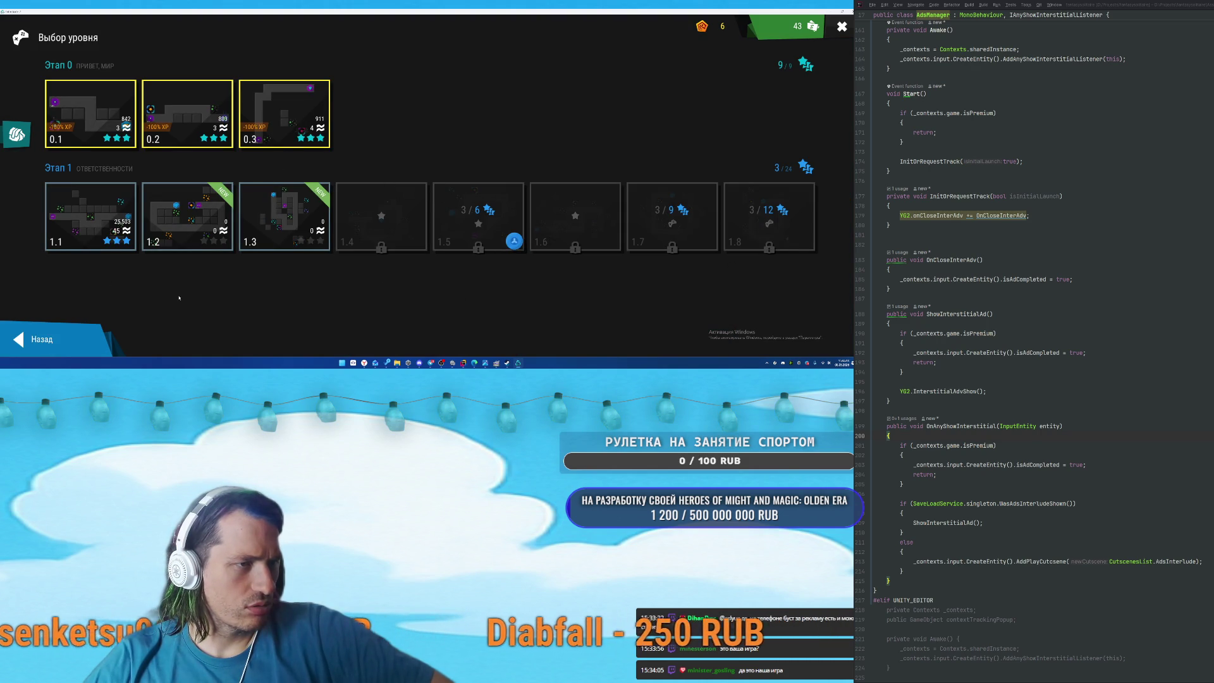
pyautogui.click(188, 216)
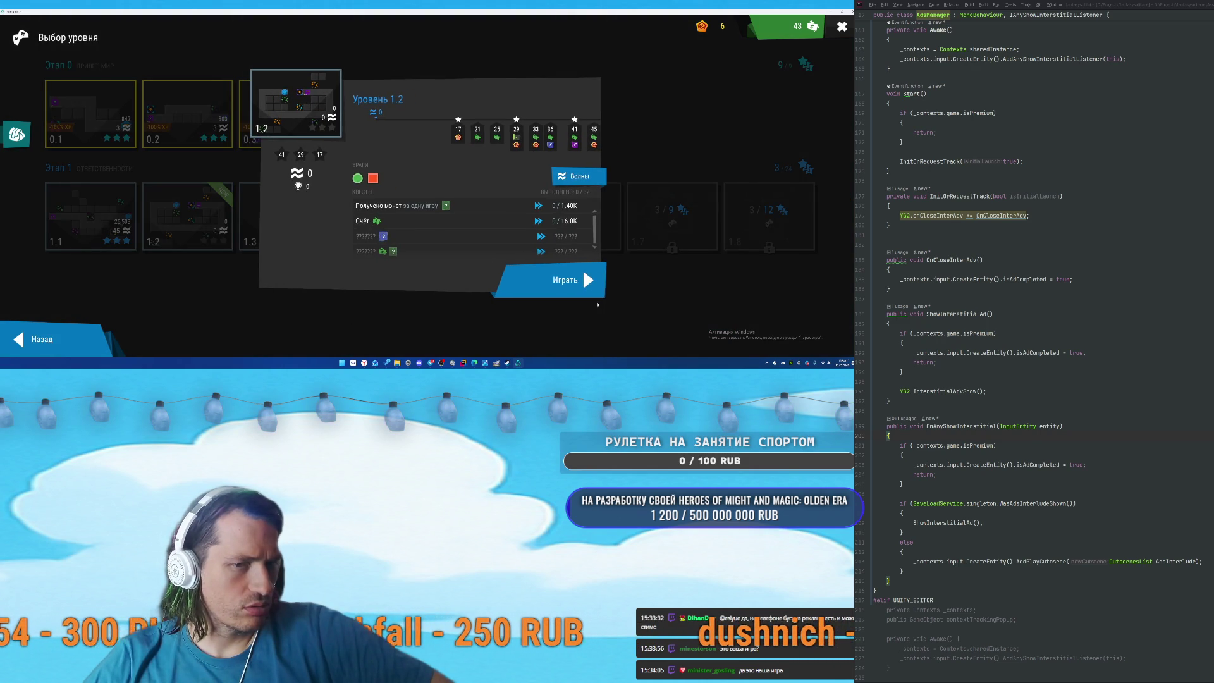
pyautogui.click(579, 280)
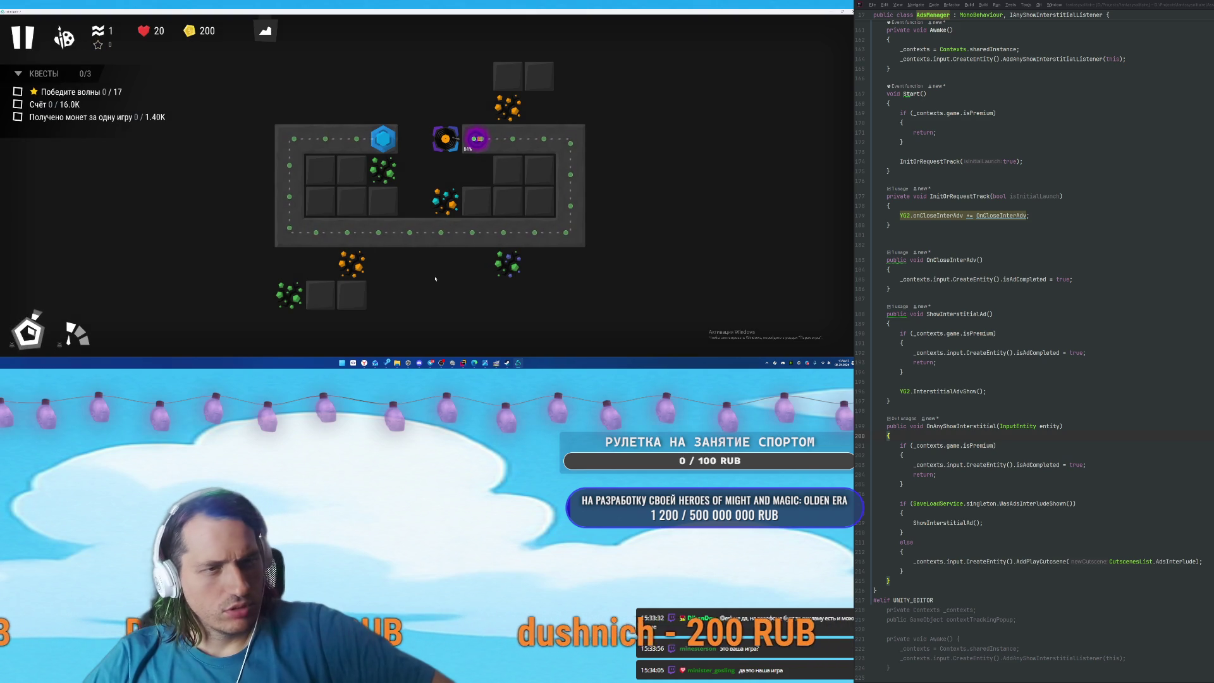
# Build a basic tower, a cannon and another basic tower on the central platform tiles.
pyautogui.click(447, 141)
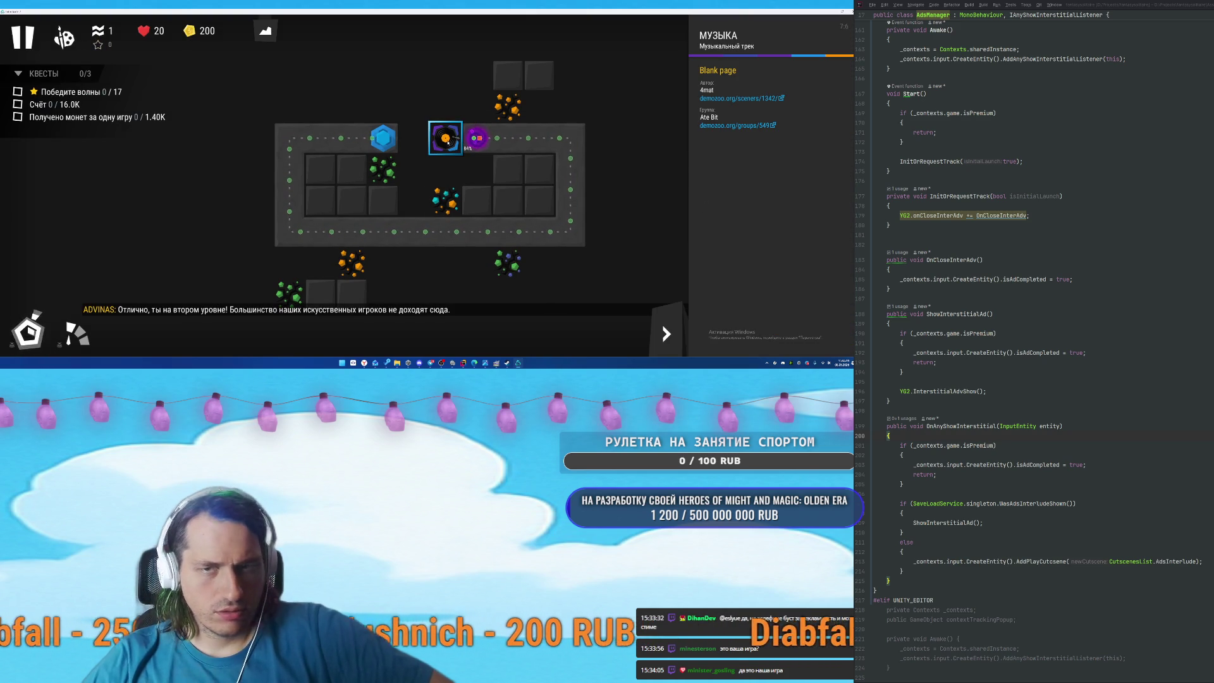
pyautogui.click(508, 169)
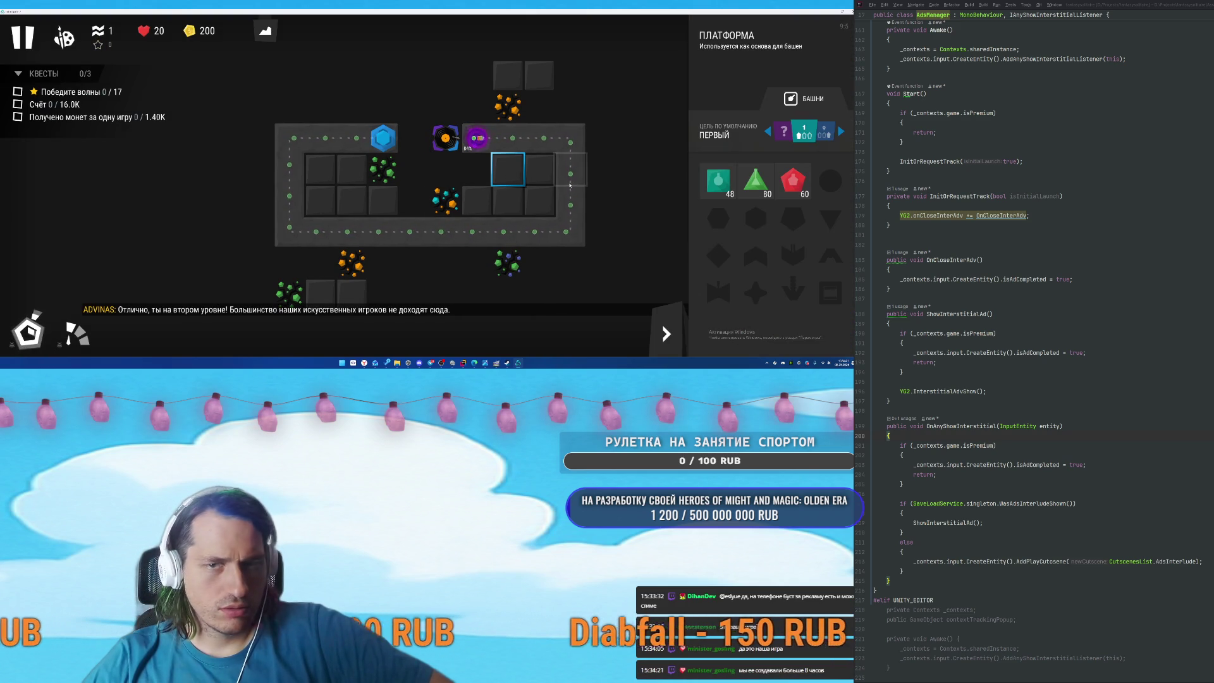
pyautogui.click(717, 196)
pyautogui.click(716, 196)
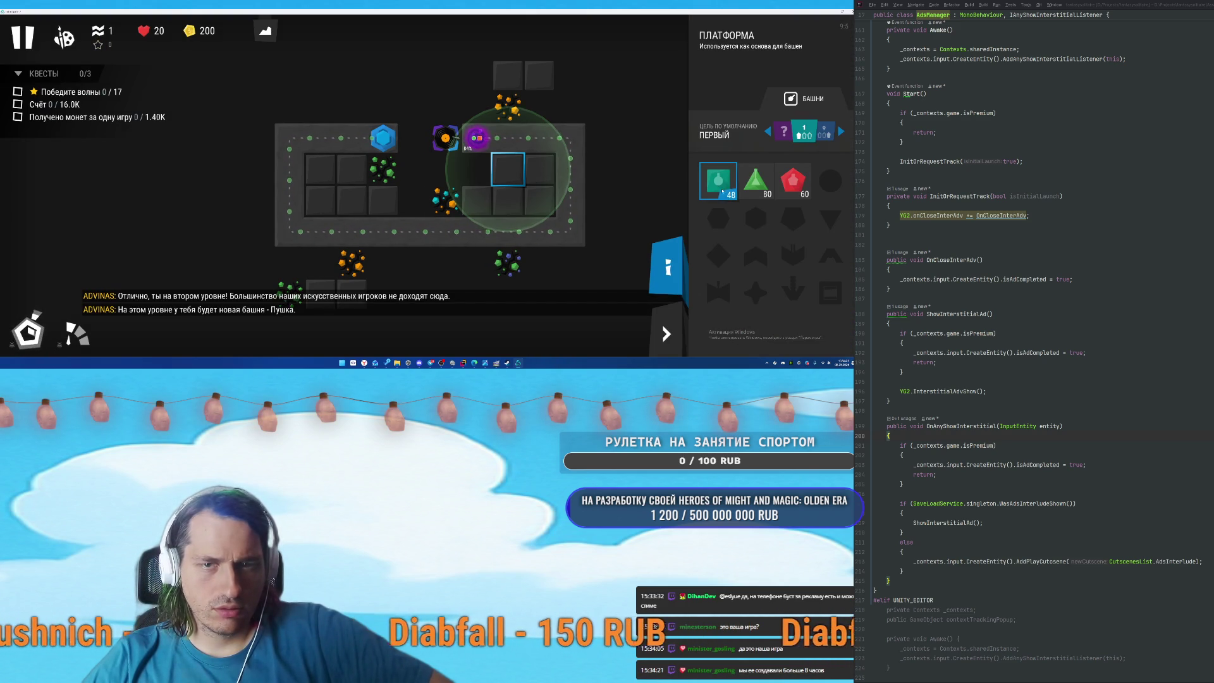
pyautogui.click(539, 169)
pyautogui.click(793, 180)
pyautogui.click(793, 180)
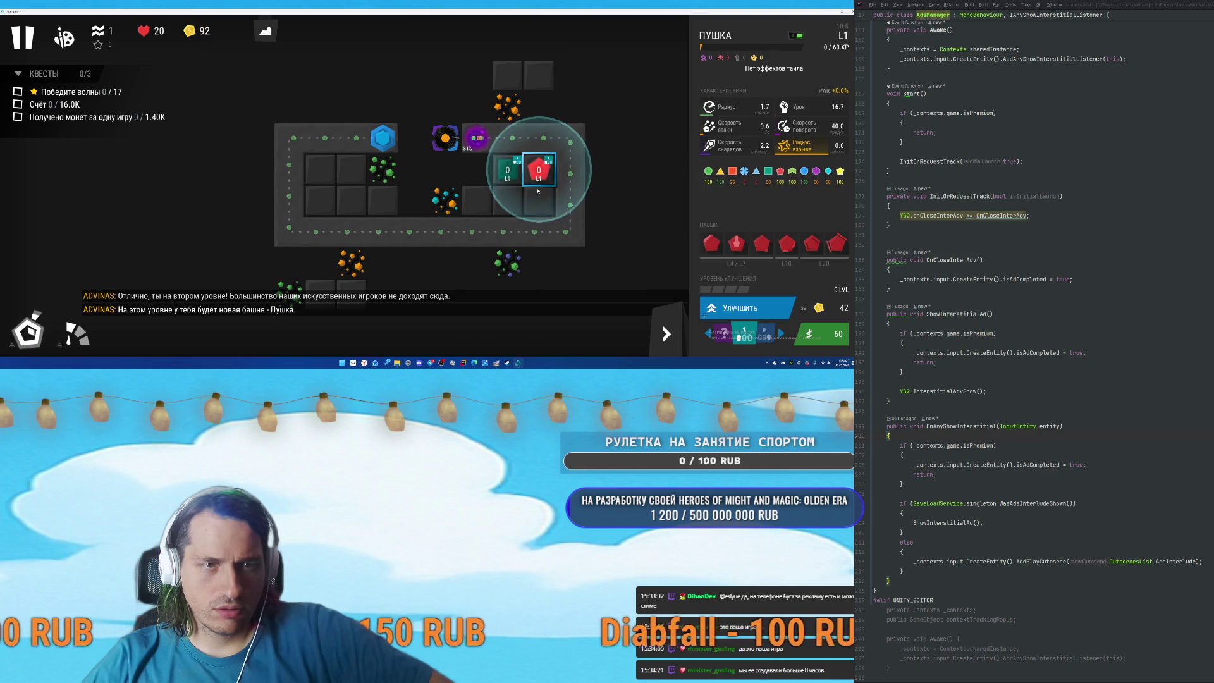
pyautogui.click(538, 201)
pyautogui.click(717, 182)
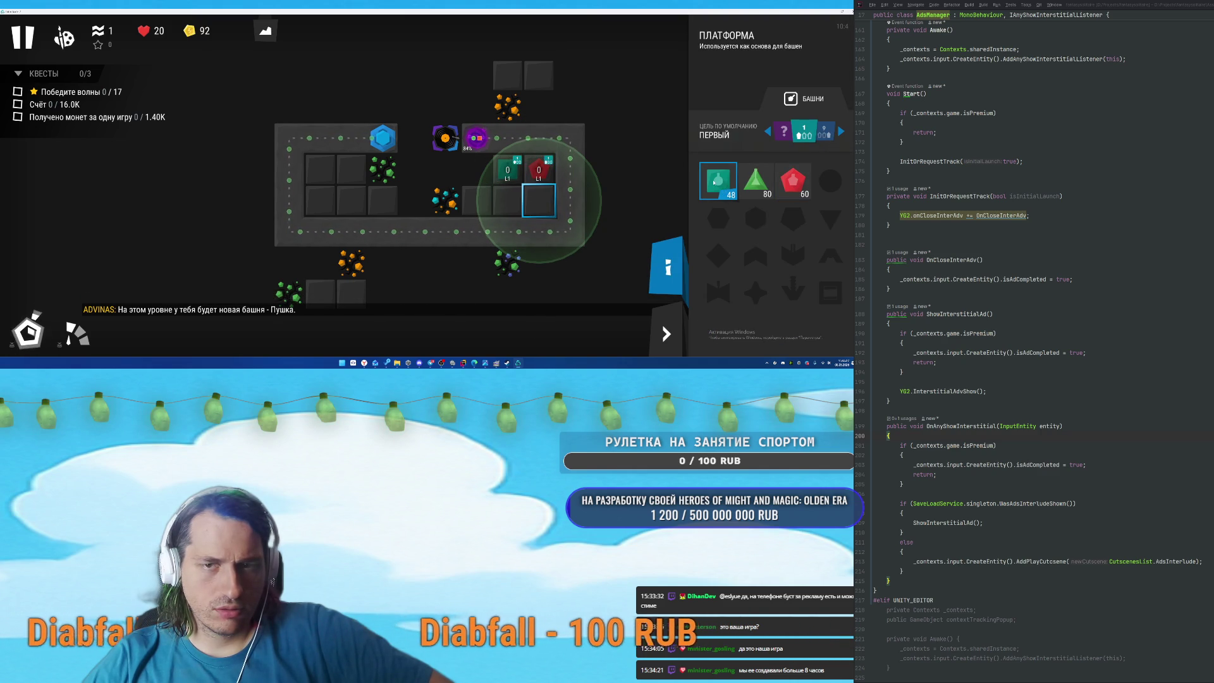
pyautogui.click(718, 182)
pyautogui.click(508, 201)
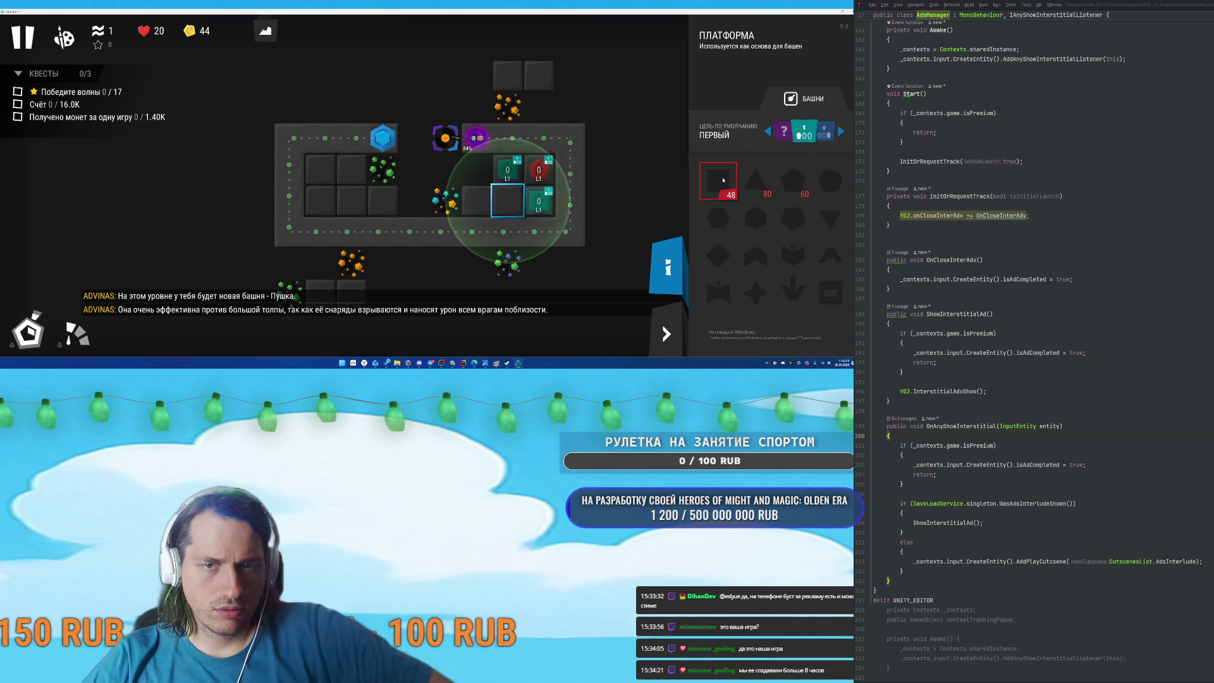
pyautogui.click(539, 201)
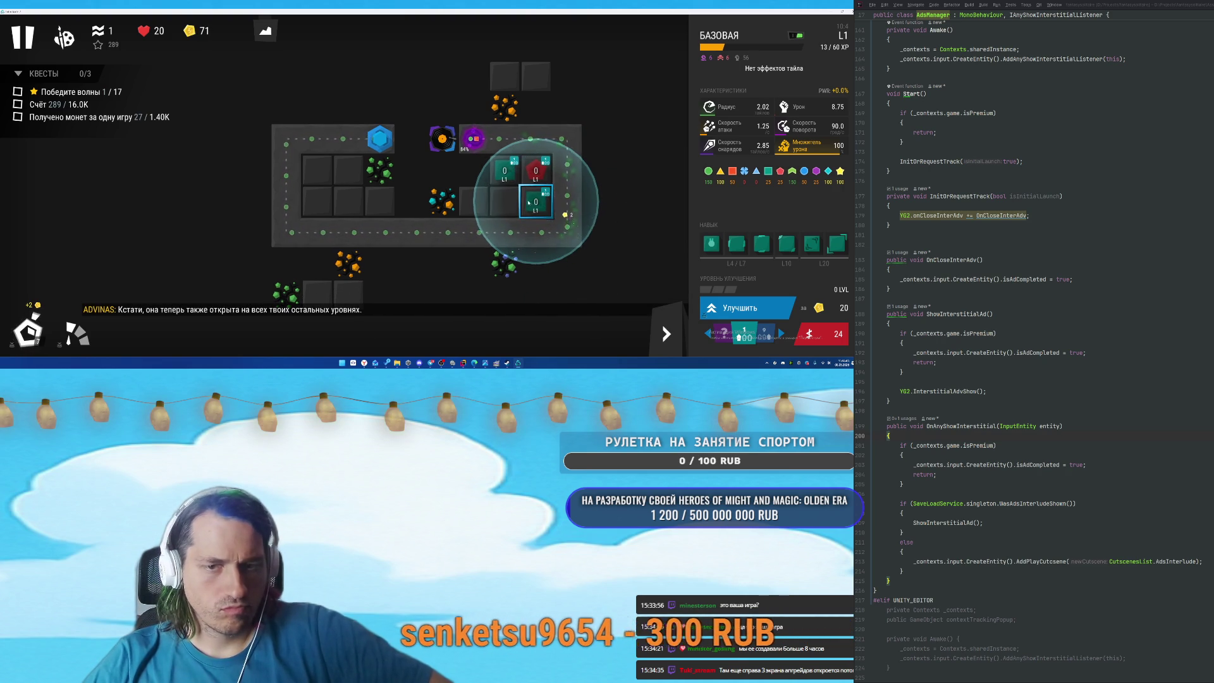
# Fill the left-side platforms with alternating cannon and basic towers.
pyautogui.click(493, 200)
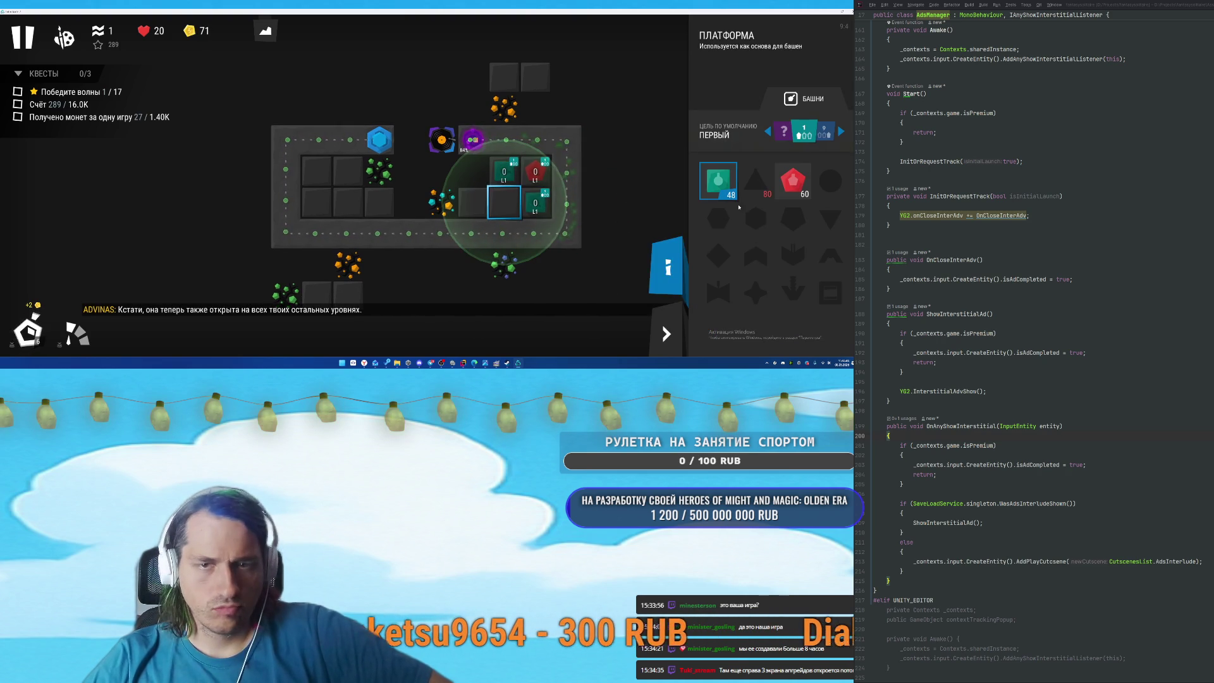
pyautogui.click(798, 184)
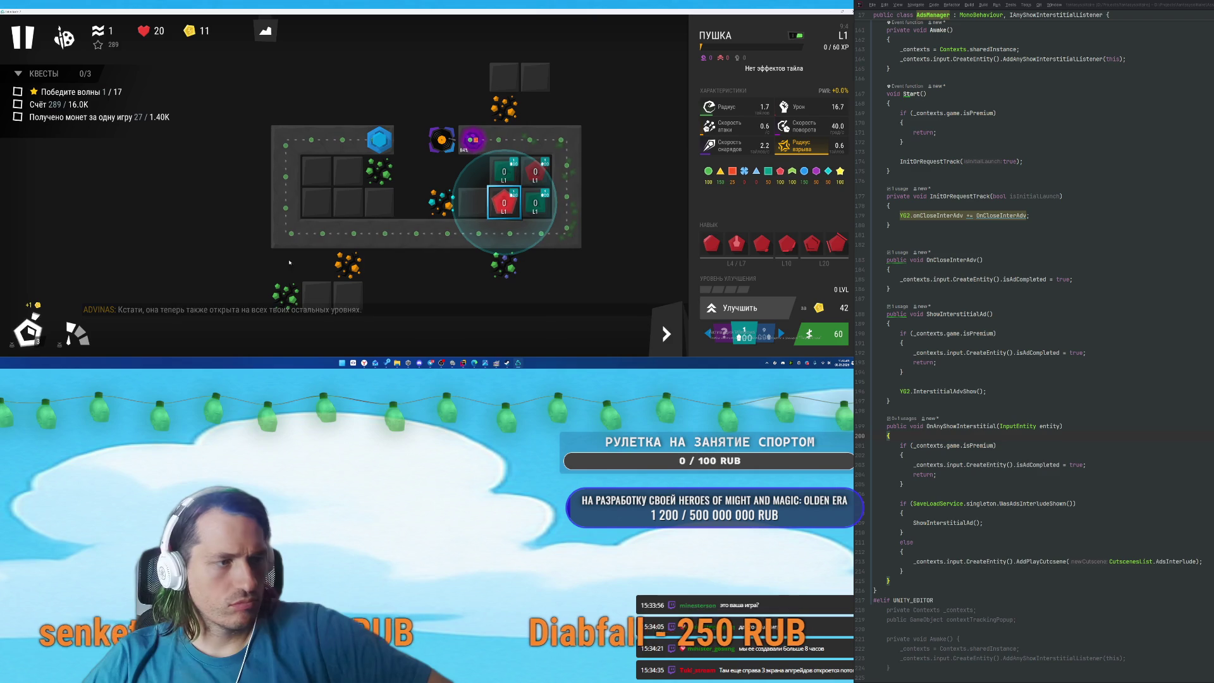
pyautogui.click(473, 202)
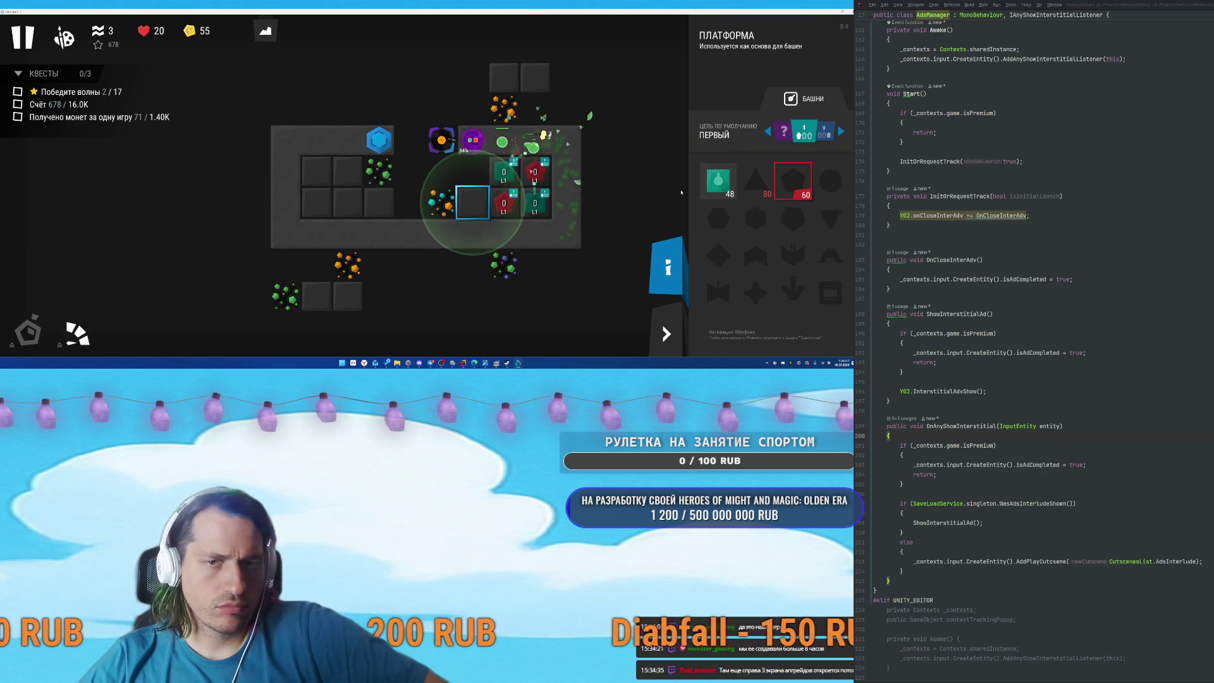
pyautogui.click(718, 181)
pyautogui.click(378, 202)
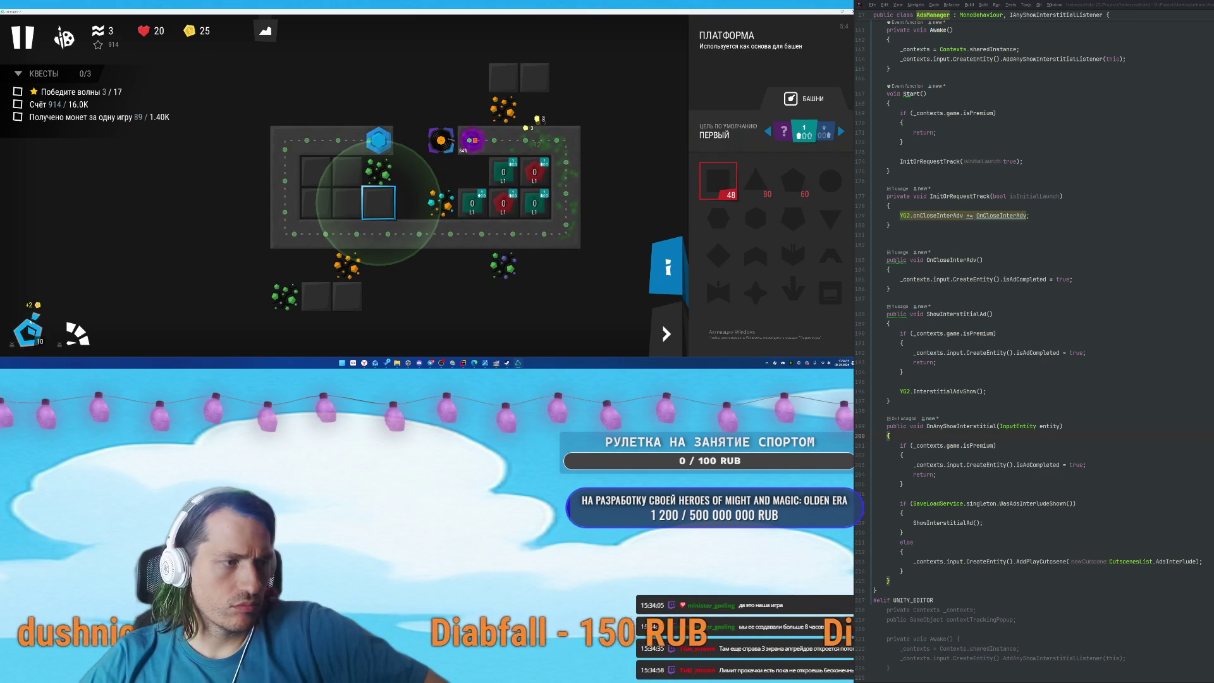
pyautogui.click(727, 188)
pyautogui.click(347, 209)
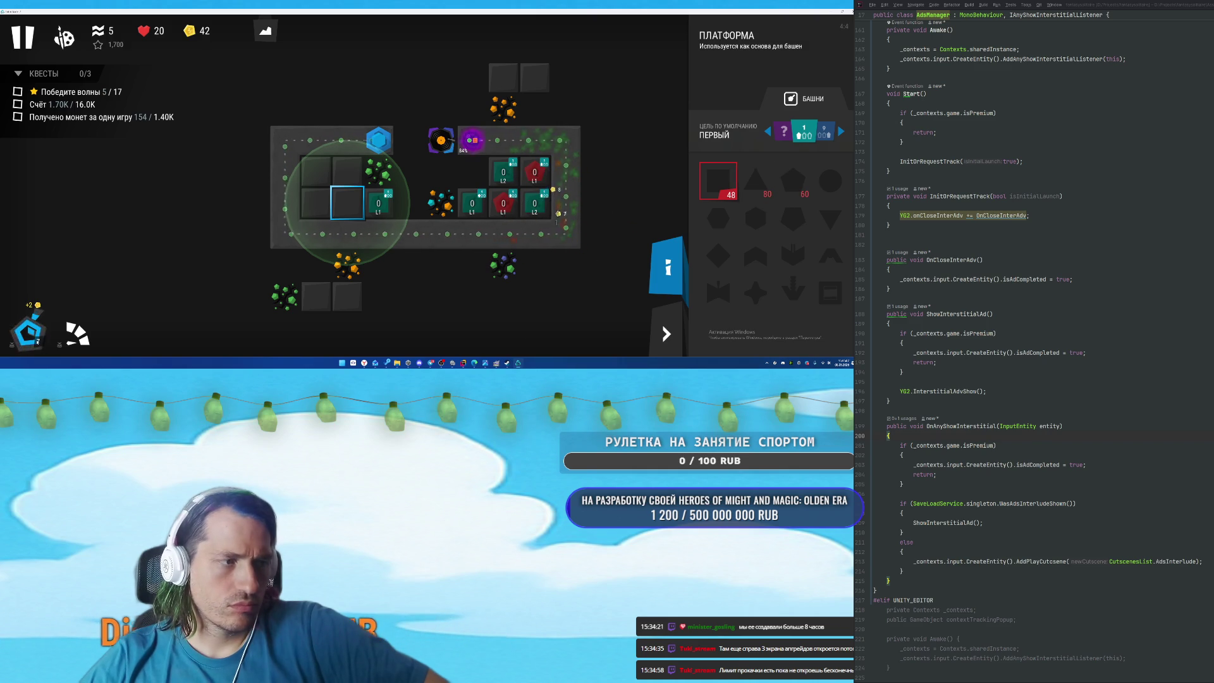
pyautogui.click(799, 188)
pyautogui.click(315, 202)
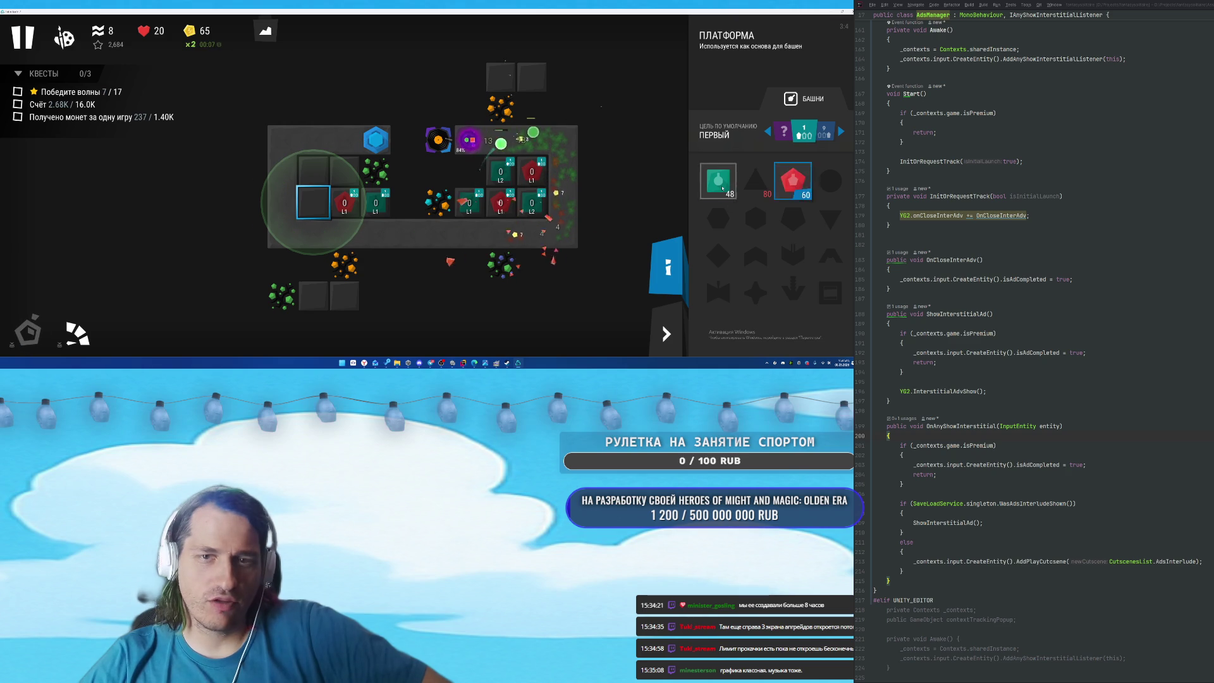
pyautogui.click(717, 180)
pyautogui.click(298, 194)
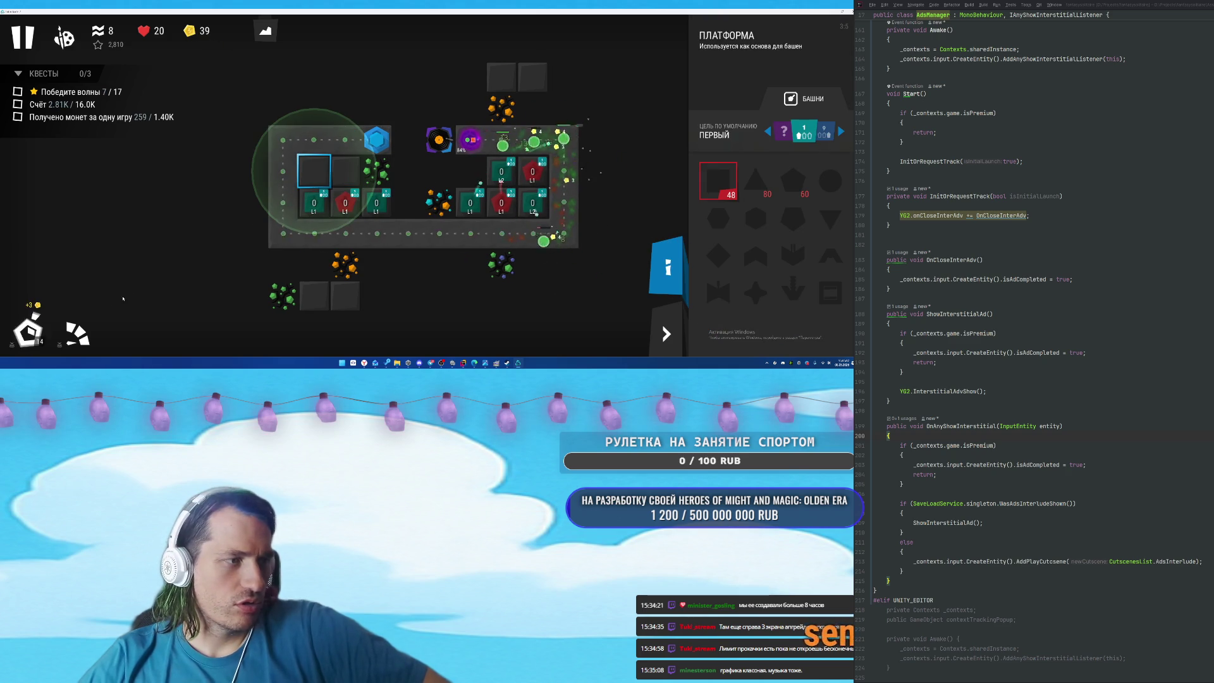
pyautogui.click(795, 181)
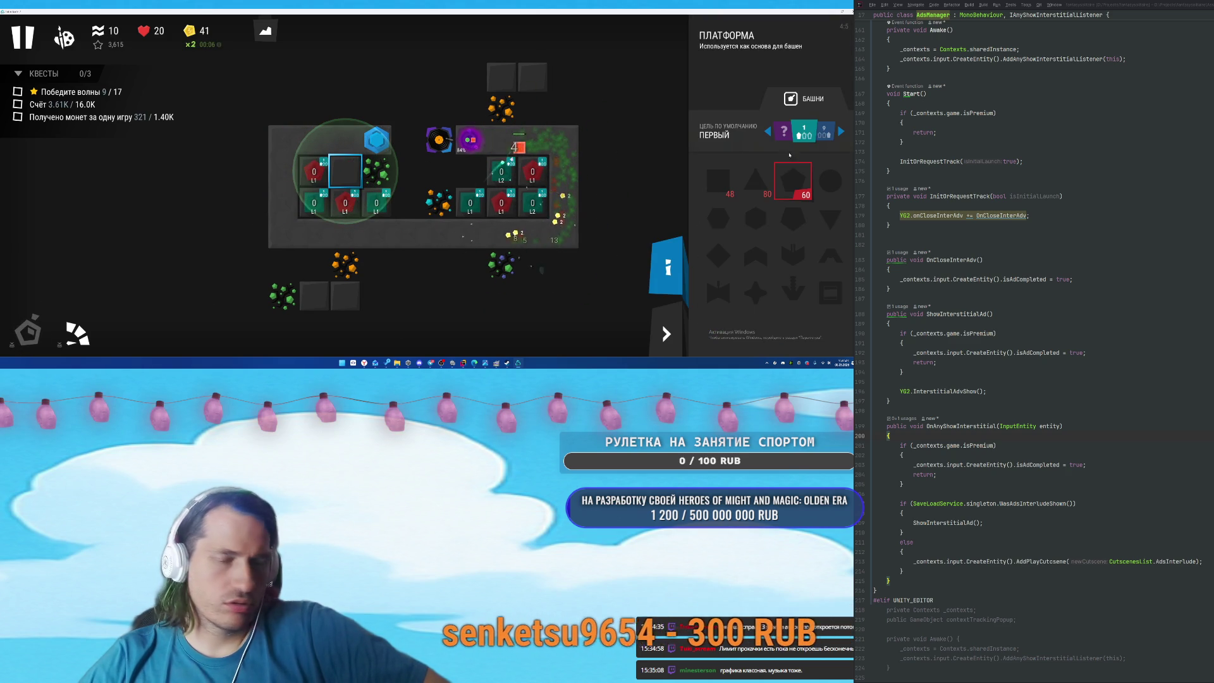
pyautogui.click(717, 183)
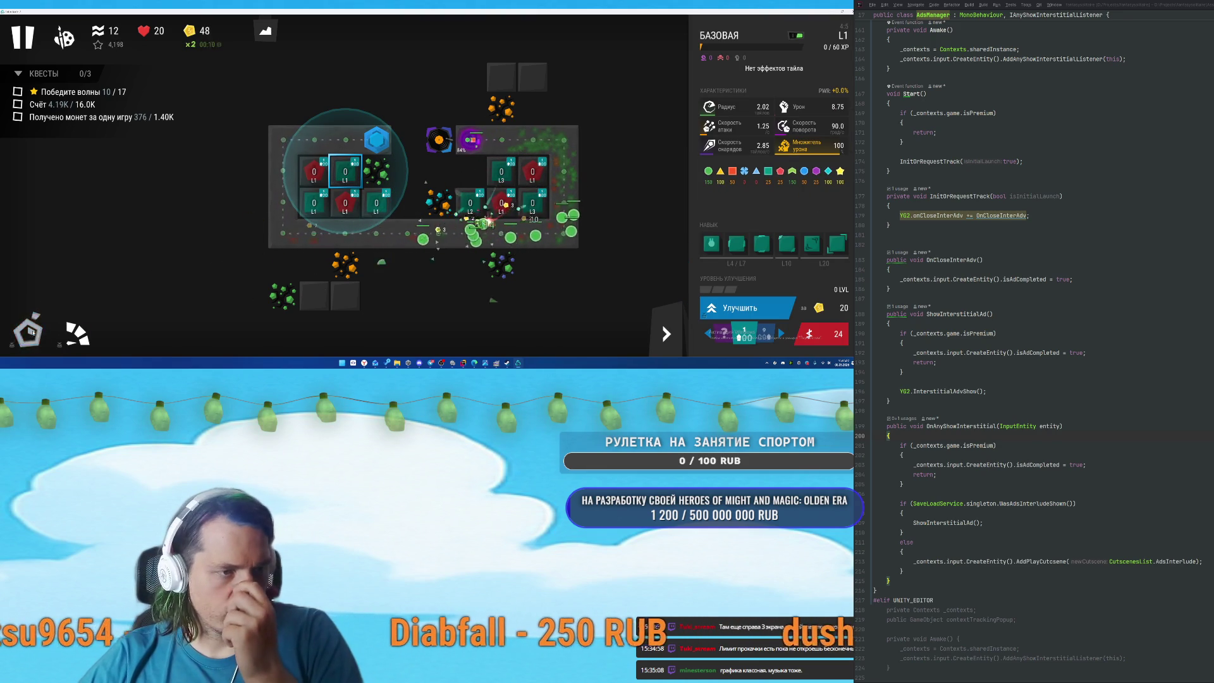
# Build two sniper towers on the bottom platform and two on the top platform.
pyautogui.click(317, 301)
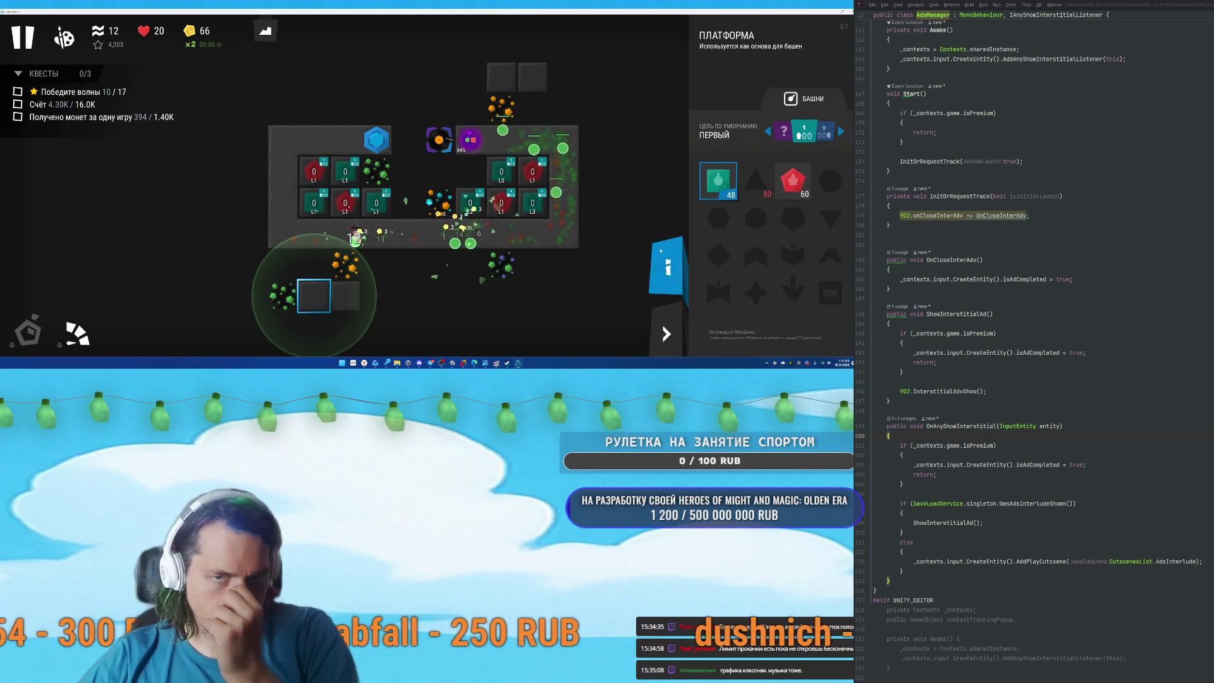
pyautogui.click(756, 183)
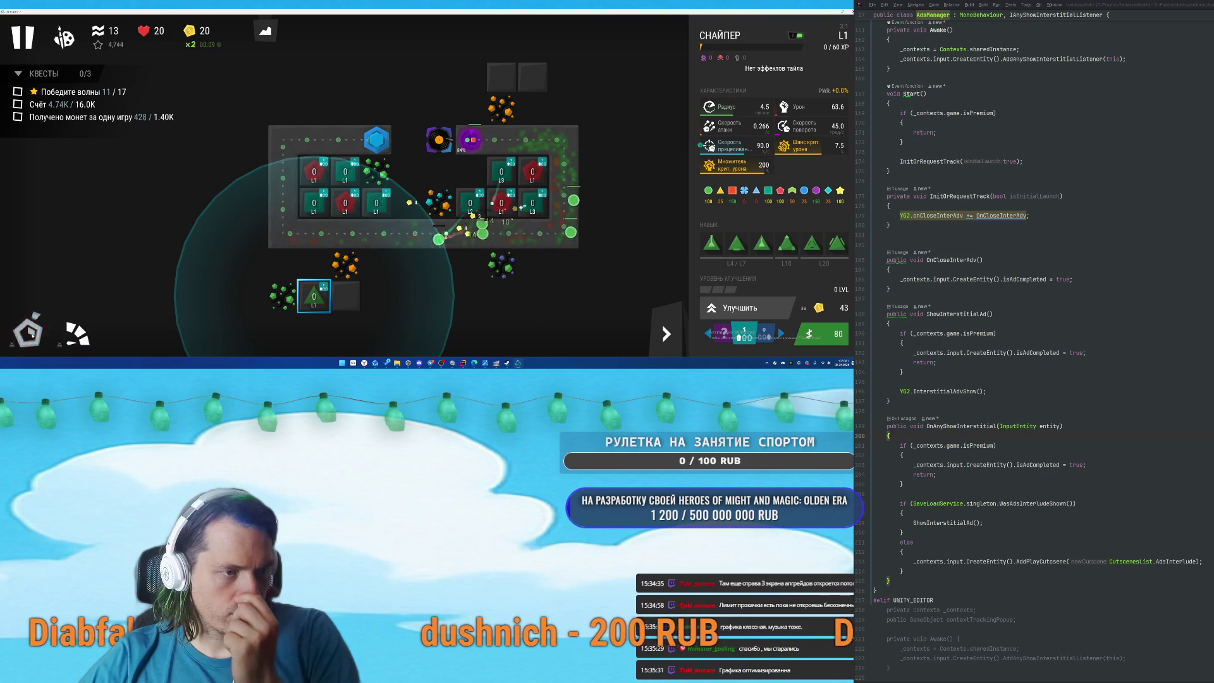
pyautogui.click(345, 295)
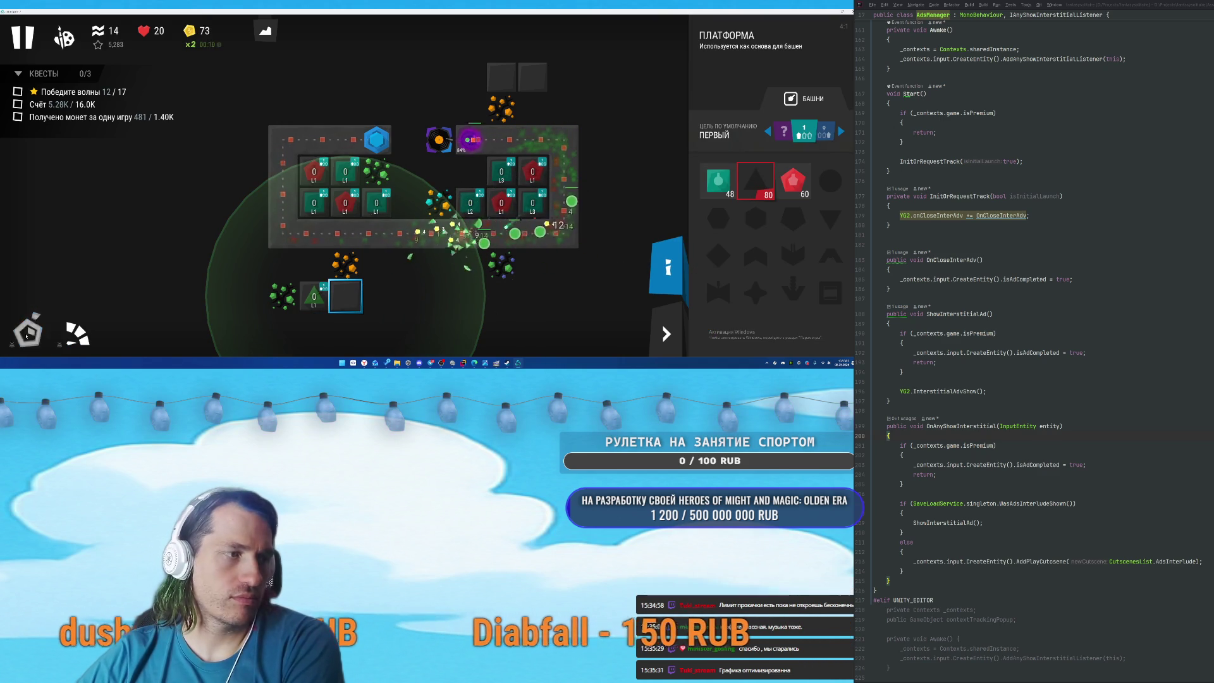
pyautogui.click(756, 181)
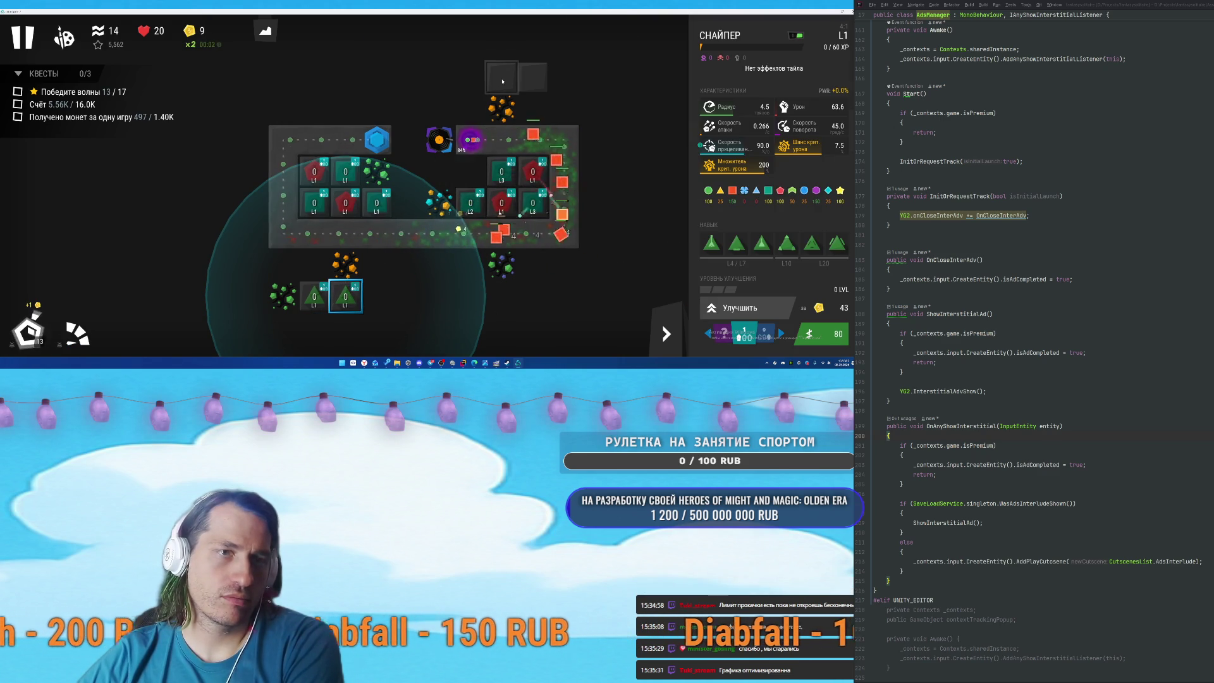
pyautogui.click(503, 81)
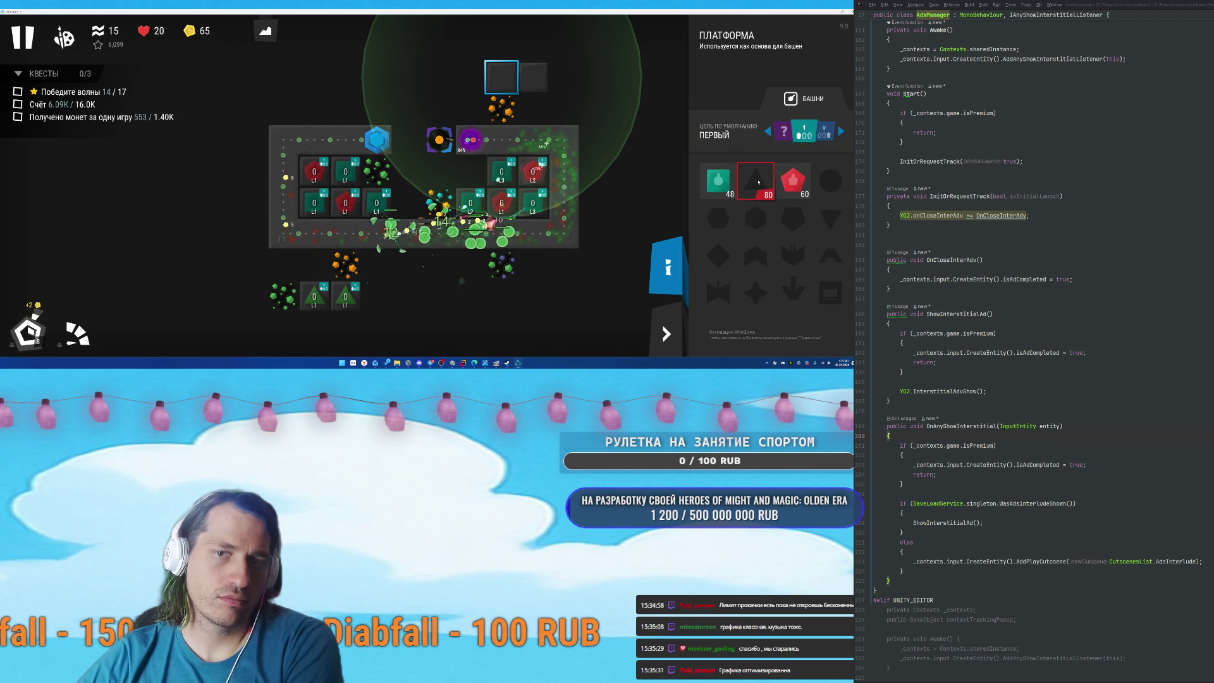
pyautogui.click(757, 181)
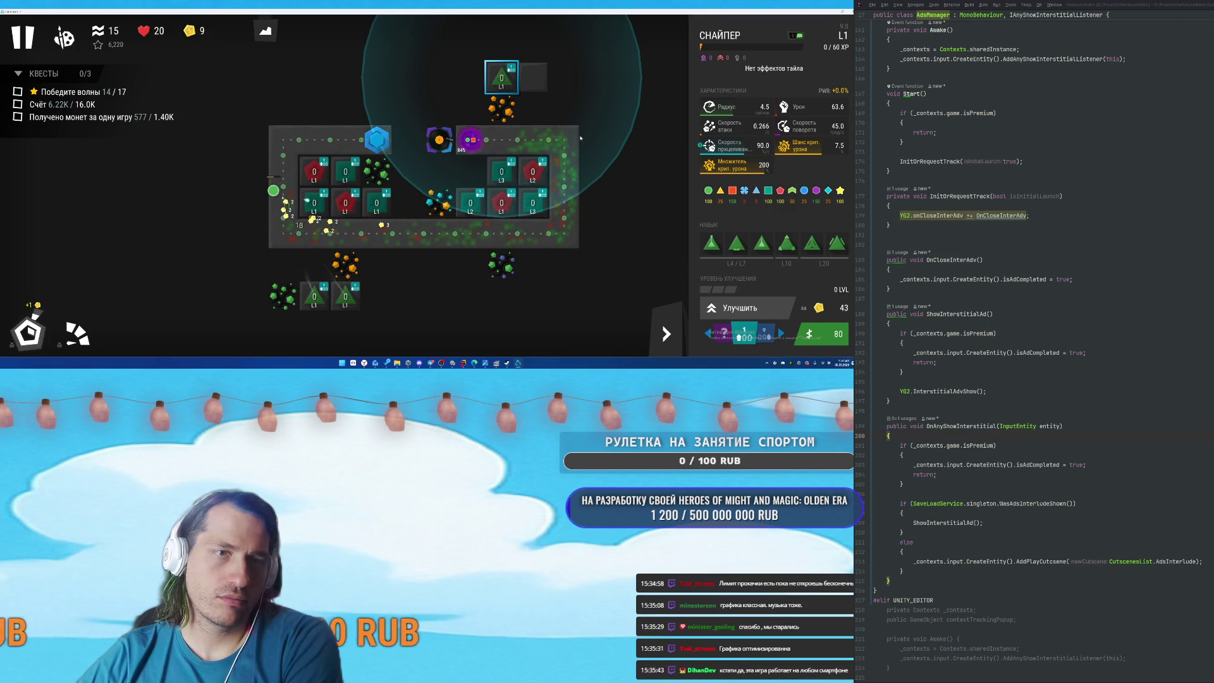
pyautogui.click(536, 87)
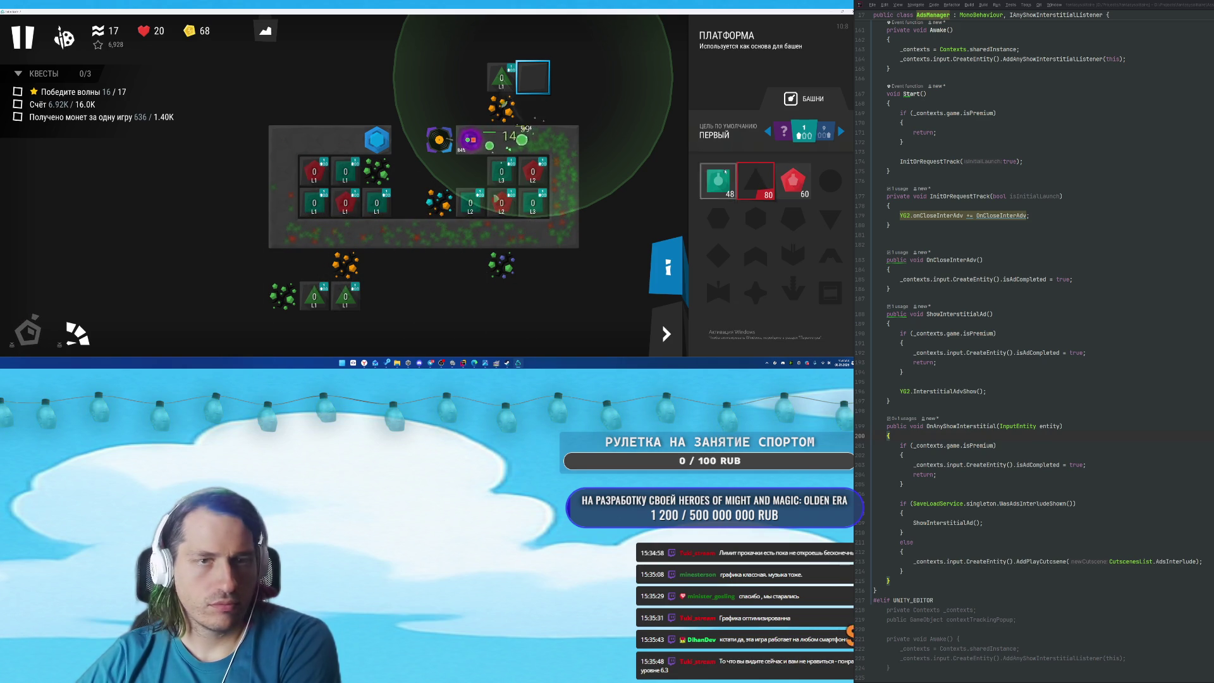
pyautogui.click(762, 184)
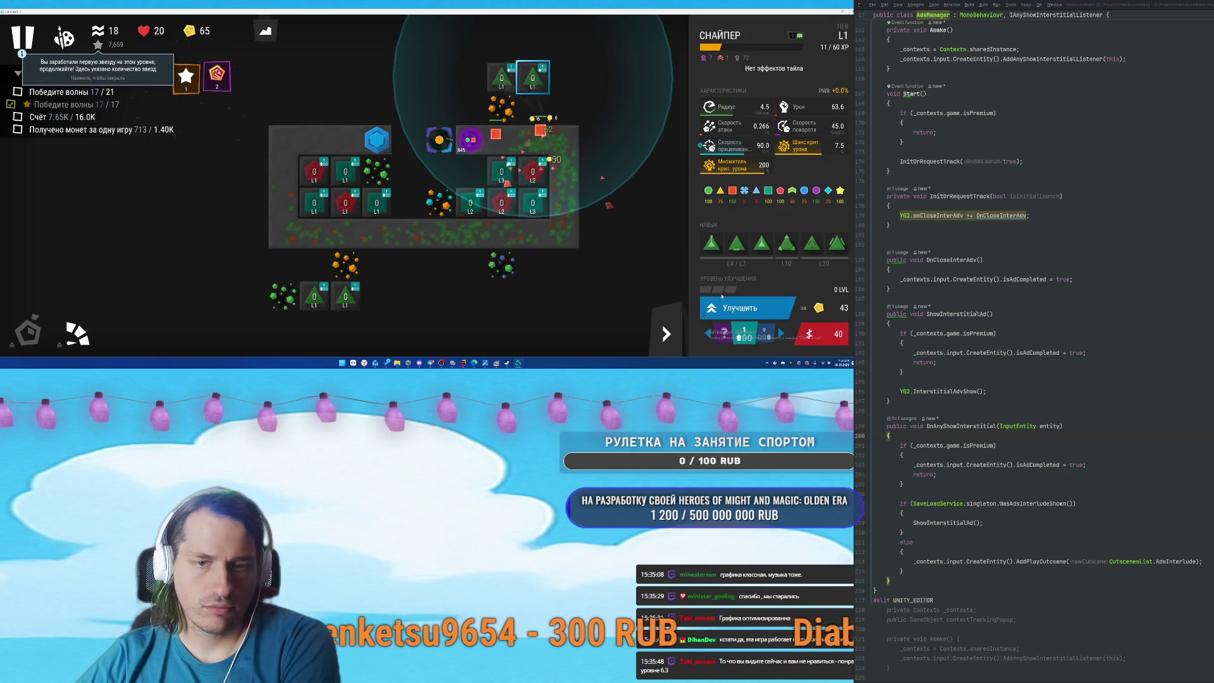
# Upgrade the L2 cannon tower and the left cluster's level-0 tower, then dismiss the flying-creature tip.
pyautogui.click(533, 172)
pyautogui.click(750, 309)
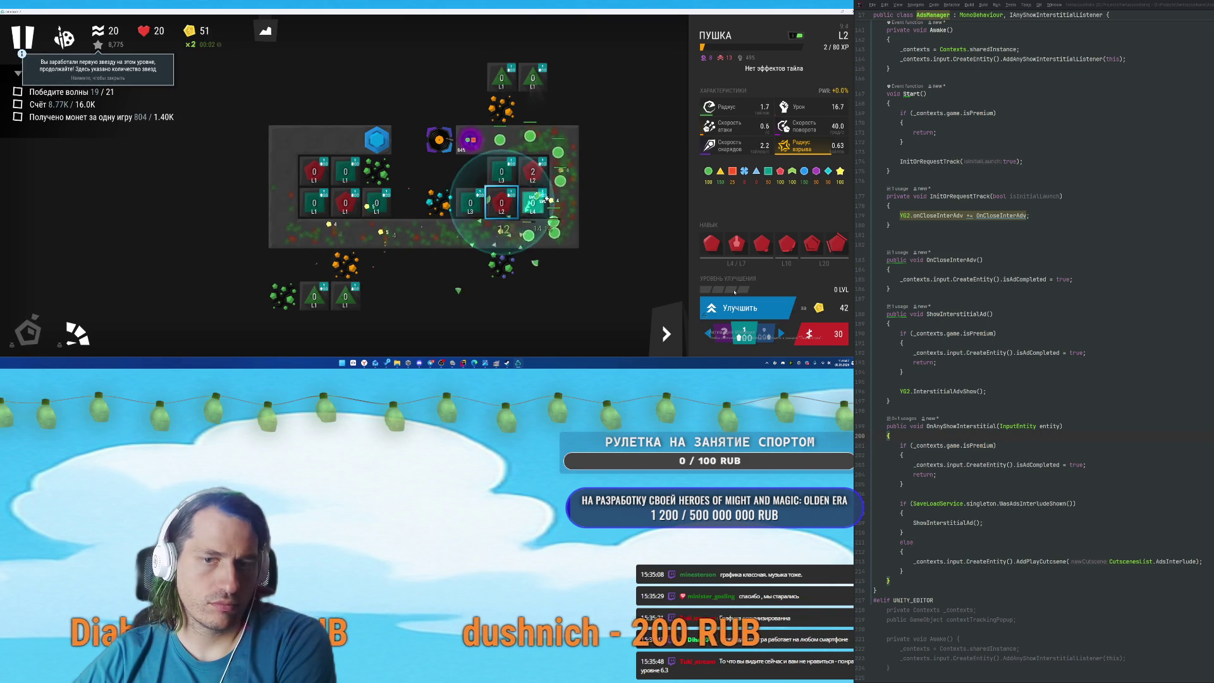
pyautogui.click(345, 202)
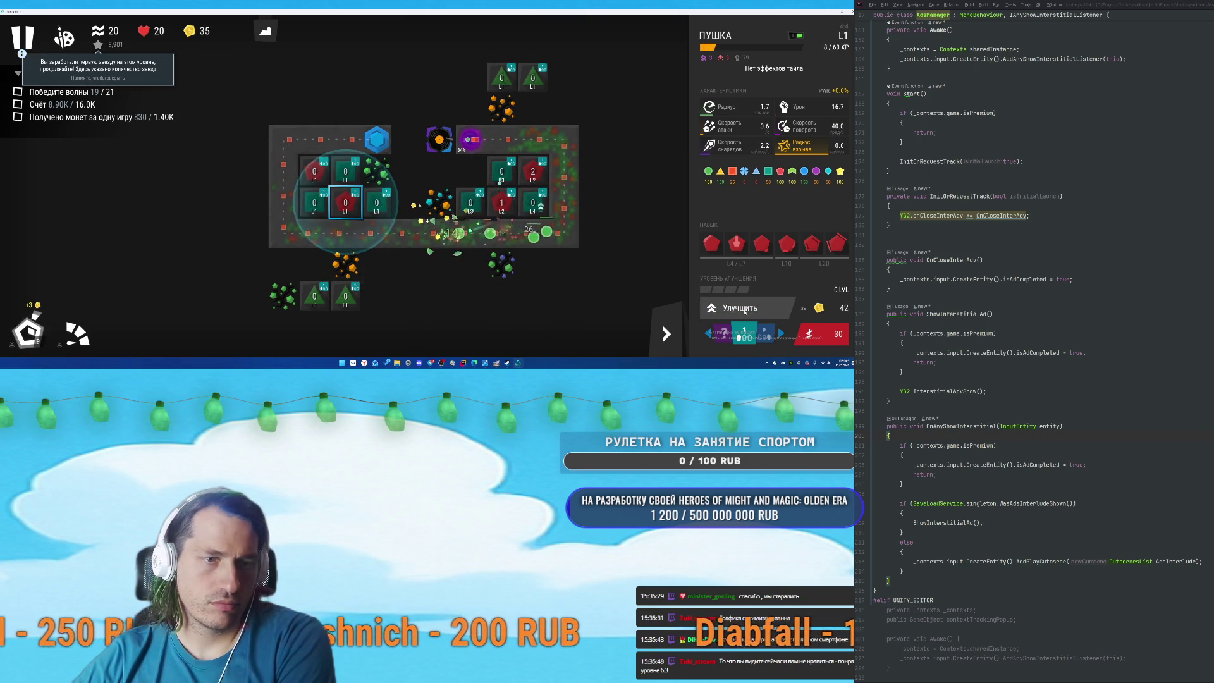
pyautogui.click(745, 311)
pyautogui.click(314, 172)
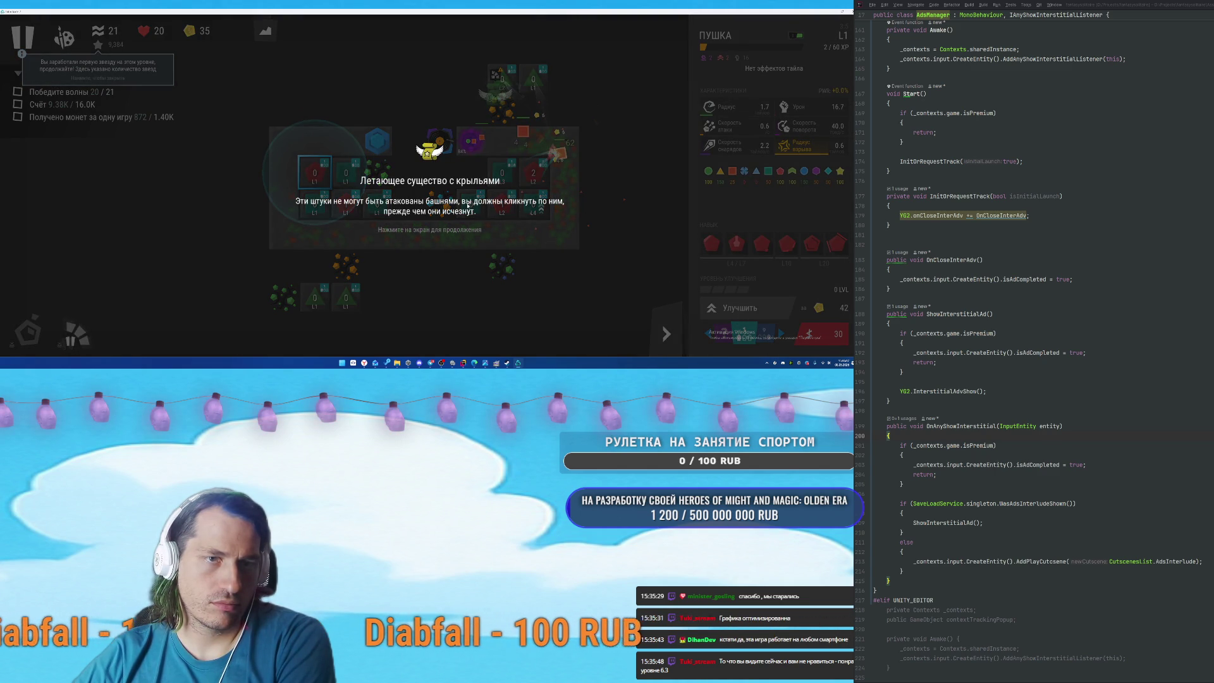
pyautogui.click(468, 210)
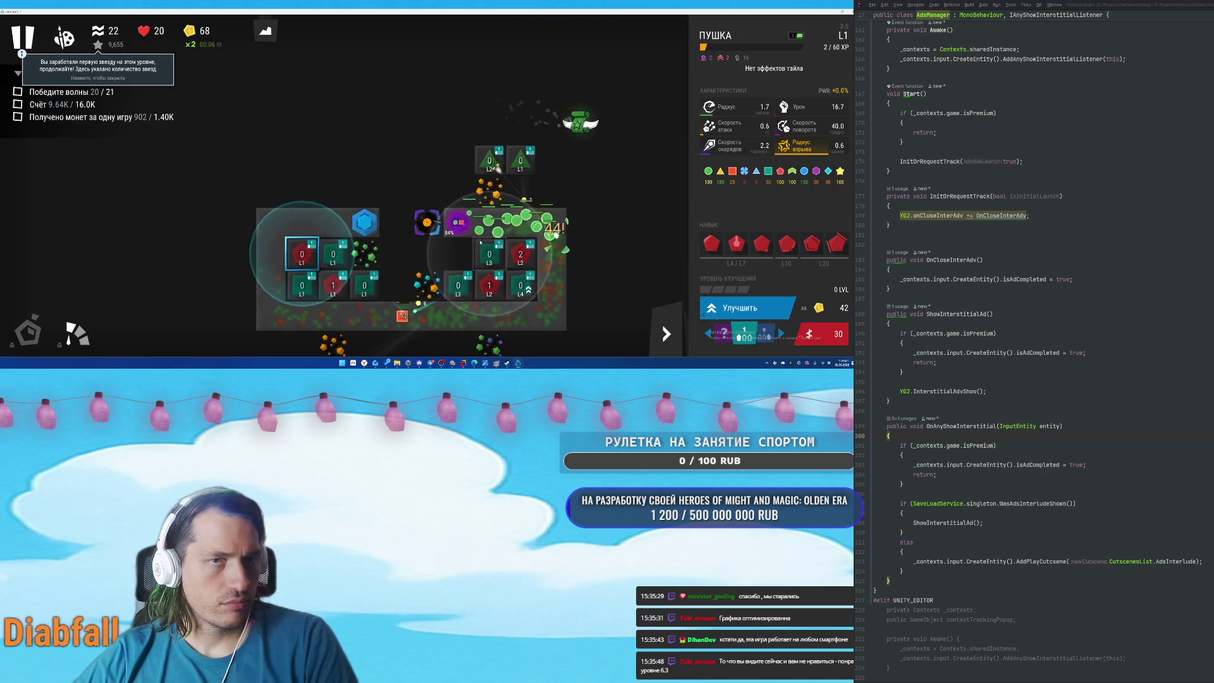
# Accept the star-fall challenge, call the next wave early, and upgrade the cannon, L1 basic and L3 towers.
pyautogui.click(735, 255)
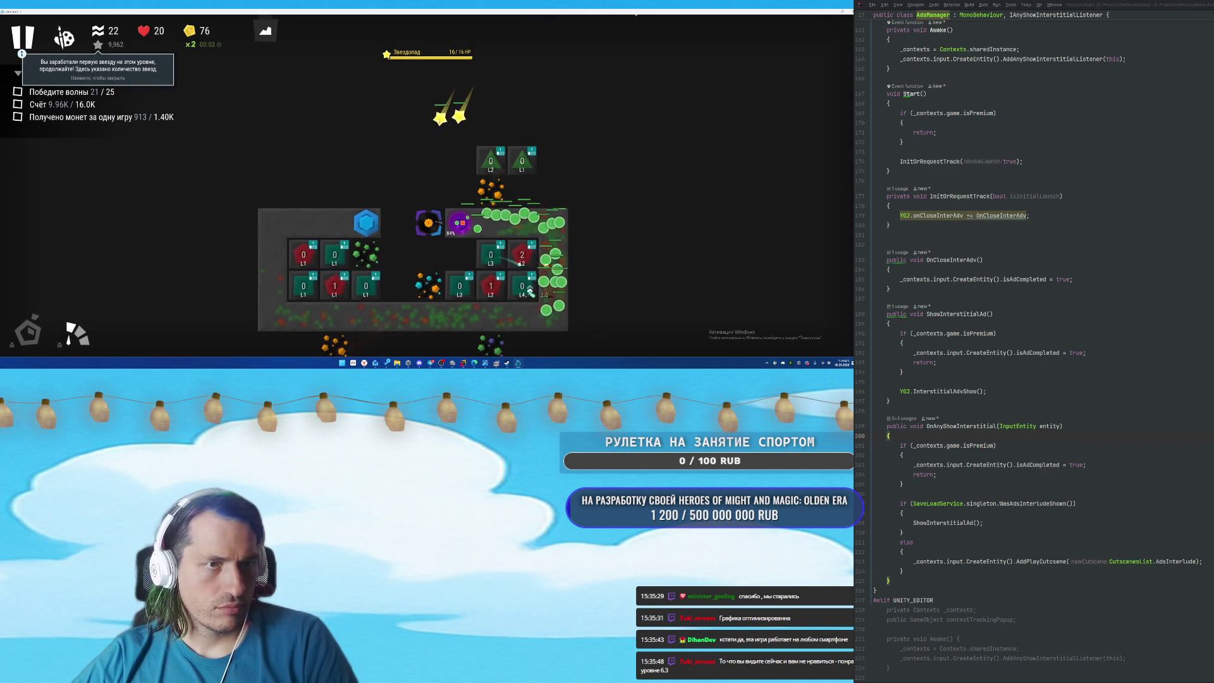
pyautogui.click(26, 333)
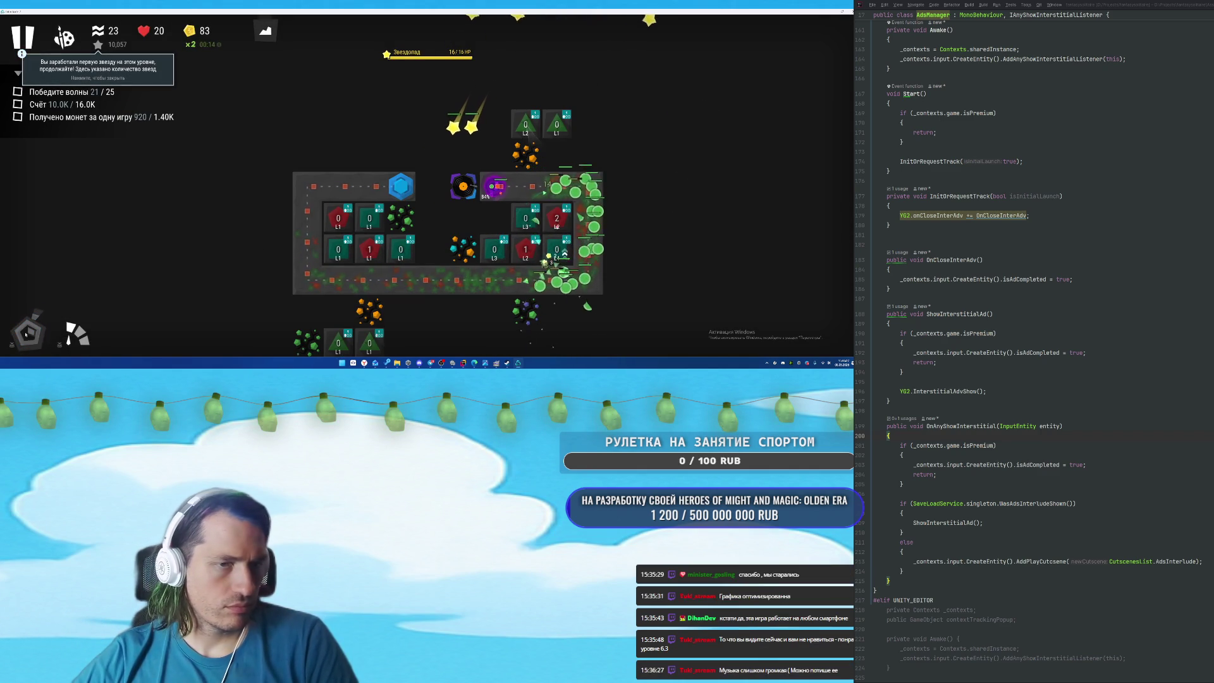
pyautogui.click(338, 248)
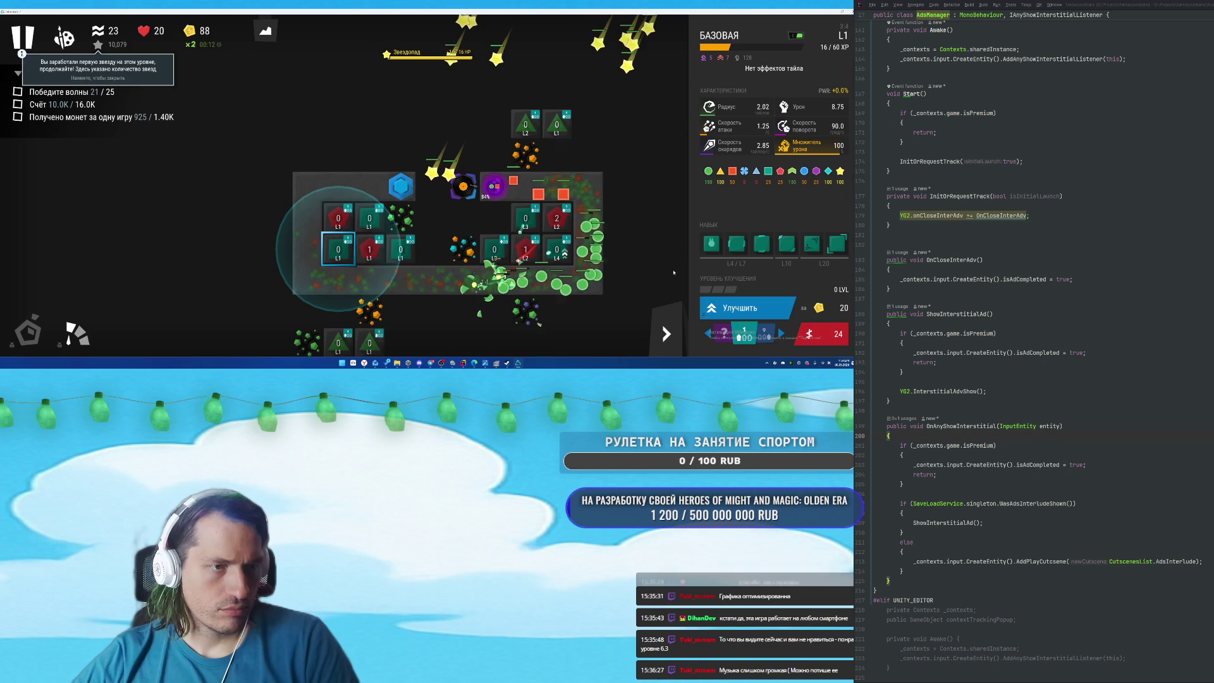
pyautogui.click(339, 217)
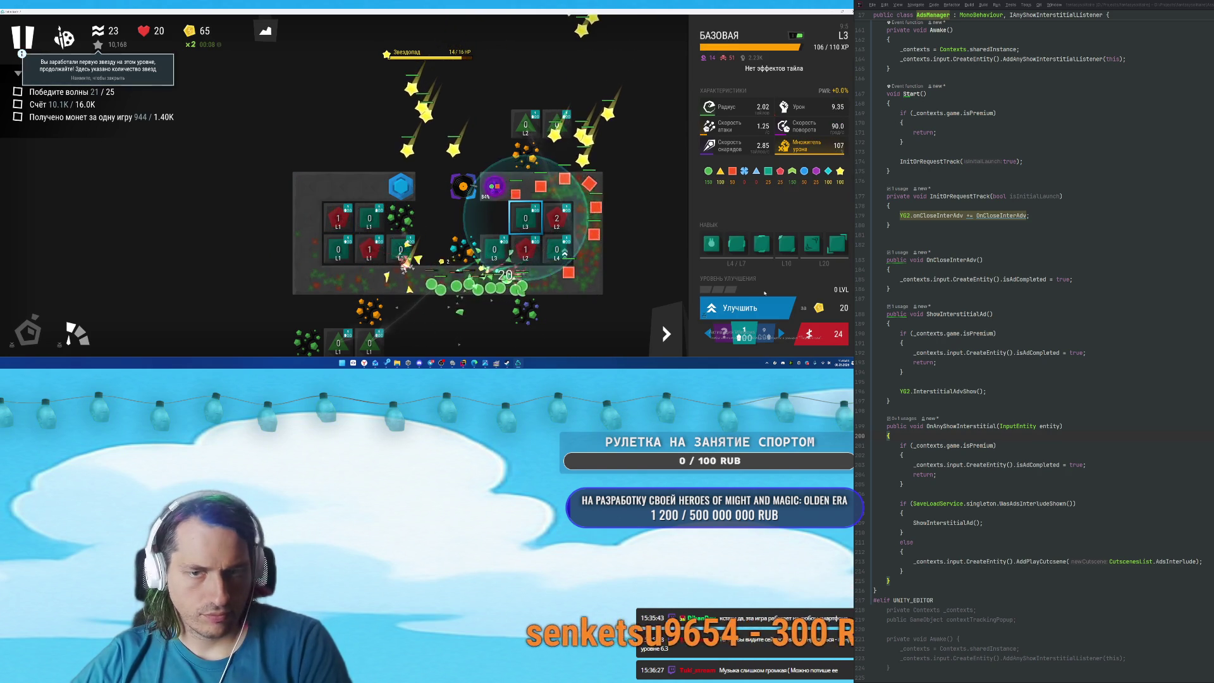
pyautogui.click(401, 248)
pyautogui.click(494, 249)
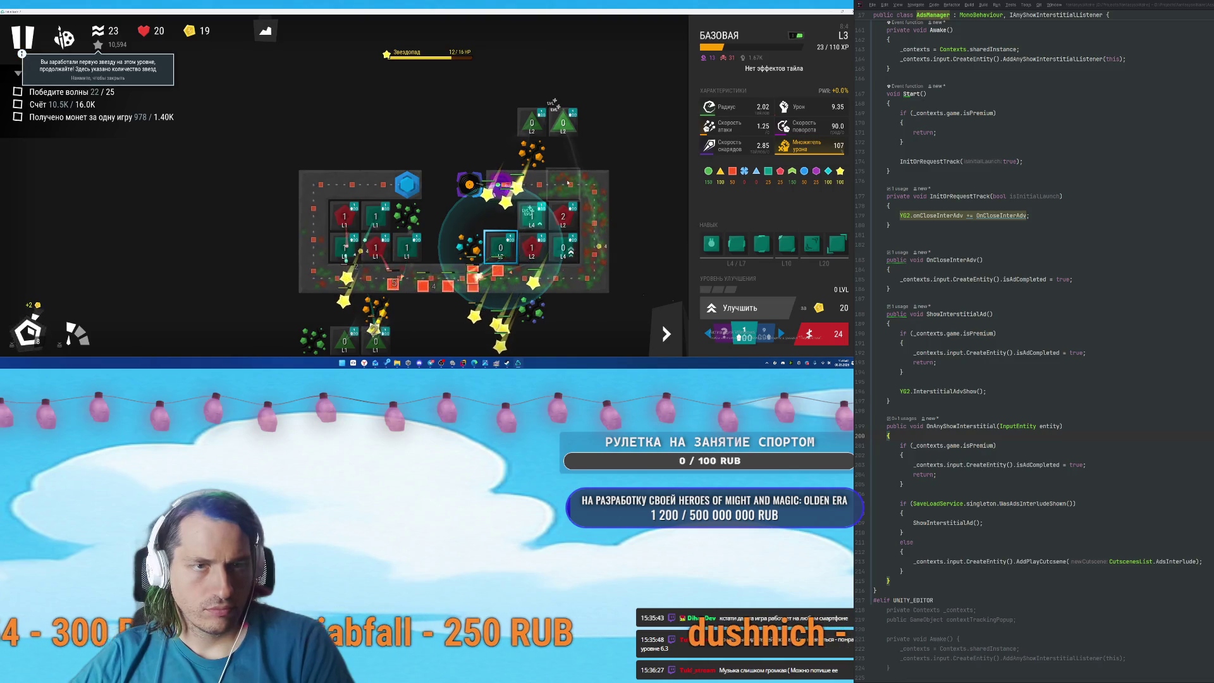
pyautogui.click(747, 308)
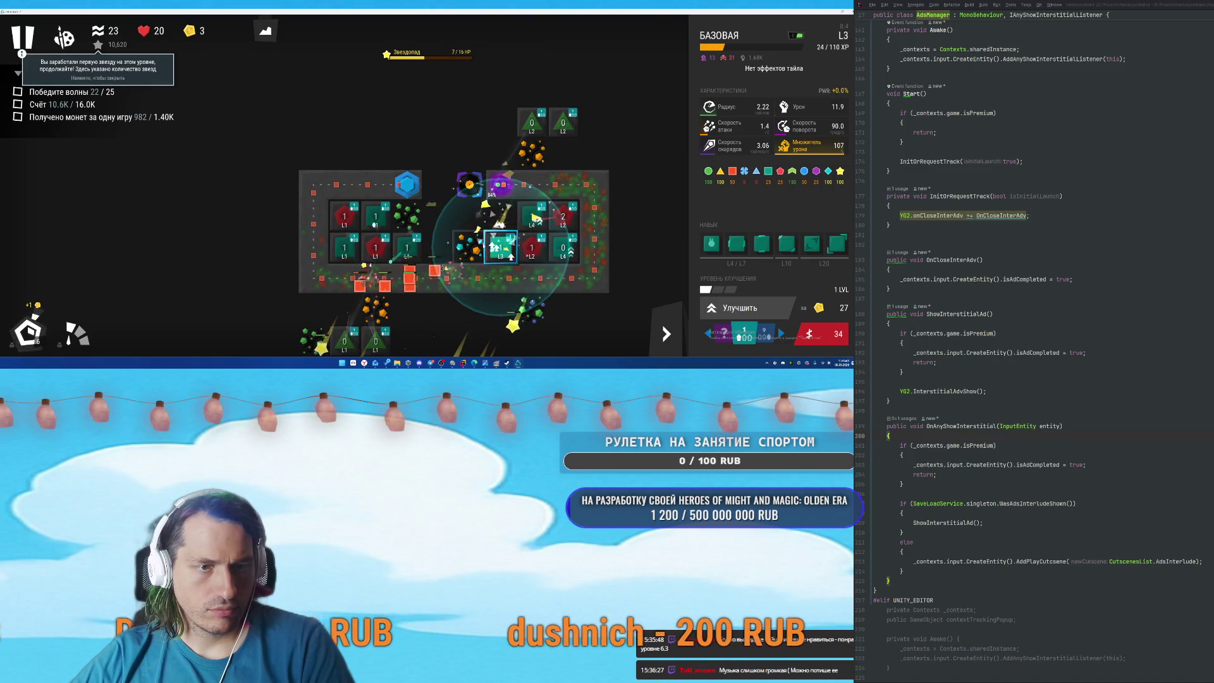
# Give the L4 basic tower its third skill and upgrade it one level.
pyautogui.click(562, 250)
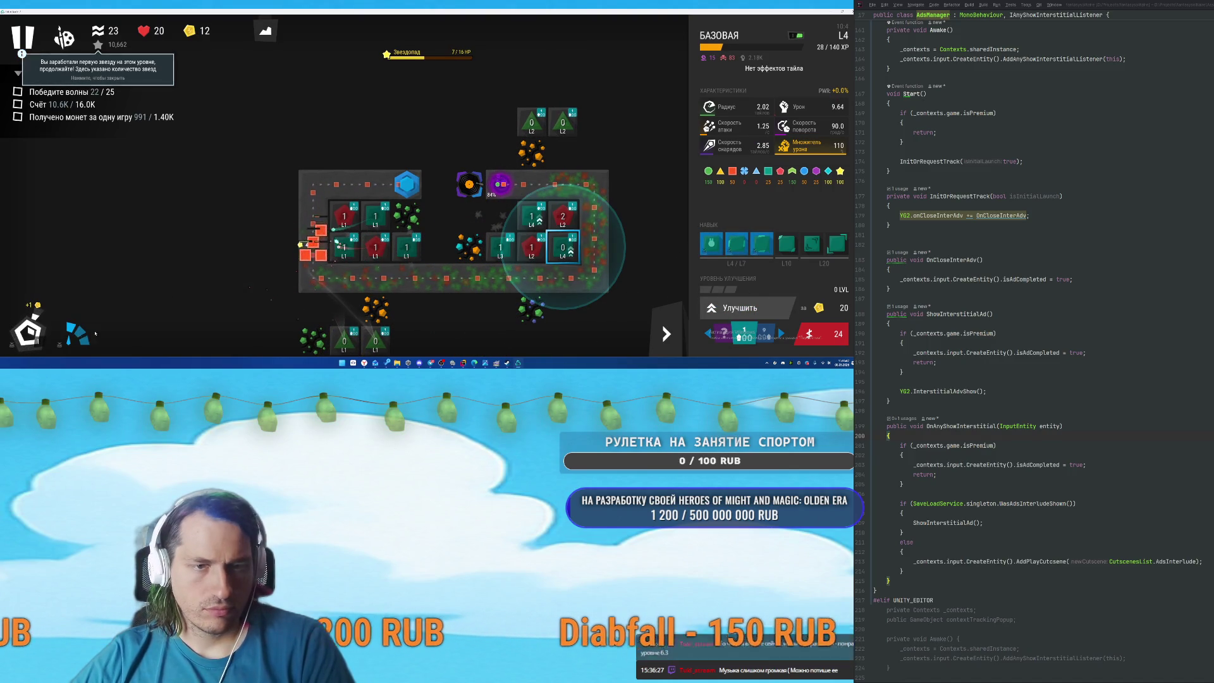
pyautogui.moveTo(740, 244)
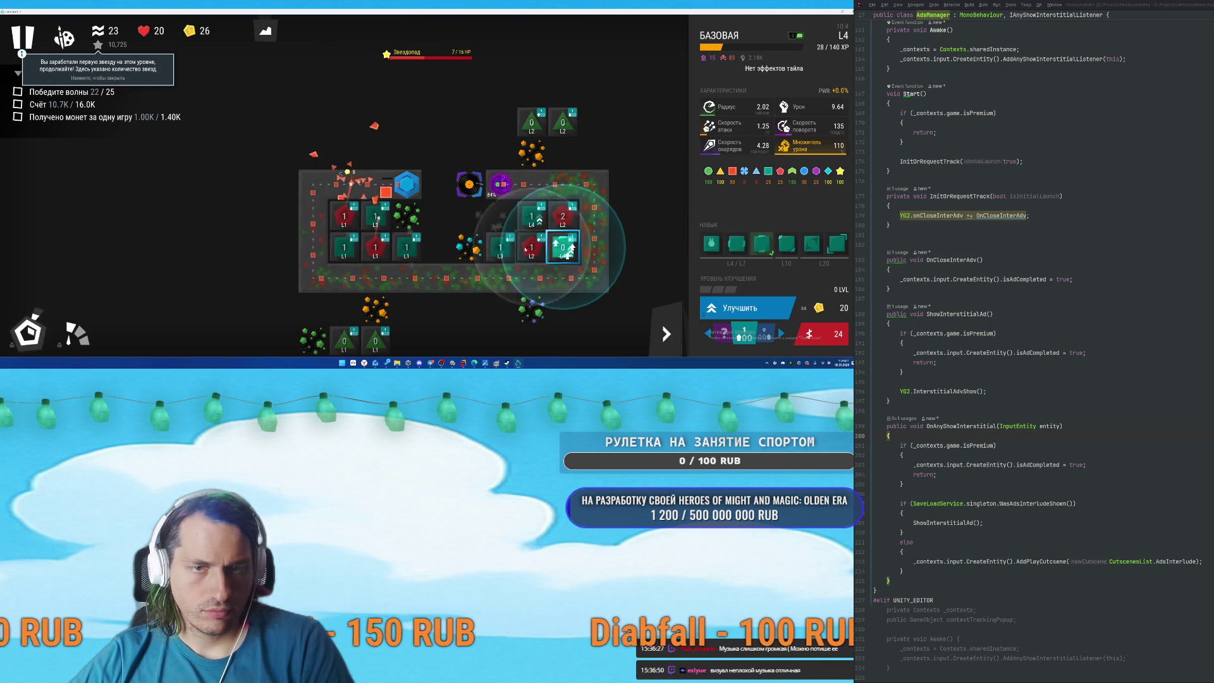
pyautogui.click(563, 216)
pyautogui.moveTo(708, 250)
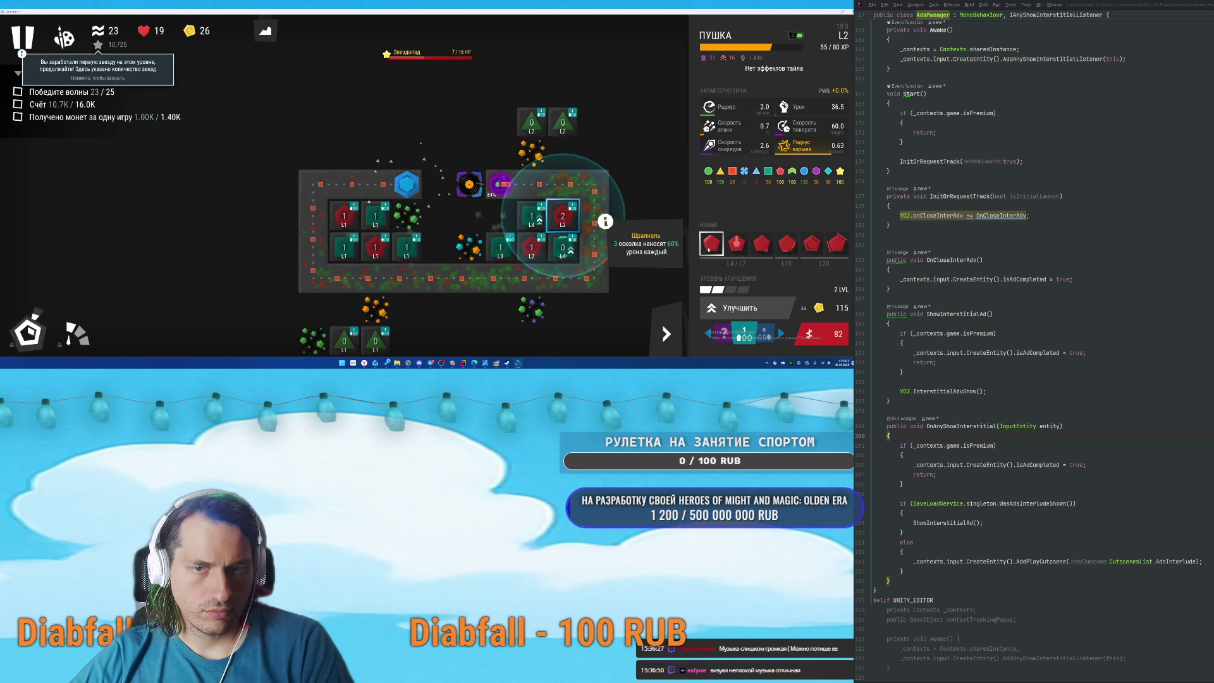
pyautogui.click(531, 216)
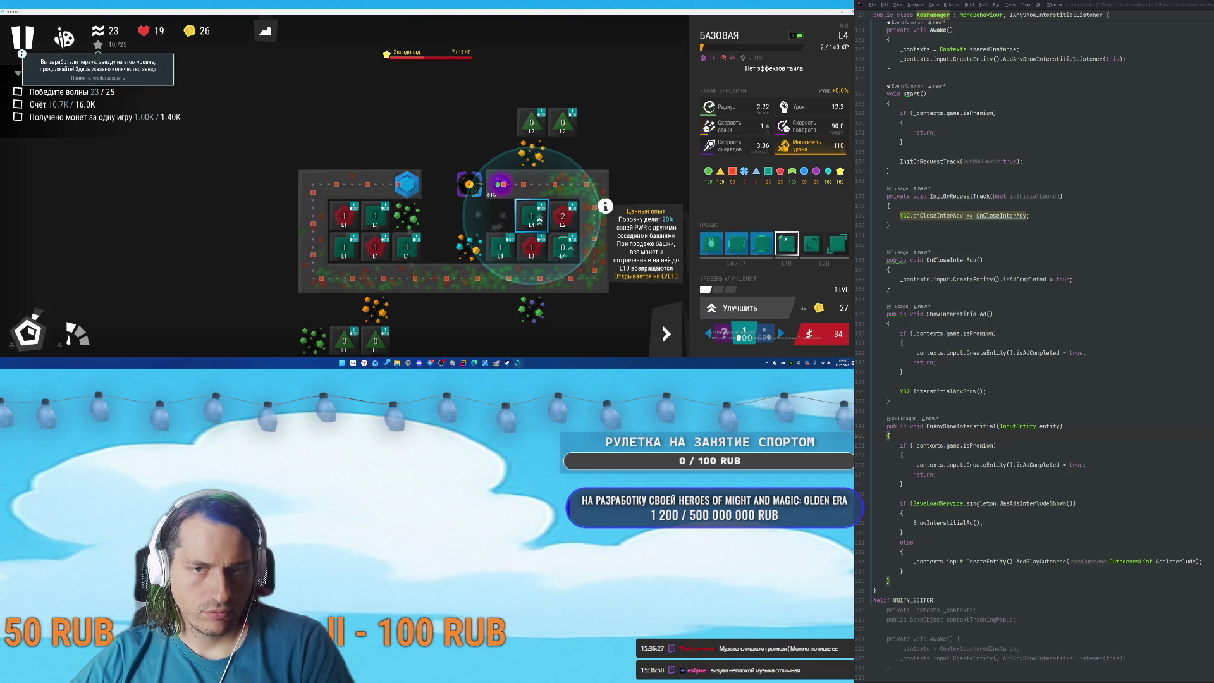
pyautogui.click(761, 243)
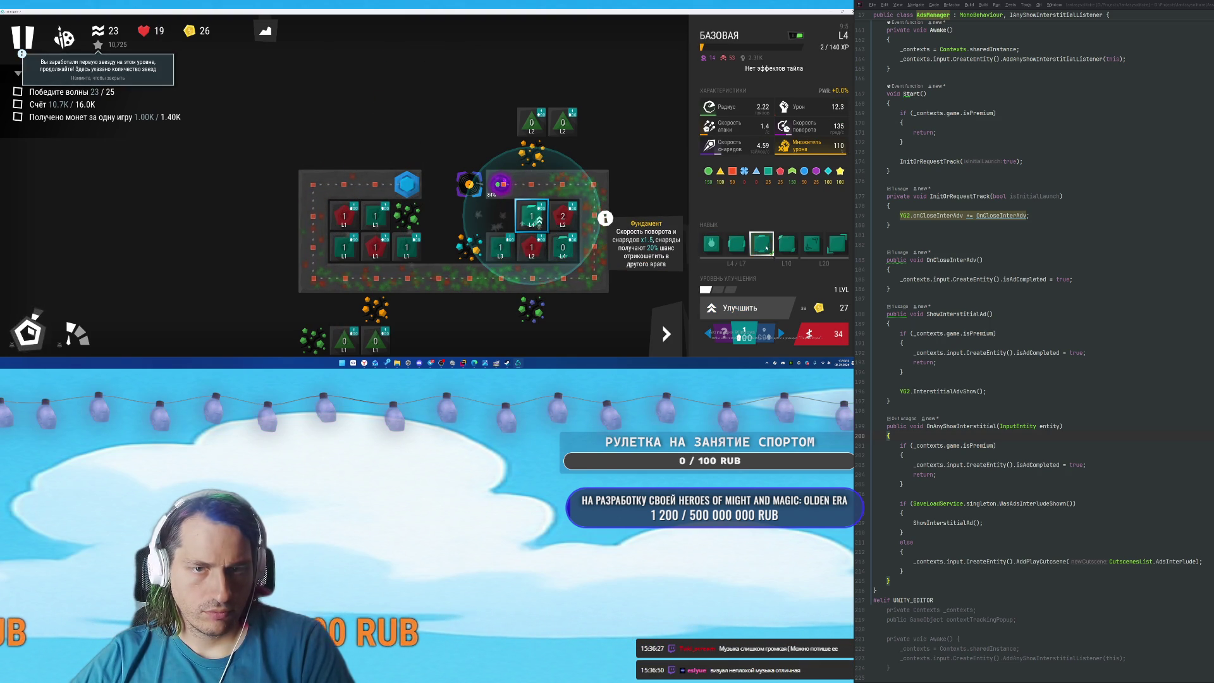
pyautogui.click(571, 255)
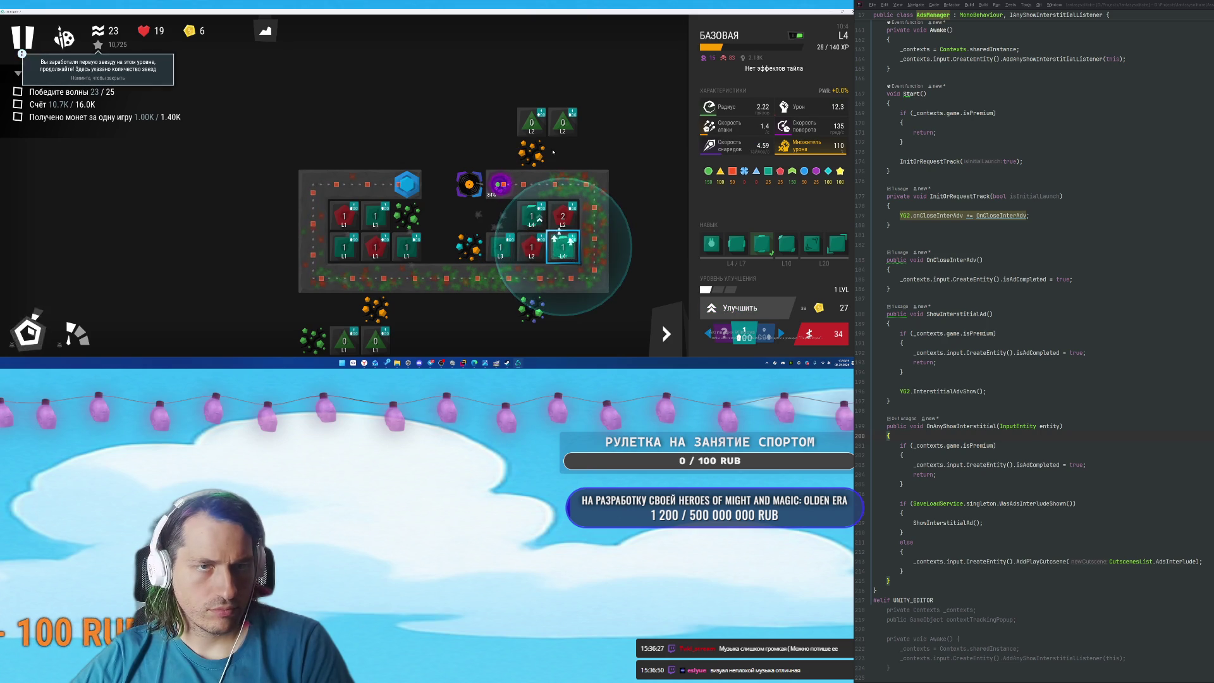
# Recentre the map, upgrade the L4 basic tower to maximum, and call the next wave early.
pyautogui.click(563, 122)
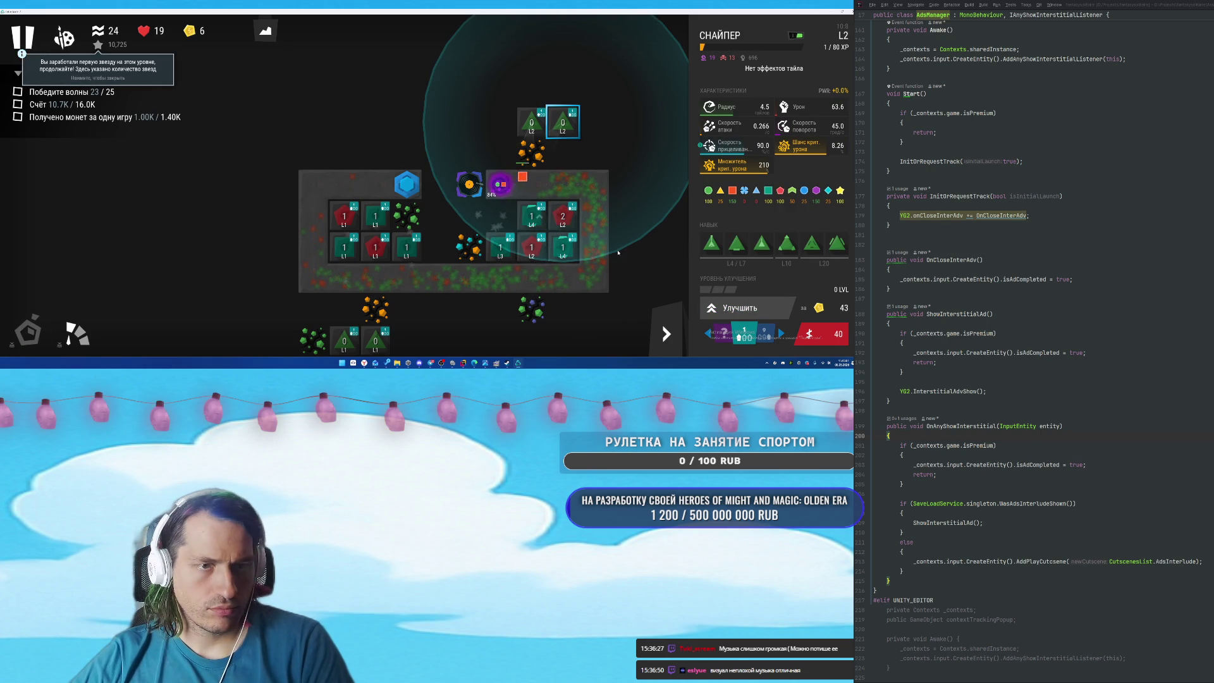
pyautogui.press('d')
pyautogui.press('s')
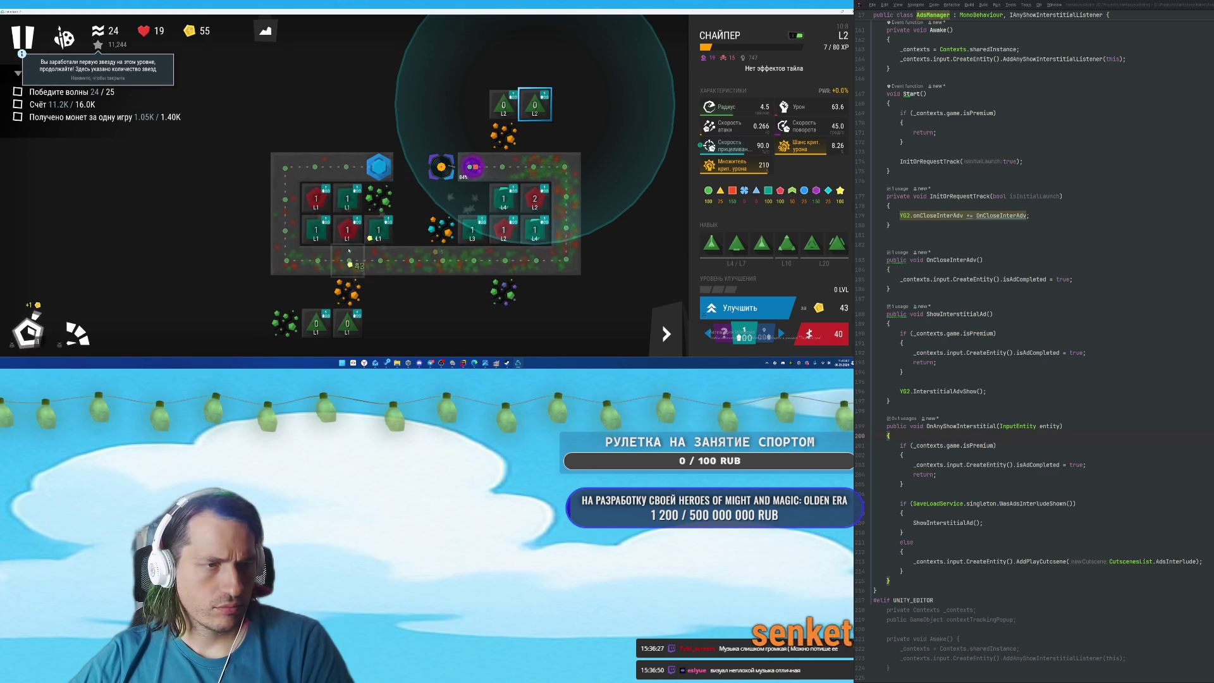
pyautogui.click(504, 198)
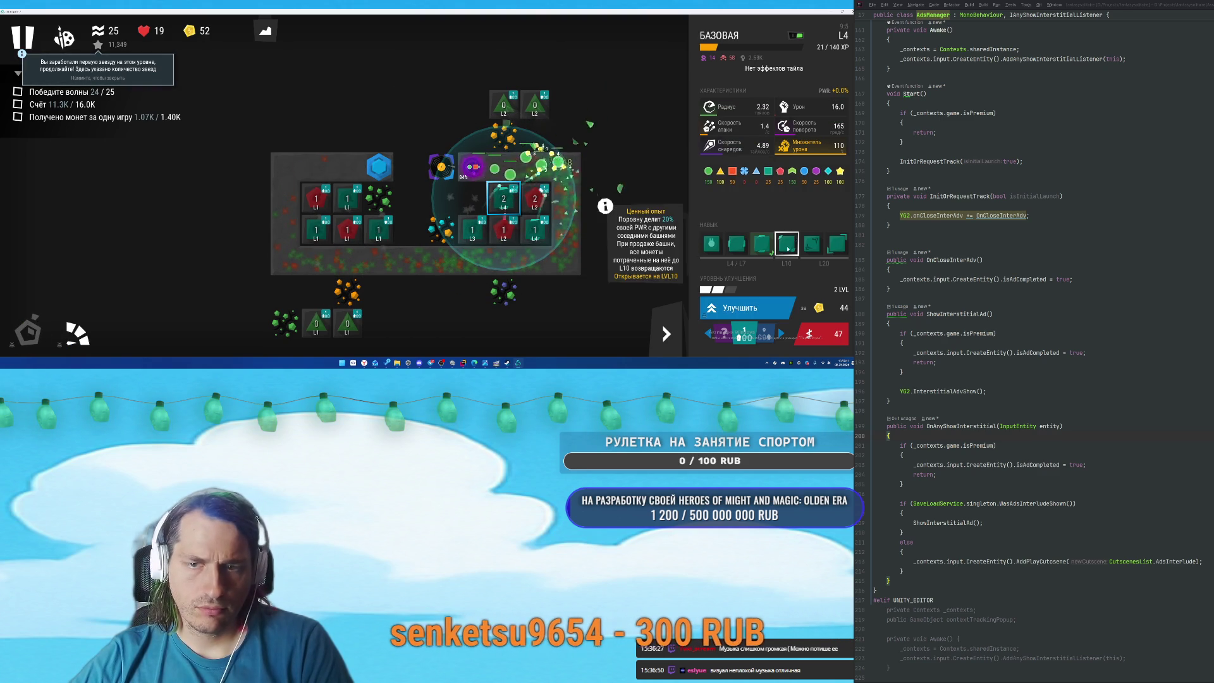
pyautogui.click(759, 299)
pyautogui.click(759, 299)
pyautogui.click(33, 336)
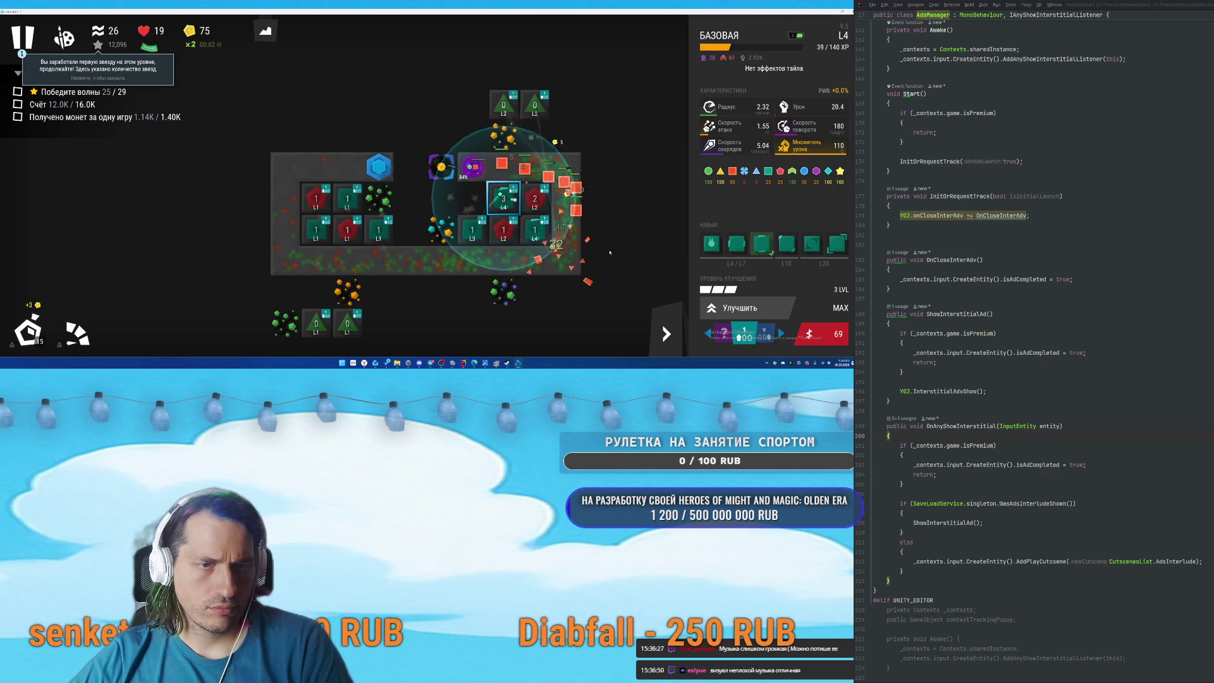
# Upgrade the neighbouring L2 cannon tower and the L3 tower one level each.
pyautogui.click(547, 203)
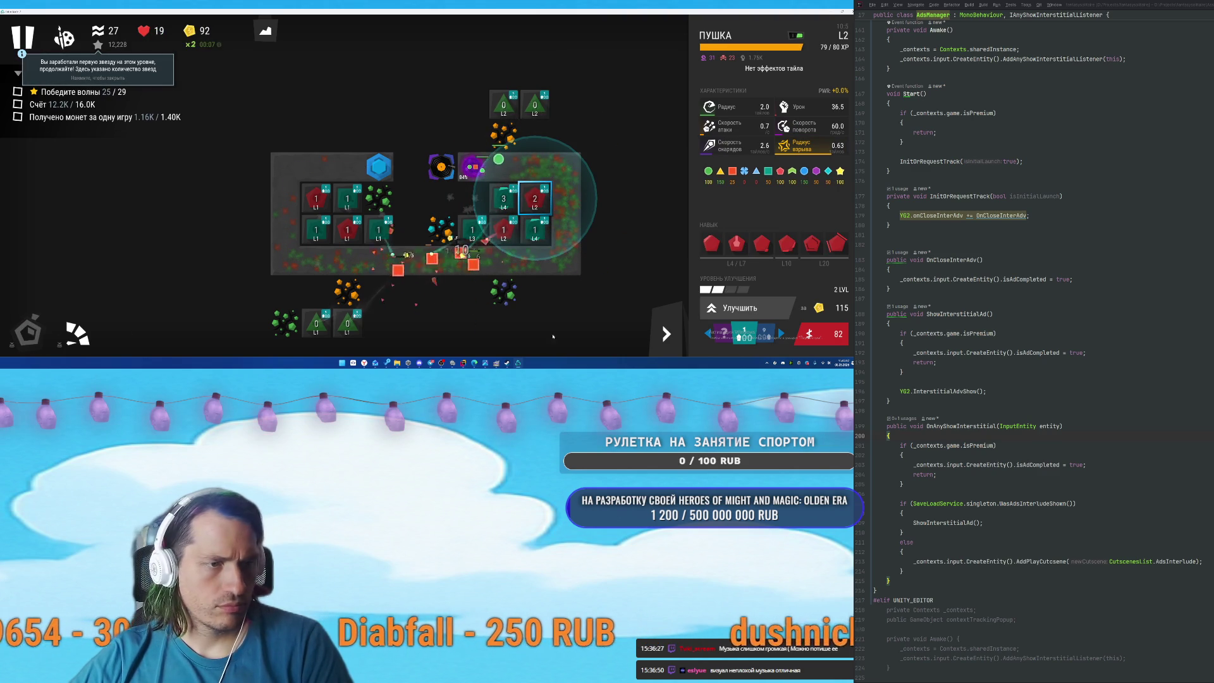
pyautogui.click(720, 308)
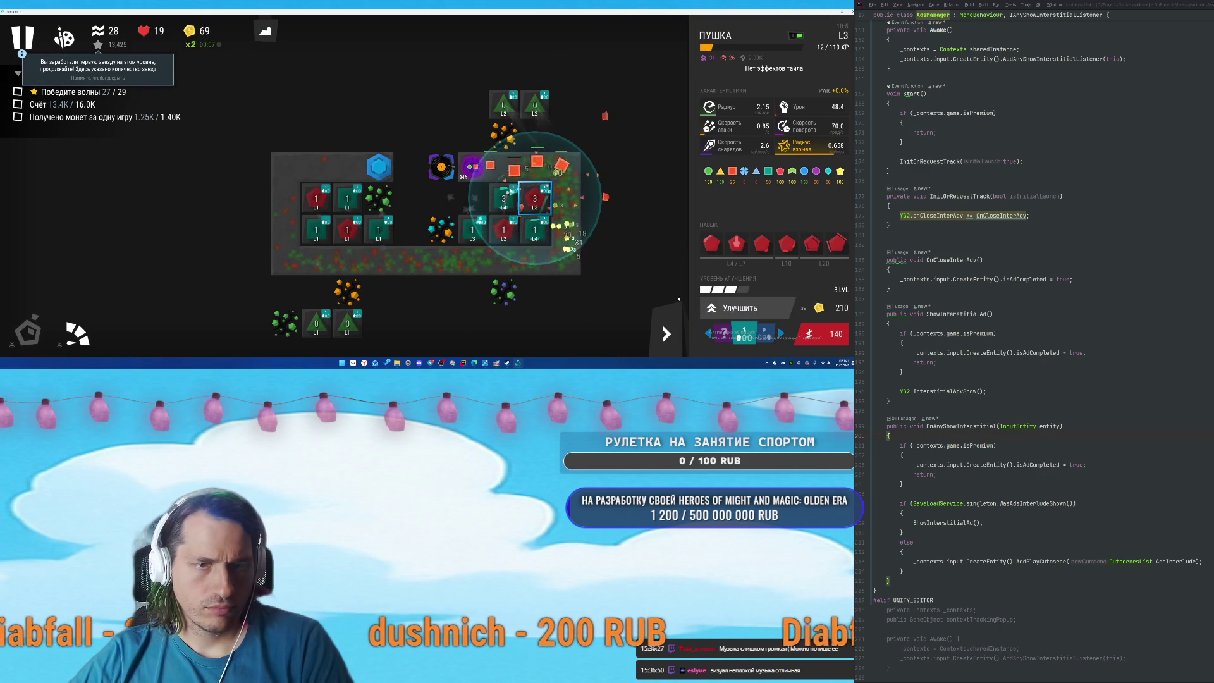
pyautogui.click(529, 235)
pyautogui.click(471, 231)
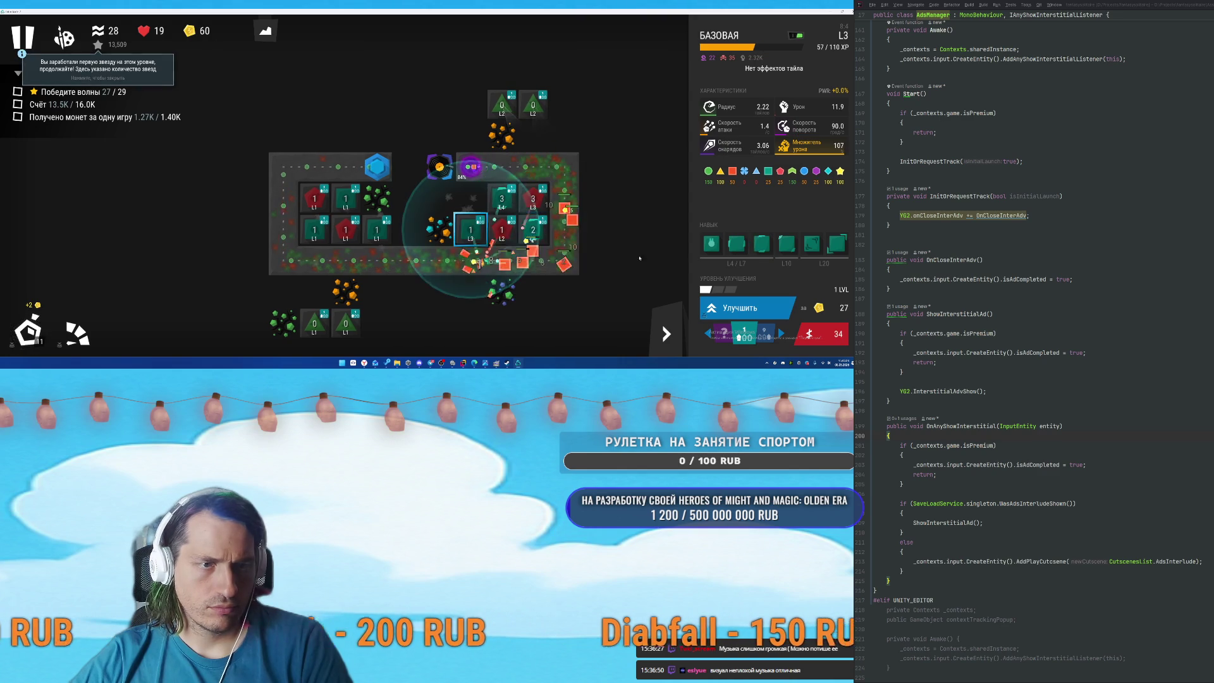
pyautogui.click(739, 308)
# Upgrade the bottom sniper tower one level and a base tower to level 2.
pyautogui.click(346, 324)
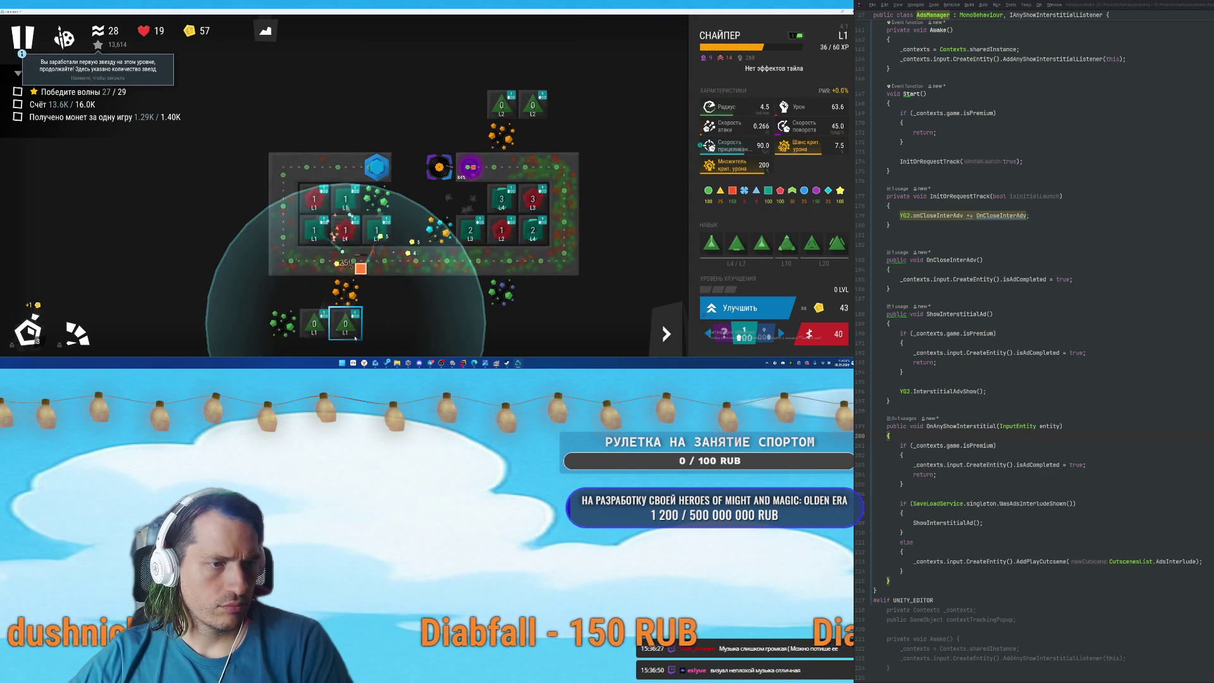
pyautogui.click(314, 324)
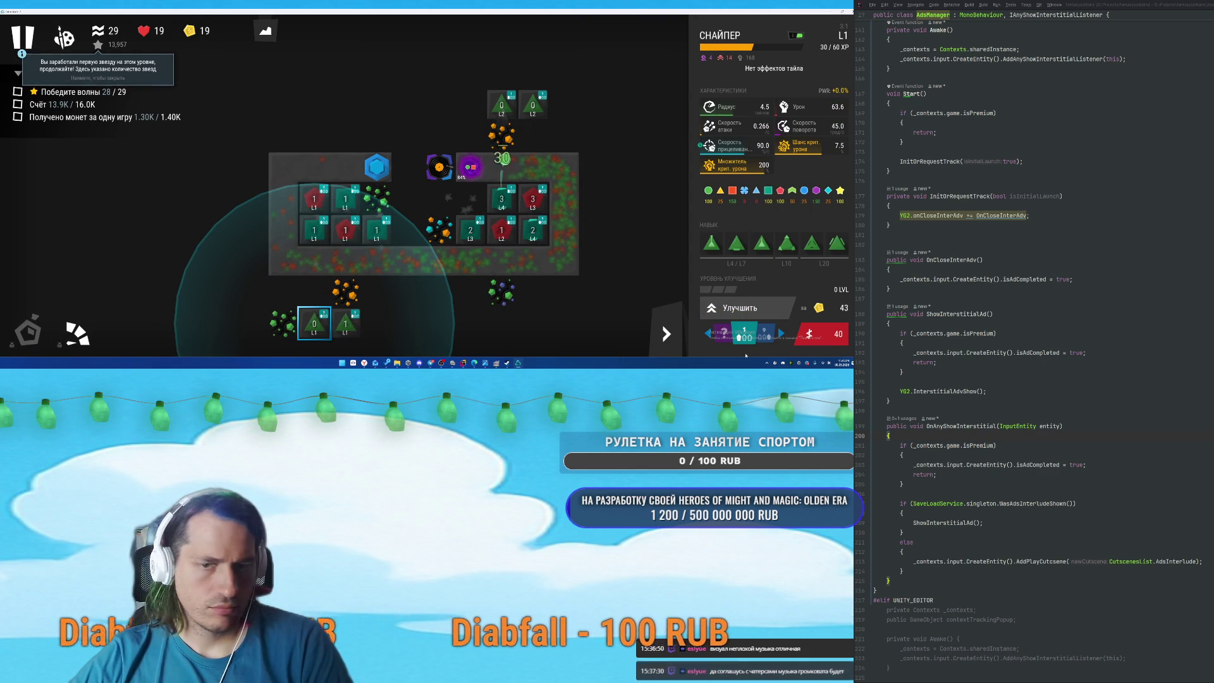
pyautogui.click(754, 310)
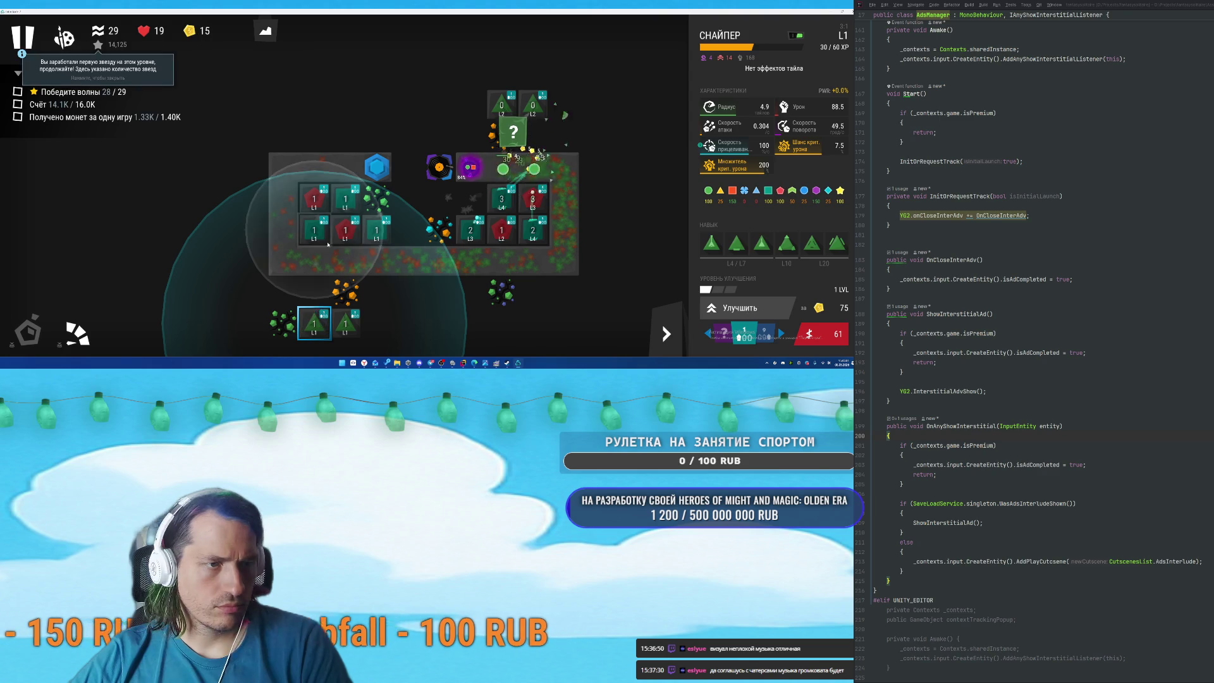
pyautogui.click(780, 308)
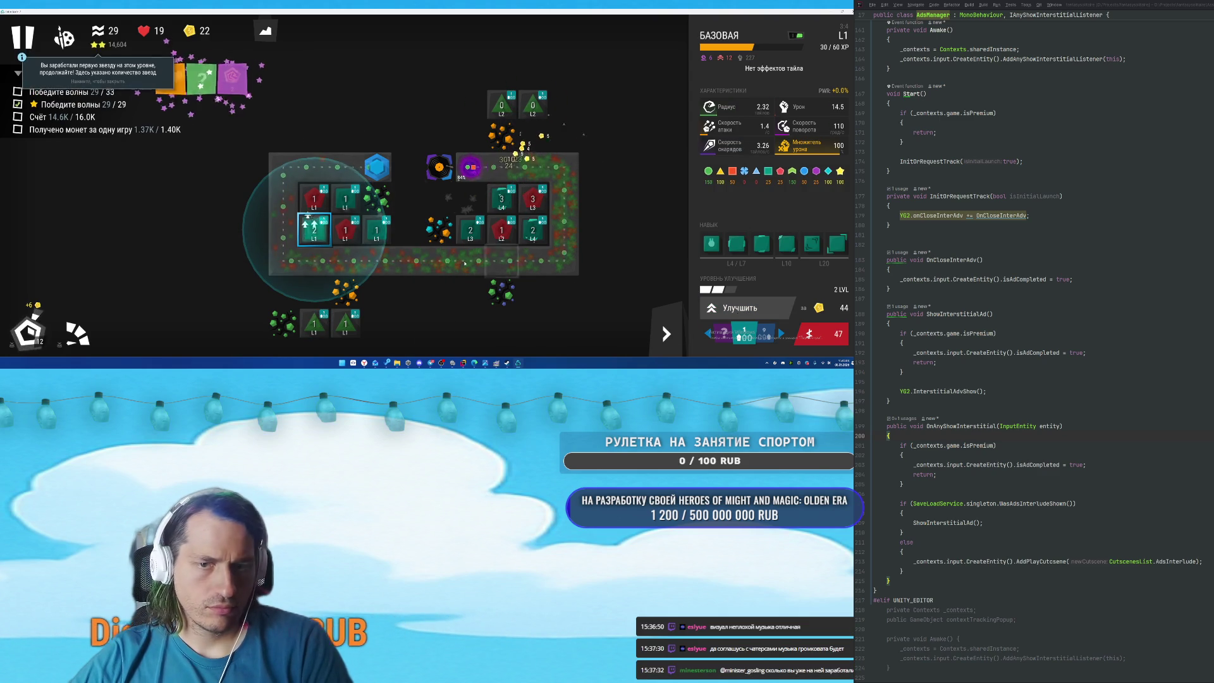
# Upgrade the level-1 base tower to level 2, plus the top and right sniper towers.
pyautogui.click(358, 197)
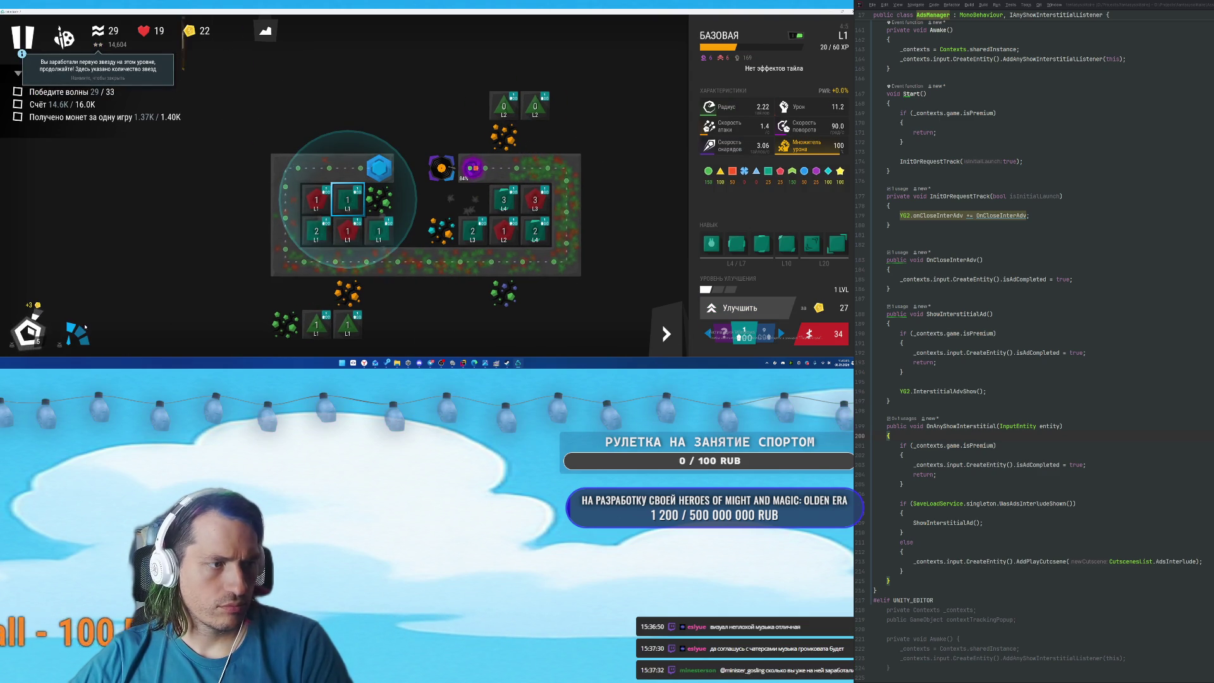
pyautogui.click(746, 308)
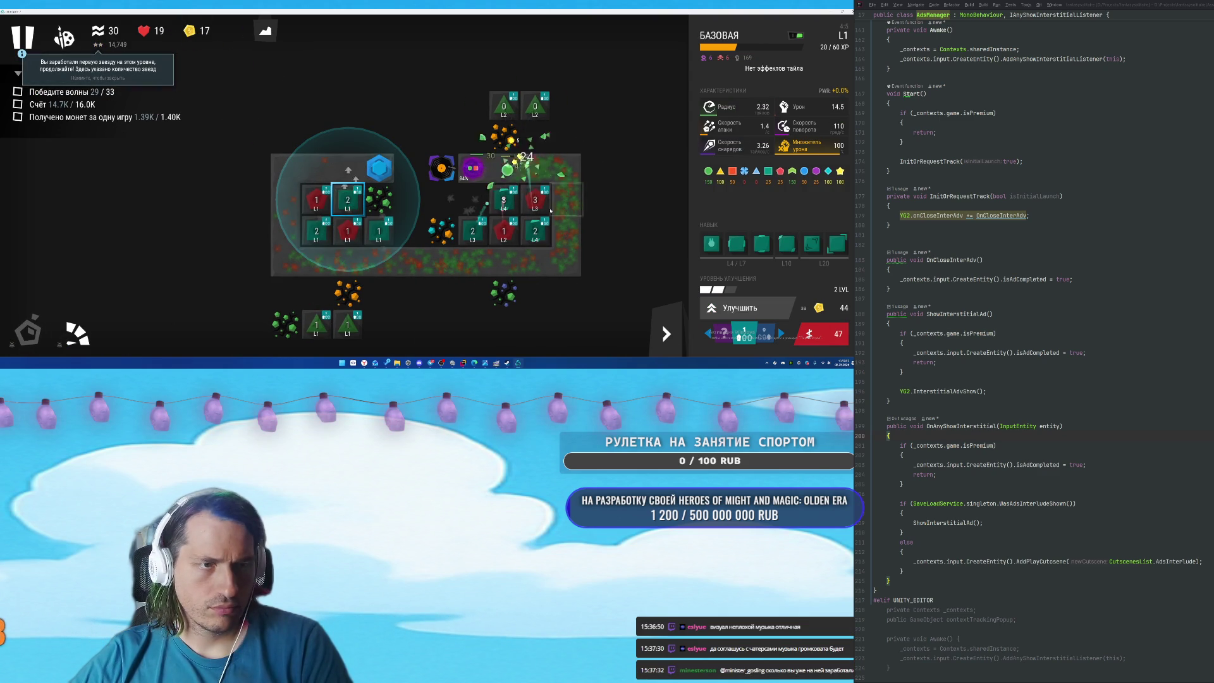
pyautogui.click(504, 111)
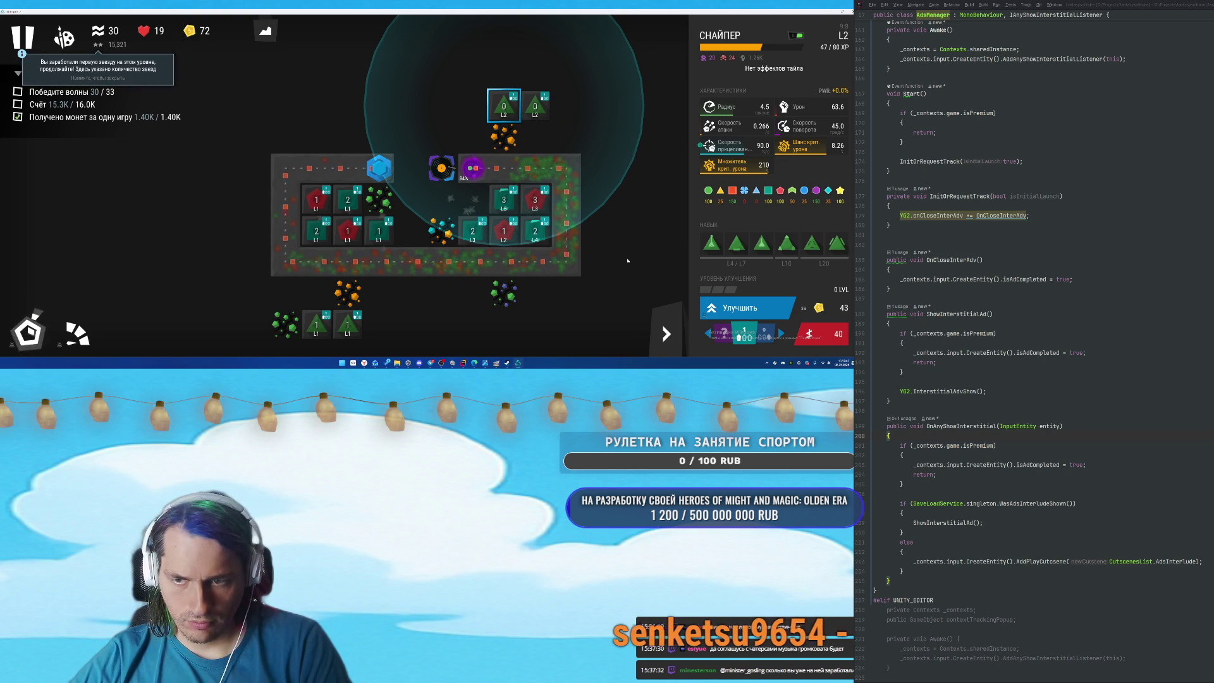
pyautogui.press('u')
pyautogui.click(537, 98)
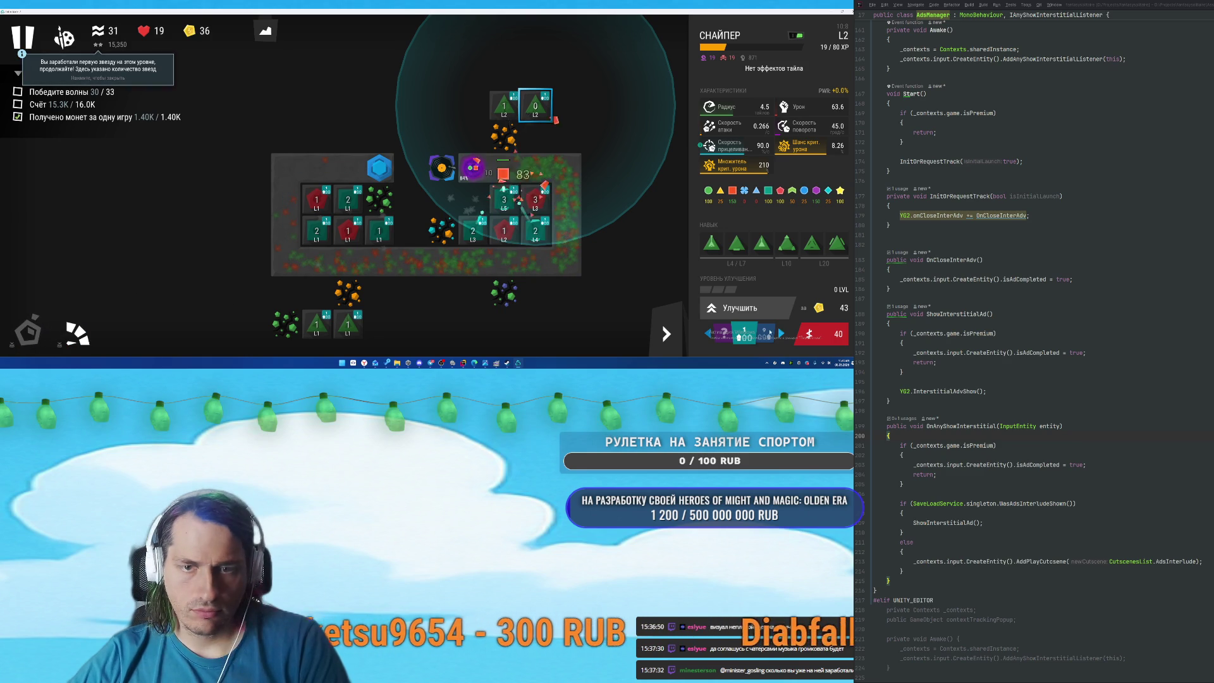
pyautogui.click(734, 309)
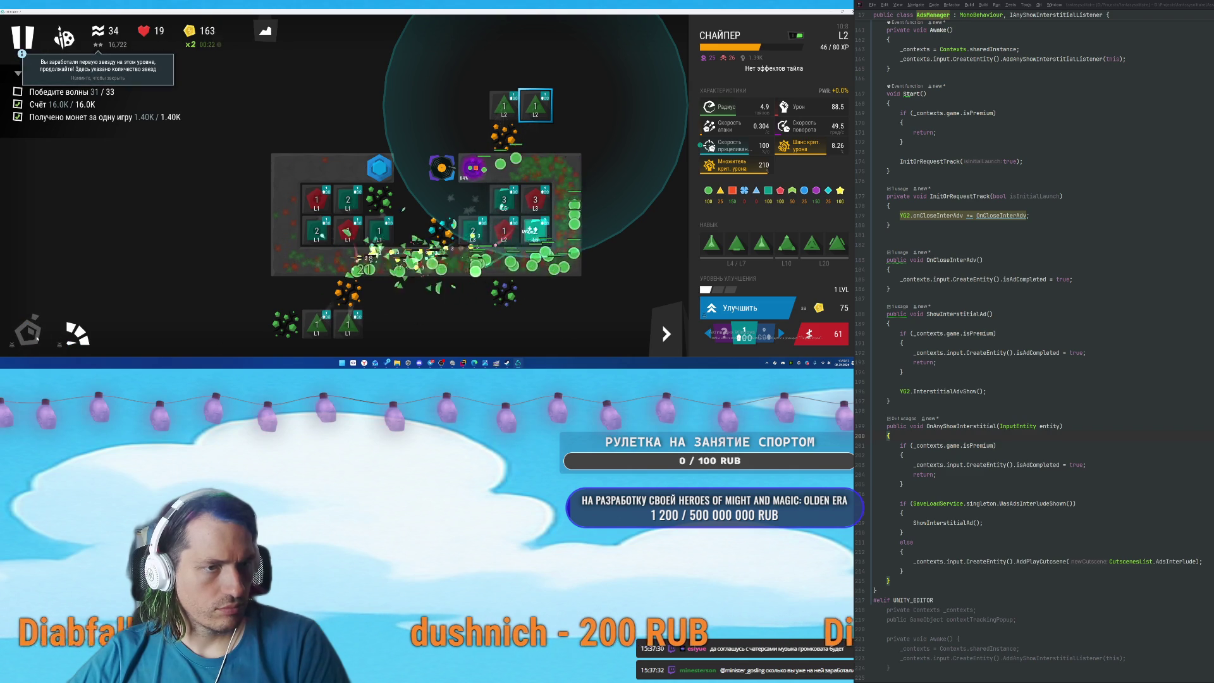
# Check the level-5 base and level-4 cannon, call a wave early, and upgrade a cannon to level 4.
pyautogui.click(517, 207)
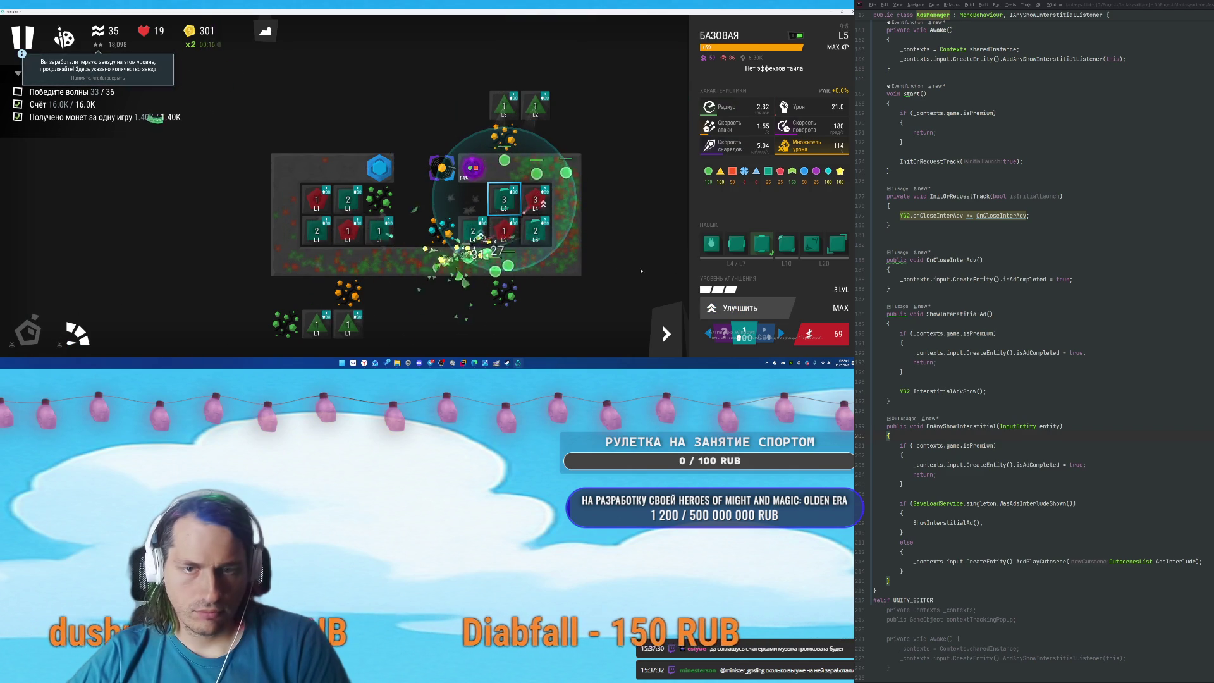
pyautogui.click(535, 201)
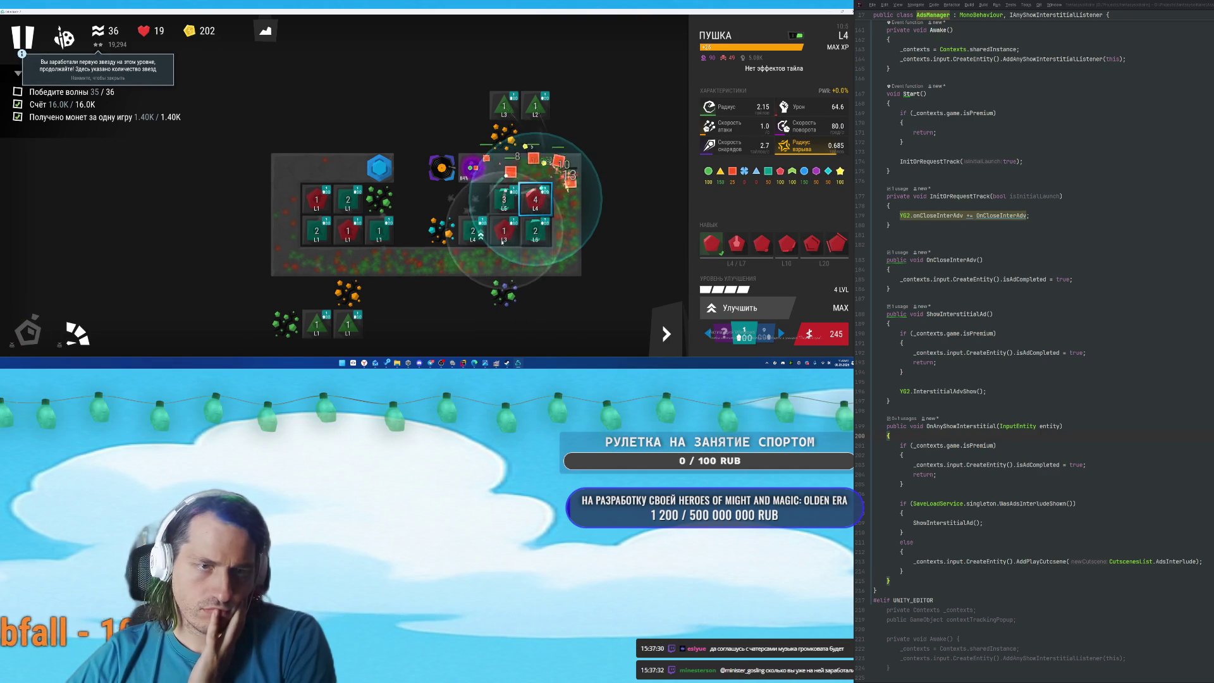
pyautogui.click(503, 240)
pyautogui.click(33, 330)
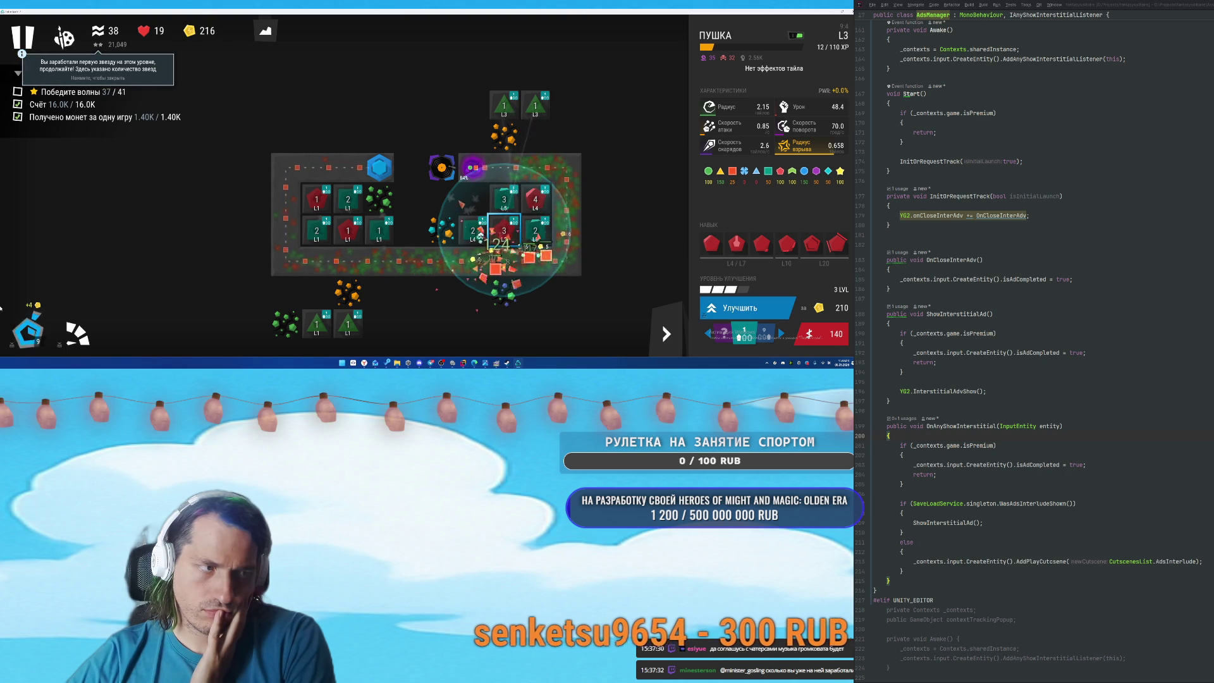
pyautogui.click(740, 308)
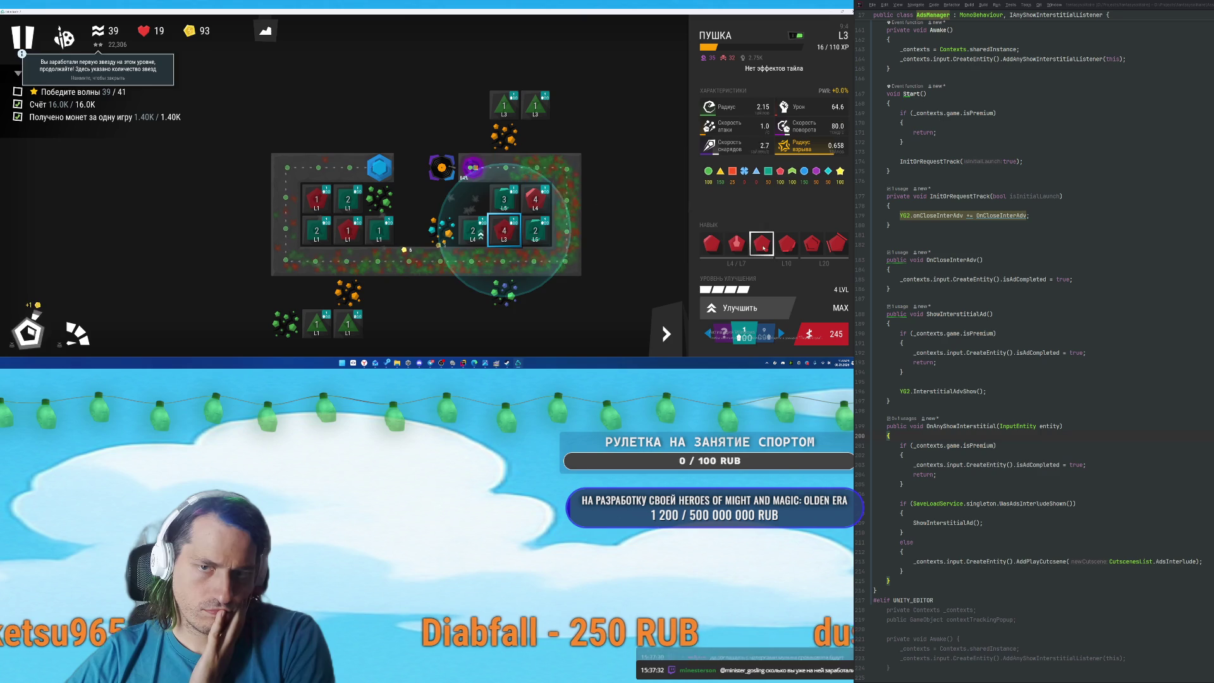
# Max out the right base tower and give the level-4 base tower the Большой калибр skill.
pyautogui.moveTo(762, 249)
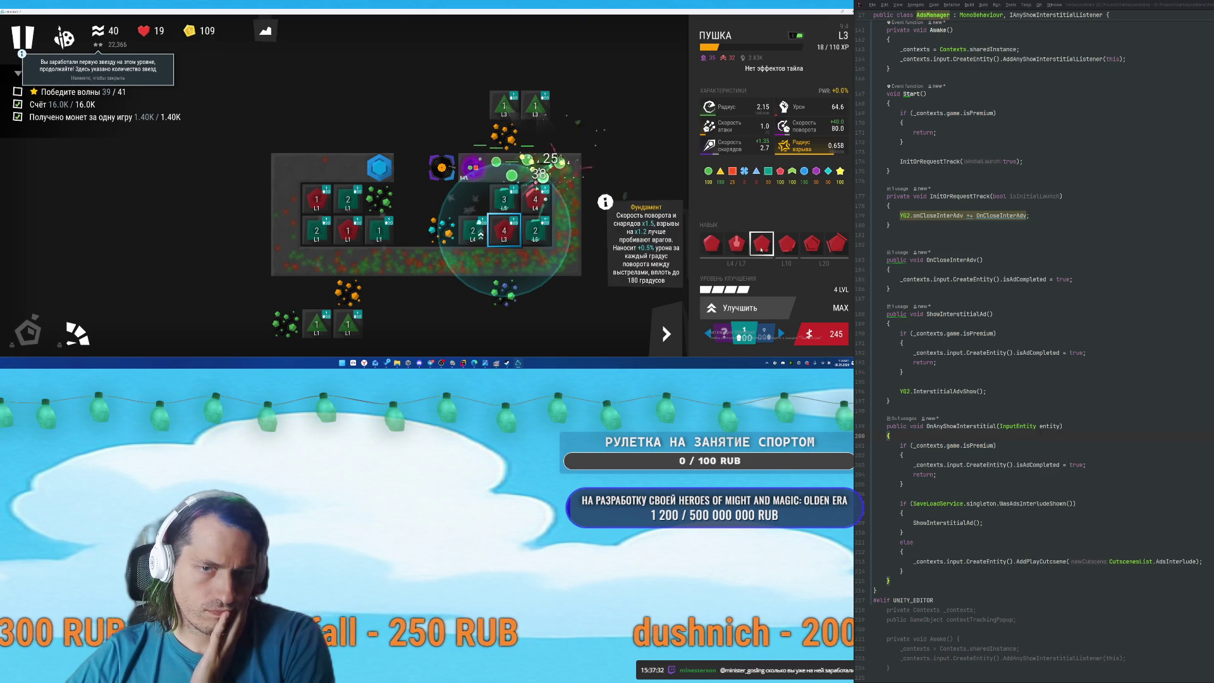
pyautogui.click(473, 231)
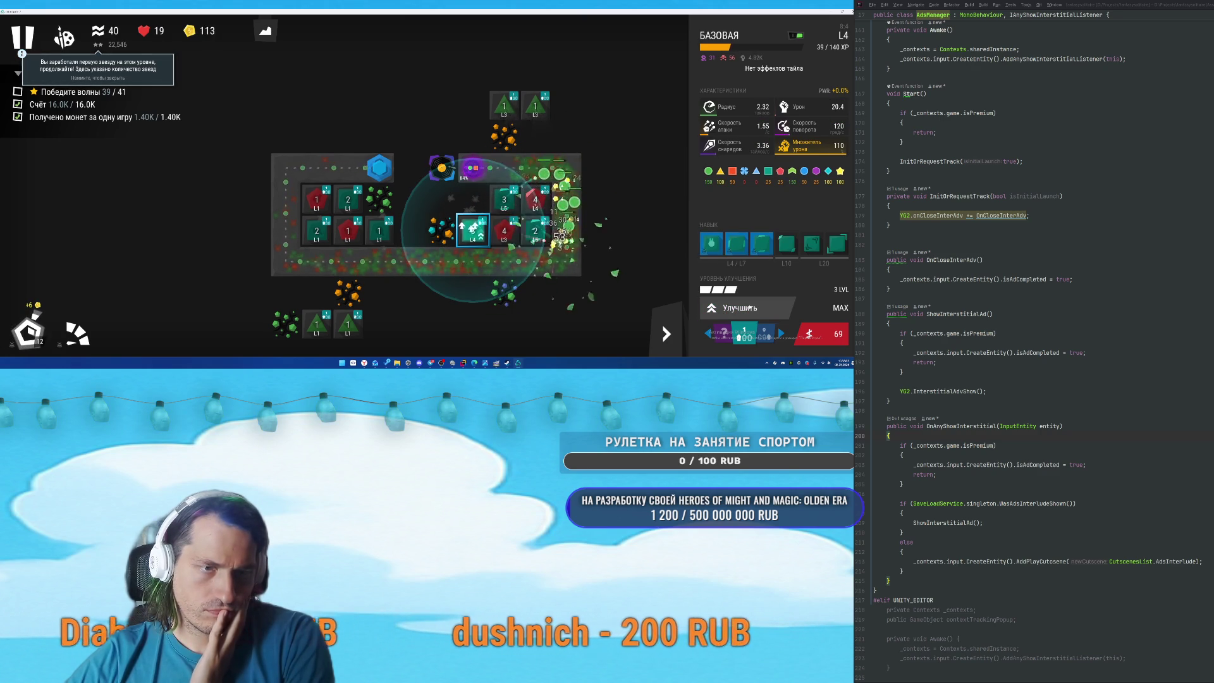
pyautogui.click(524, 238)
pyautogui.click(760, 305)
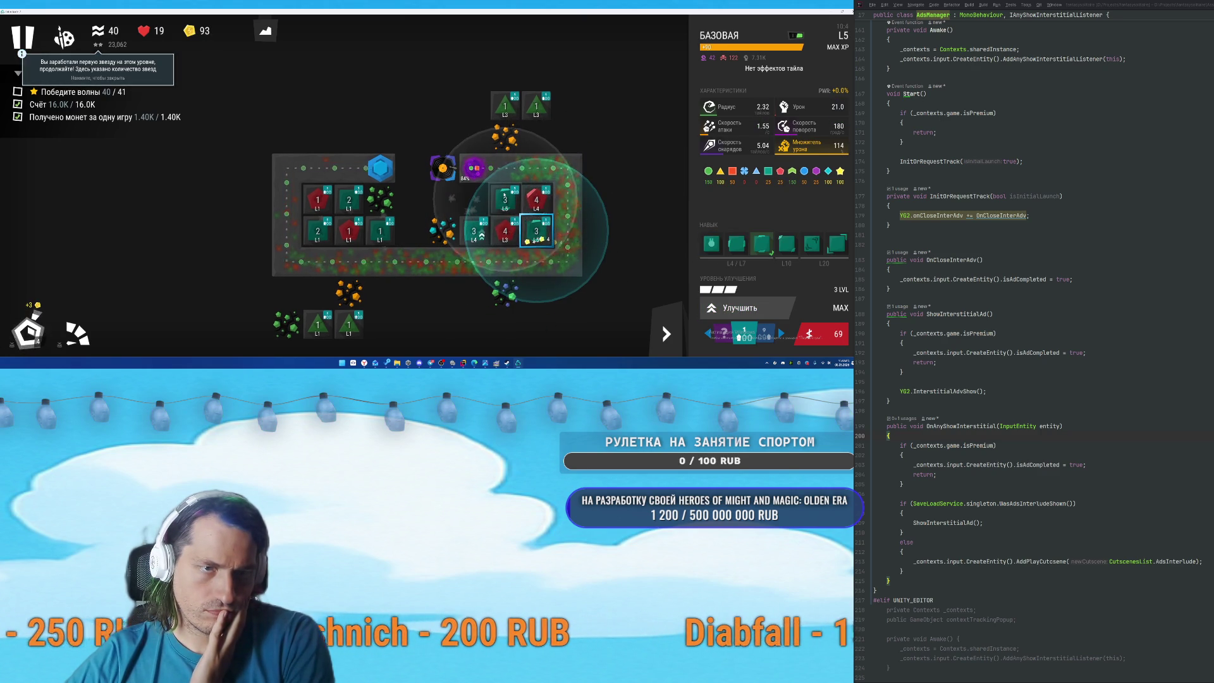
pyautogui.click(473, 230)
pyautogui.moveTo(765, 248)
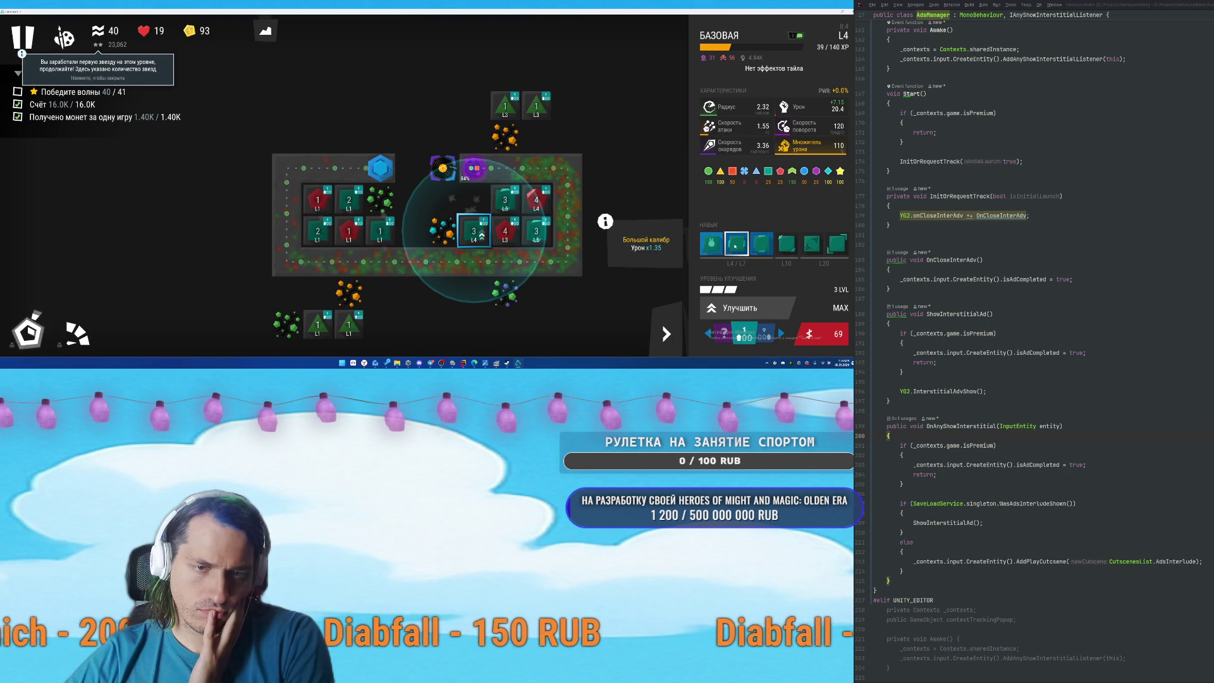
pyautogui.click(735, 246)
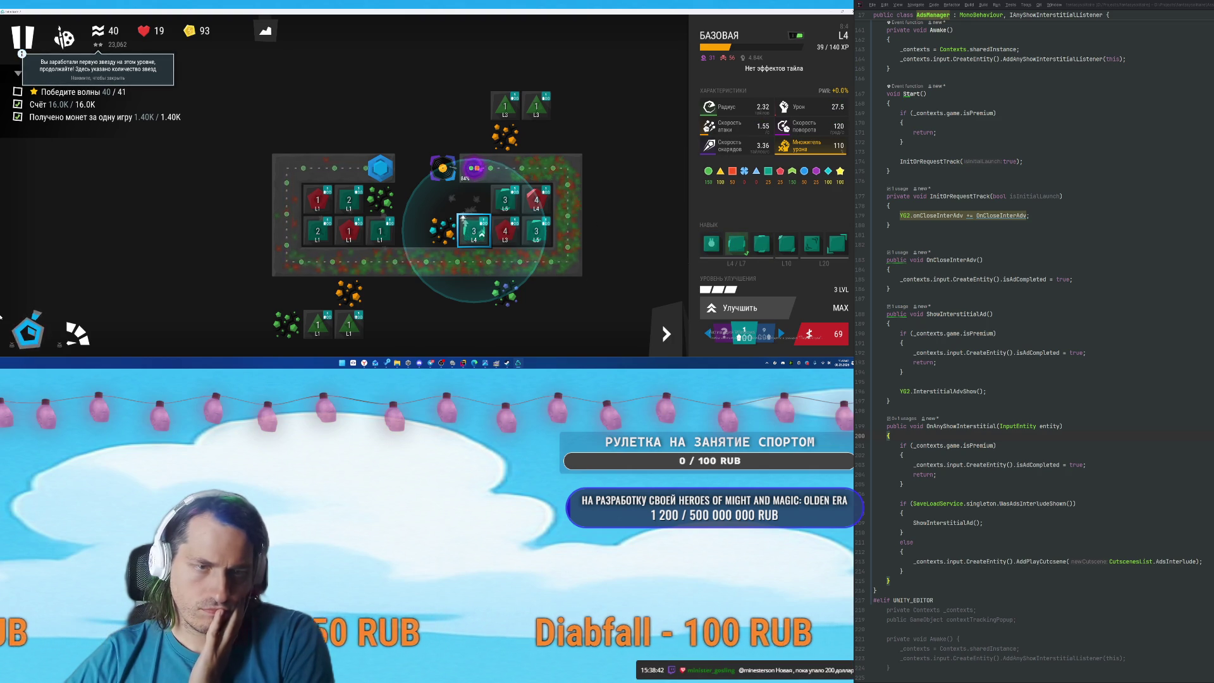
pyautogui.click(505, 231)
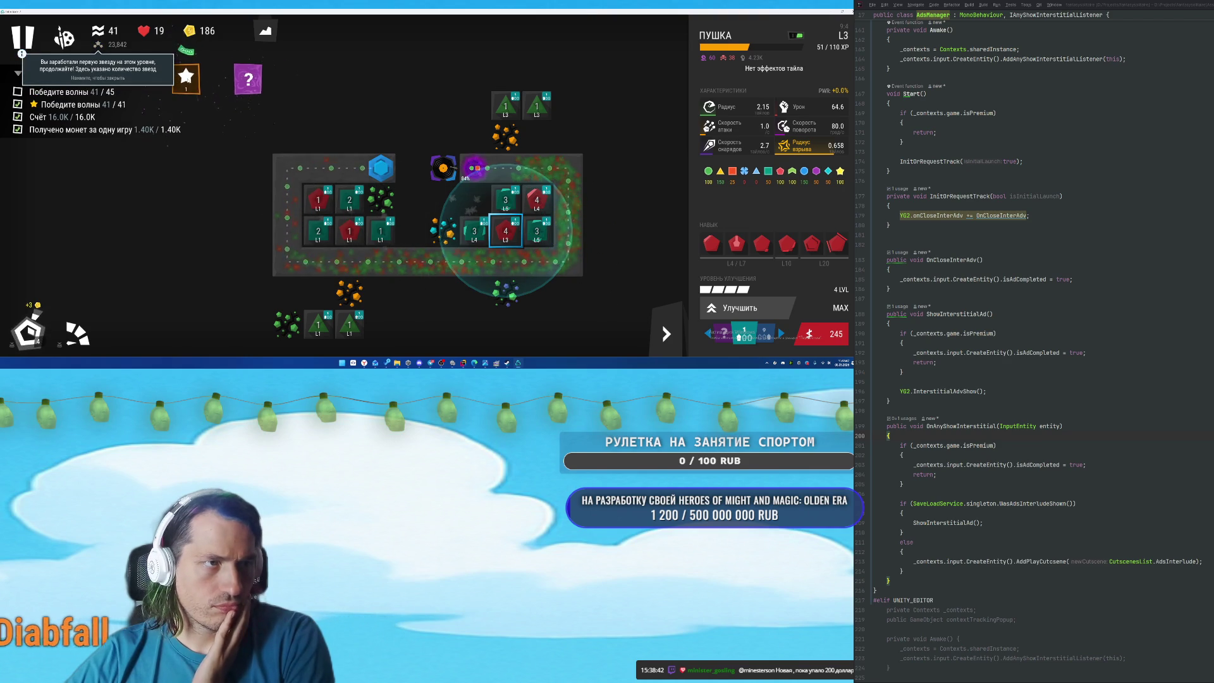
# Upgrade the right sniper tower to maximum and the bottom sniper tower to level 2.
pyautogui.click(236, 128)
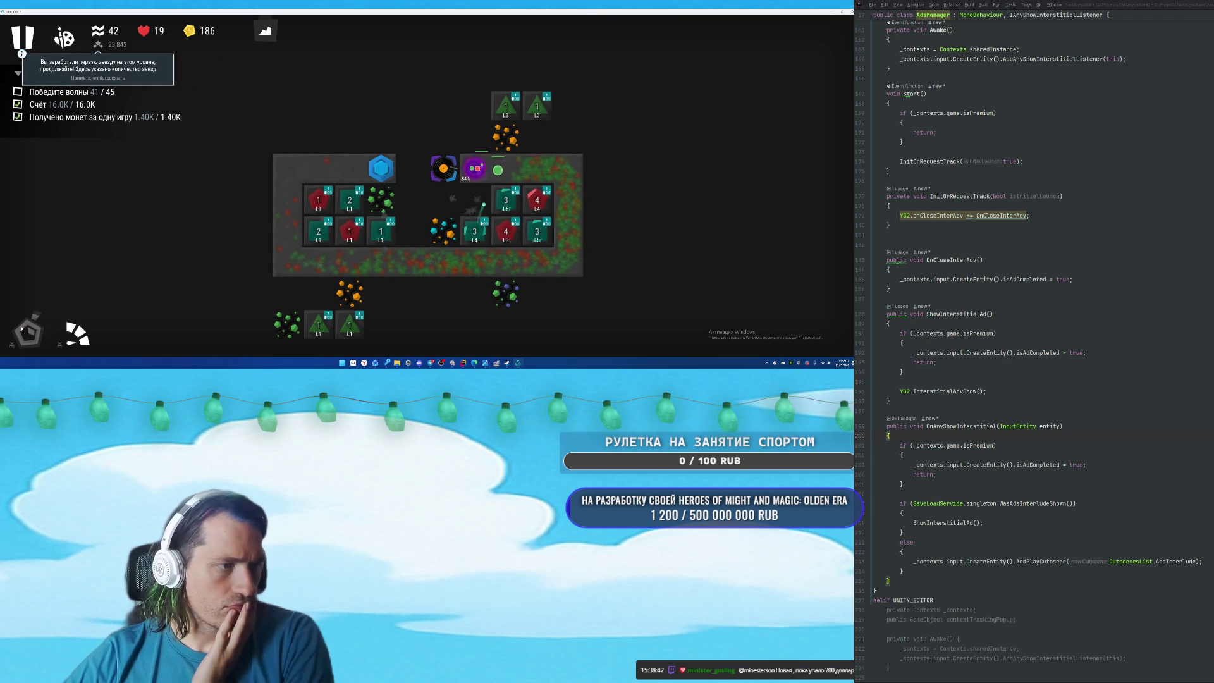
pyautogui.click(506, 107)
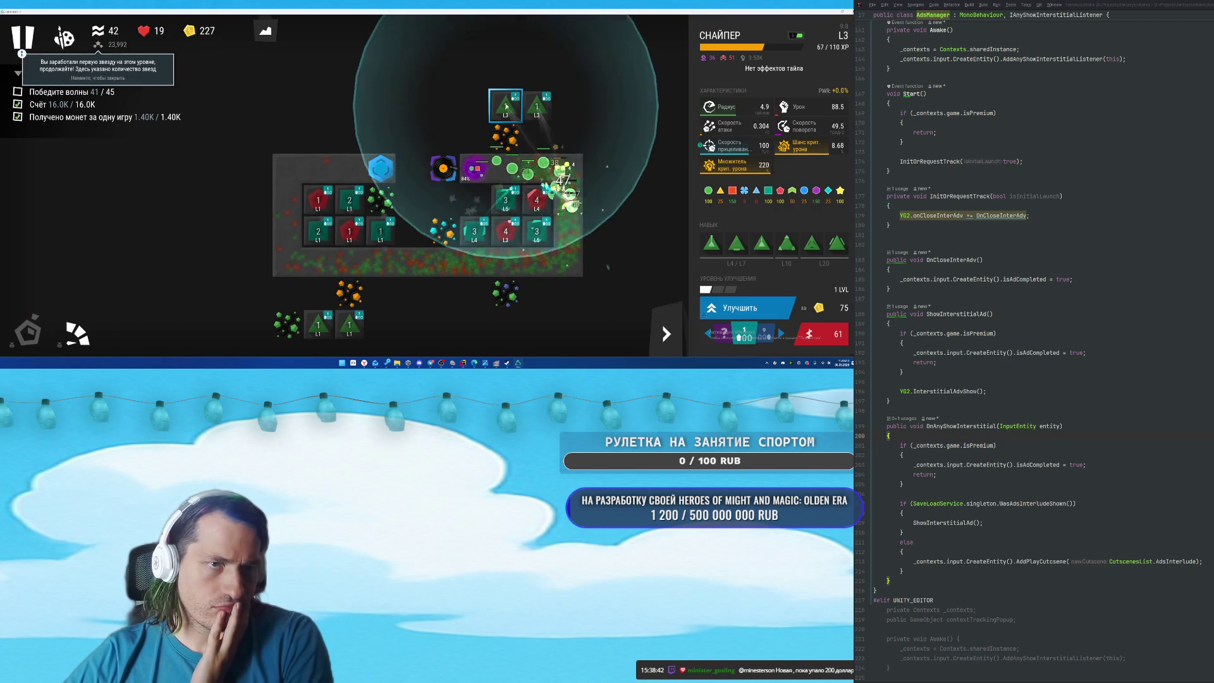
pyautogui.click(545, 111)
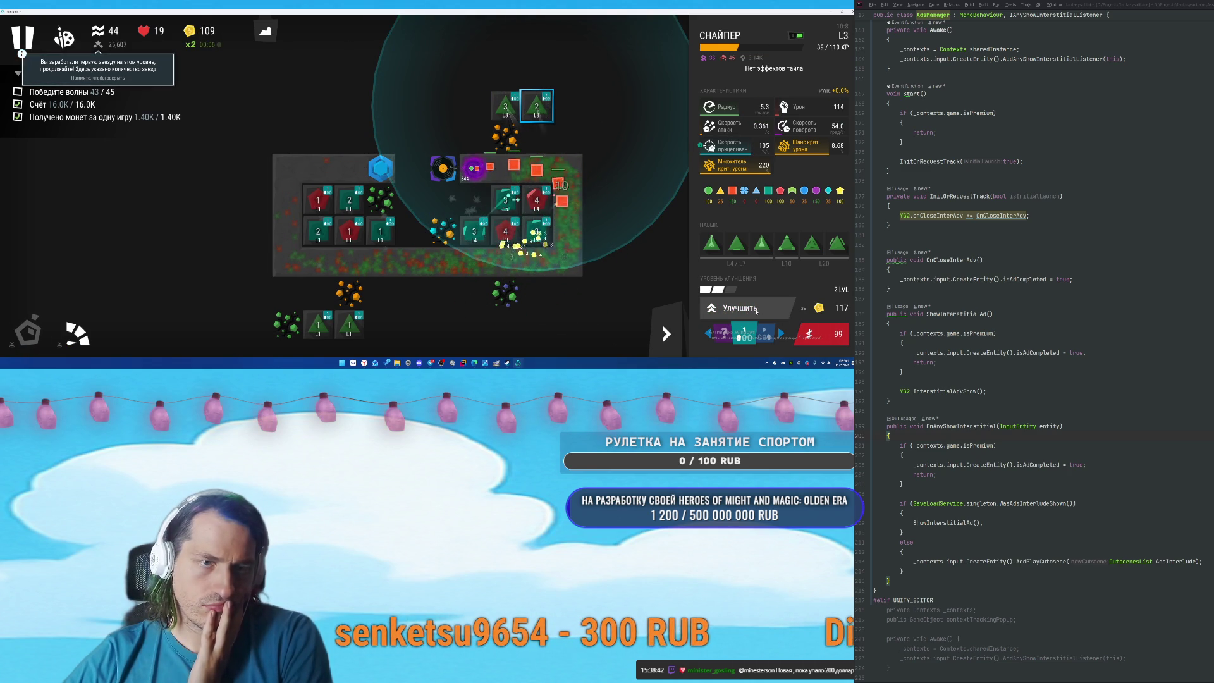
pyautogui.click(747, 309)
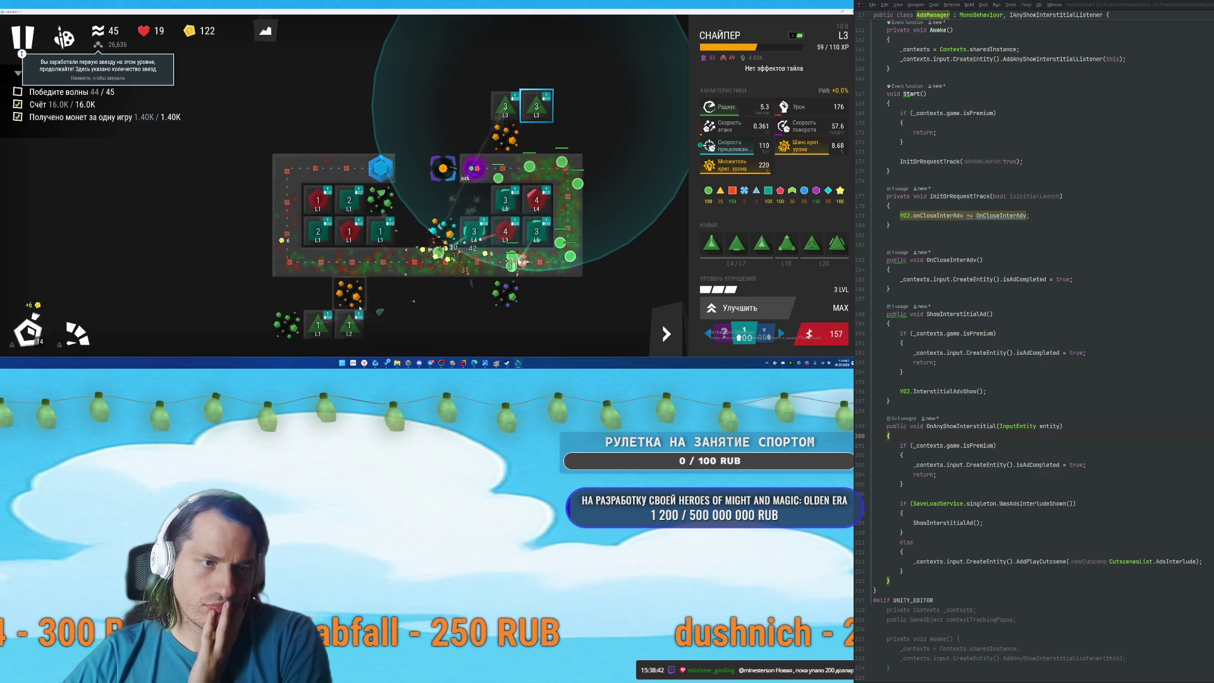
pyautogui.click(351, 324)
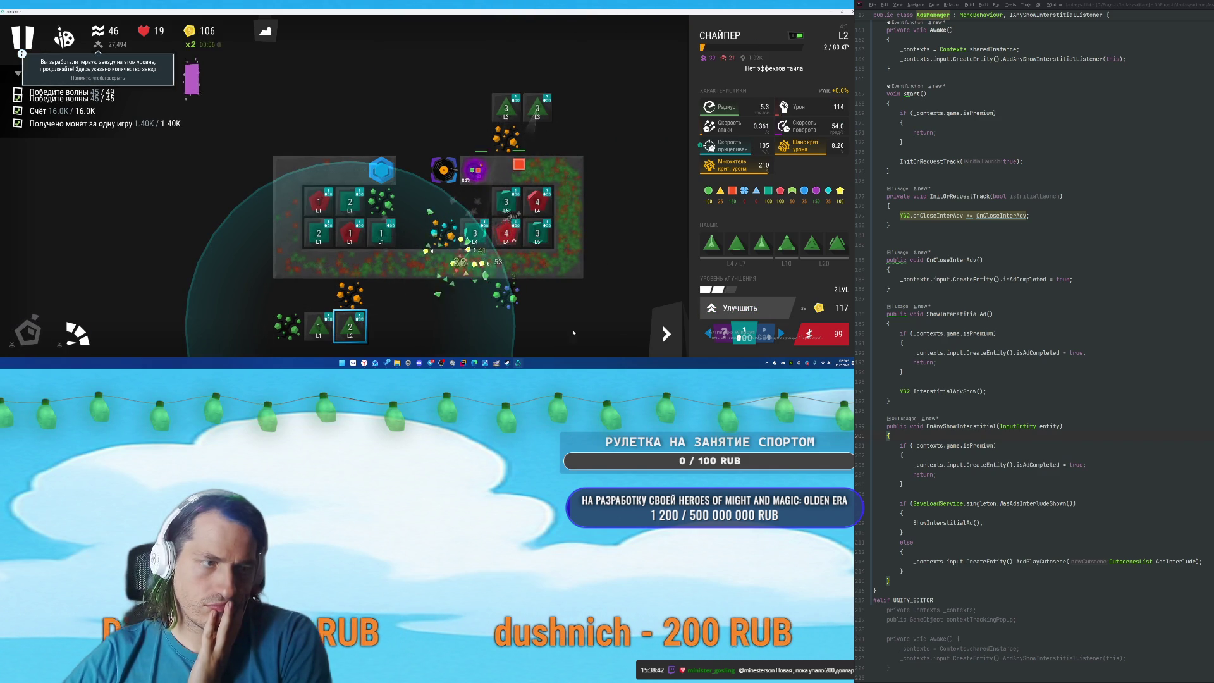
pyautogui.click(318, 324)
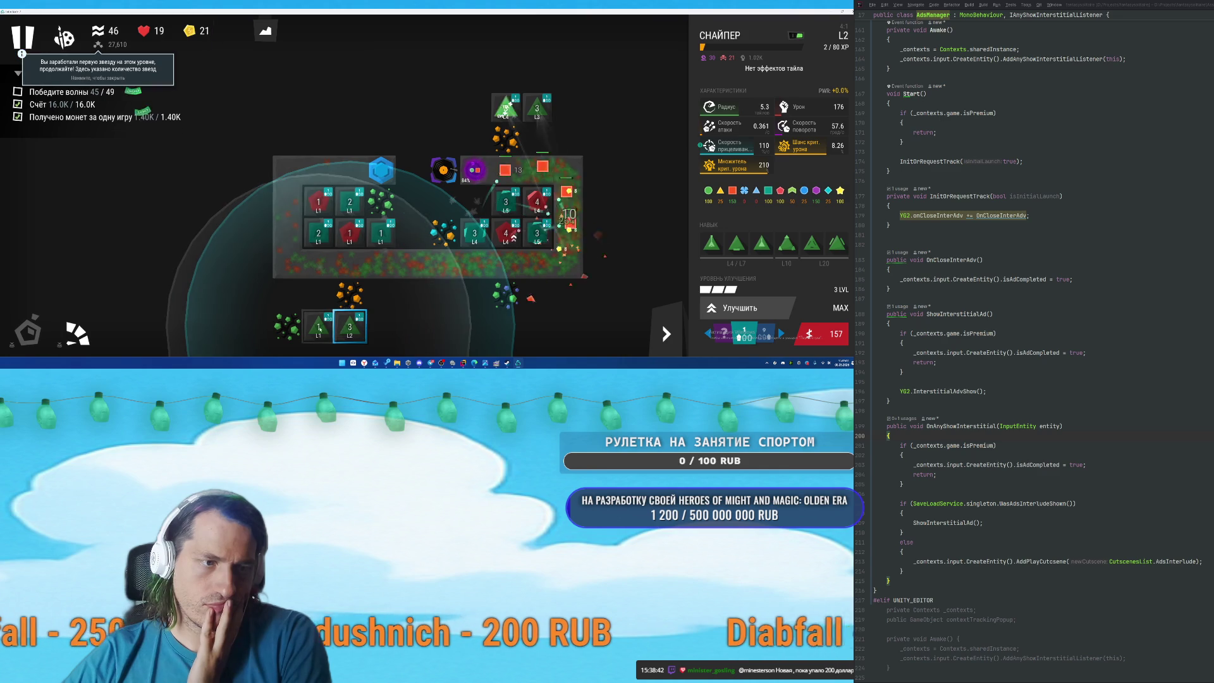
pyautogui.click(31, 333)
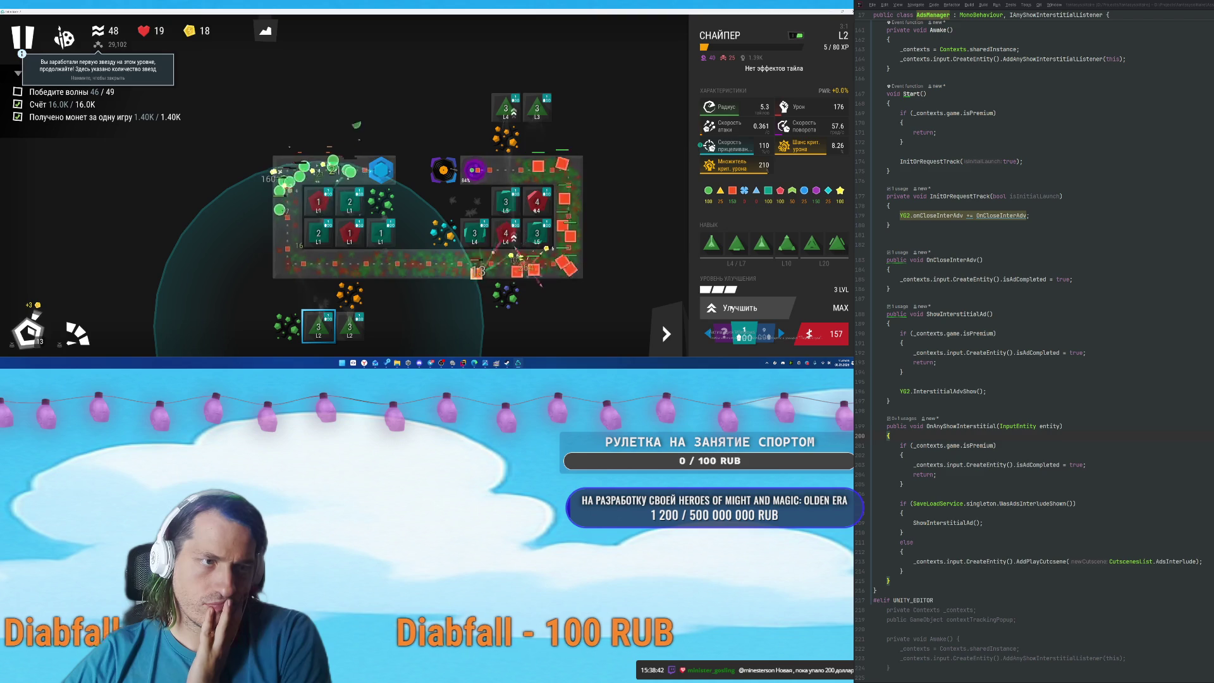
# Max out a left-block base tower and upgrade the red cannon tower to level 2.
pyautogui.click(370, 235)
pyautogui.click(378, 233)
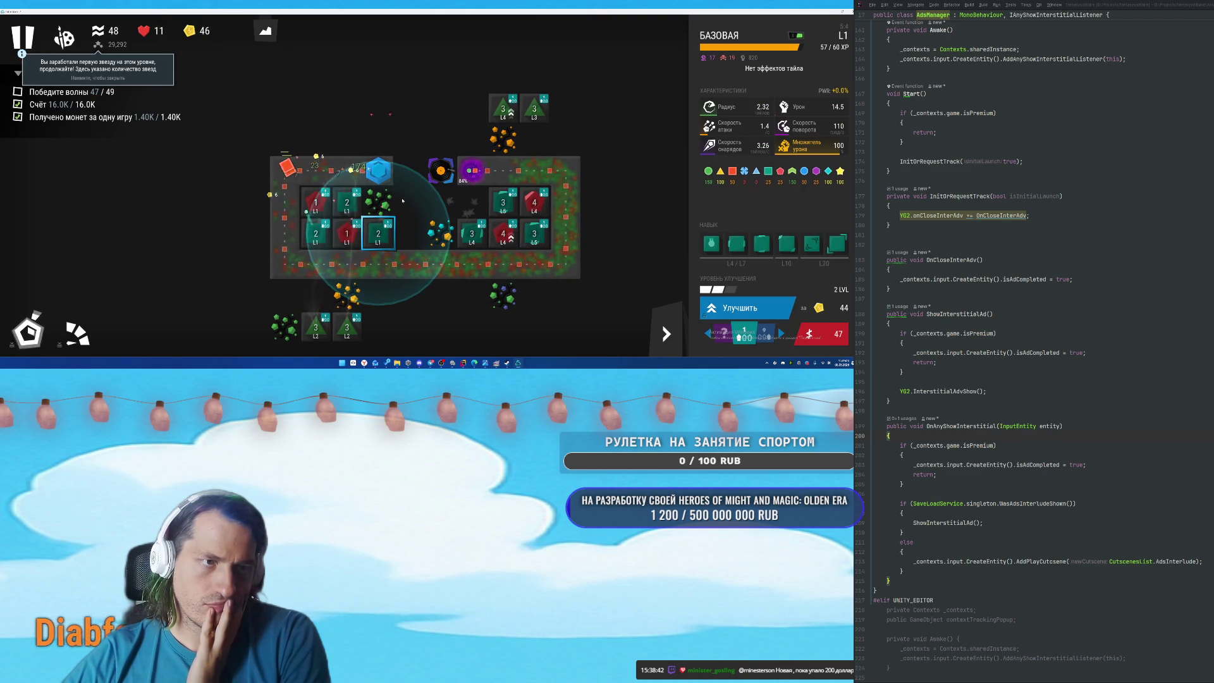
pyautogui.click(728, 309)
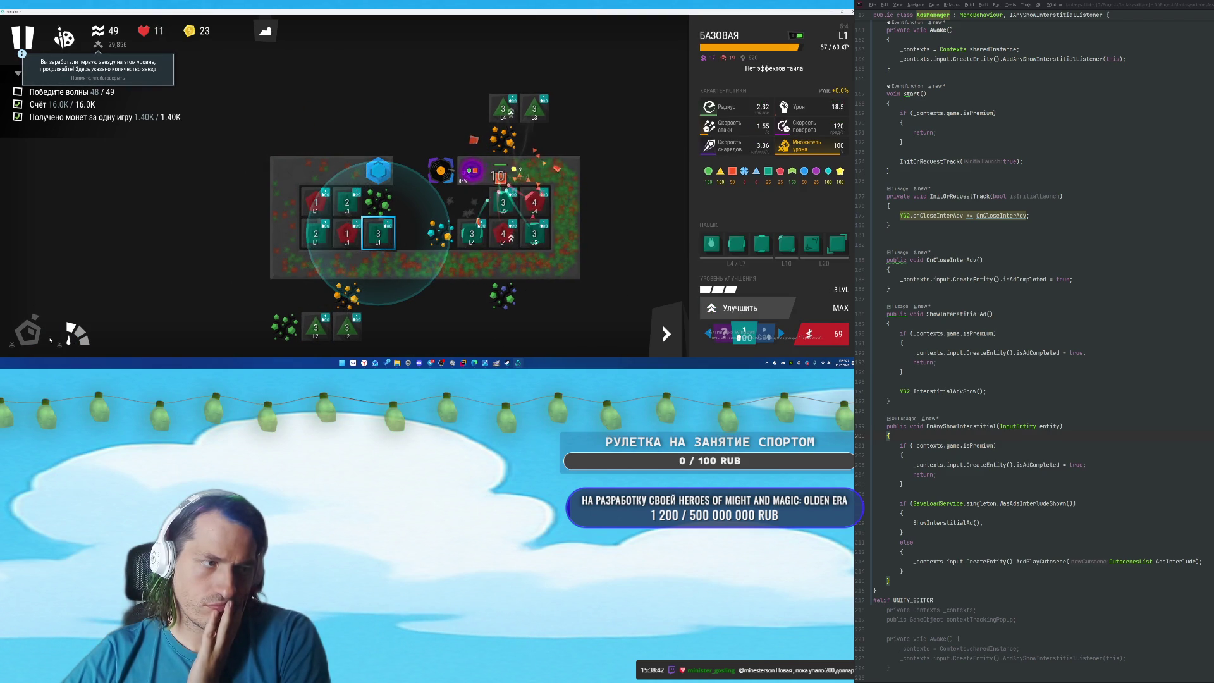
pyautogui.click(315, 234)
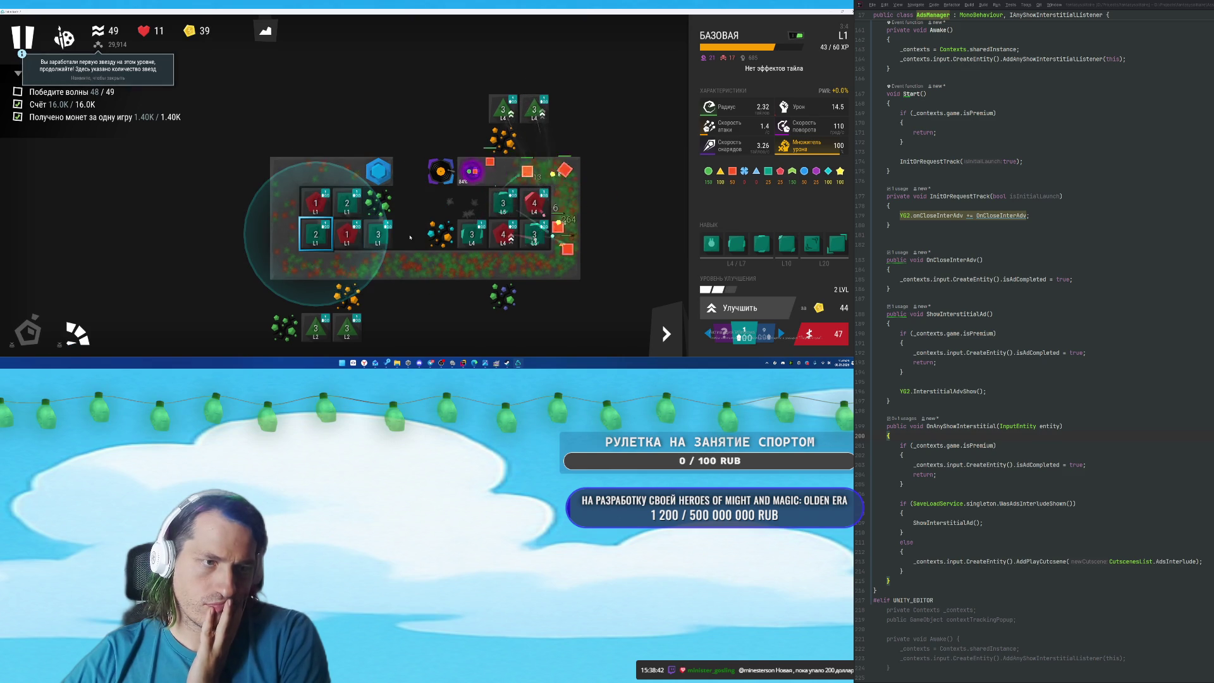
pyautogui.click(347, 235)
pyautogui.click(738, 309)
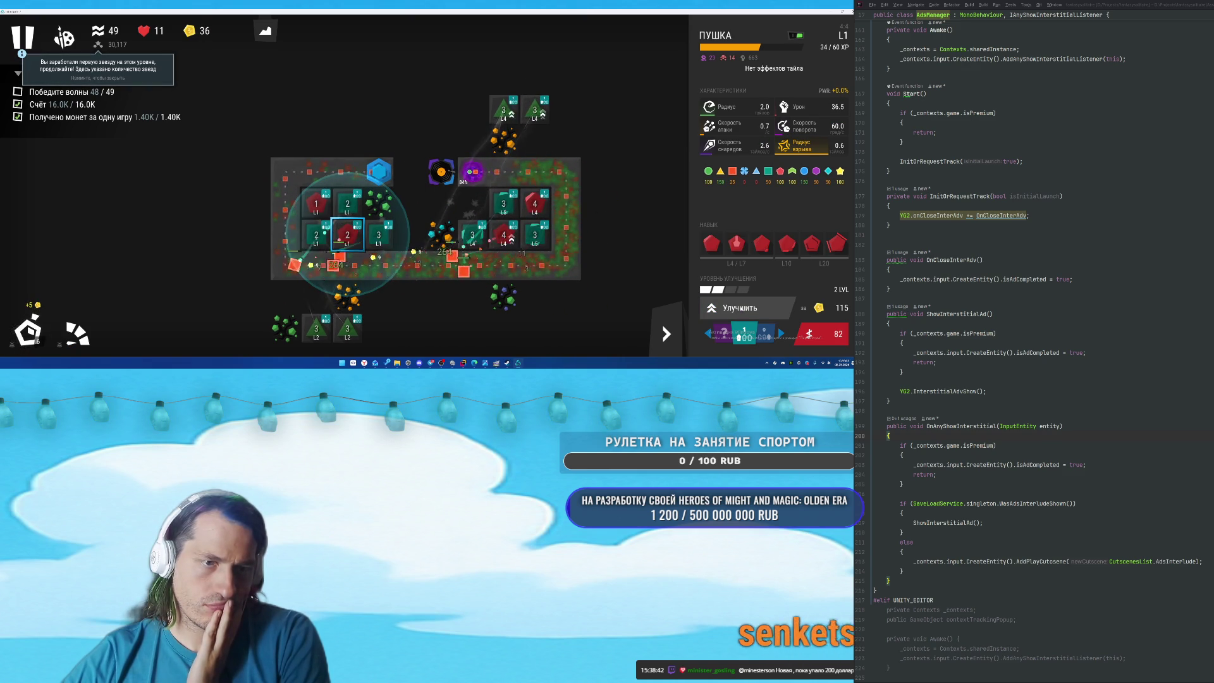
# Give the level-4 cannon tower the Фундамент skill and raise the left base tower to level 3.
pyautogui.click(503, 235)
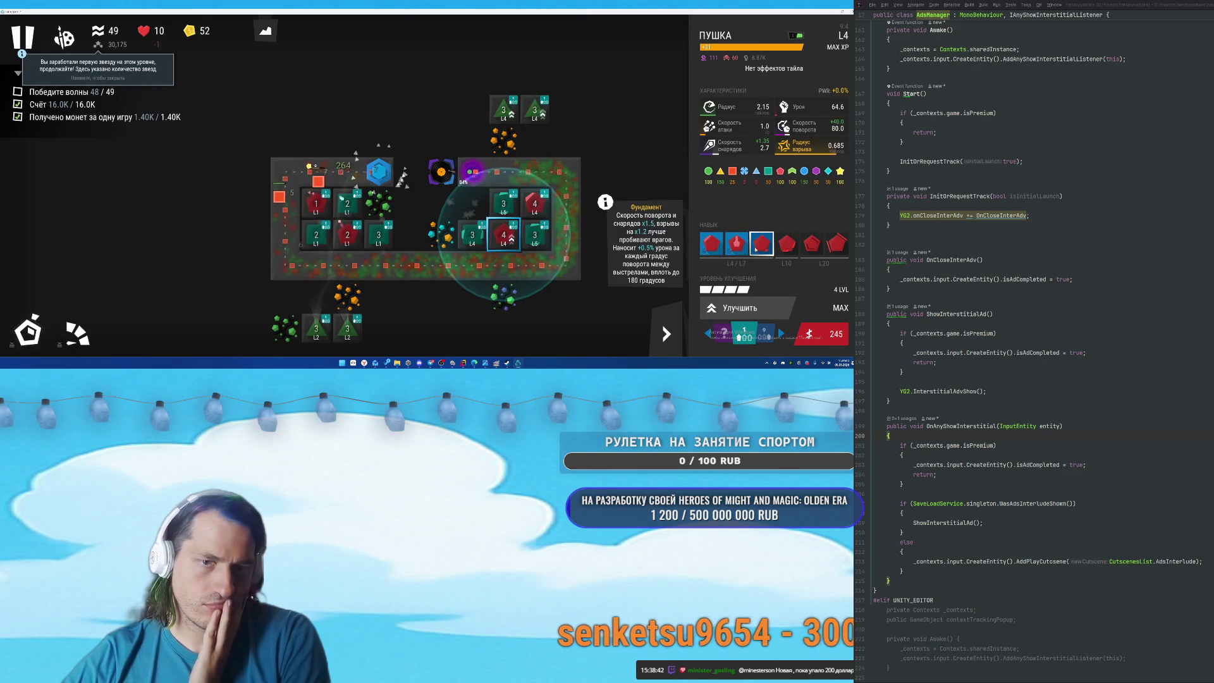
pyautogui.click(762, 244)
pyautogui.click(347, 203)
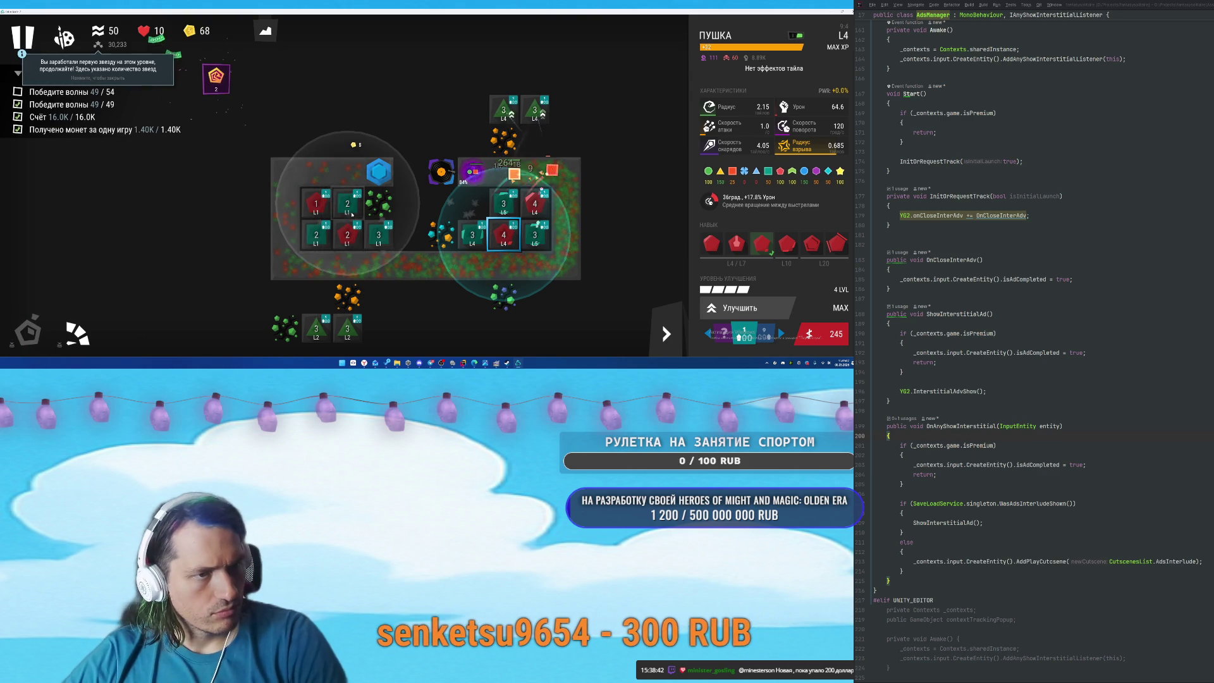
pyautogui.click(746, 309)
pyautogui.click(379, 235)
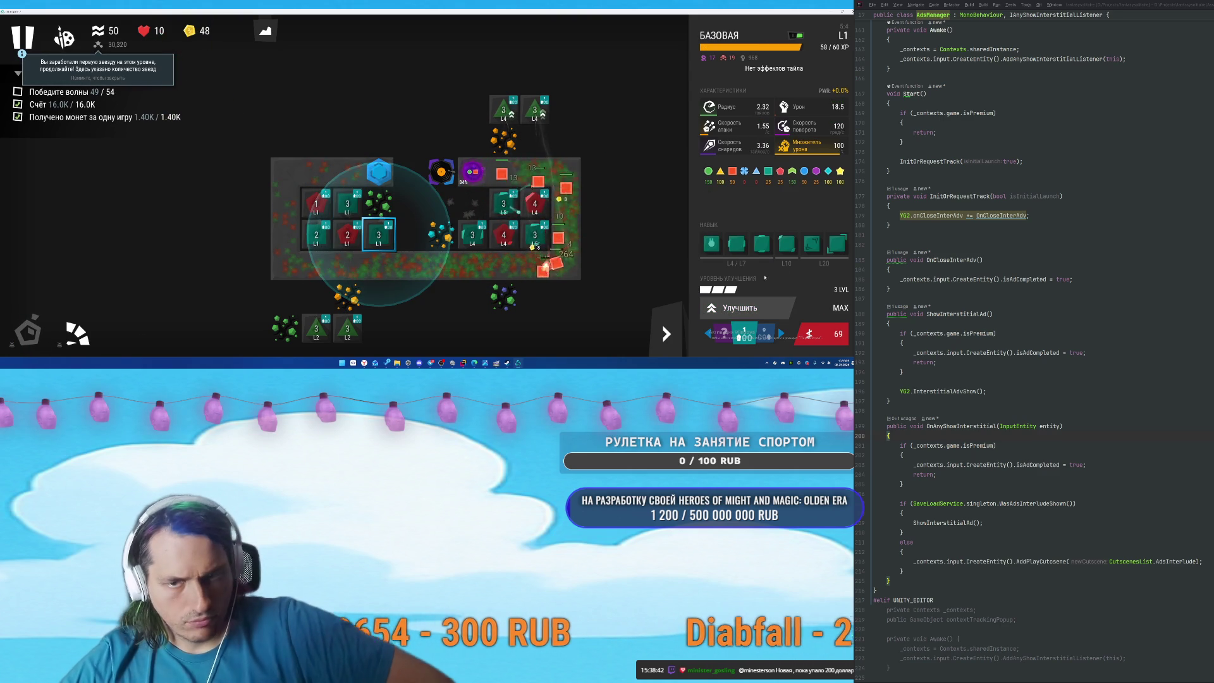
pyautogui.click(313, 241)
pyautogui.click(734, 313)
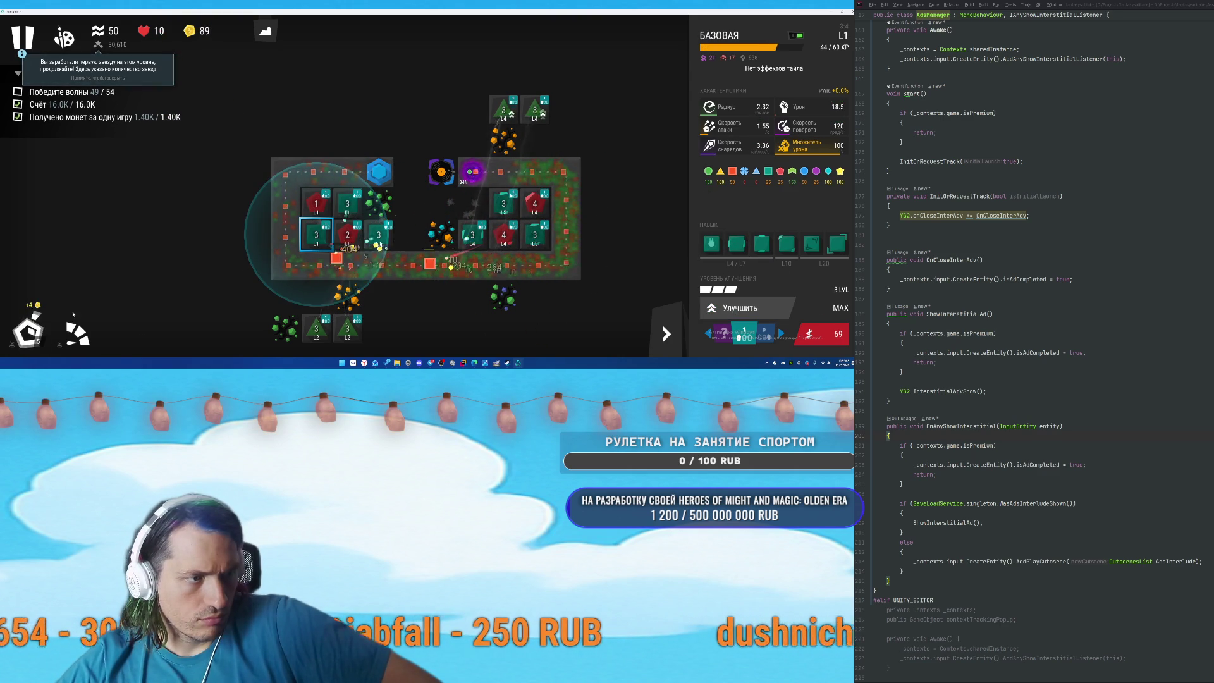
# Upgrade the red cannon tower up to level 3.
pyautogui.click(319, 207)
pyautogui.click(740, 308)
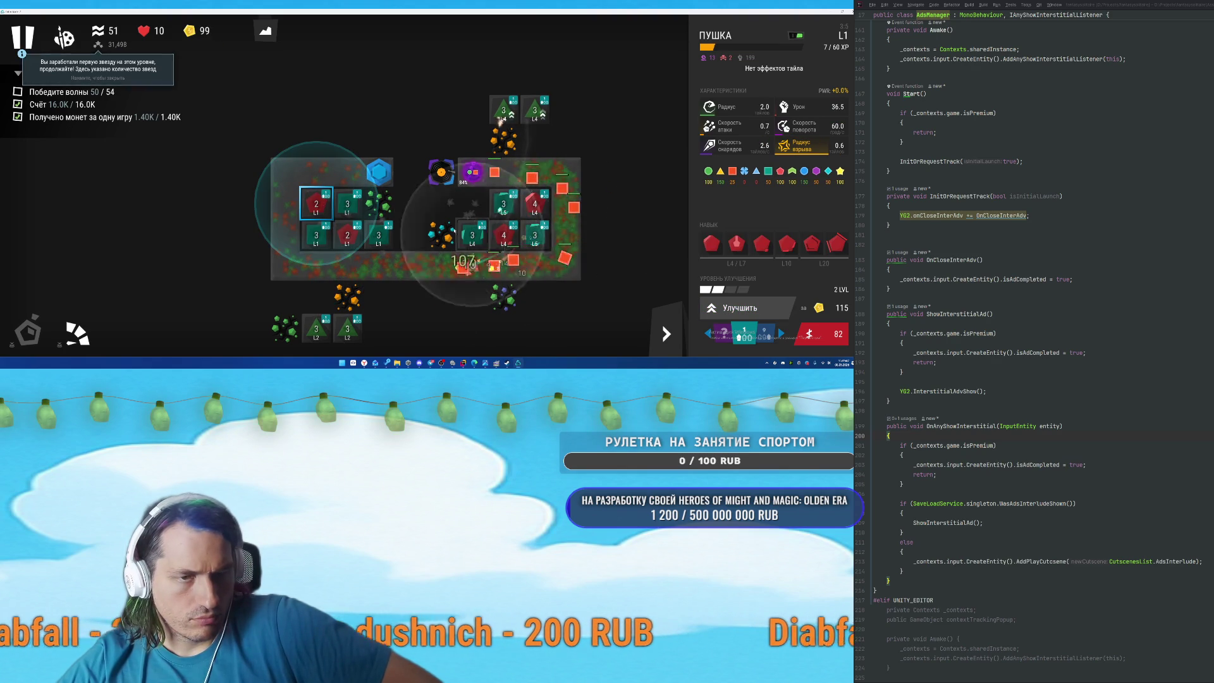
pyautogui.click(762, 309)
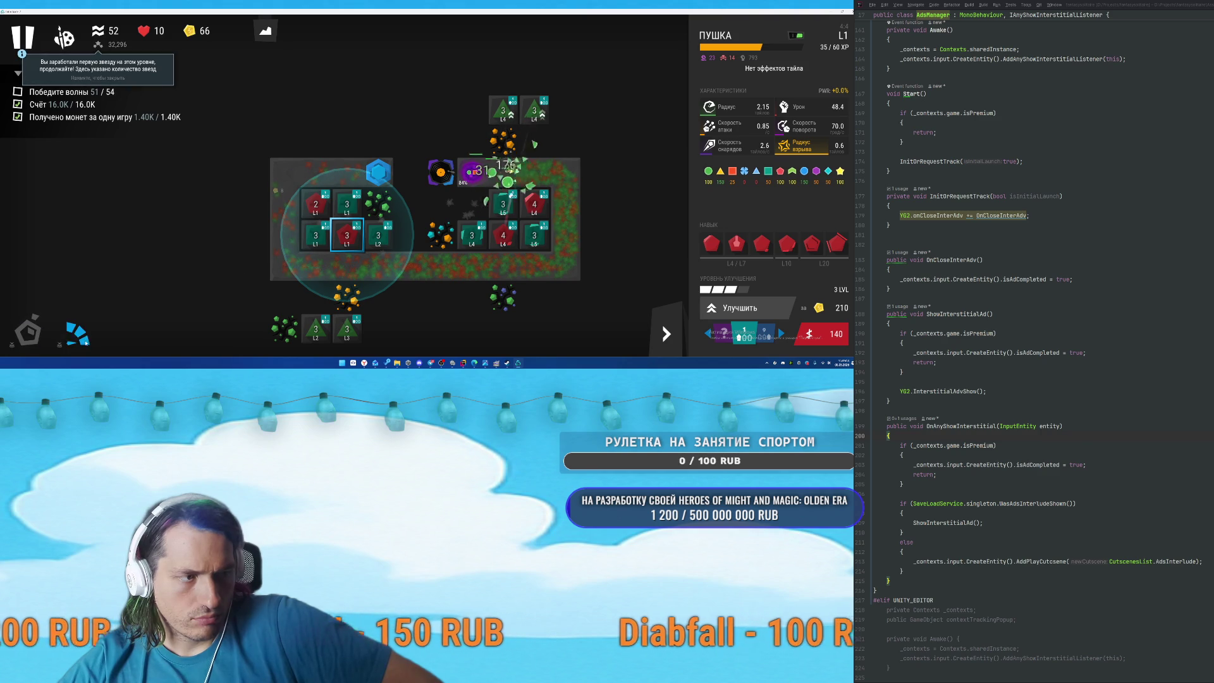
# Inspect the two top L4 sniper towers and the bottom L3 and L2 snipers.
pyautogui.click(503, 111)
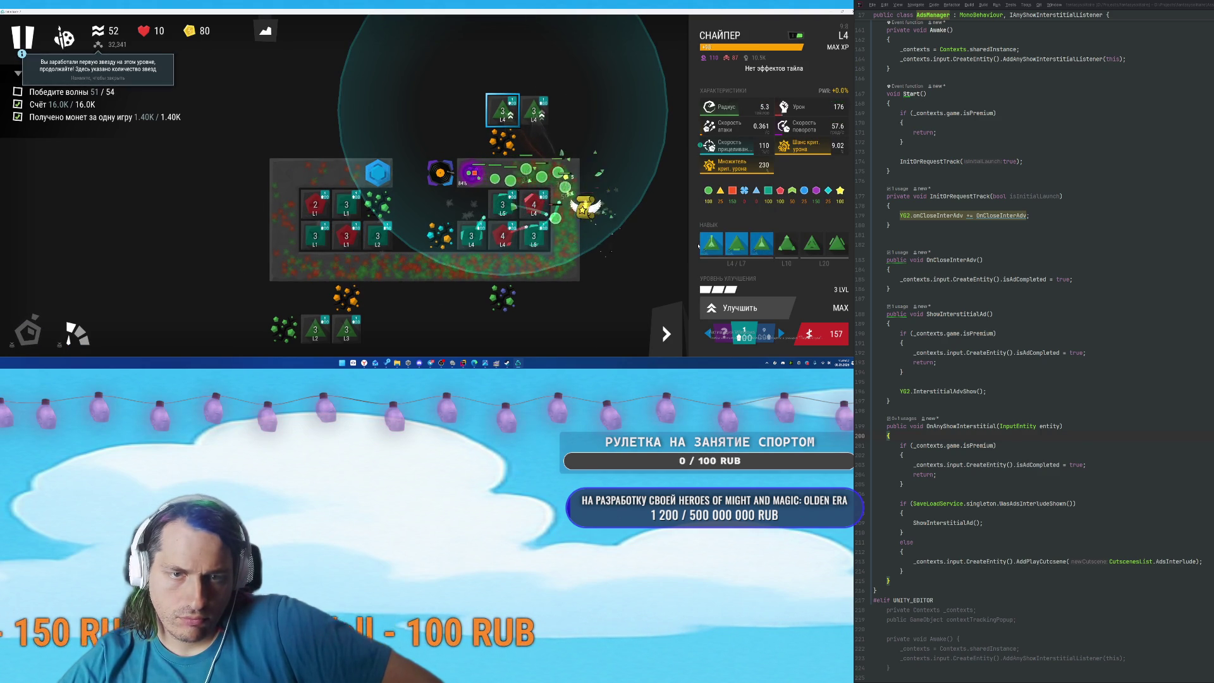
pyautogui.click(535, 111)
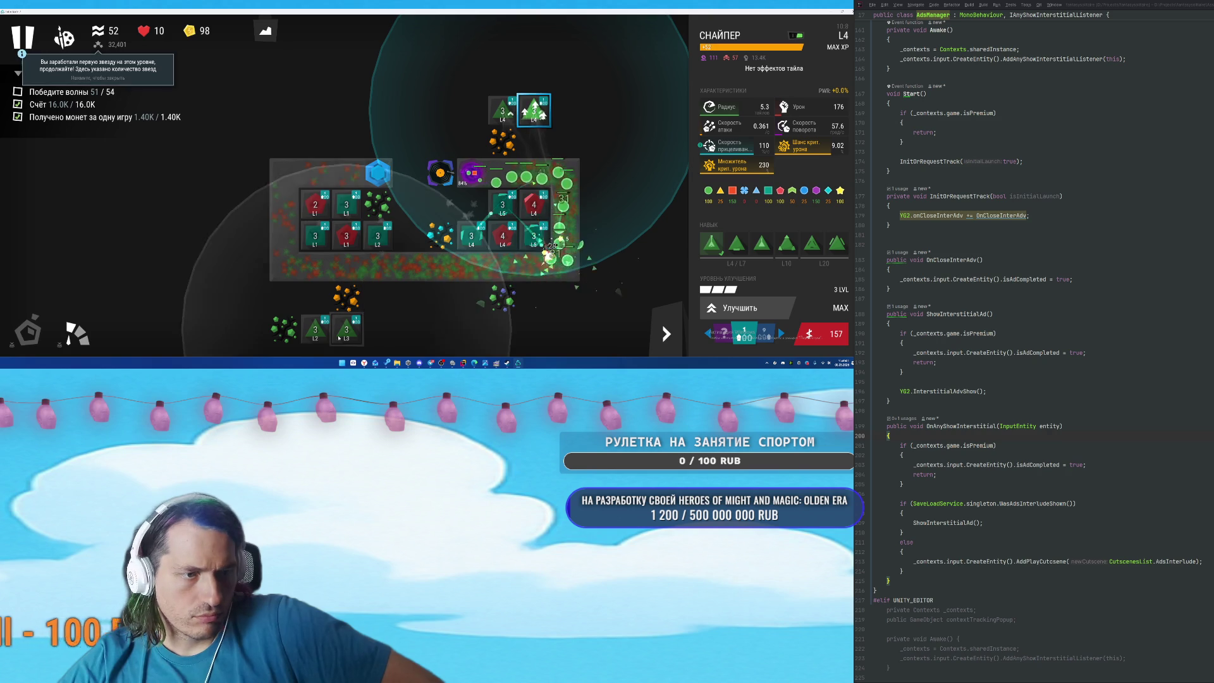
pyautogui.click(347, 329)
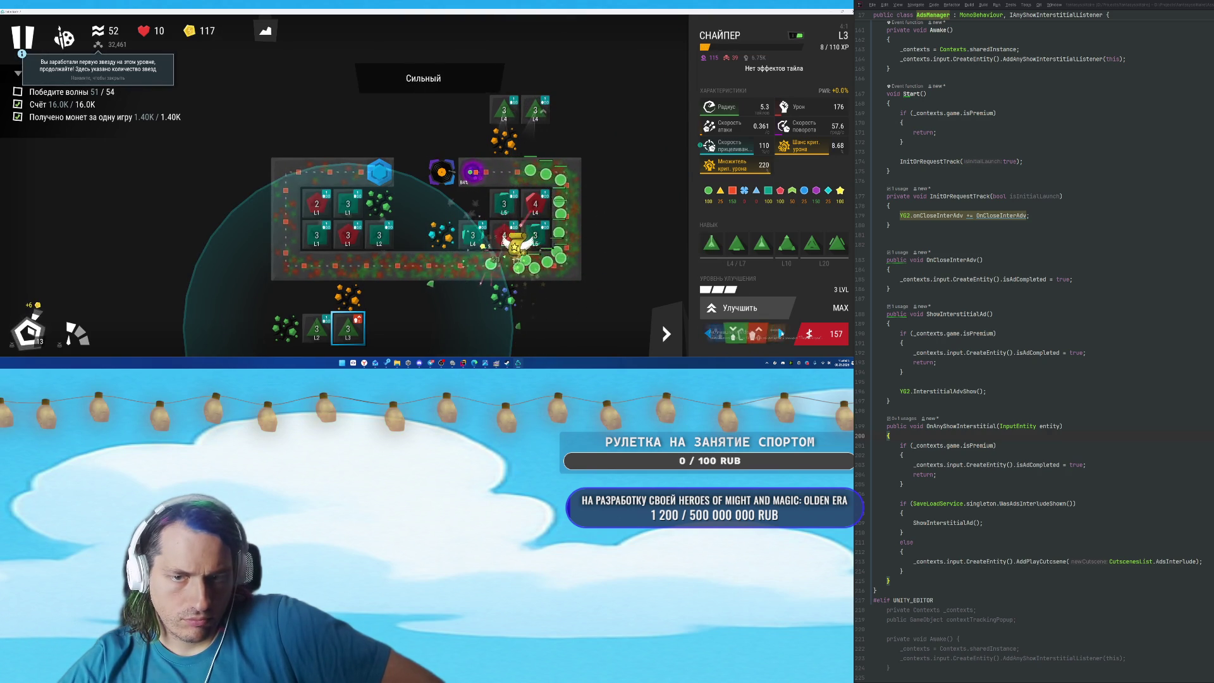
pyautogui.click(778, 333)
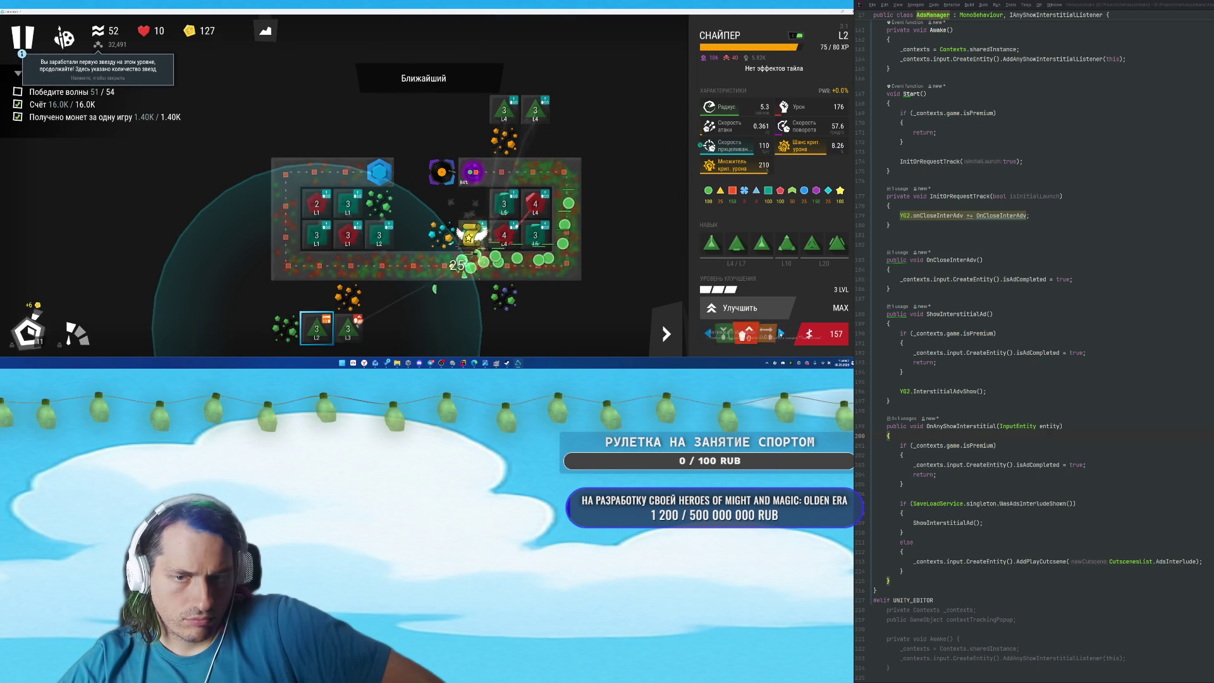
pyautogui.click(822, 334)
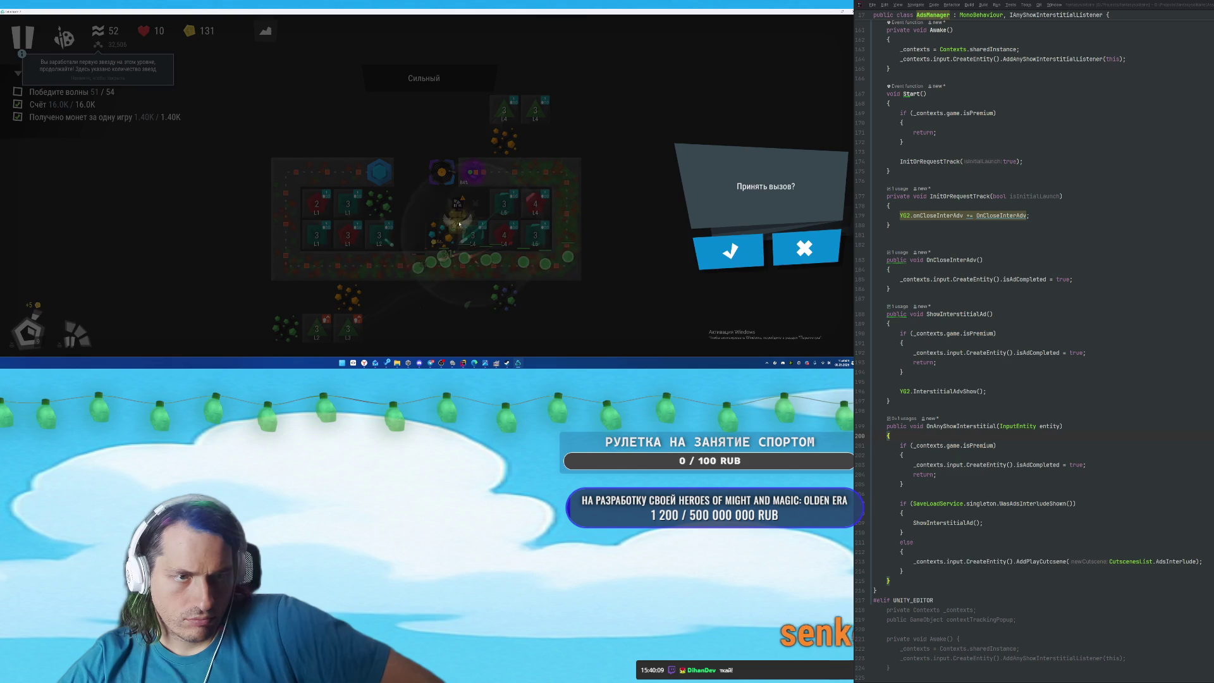
# Answer the challenge prompt and upgrade the red L1 cannon tower with U.
pyautogui.click(494, 244)
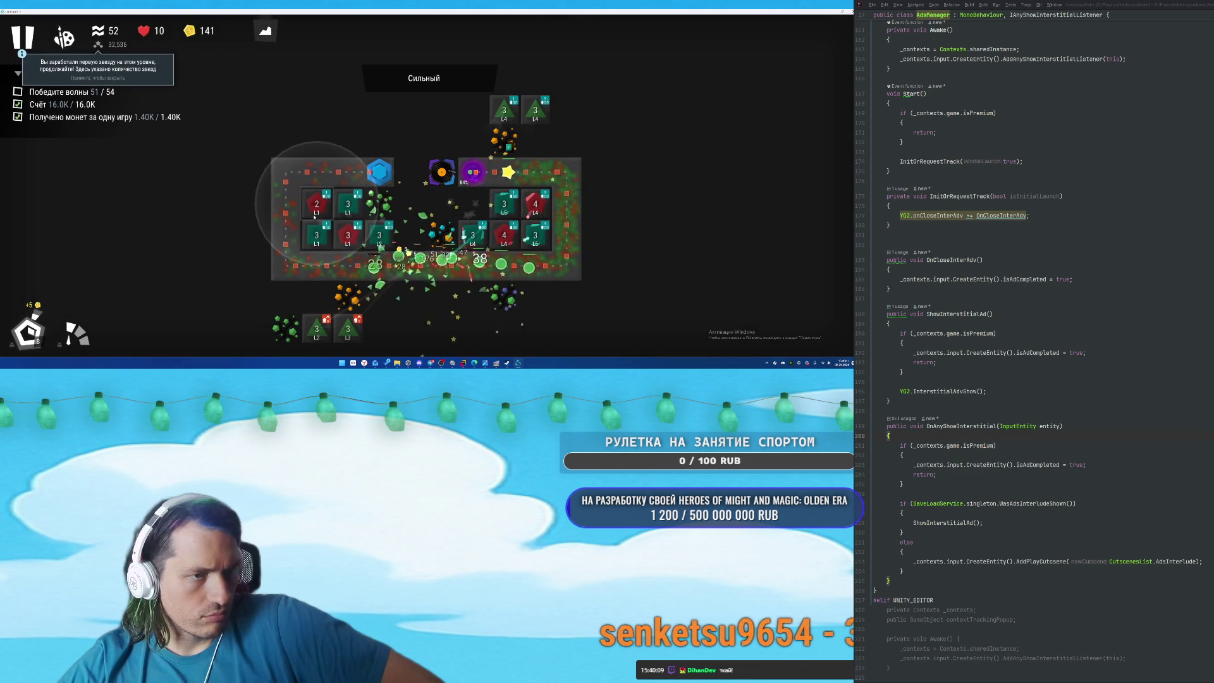
pyautogui.click(317, 205)
pyautogui.press('u')
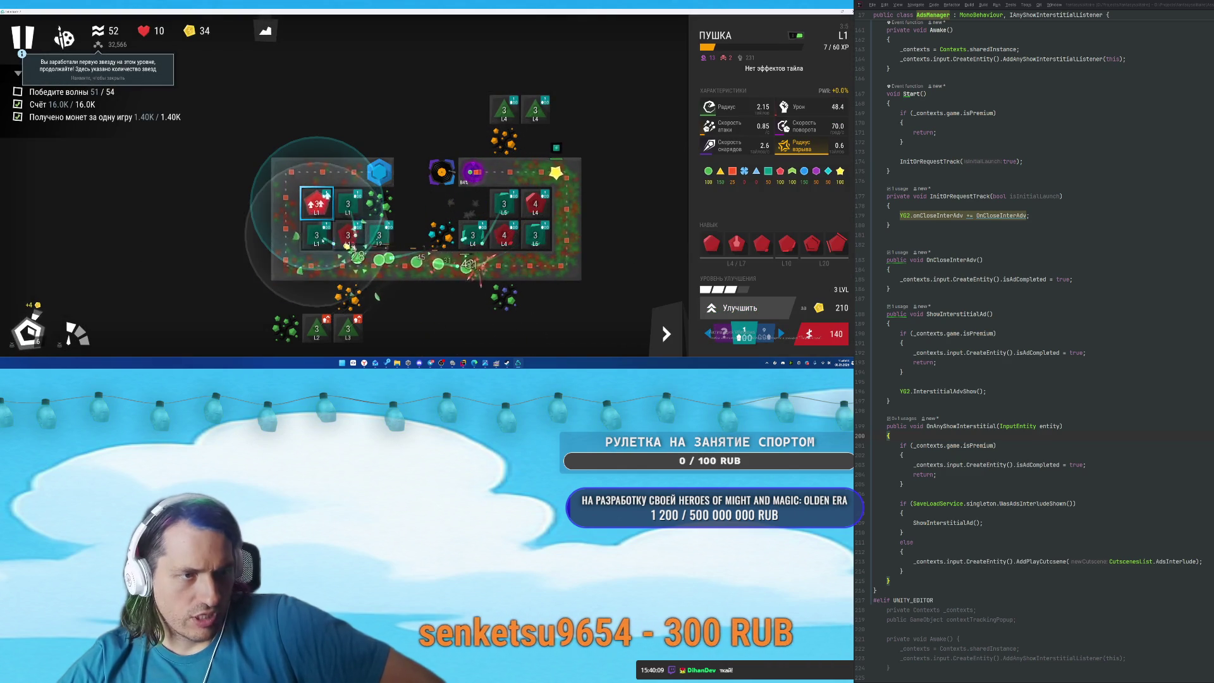
# Inspect the teal L1 basic, red cannon and teal L4 basic towers and the road tile below.
pyautogui.click(347, 204)
pyautogui.click(354, 243)
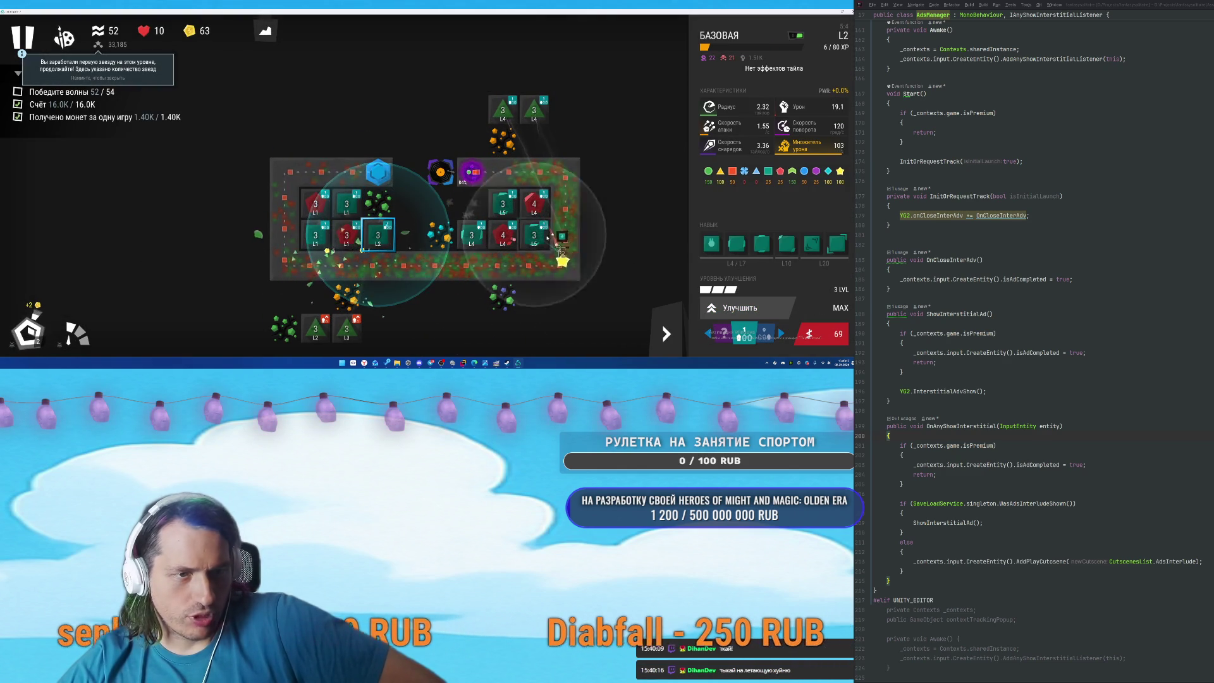
pyautogui.click(471, 236)
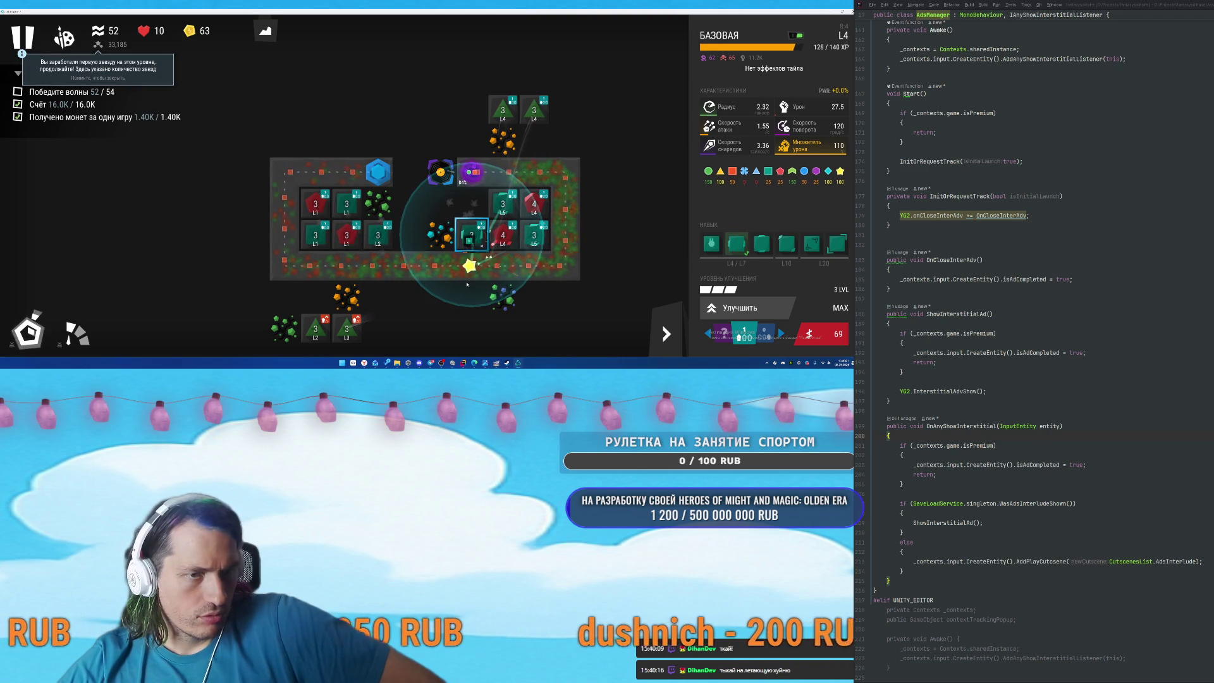
pyautogui.click(469, 264)
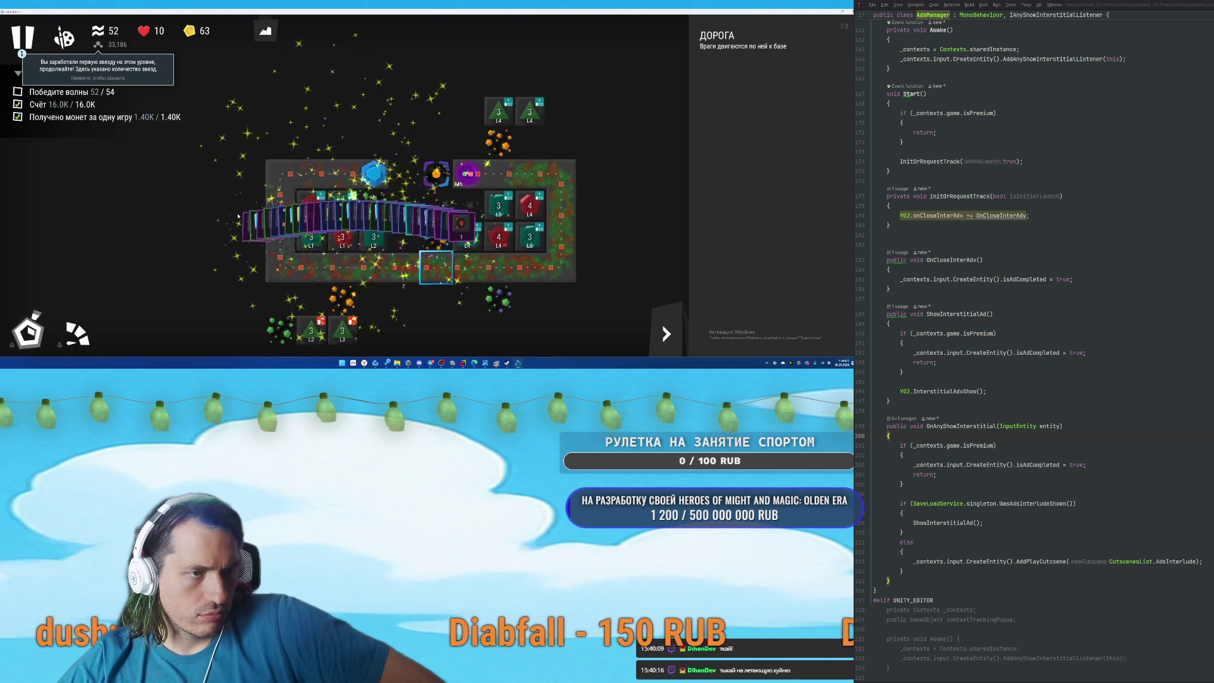
pyautogui.click(74, 324)
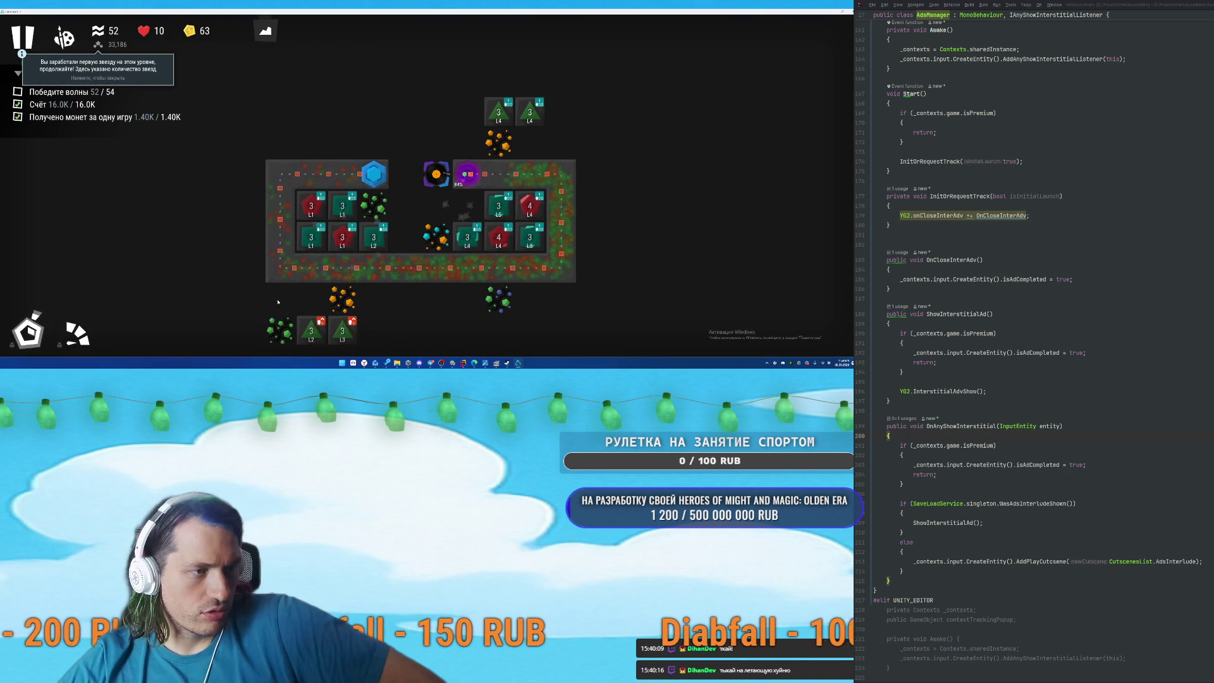
# Call waves early repeatedly, through wave 55, for bonus coins.
pyautogui.click(32, 330)
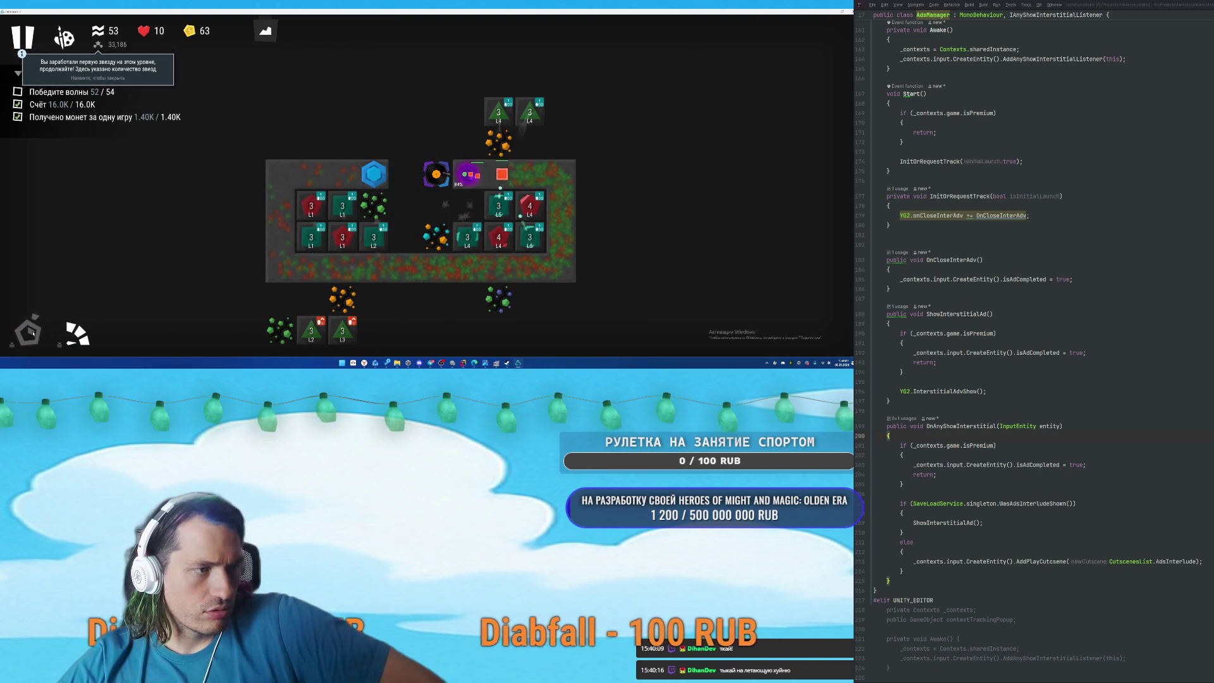
pyautogui.click(30, 334)
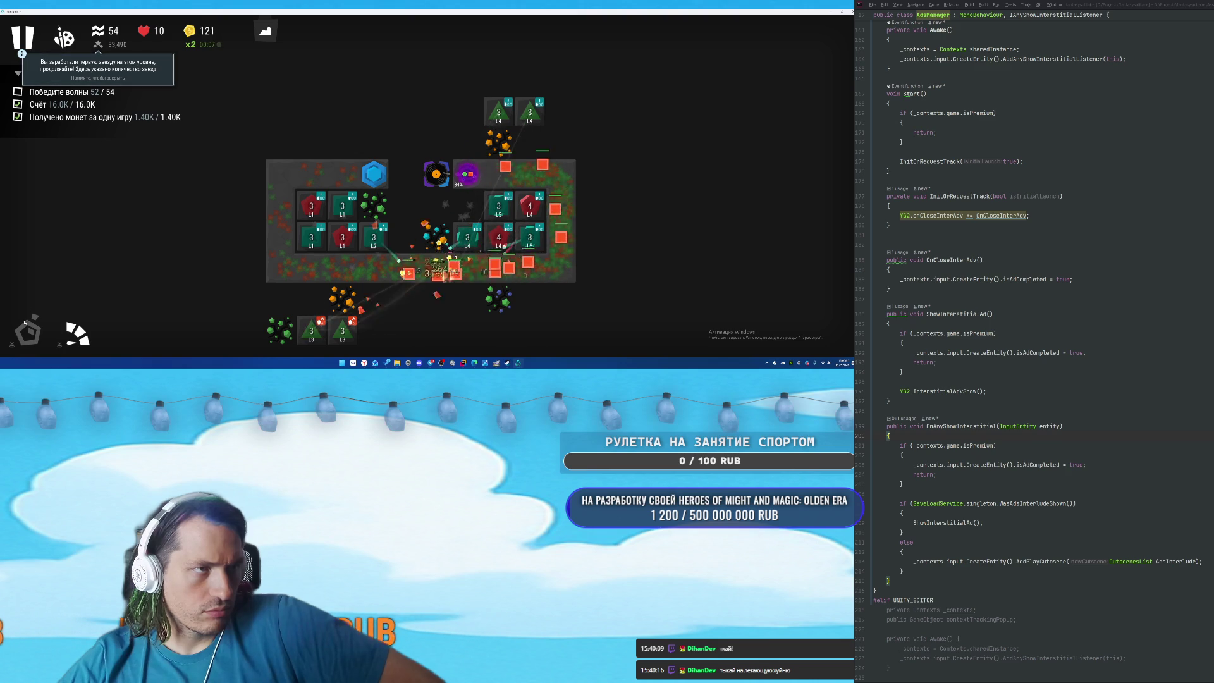
pyautogui.click(30, 330)
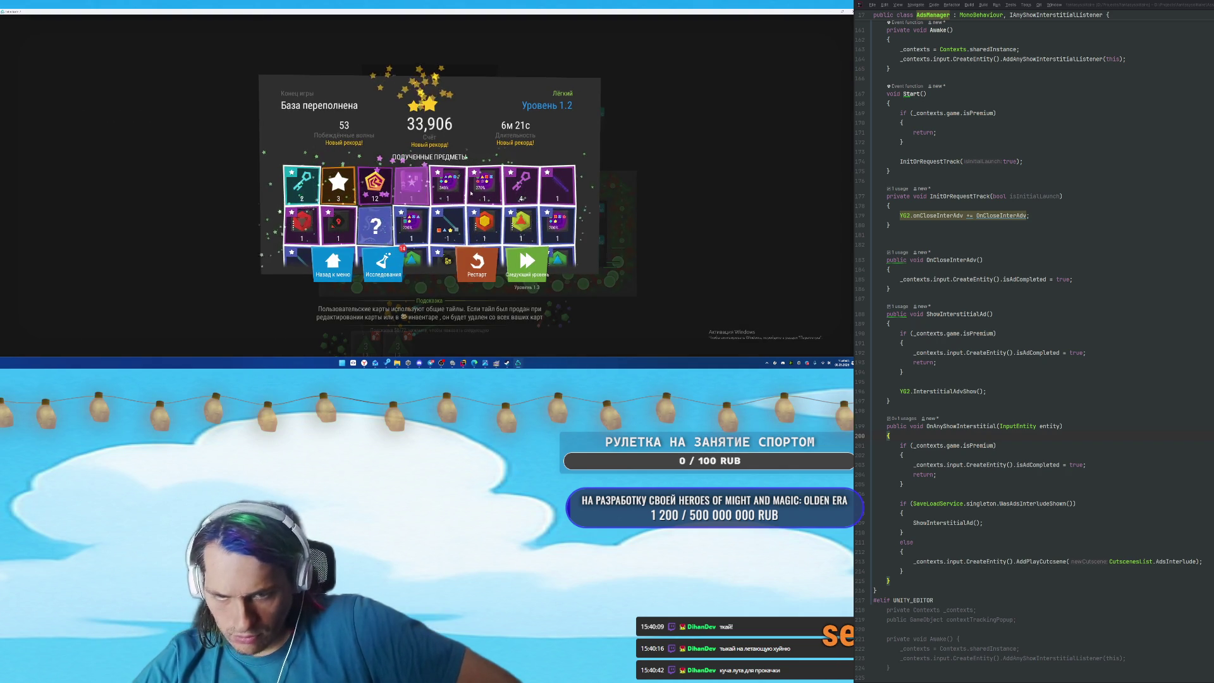
# Choose Next level on the results screen, then quit the game with Alt+F4.
pyautogui.click(528, 269)
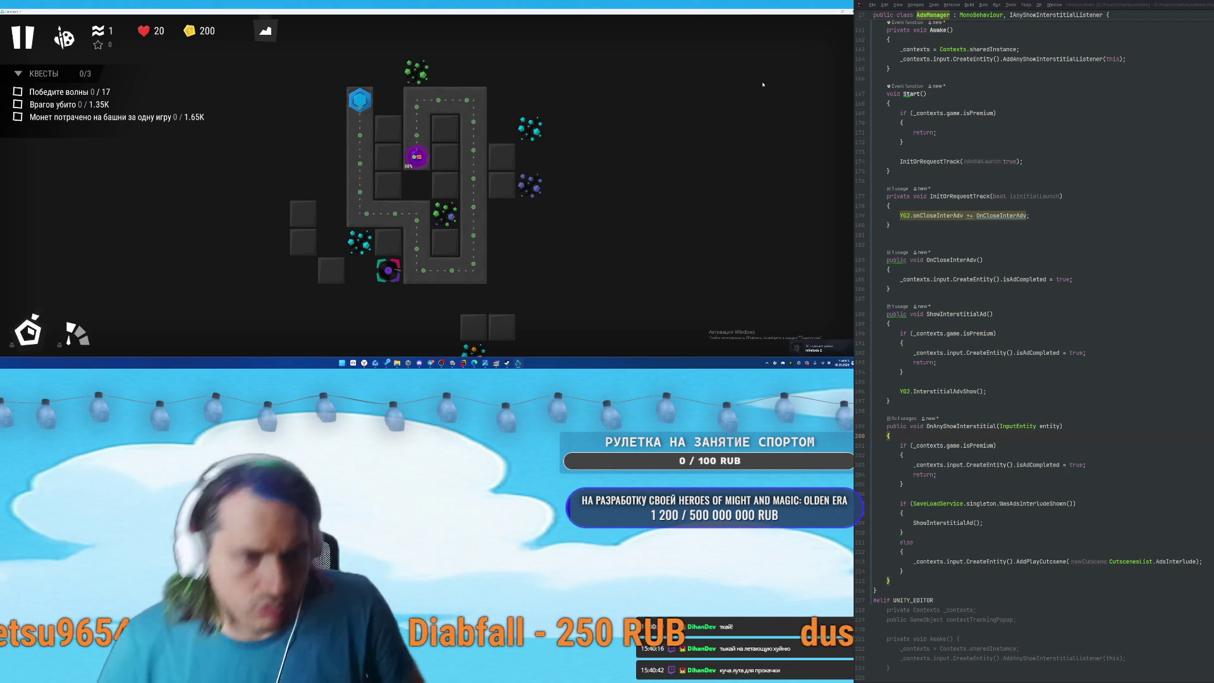
pyautogui.hotkey('alt', 'F4')
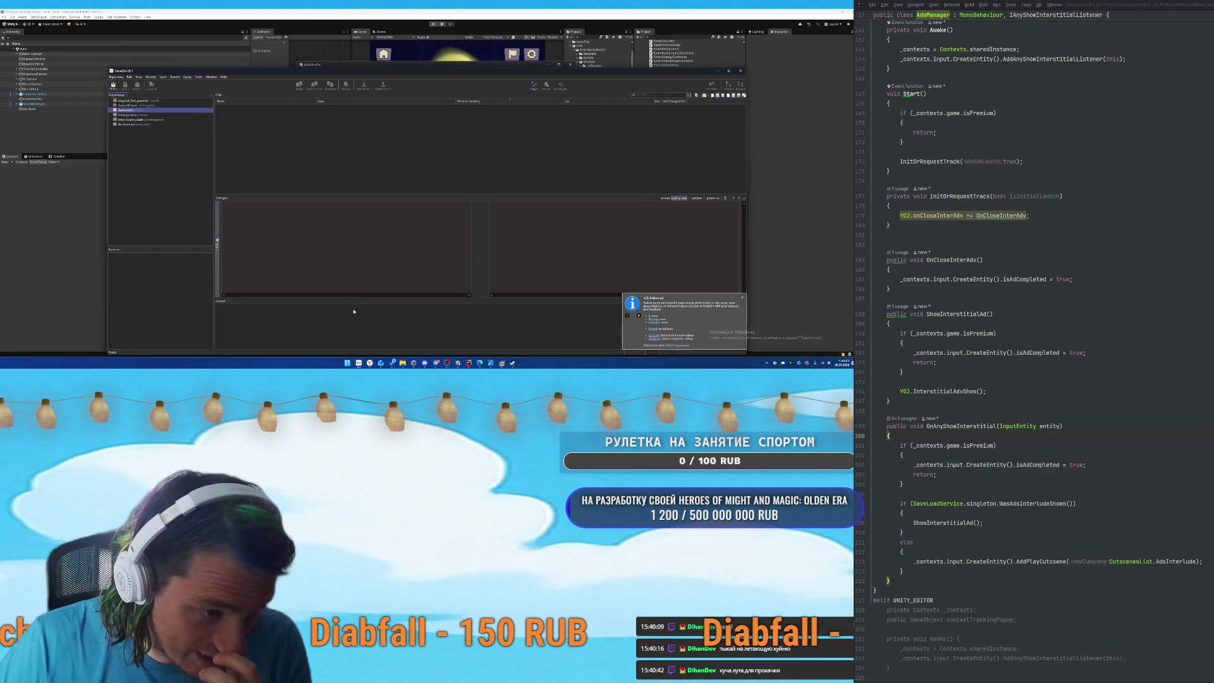
# Close SmartGit and open the Project Auditor report from Window > Analysis.
pyautogui.click(742, 70)
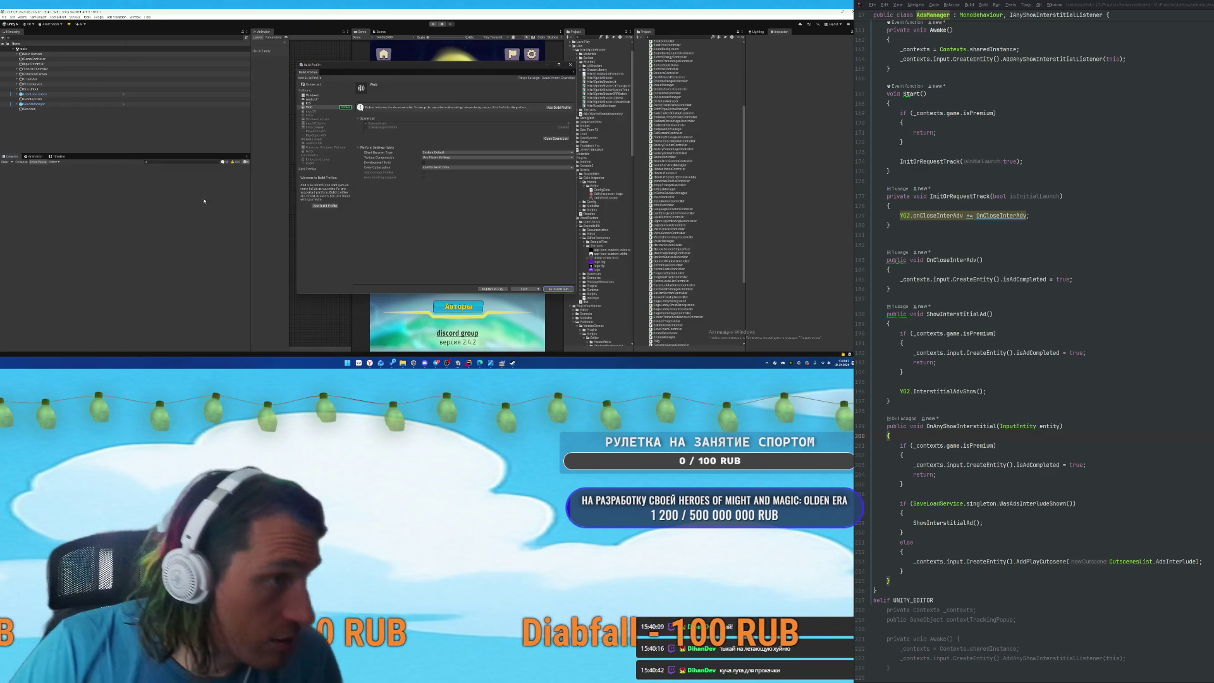
pyautogui.click(135, 17)
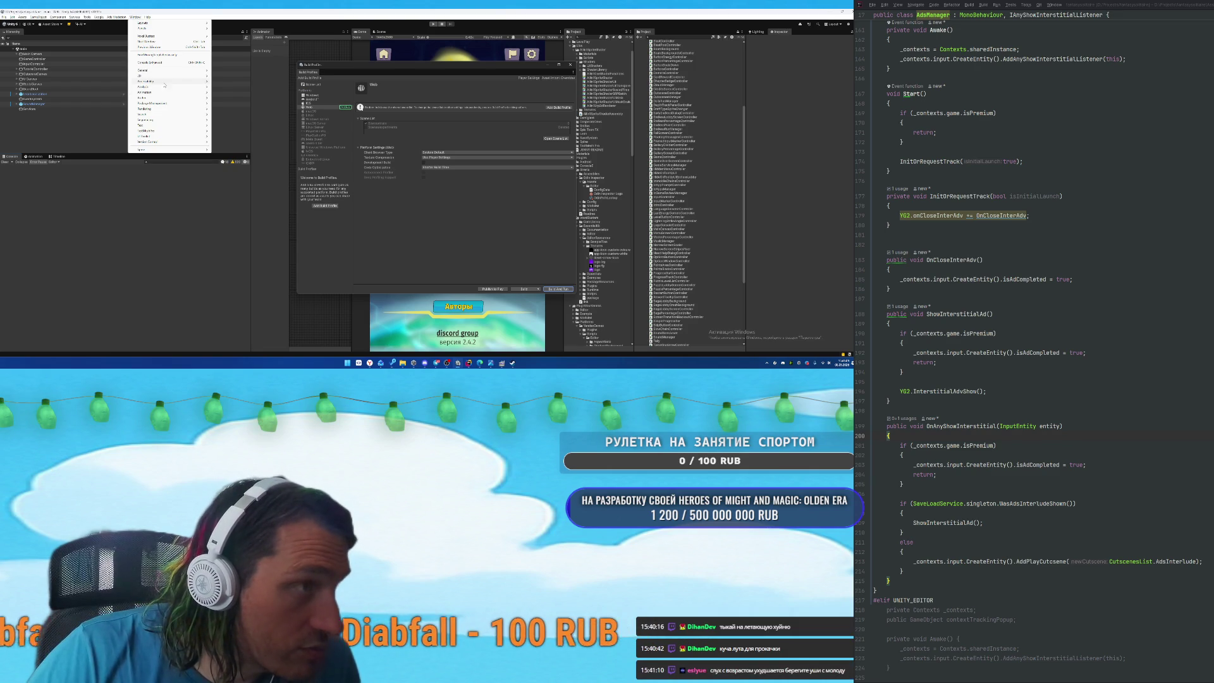
pyautogui.moveTo(152, 87)
pyautogui.click(308, 126)
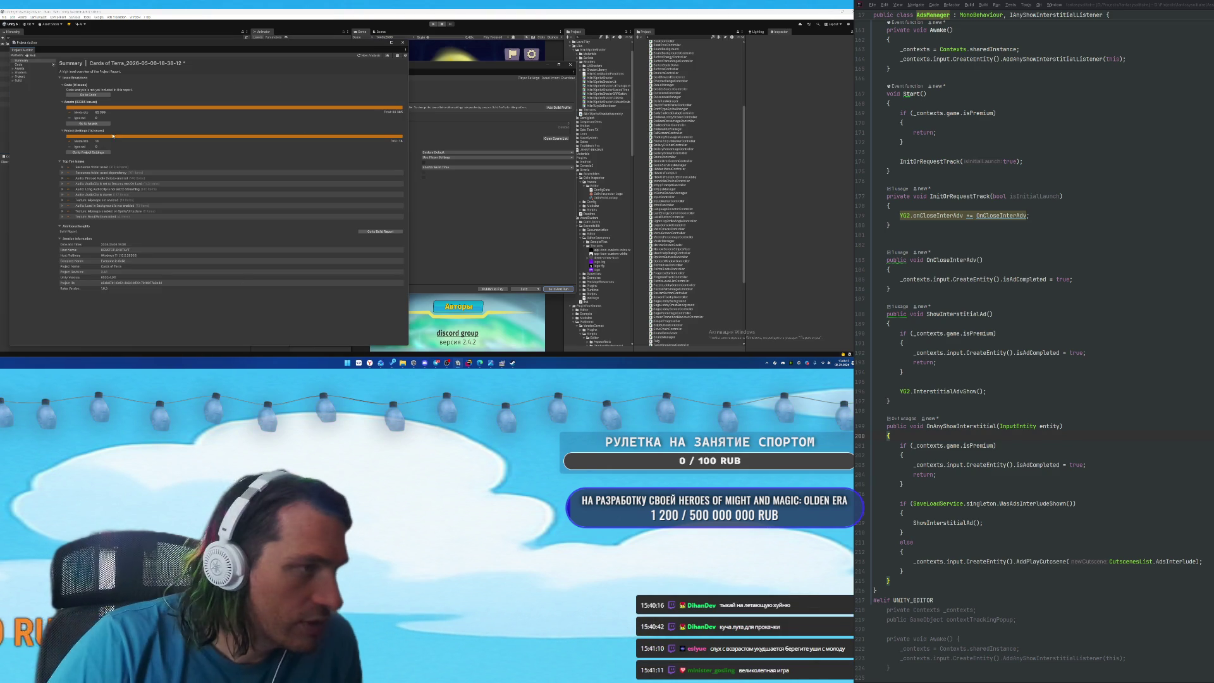
# Run a fresh Project Auditor analysis, discarding old results, and show the Build Size report.
pyautogui.click(368, 56)
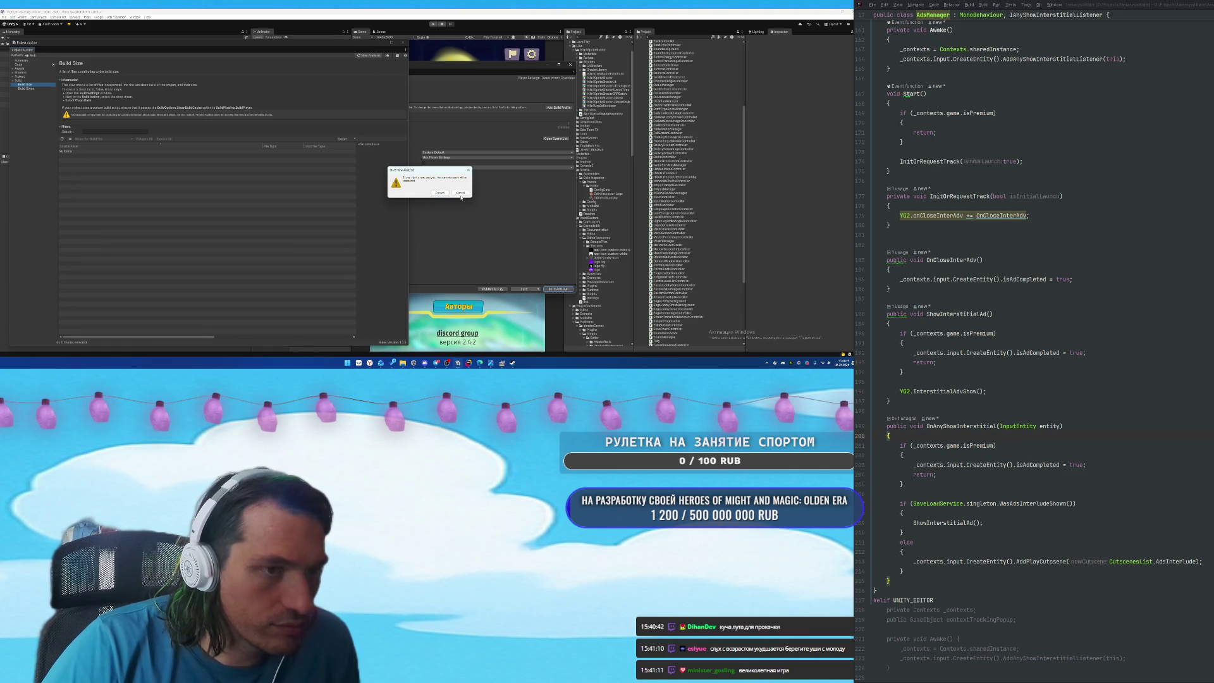
pyautogui.click(461, 193)
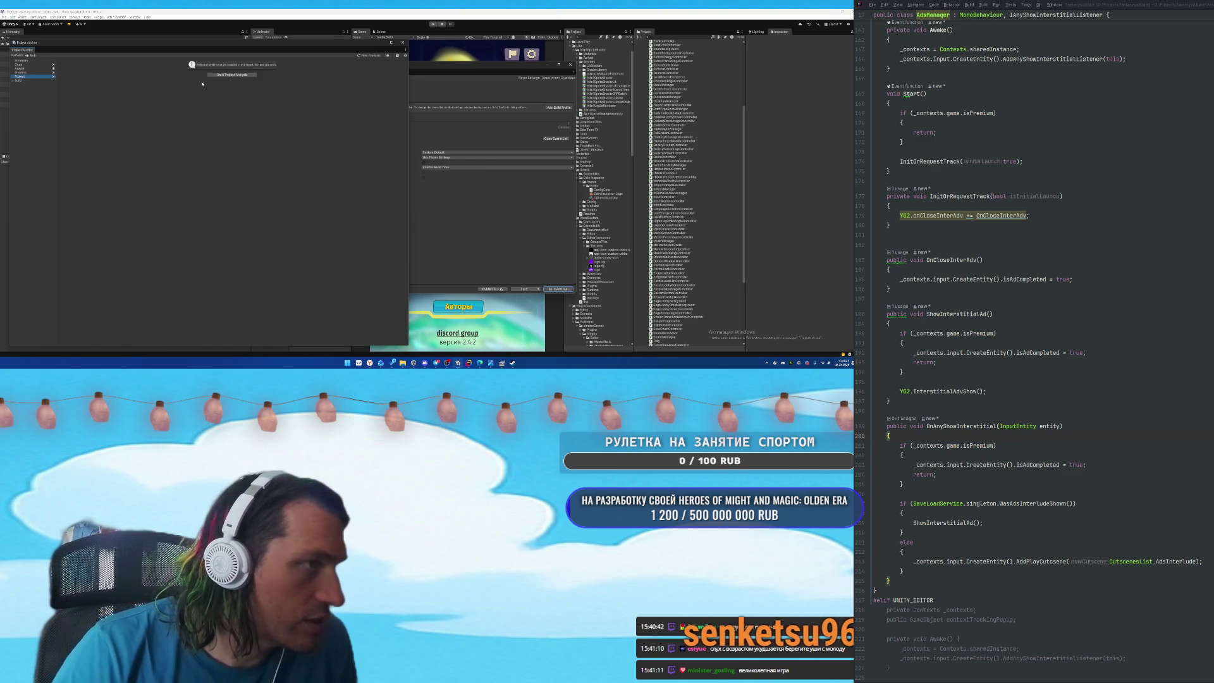
pyautogui.click(19, 80)
pyautogui.click(26, 84)
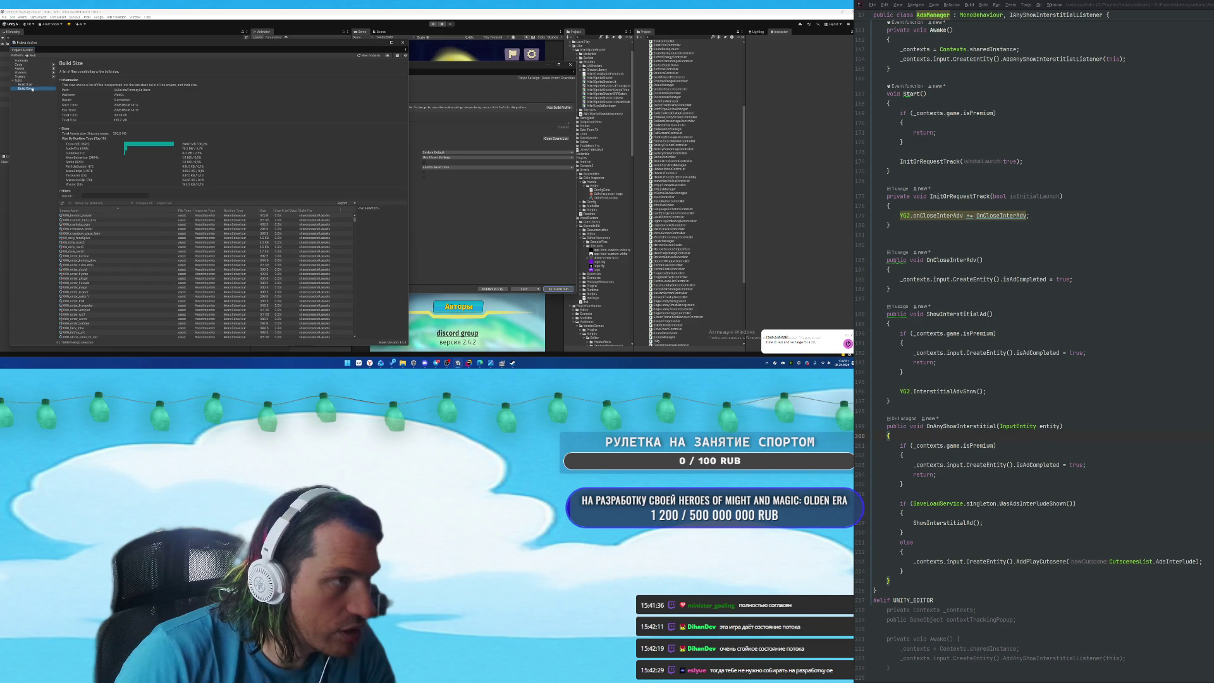
# Sort build assets by size, largest first, review the largest asset, then close the report.
pyautogui.click(33, 86)
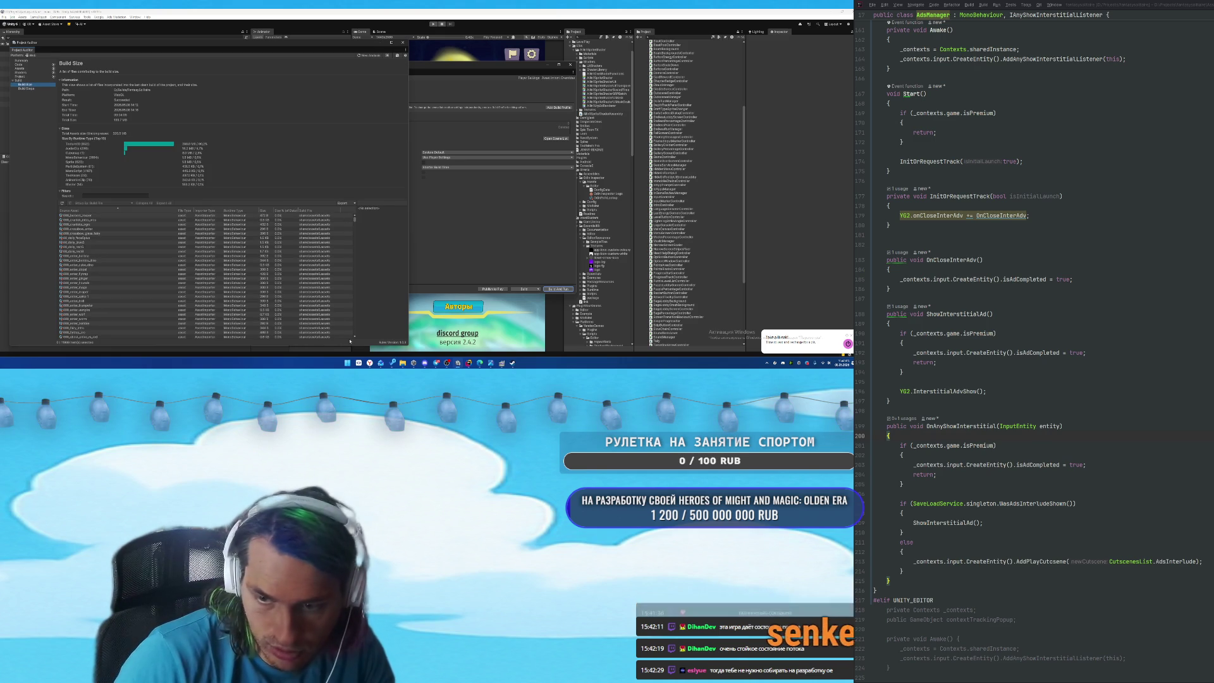
pyautogui.moveTo(356, 221); pyautogui.dragTo(349, 327)
pyautogui.scroll(15, 316, 278)
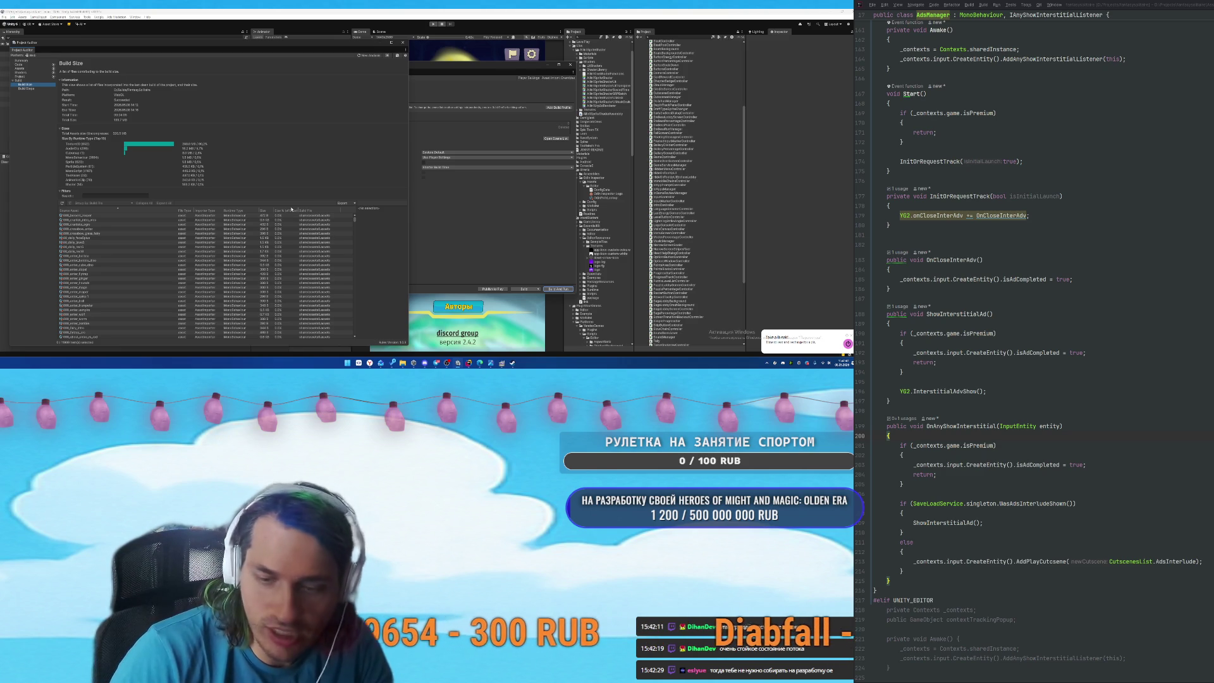
pyautogui.click(265, 212)
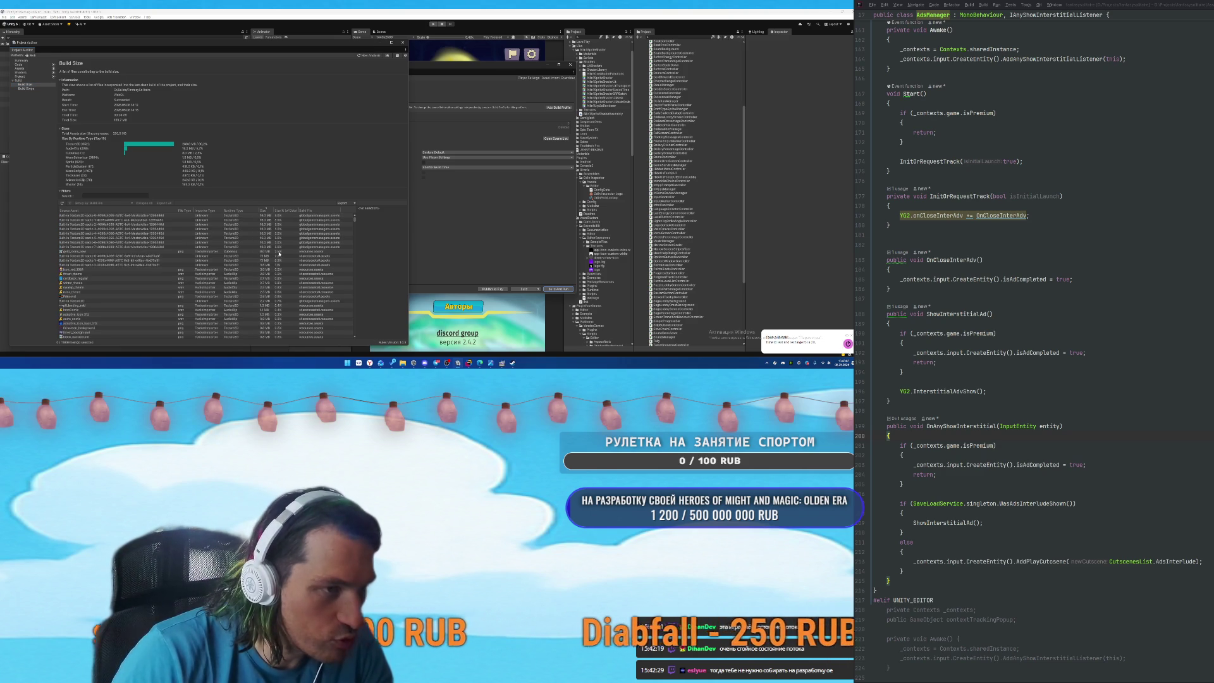
pyautogui.click(193, 215)
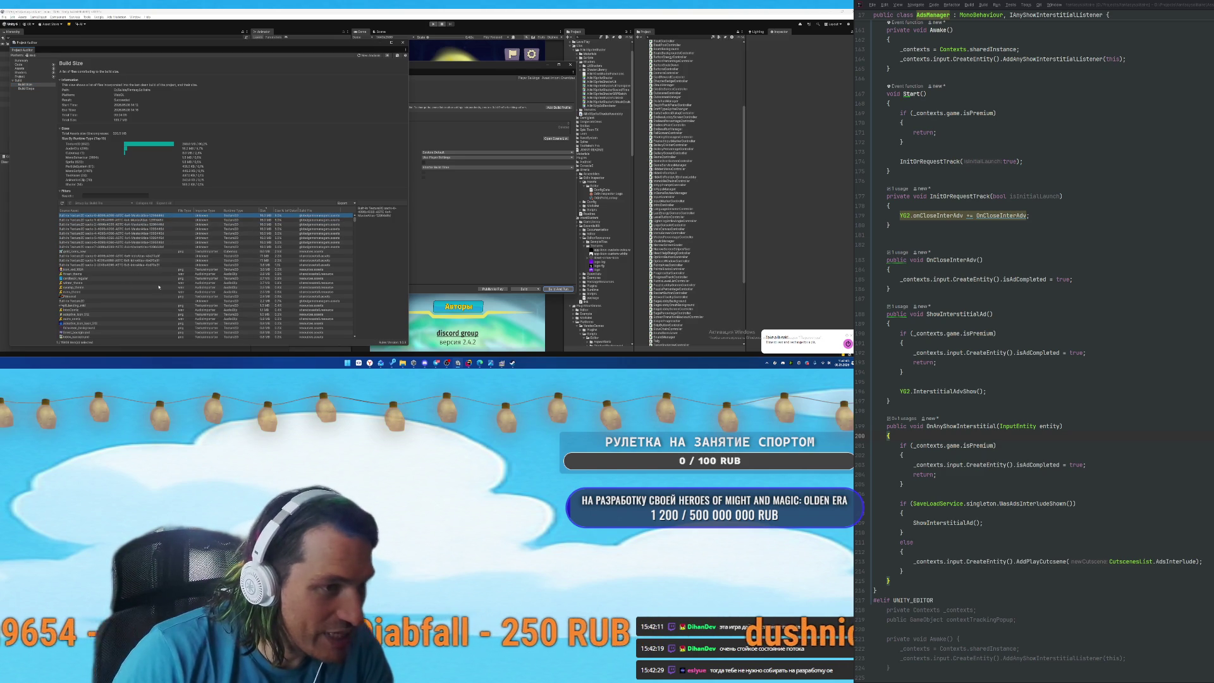
pyautogui.scroll(-5, 228, 286)
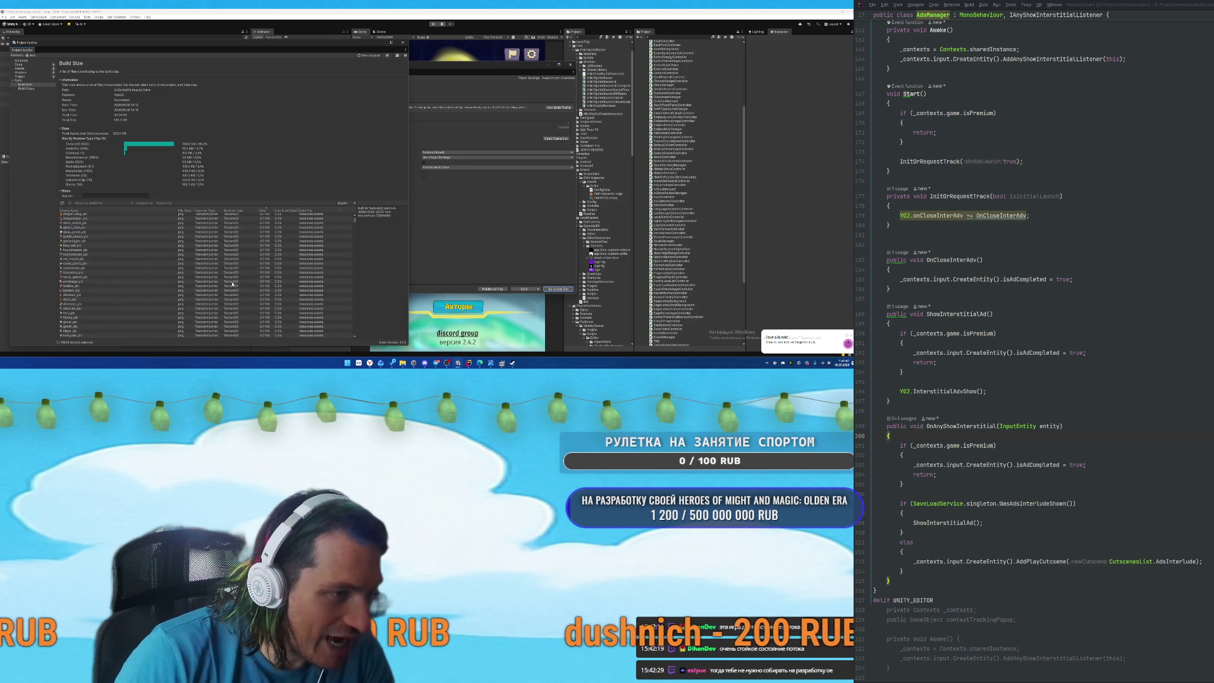
pyautogui.scroll(-5, 130, 261)
pyautogui.scroll(10, 135, 286)
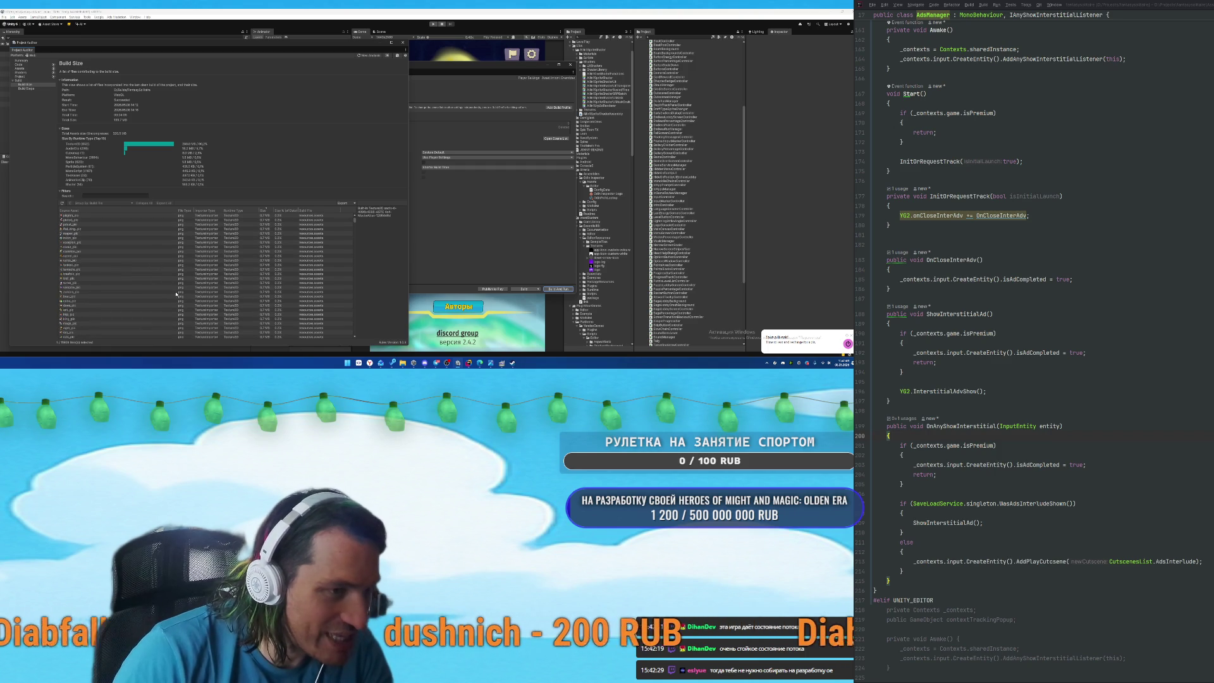
pyautogui.scroll(5, 203, 291)
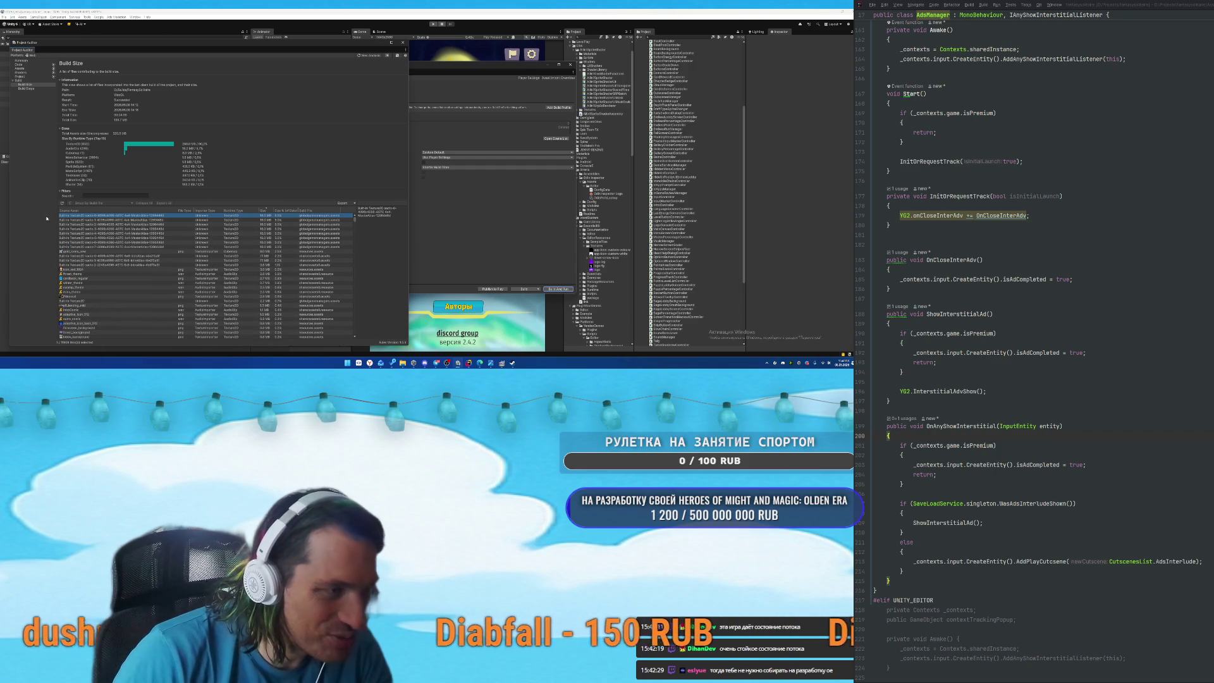
pyautogui.click(405, 44)
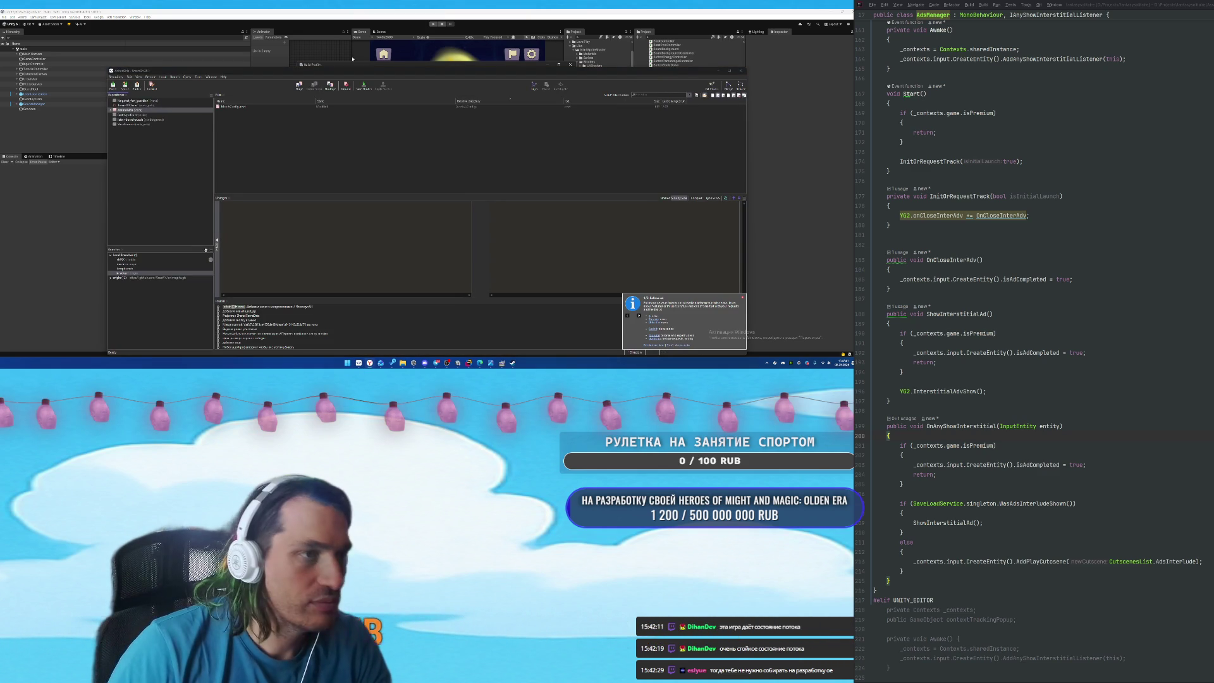
# Commit all changed files in the fantasysolitaire repository with a 'fix' message.
pyautogui.click(138, 106)
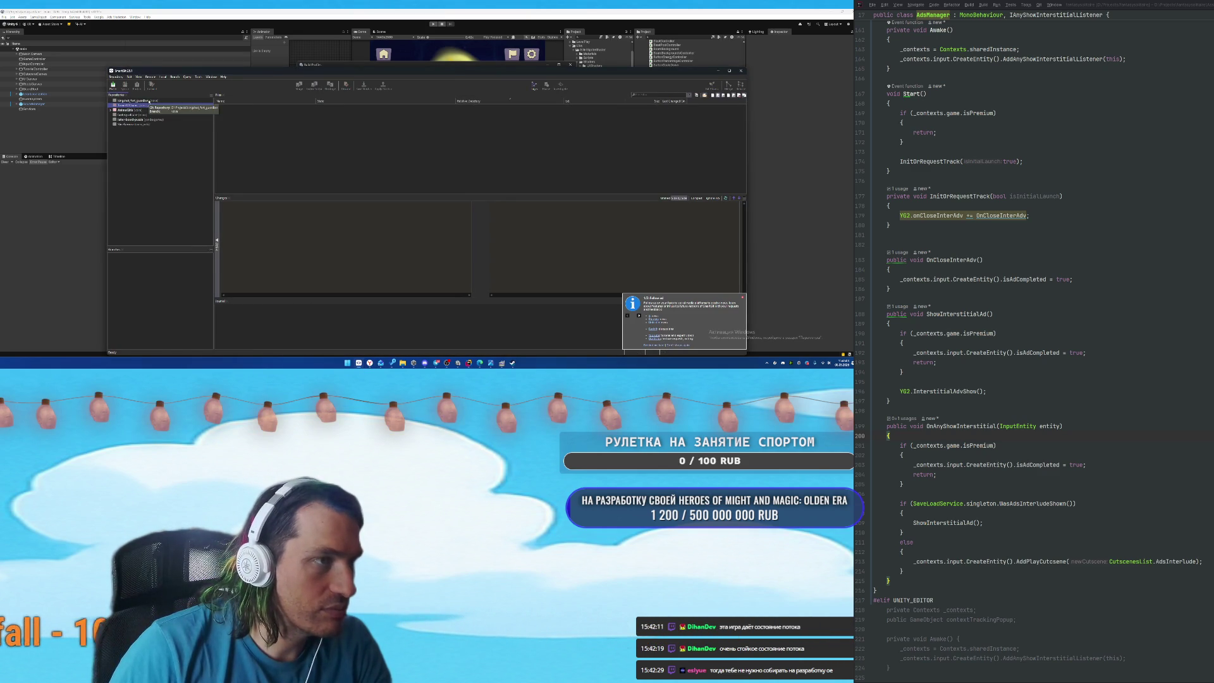
pyautogui.click(134, 114)
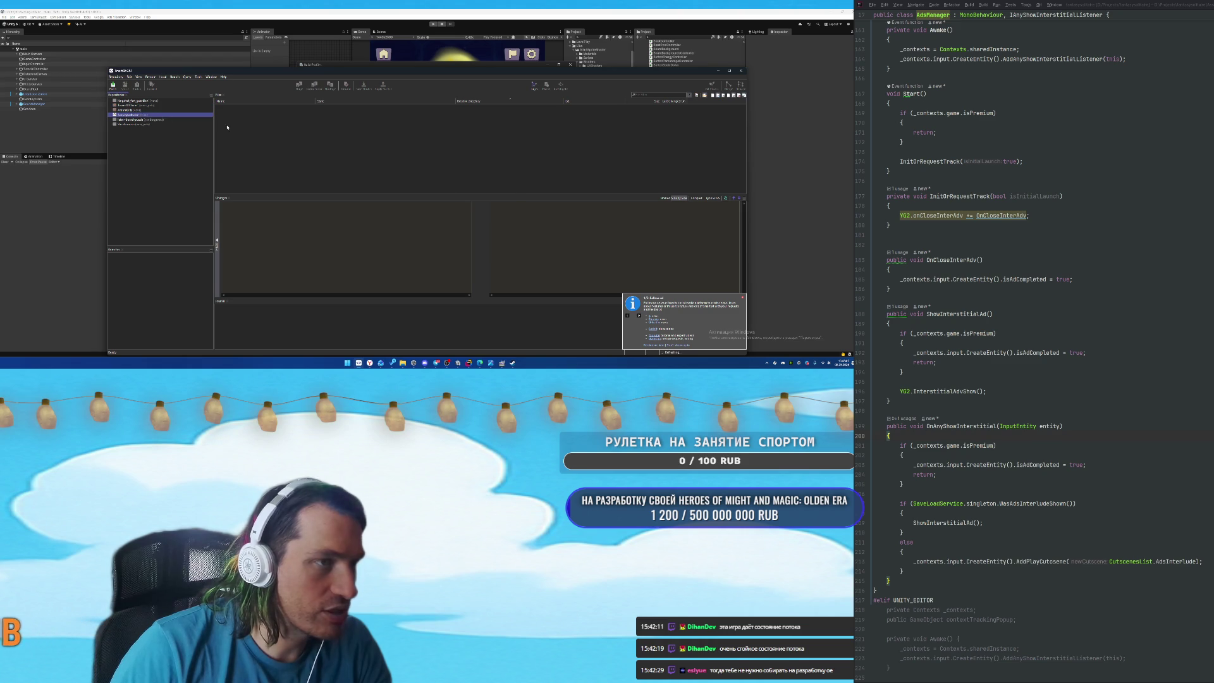
pyautogui.hotkey('ctrl', 'a')
pyautogui.rightClick(308, 122)
pyautogui.click(335, 157)
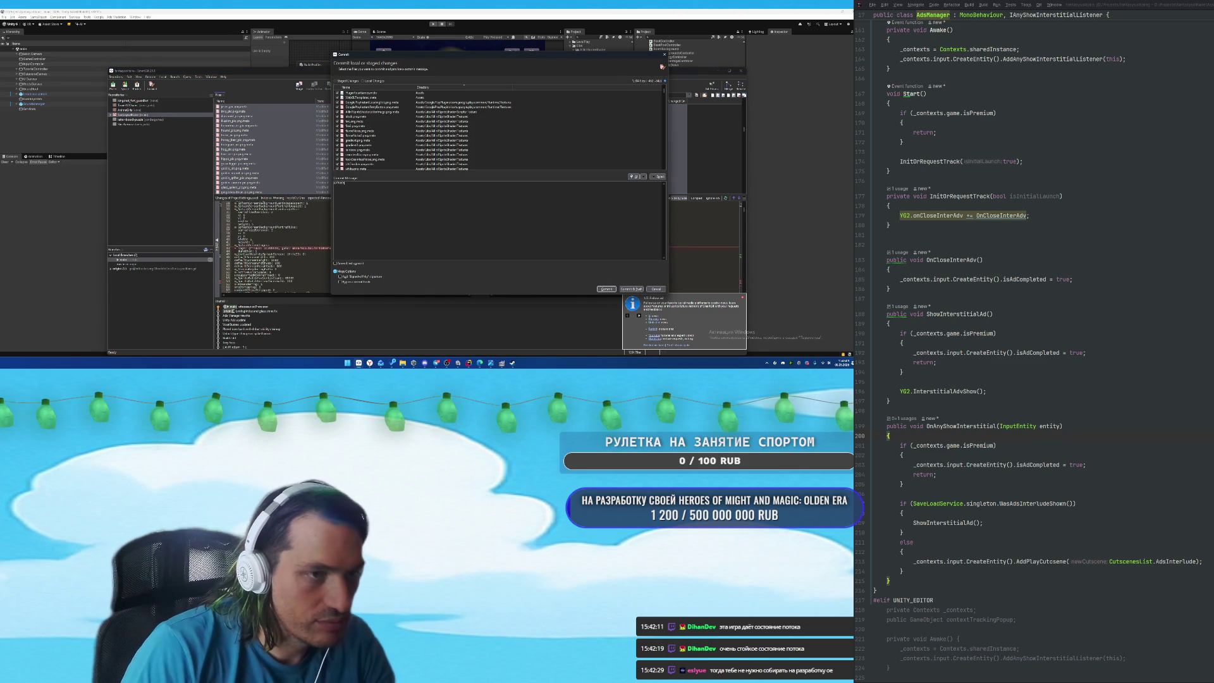
pyautogui.hotkey('ctrl', 'v')
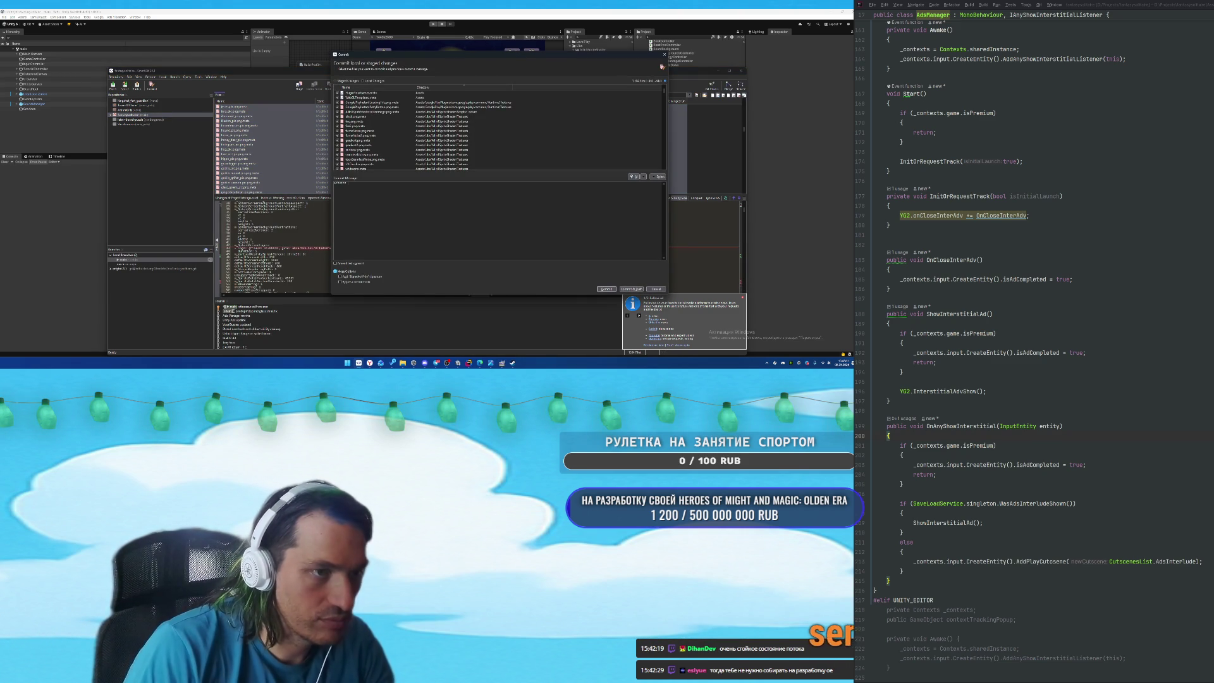
pyautogui.write('fix')
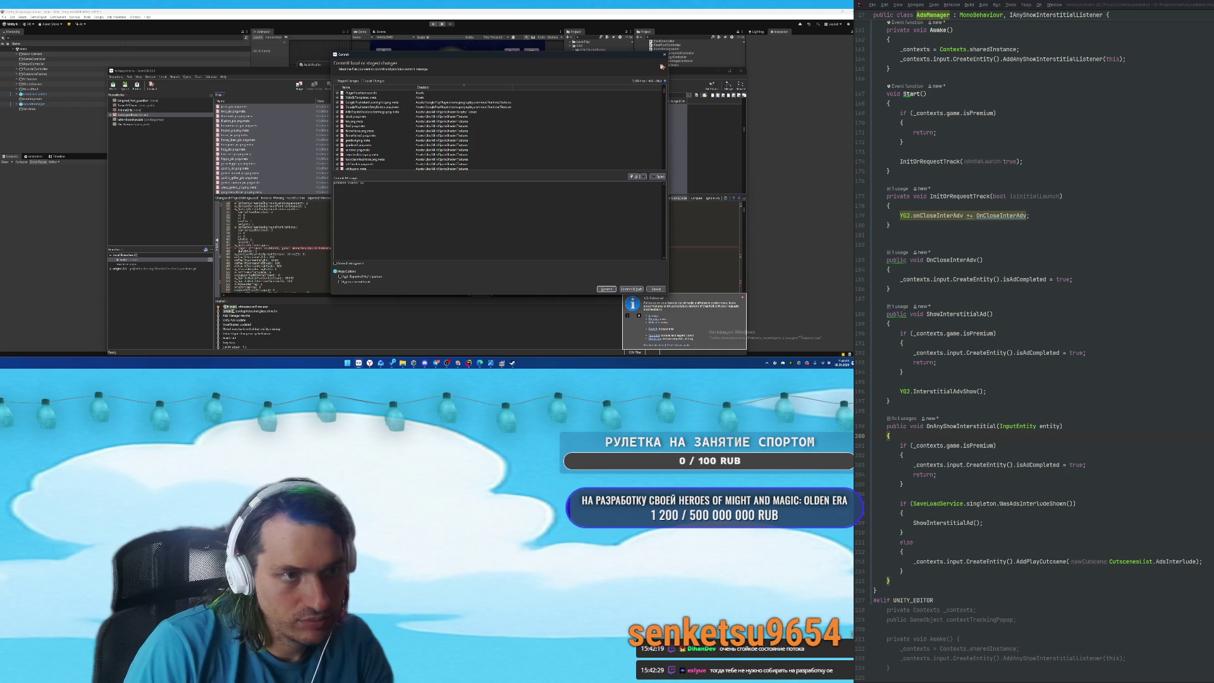
pyautogui.click(605, 289)
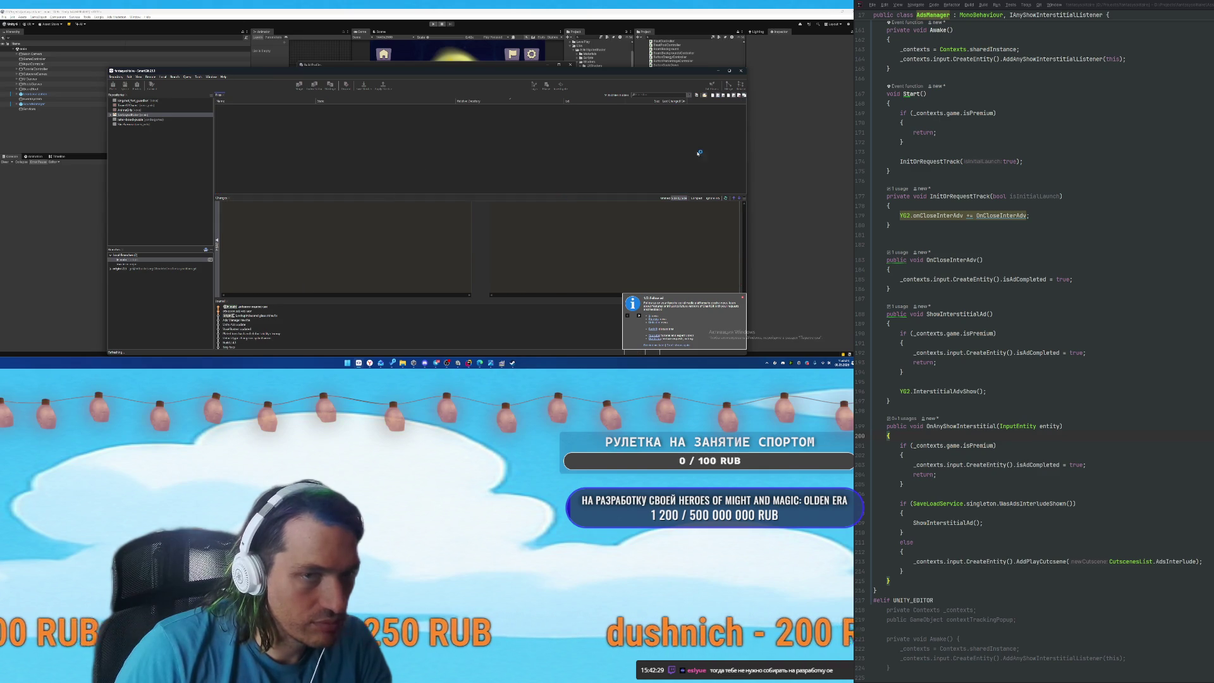
# Dismiss the command output and close SmartGit without pushing the commit.
pyautogui.click(736, 302)
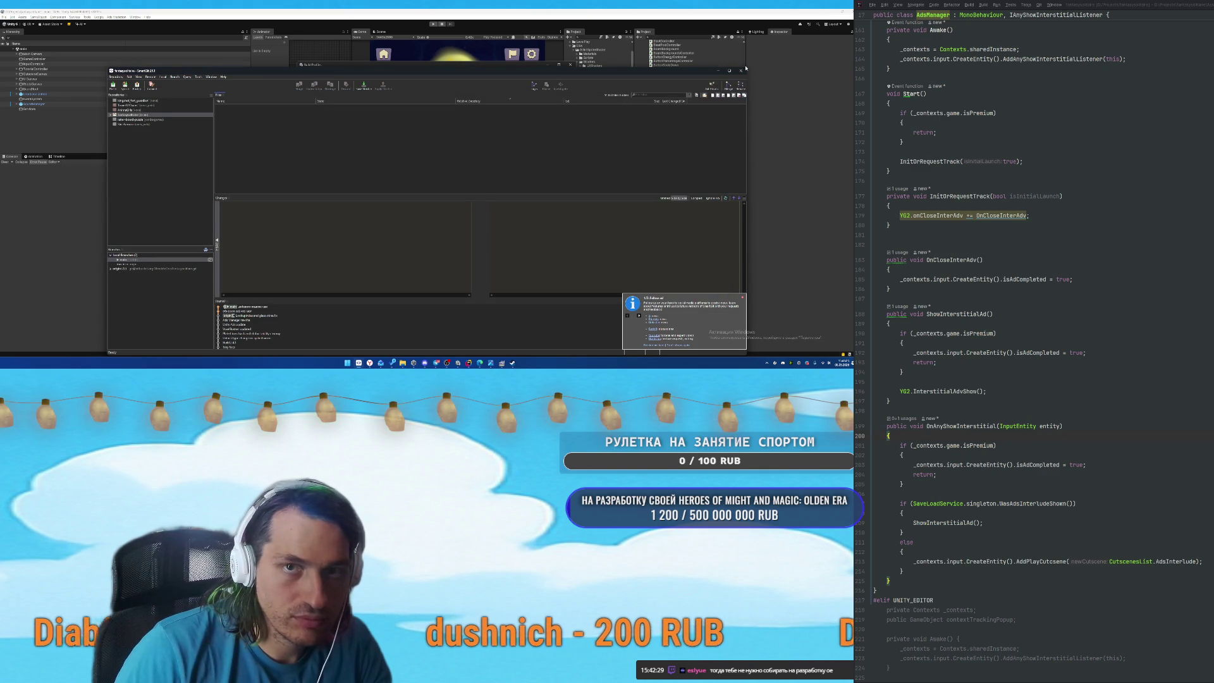
pyautogui.click(742, 70)
pyautogui.click(474, 226)
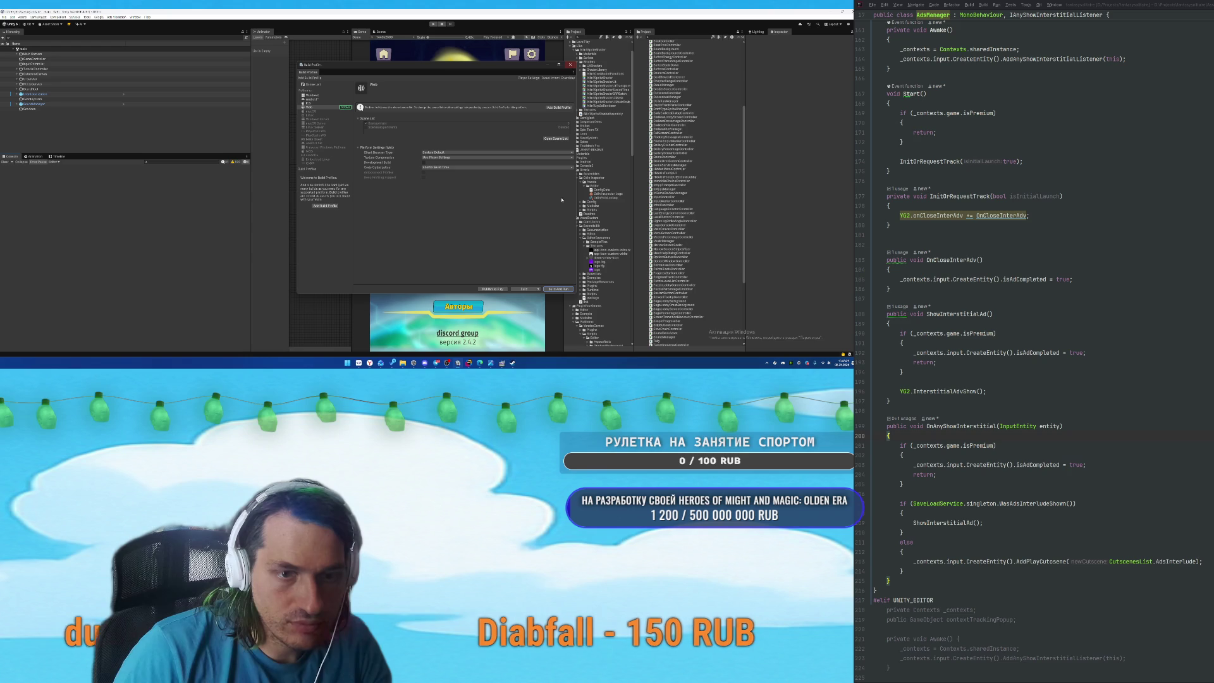
# Close Unity's Build Profiles window and return to the AdsManager premium check near line 190 in Rider.
pyautogui.click(570, 65)
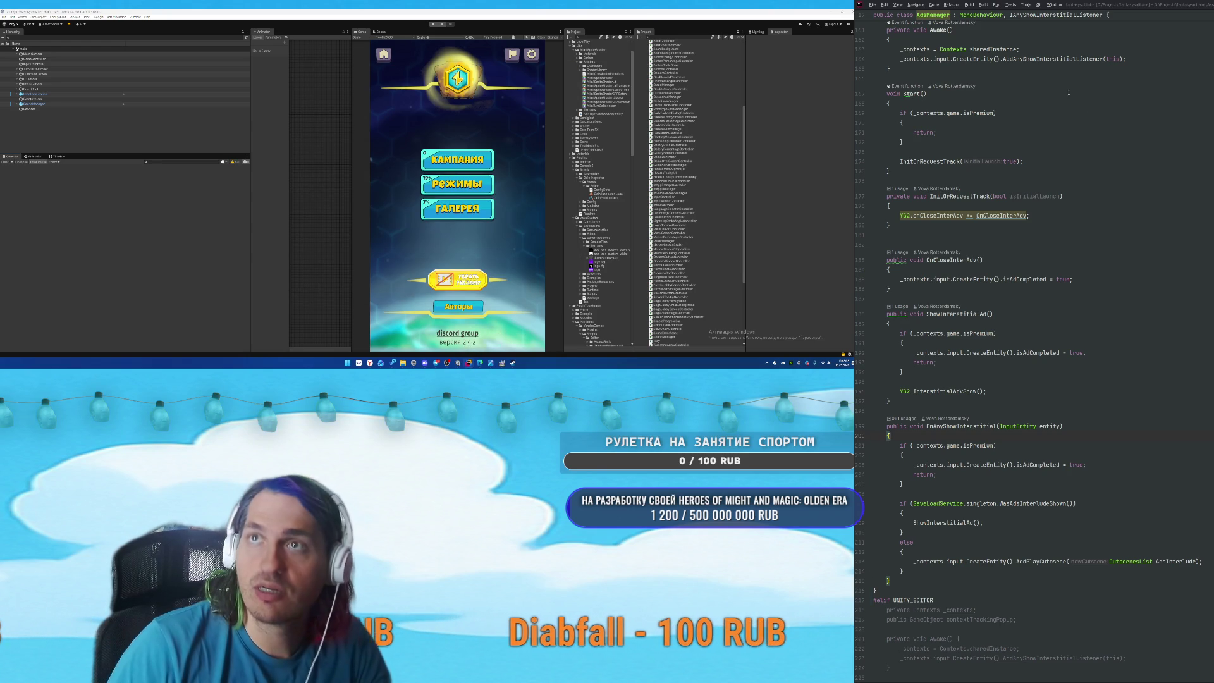
pyautogui.click(1121, 455)
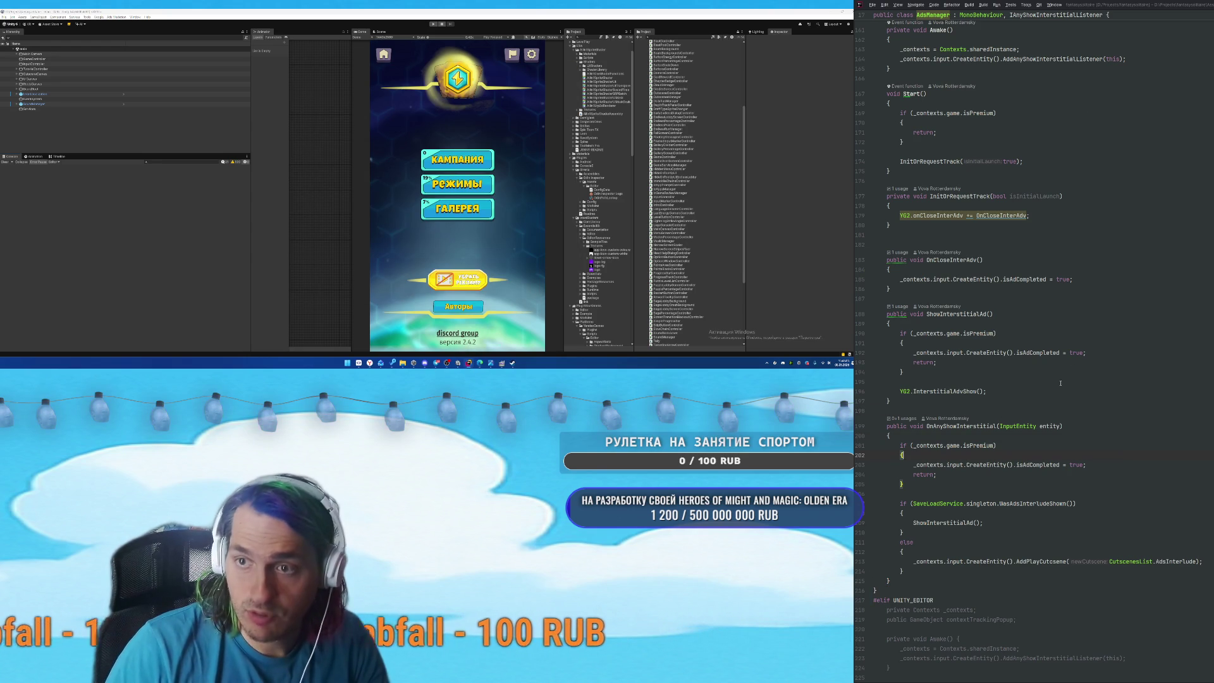
pyautogui.click(1112, 332)
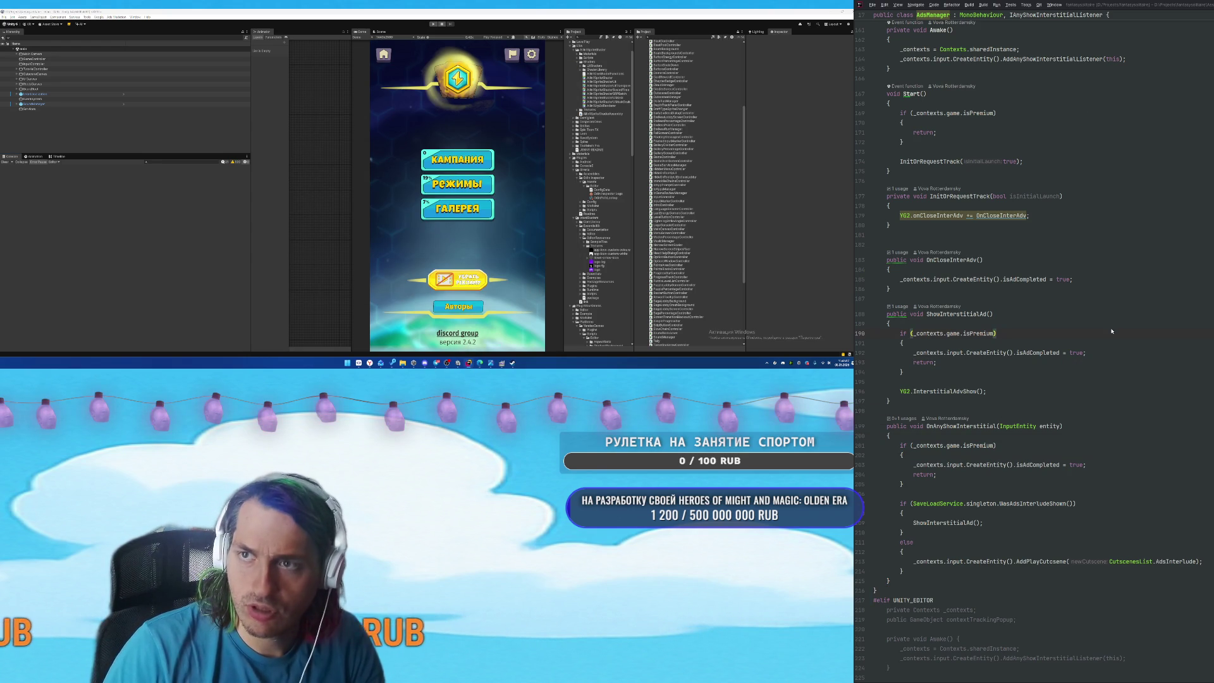
# In Rider's AI Chat, start a Russian prompt: rewrite Resources.Load to Addressables and move all the files.
pyautogui.hotkey('alt', 'a')
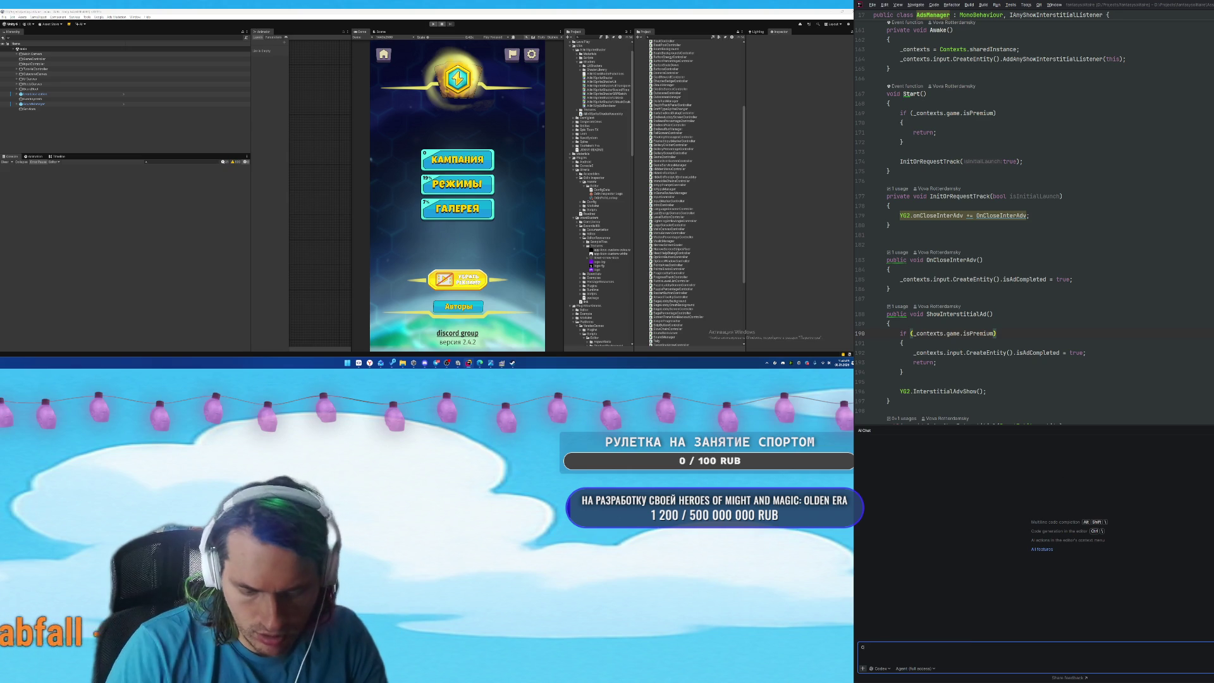
pyautogui.write('Перепиши все использования Res')
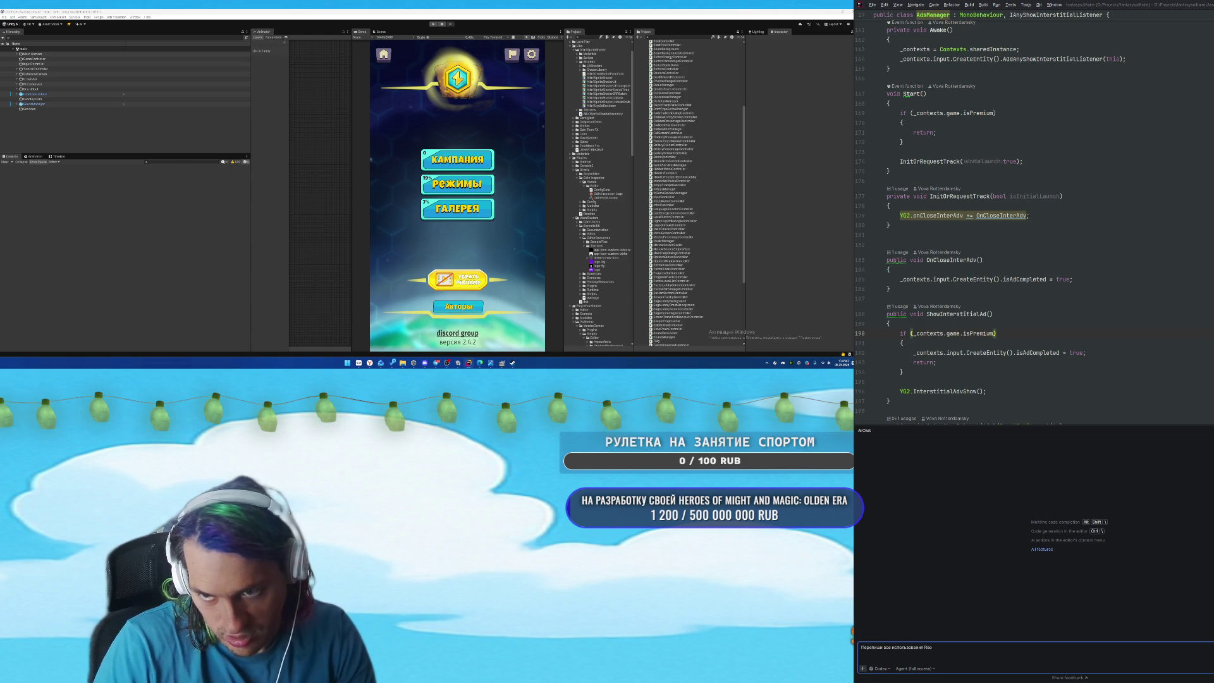
pyautogui.write('ources.Load на')
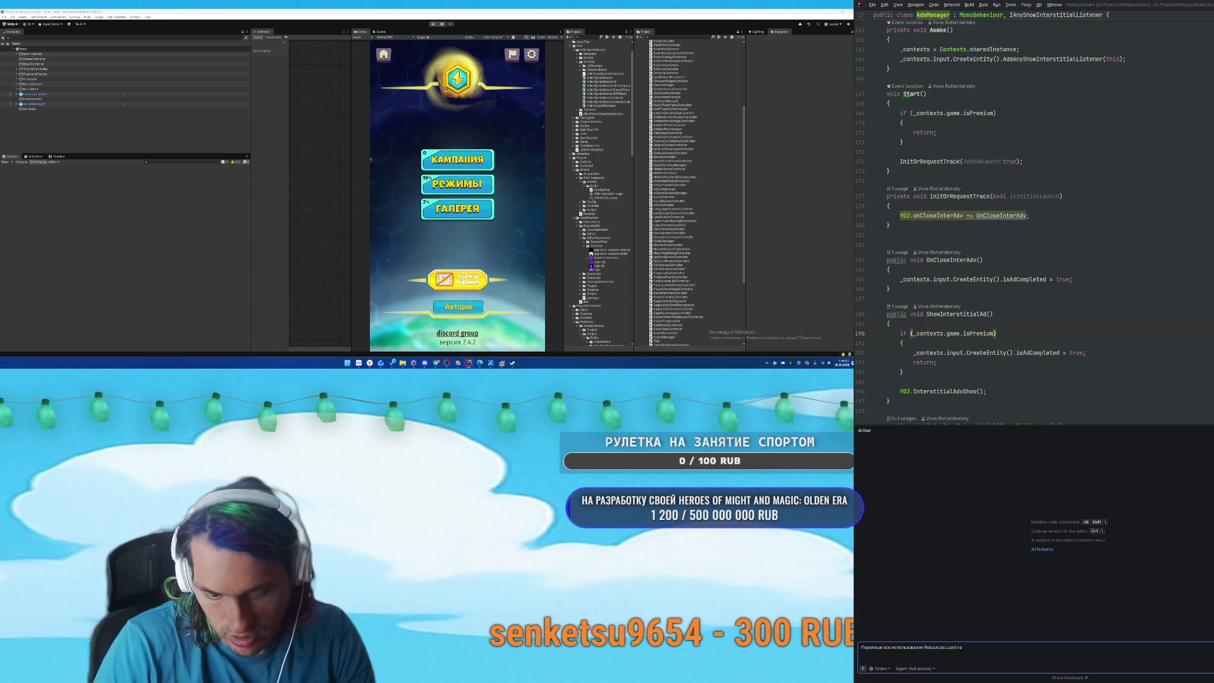
pyautogui.write(' Addressables, ')
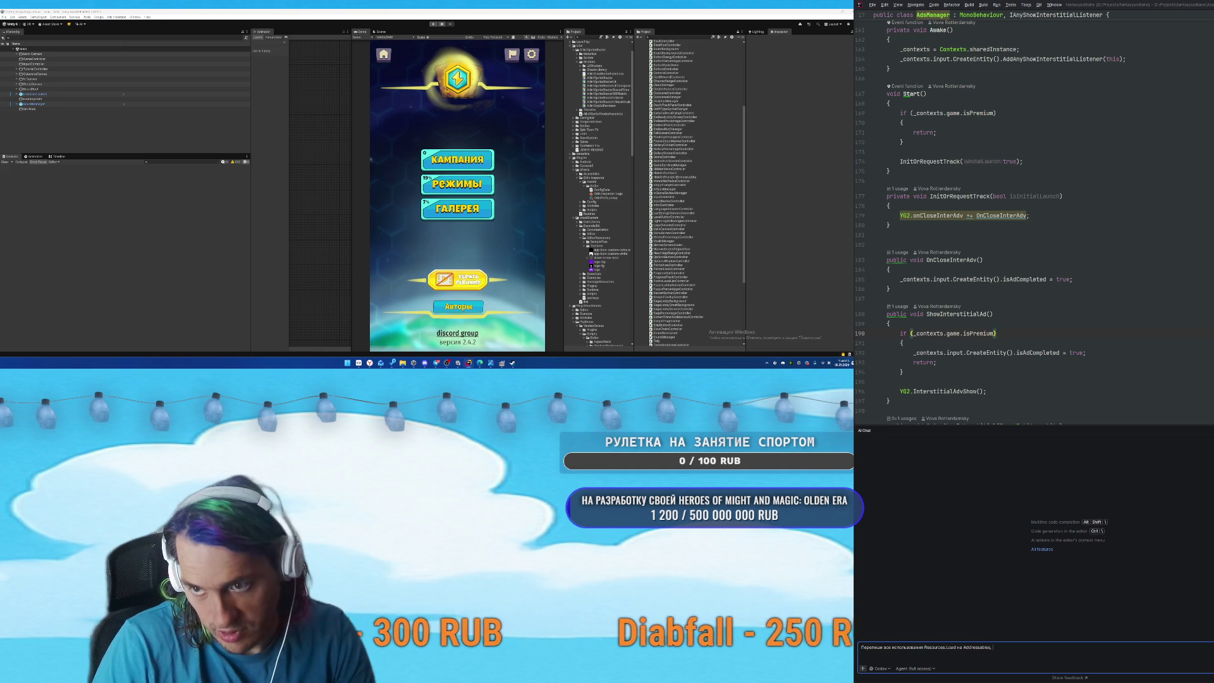
pyautogui.write('перенеси все файлы из папки Resources просто в проект')
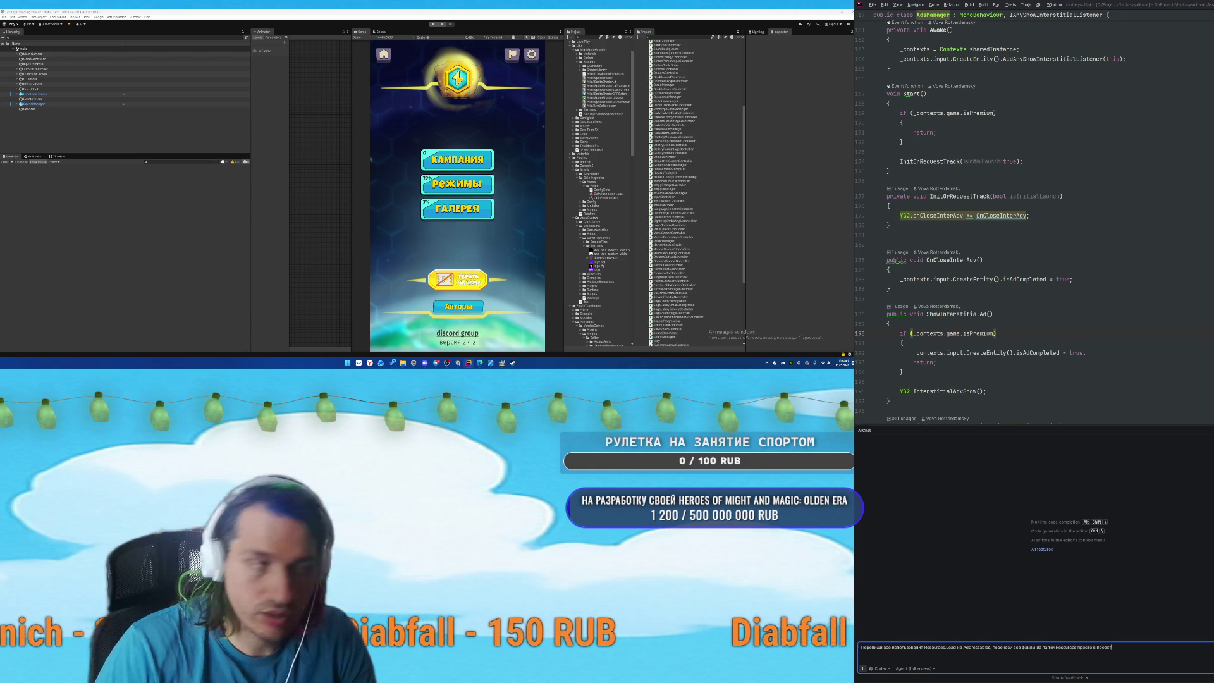
pyautogui.click(135, 17)
pyautogui.moveTo(190, 104)
pyautogui.click(247, 110)
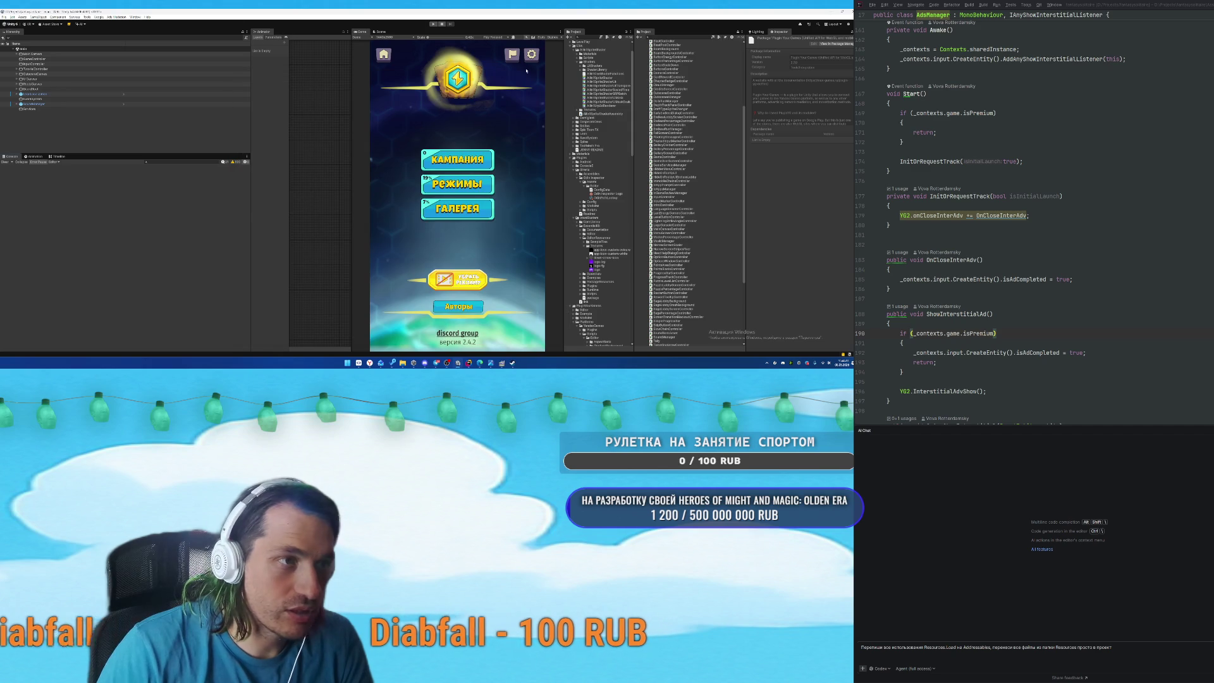
pyautogui.click(135, 18)
pyautogui.moveTo(190, 104)
pyautogui.click(240, 107)
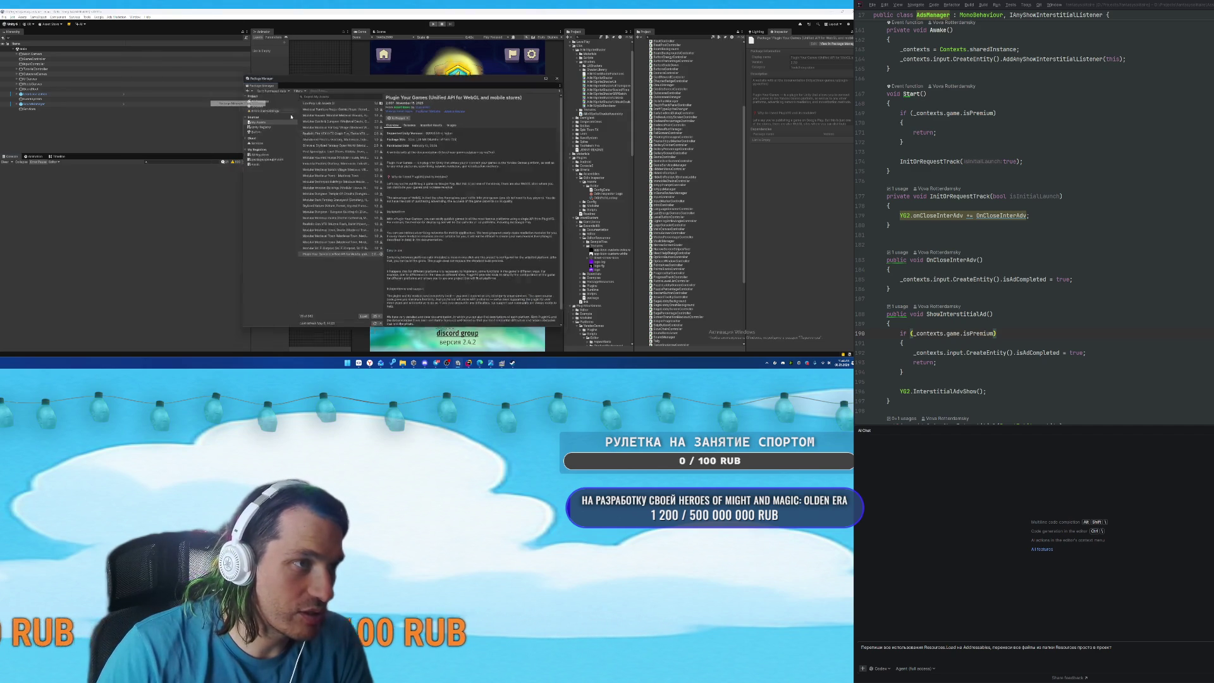
pyautogui.click(256, 125)
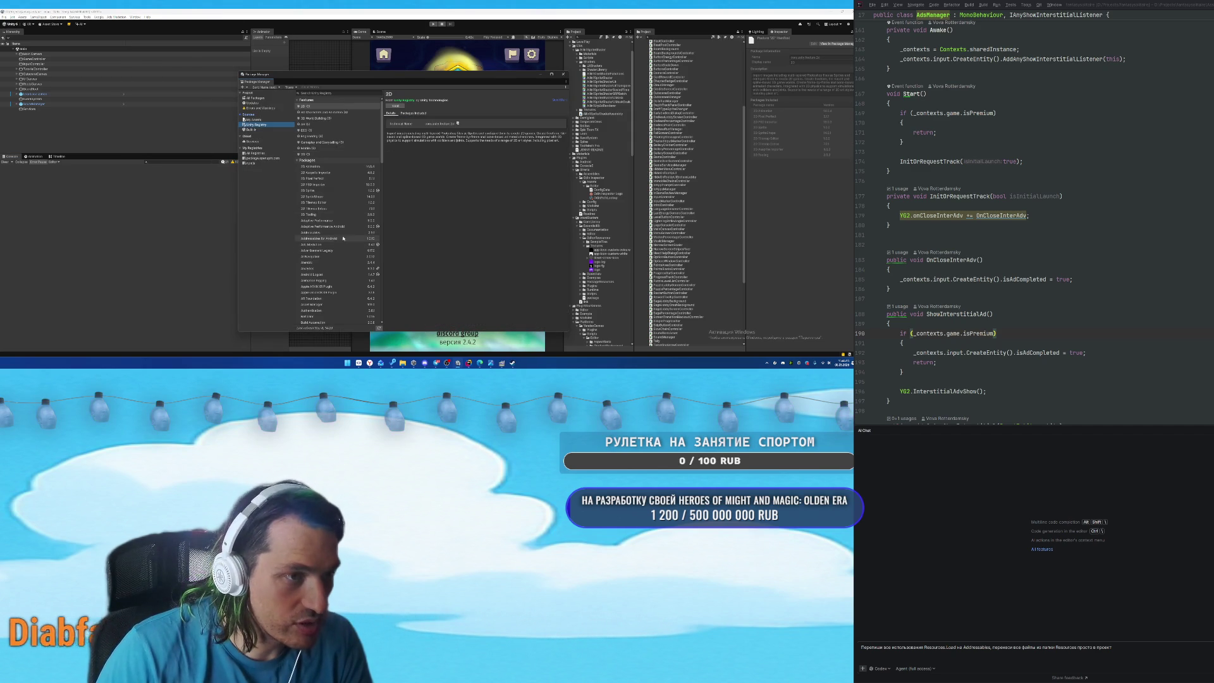
pyautogui.click(320, 233)
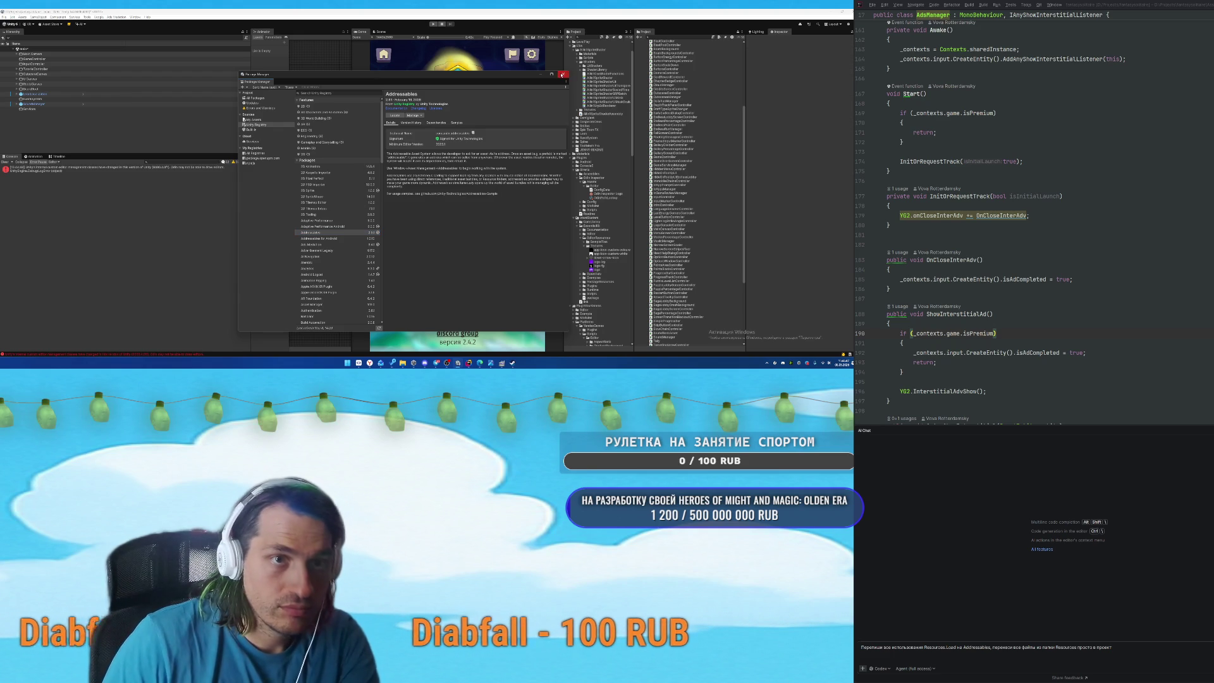
pyautogui.click(8, 194)
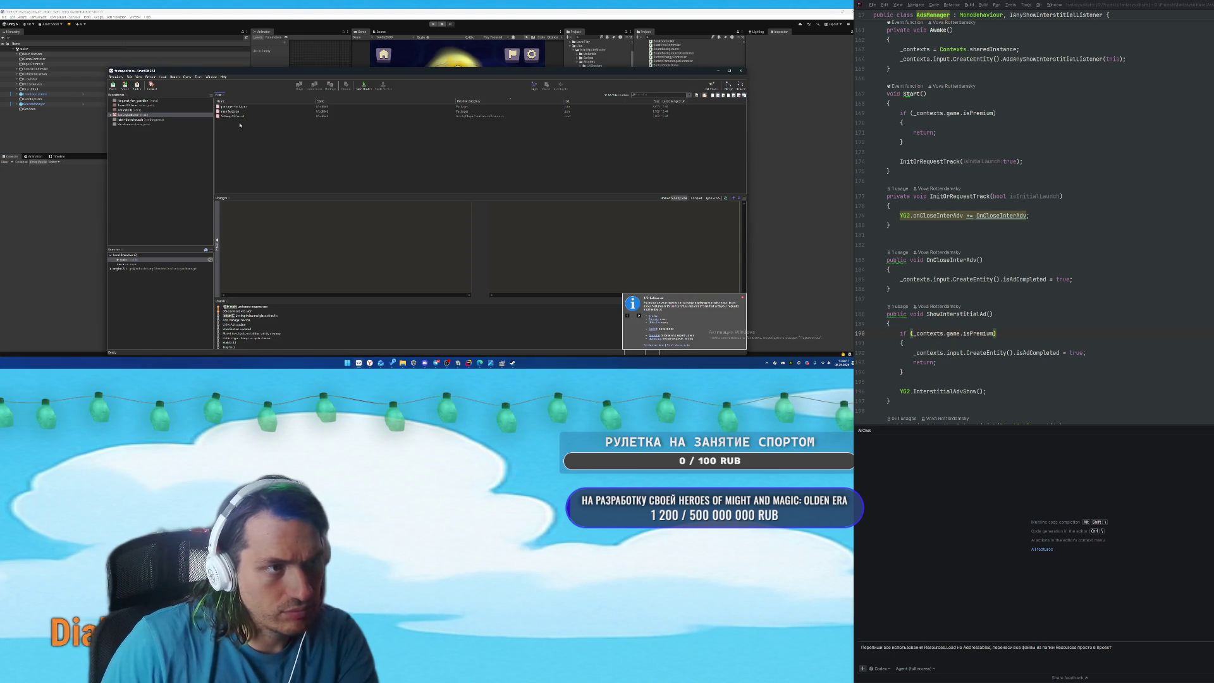
# Review the third modified file's side-by-side diff in SmartGit, then refocus Rider's AI chat prompt.
pyautogui.click(227, 117)
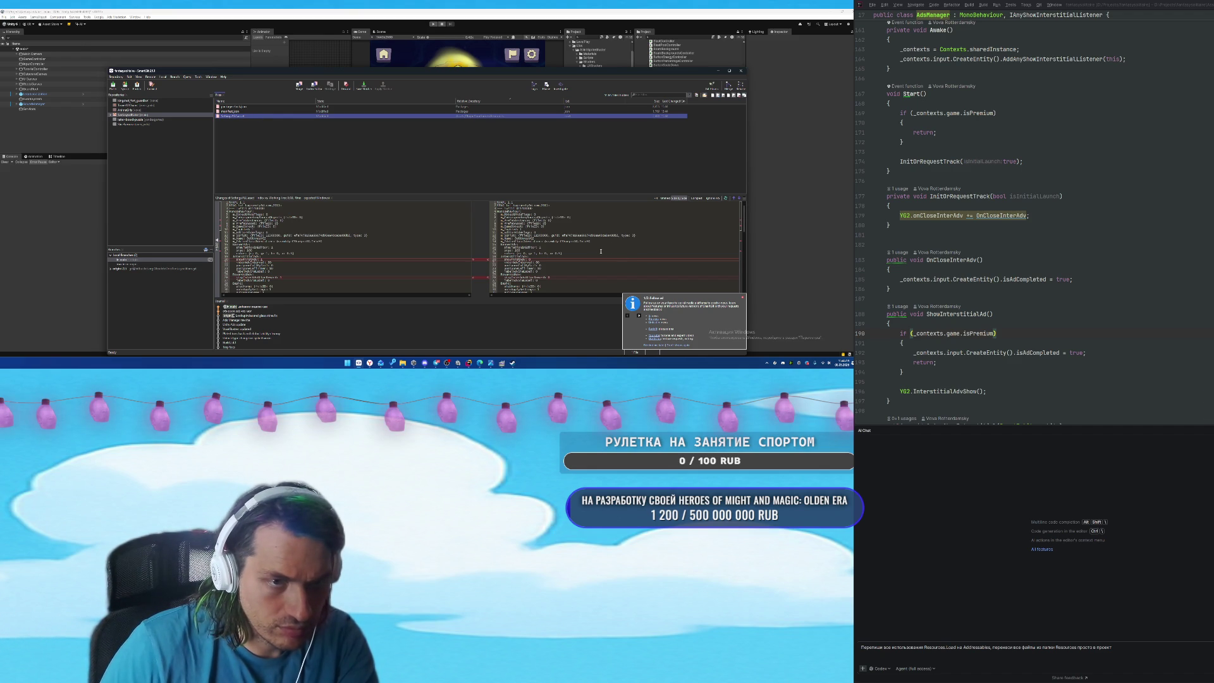
pyautogui.scroll(-15, 597, 244)
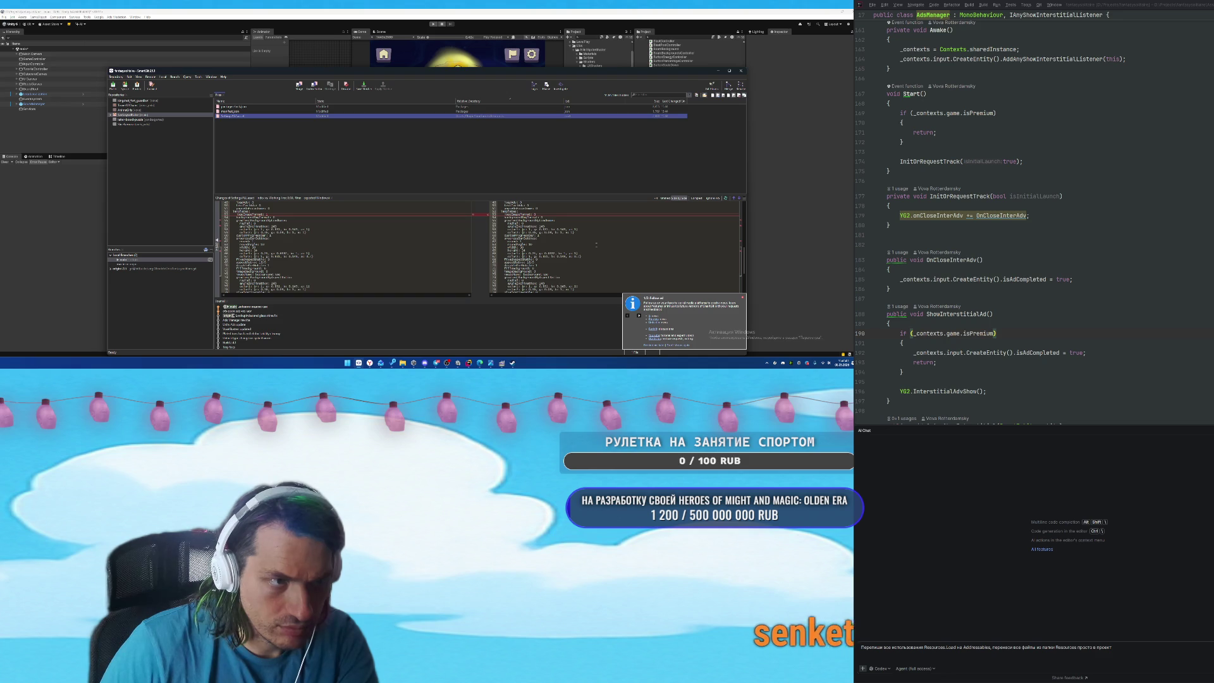
pyautogui.scroll(10, 597, 244)
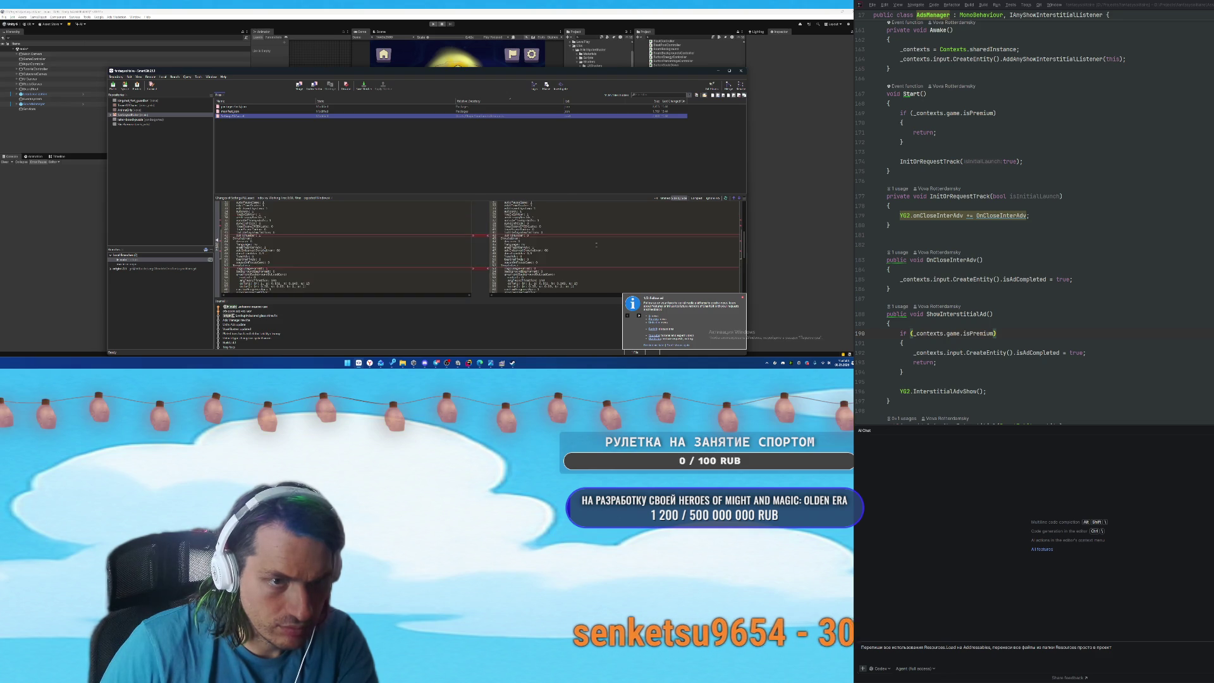
pyautogui.click(700, 55)
pyautogui.click(1148, 649)
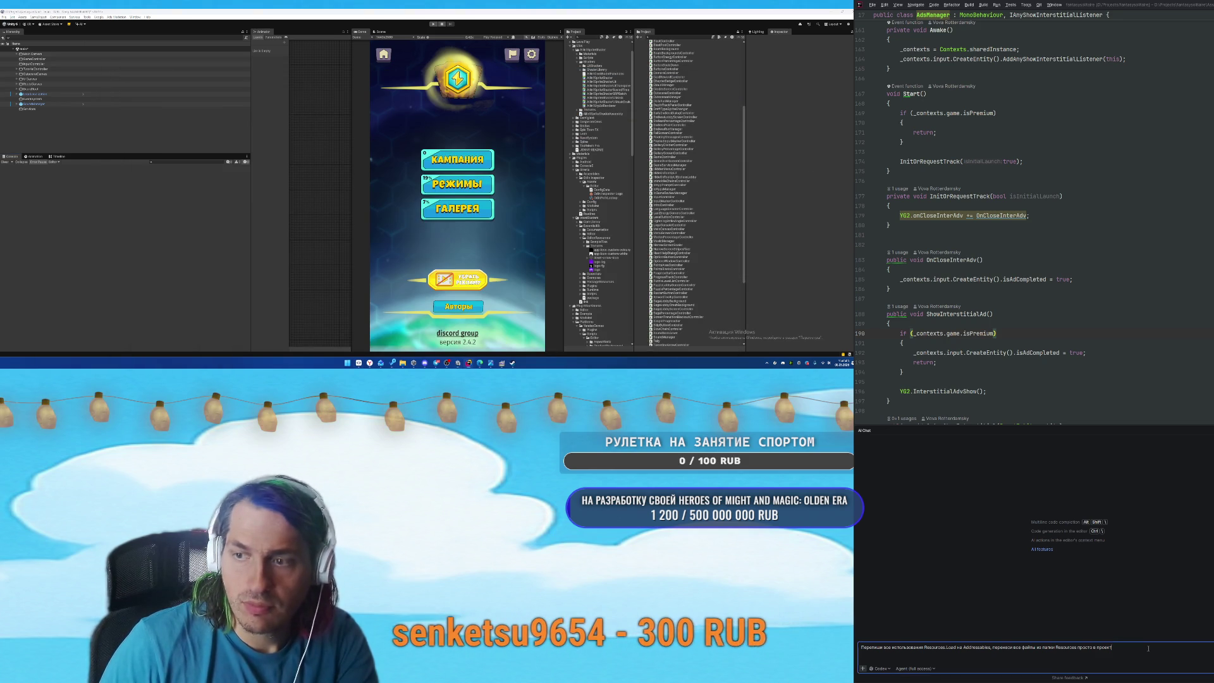
# Send the Resources.Load-to-Addressables migration request to Codex, then switch to the Yandex Games console.
pyautogui.press('Return')
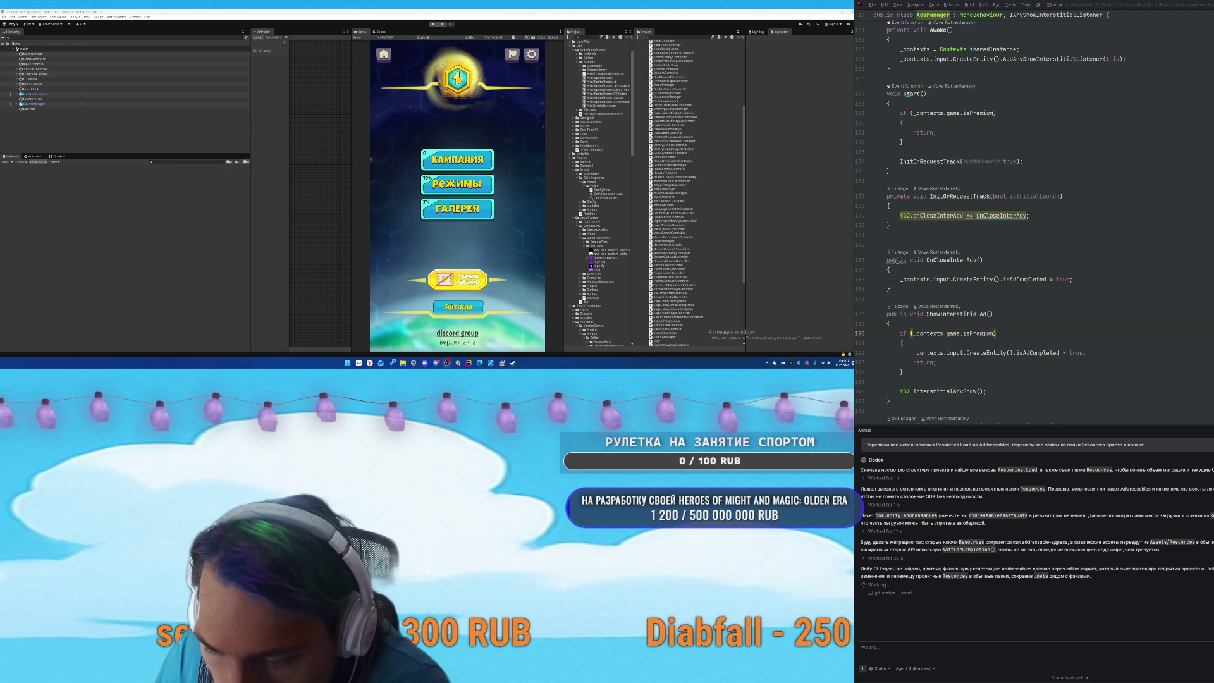
pyautogui.hotkey('alt', 'Tab')
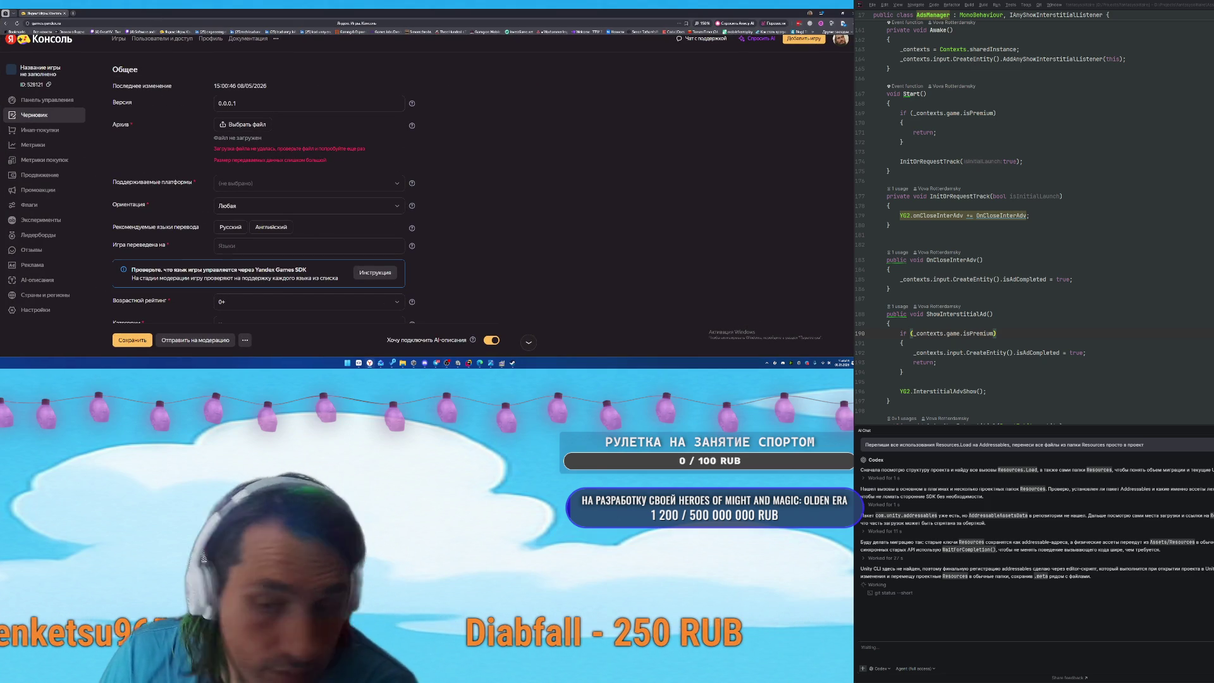
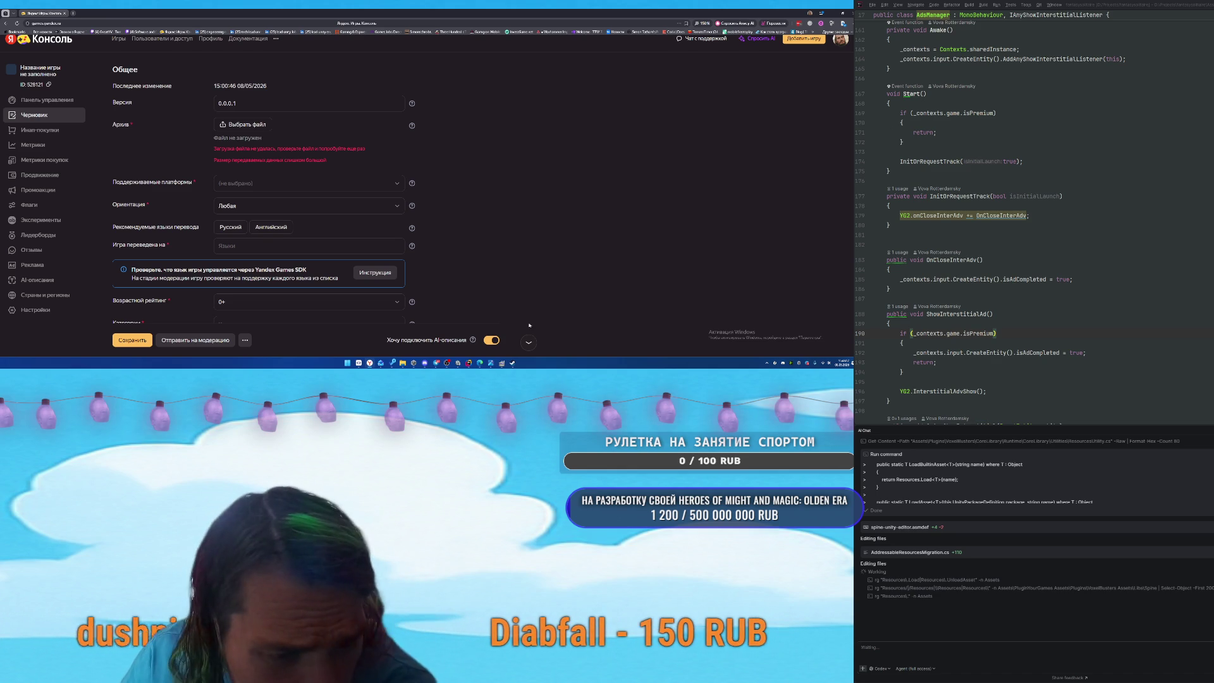
# Open the 'cards of terra promo' folder inside Downloads in File Explorer.
pyautogui.click(502, 363)
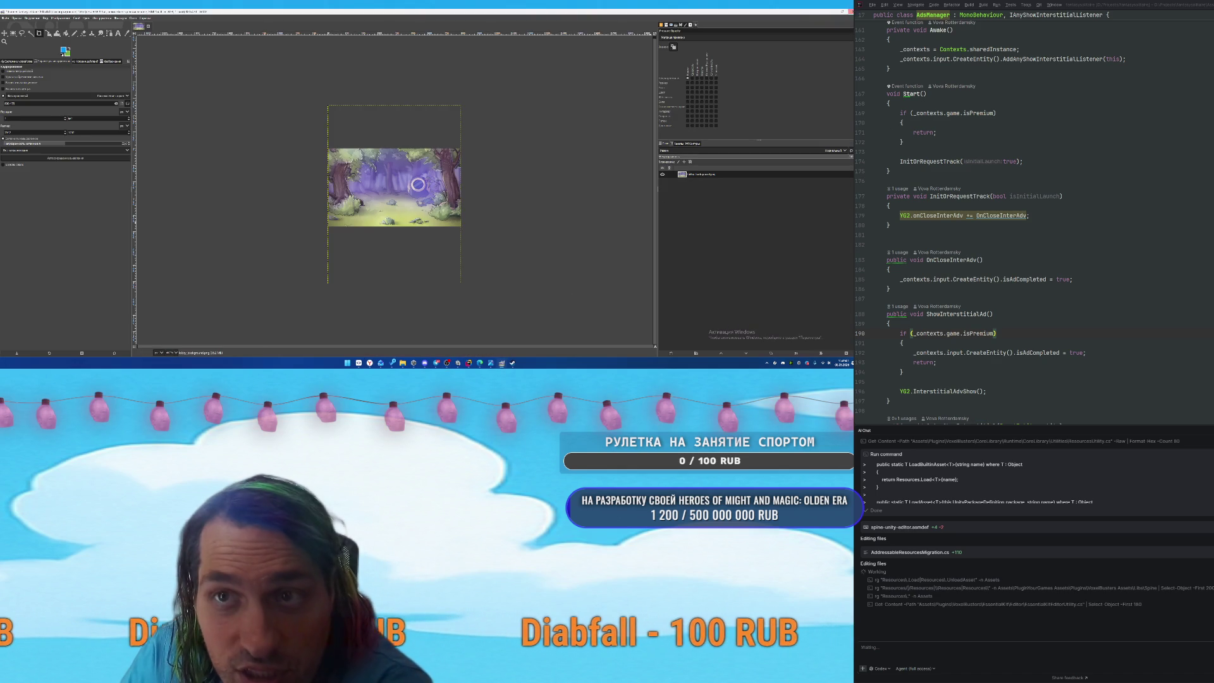
pyautogui.hotkey('alt', 'Tab')
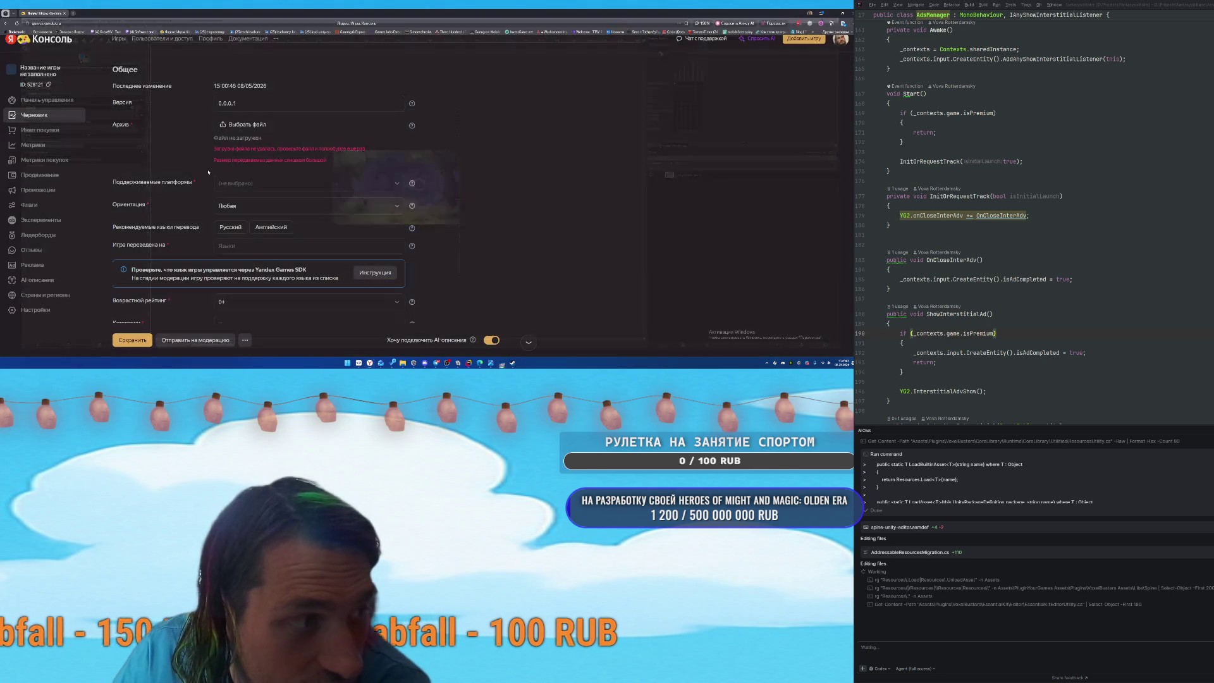
pyautogui.moveTo(409, 363)
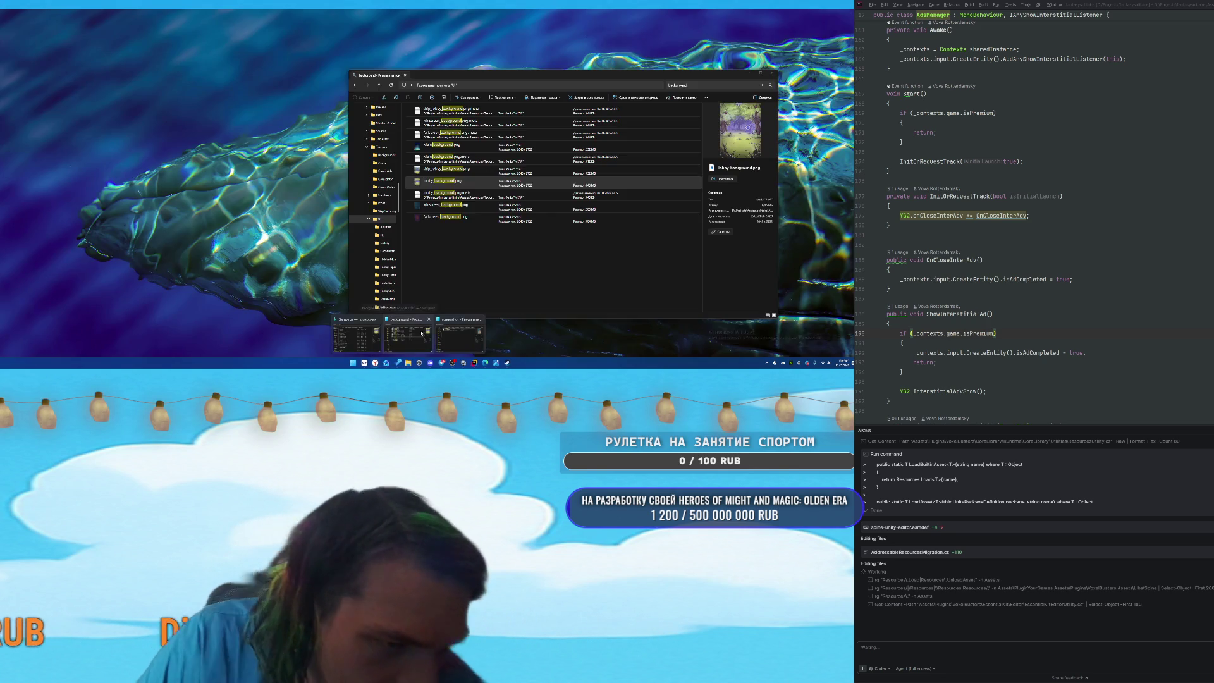
pyautogui.click(422, 331)
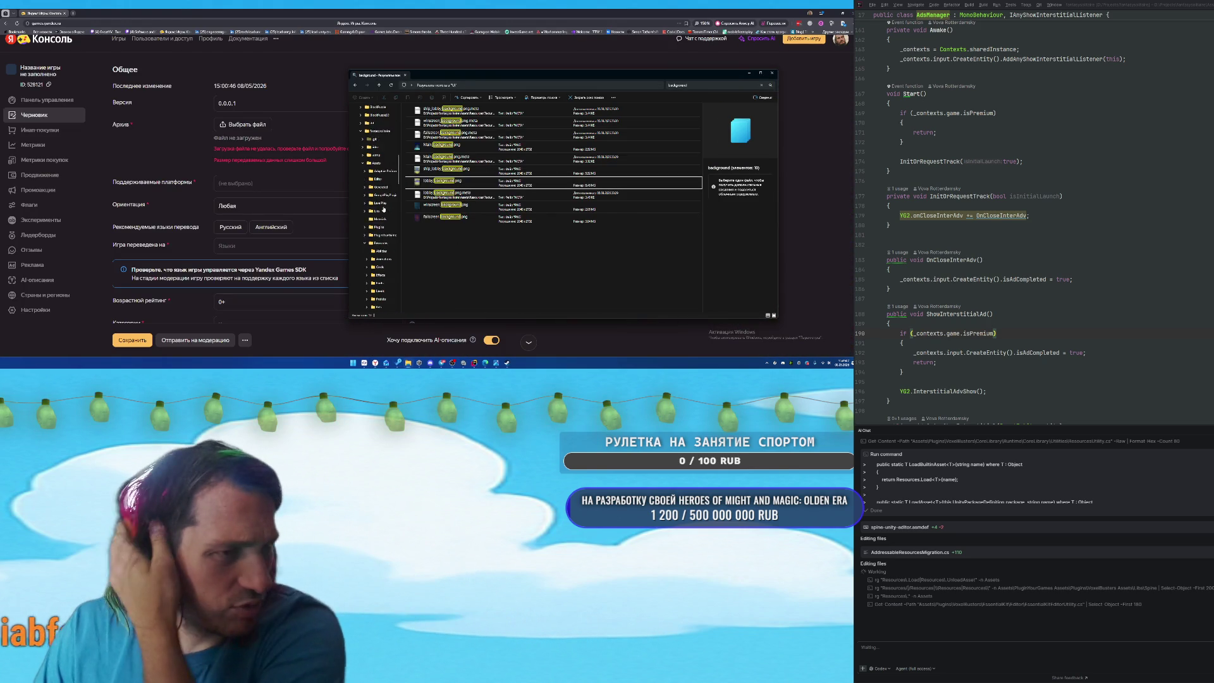
pyautogui.scroll(-5, 383, 208)
pyautogui.click(370, 298)
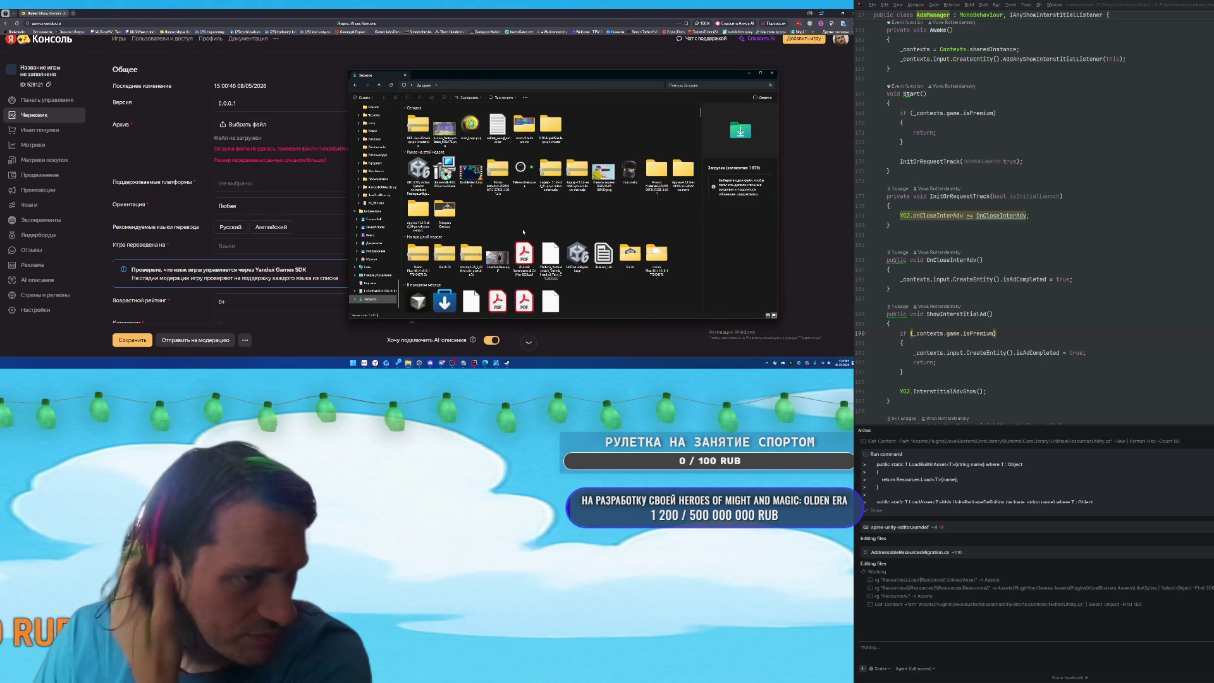
pyautogui.doubleClick(524, 124)
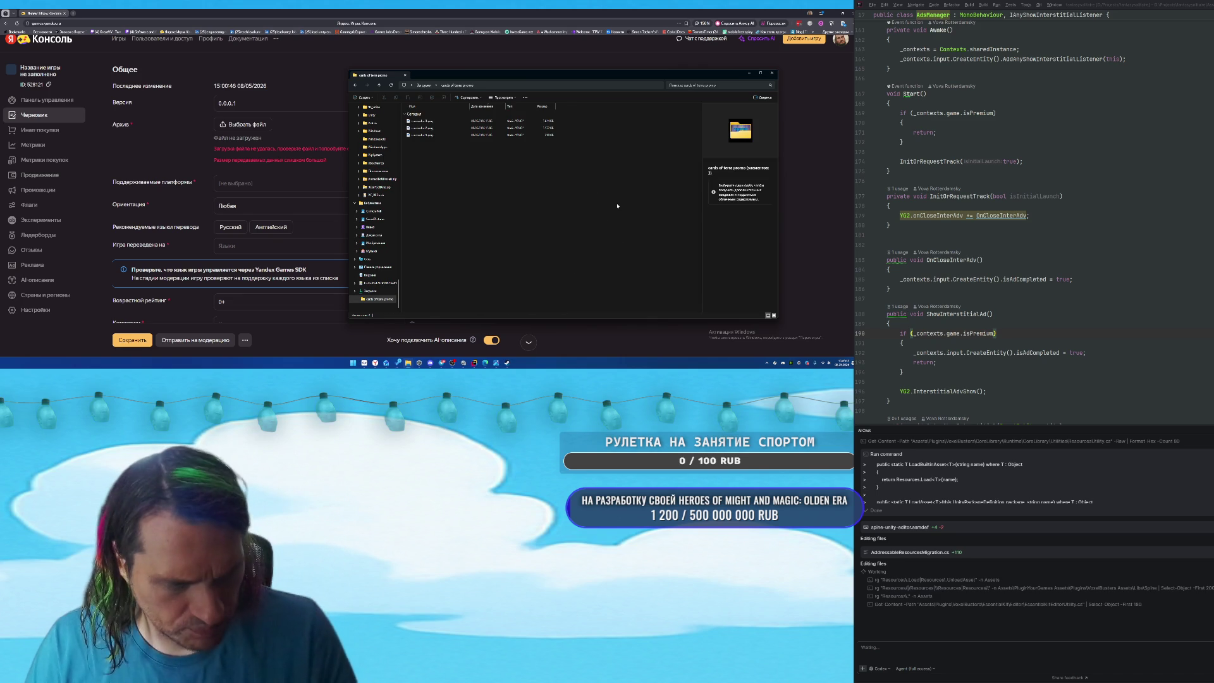
# Launch GIMP from the Start menu search.
pyautogui.press('super')
pyautogui.write('gimp 2.10.34')
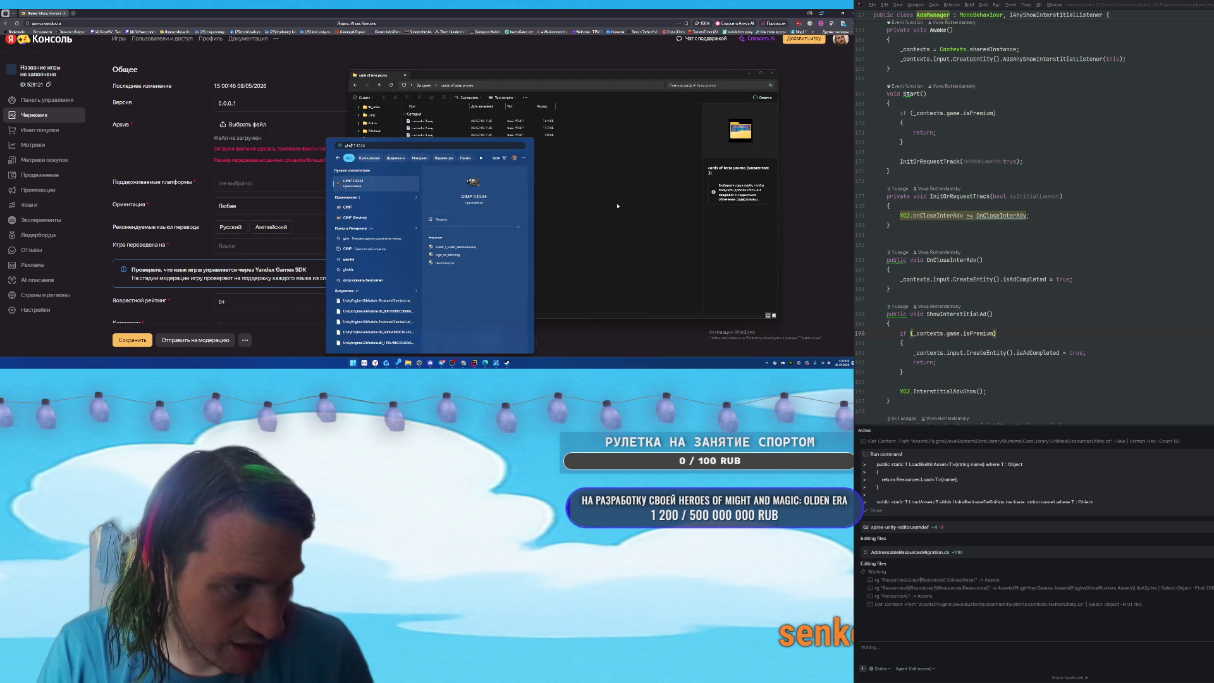
pyautogui.press('Return')
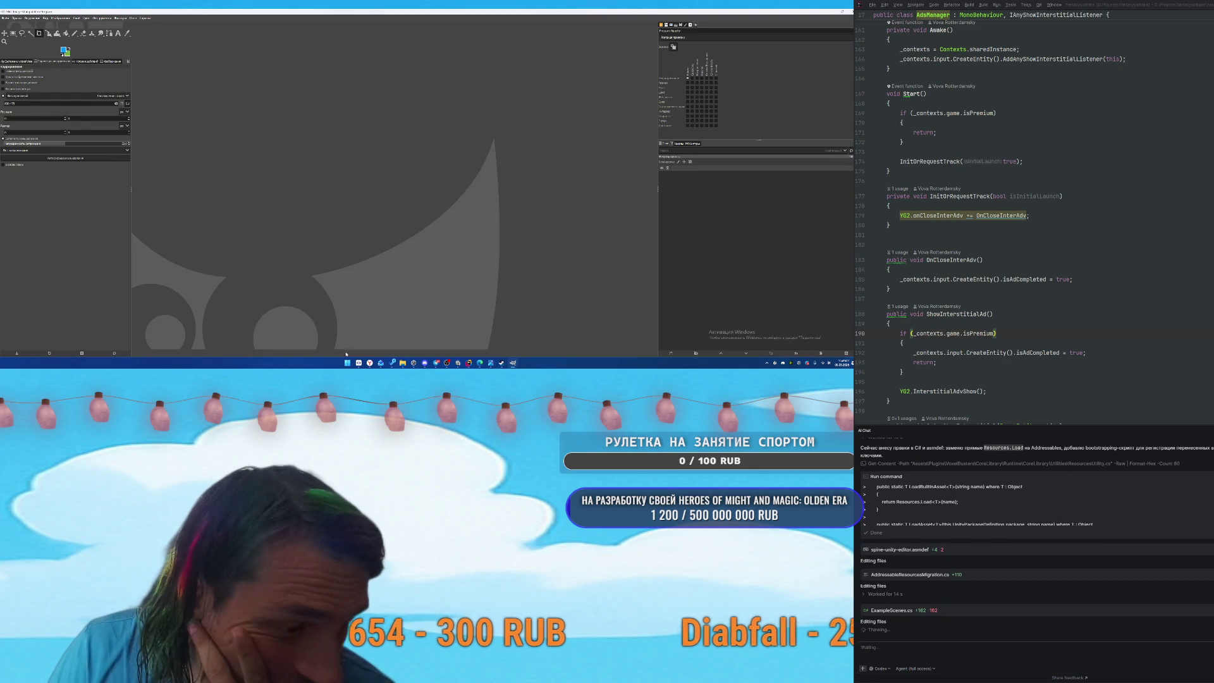
# Open all three promo screenshot files from the folder in GIMP.
pyautogui.moveTo(402, 363)
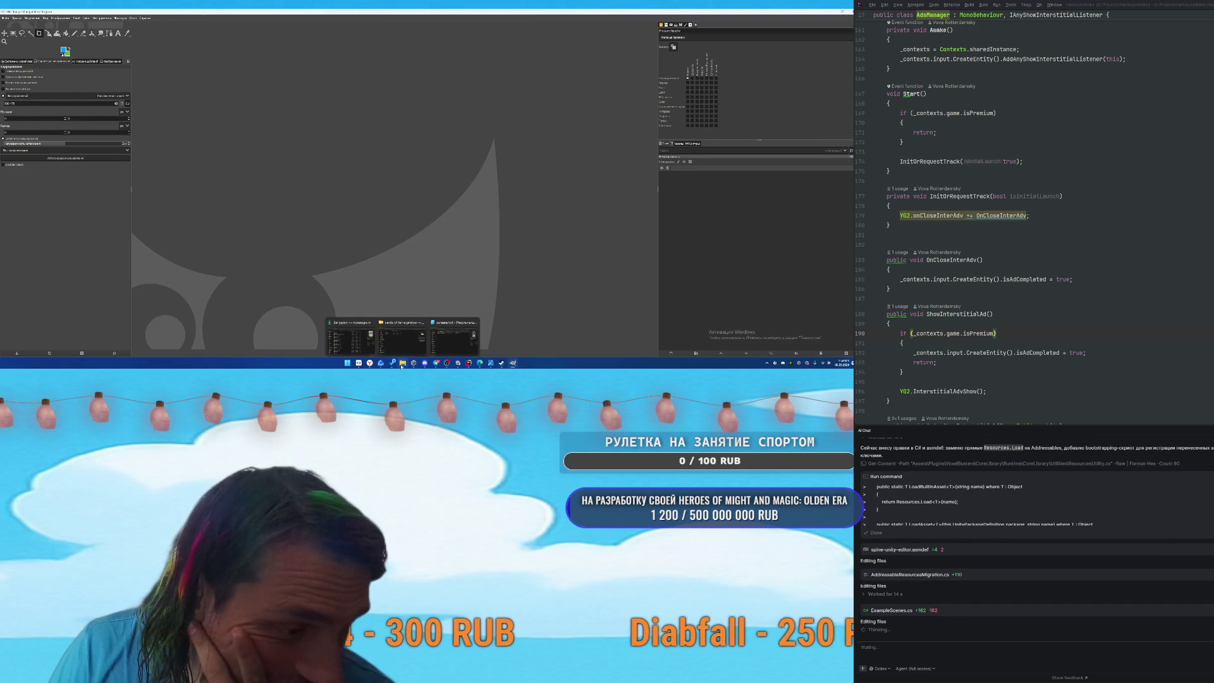
pyautogui.click(454, 334)
pyautogui.moveTo(415, 174); pyautogui.dragTo(443, 117)
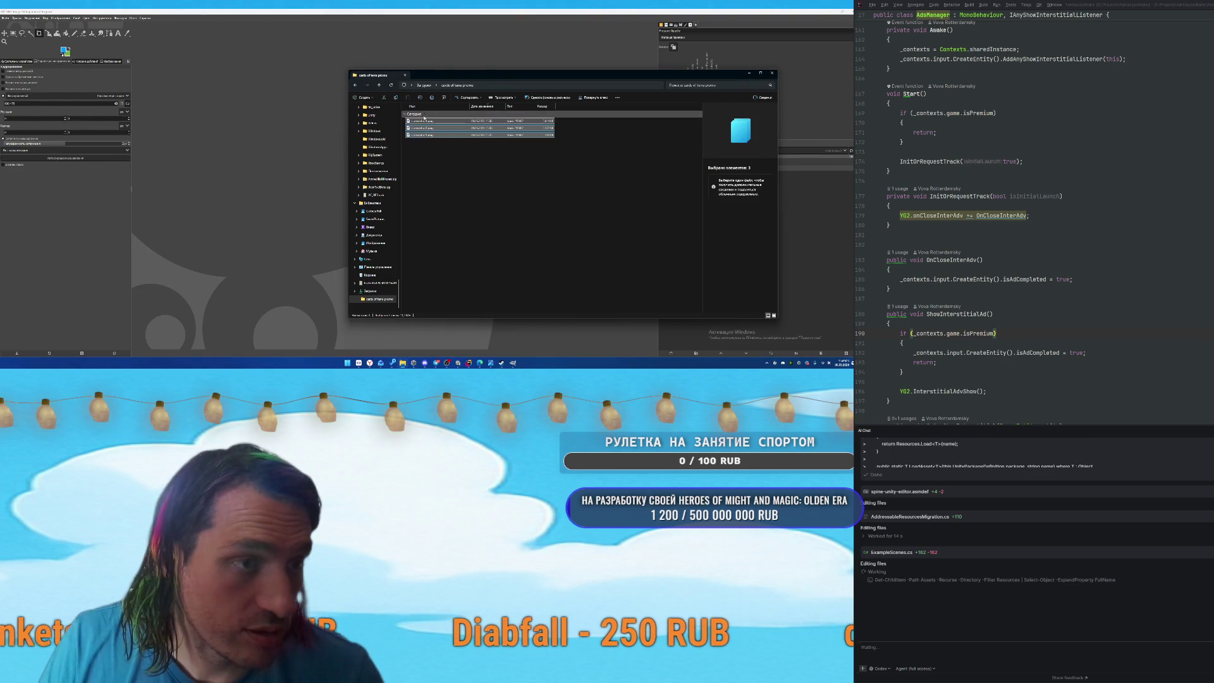
pyautogui.press('Return')
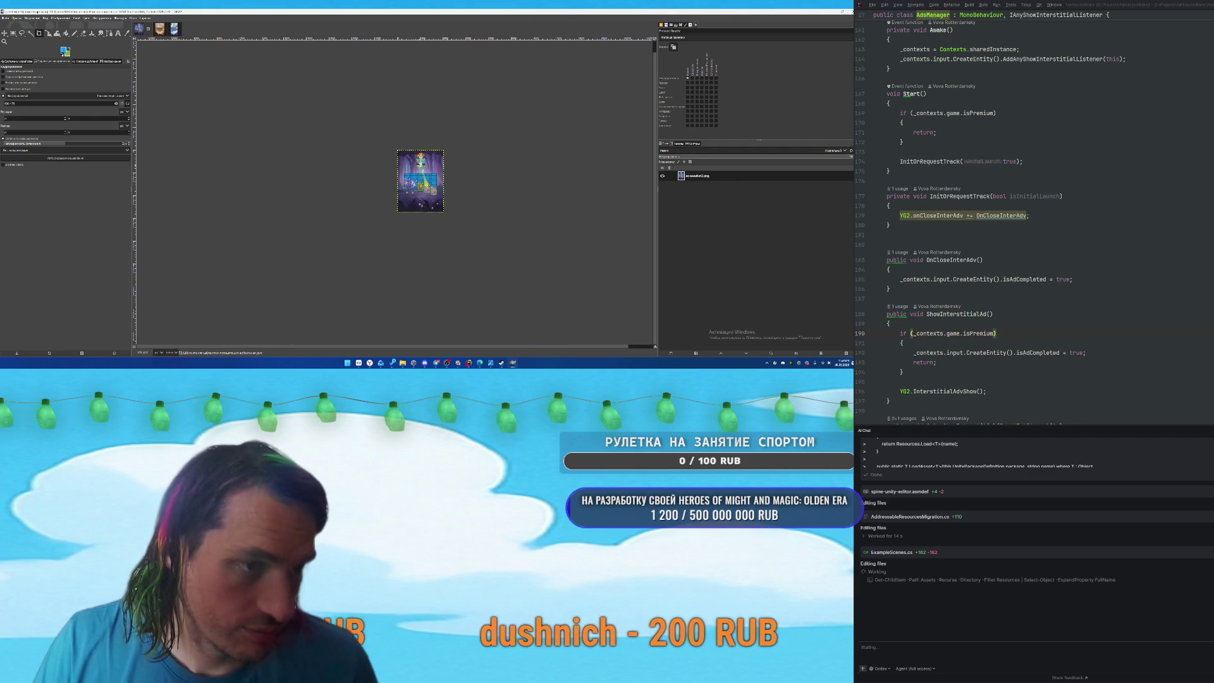
# Crop the purple forest screenshot to a tall vertical strip and begin Save As.
pyautogui.scroll(1, 399, 174)
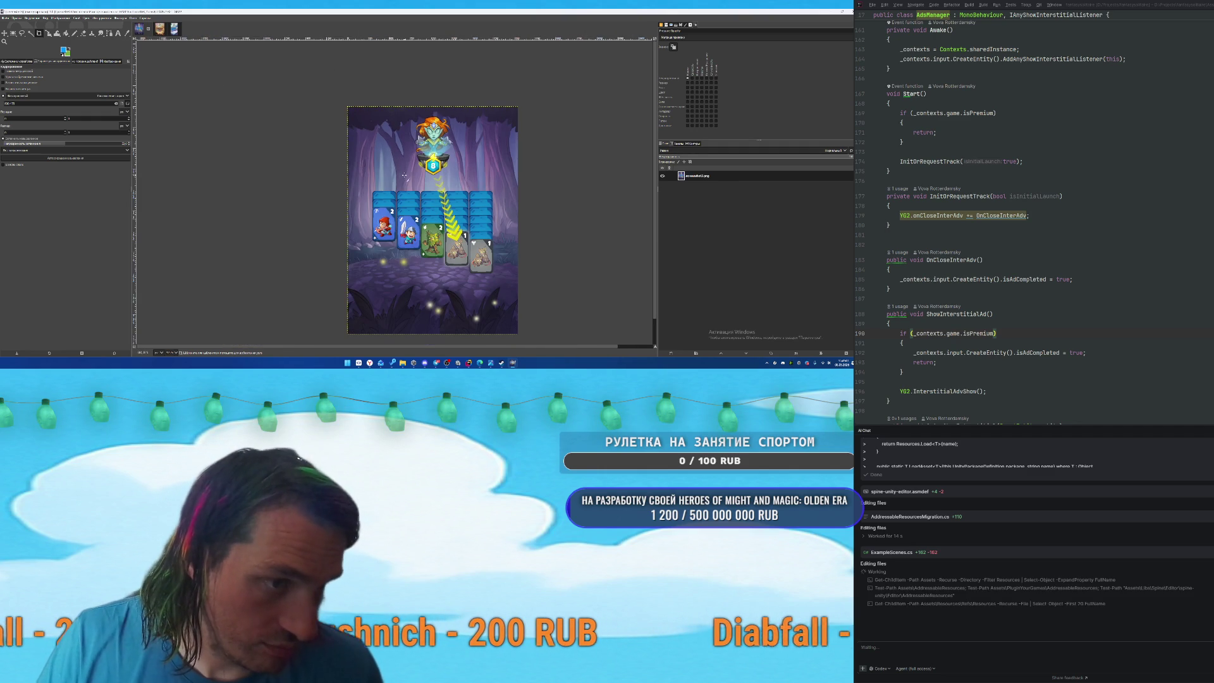
pyautogui.click(74, 18)
pyautogui.moveTo(58, 20)
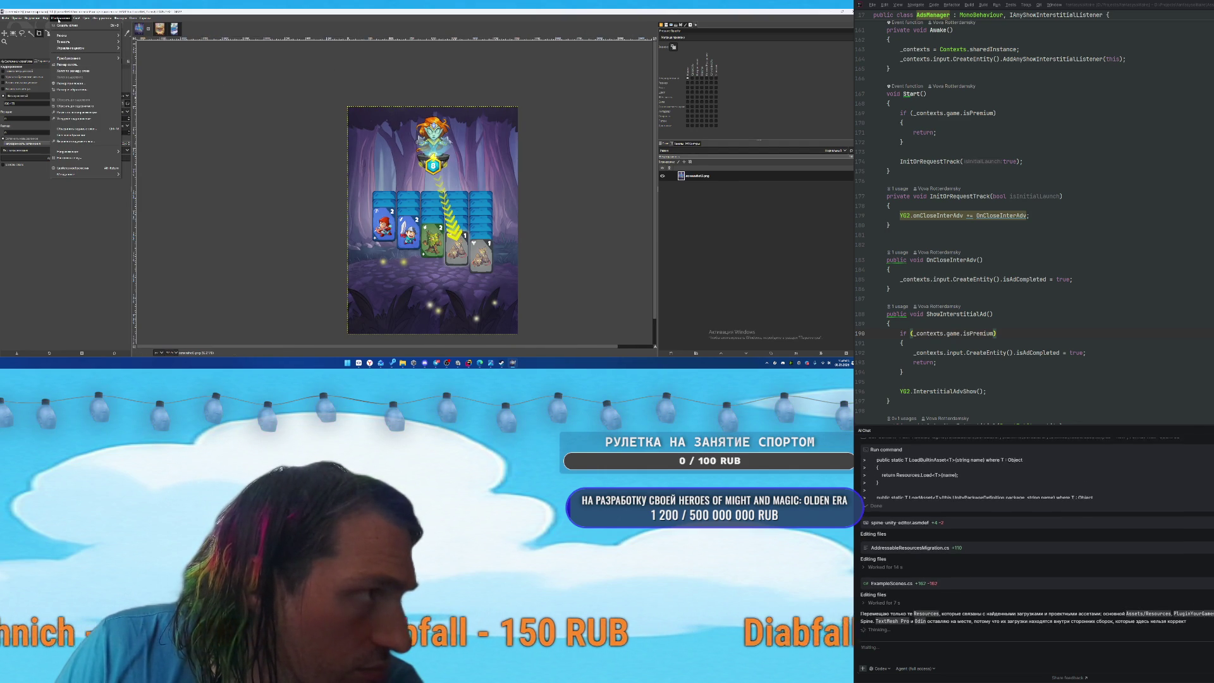
pyautogui.click(248, 187)
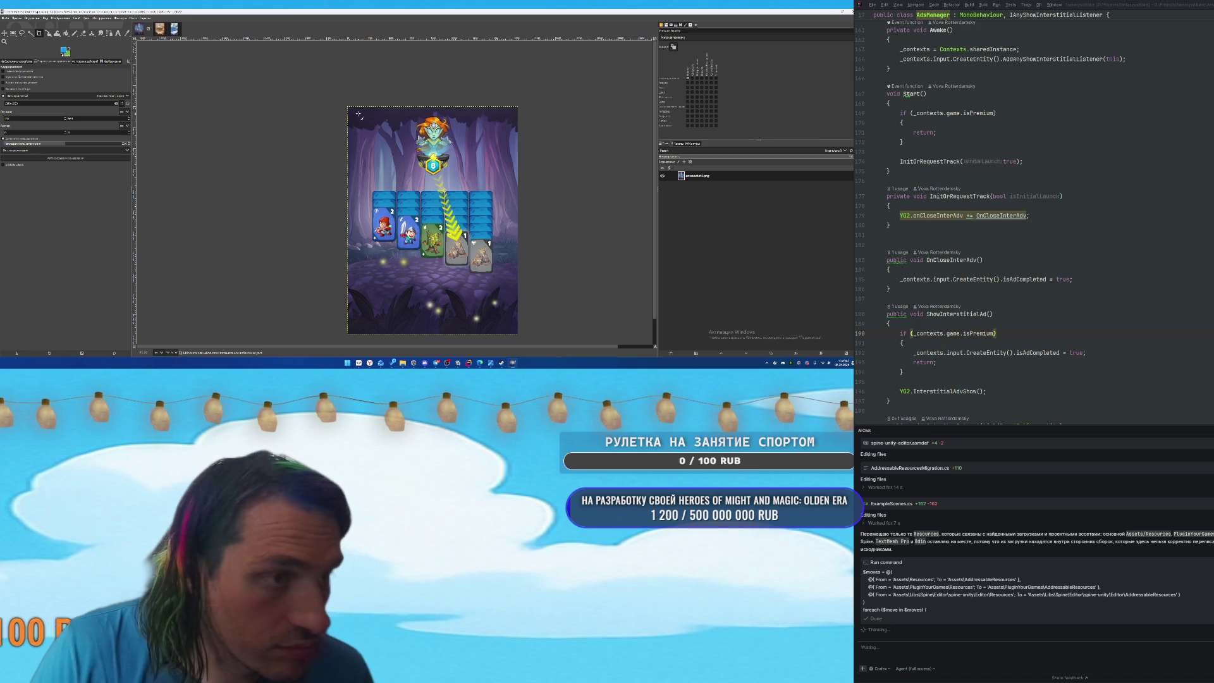
pyautogui.moveTo(411, 256); pyautogui.dragTo(420, 257)
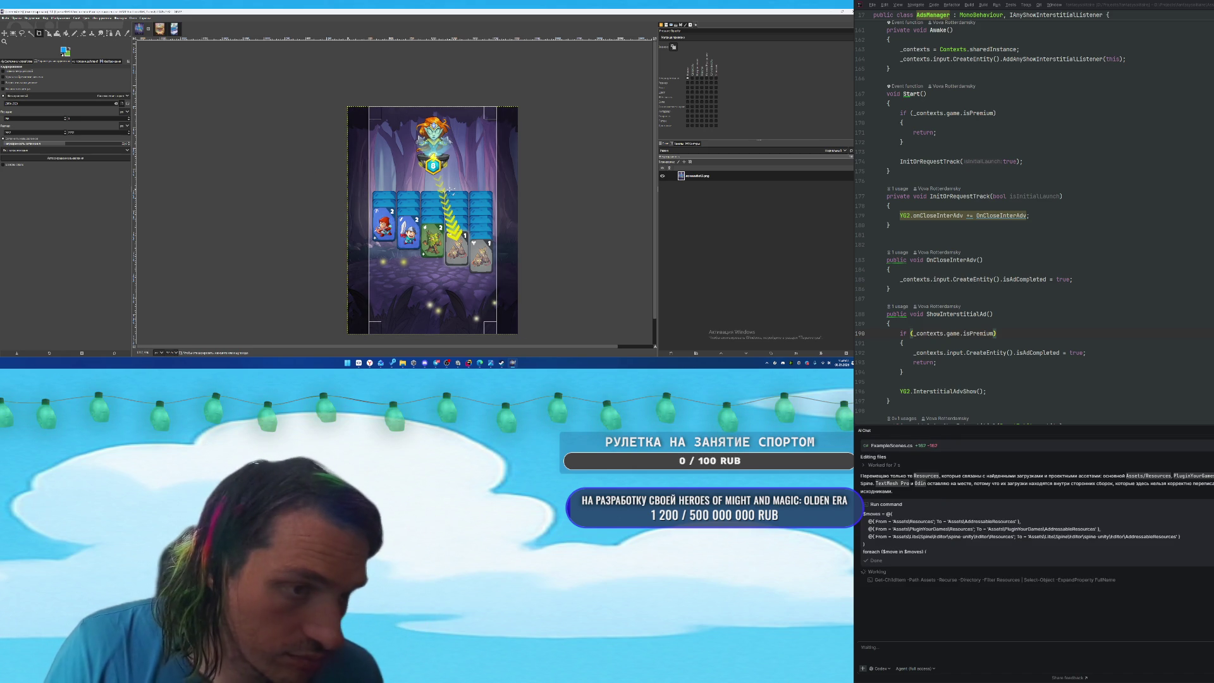
pyautogui.press('Return')
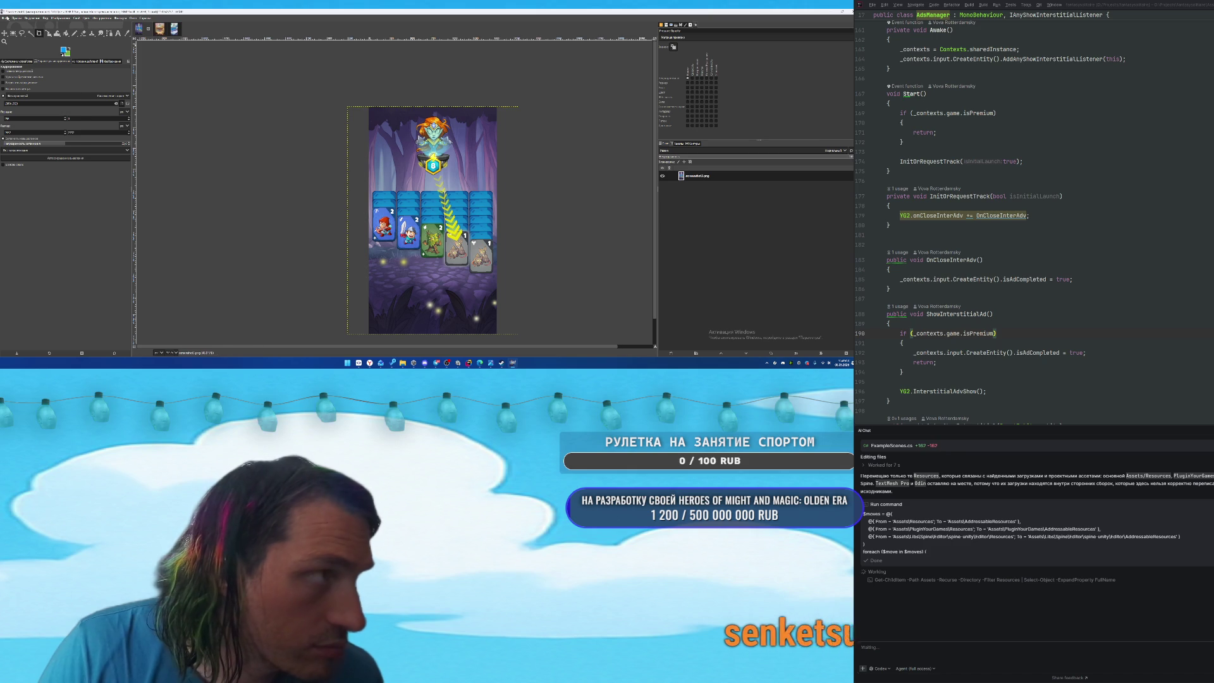
pyautogui.click(6, 18)
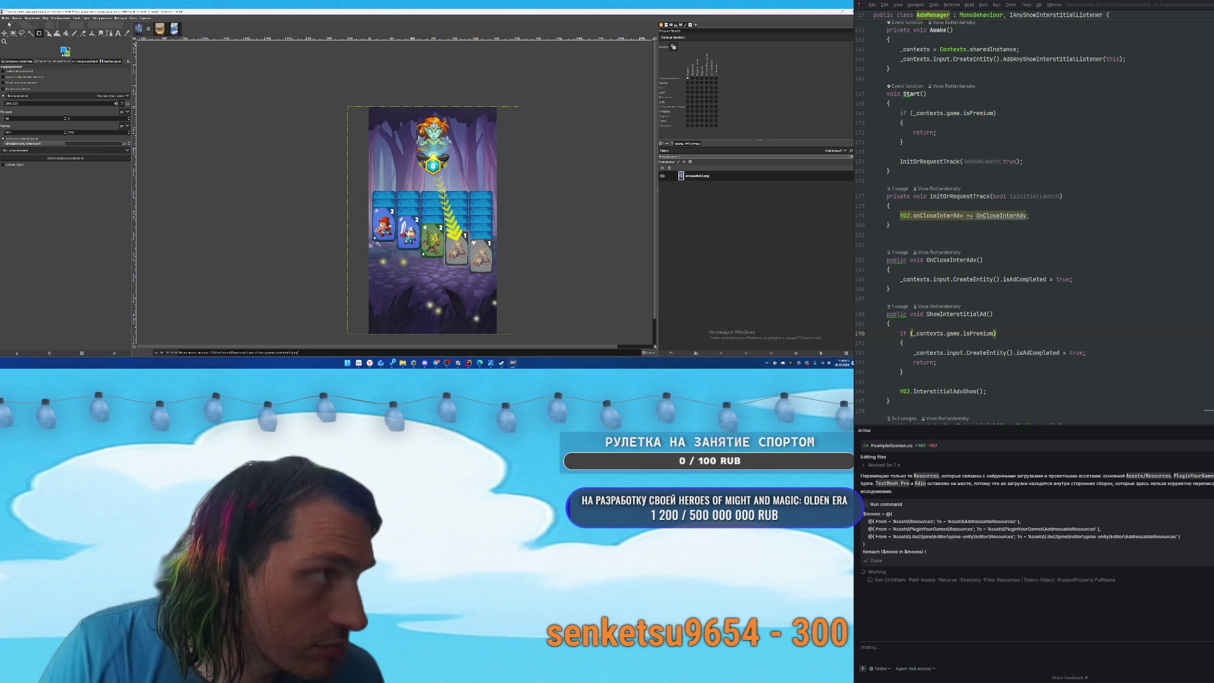
pyautogui.click(20, 74)
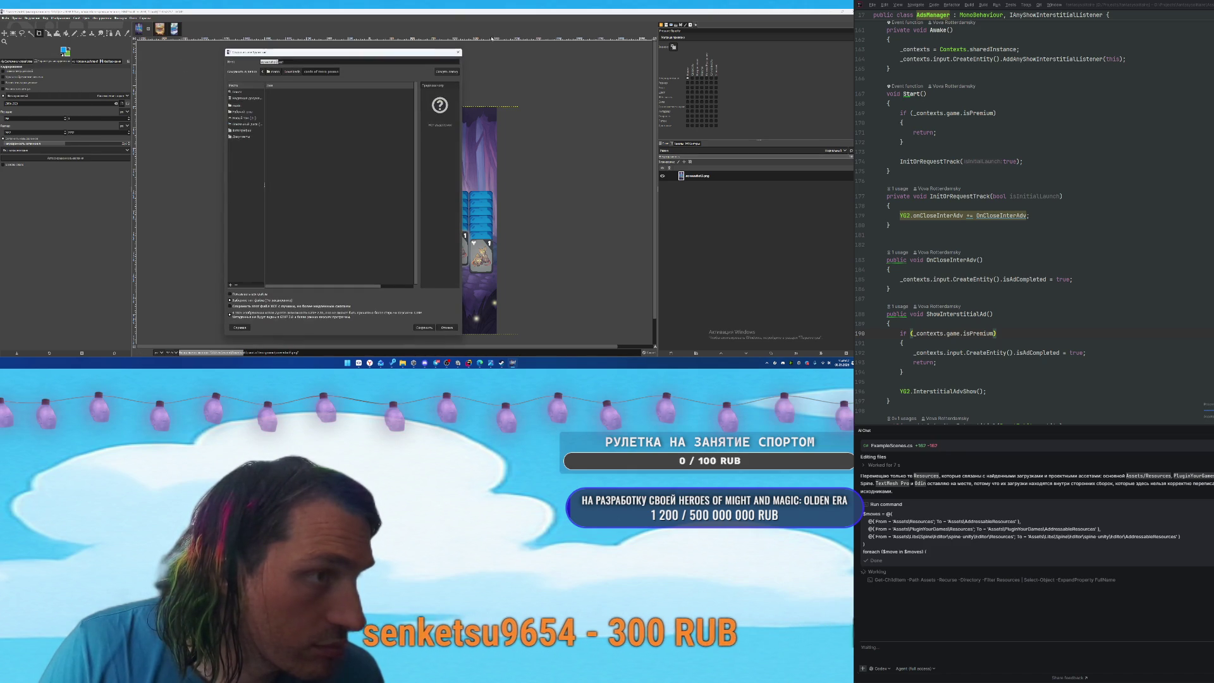
# Cancel Save As and crop the desert card-game screenshot to a vertical strip.
pyautogui.press('Return')
pyautogui.hotkey('ctrl', 'pagedown')
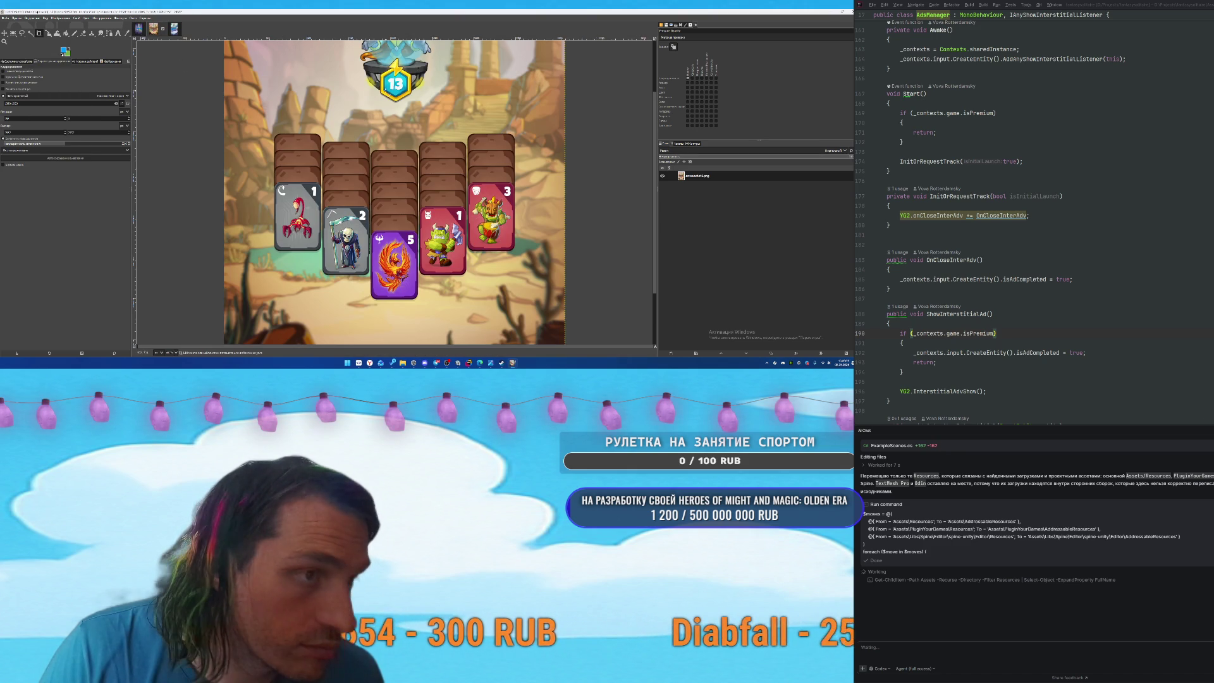
pyautogui.hotkey('ctrl', 'pagedown')
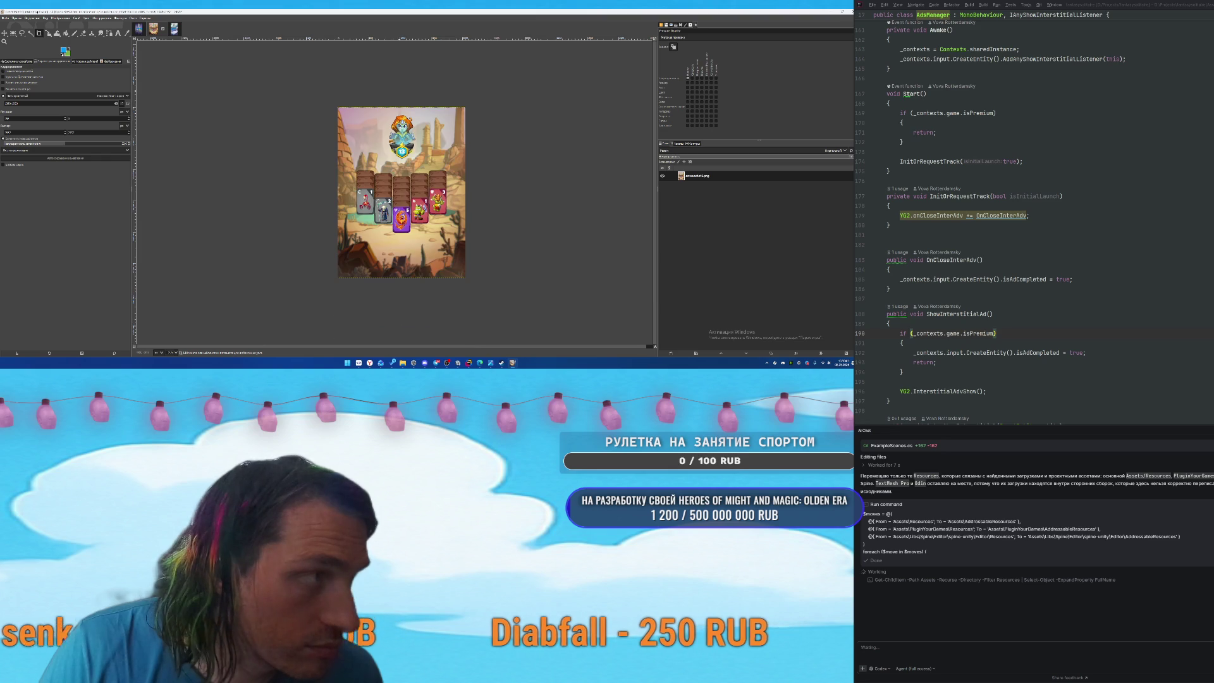
pyautogui.moveTo(354, 108); pyautogui.dragTo(448, 277)
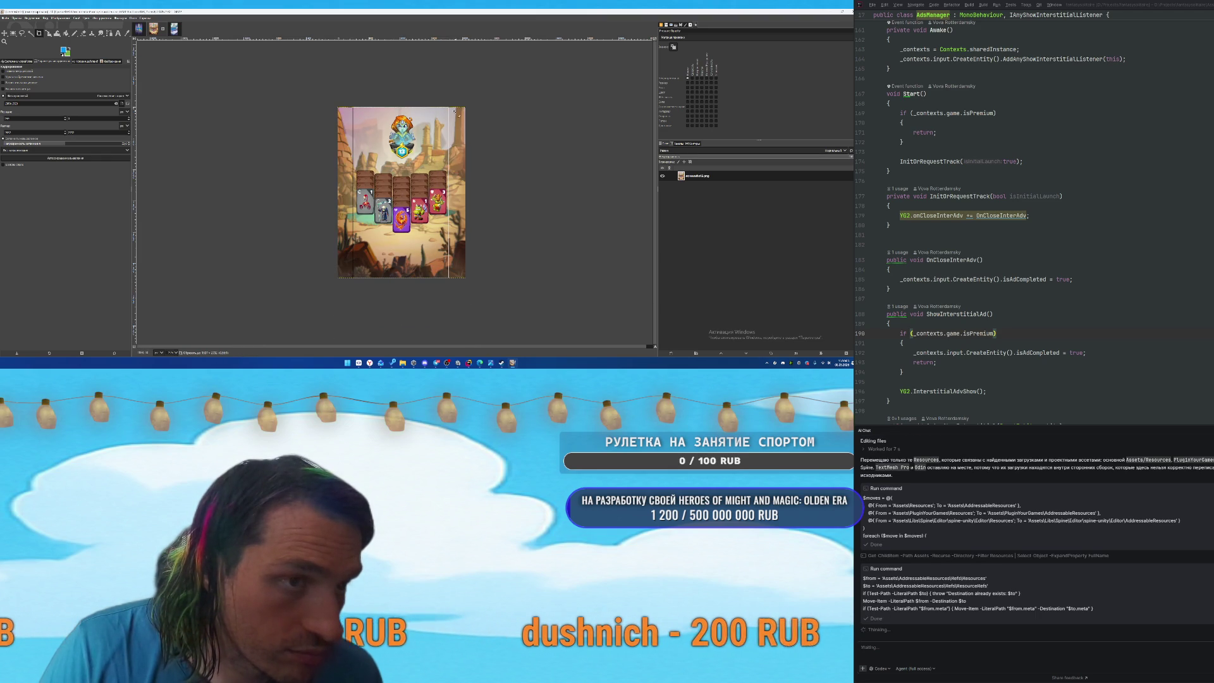
pyautogui.moveTo(444, 117); pyautogui.dragTo(446, 117)
pyautogui.press('Return')
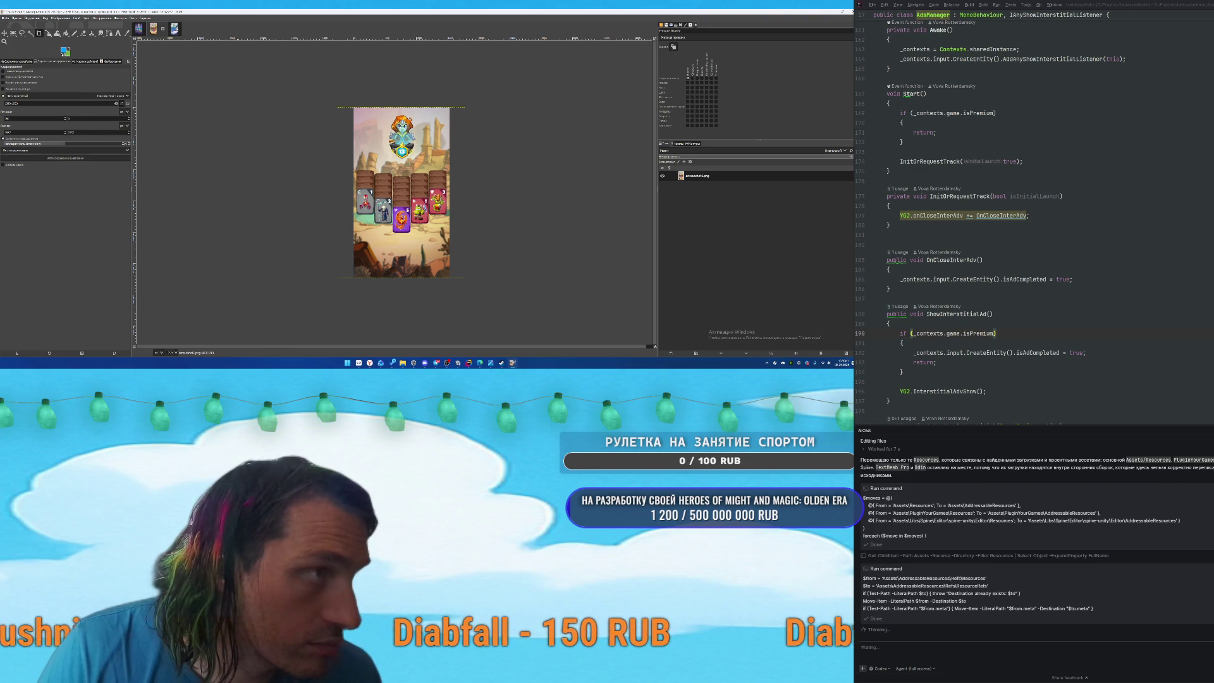
# Open the Scale Image dialog for the cropped forest screenshot.
pyautogui.click(168, 28)
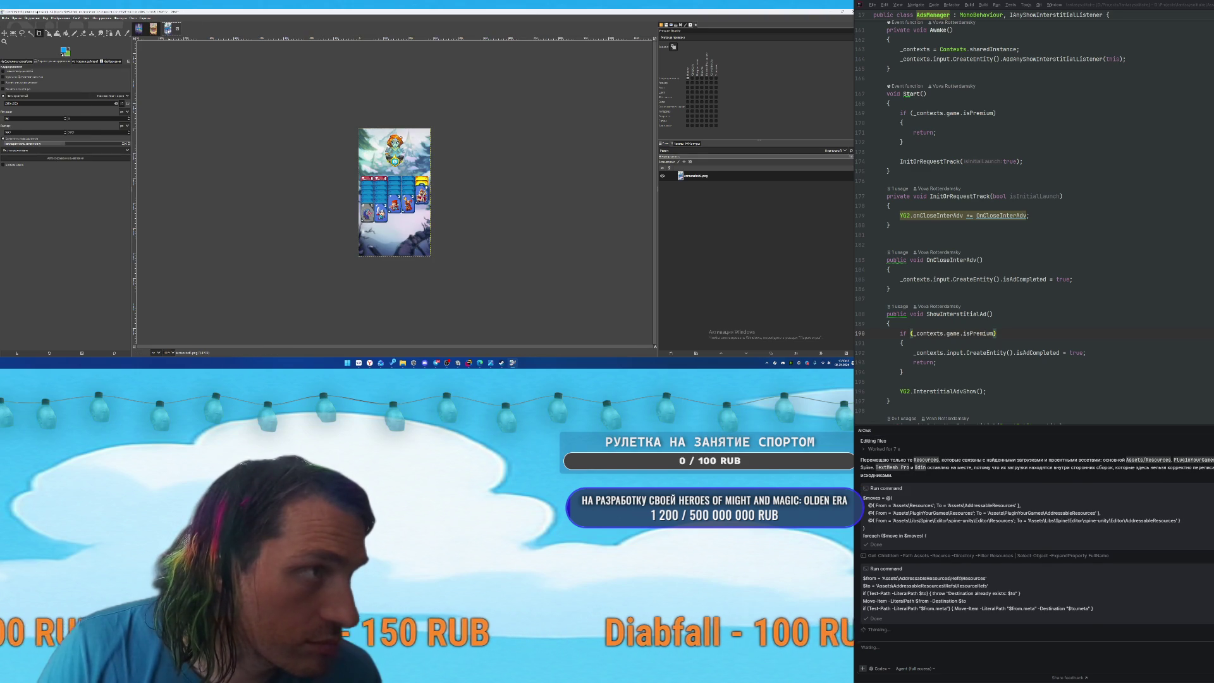
pyautogui.click(153, 28)
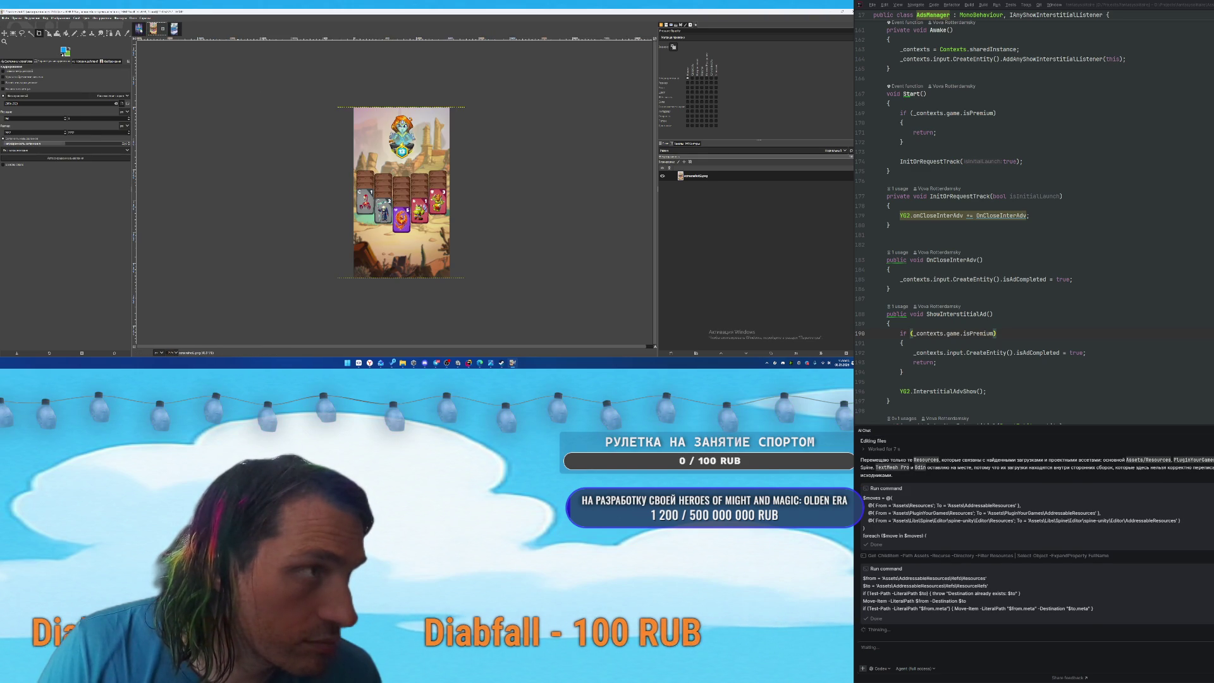
pyautogui.click(173, 30)
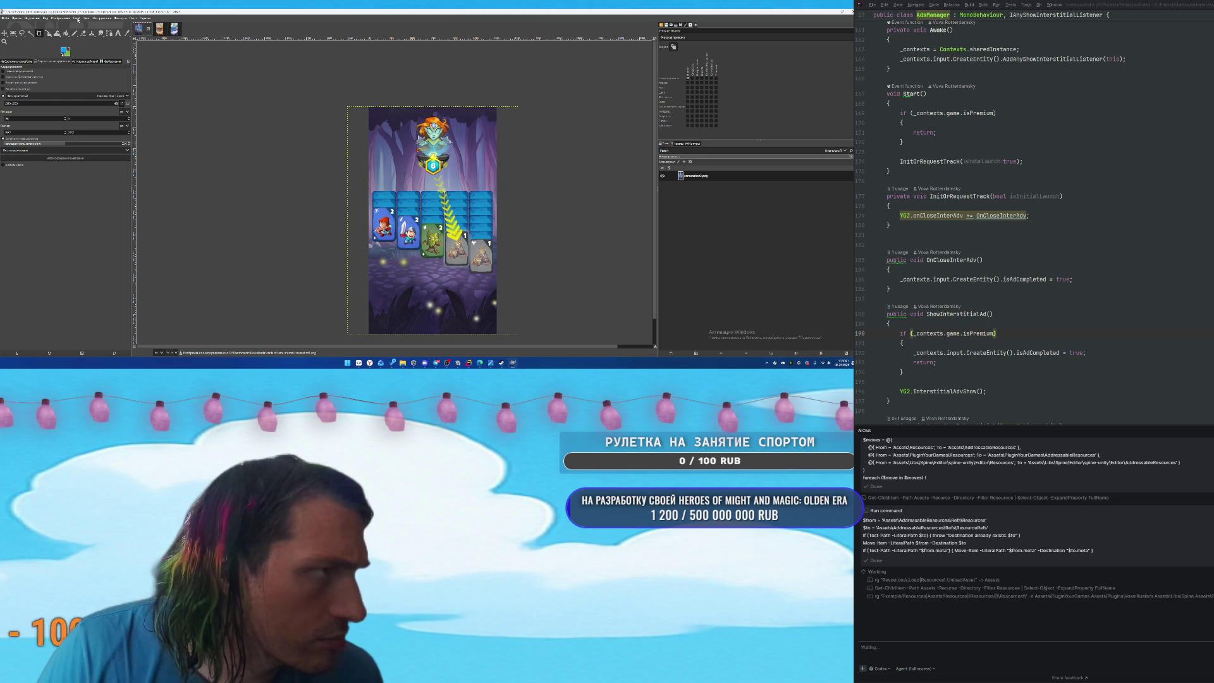
pyautogui.click(60, 18)
pyautogui.click(88, 92)
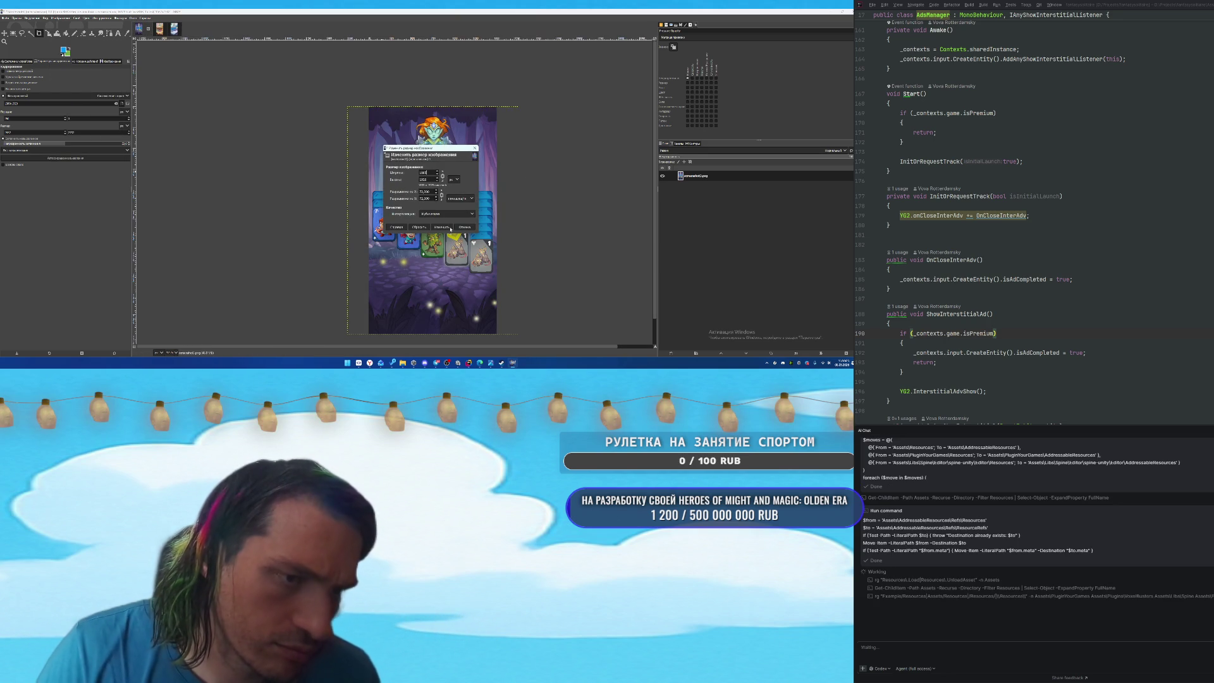
# Apply the new size to the forest screenshot and overwrite its file.
pyautogui.click(441, 228)
pyautogui.click(5, 18)
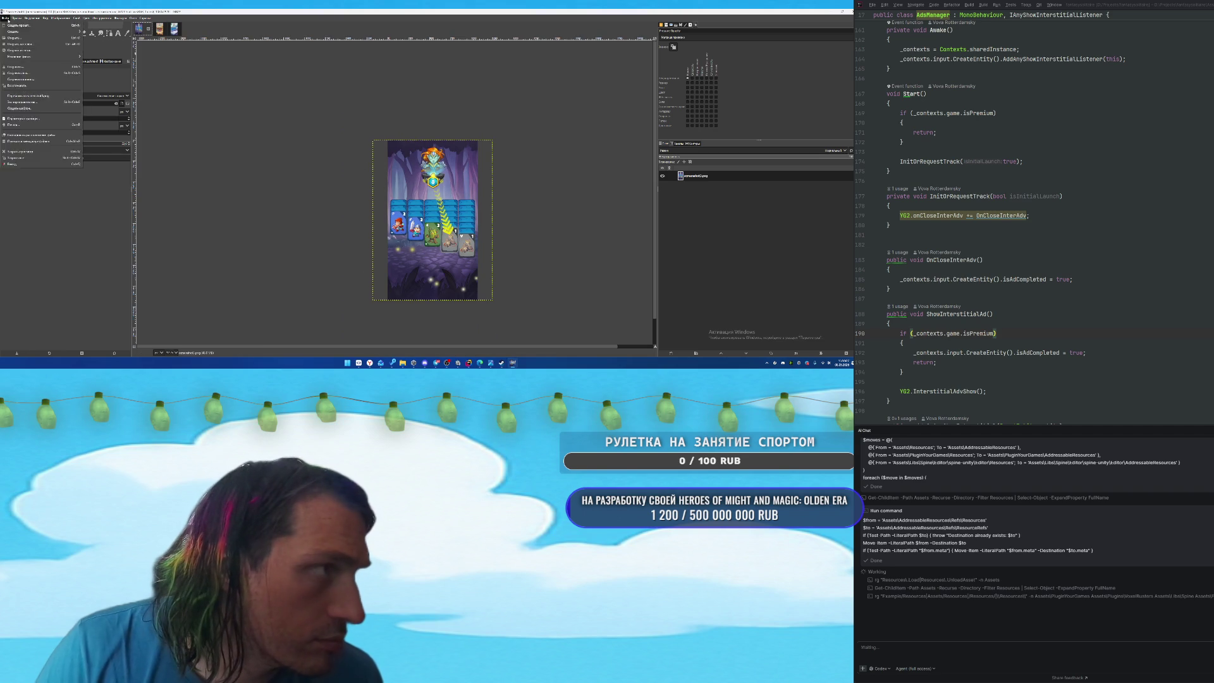
pyautogui.click(48, 96)
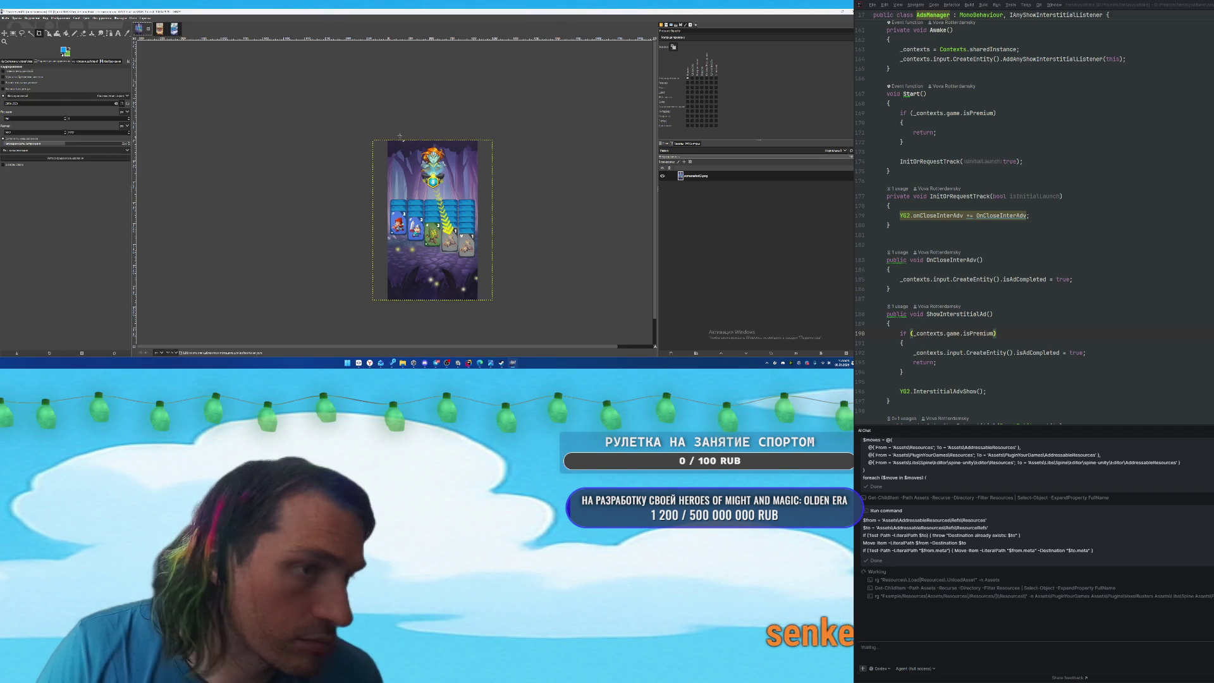
# Scale the desert screenshot to 1080 pixels wide and overwrite its original file.
pyautogui.click(154, 29)
pyautogui.click(61, 17)
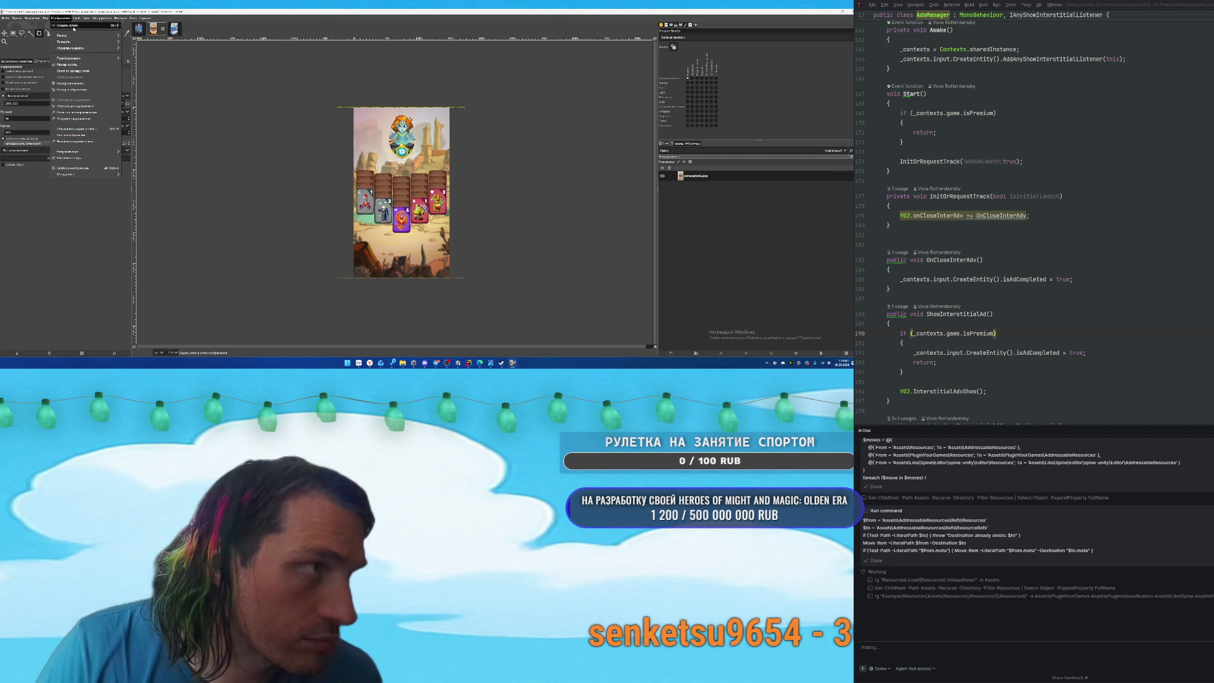
pyautogui.click(70, 91)
pyautogui.write('1080')
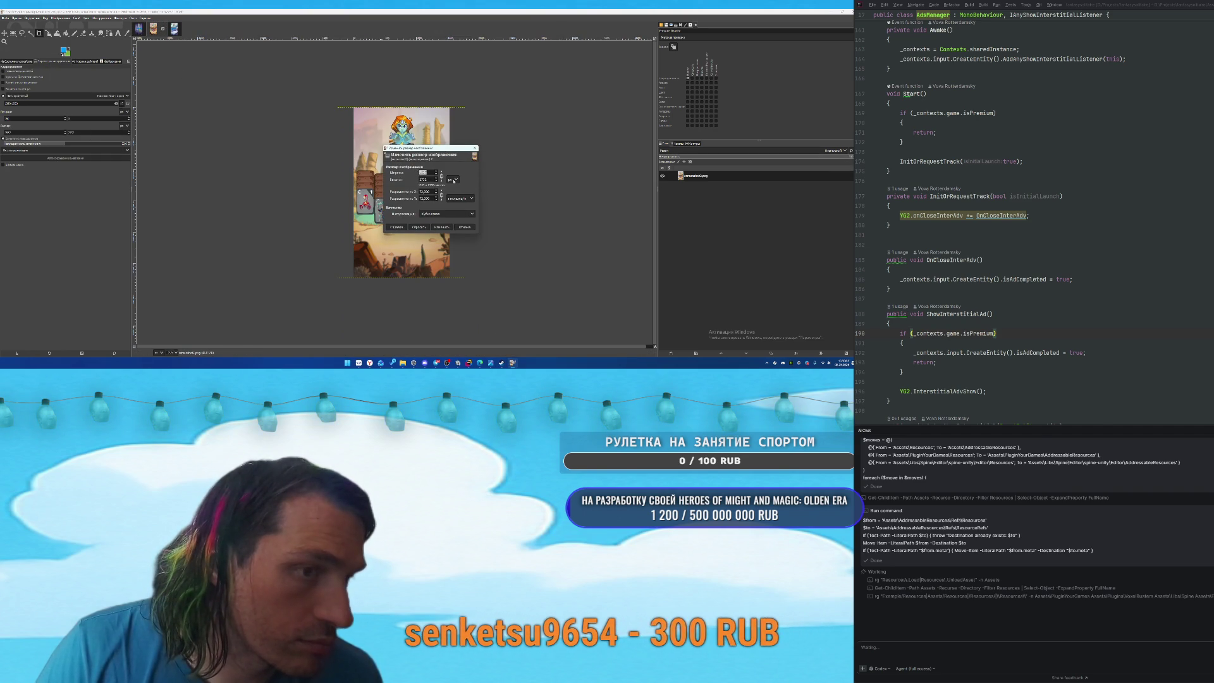
pyautogui.click(445, 228)
pyautogui.click(5, 17)
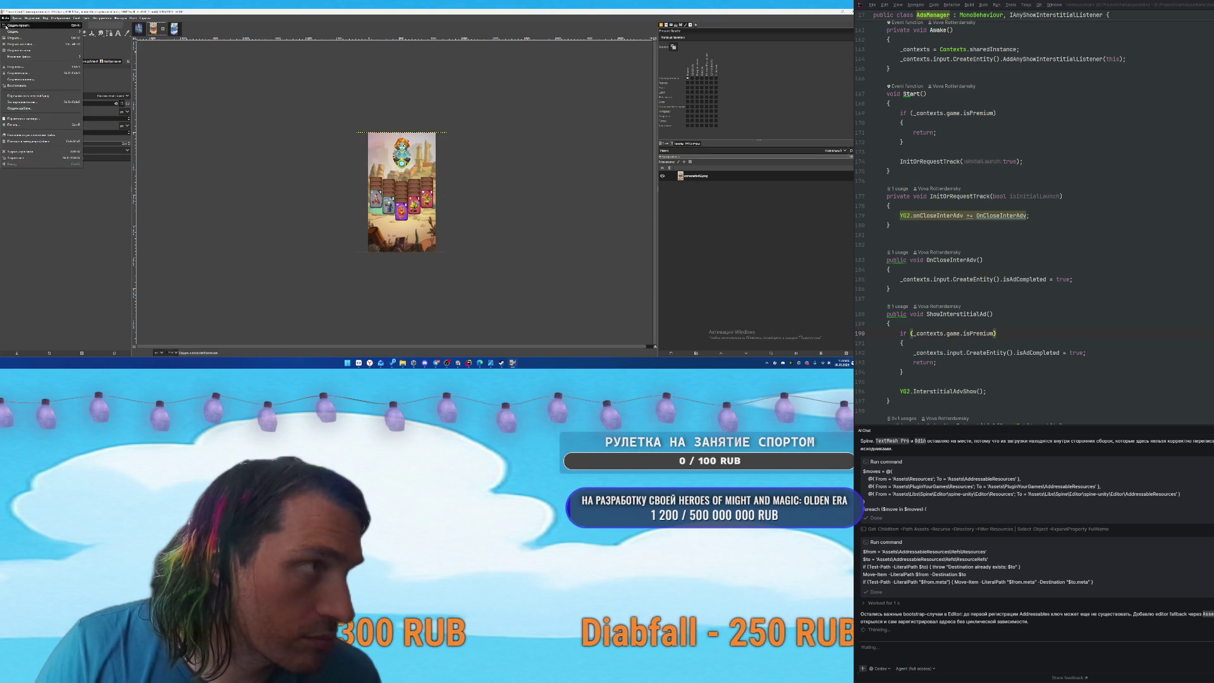
pyautogui.click(23, 96)
# Cancel scaling the blue screenshot, close it, and return to the browser.
pyautogui.hotkey('ctrl', 'Tab')
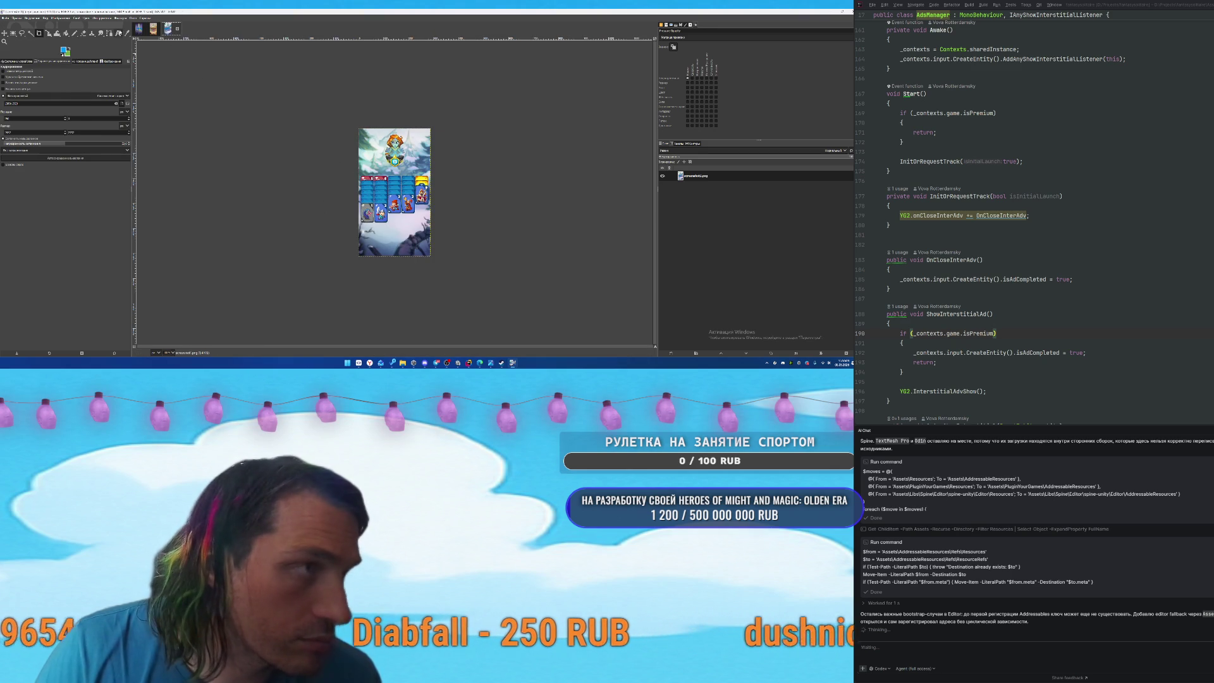
pyautogui.click(69, 18)
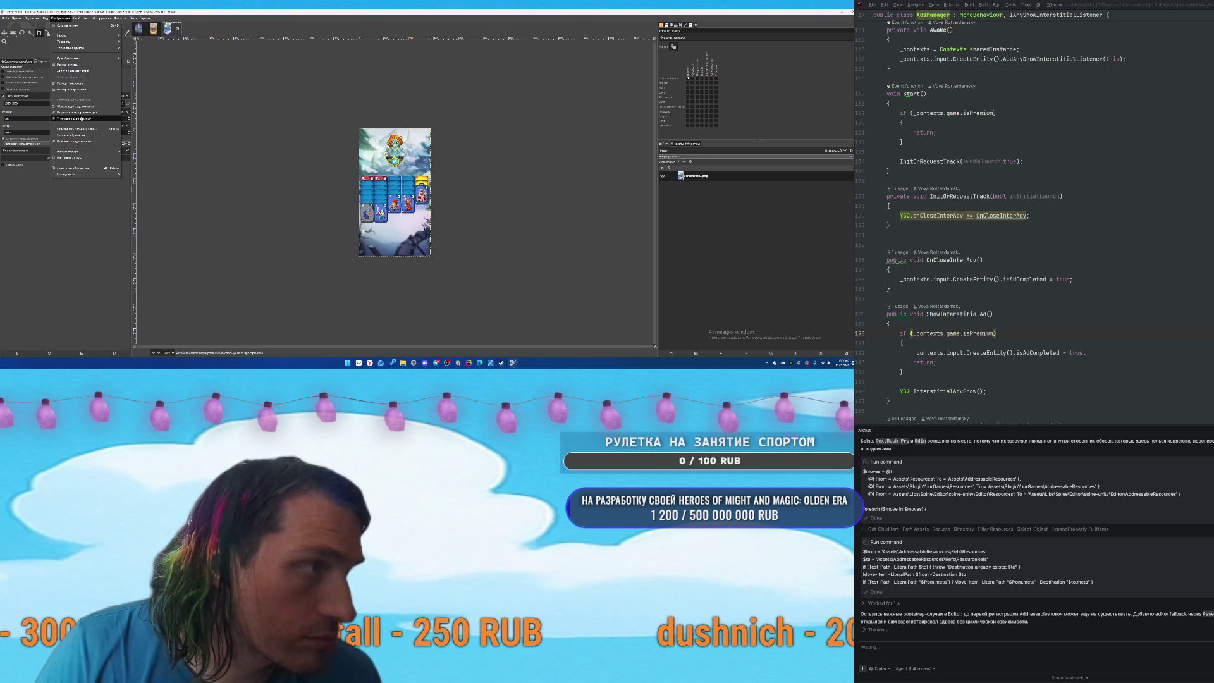
pyautogui.click(77, 90)
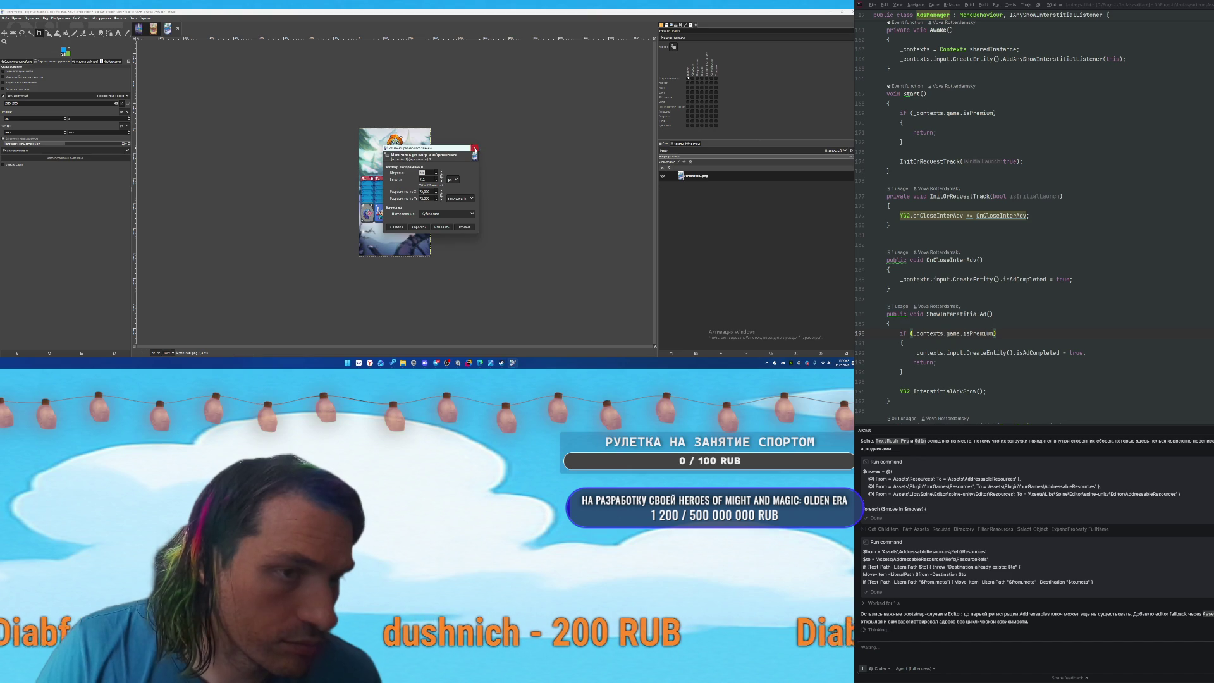
pyautogui.click(475, 149)
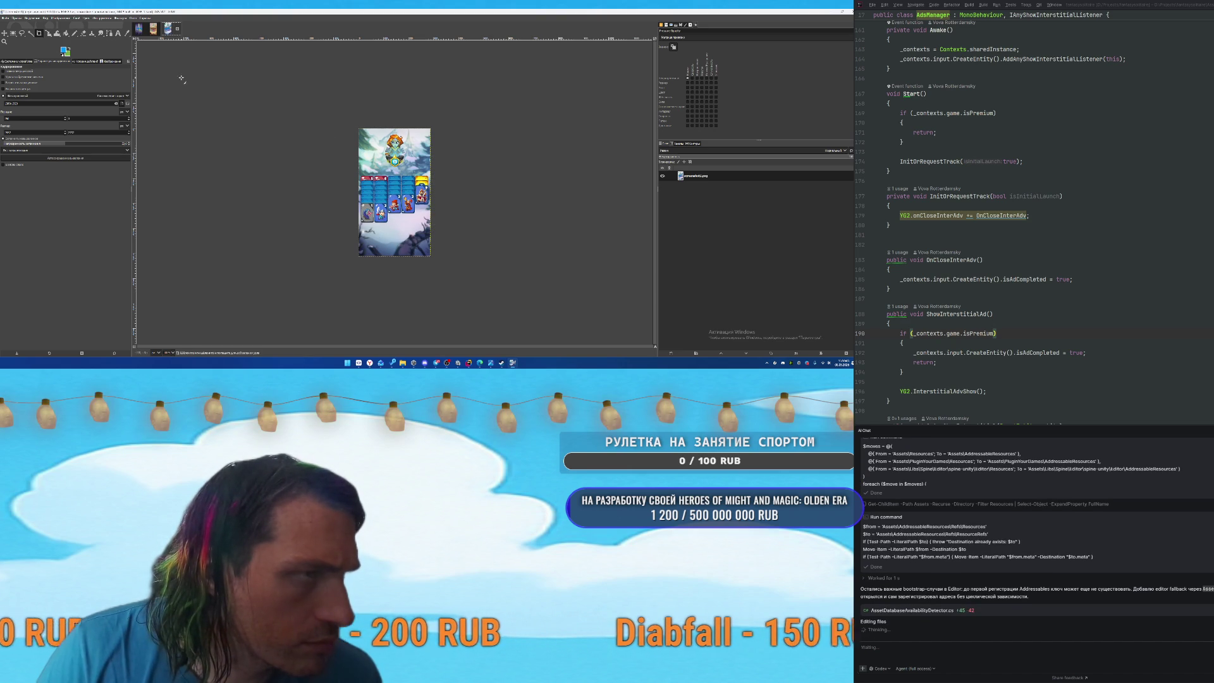
pyautogui.click(178, 29)
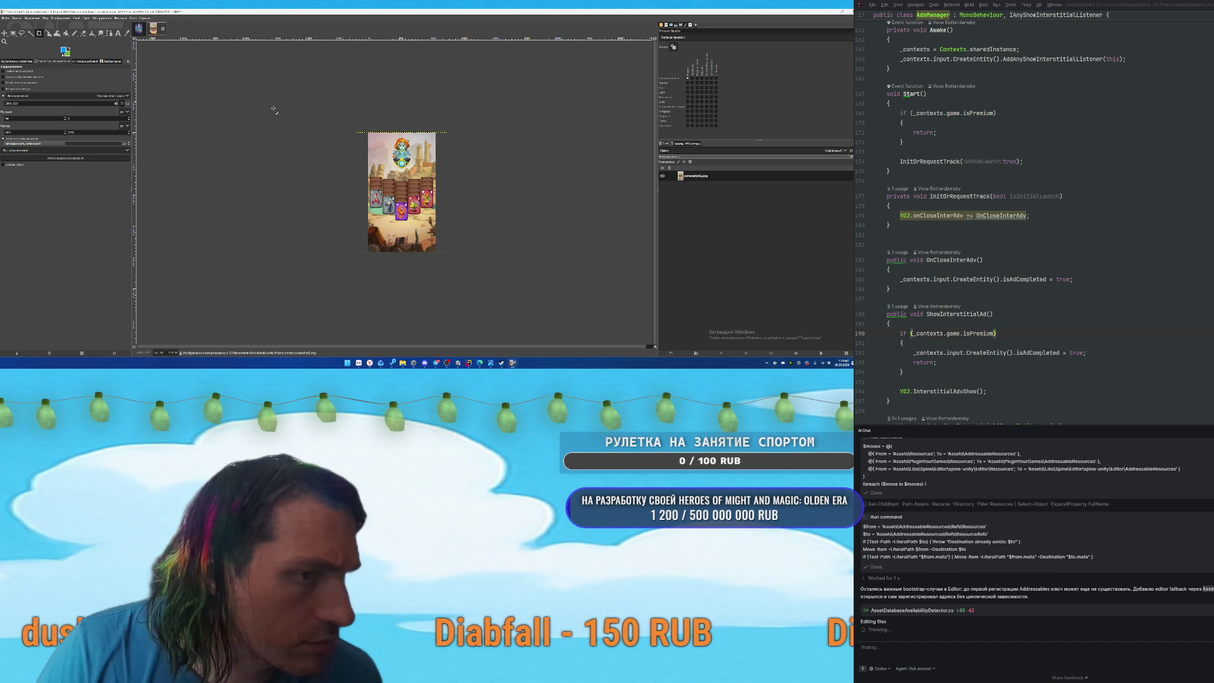
pyautogui.moveTo(370, 362)
pyautogui.click(370, 335)
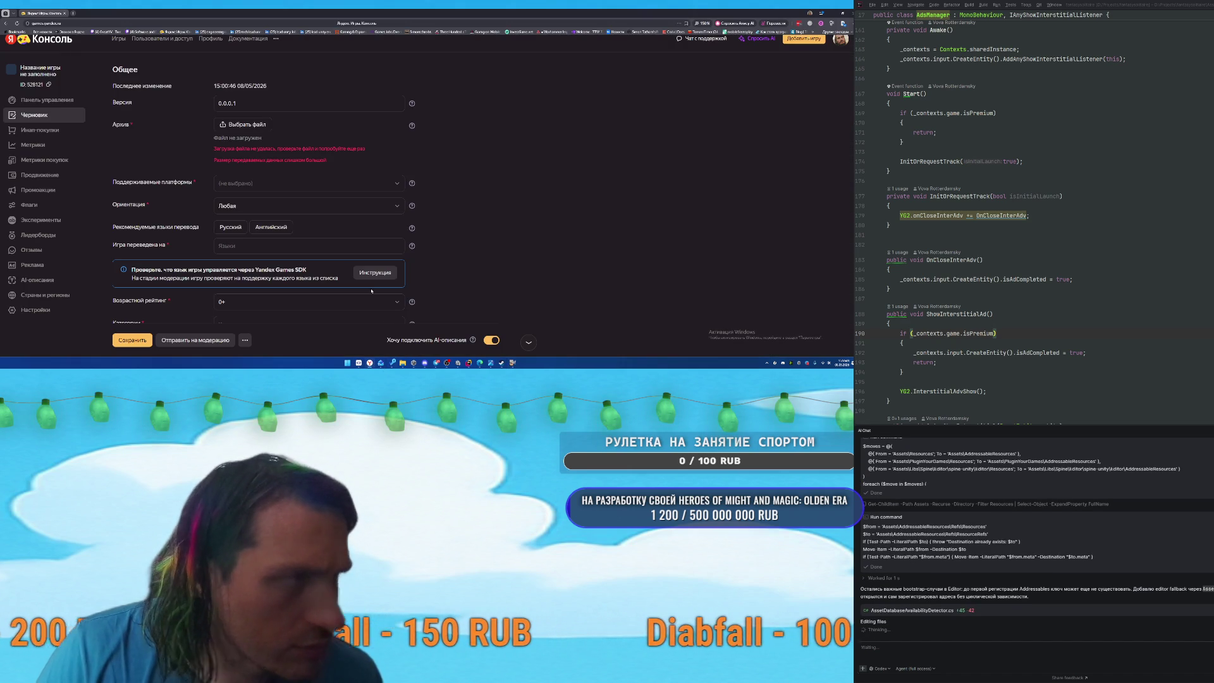
# Open Google Play Console in a new tab using the 'cards' address suggestion.
pyautogui.click(72, 12)
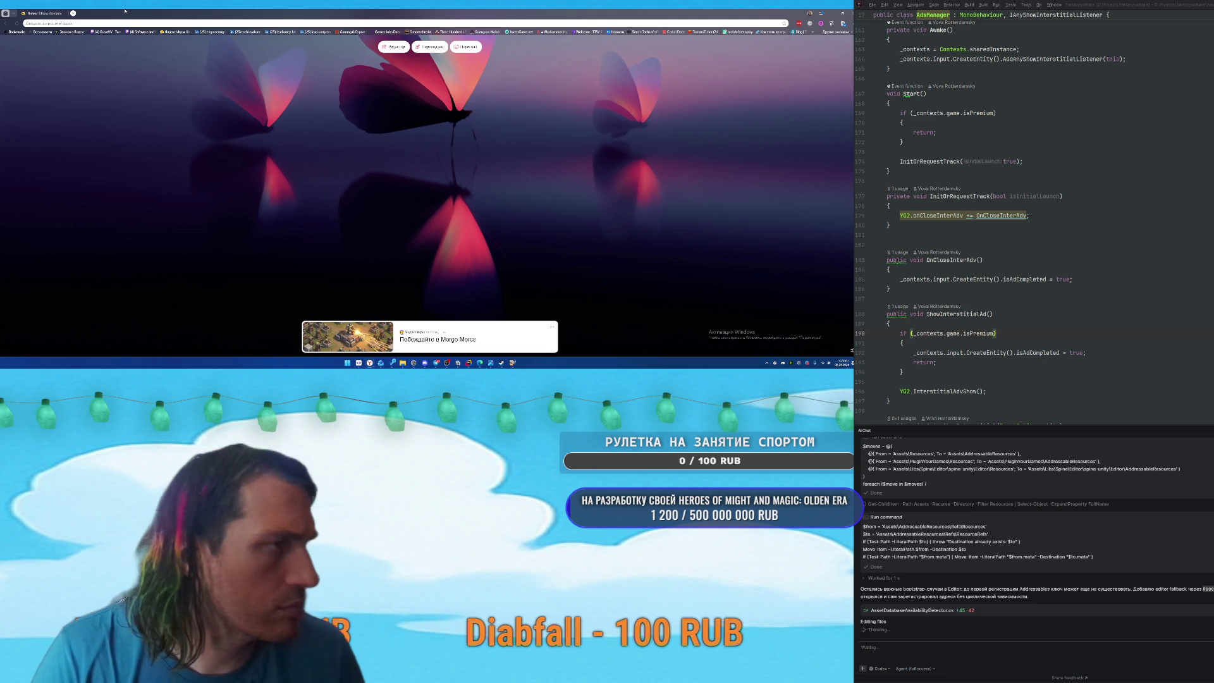
pyautogui.write('cards')
pyautogui.press('Down')
pyautogui.press('Down')
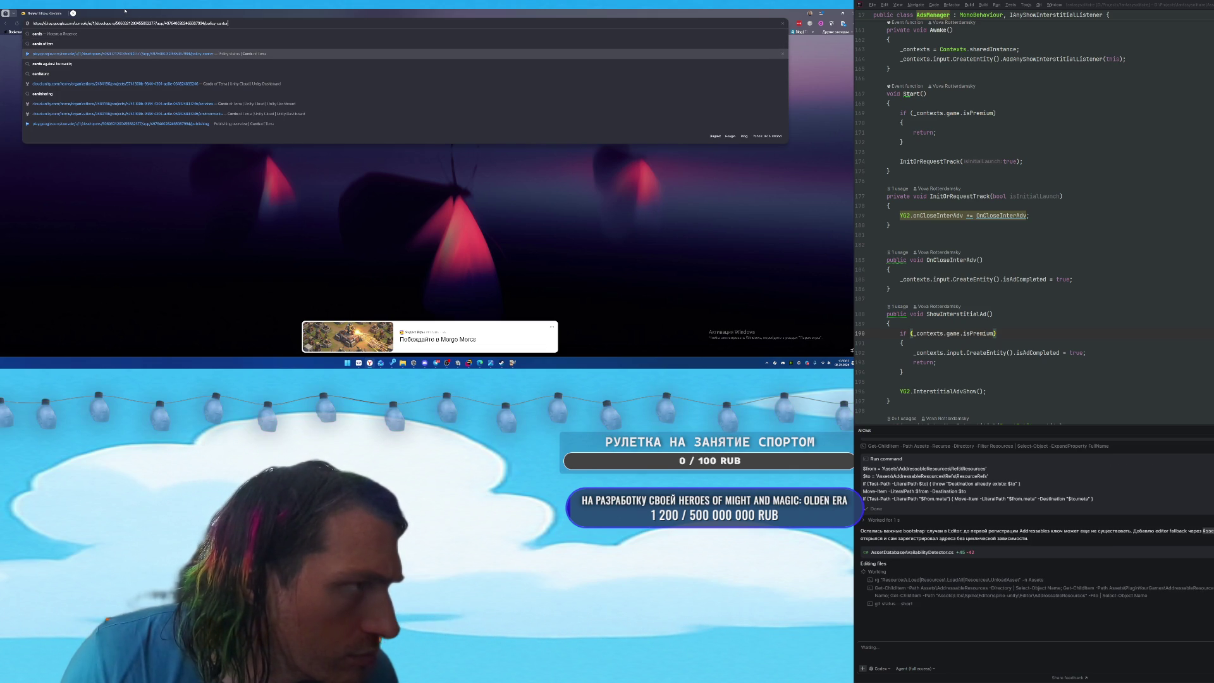
pyautogui.press('Return')
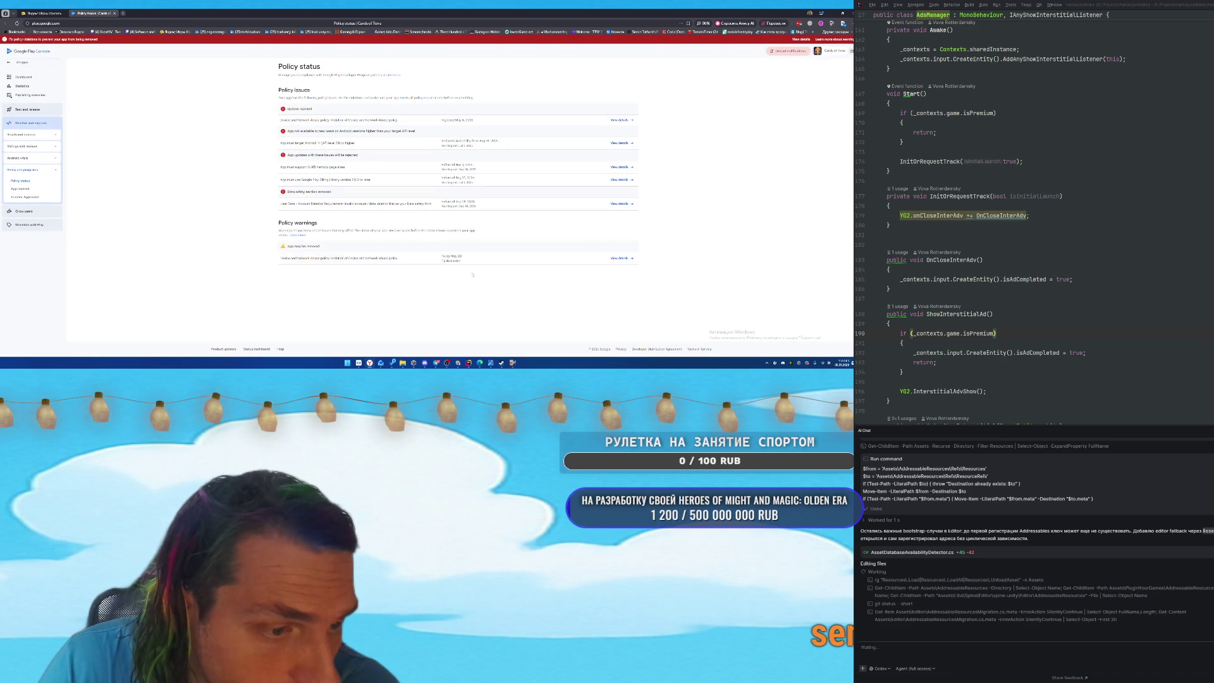
# Go to Grow users > Store listings > Default store listing and scroll to its screenshots.
pyautogui.click(29, 212)
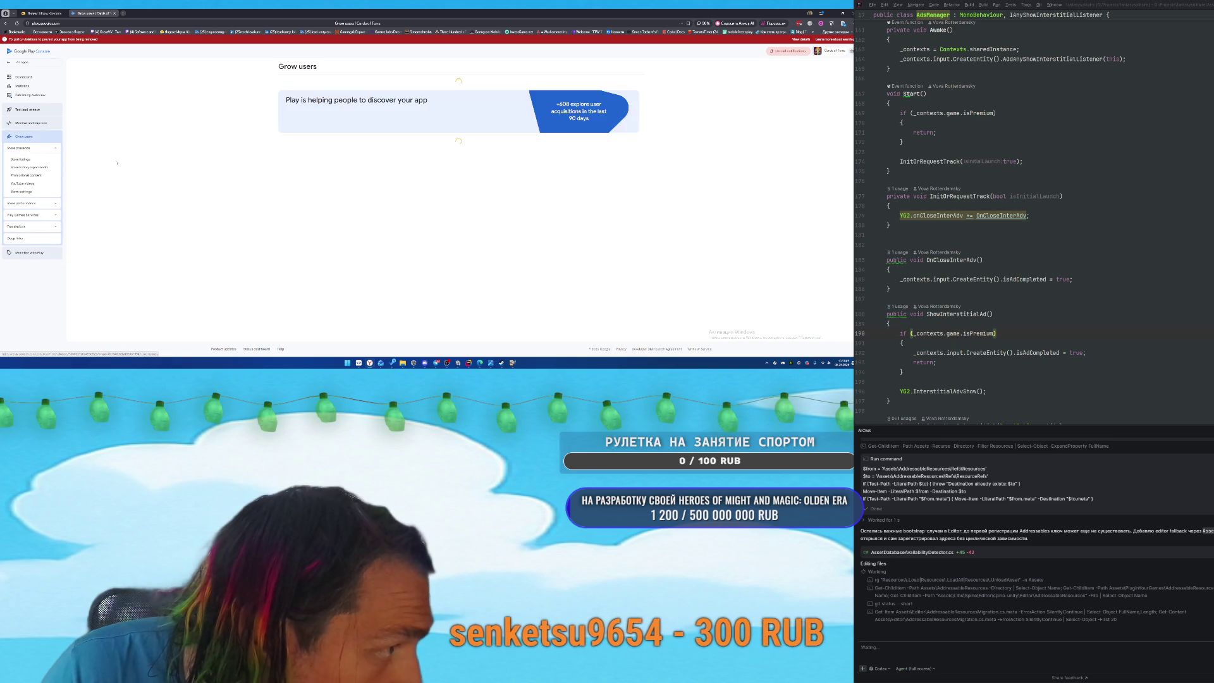
pyautogui.click(63, 159)
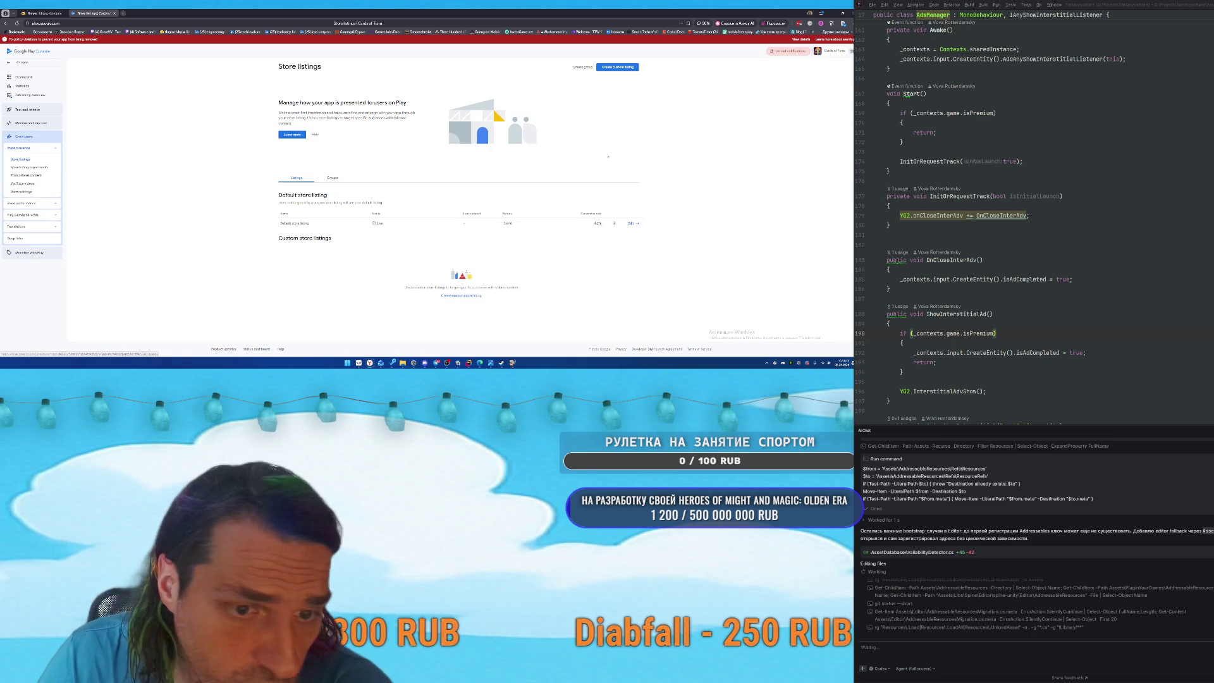
pyautogui.click(636, 224)
pyautogui.scroll(-10, 583, 223)
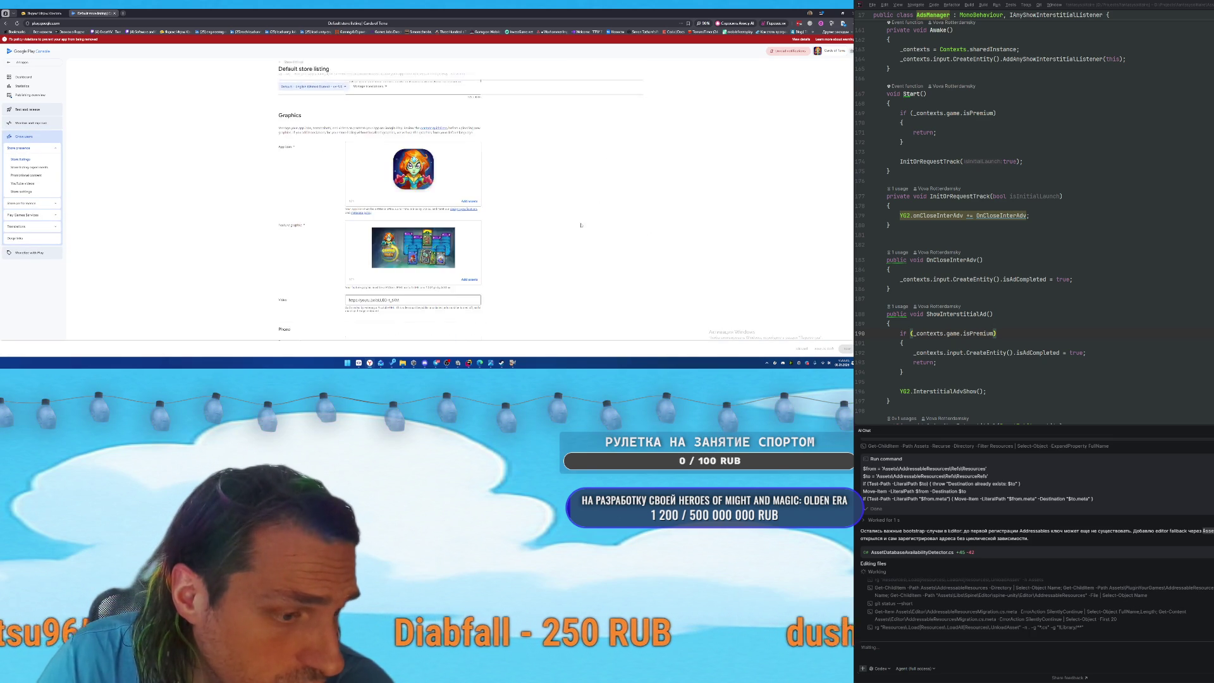
pyautogui.scroll(-5, 583, 224)
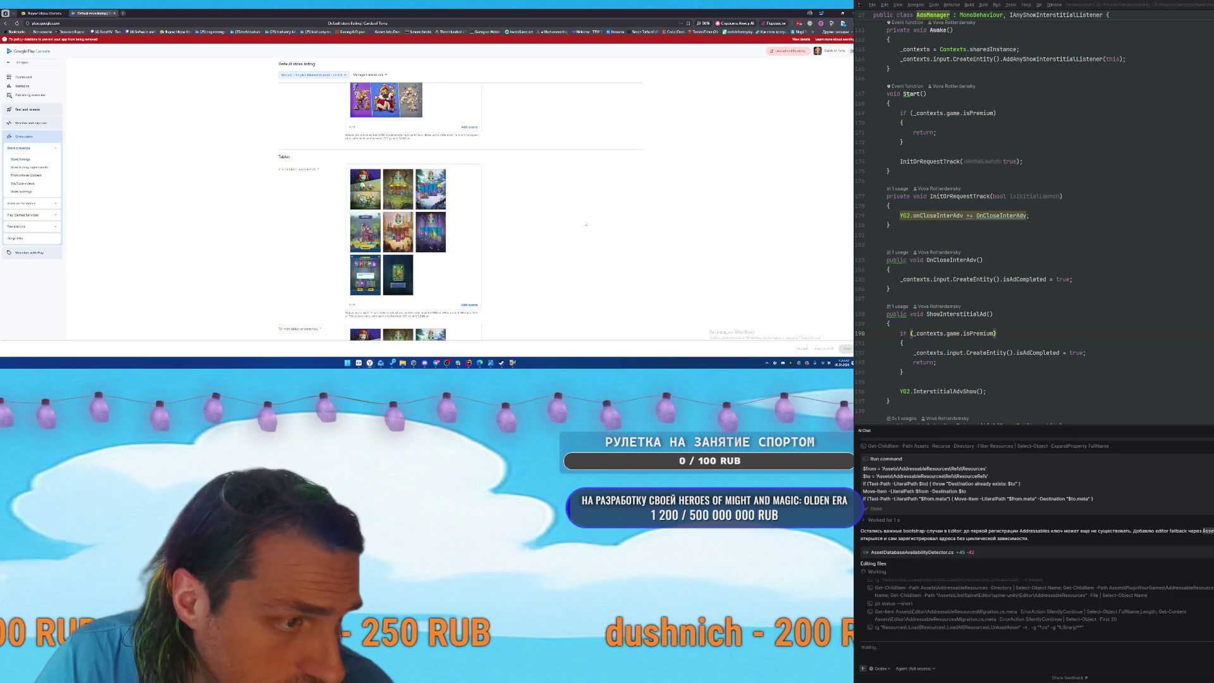
pyautogui.scroll(-1, 408, 200)
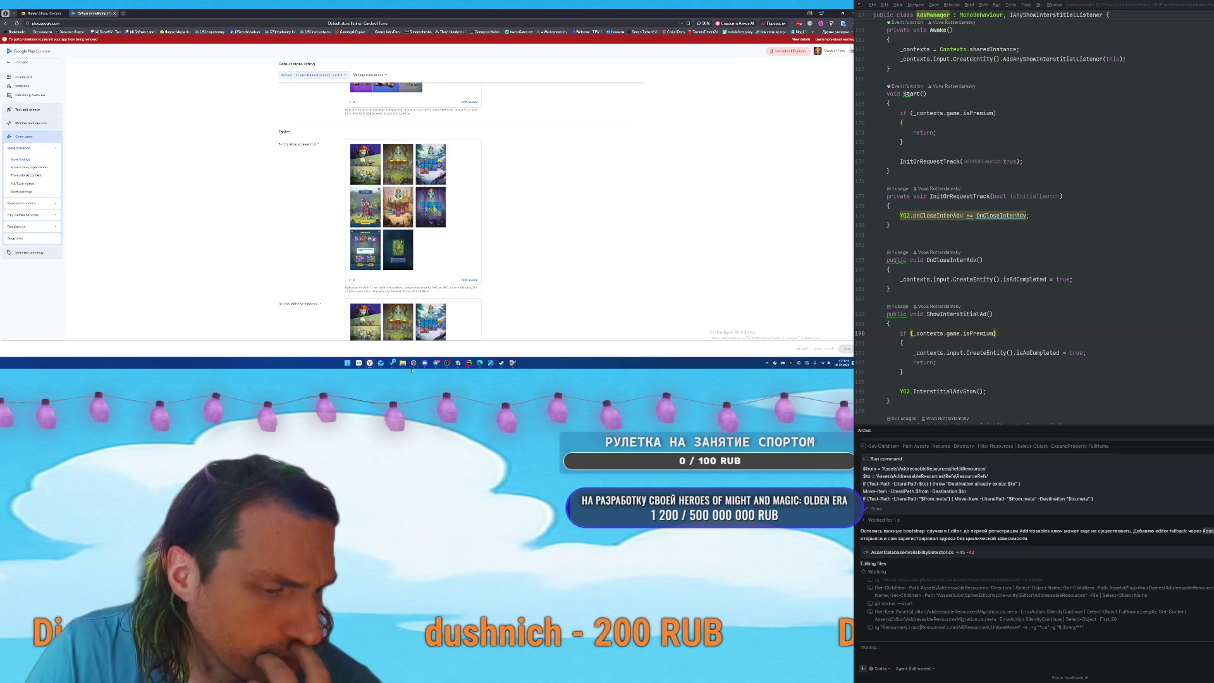
pyautogui.moveTo(412, 358)
pyautogui.click(442, 326)
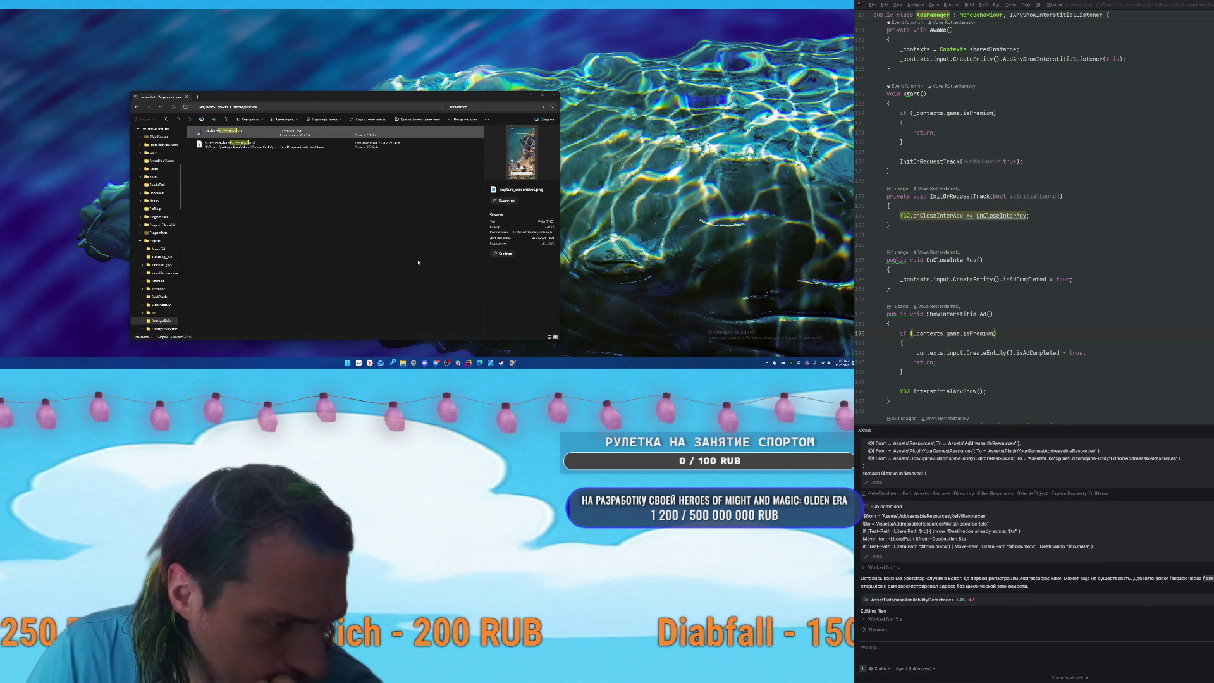
# Delete the third PNG from 'cards of terra promo', then preview the Play Console tablet screenshots.
pyautogui.scroll(-5, 163, 178)
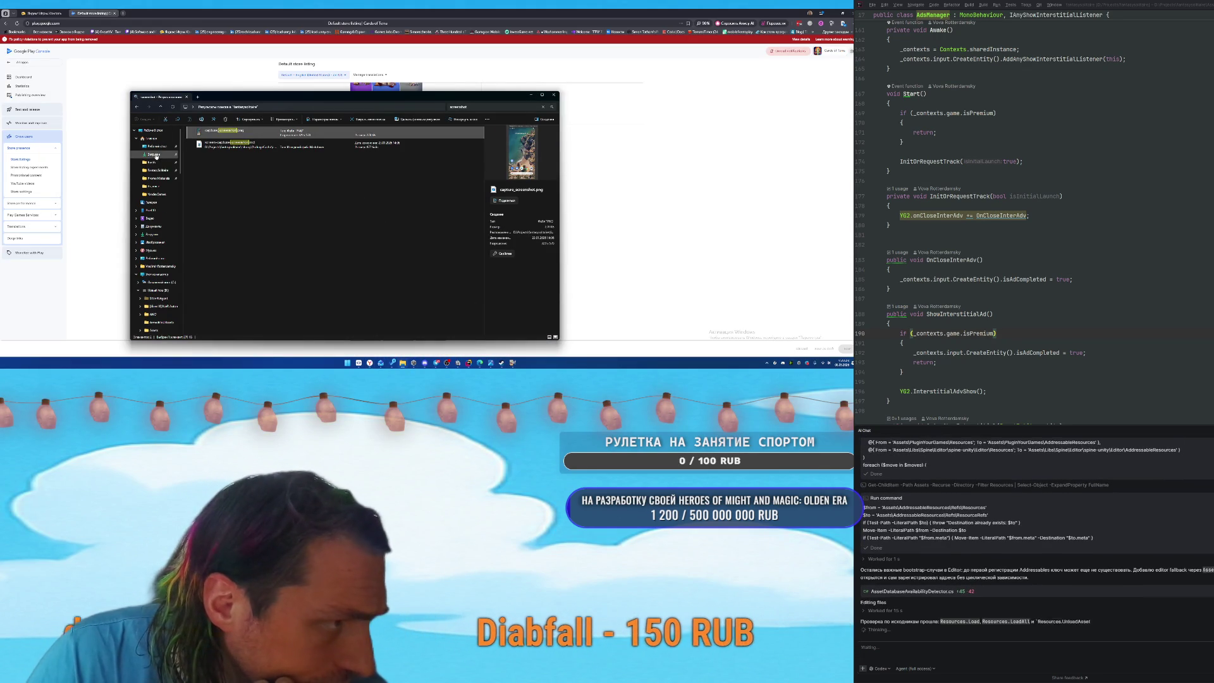
pyautogui.click(154, 320)
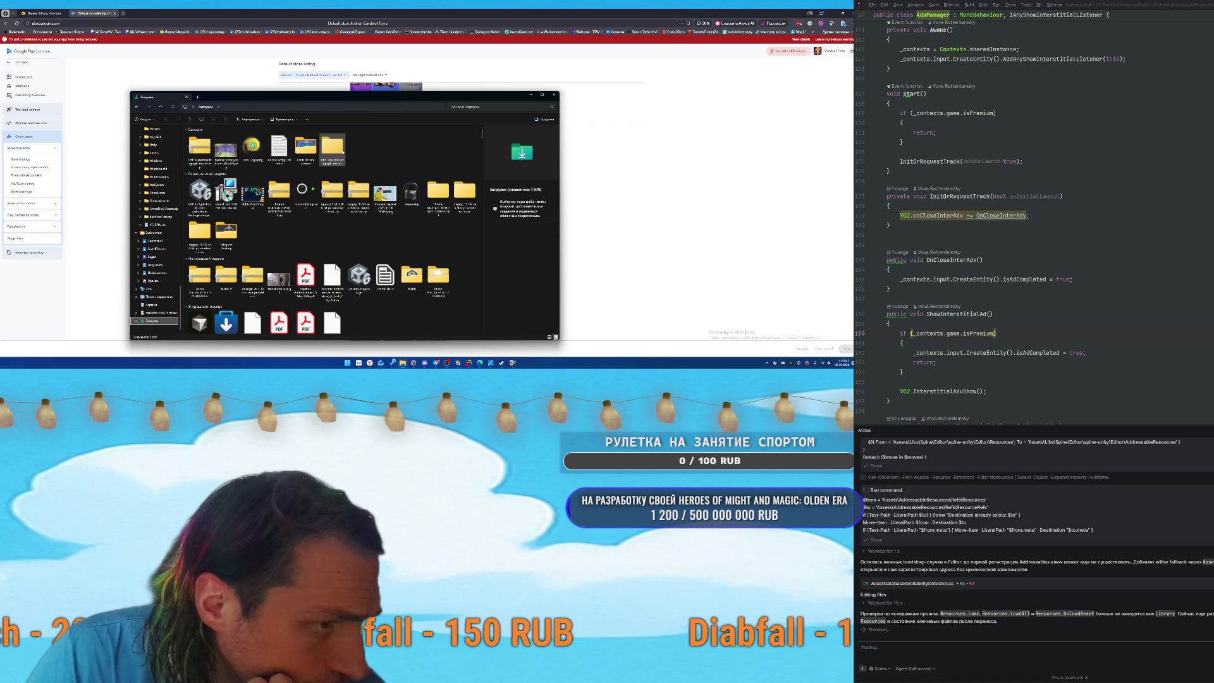
pyautogui.doubleClick(306, 149)
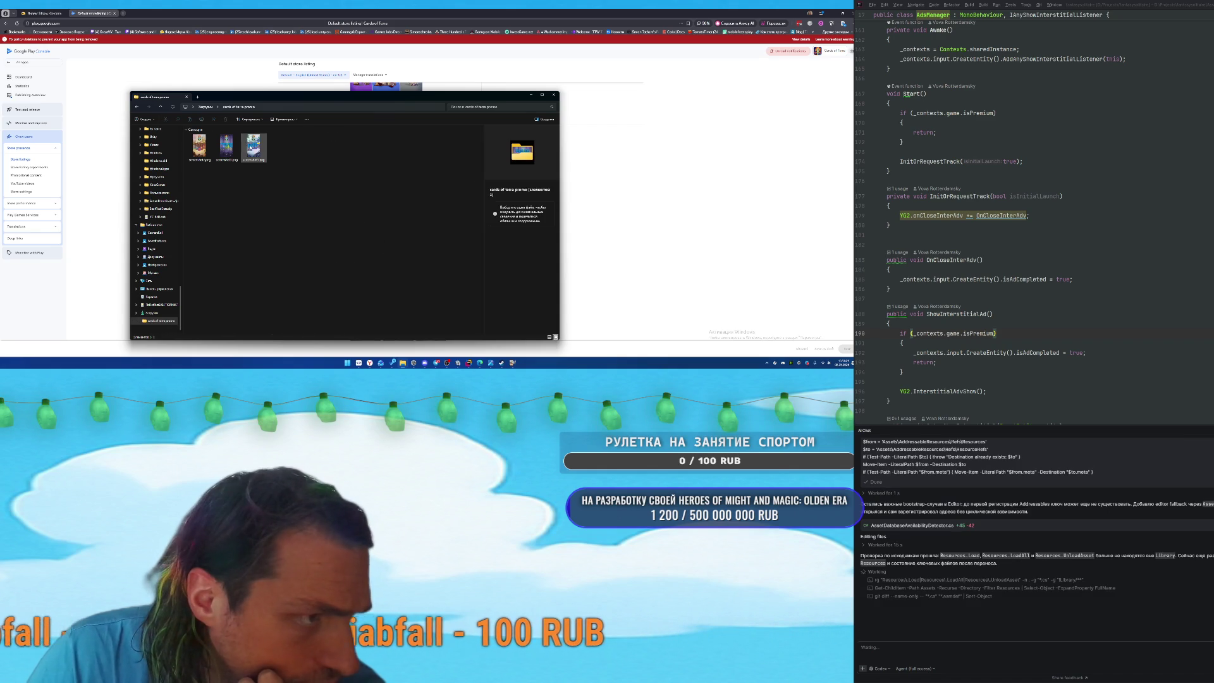
pyautogui.scroll(-3, 313, 206)
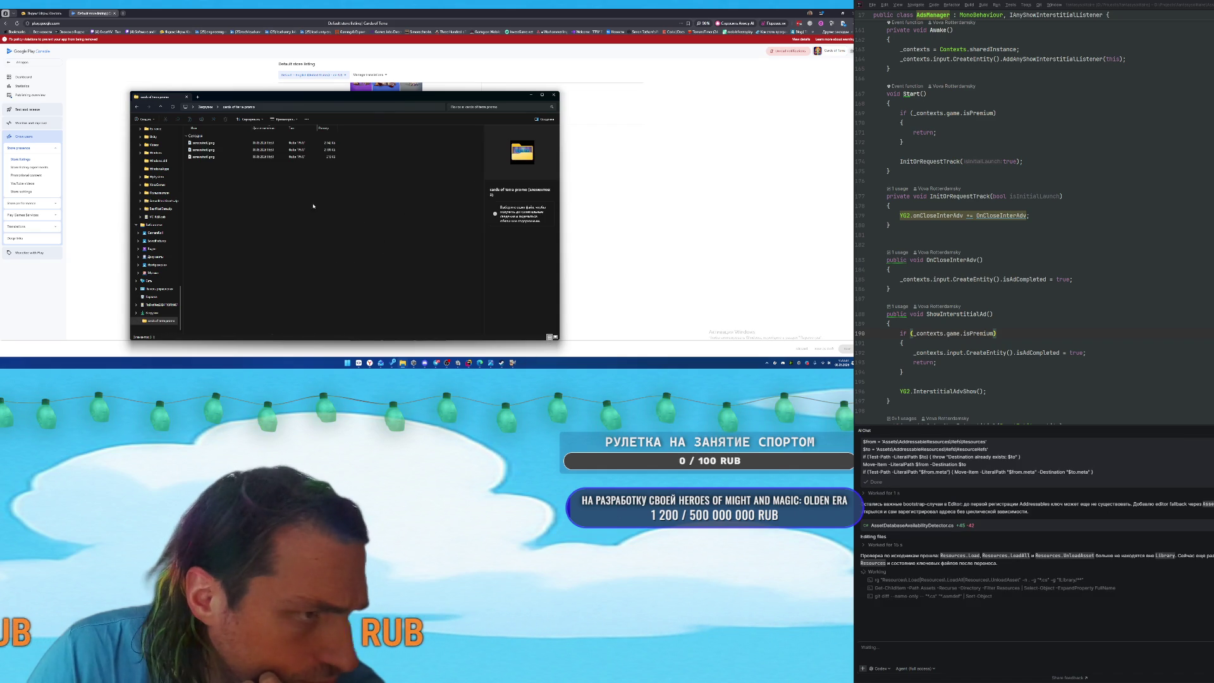
pyautogui.click(209, 155)
pyautogui.press('Delete')
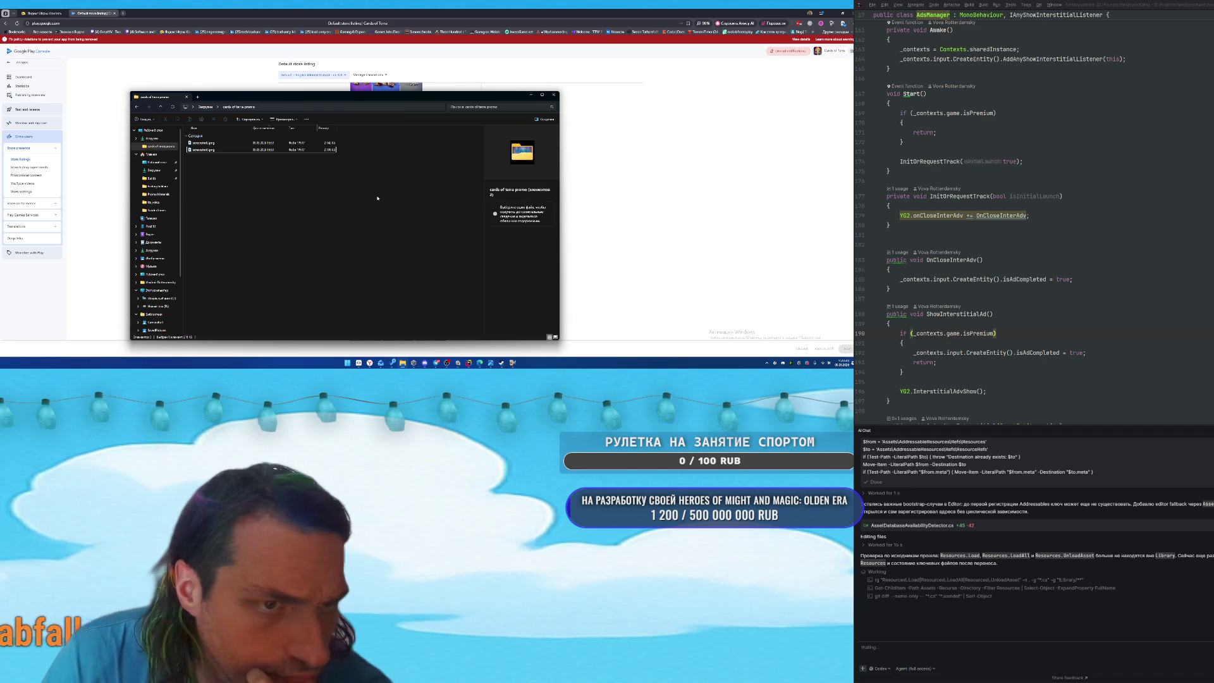
pyautogui.click(679, 213)
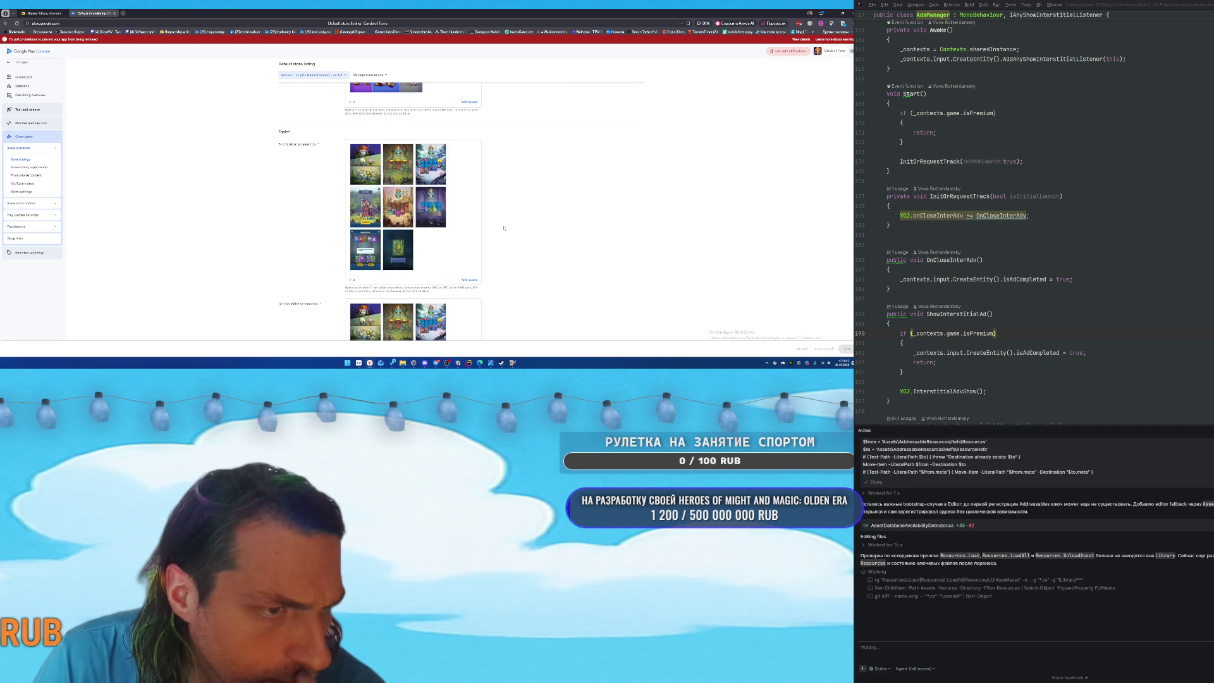
pyautogui.click(425, 163)
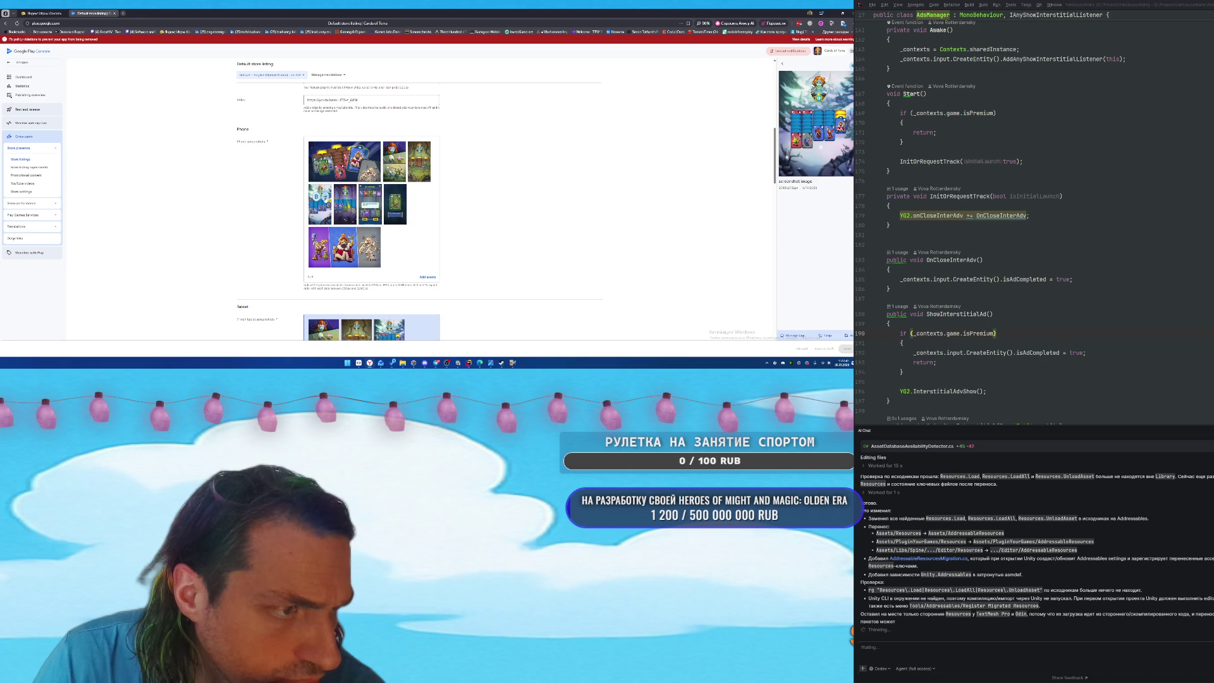
# Save the enlarged snowy phone screenshot into the promo folder under the second file's name.
pyautogui.click(319, 204)
pyautogui.click(321, 196)
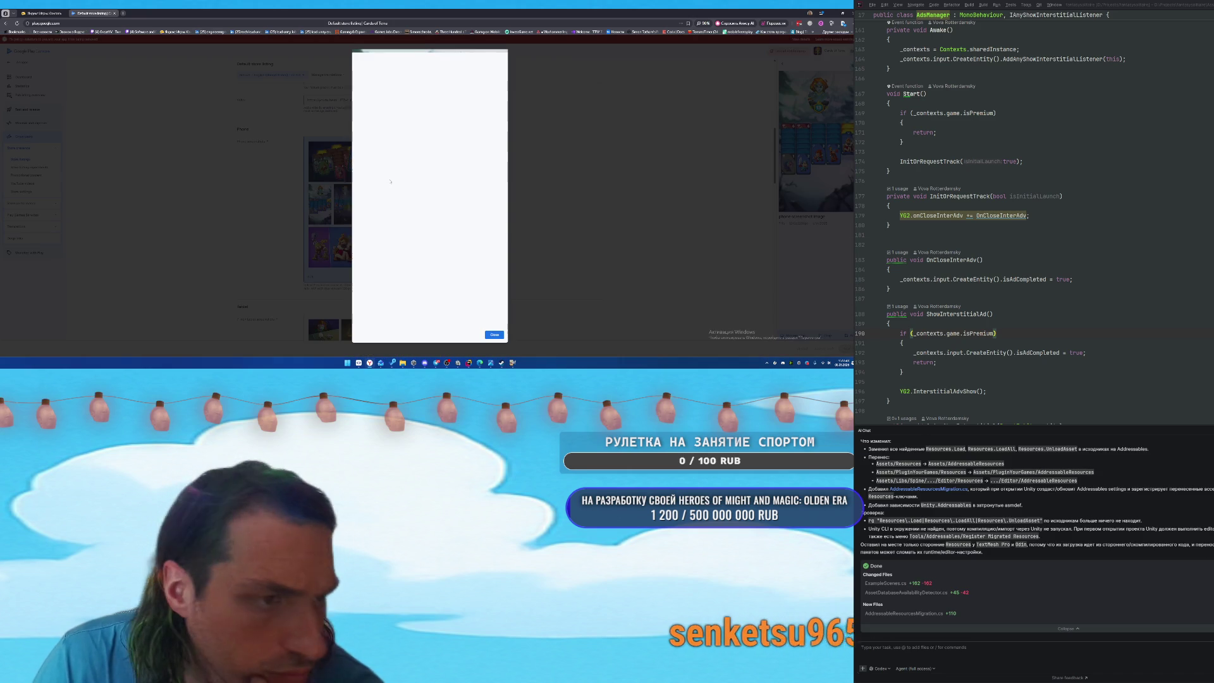
pyautogui.rightClick(431, 169)
pyautogui.click(455, 188)
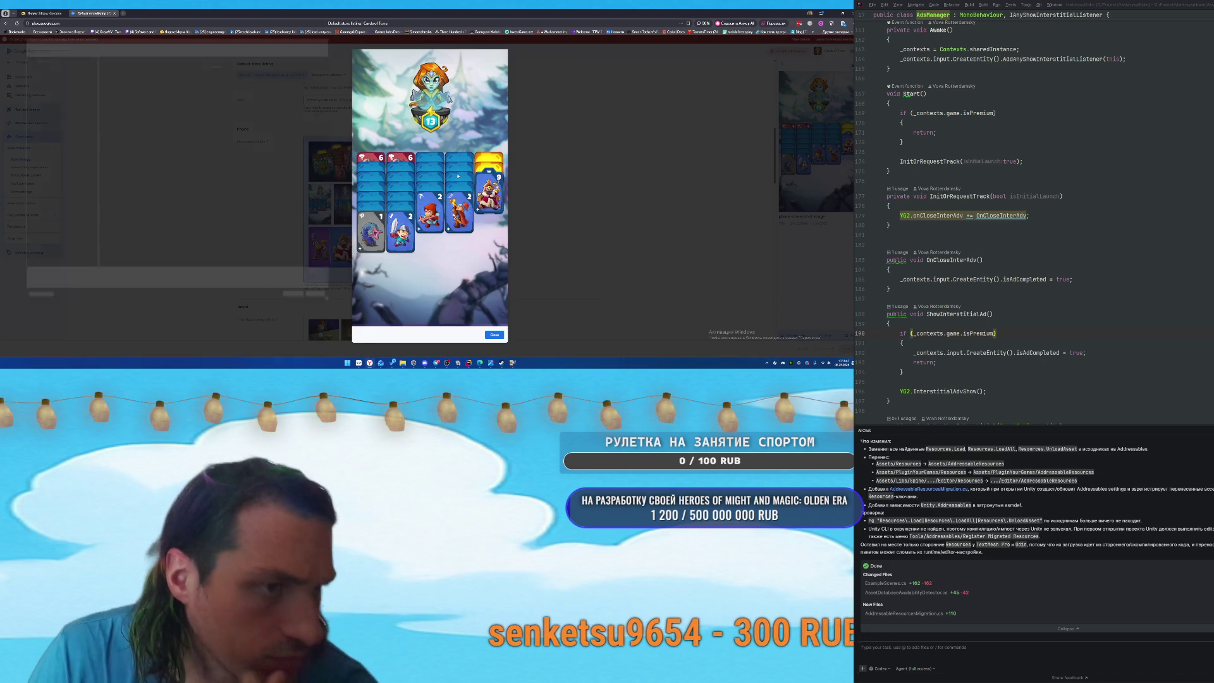
pyautogui.click(107, 62)
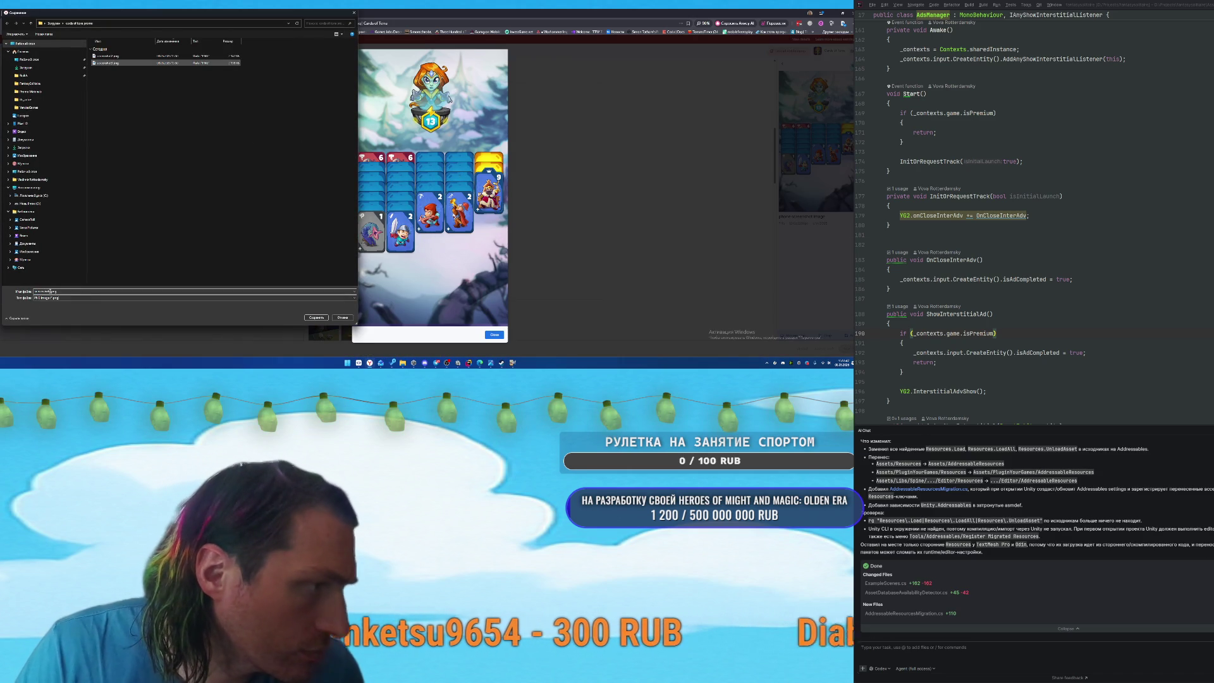
pyautogui.press('Return')
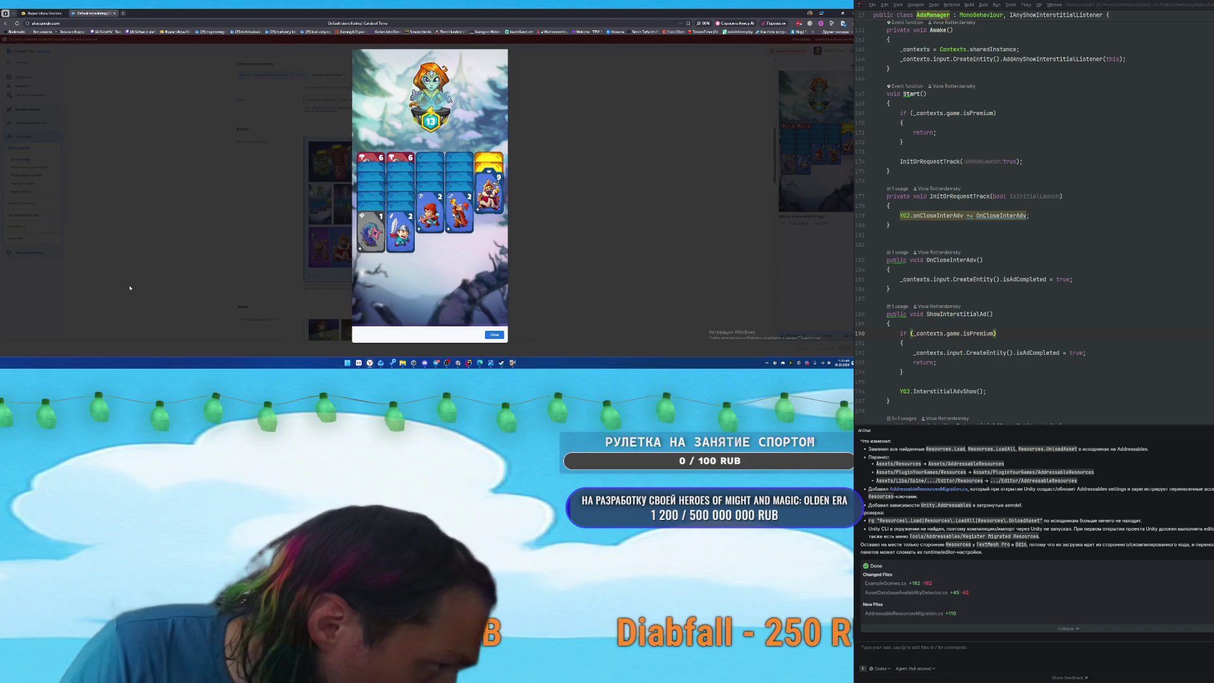
pyautogui.click(509, 337)
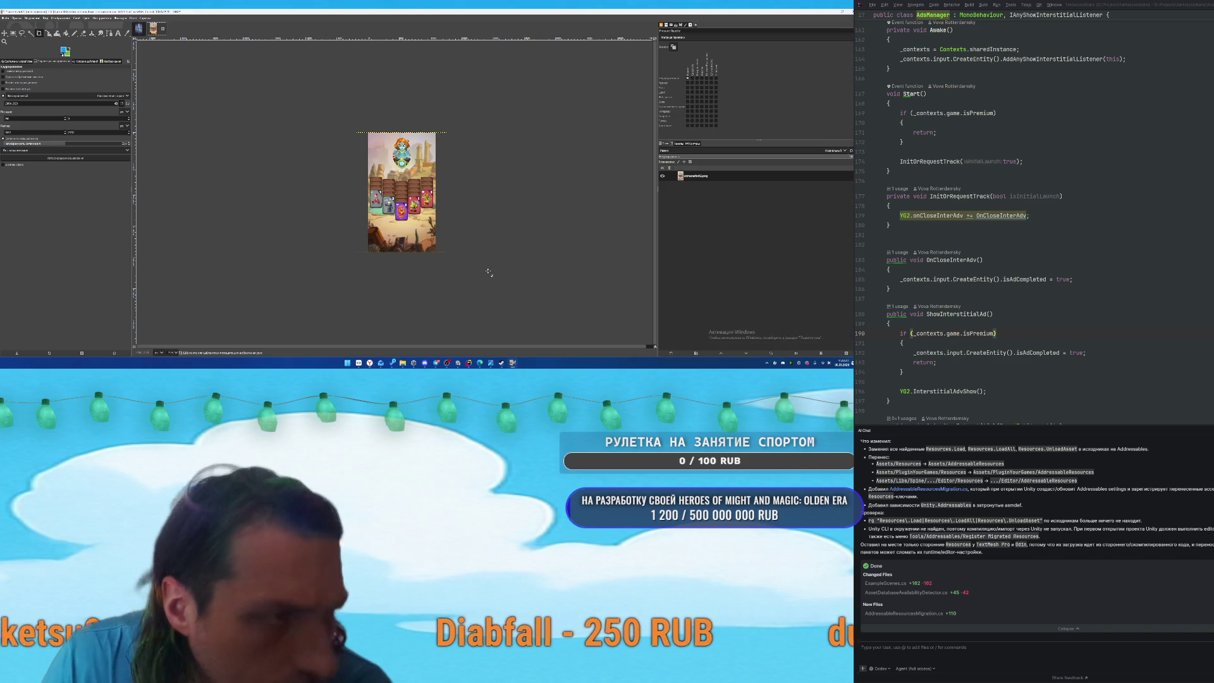
# Drag screenshot1.png from the promo folder onto the GIMP canvas as a new layer.
pyautogui.moveTo(403, 363)
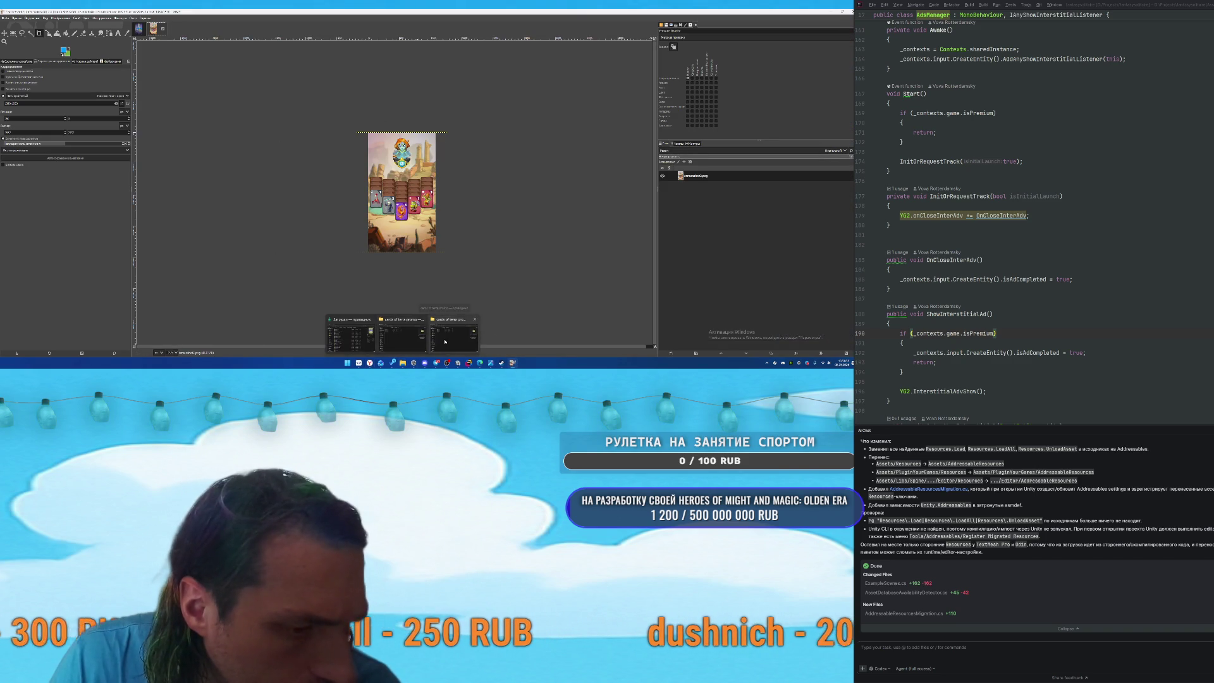
pyautogui.click(446, 342)
pyautogui.click(210, 157)
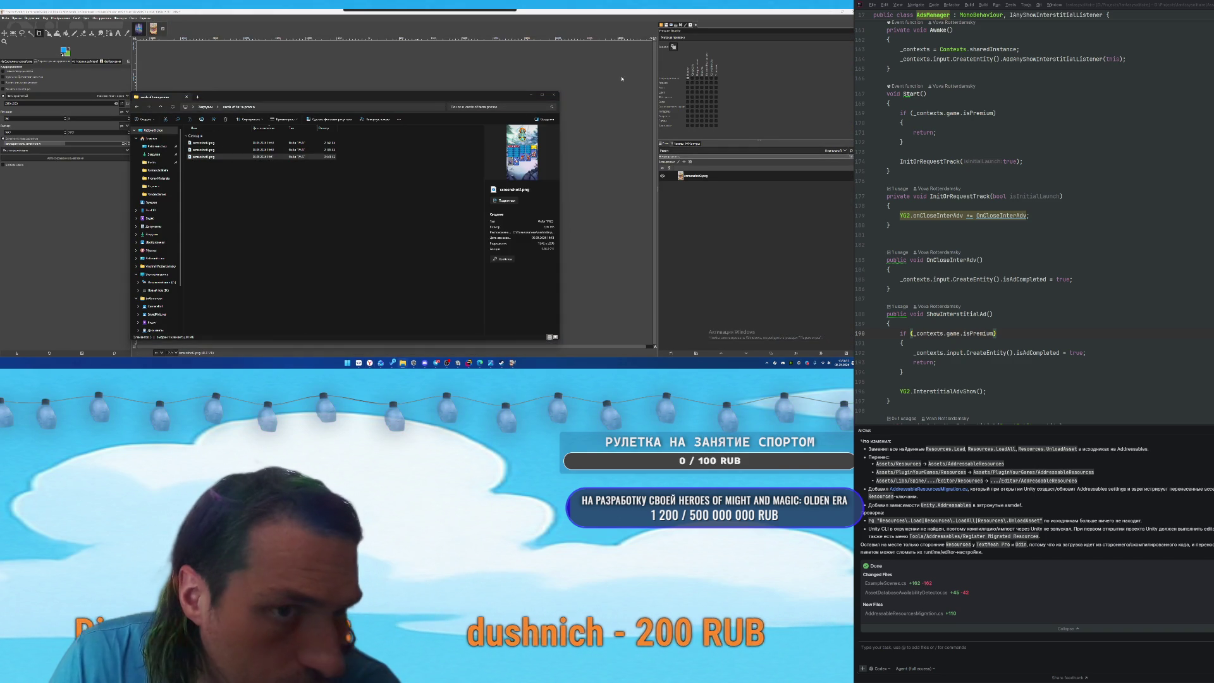
pyautogui.moveTo(611, 85); pyautogui.dragTo(496, 102)
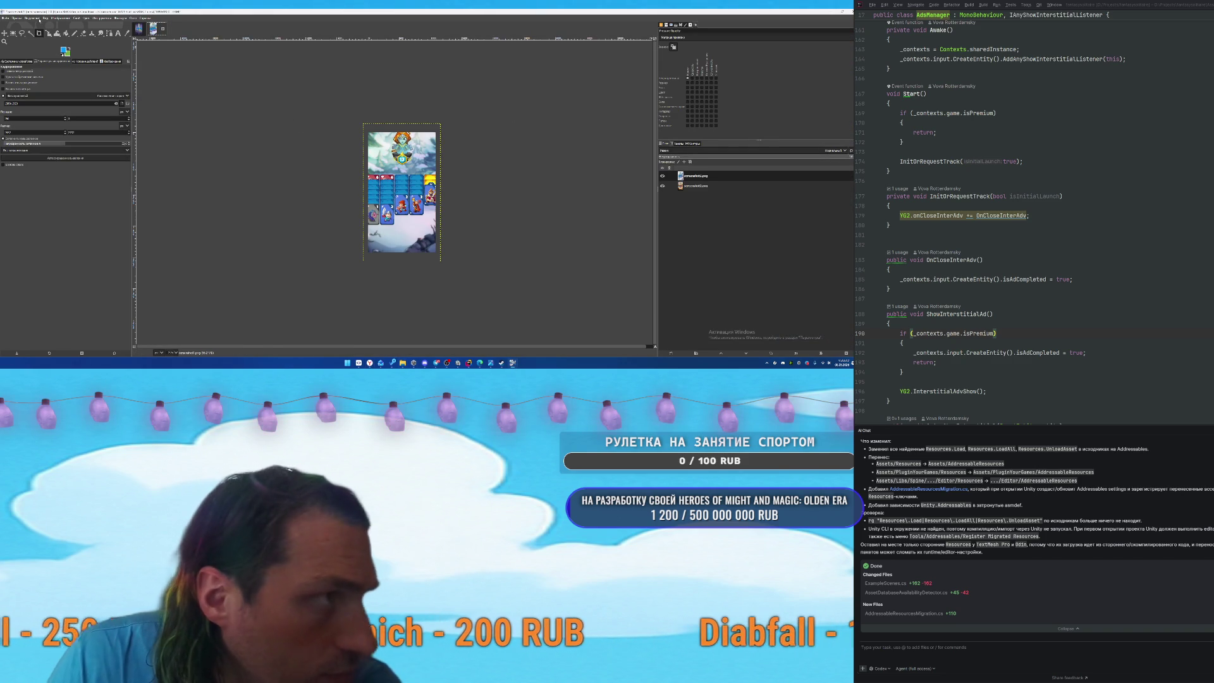
# Close the Scale Image dialog without changes and return to the Yandex Games Console tab.
pyautogui.click(60, 18)
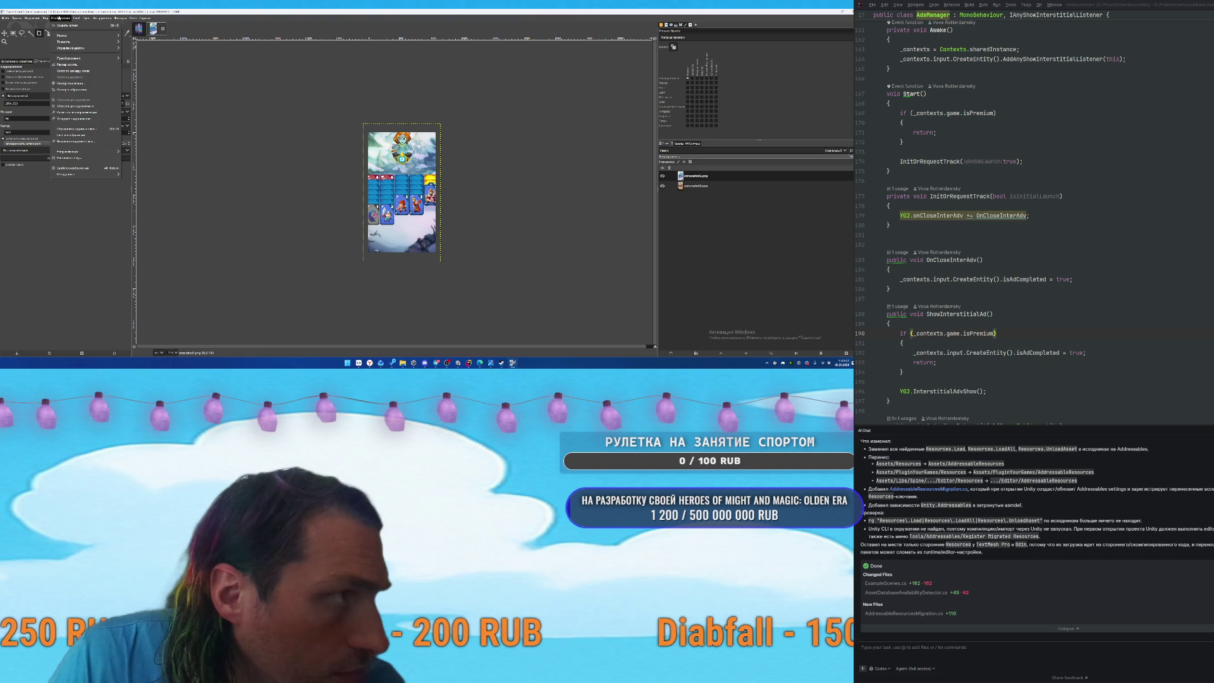
pyautogui.click(81, 90)
pyautogui.click(474, 148)
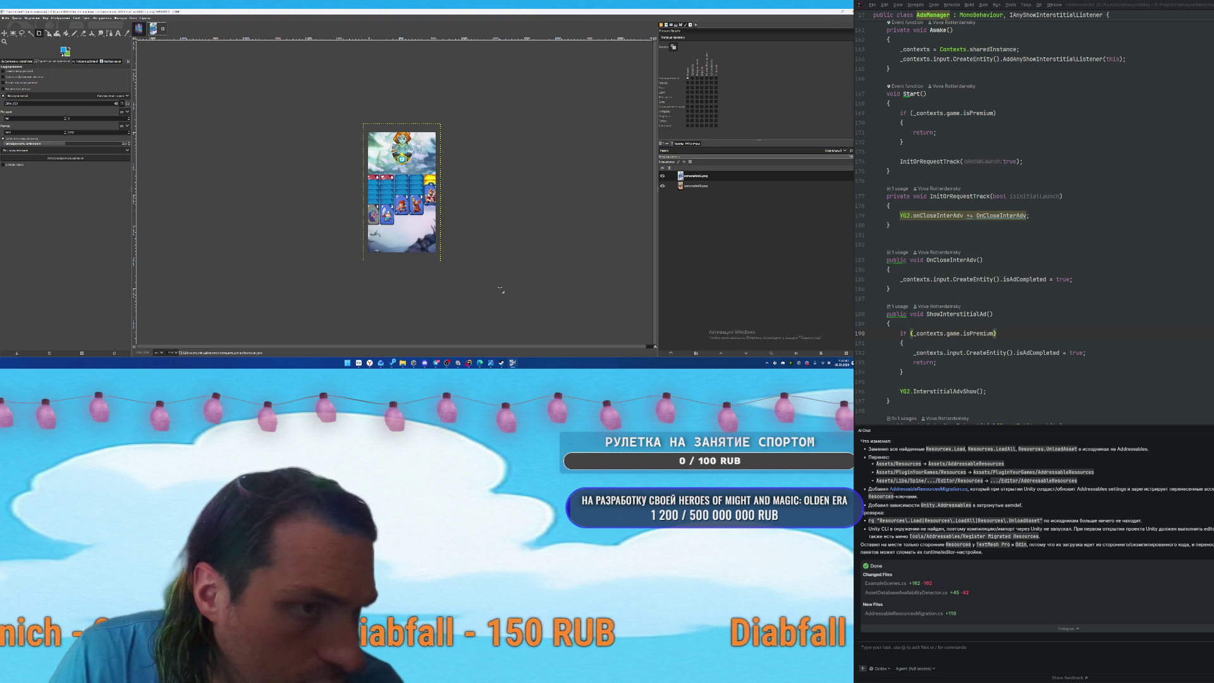
pyautogui.moveTo(370, 362)
pyautogui.moveTo(373, 341)
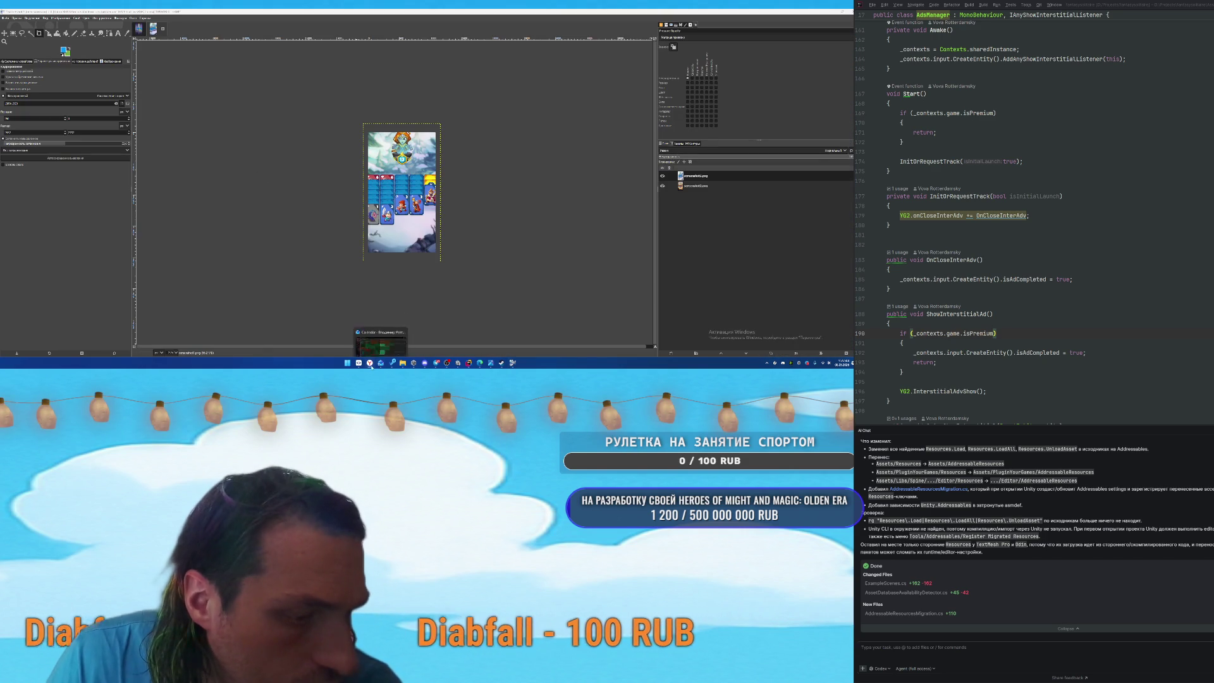
pyautogui.click(371, 364)
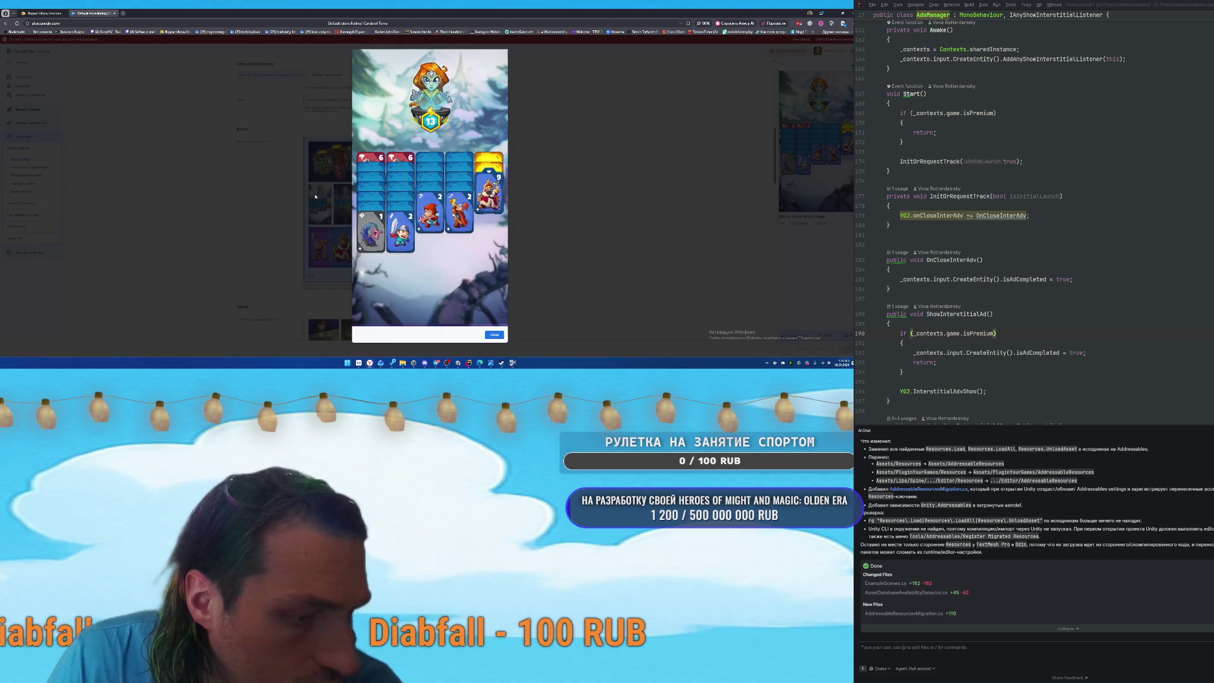
pyautogui.click(43, 13)
# Upload all three screenshots from Downloads' promo folder via the screenshots field's Выбрать файл.
pyautogui.scroll(-15, 315, 201)
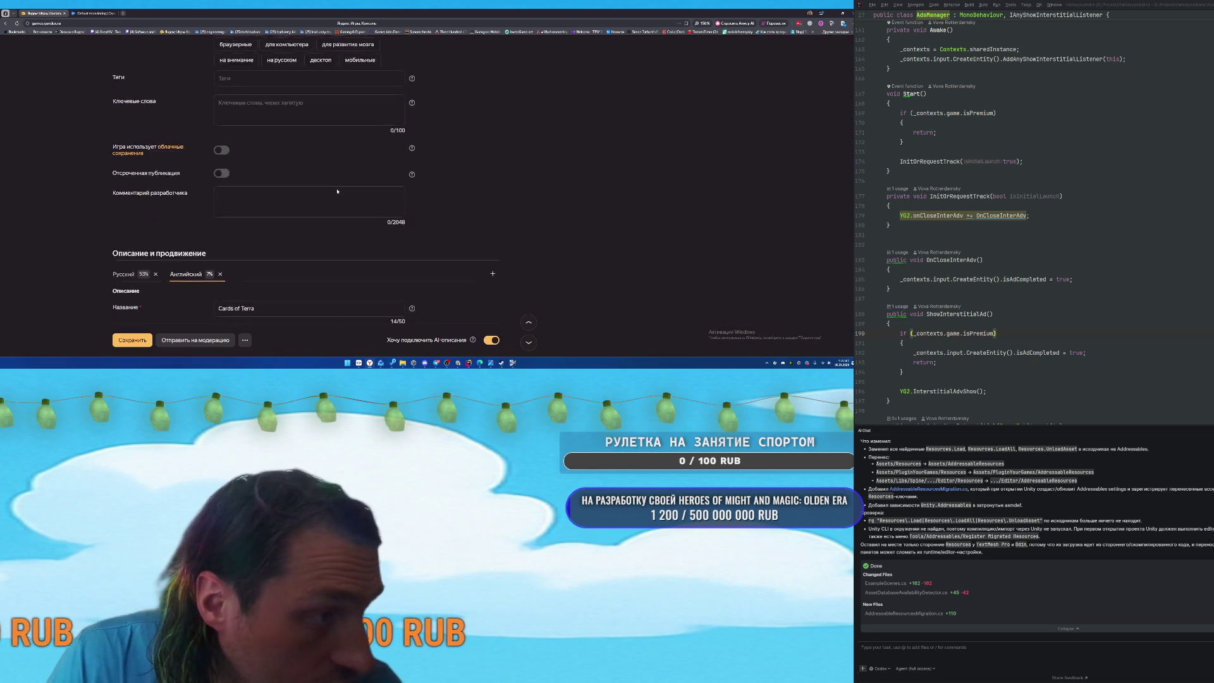
pyautogui.scroll(-2, 351, 198)
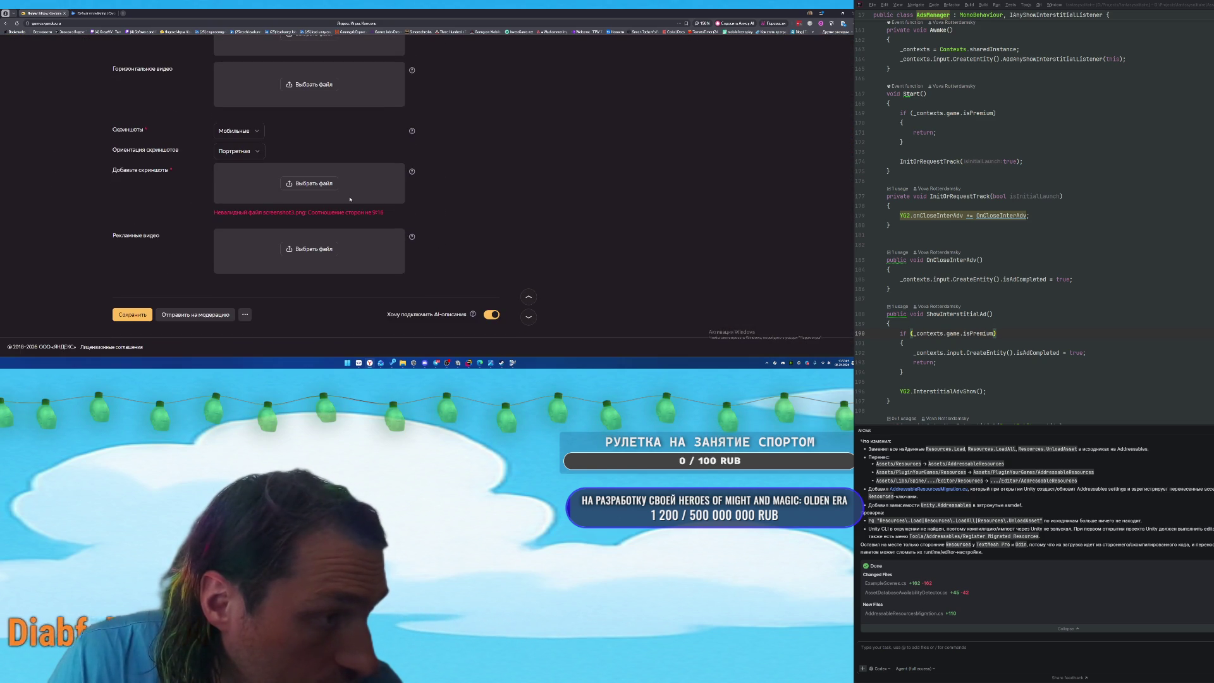
pyautogui.click(297, 184)
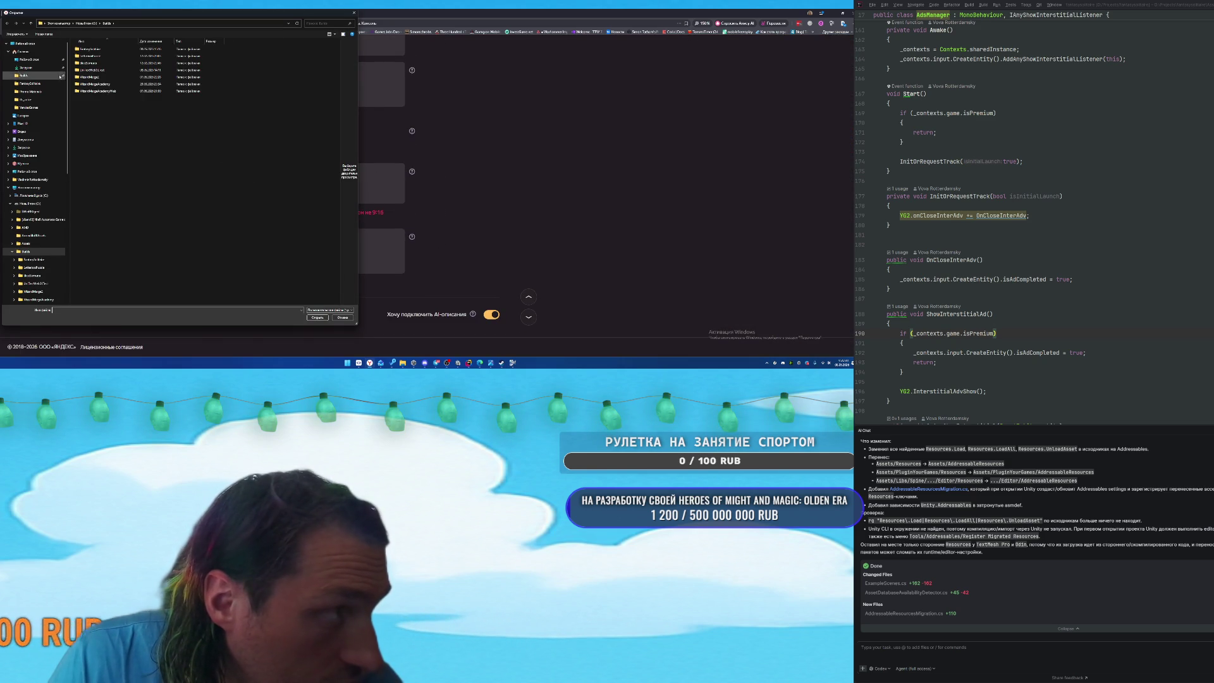
pyautogui.click(28, 69)
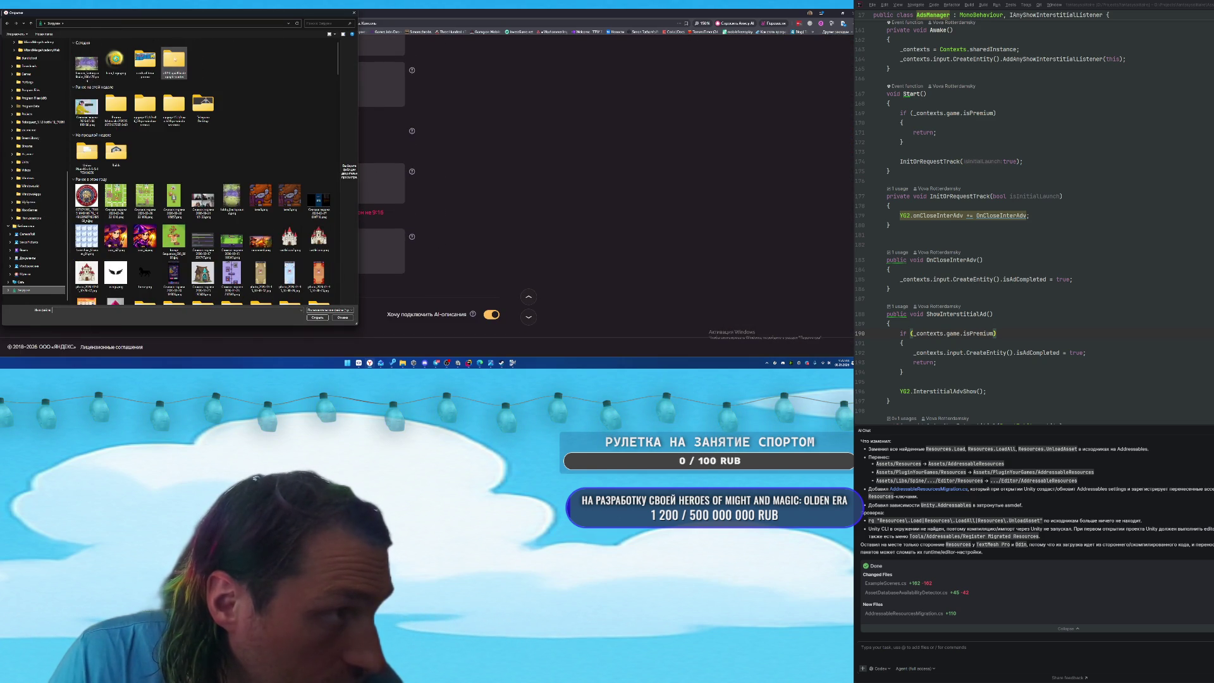
pyautogui.doubleClick(144, 60)
pyautogui.hotkey('ctrl', 'a')
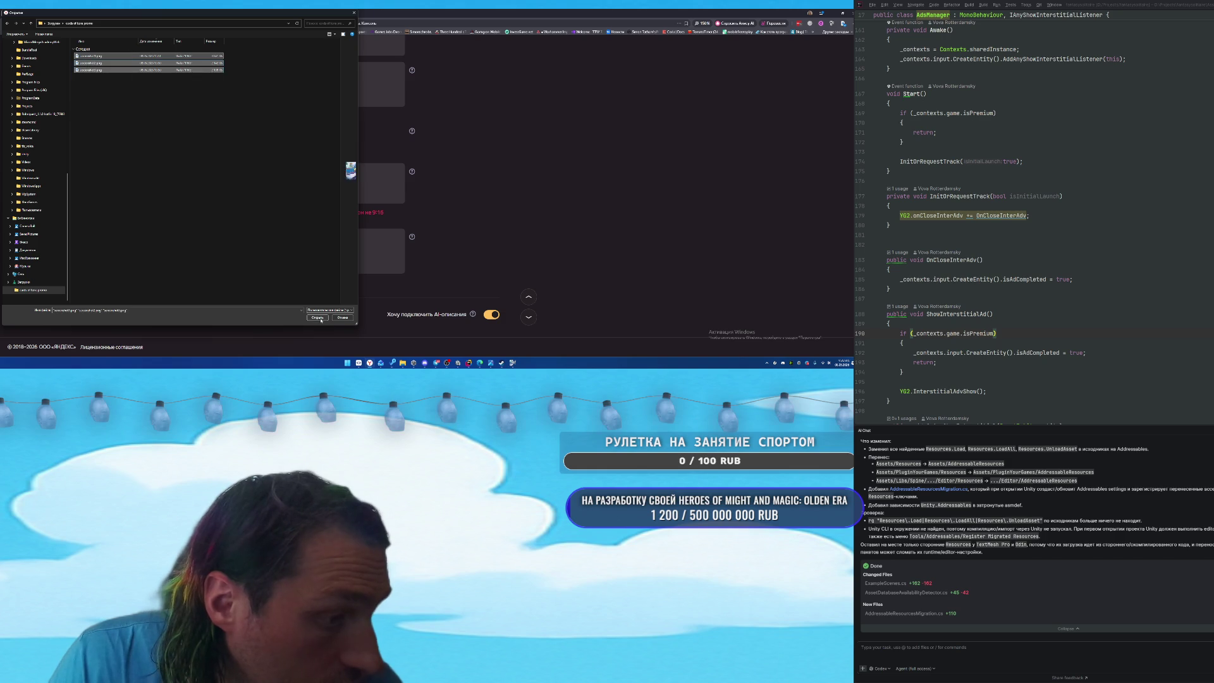
pyautogui.click(321, 319)
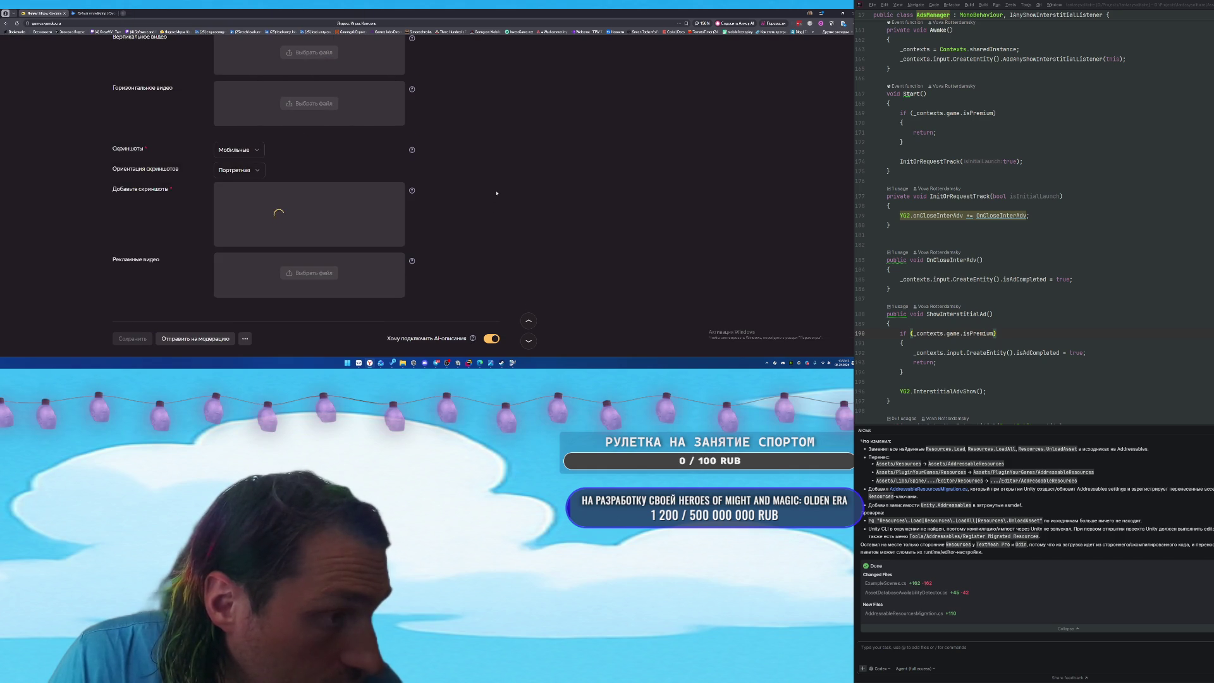
# Switch to the Google Play store listing tab and close the screenshot preview.
pyautogui.hotkey('ctrl', 'Tab')
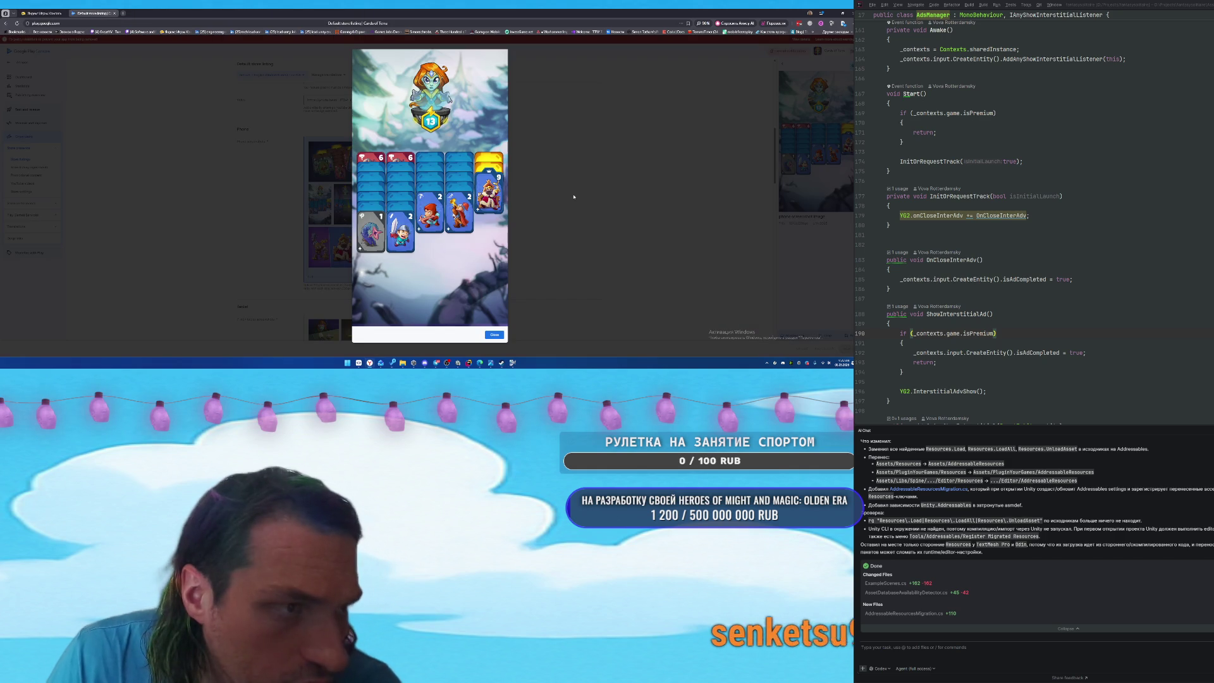
pyautogui.click(494, 334)
pyautogui.scroll(5, 495, 284)
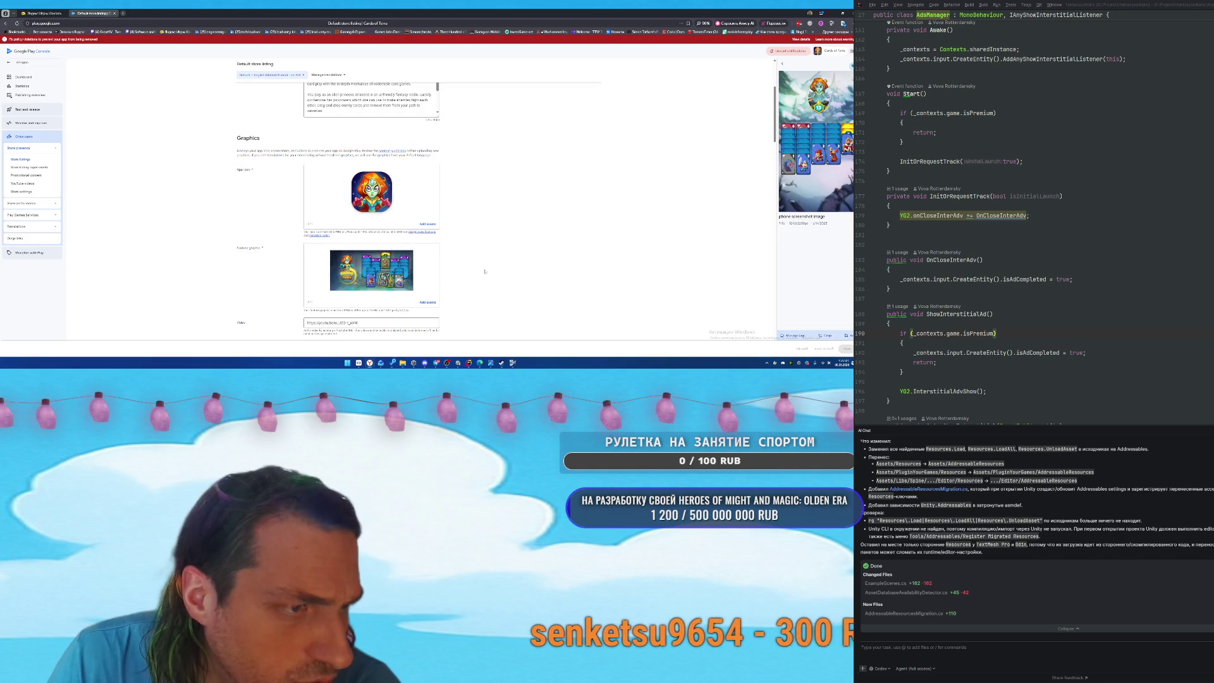
# Save the enlarged app icon image from Play Console, then return to the Yandex Games tab.
pyautogui.click(380, 190)
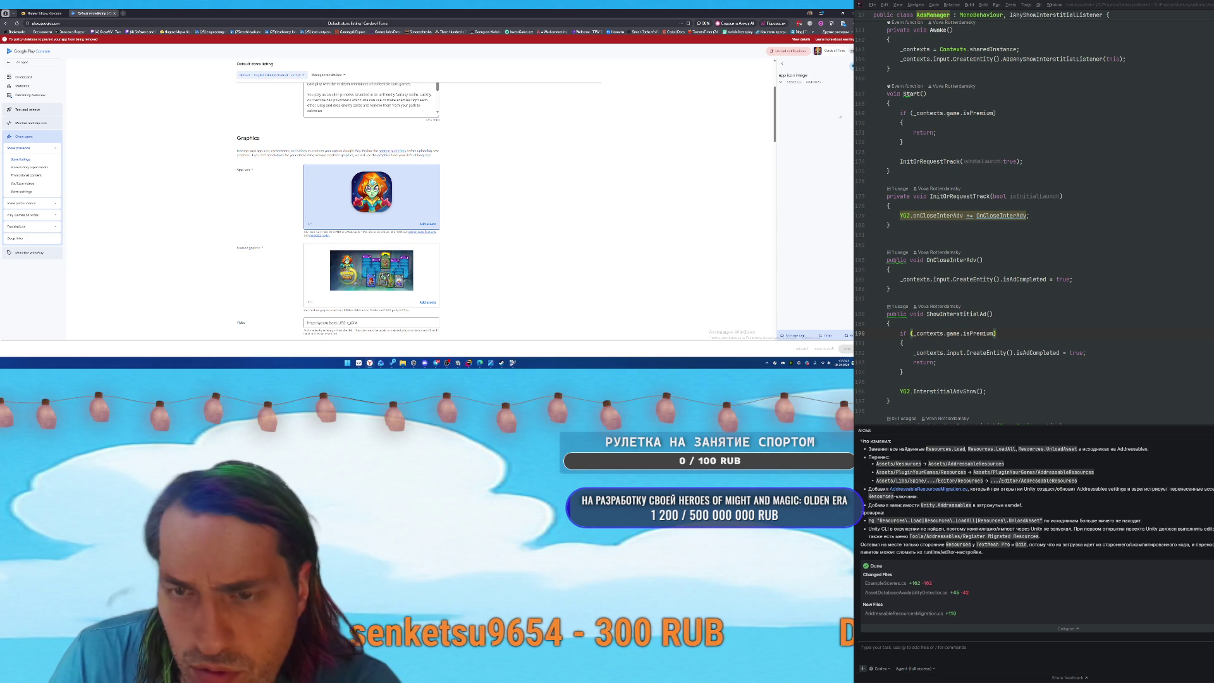
pyautogui.rightClick(793, 111)
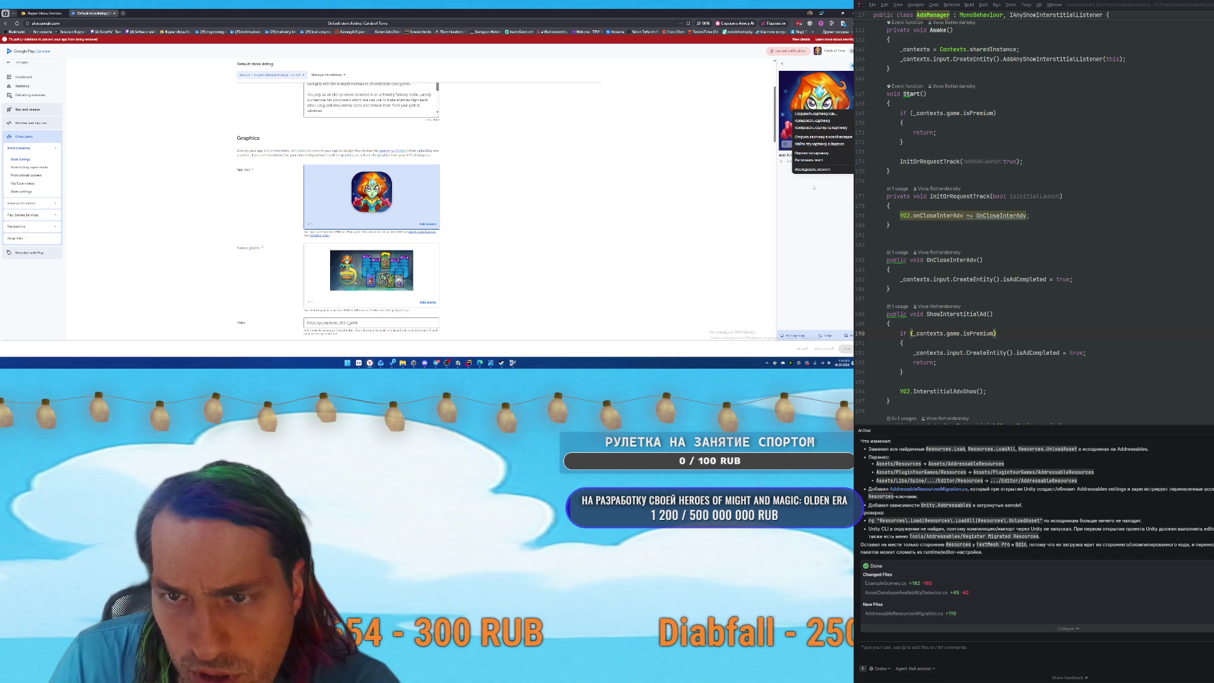
pyautogui.click(372, 190)
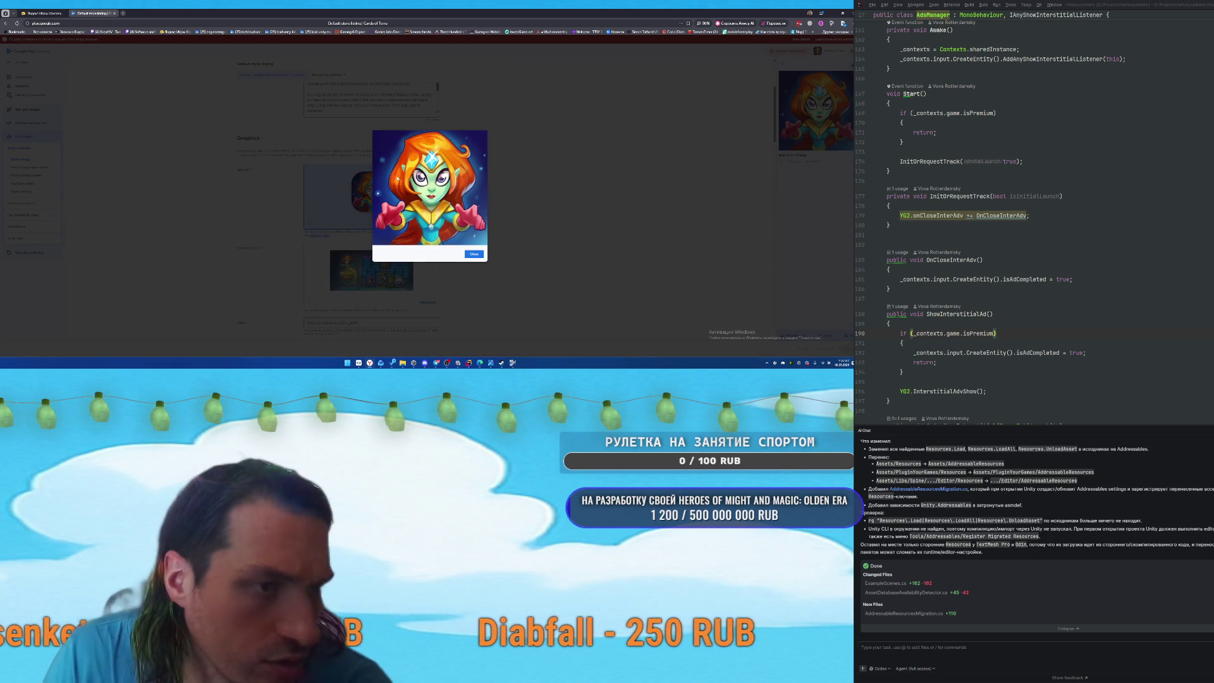
pyautogui.rightClick(397, 178)
pyautogui.click(422, 182)
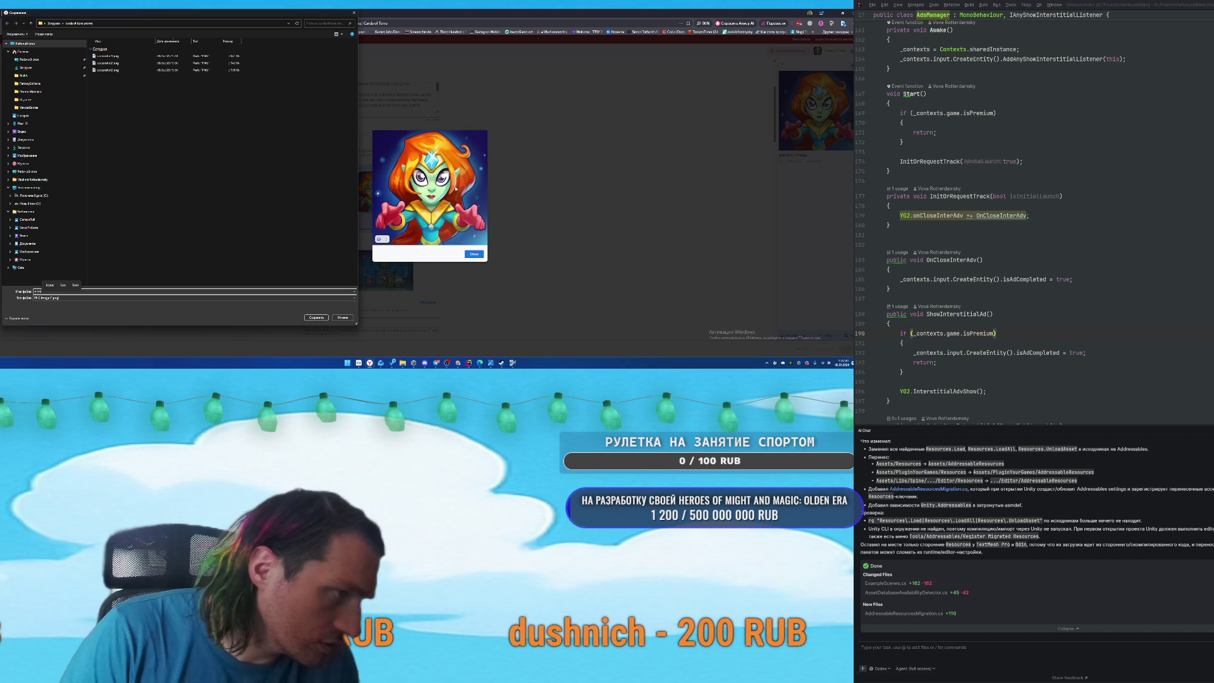
pyautogui.press('Return')
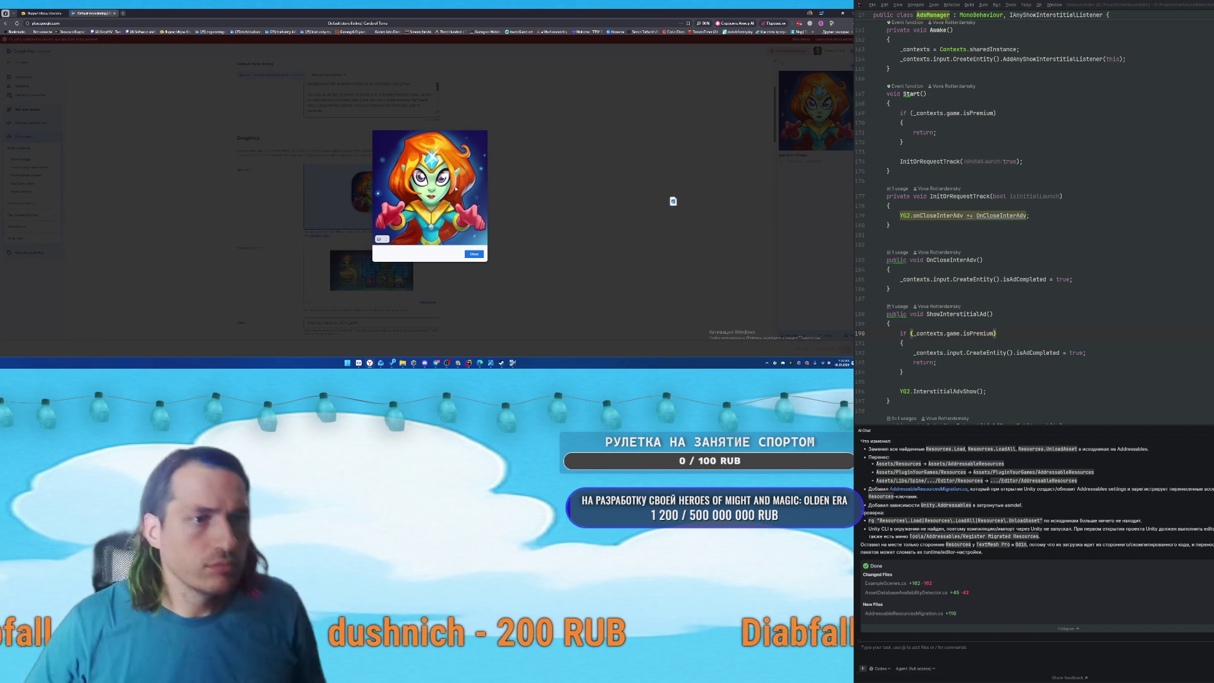
pyautogui.click(51, 12)
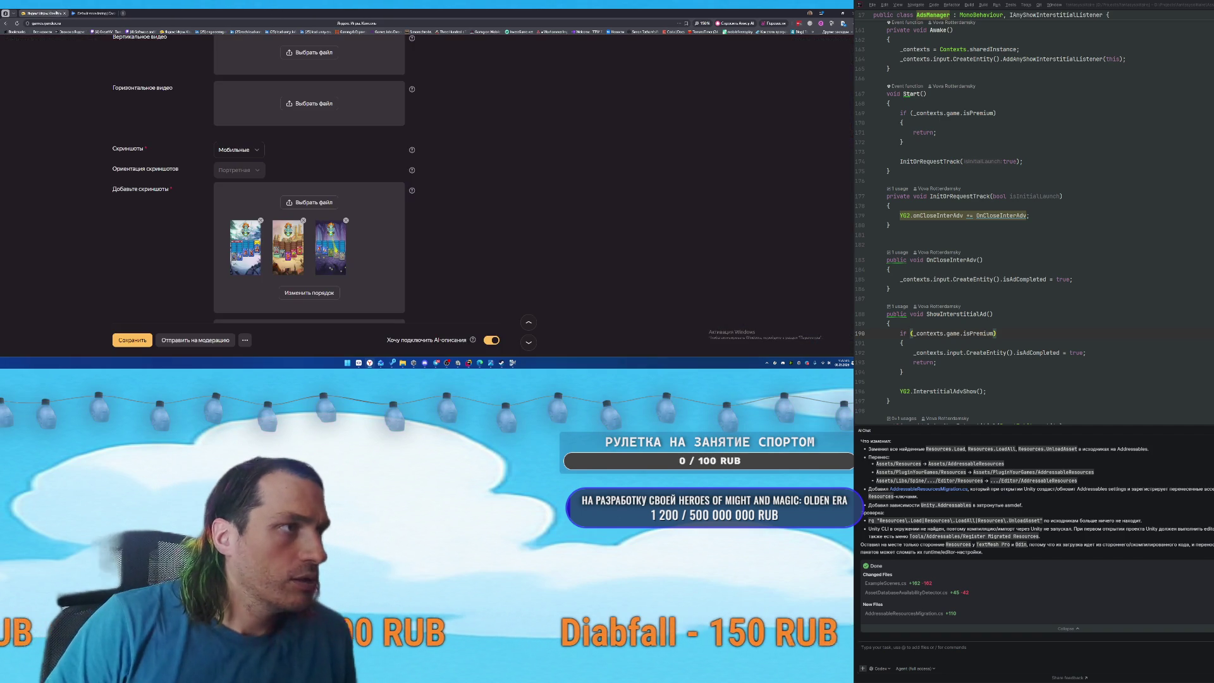
# Replace the current game icon in the Yandex Games draft with the saved app icon.
pyautogui.scroll(-1, 418, 214)
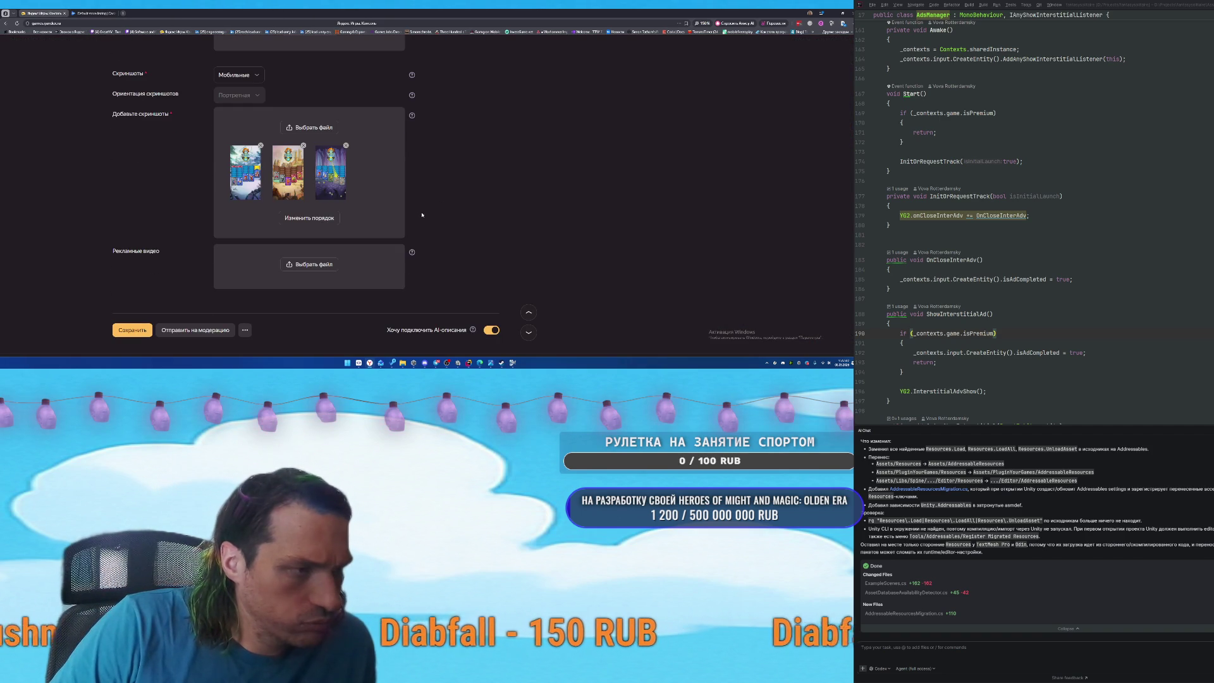
pyautogui.scroll(6, 417, 215)
pyautogui.scroll(2, 303, 193)
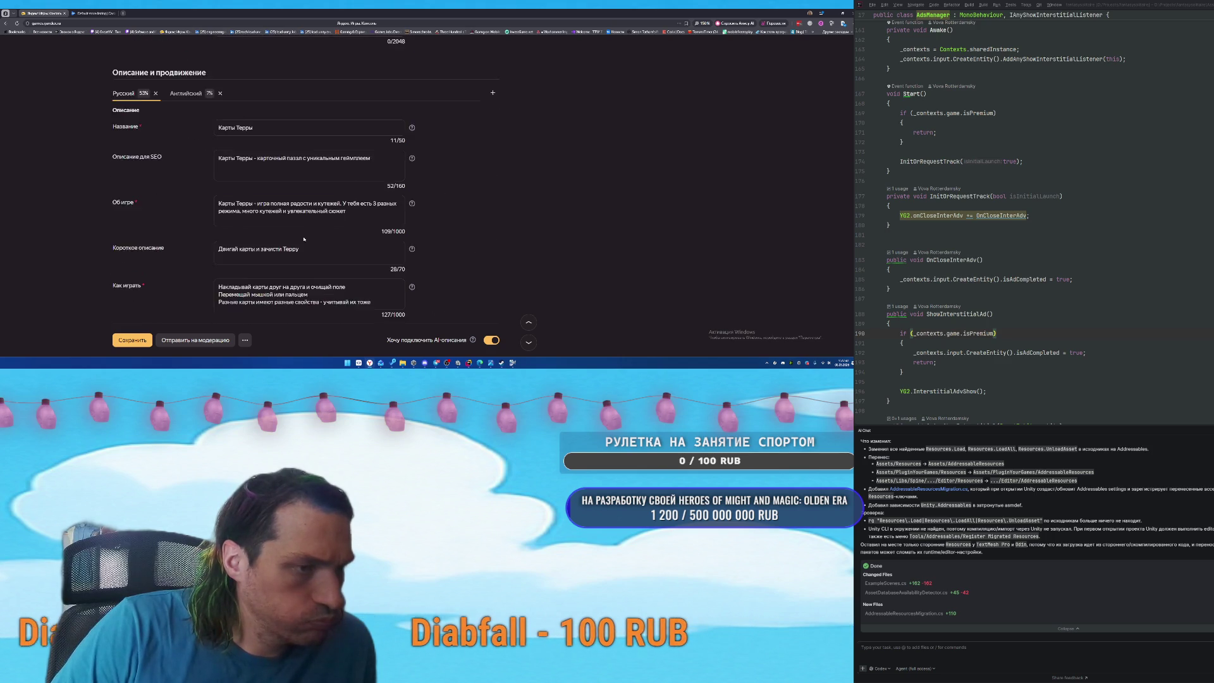
pyautogui.scroll(-5, 304, 239)
pyautogui.scroll(2, 389, 166)
pyautogui.click(395, 132)
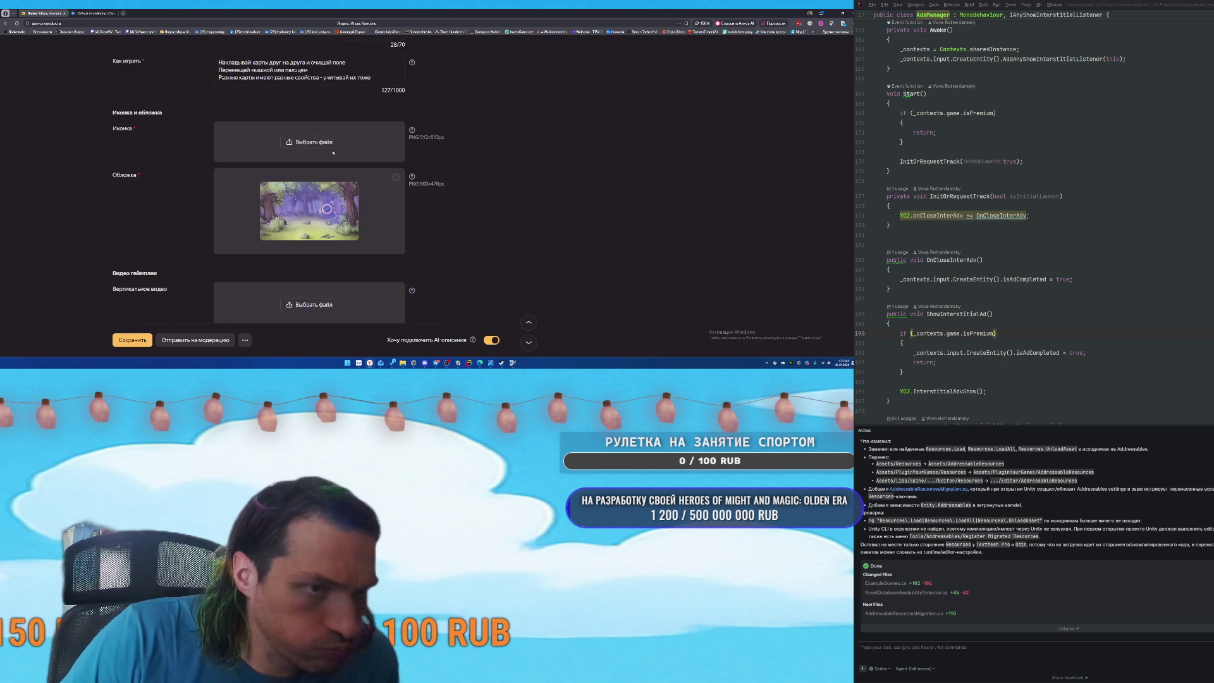
pyautogui.click(319, 142)
pyautogui.doubleClick(101, 56)
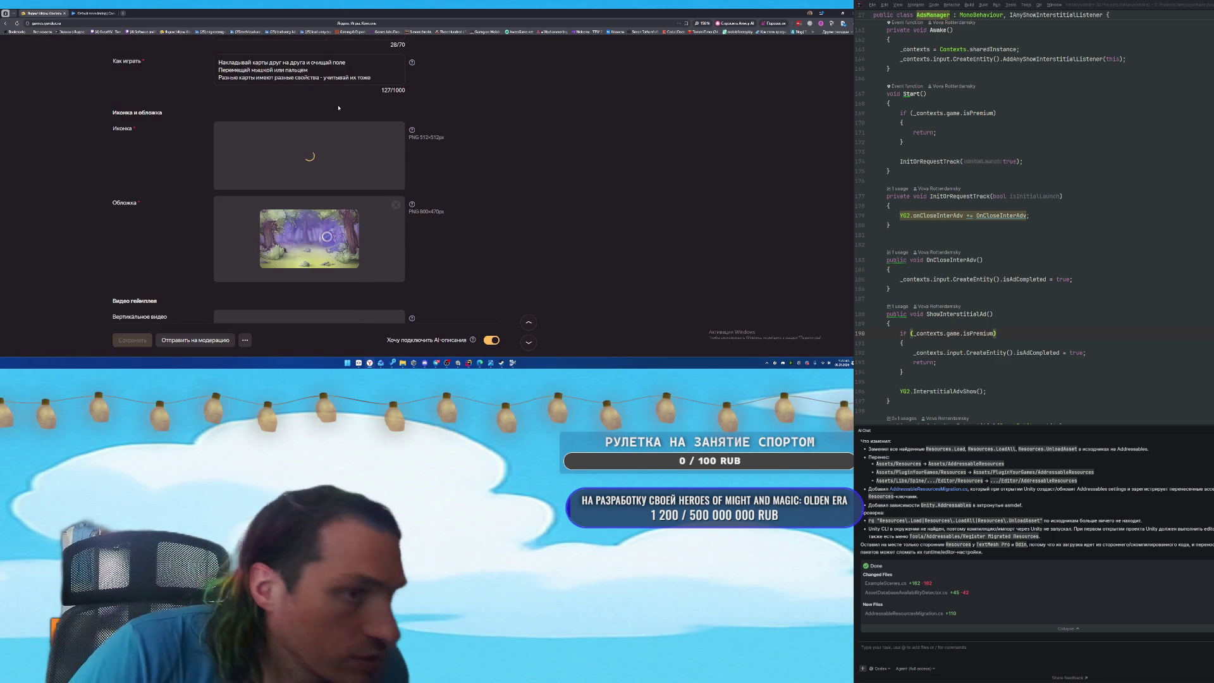
# Pick screenshot1 through screenshot3 in the screenshots file picker for upload.
pyautogui.scroll(-5, 464, 210)
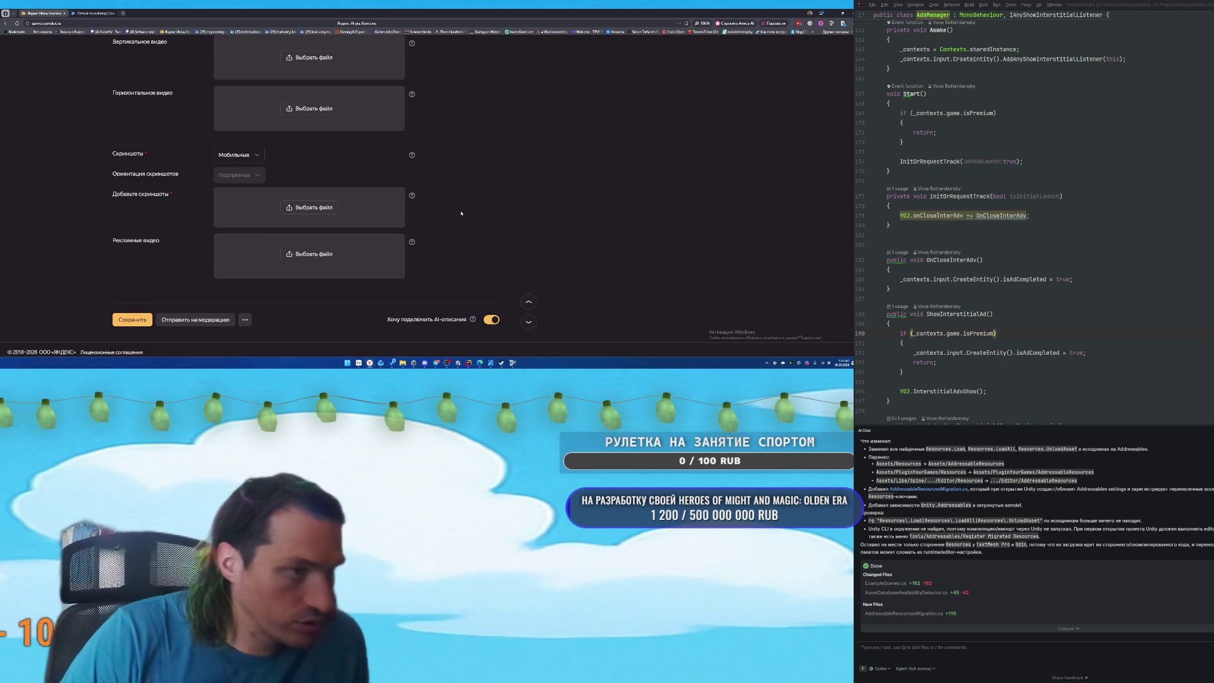
pyautogui.click(308, 208)
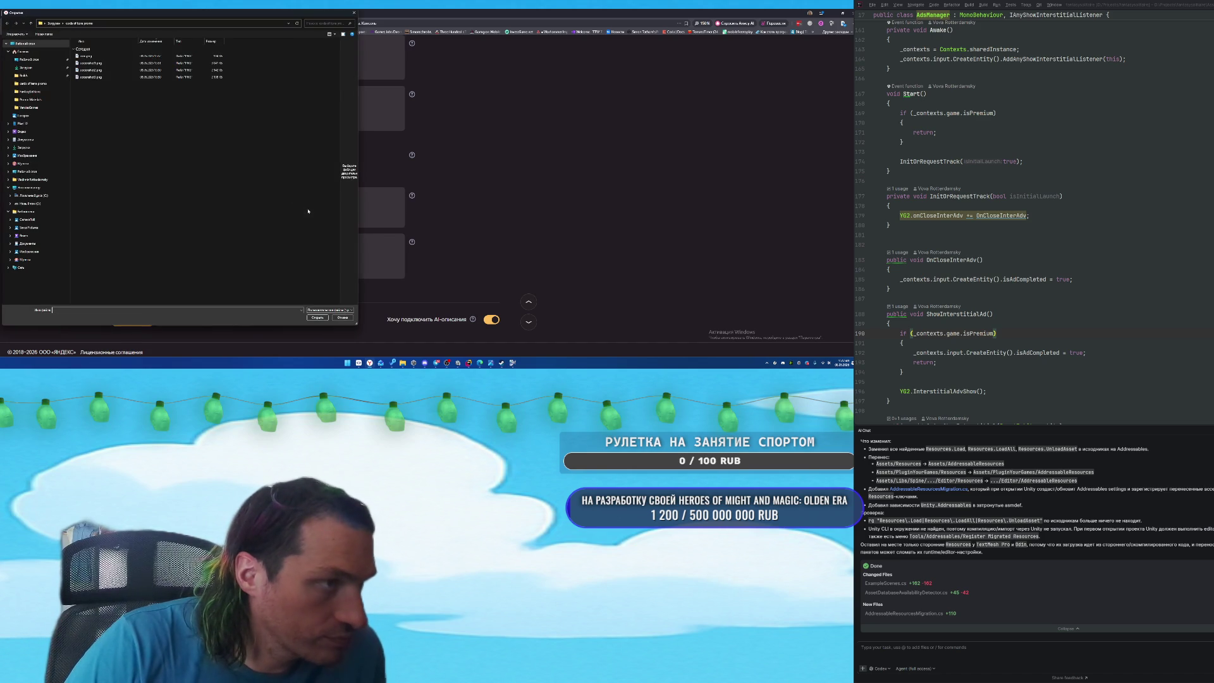
pyautogui.click(88, 62)
pyautogui.keyDown('shift'); pyautogui.click(88, 77); pyautogui.keyUp('shift')
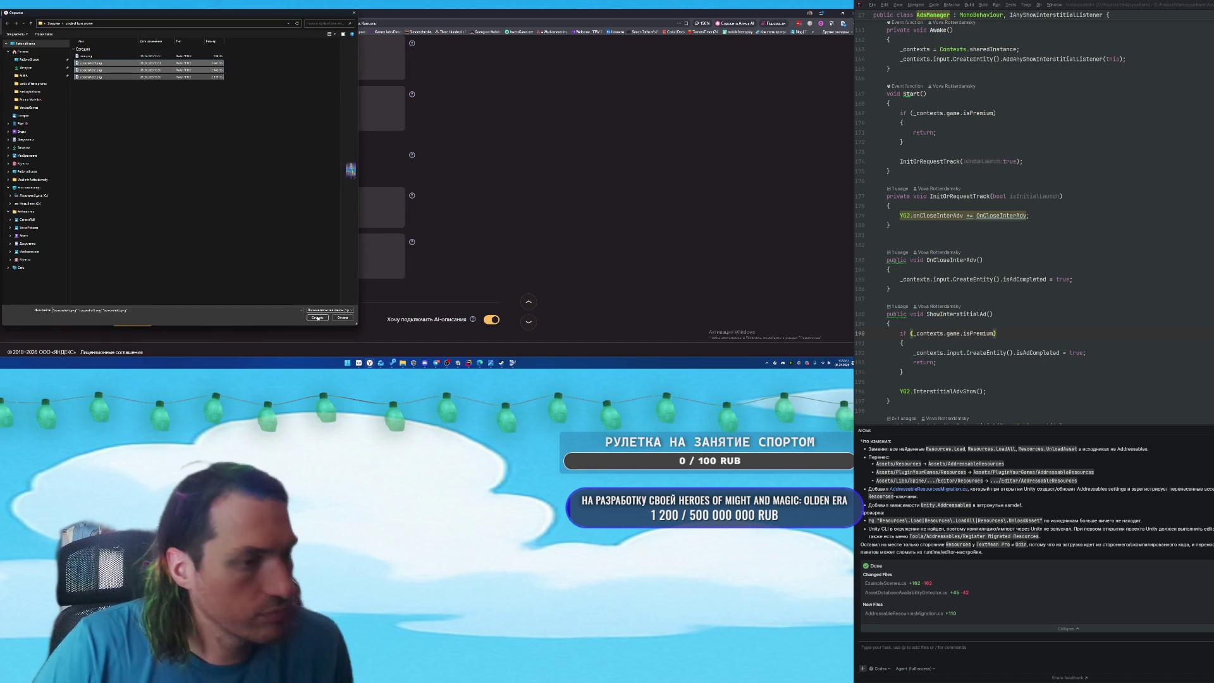